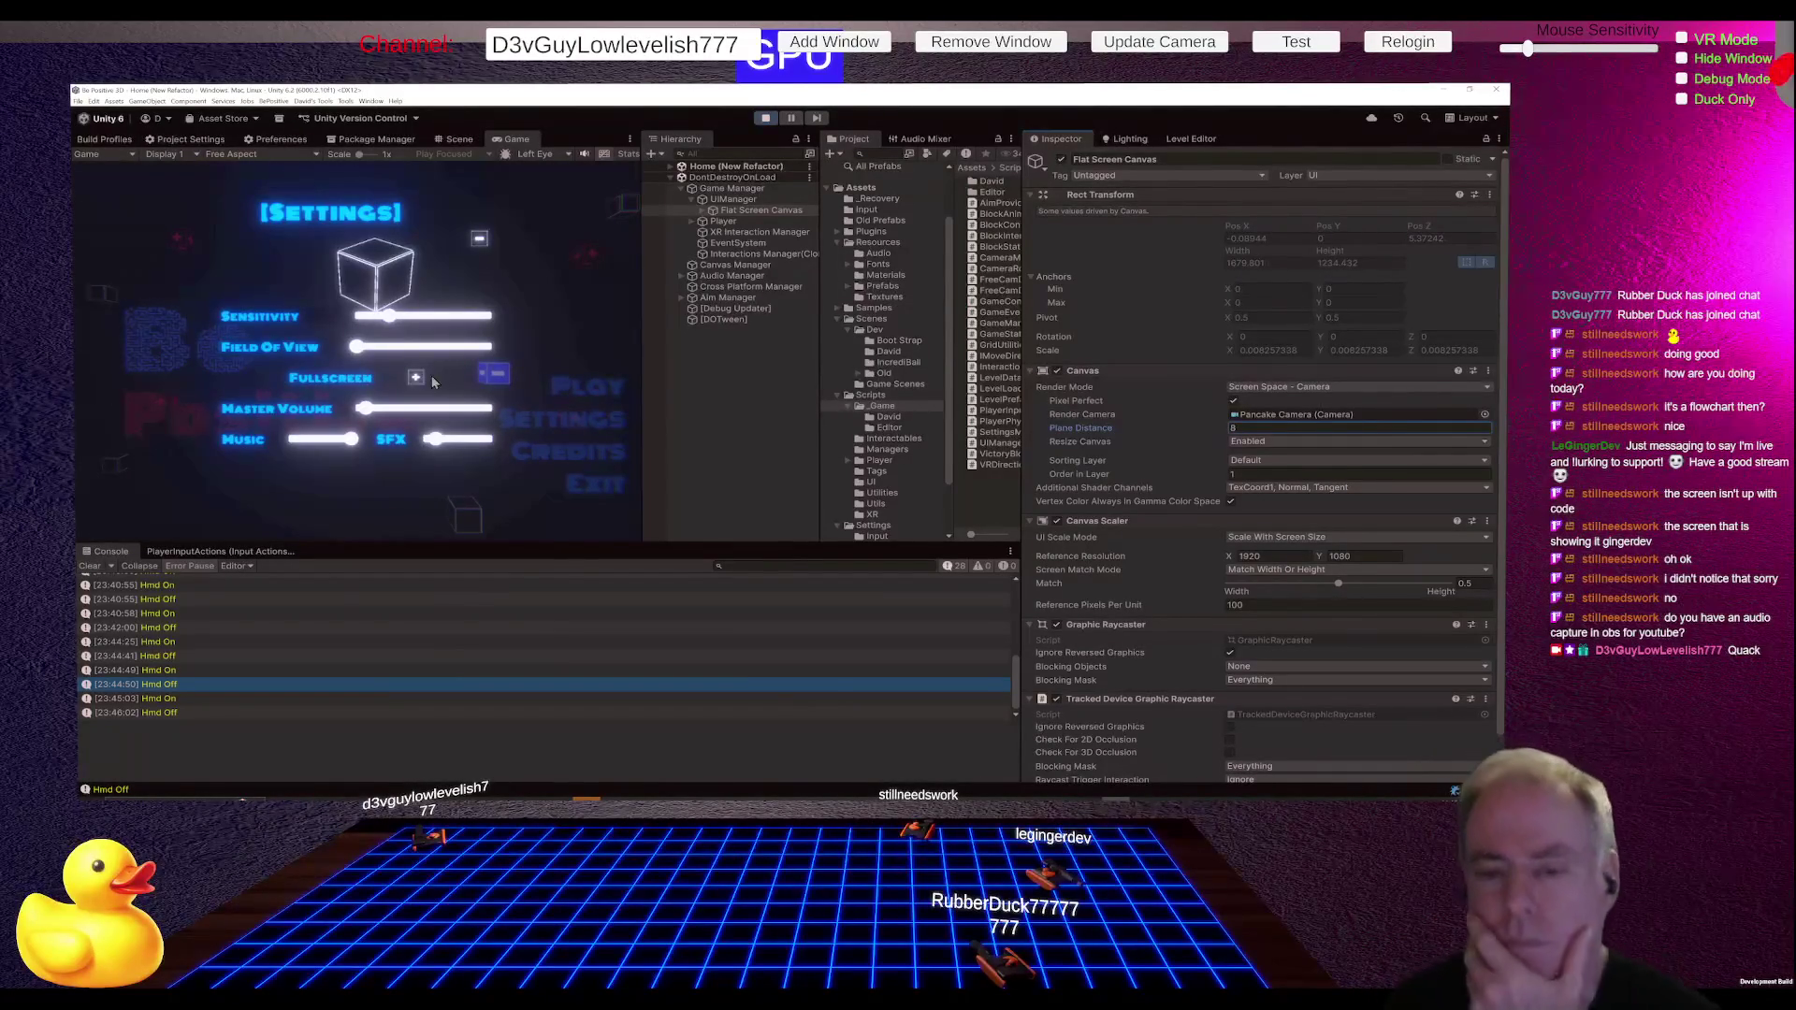
Step: Widen the Game view to enlarge the Be Positive menu, then stop play mode
{"action": "mouse_move", "coordinate": [642, 398]}
{"action": "left_mouse_down"}
{"action": "mouse_move", "coordinate": [732, 399]}
{"action": "mouse_move", "coordinate": [646, 387]}
{"action": "left_mouse_up"}
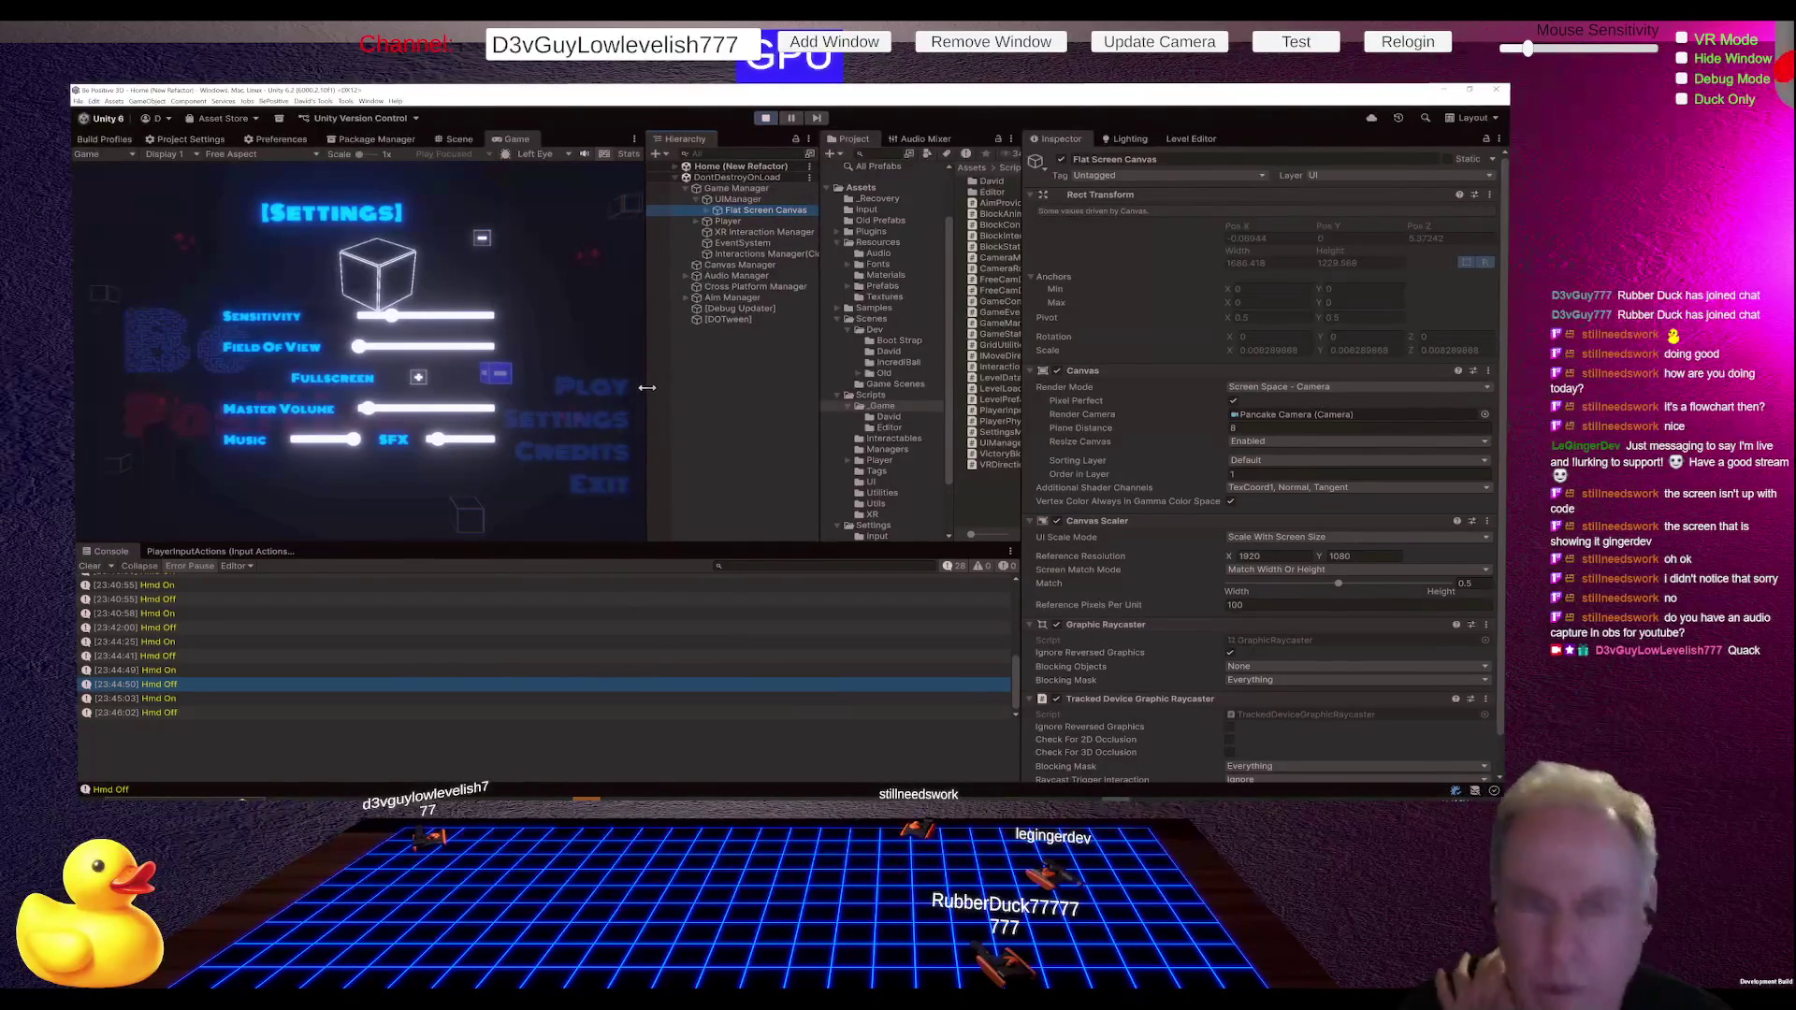
{"action": "left_click_drag", "start_coordinate": [647, 387], "coordinate": [688, 390]}
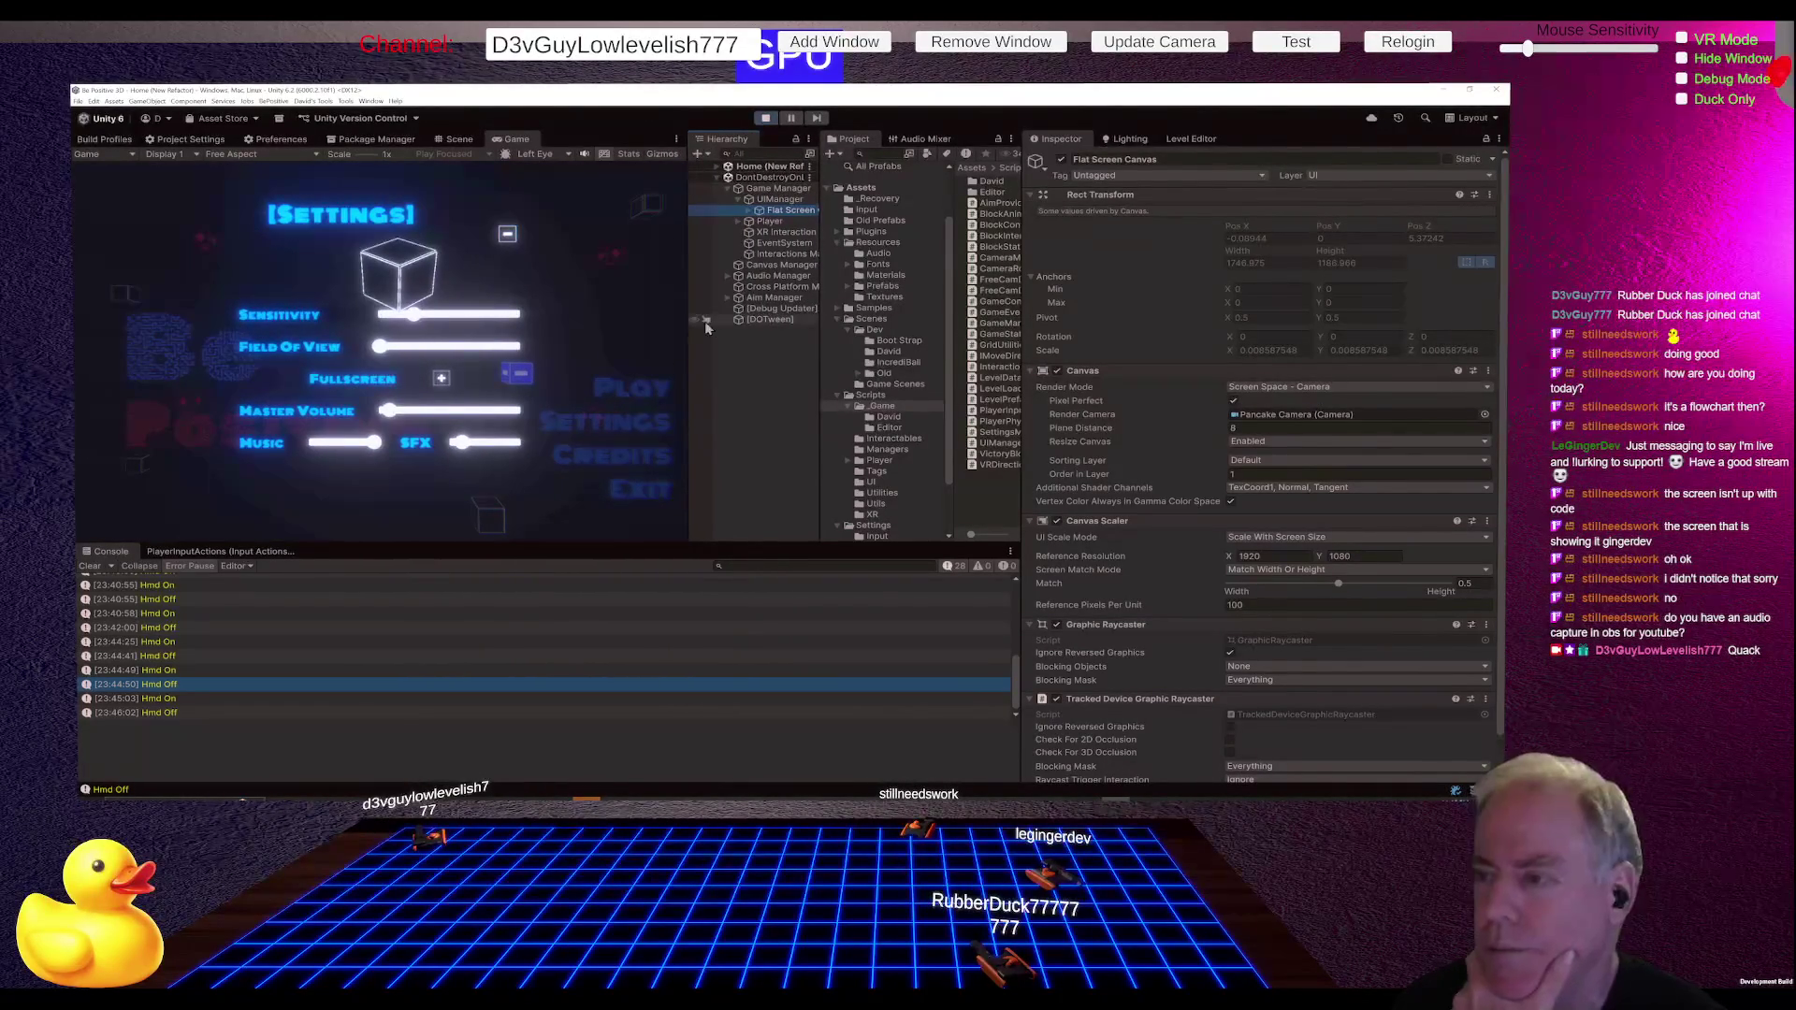
{"action": "left_click", "coordinate": [1102, 216]}
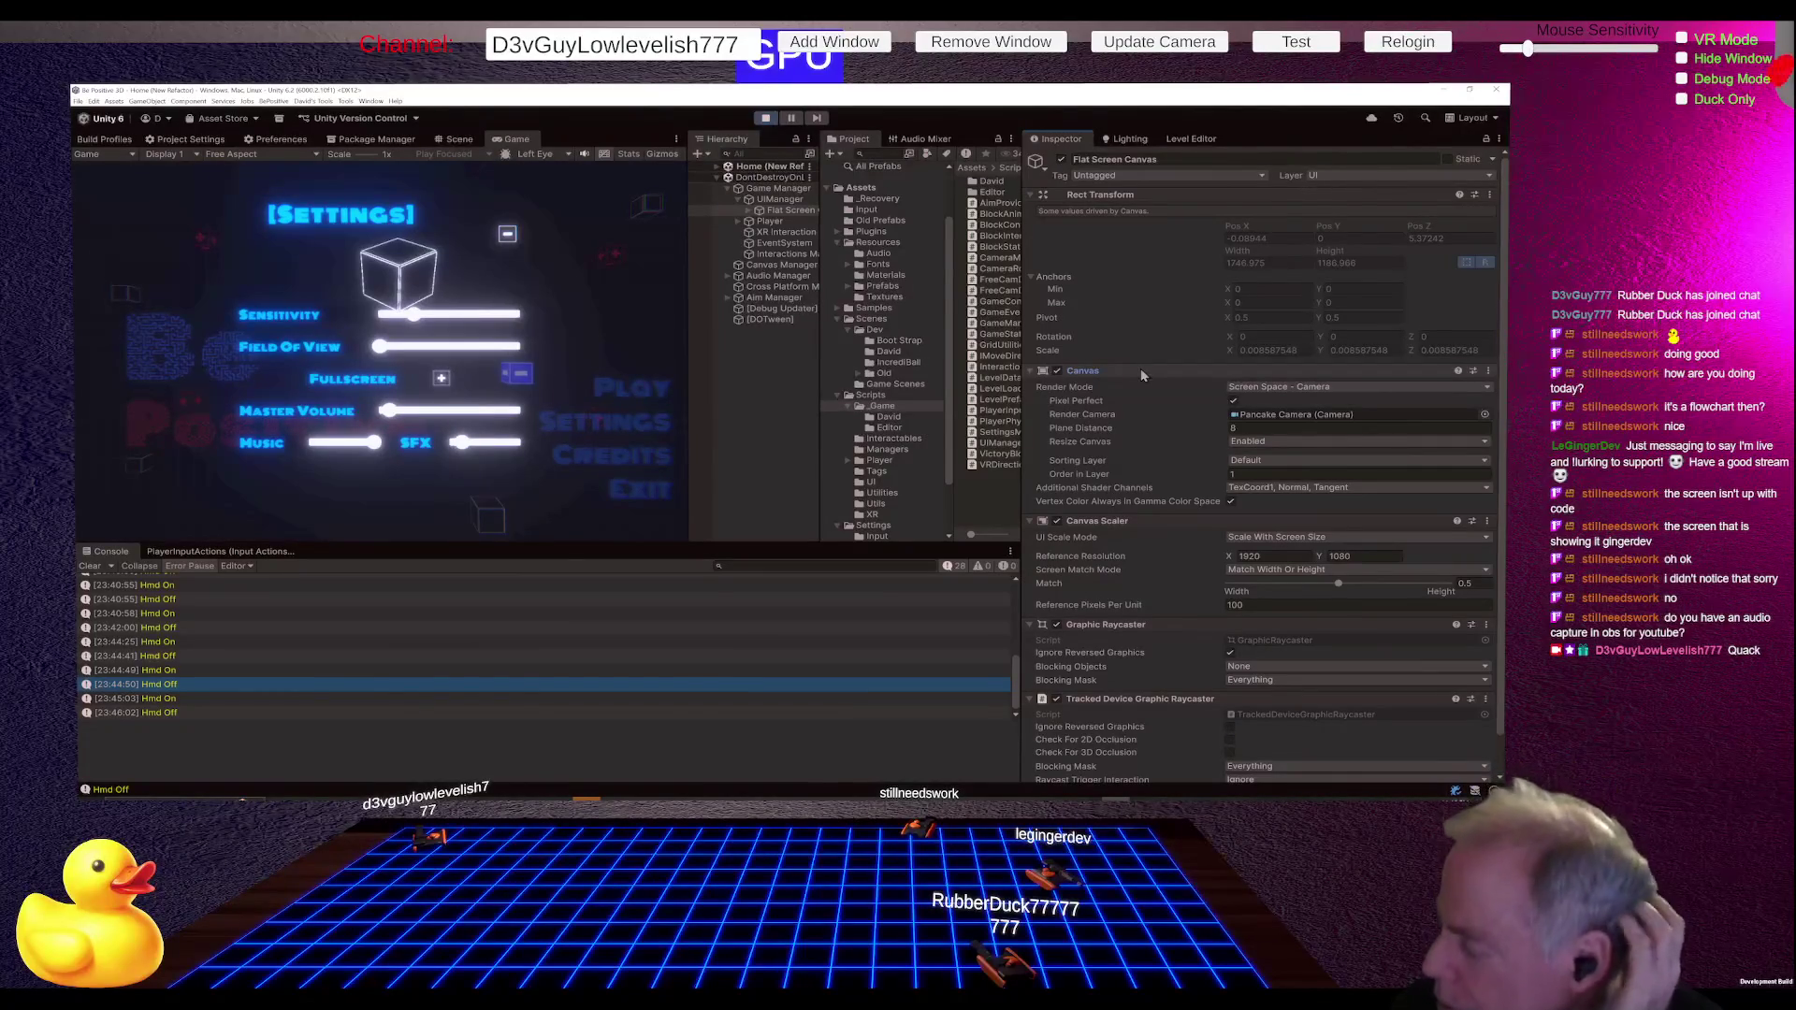
{"action": "left_click", "coordinate": [1328, 386]}
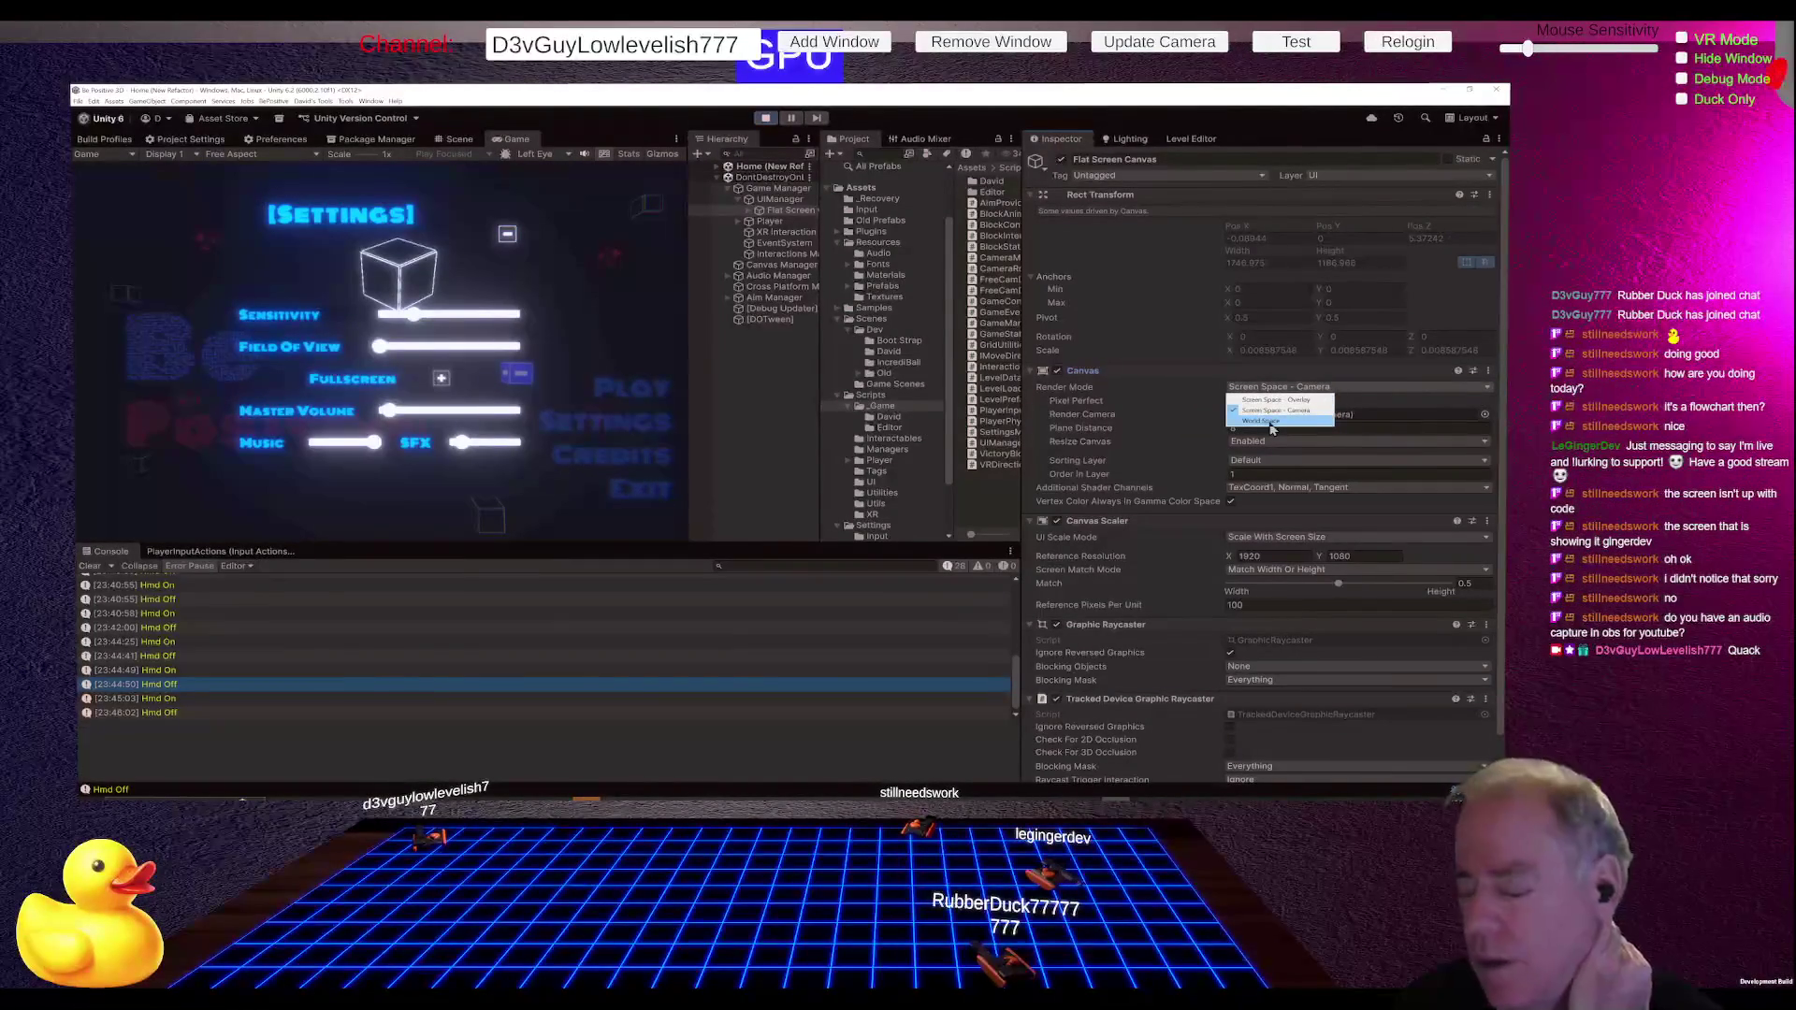
{"action": "left_click", "coordinate": [766, 119]}
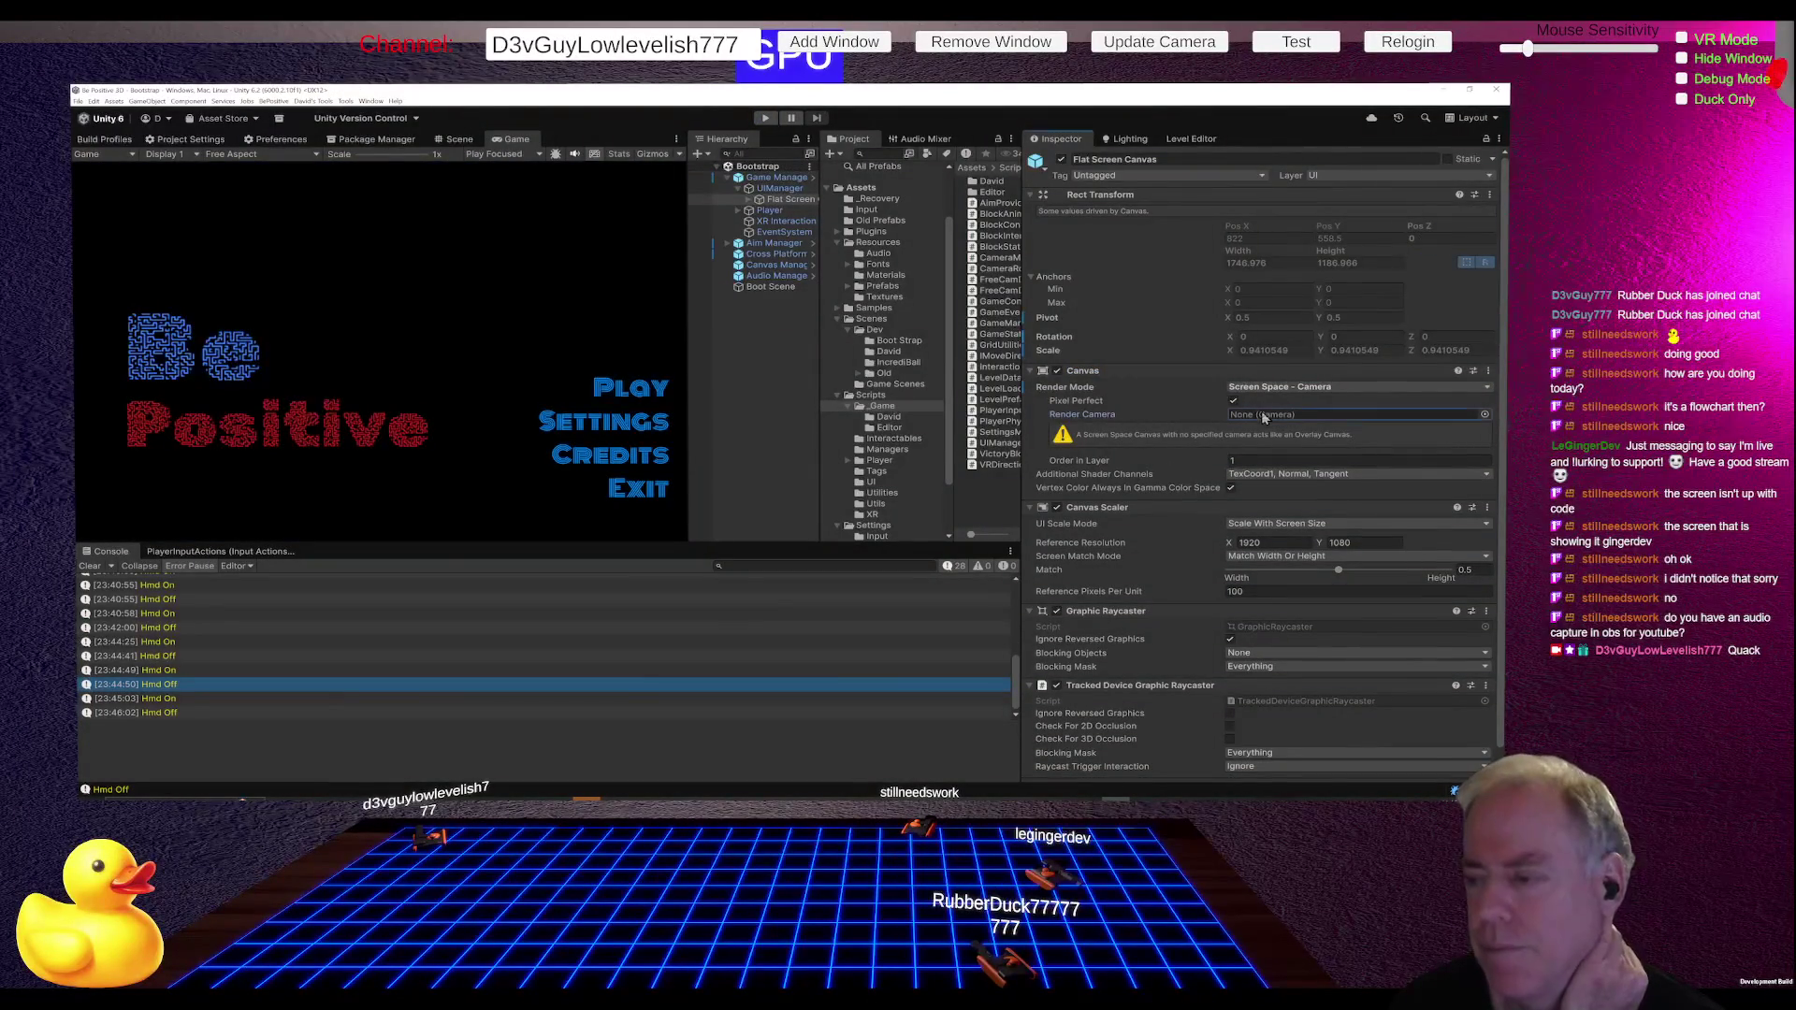
Step: Set the Flat Screen Canvas render mode to World Space, then view the Bootstrap.unity diff in Git
{"action": "left_click", "coordinate": [1259, 391]}
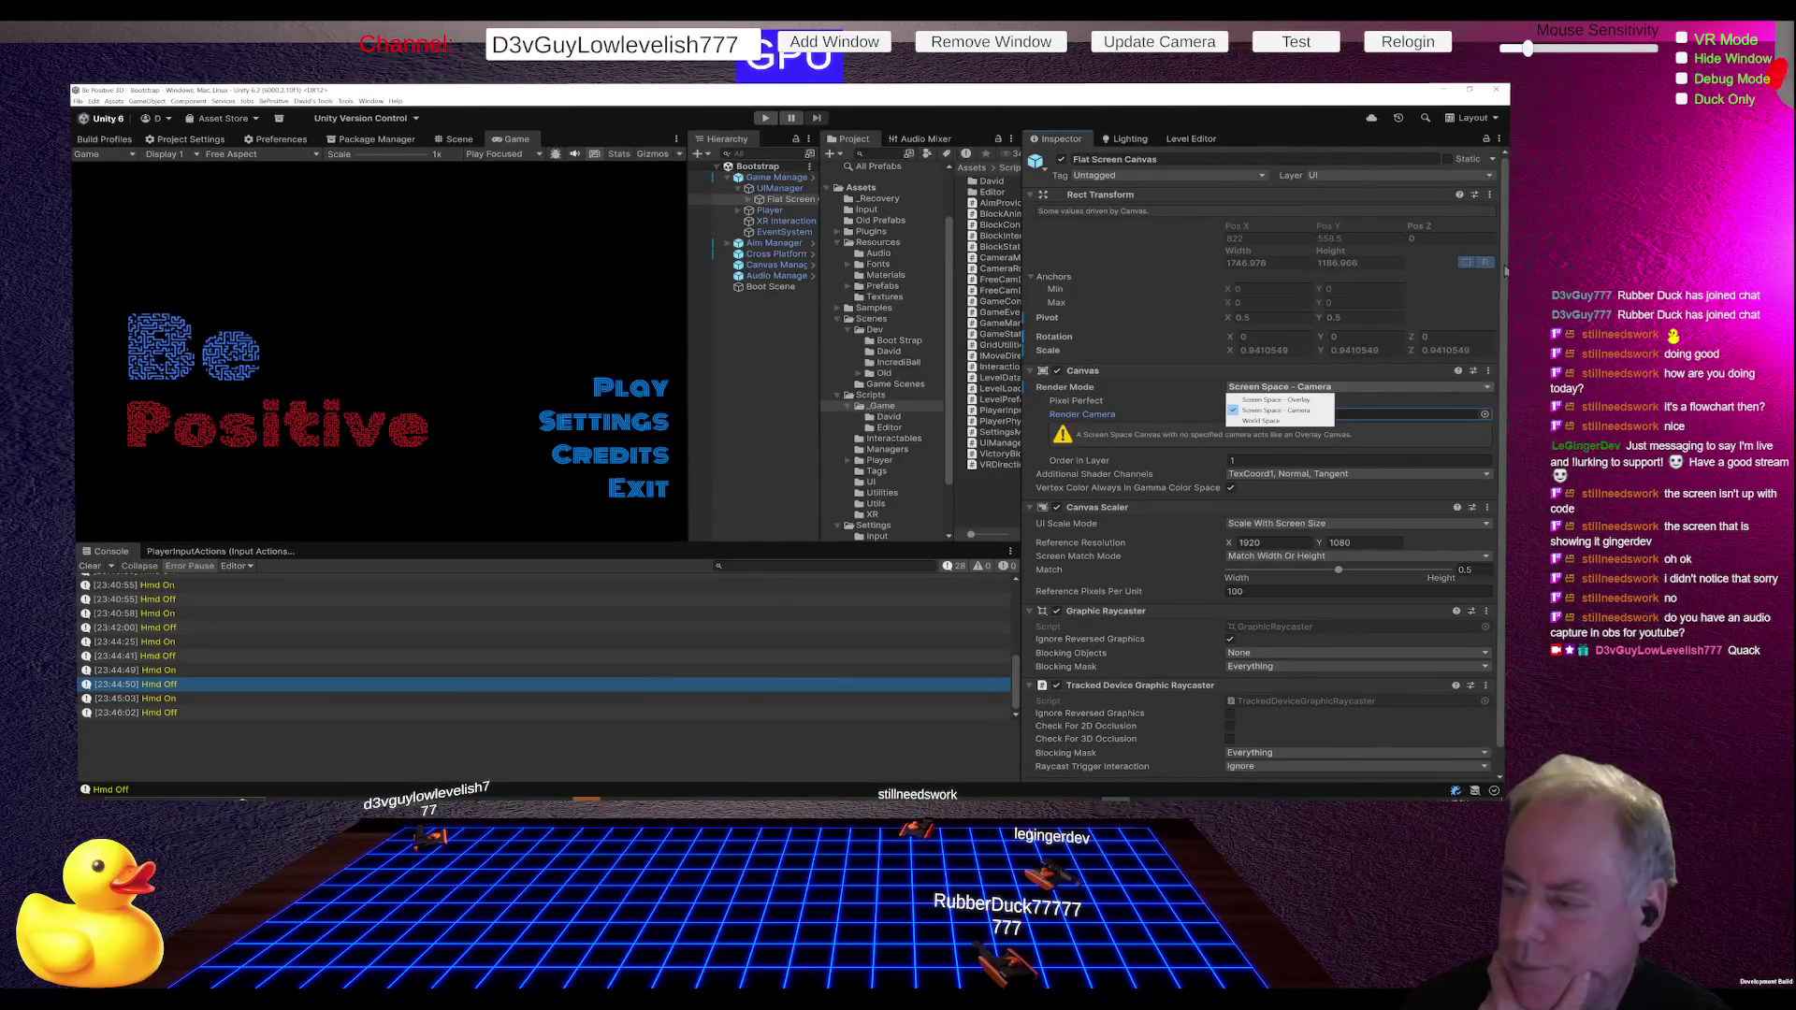
{"action": "left_click", "coordinate": [1276, 422]}
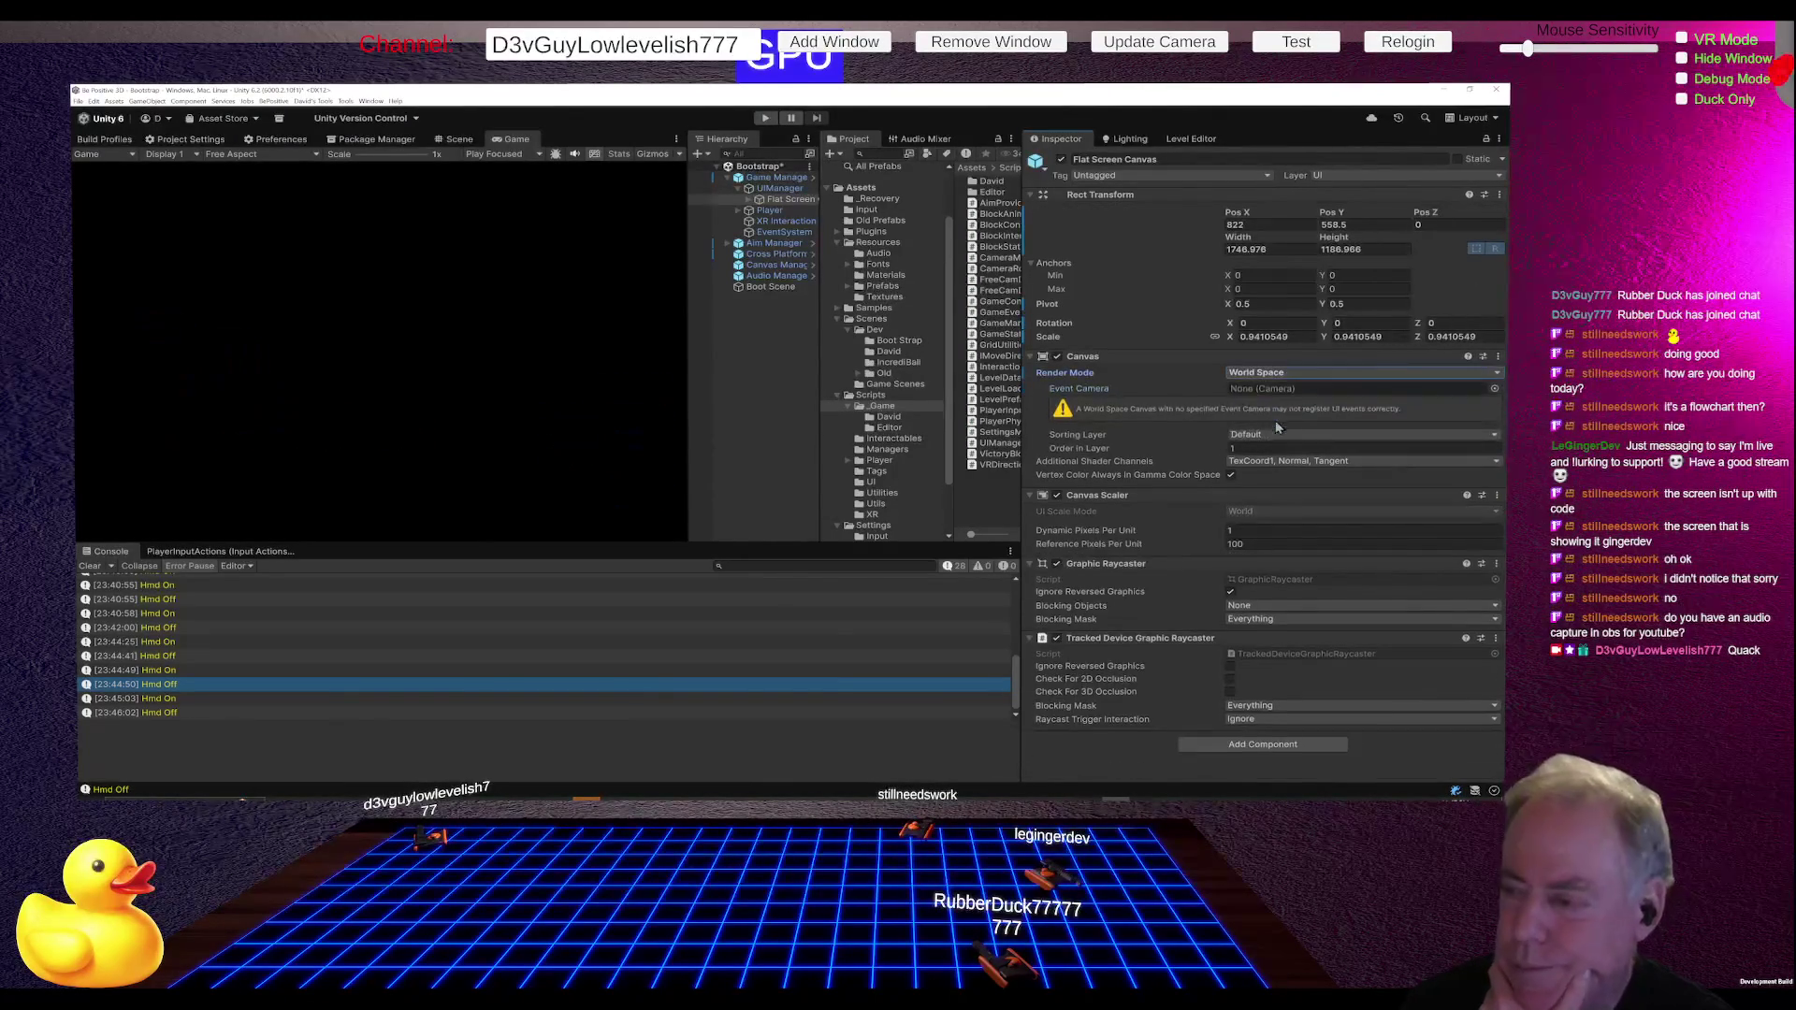
{"action": "left_click", "coordinate": [458, 140]}
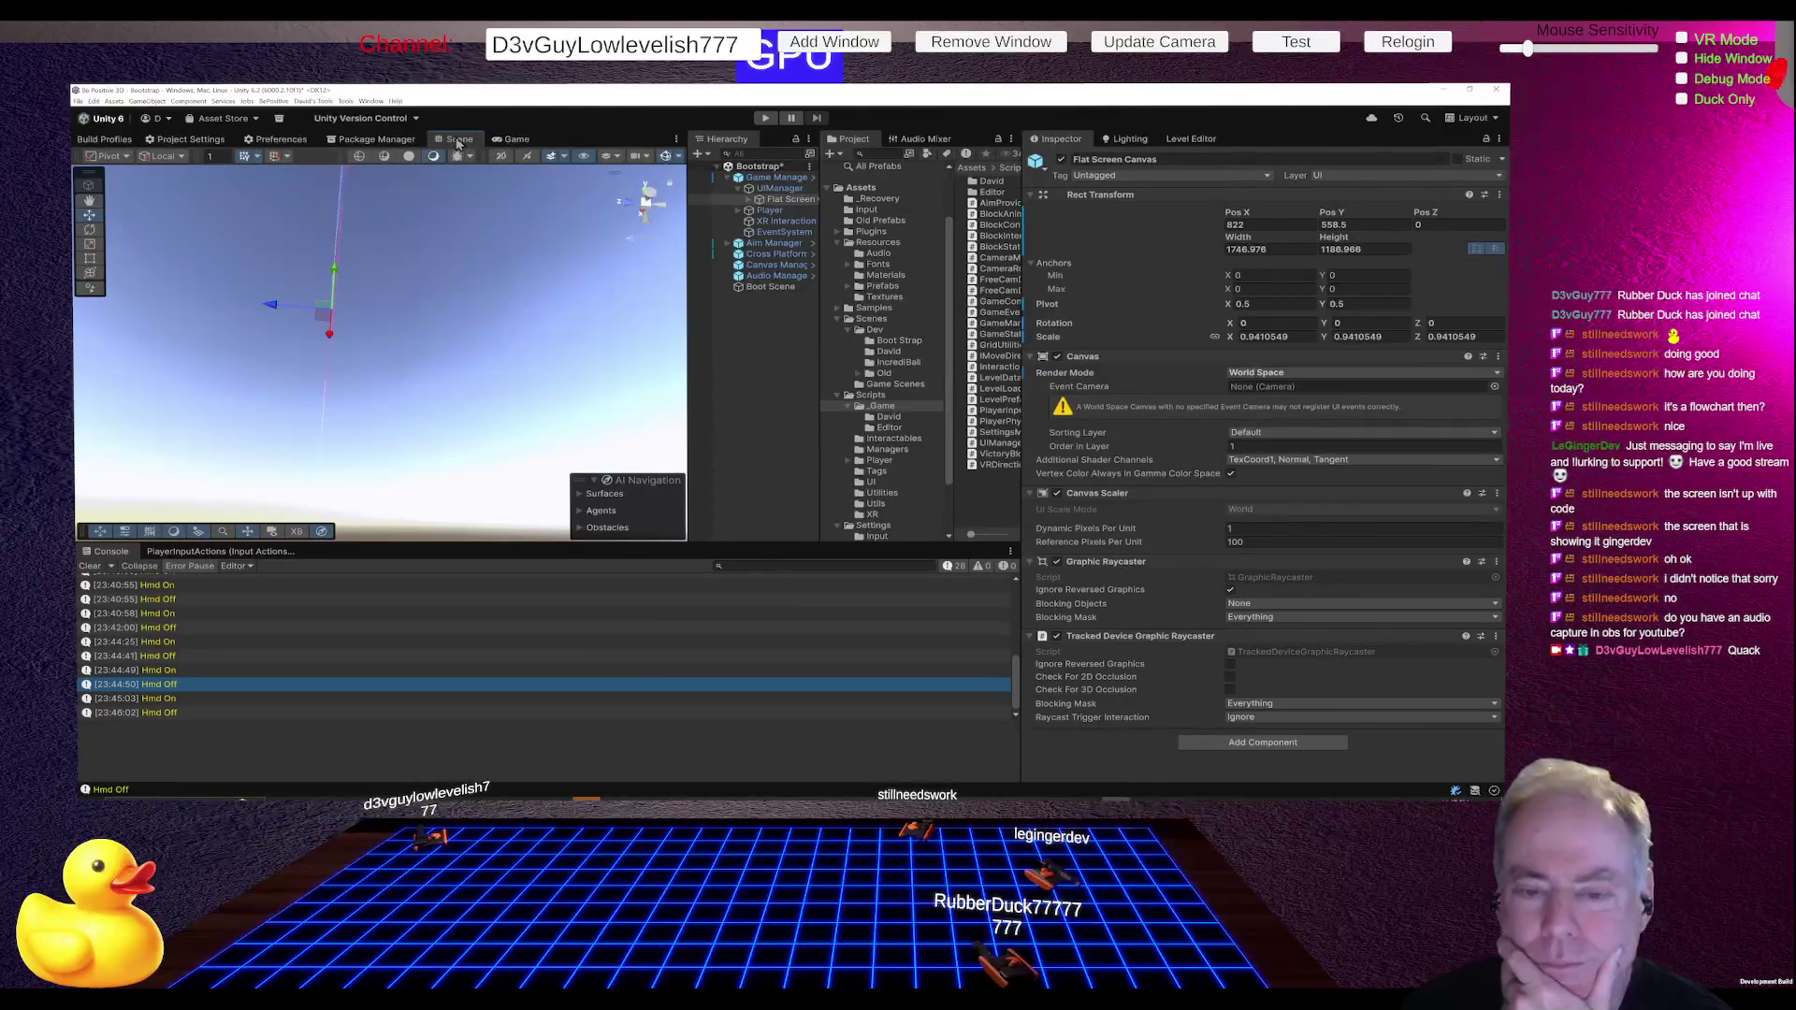
{"action": "key", "text": "alt+Tab"}
{"action": "scroll", "coordinate": [1210, 413], "scroll_direction": "down", "scroll_amount": 2}
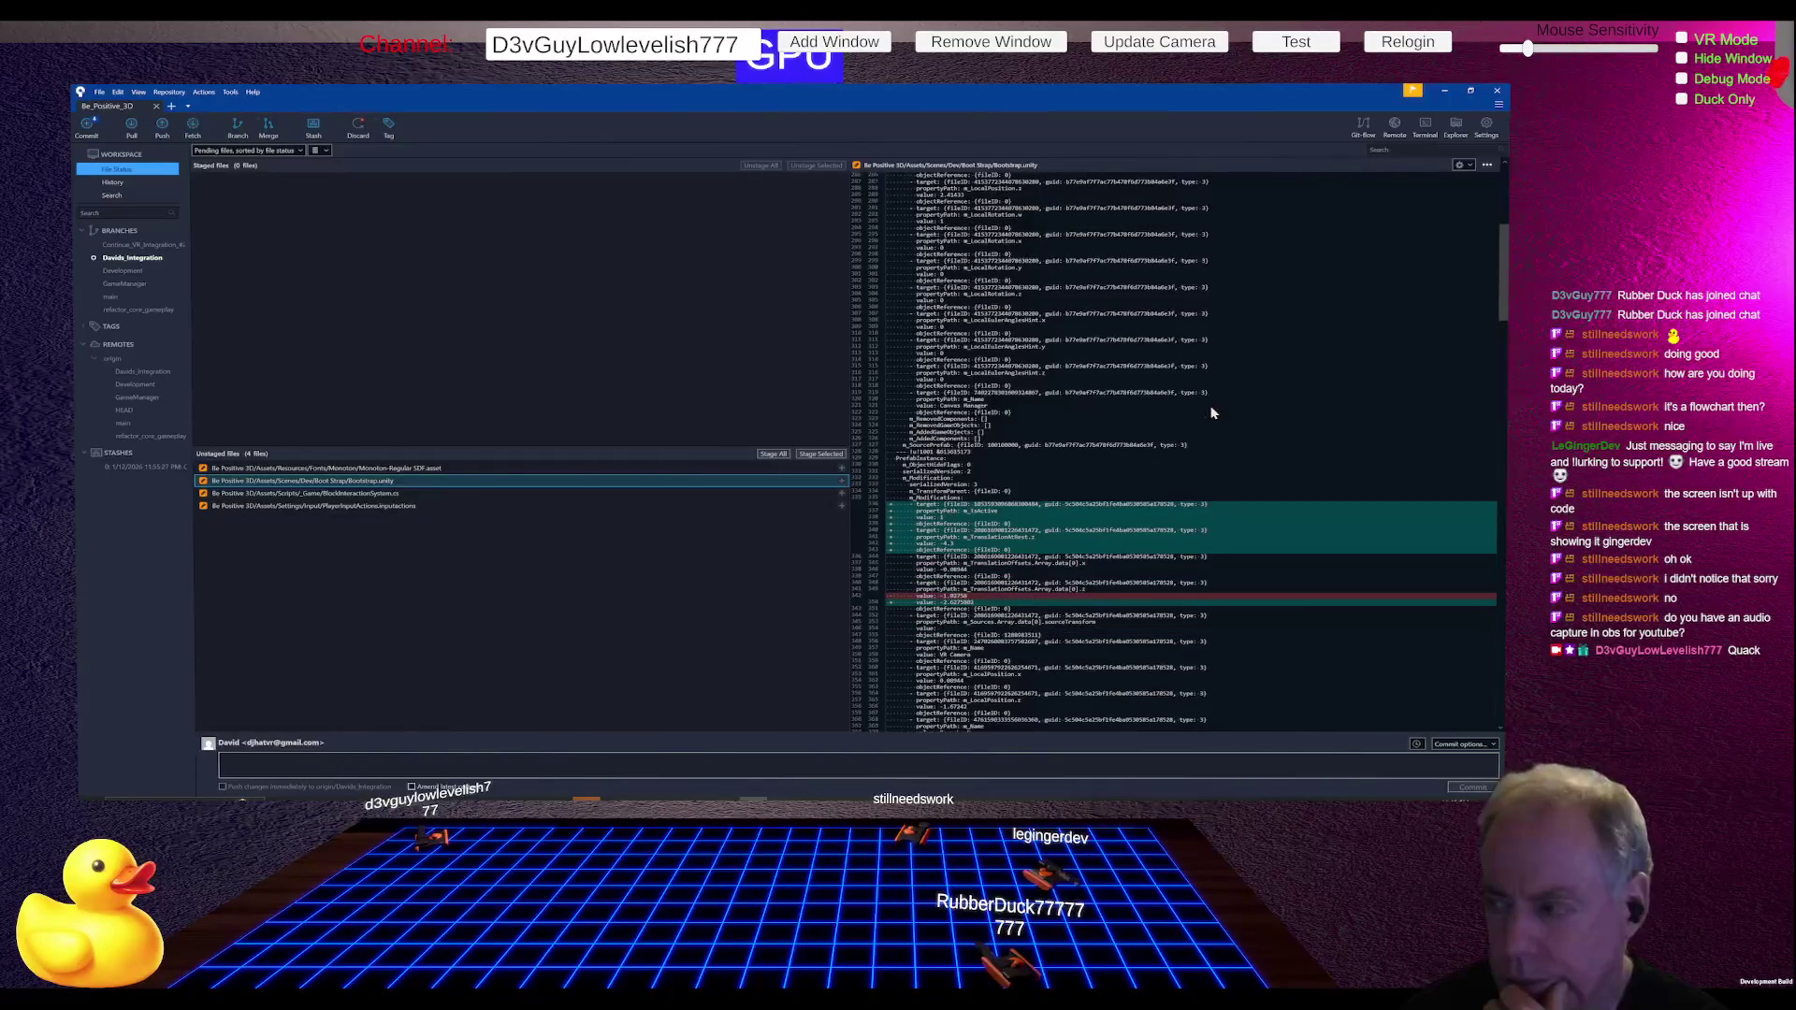
{"action": "scroll", "coordinate": [1209, 412], "scroll_direction": "down", "scroll_amount": 3}
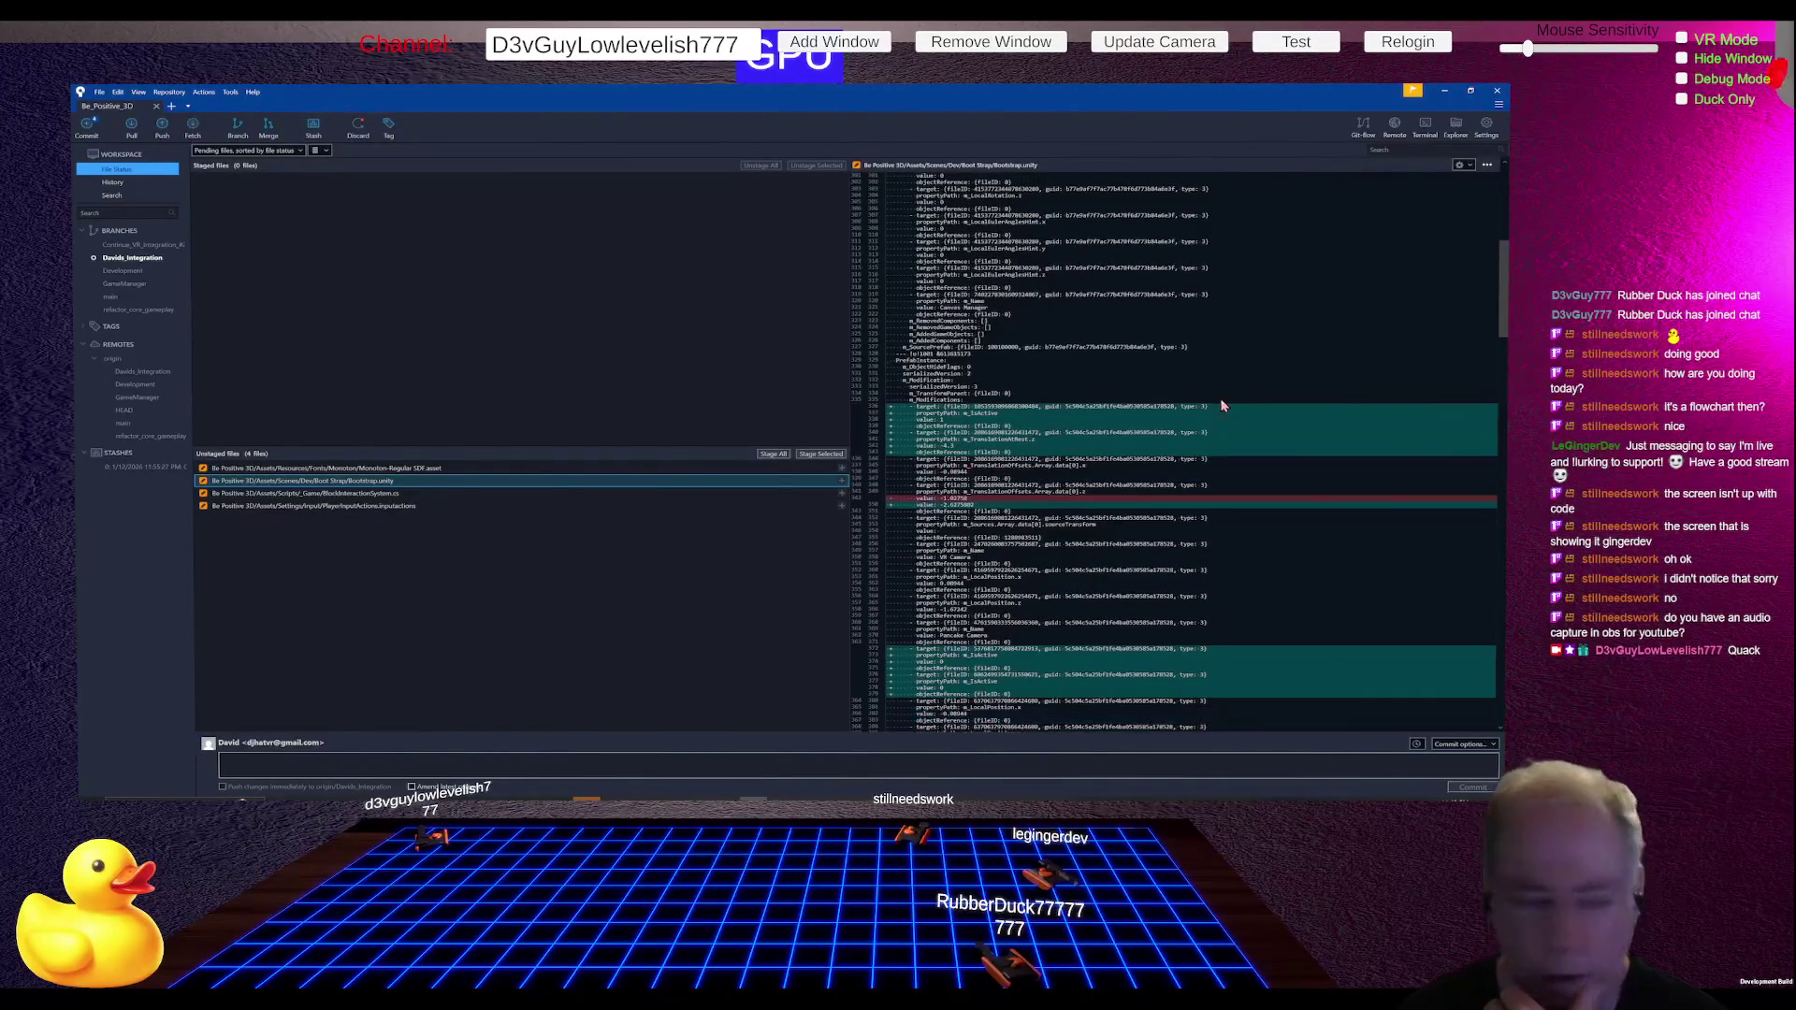
{"action": "scroll", "coordinate": [1259, 287], "scroll_direction": "down", "scroll_amount": 3}
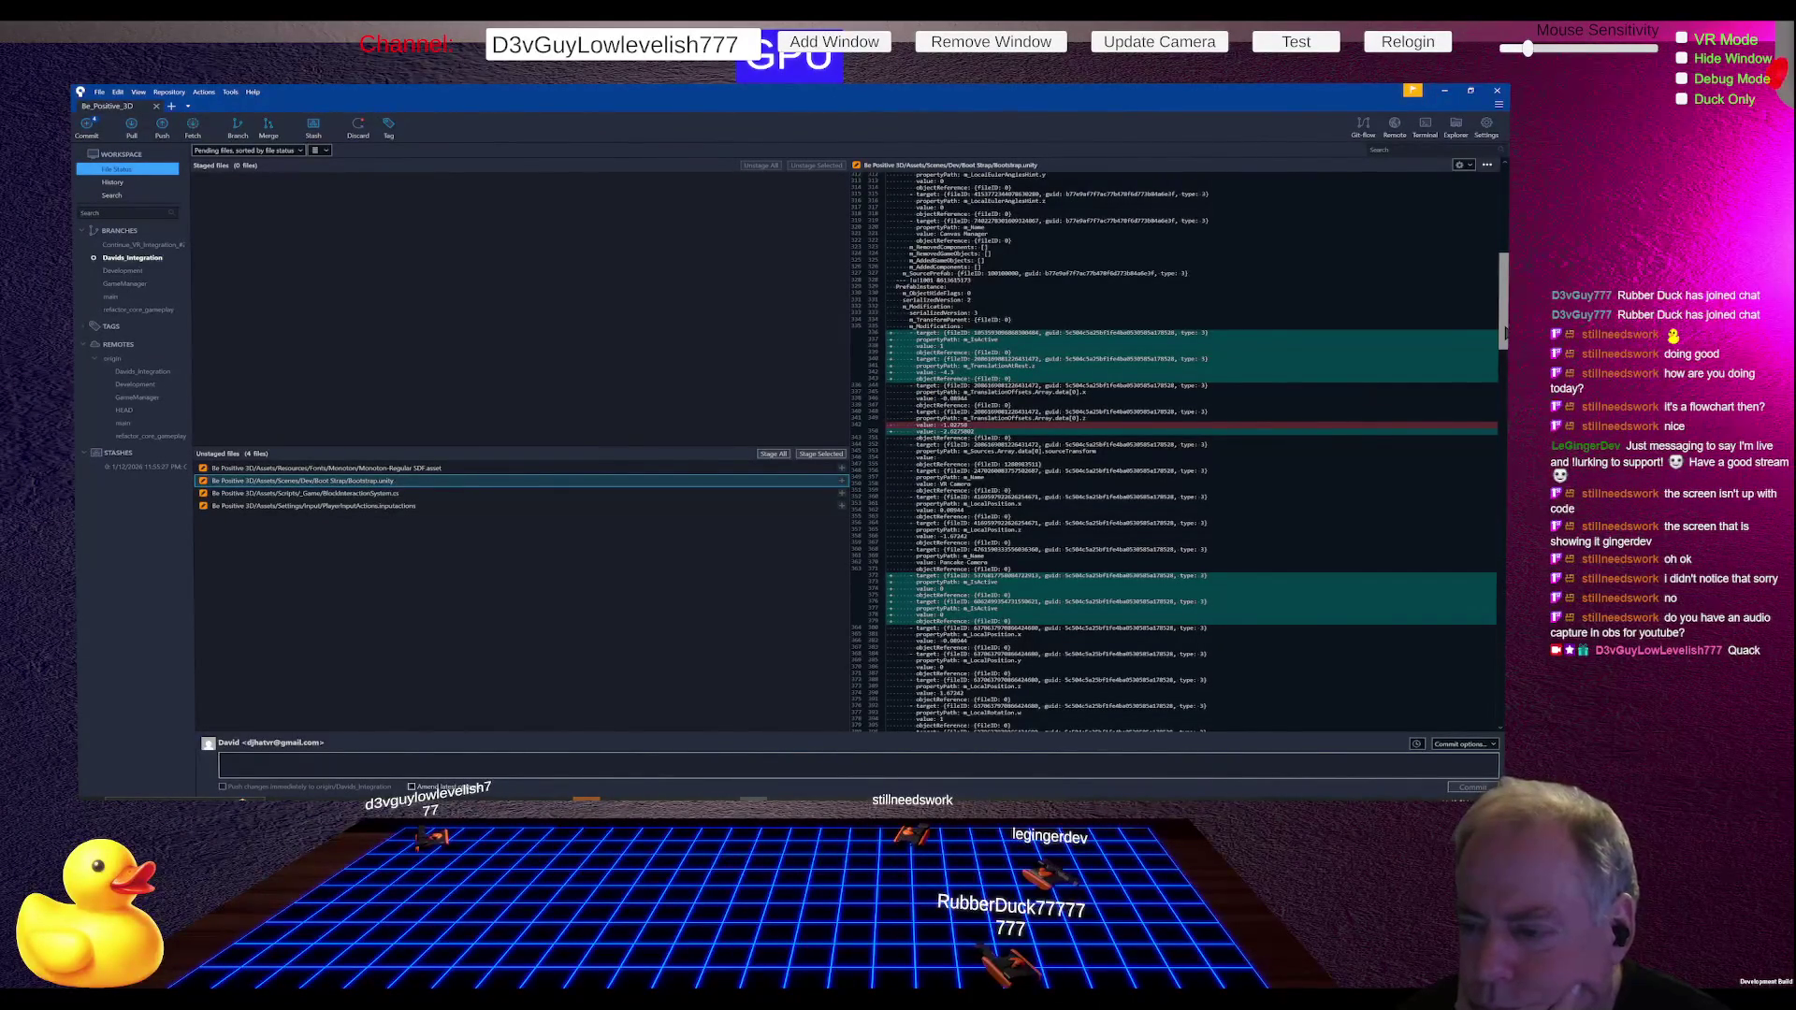
{"action": "scroll", "coordinate": [1497, 337], "scroll_direction": "down", "scroll_amount": 8}
{"action": "mouse_move", "coordinate": [1501, 353]}
{"action": "left_mouse_down"}
{"action": "mouse_move", "coordinate": [1501, 664]}
{"action": "mouse_move", "coordinate": [1501, 608]}
{"action": "left_mouse_up"}
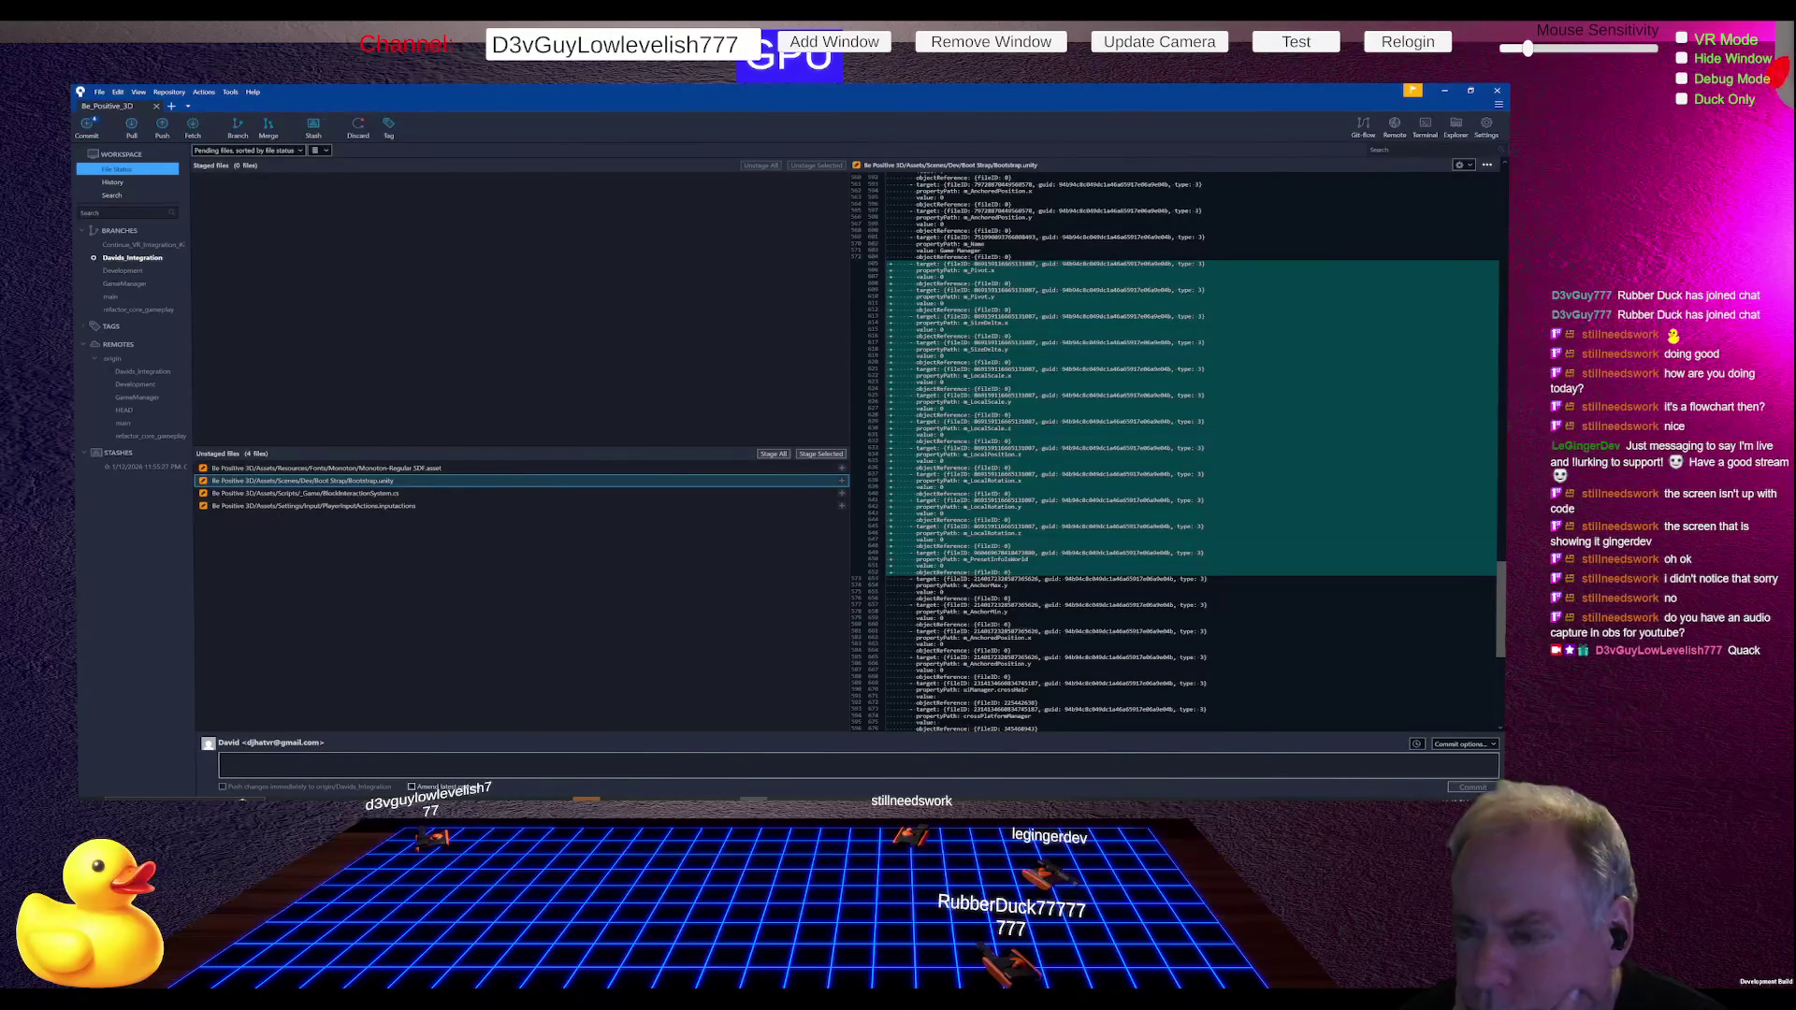
{"action": "scroll", "coordinate": [1178, 449], "scroll_direction": "down", "scroll_amount": 2}
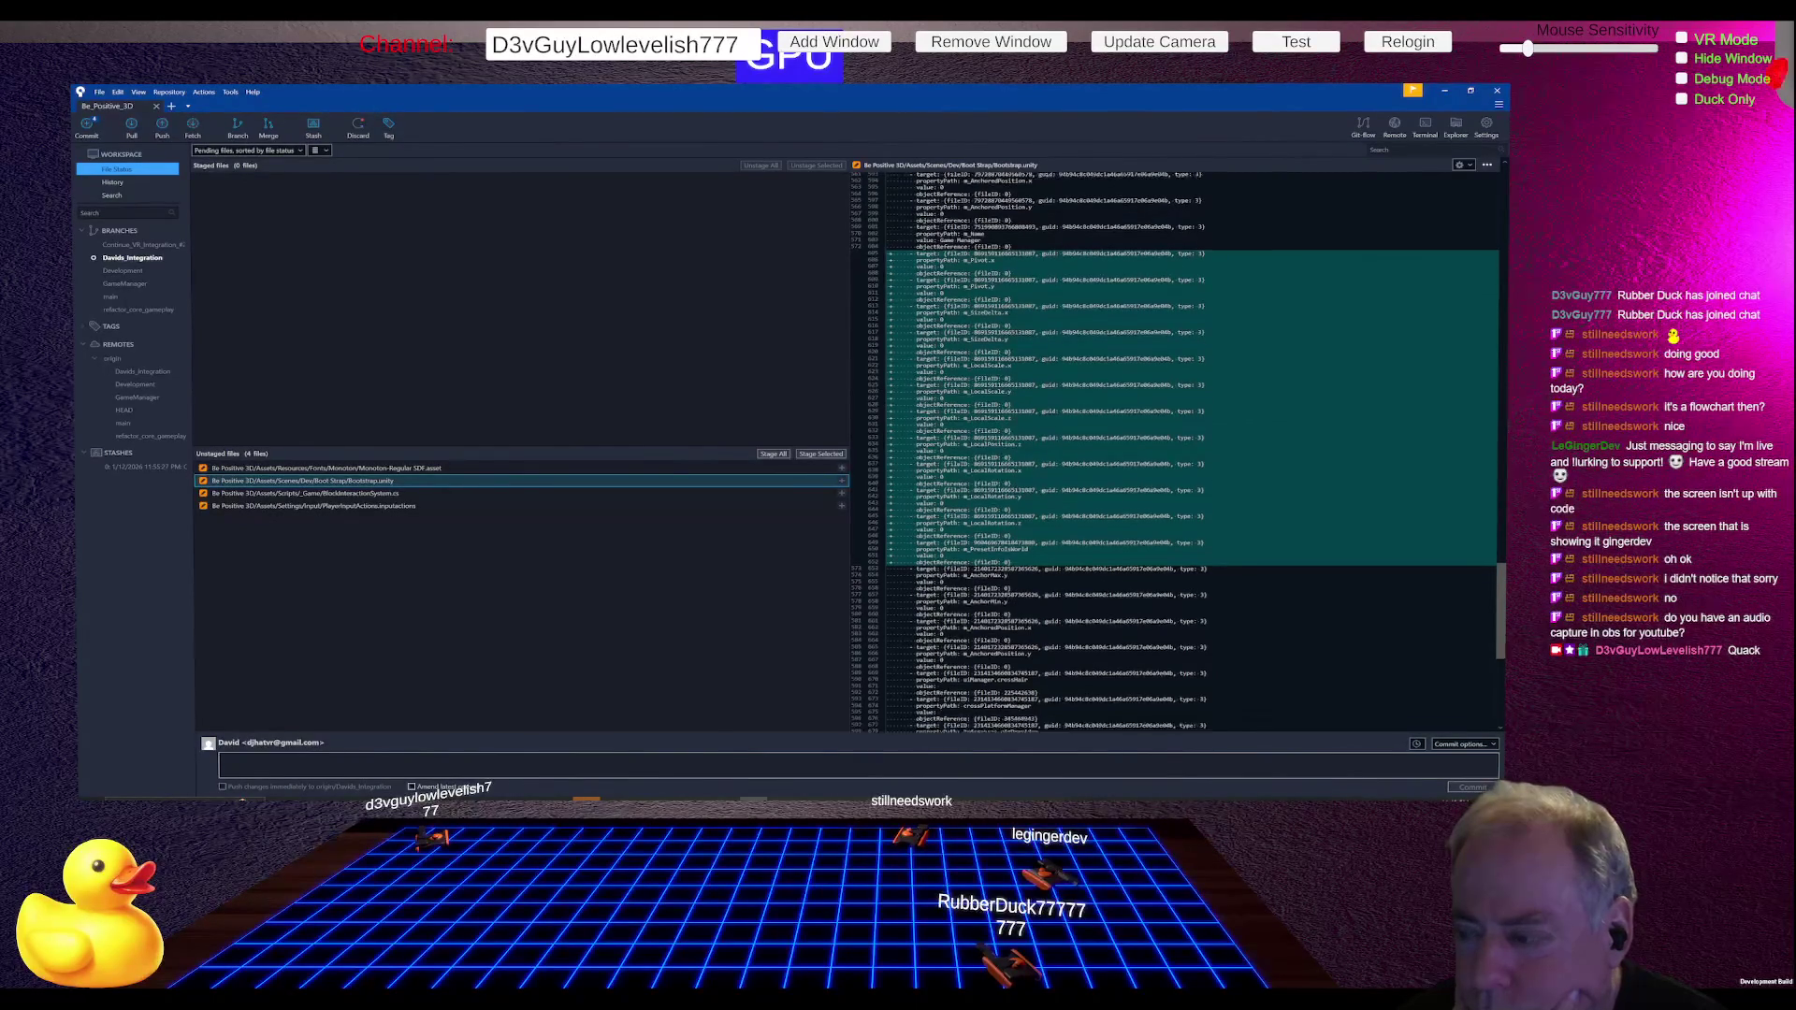
{"action": "scroll", "coordinate": [1178, 449], "scroll_direction": "down", "scroll_amount": 8}
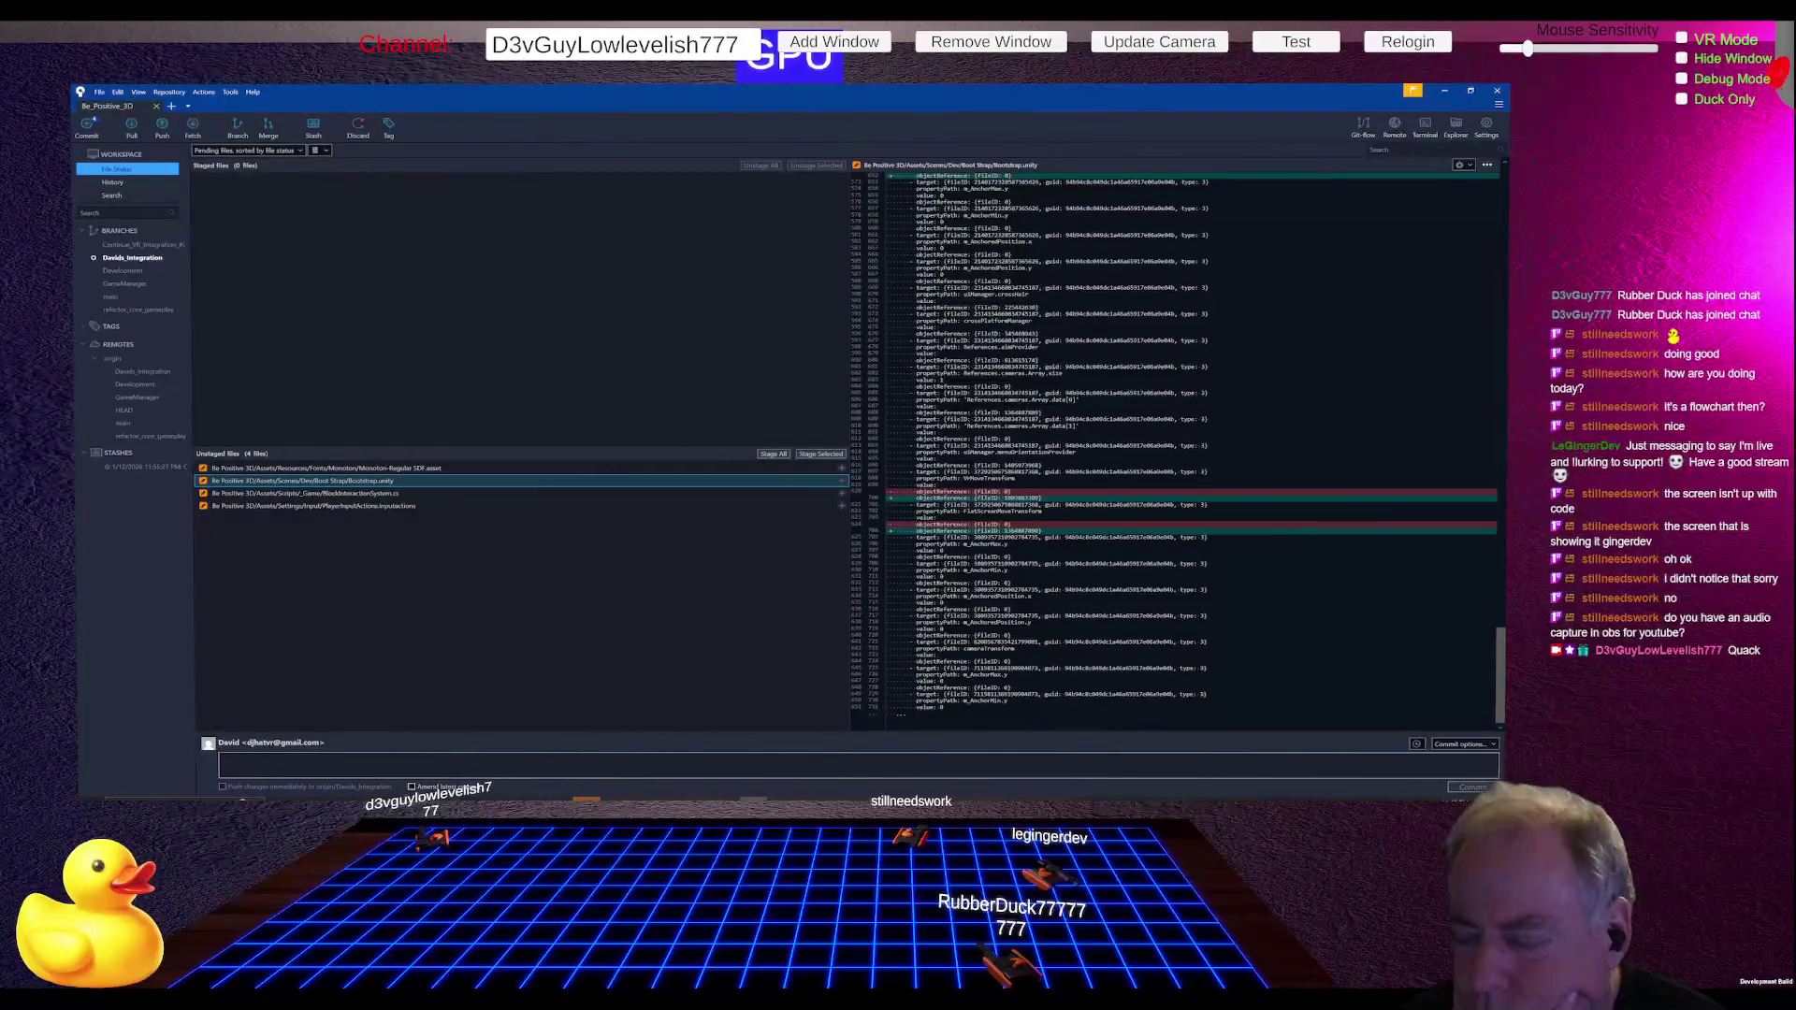
{"action": "left_click_drag", "start_coordinate": [1499, 673], "coordinate": [1493, 305]}
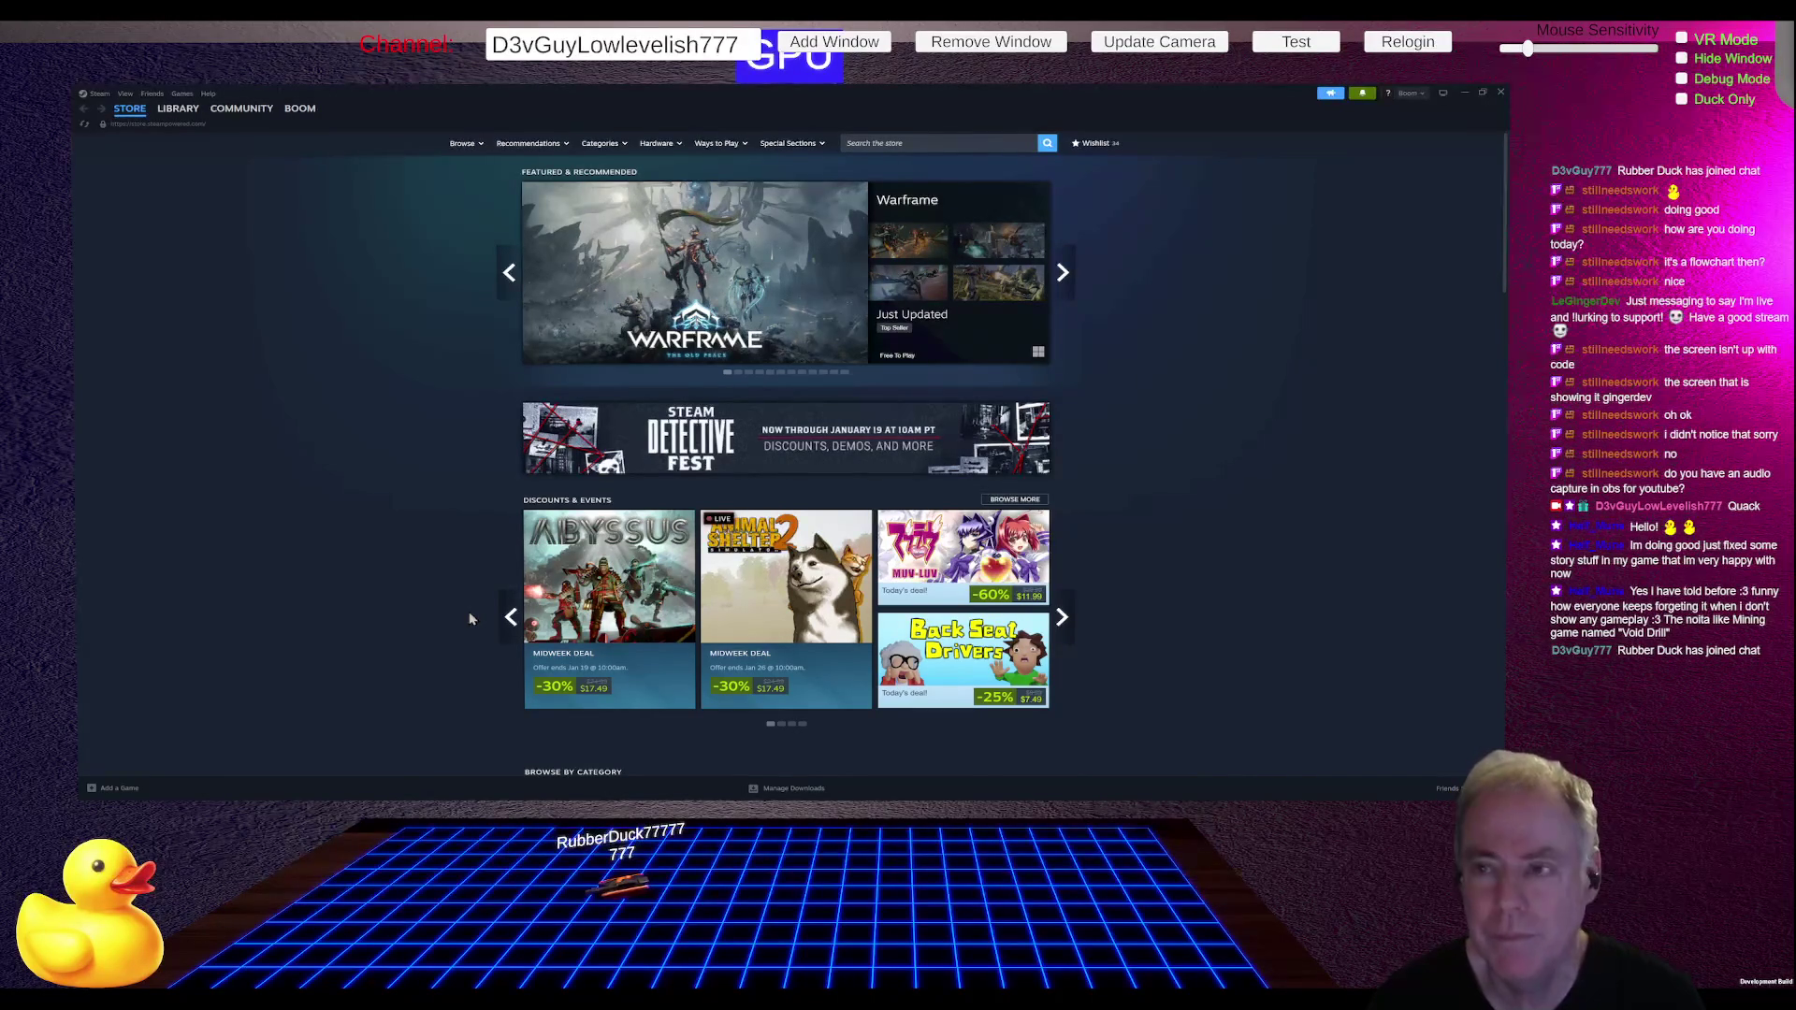
Step: Search the Steam store for 'void drill', then open a Twitch channel's Videos page
{"action": "left_click", "coordinate": [925, 141]}
{"action": "type", "text": "void"}
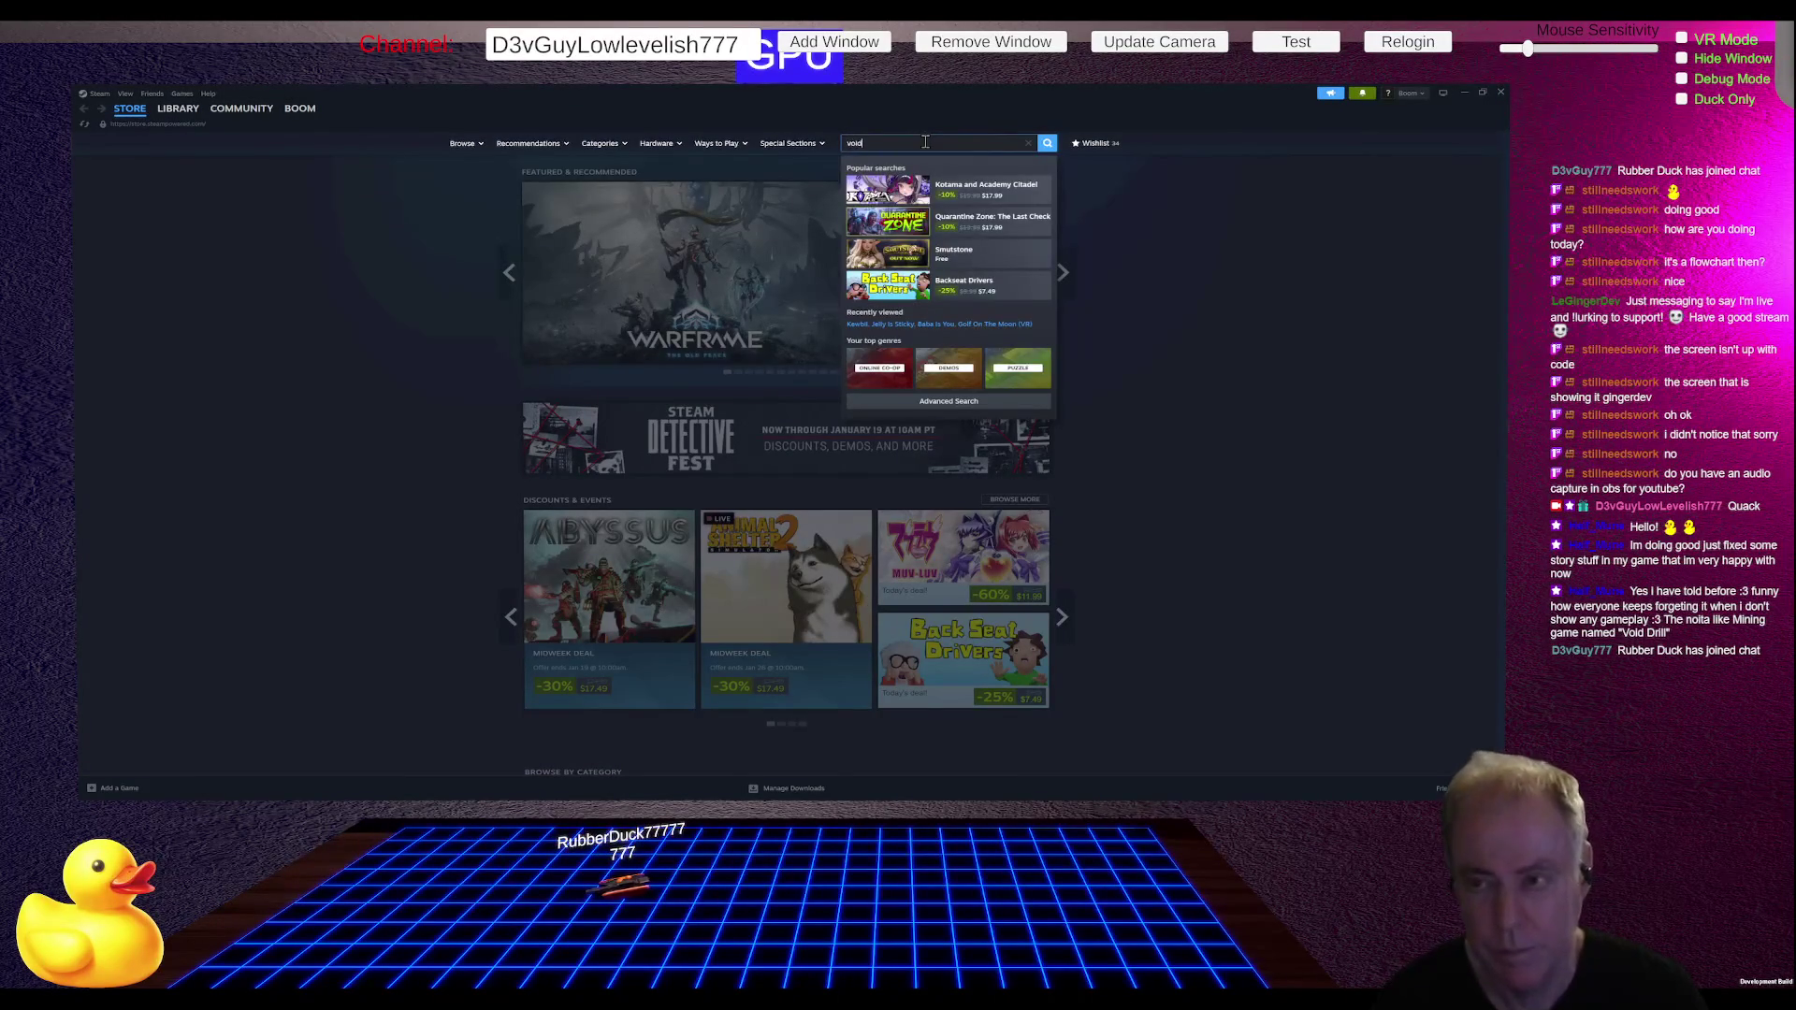
{"action": "type", "text": " drill"}
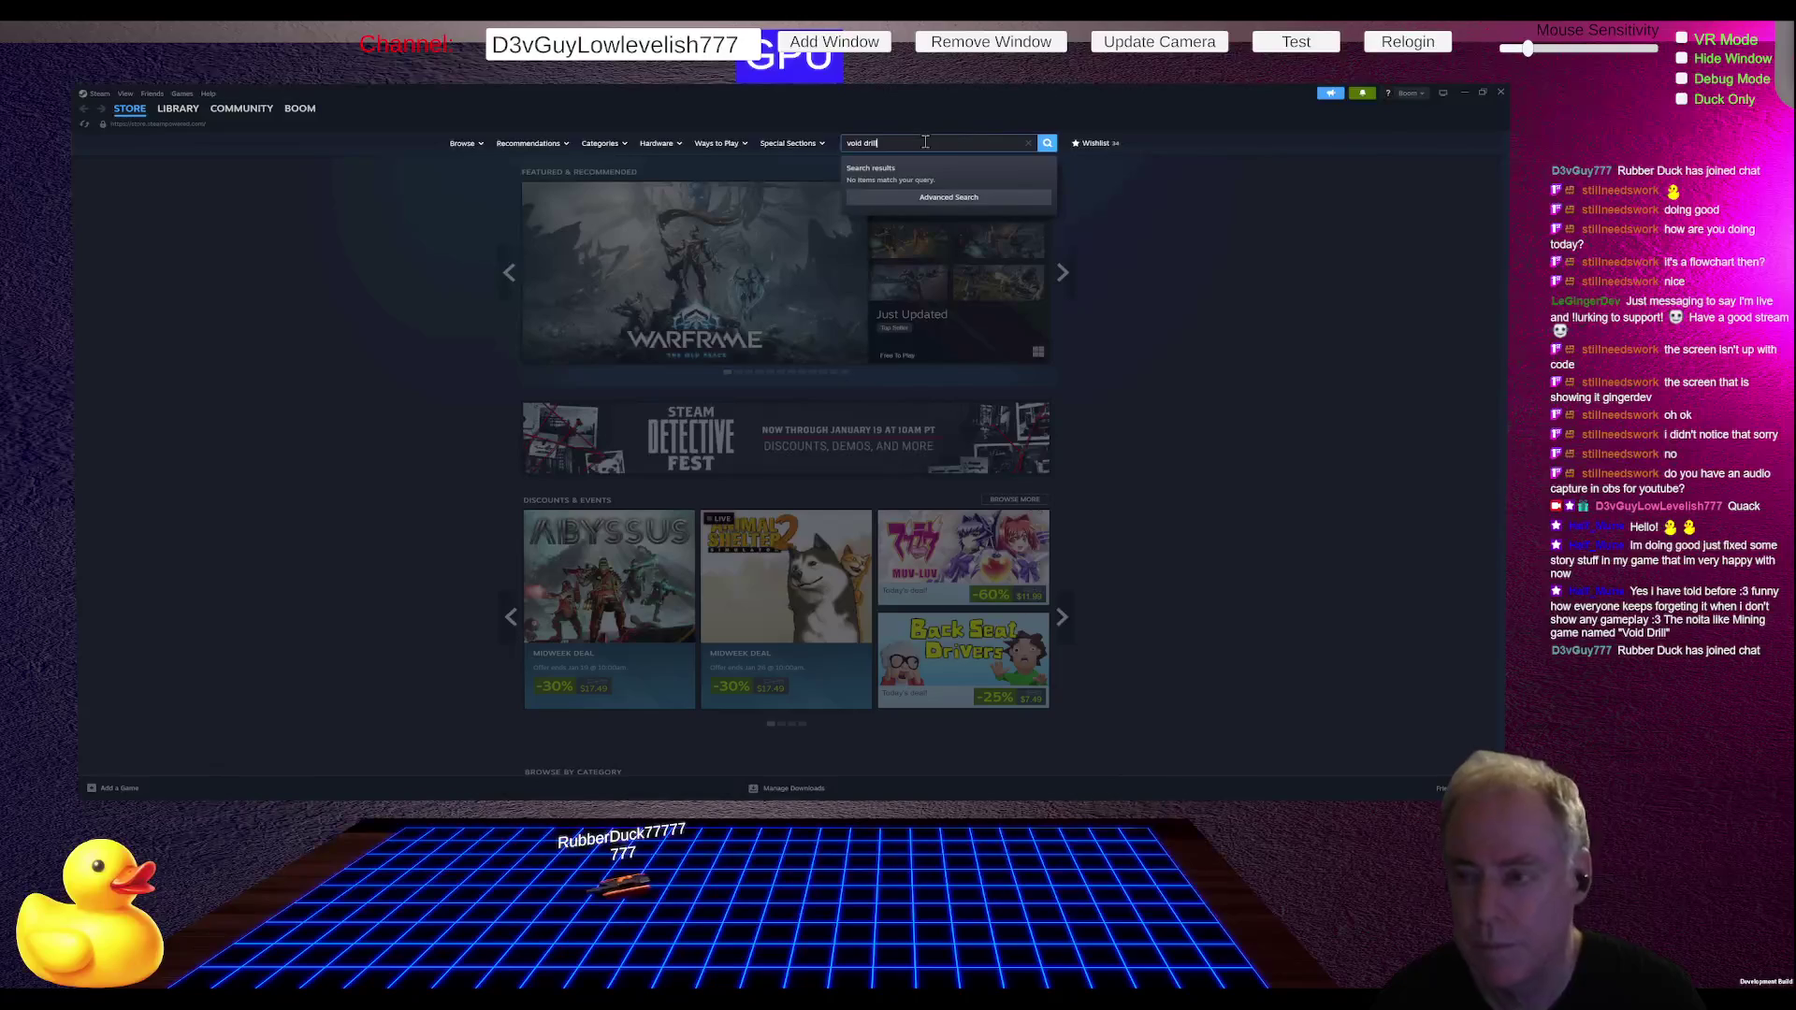
{"action": "key", "text": "Return"}
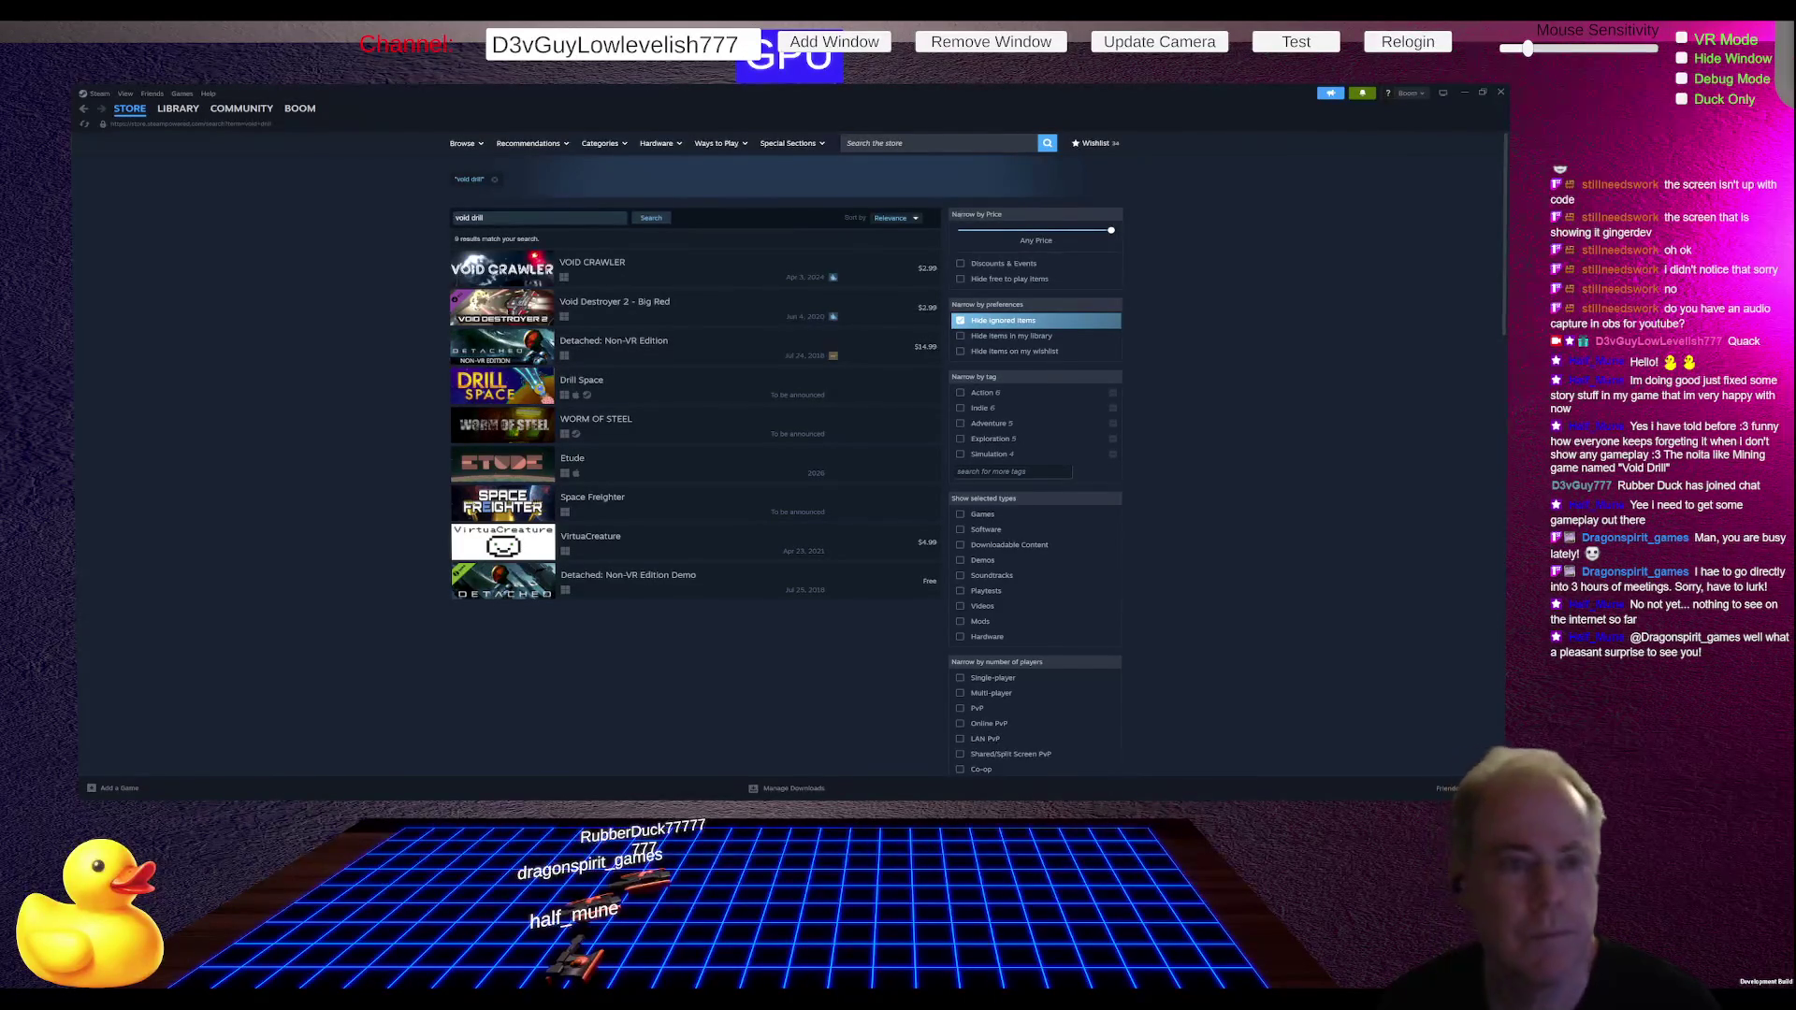
{"action": "key", "text": "alt+Tab"}
{"action": "left_click", "coordinate": [421, 511]}
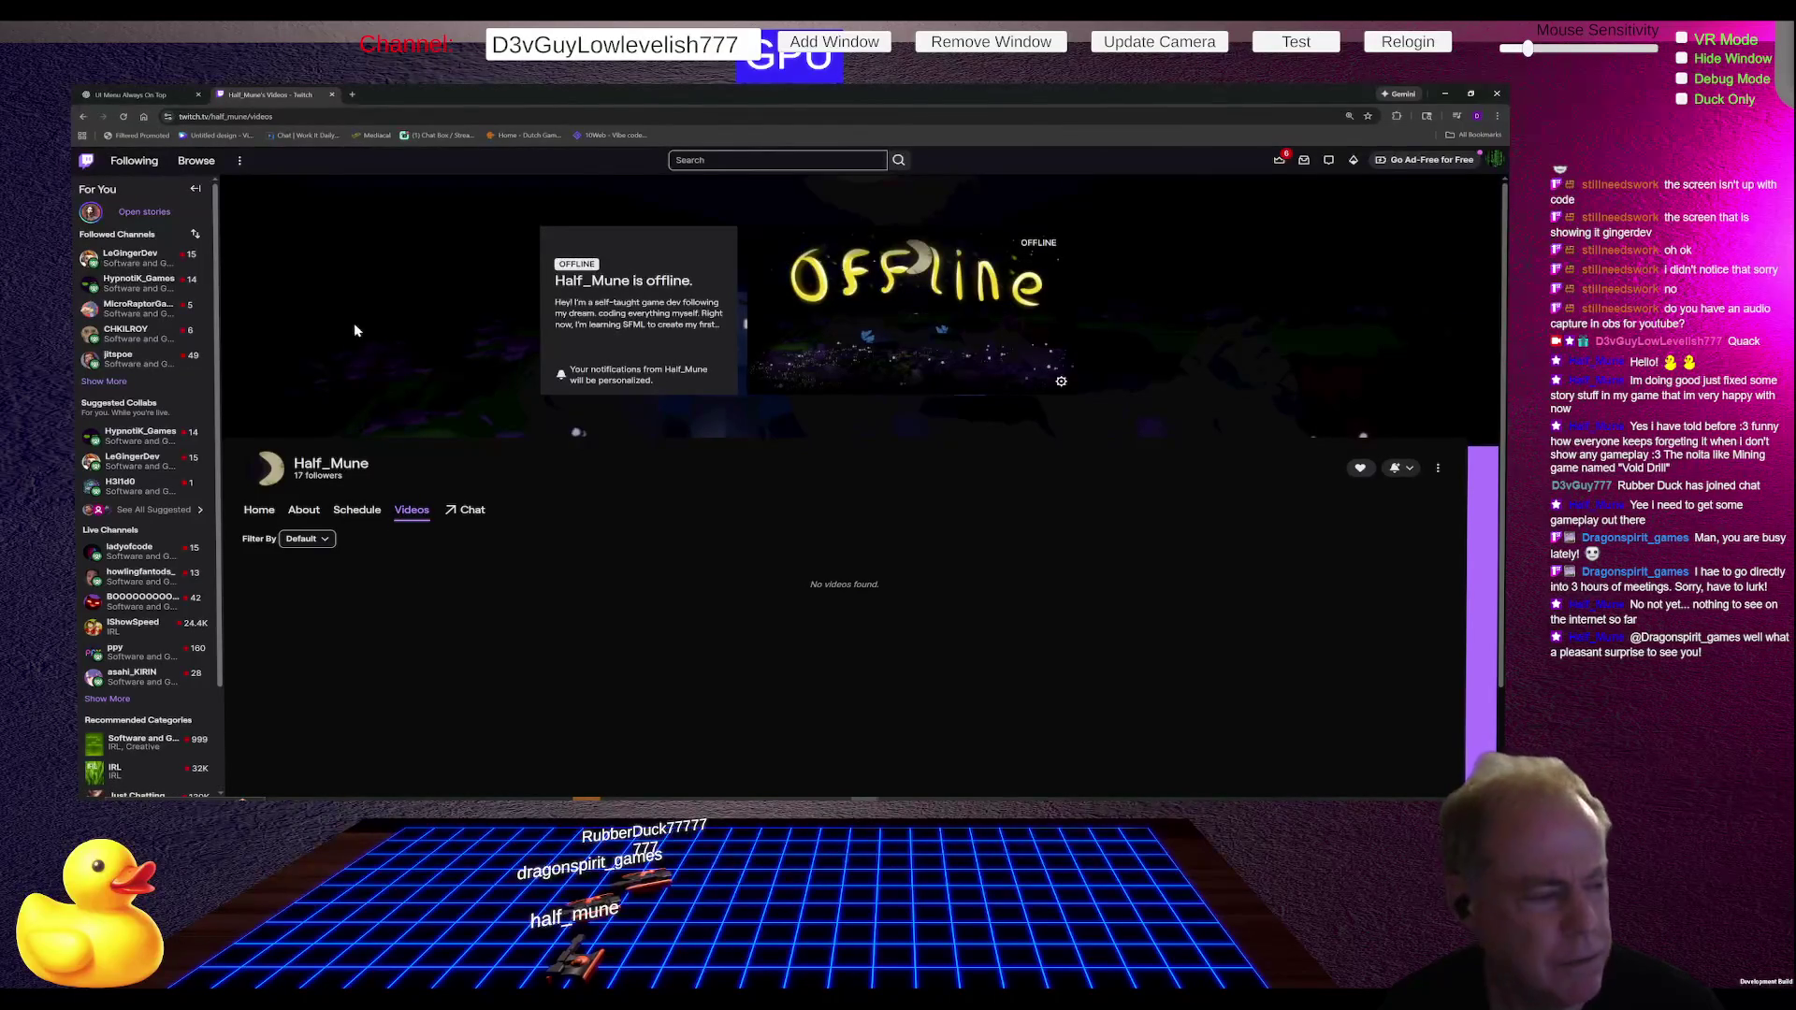
Step: Close the Twitch tab to reveal the ChatGPT 'UI Menu Always On Top' conversation
{"action": "left_click", "coordinate": [331, 94]}
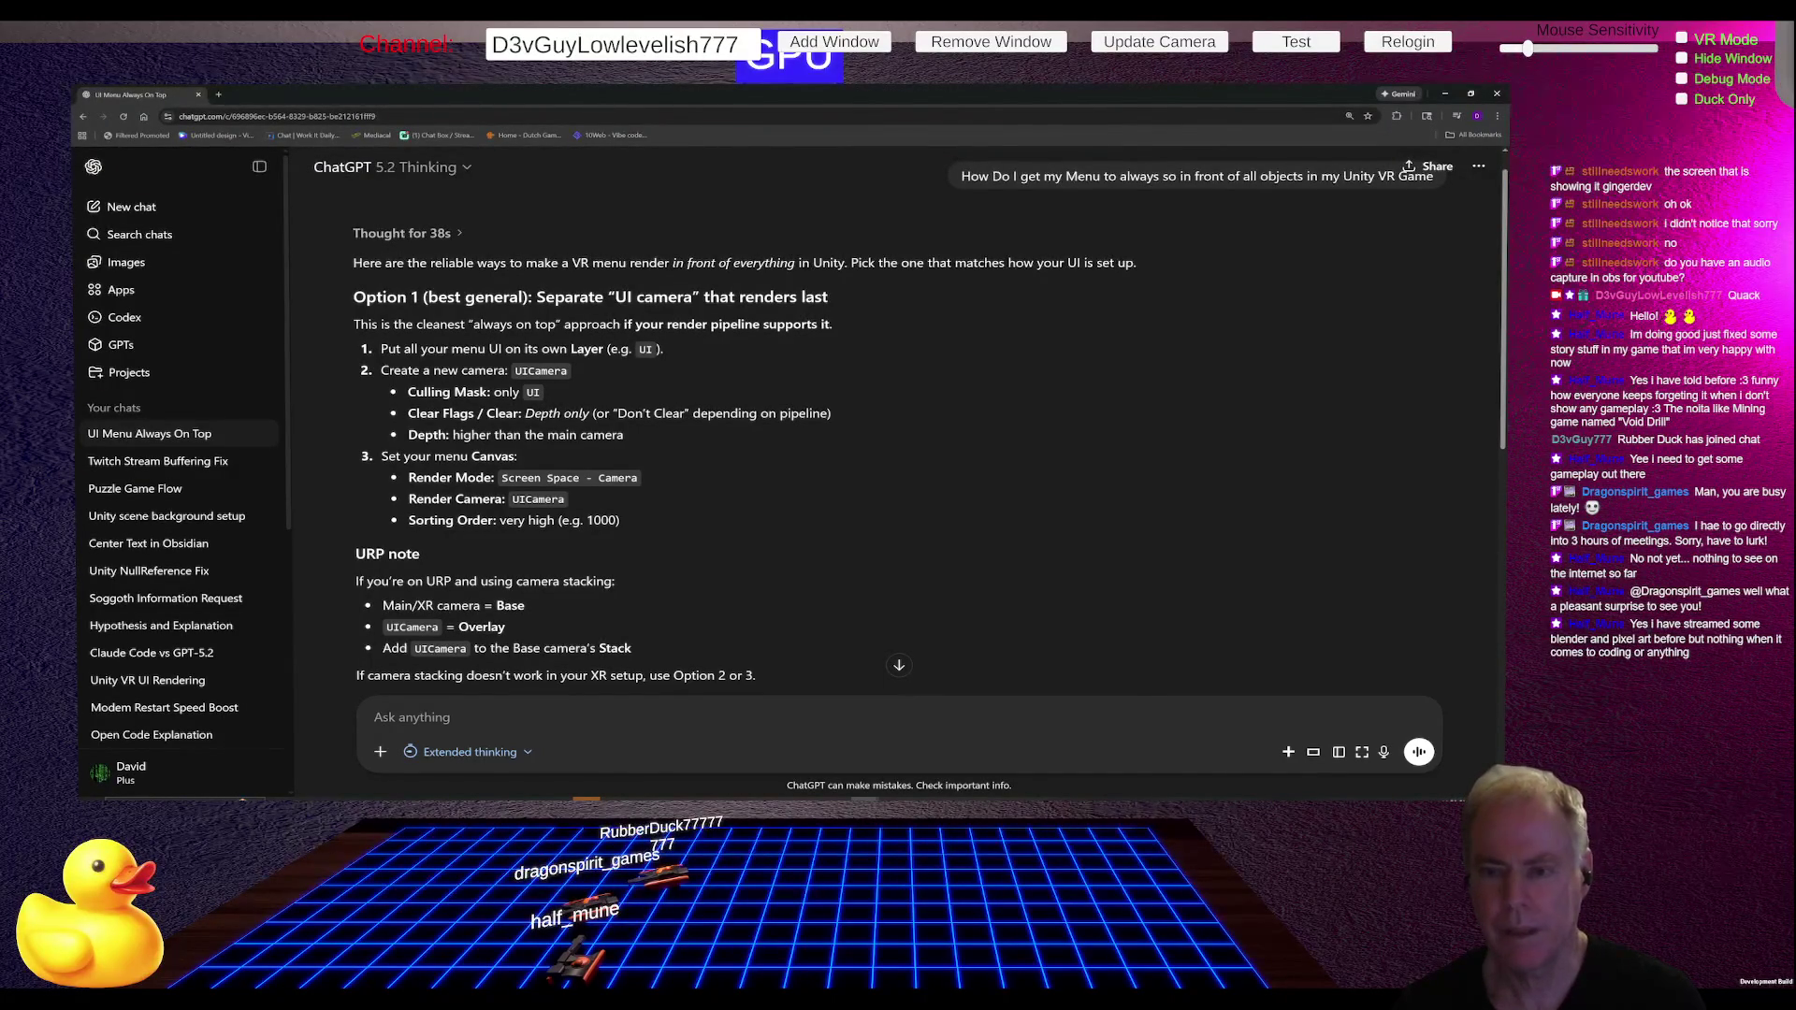
Step: Return to the Unity editor showing the game's Pause menu
{"action": "key", "text": "alt+Tab"}
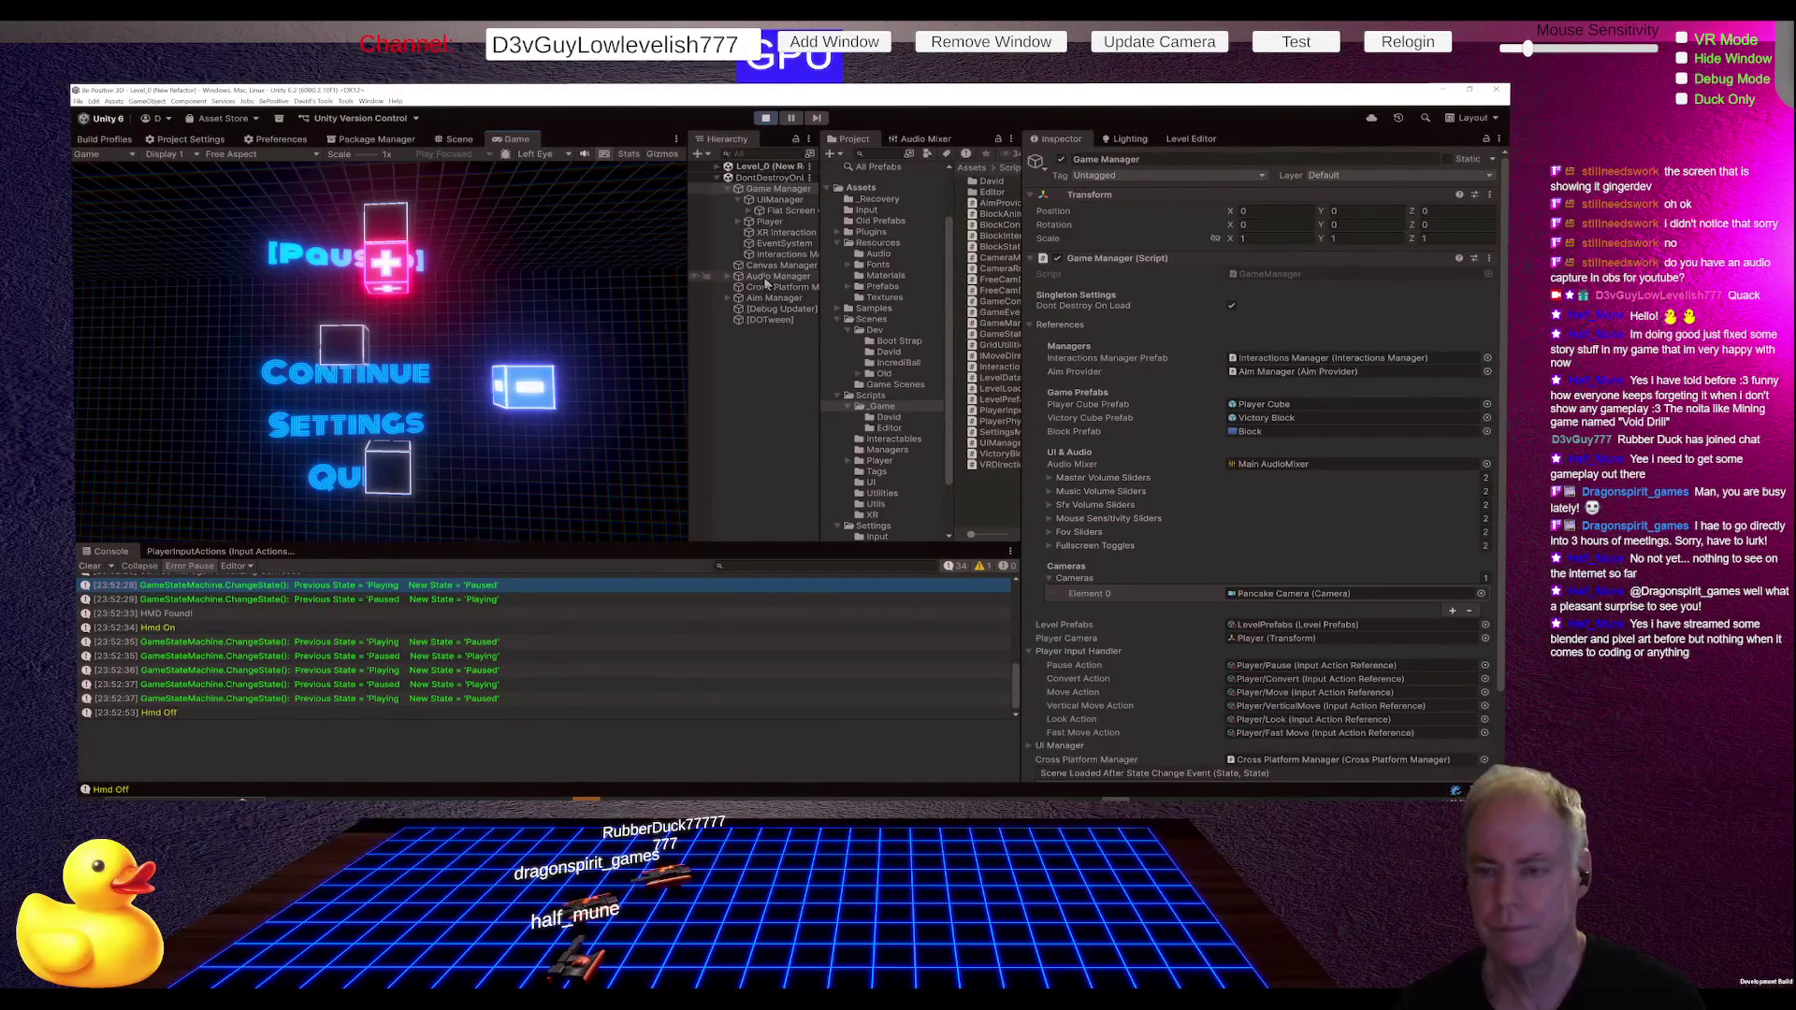
Step: Stop the game, expand Aim Manager, widen the Hierarchy and select Pancake Camera
{"action": "left_click", "coordinate": [765, 118]}
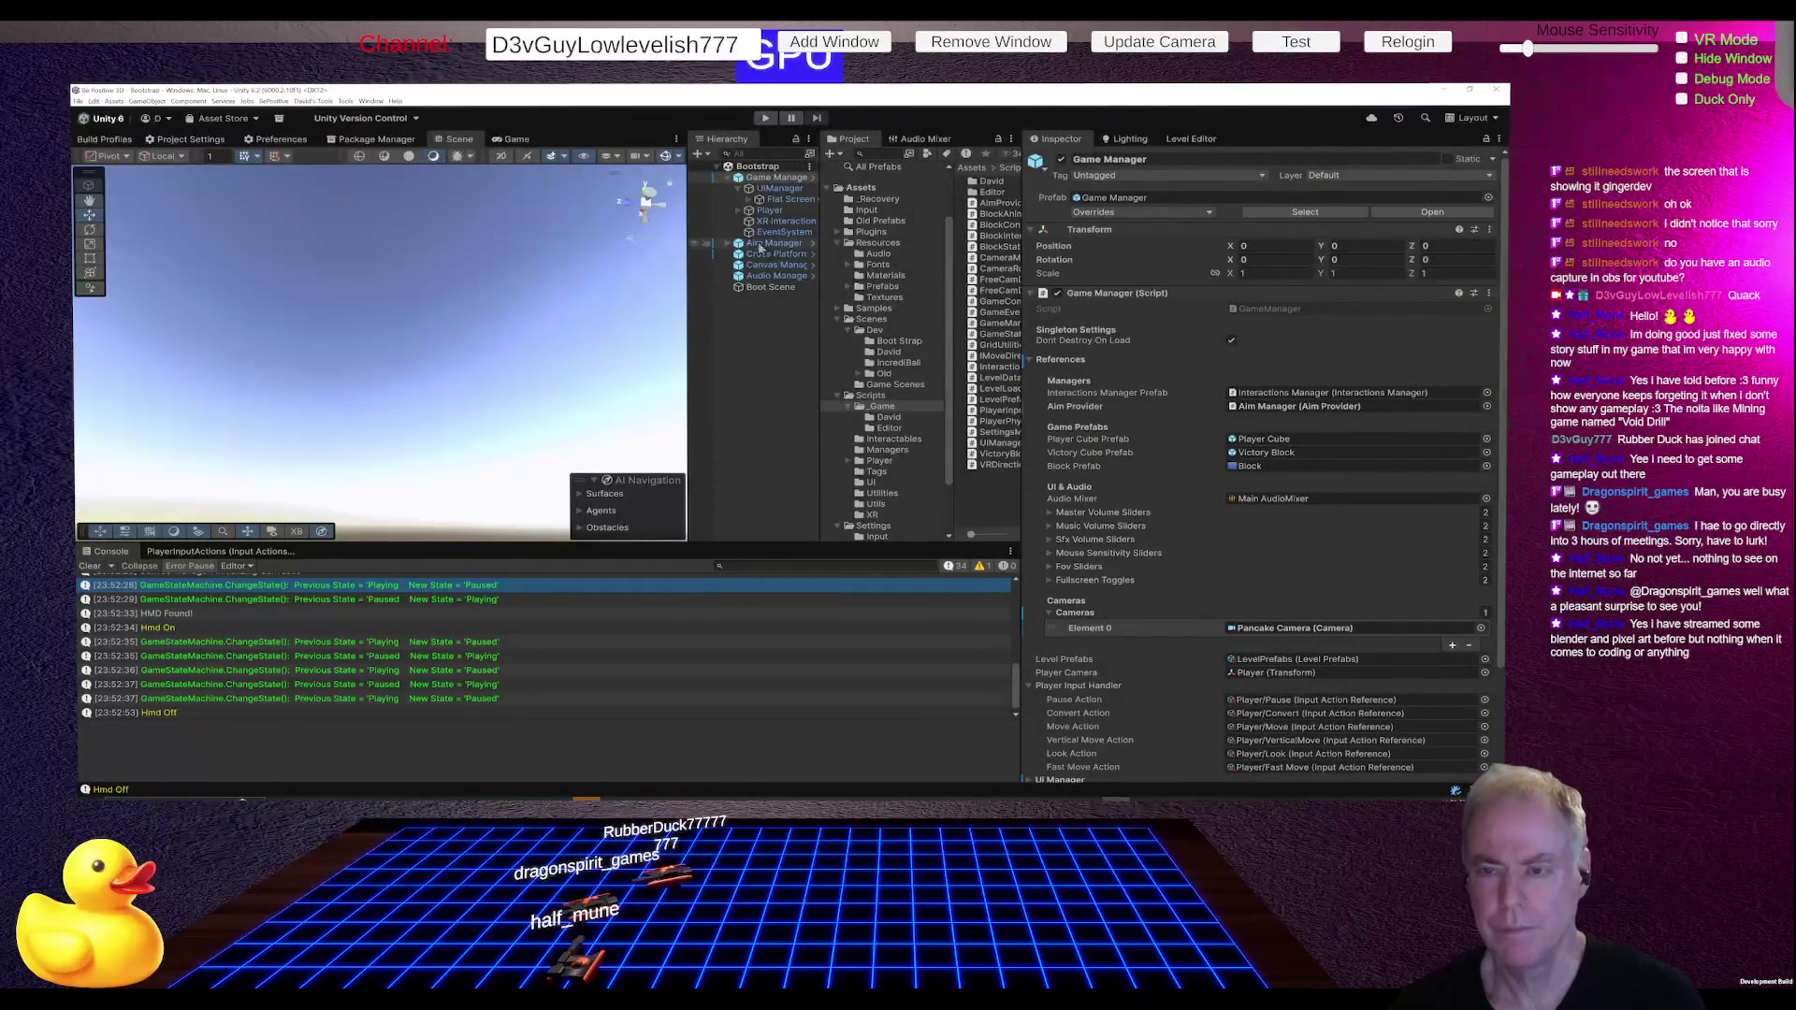
{"action": "left_click", "coordinate": [727, 244]}
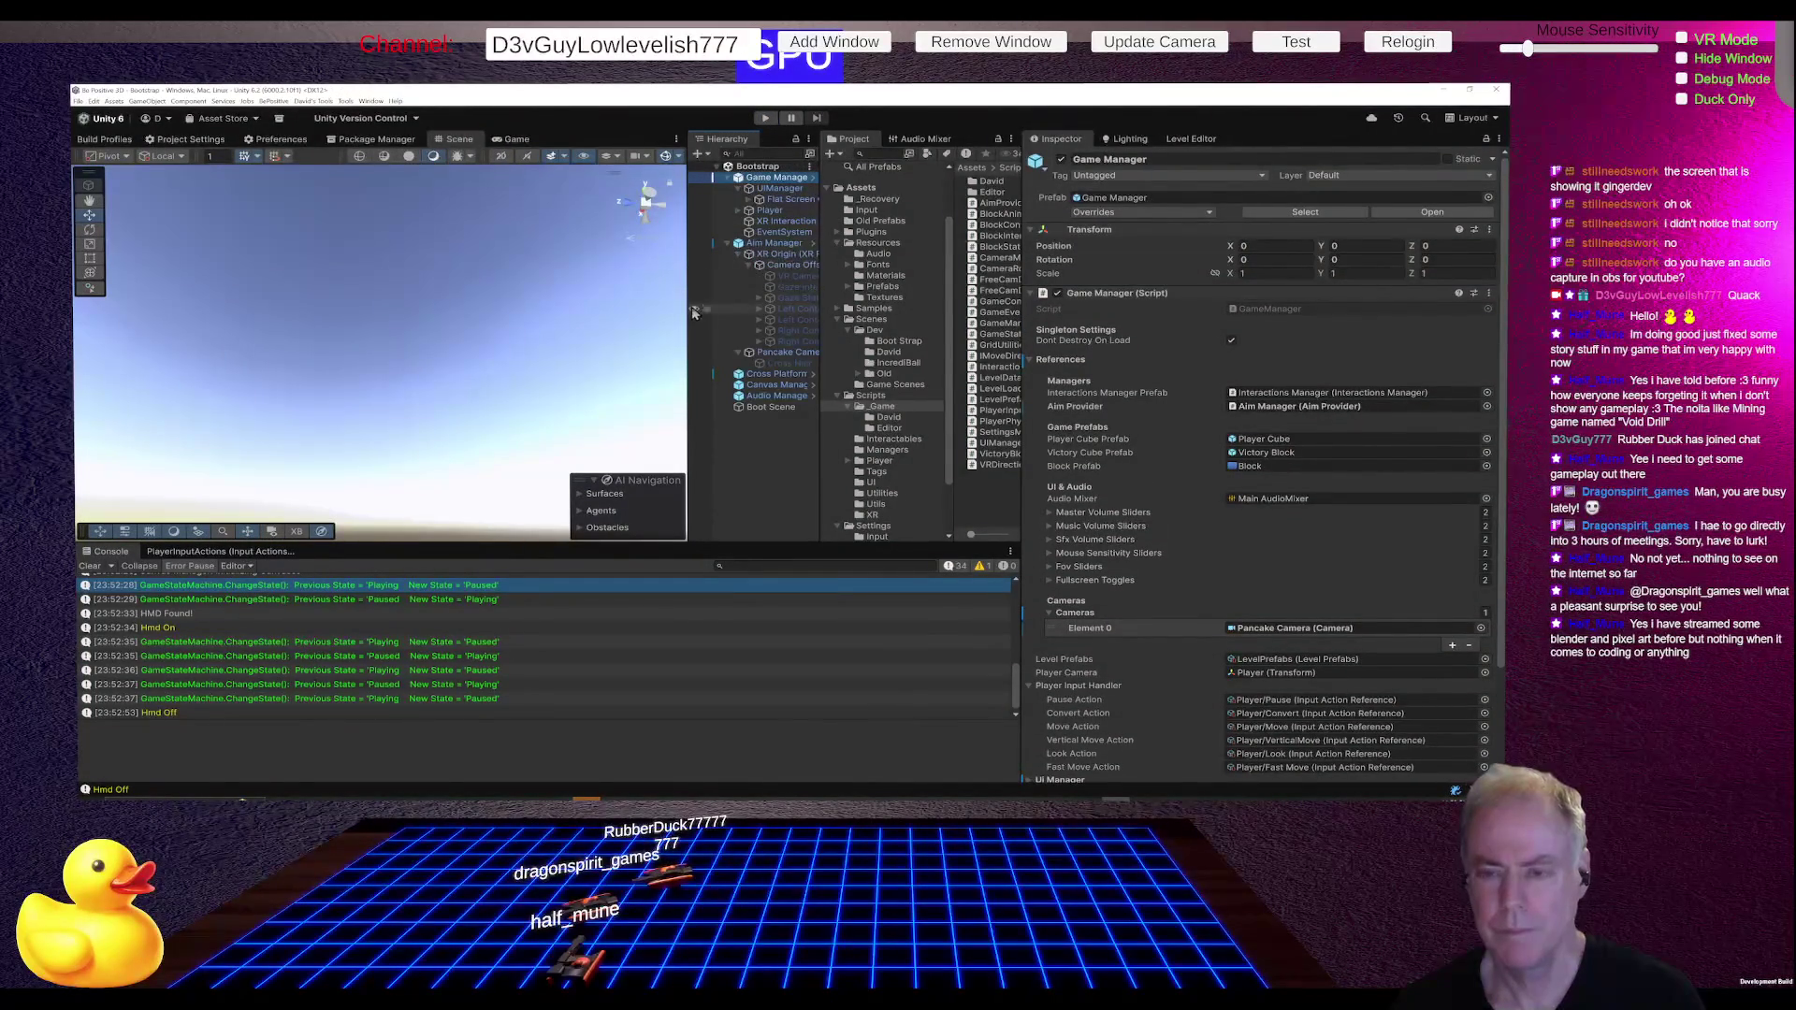
{"action": "left_click_drag", "start_coordinate": [686, 310], "coordinate": [592, 313]}
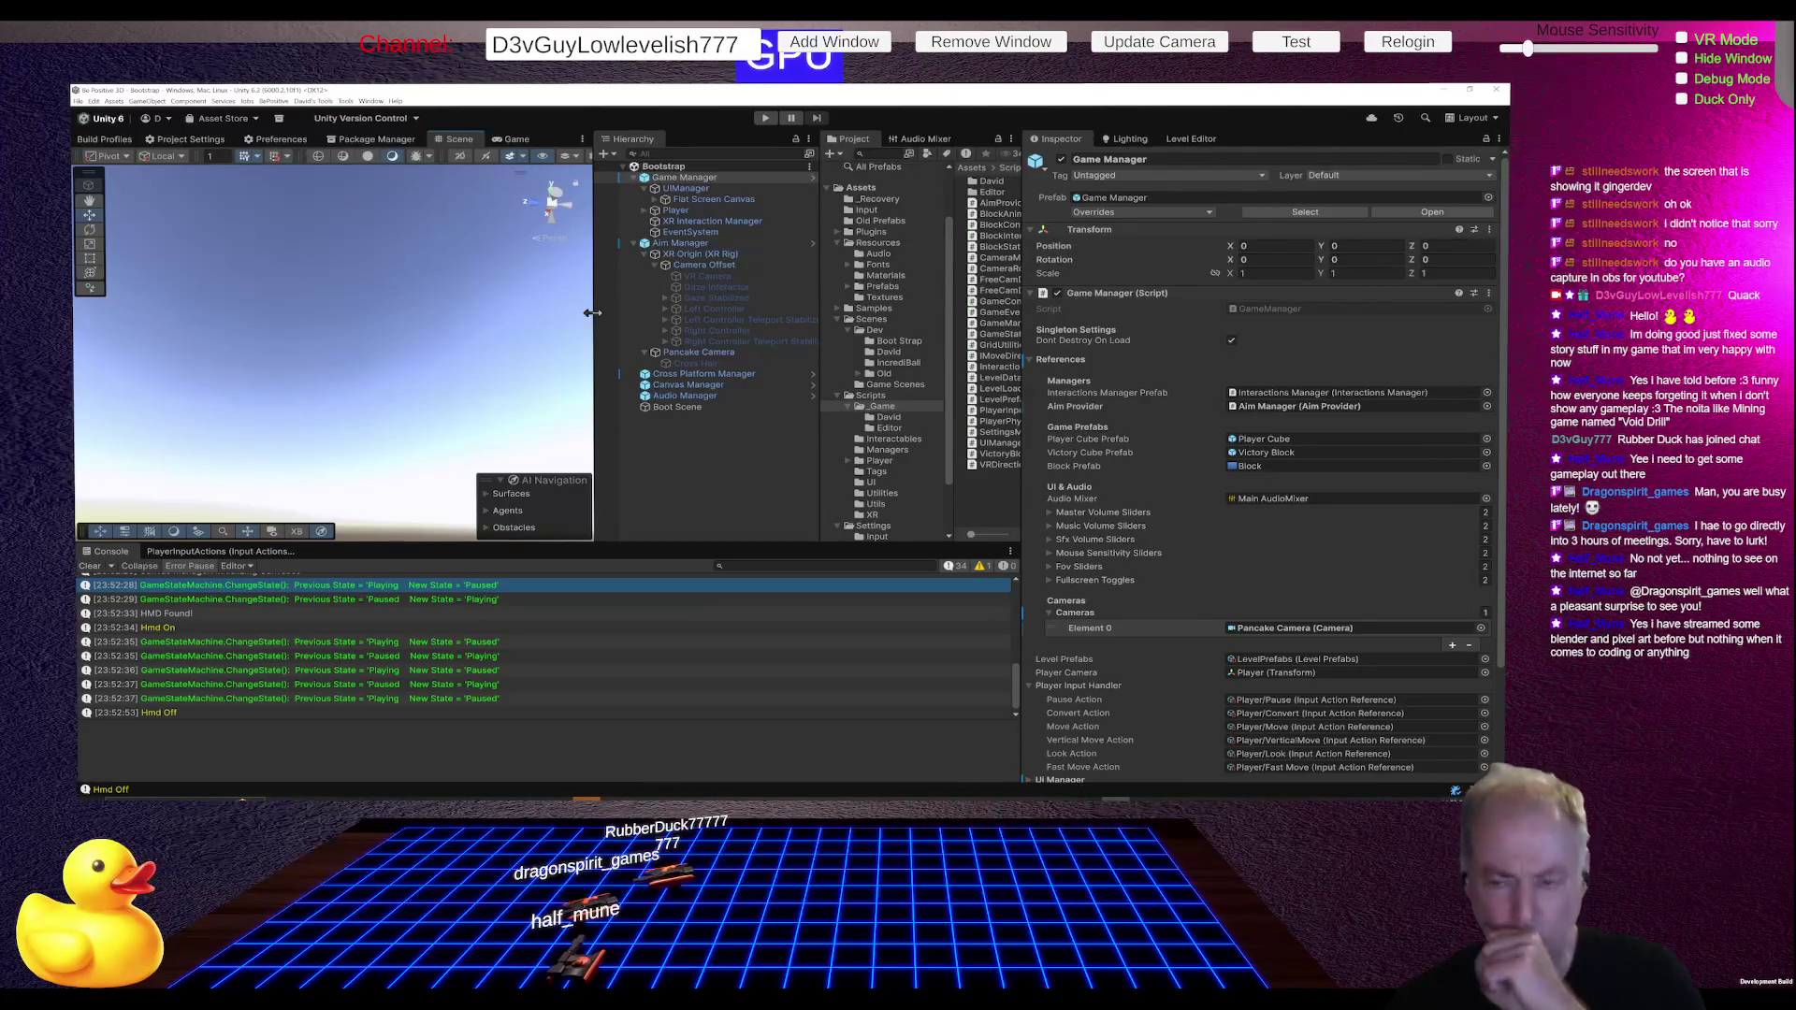
{"action": "left_click", "coordinate": [704, 354]}
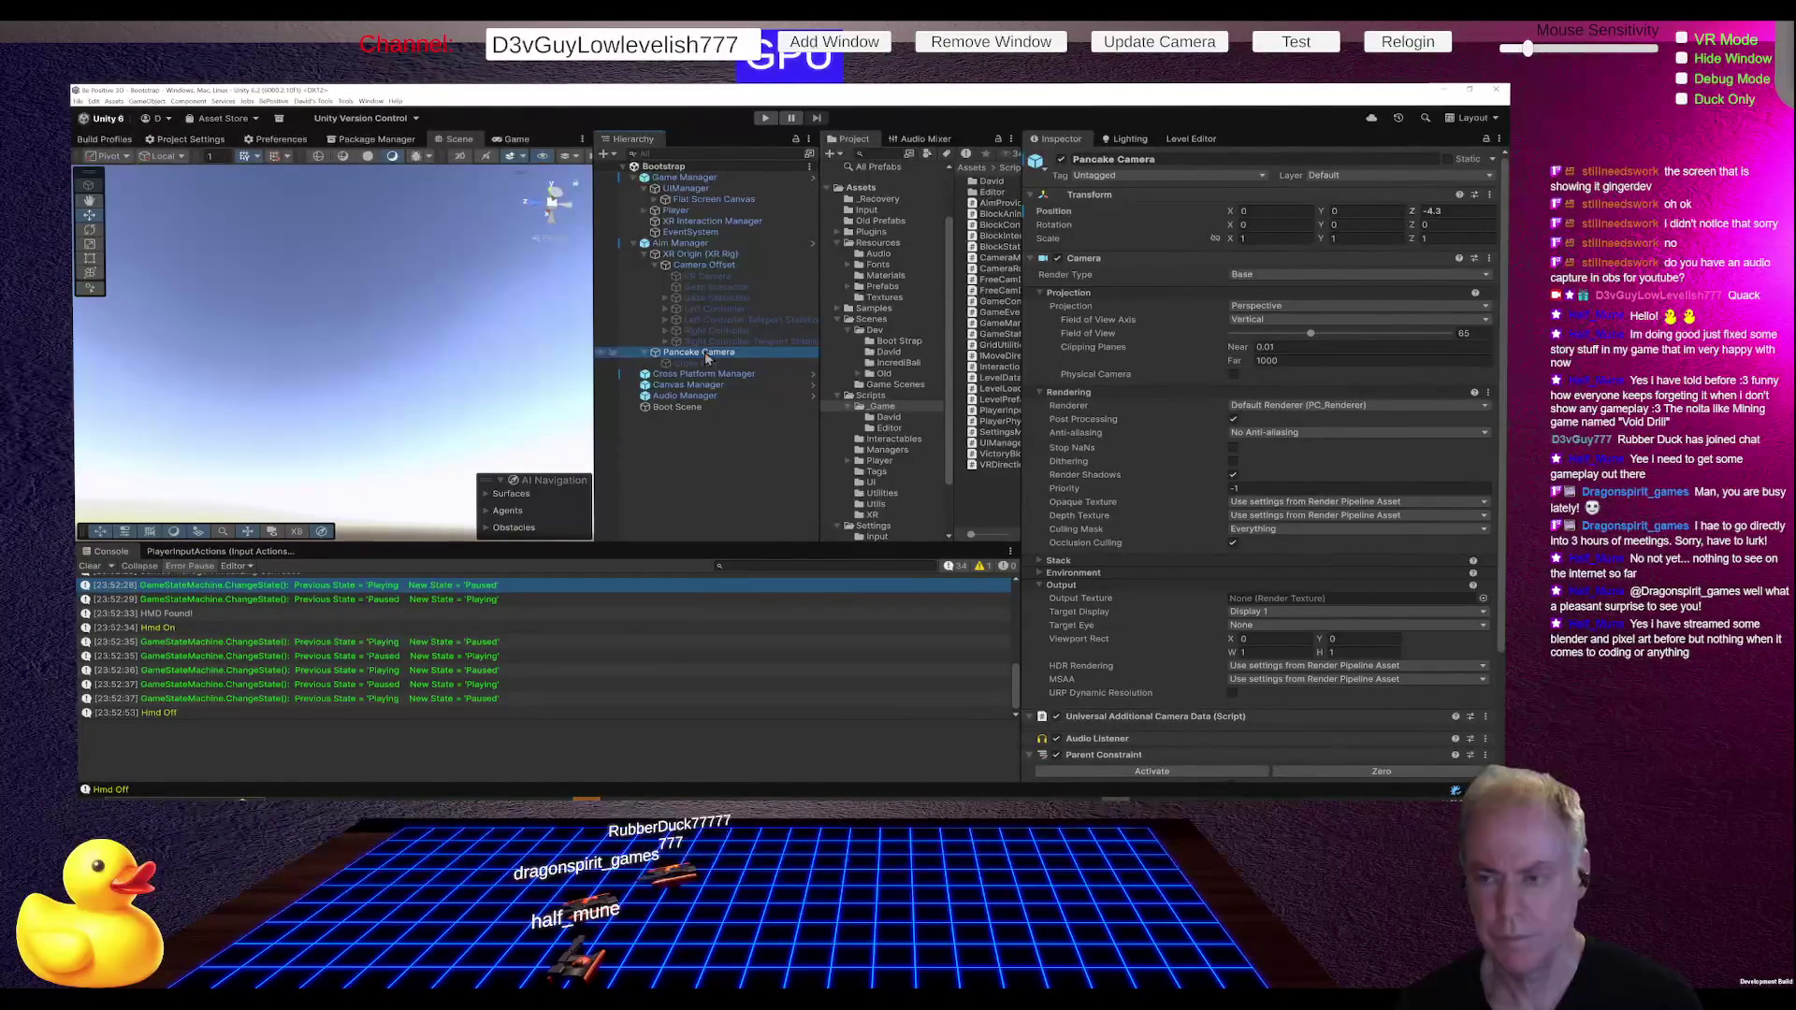
{"action": "key", "text": "alt+Tab"}
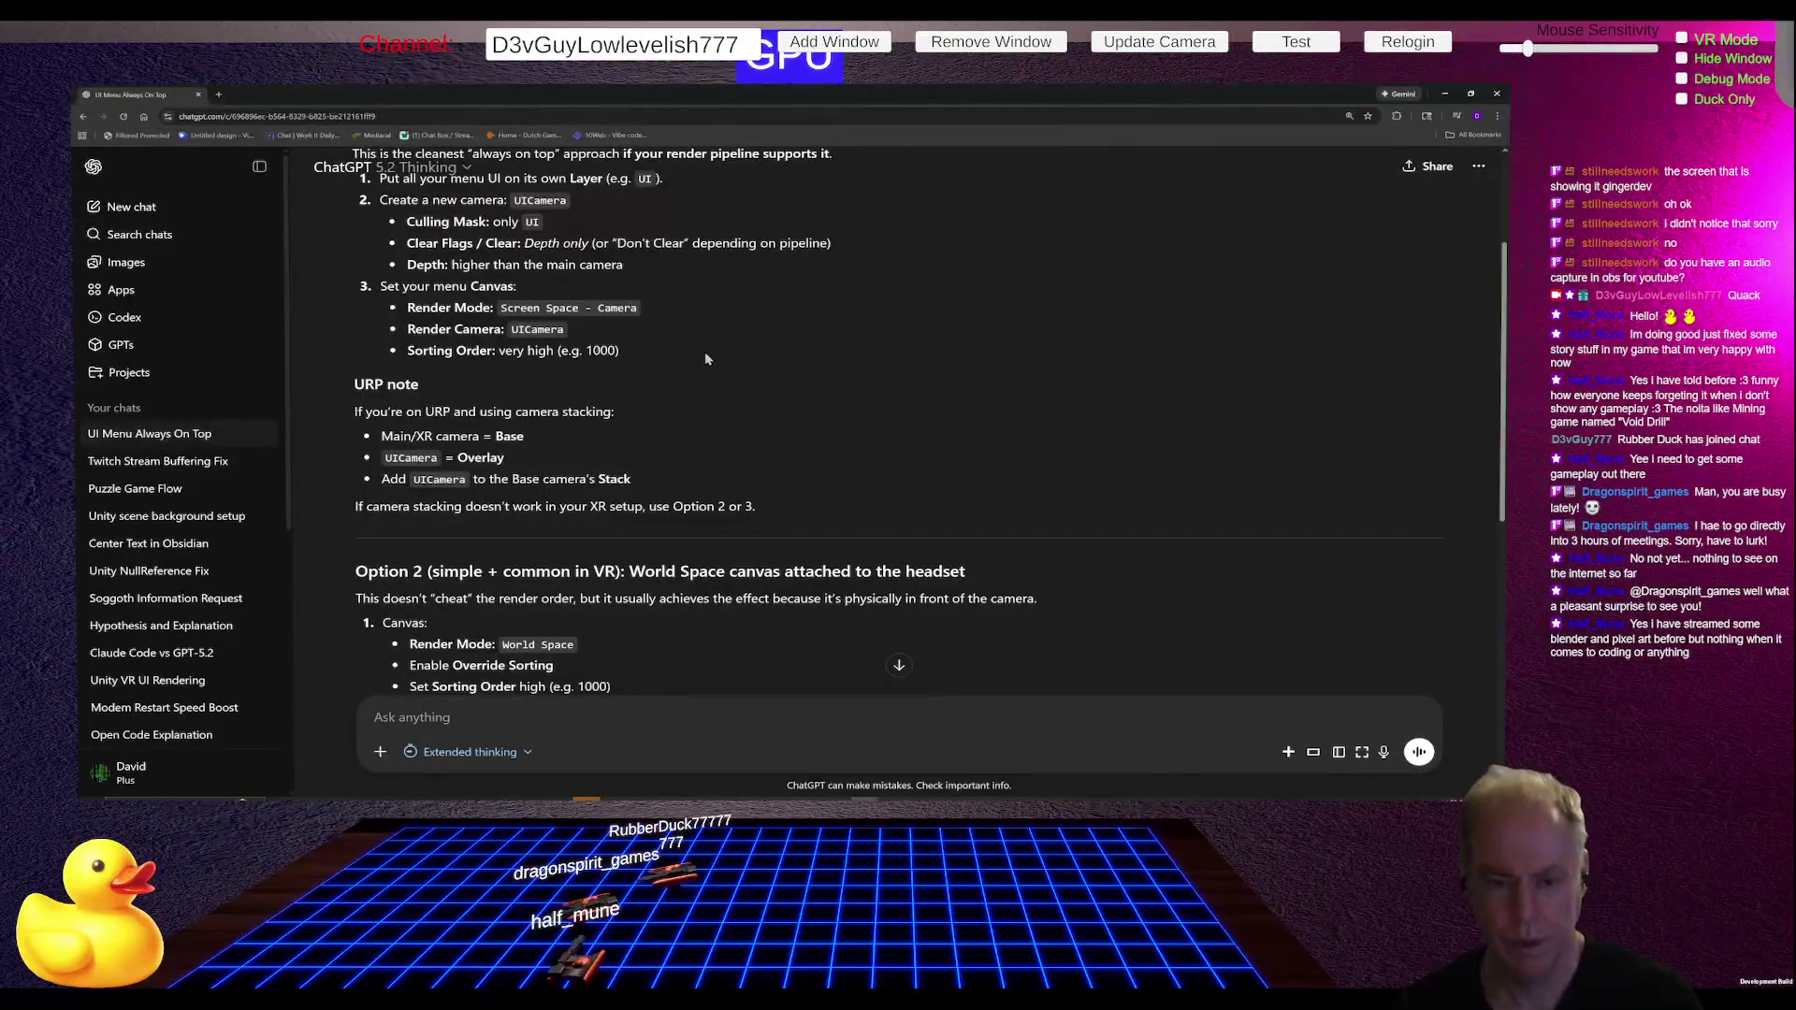
{"action": "scroll", "coordinate": [737, 374], "scroll_direction": "up", "scroll_amount": 1}
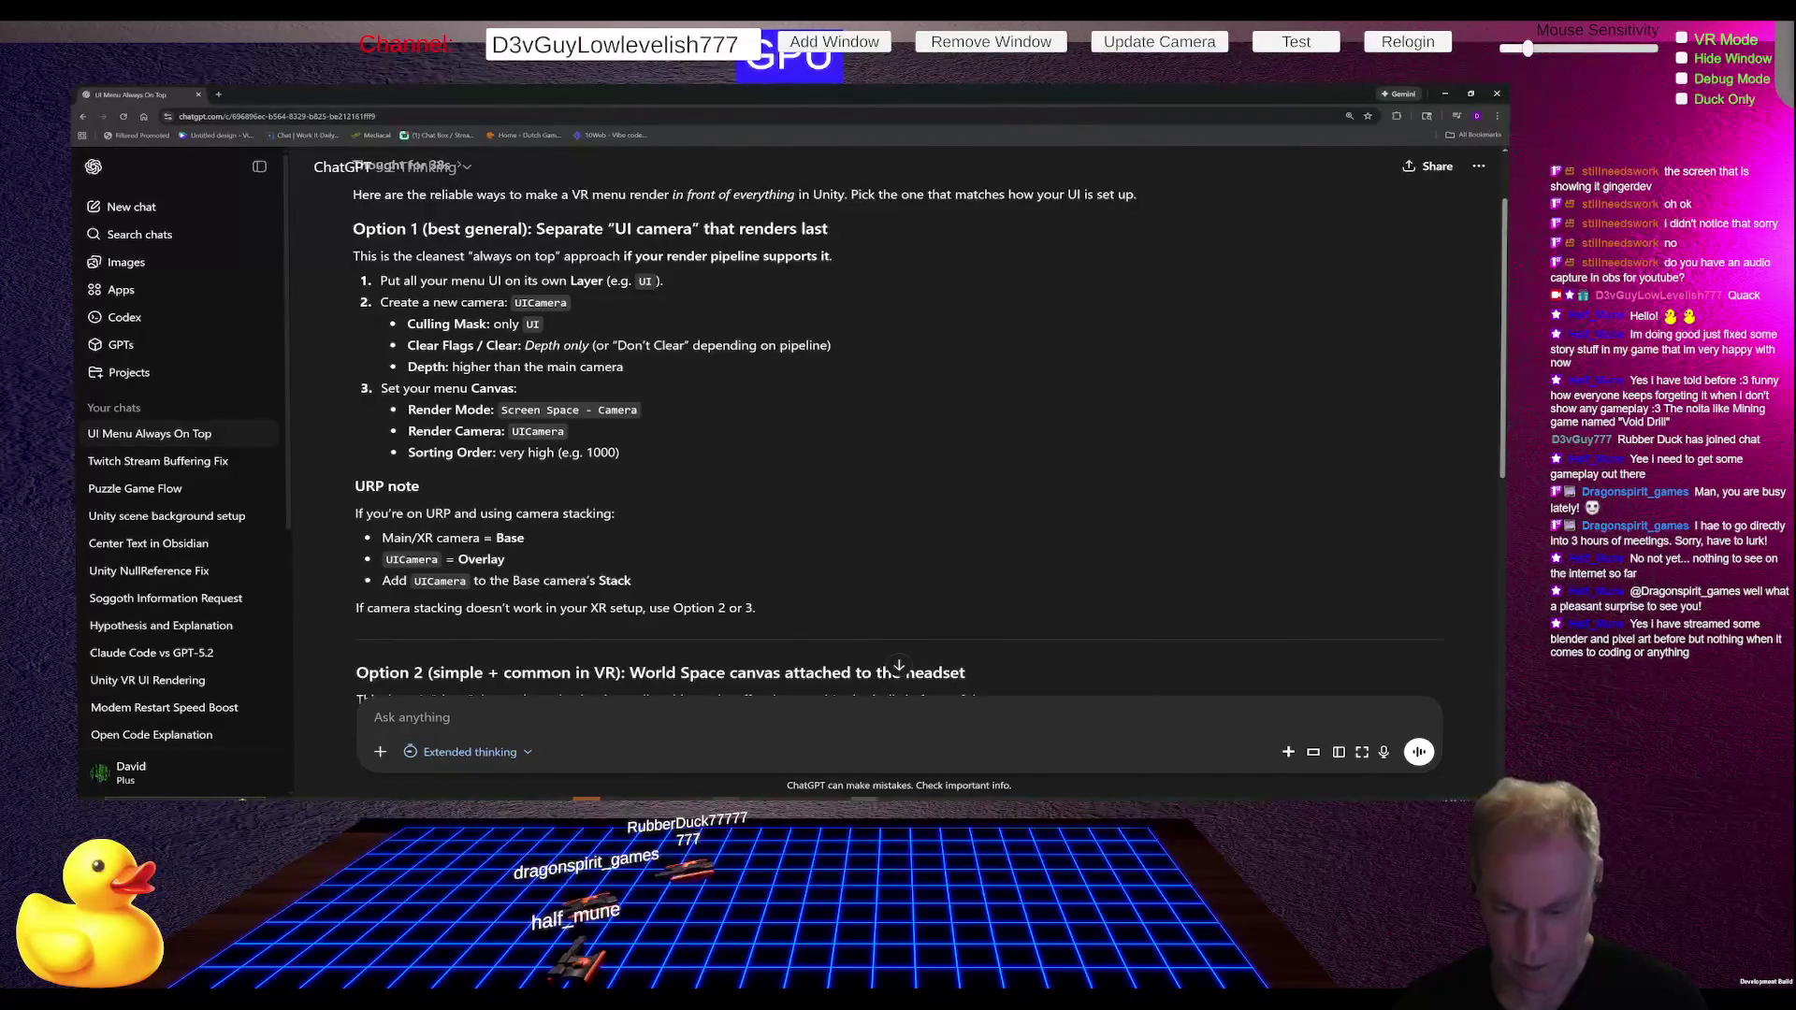
{"action": "mouse_move", "coordinate": [727, 795]}
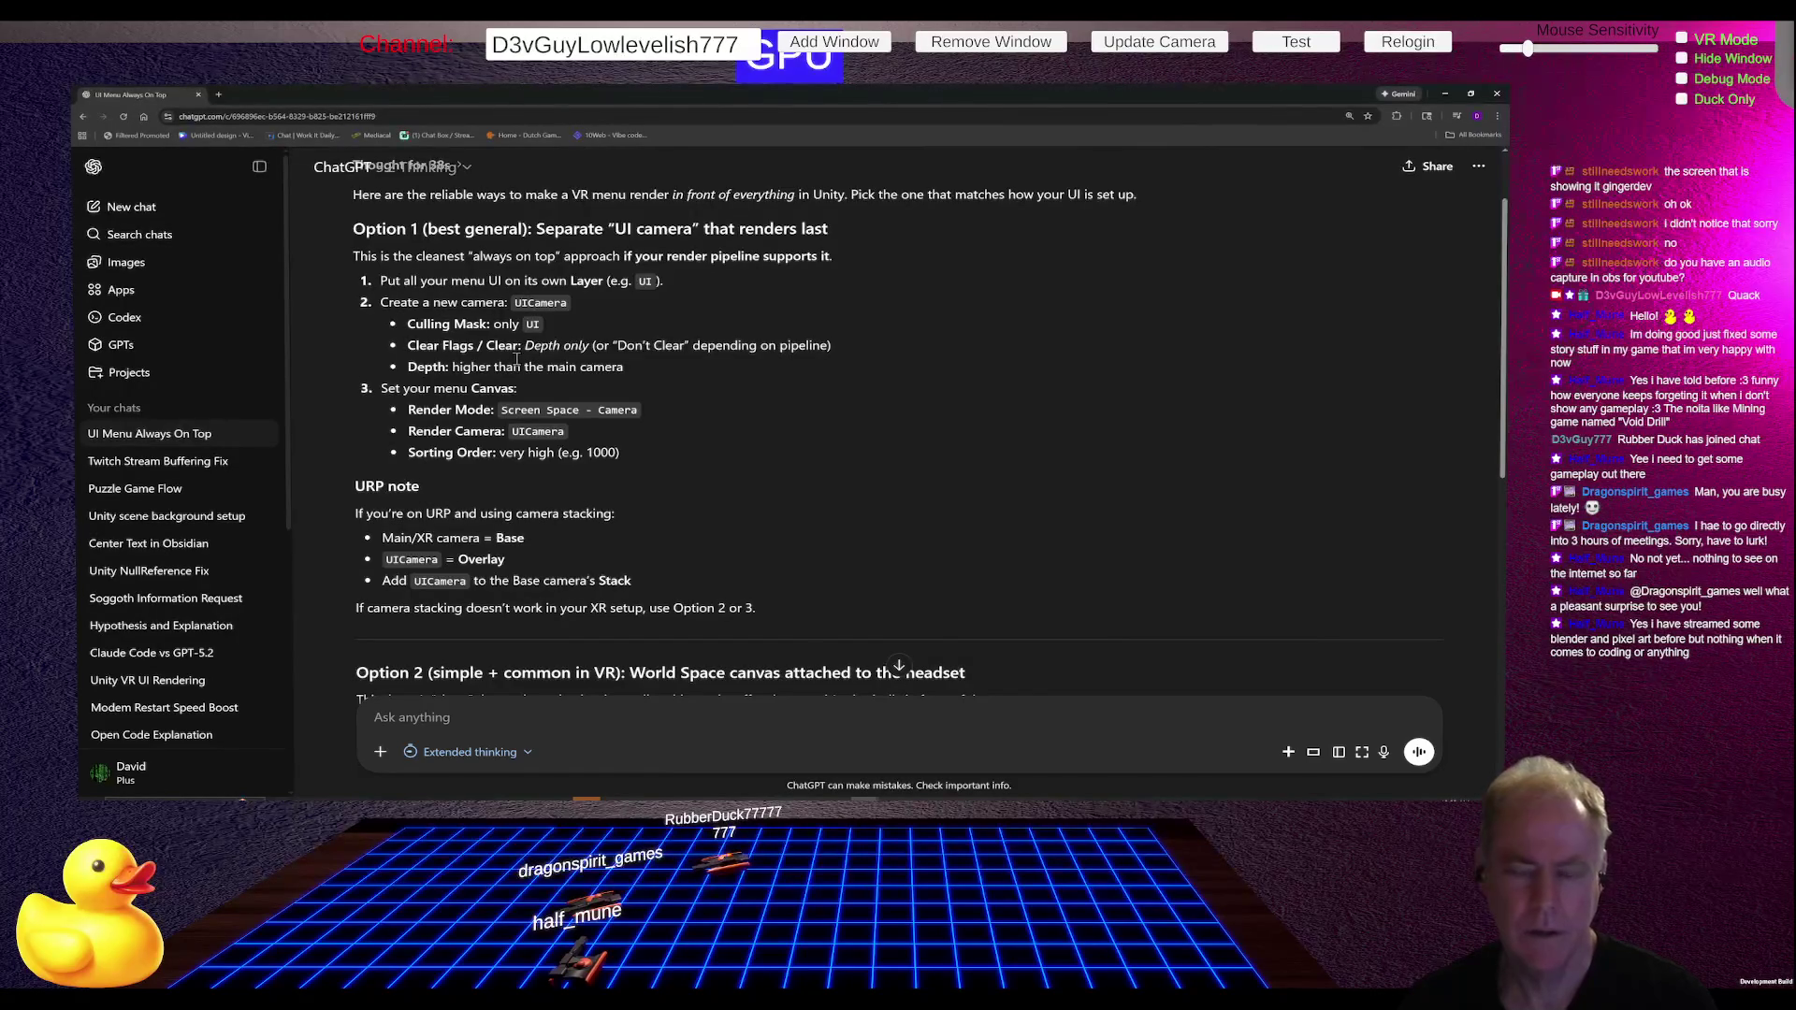
{"action": "key", "text": "alt+Tab"}
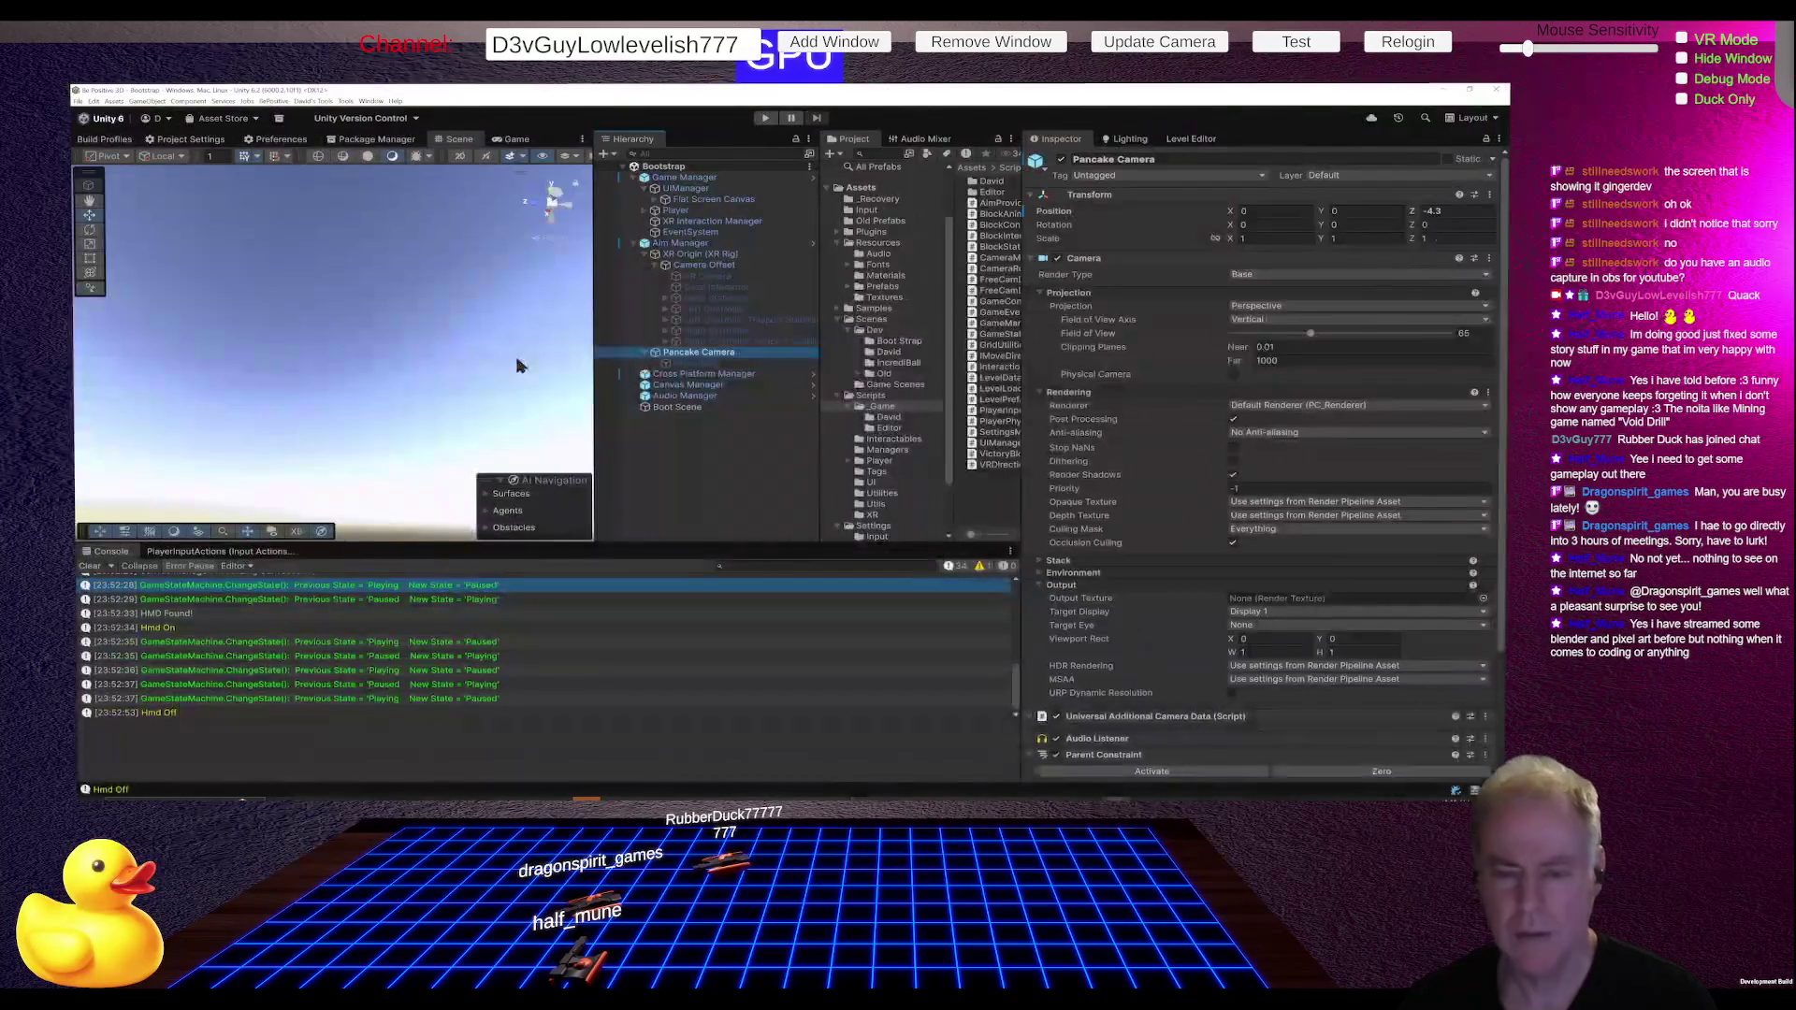
Step: Bring up the context menu for Pancake Camera in the Hierarchy
{"action": "right_click", "coordinate": [723, 358]}
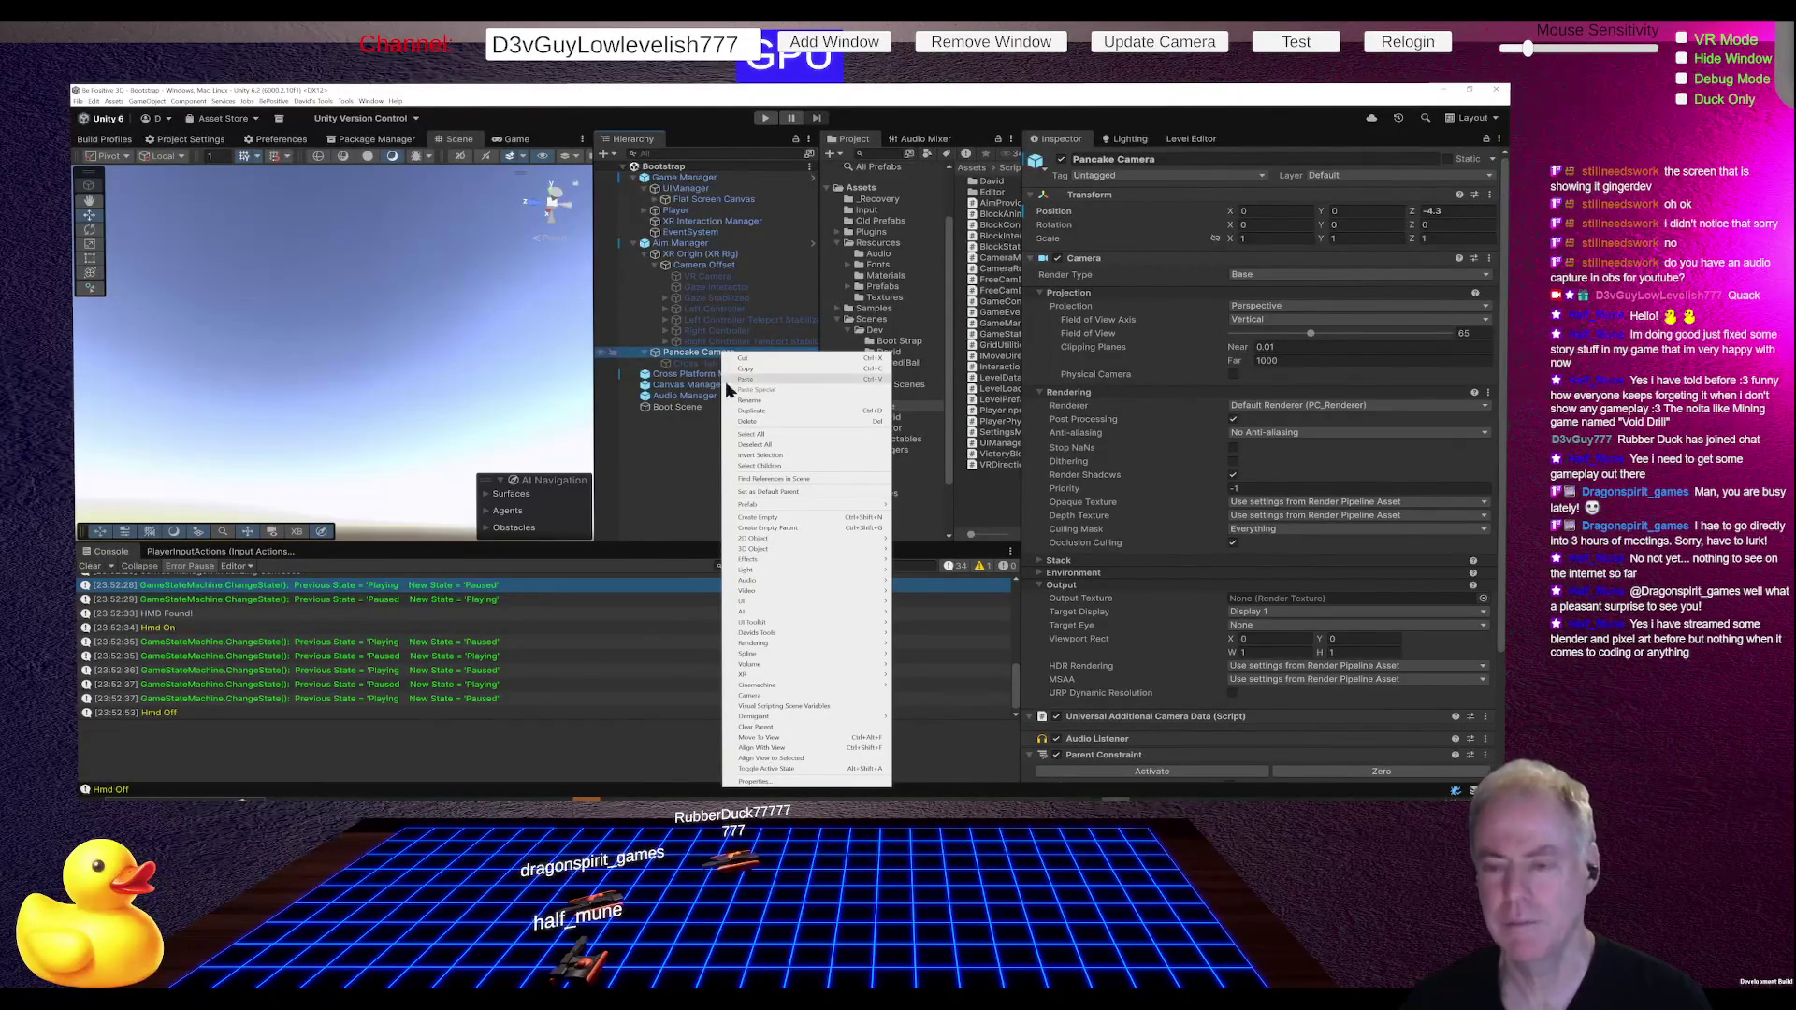
Step: Add a child Camera under Pancake Camera and expand Flat Screen Canvas
{"action": "mouse_move", "coordinate": [779, 564]}
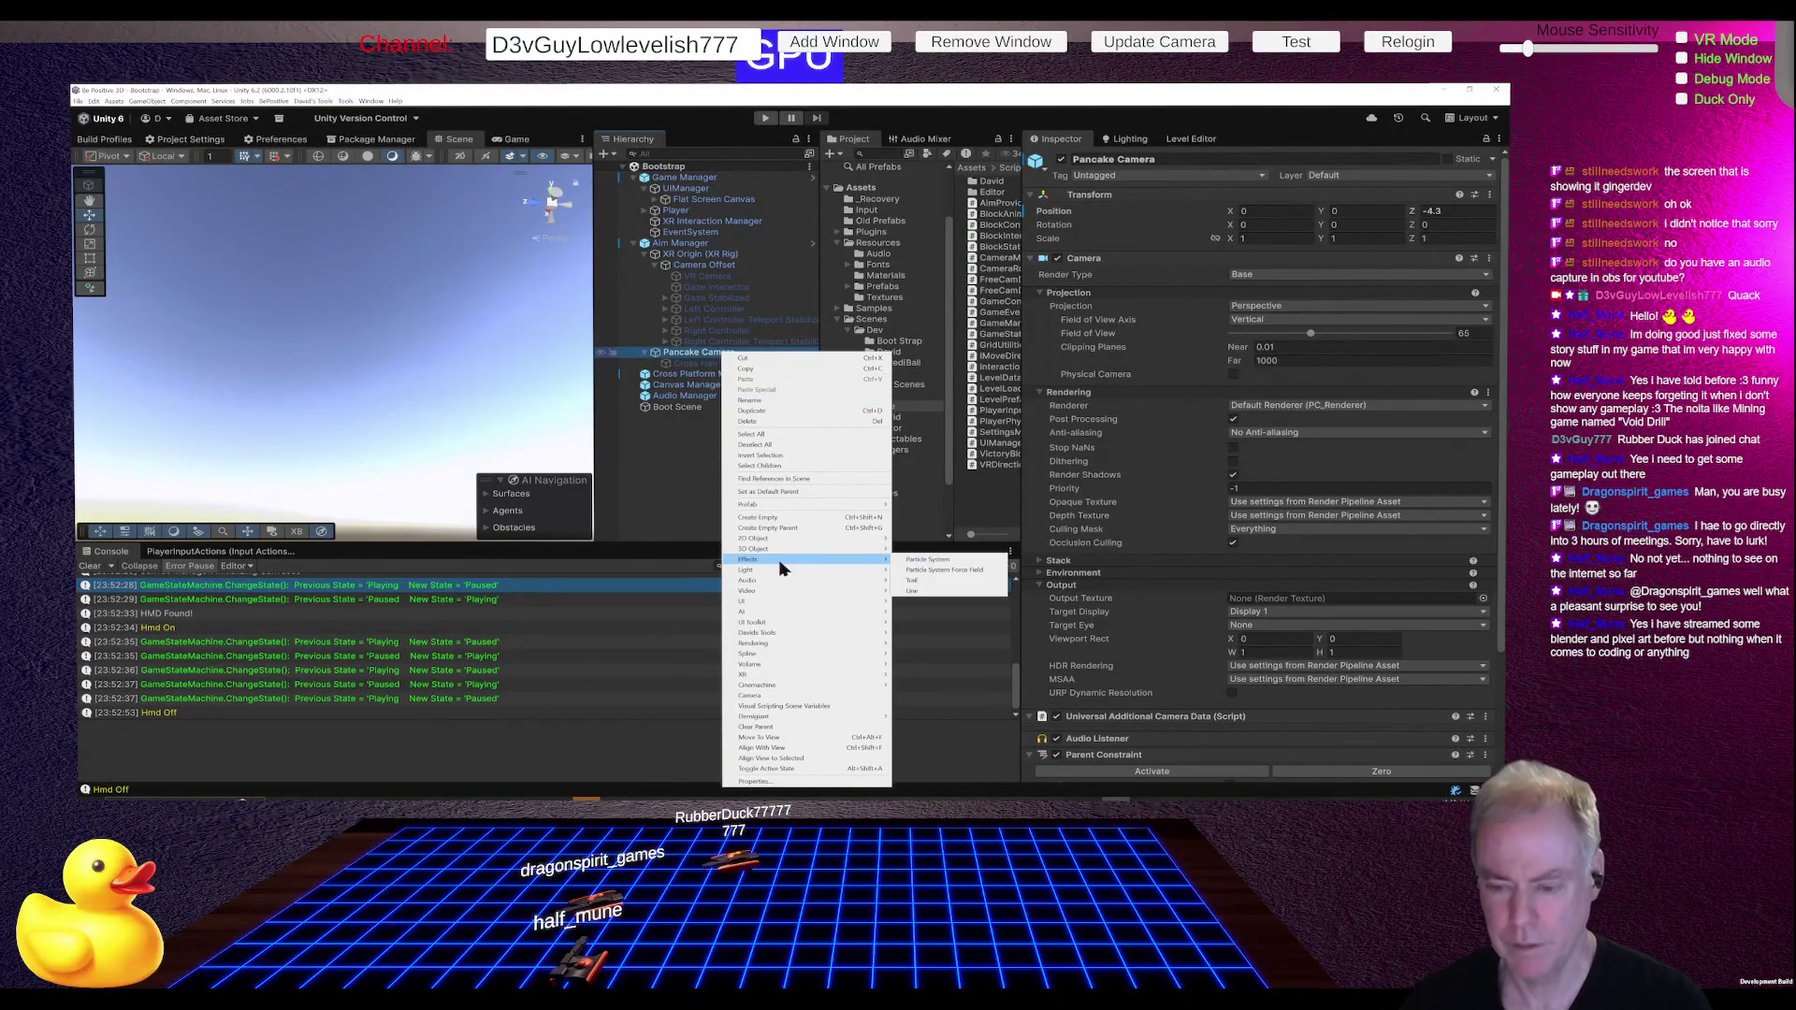
{"action": "left_click", "coordinate": [765, 696]}
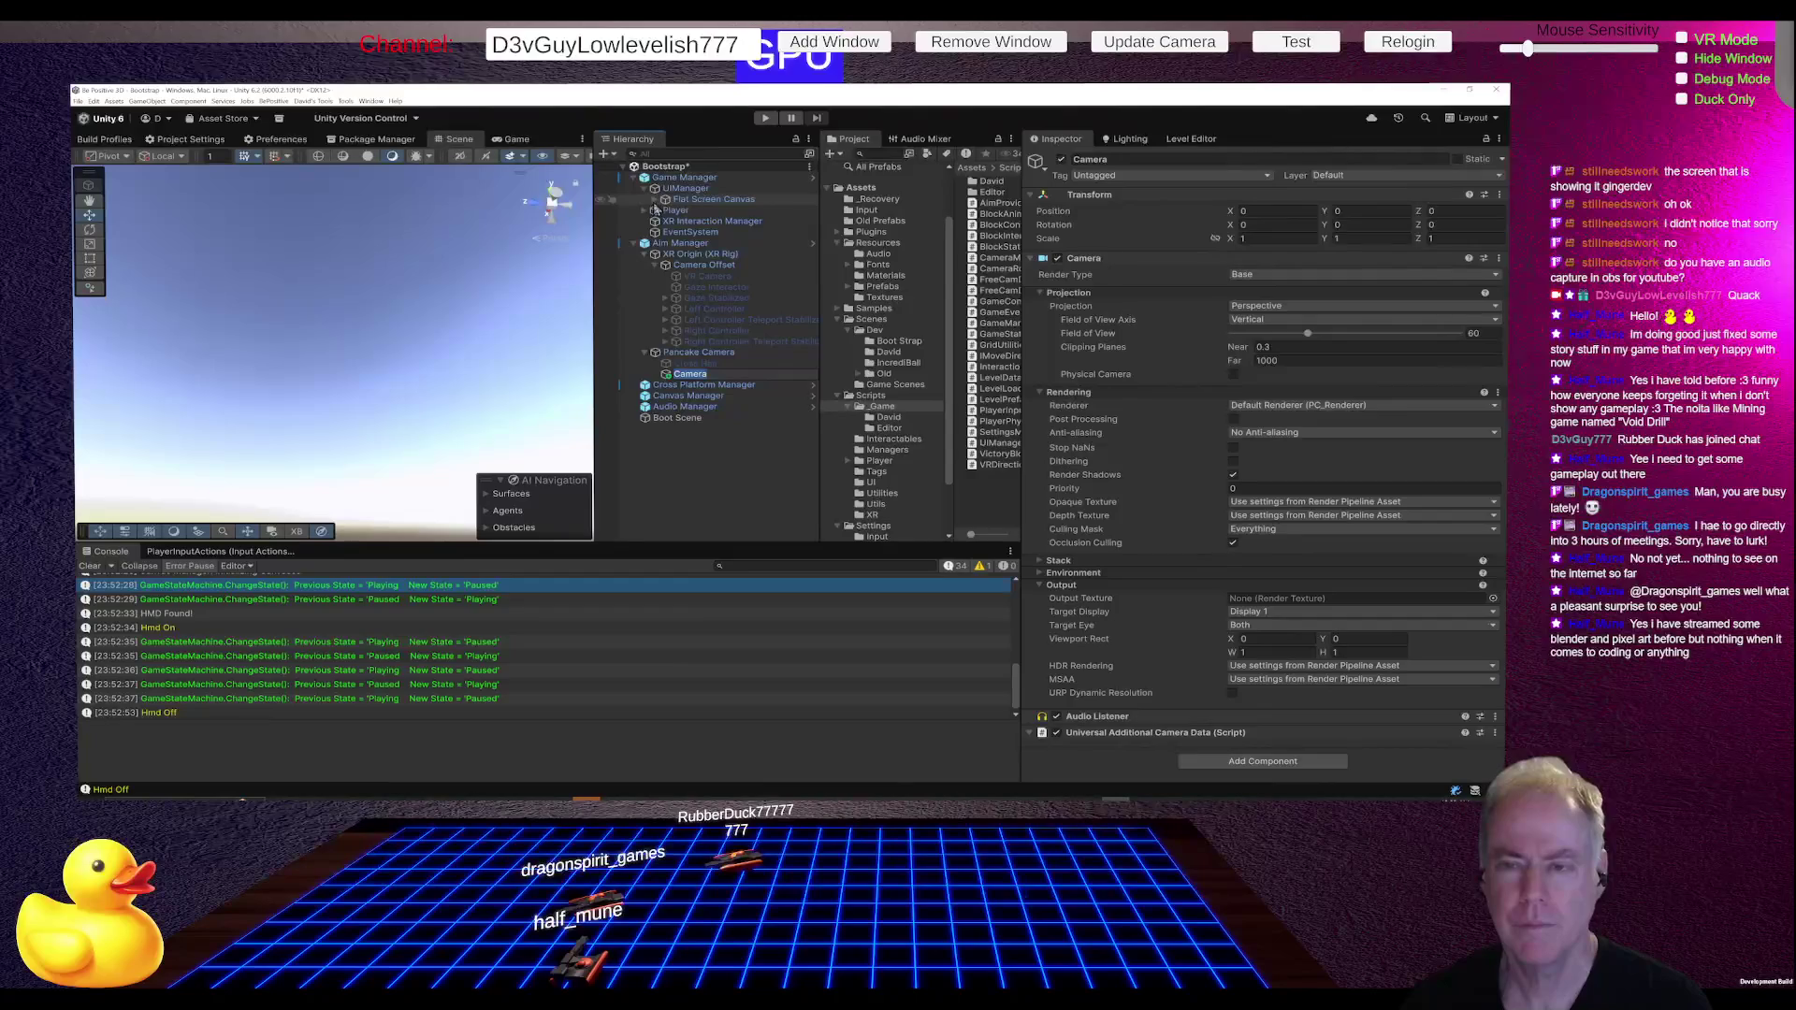
{"action": "left_click", "coordinate": [655, 200]}
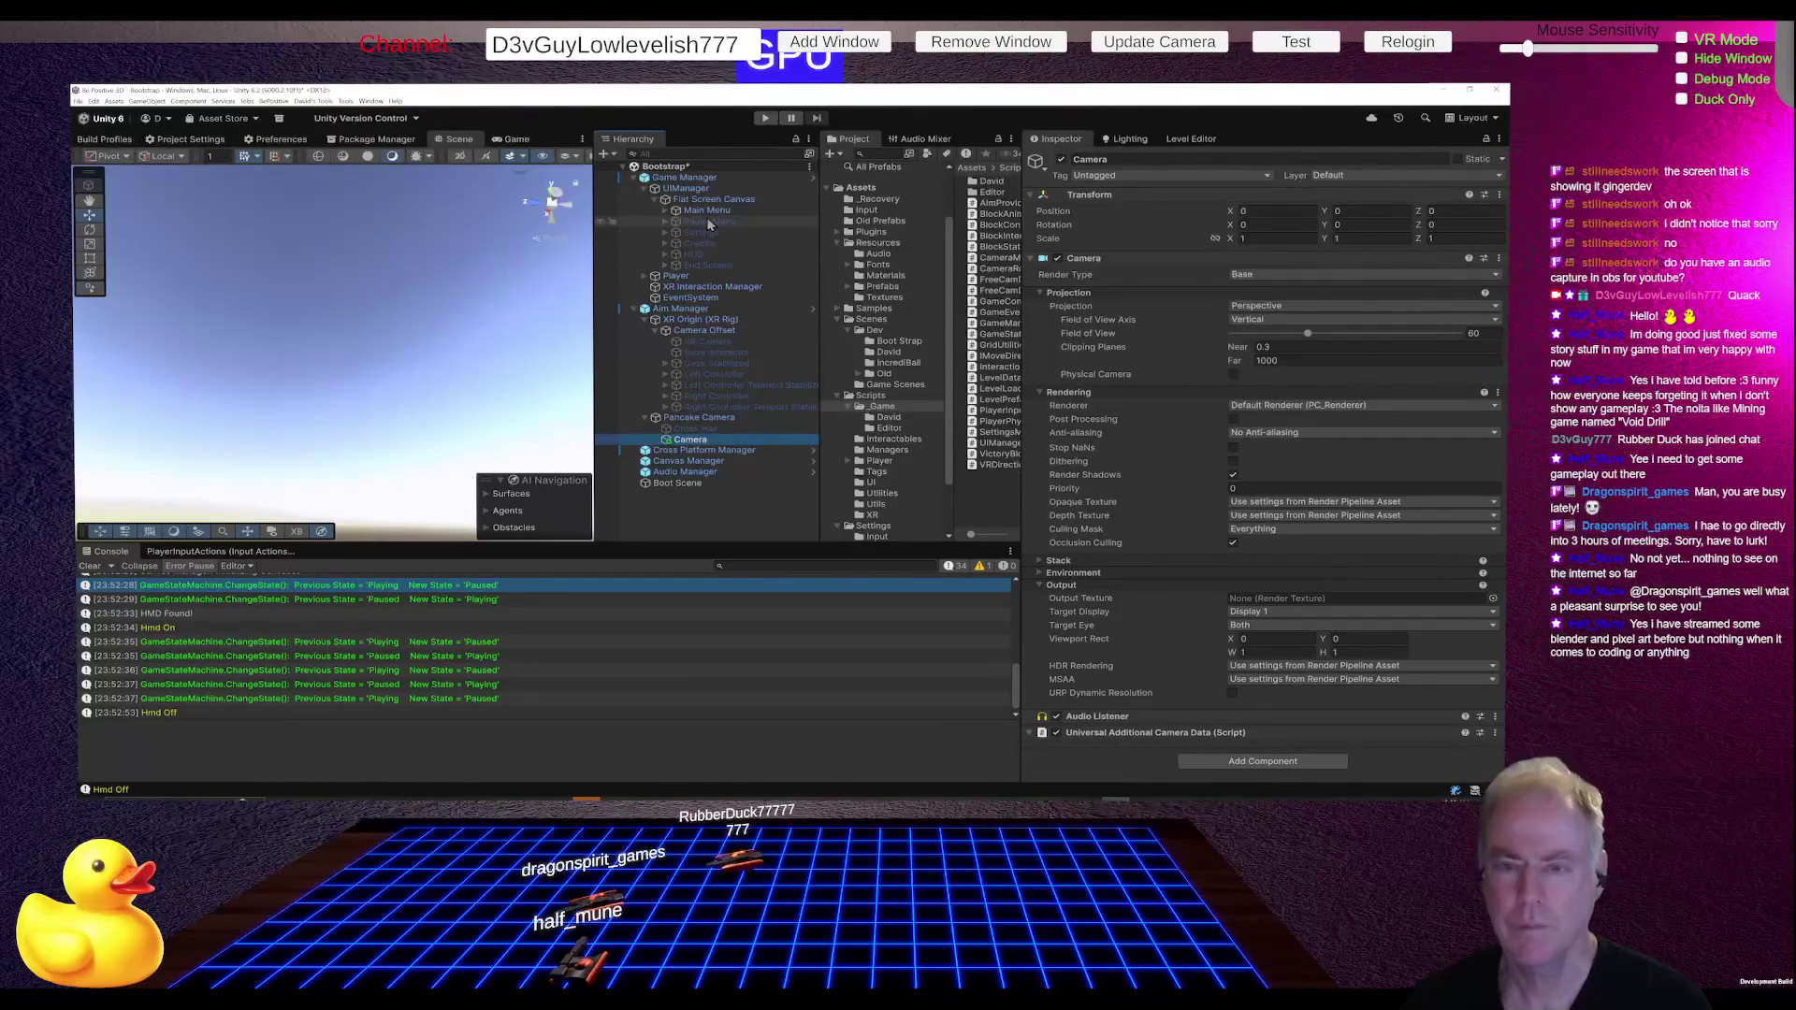
Step: Show the Game view, resize the Game and Console panels, and select Pancake Camera
{"action": "key", "text": "ctrl+2"}
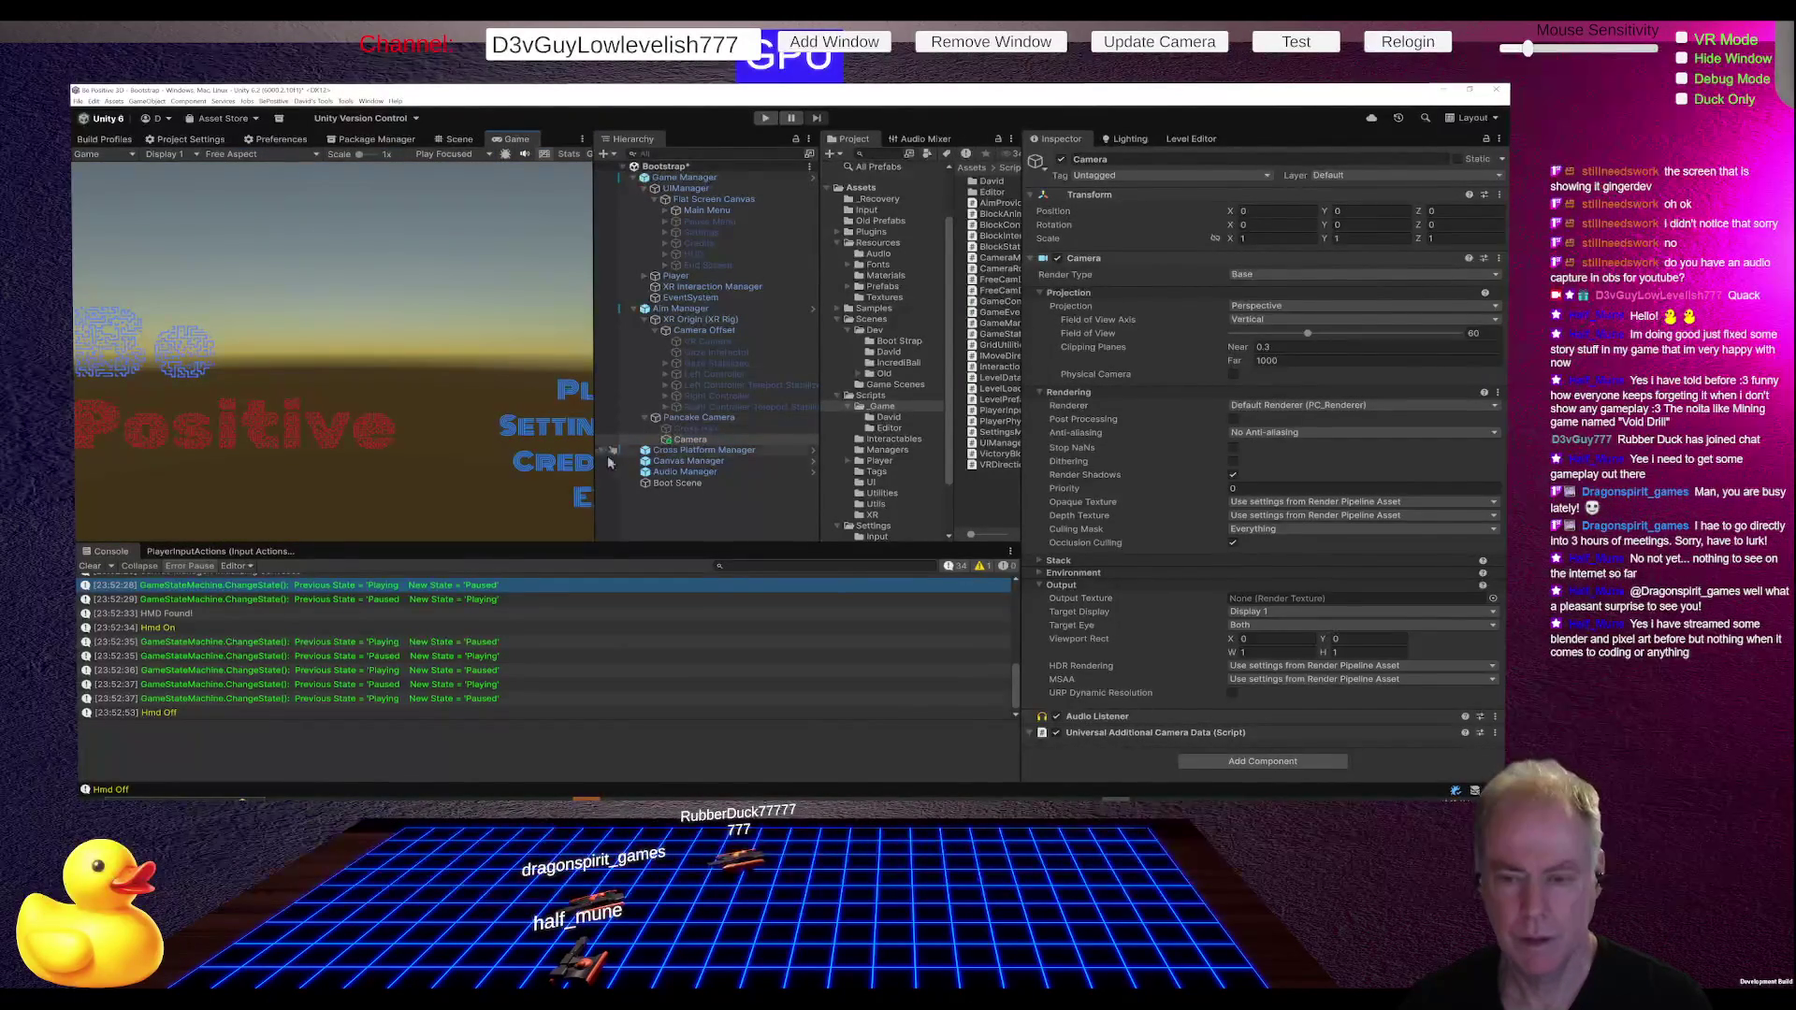
{"action": "mouse_move", "coordinate": [599, 452]}
{"action": "left_mouse_down"}
{"action": "mouse_move", "coordinate": [734, 452]}
{"action": "mouse_move", "coordinate": [614, 449]}
{"action": "left_mouse_up"}
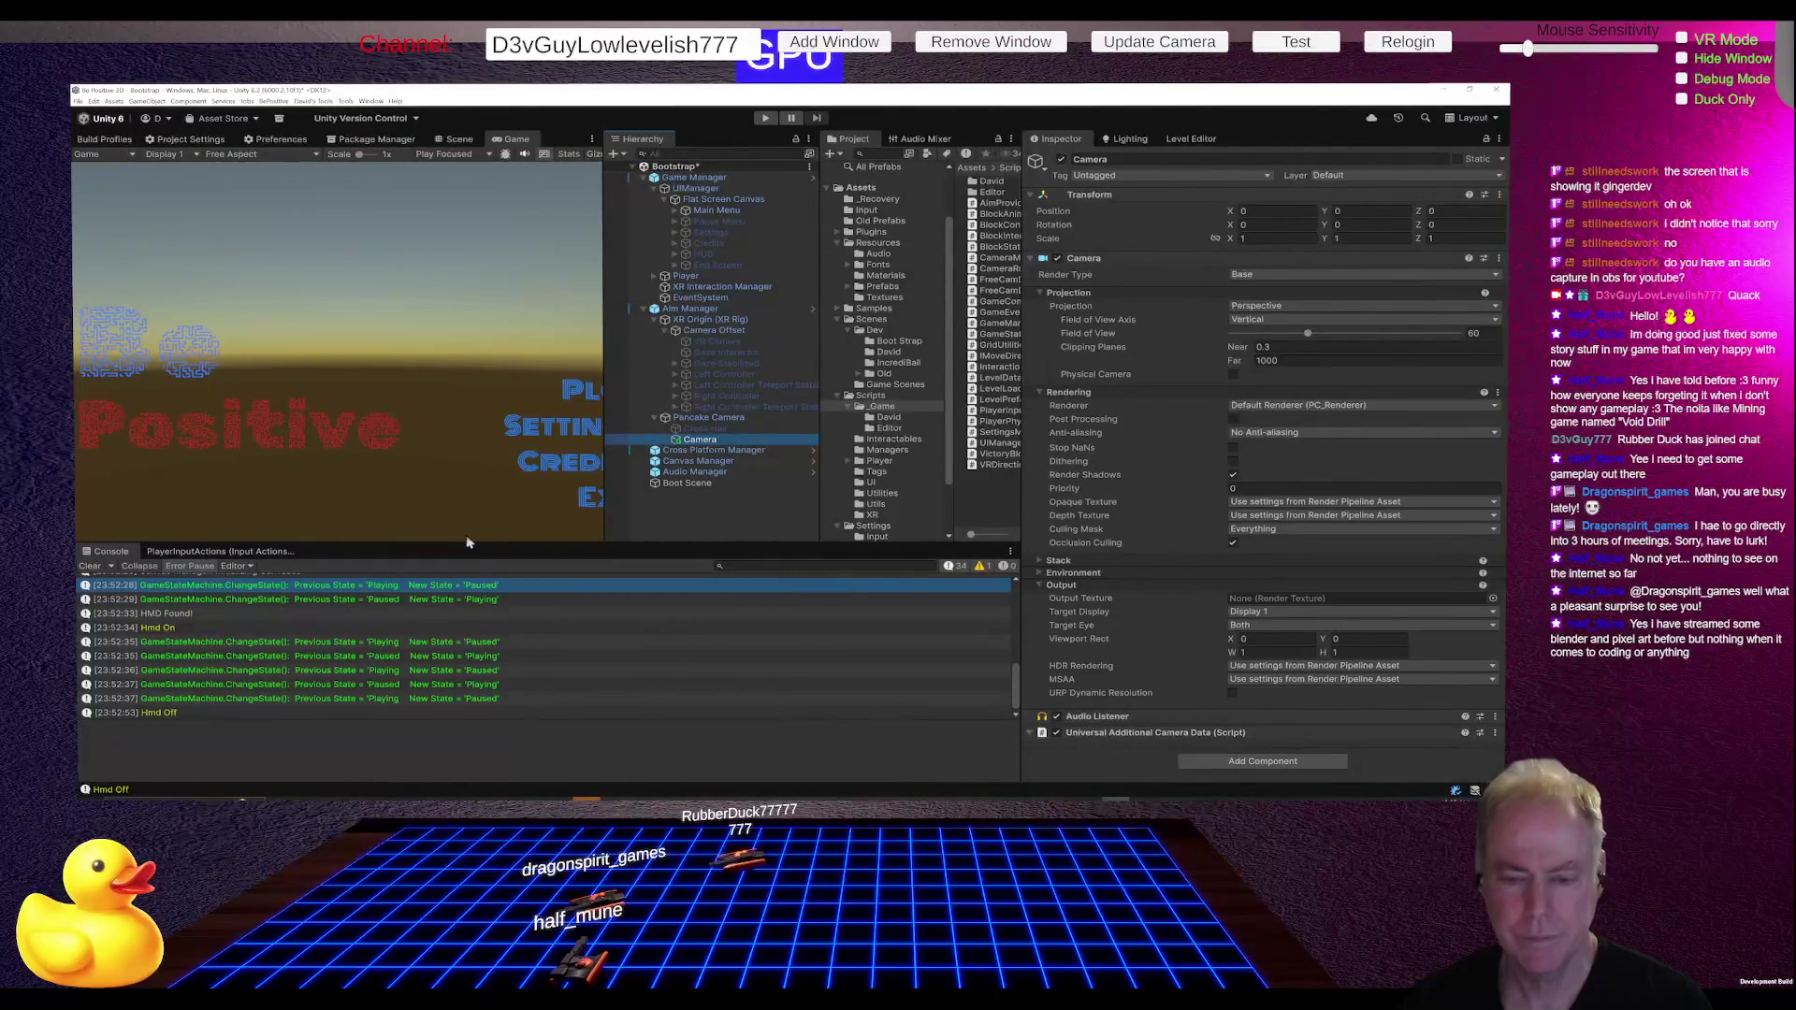
{"action": "left_click_drag", "start_coordinate": [468, 542], "coordinate": [492, 472]}
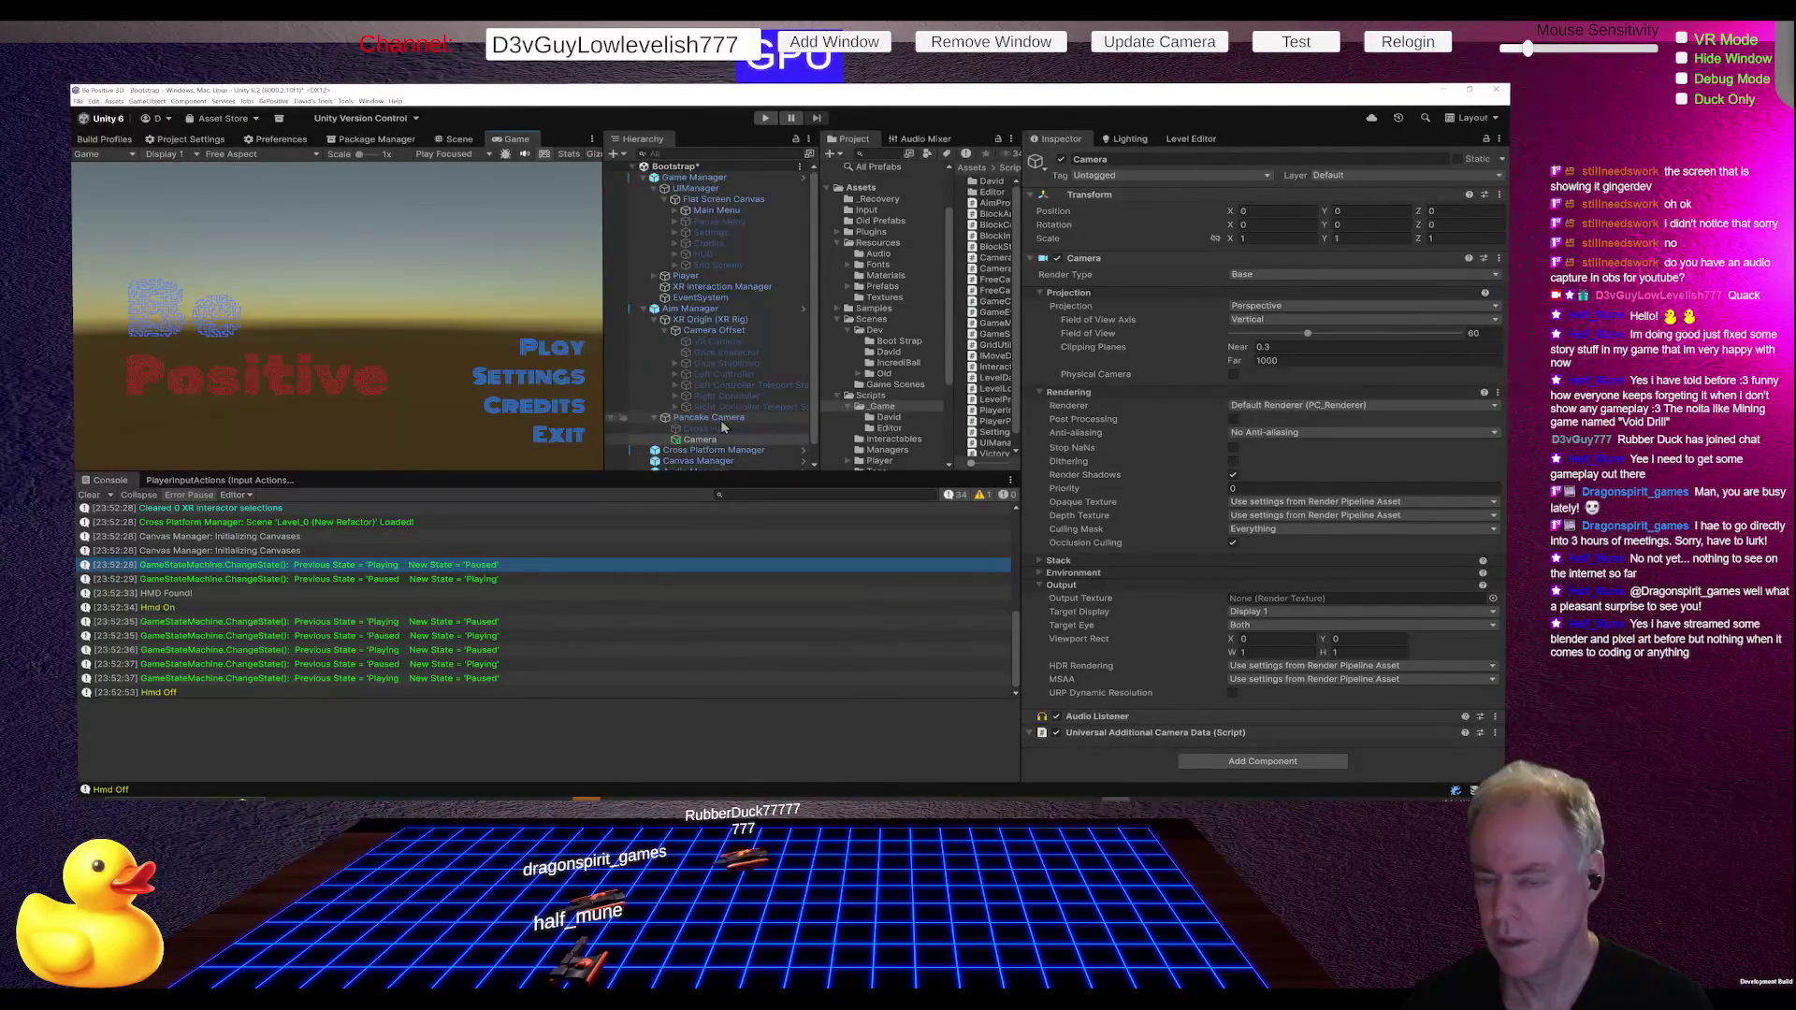
{"action": "left_click", "coordinate": [720, 419]}
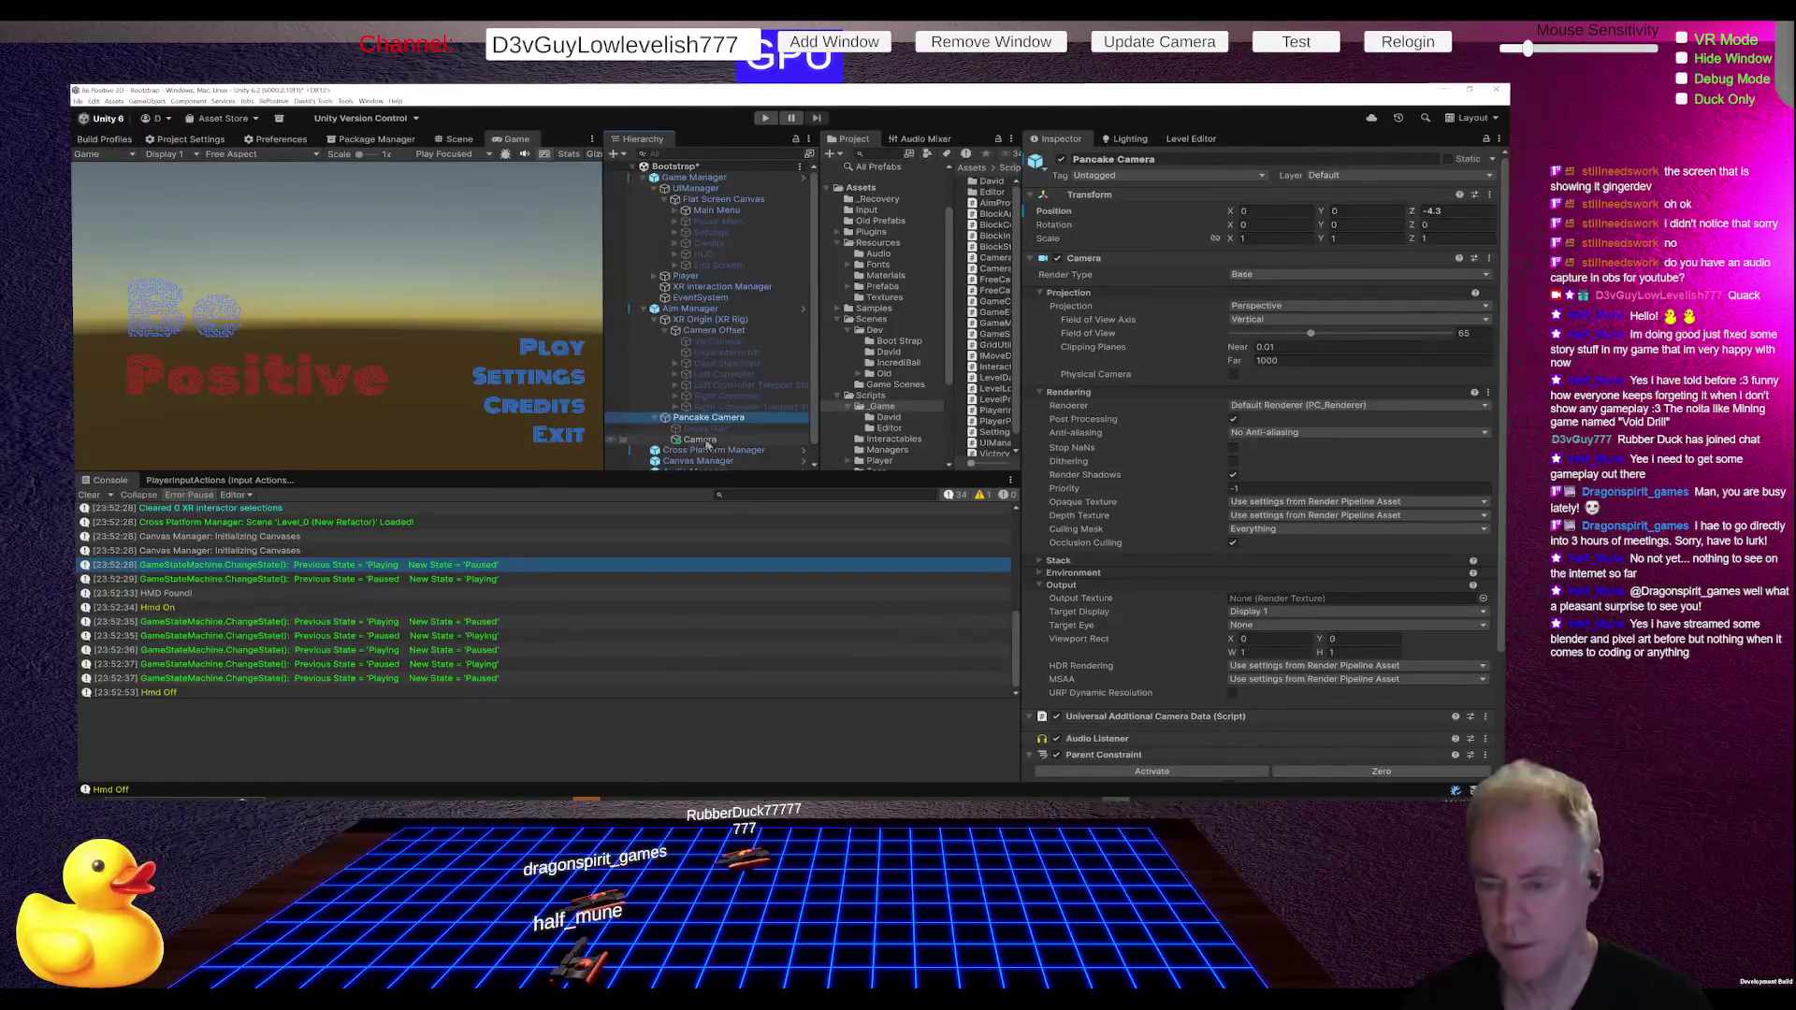
Step: Try the child Camera as Overlay, then Base render type, and toggle its Camera component
{"action": "left_click", "coordinate": [708, 441]}
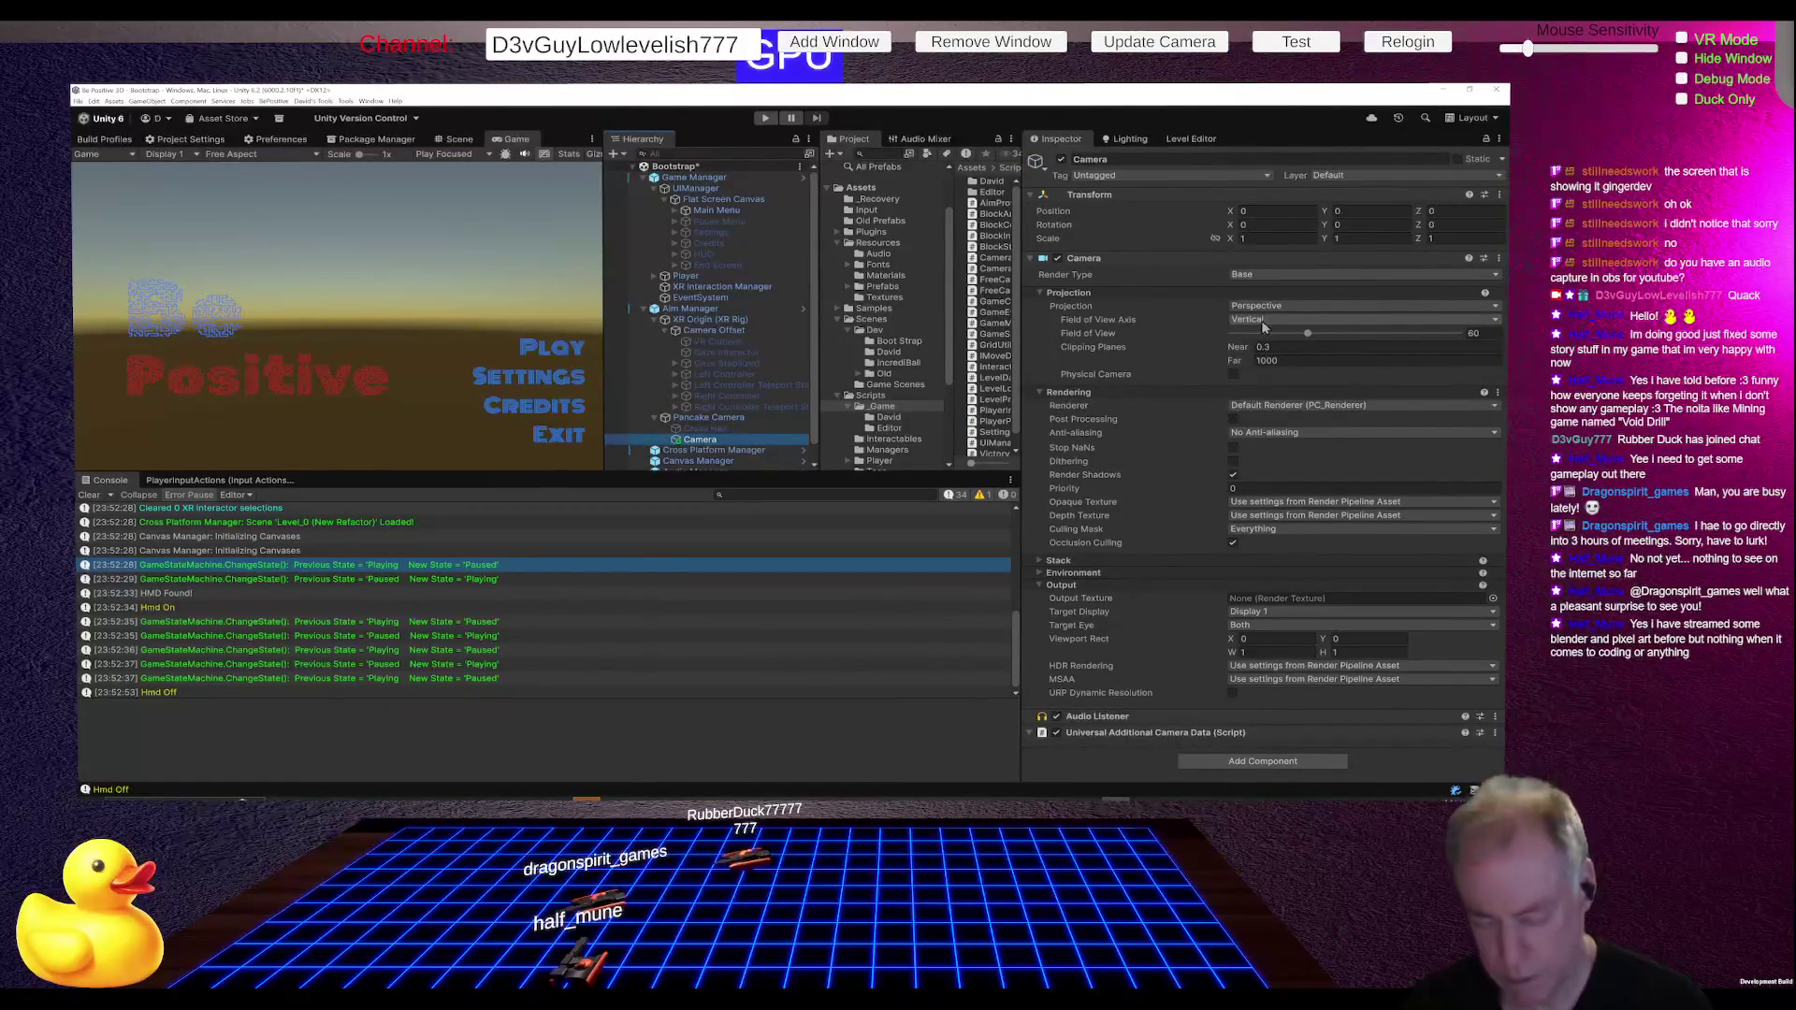
{"action": "left_click", "coordinate": [1298, 278]}
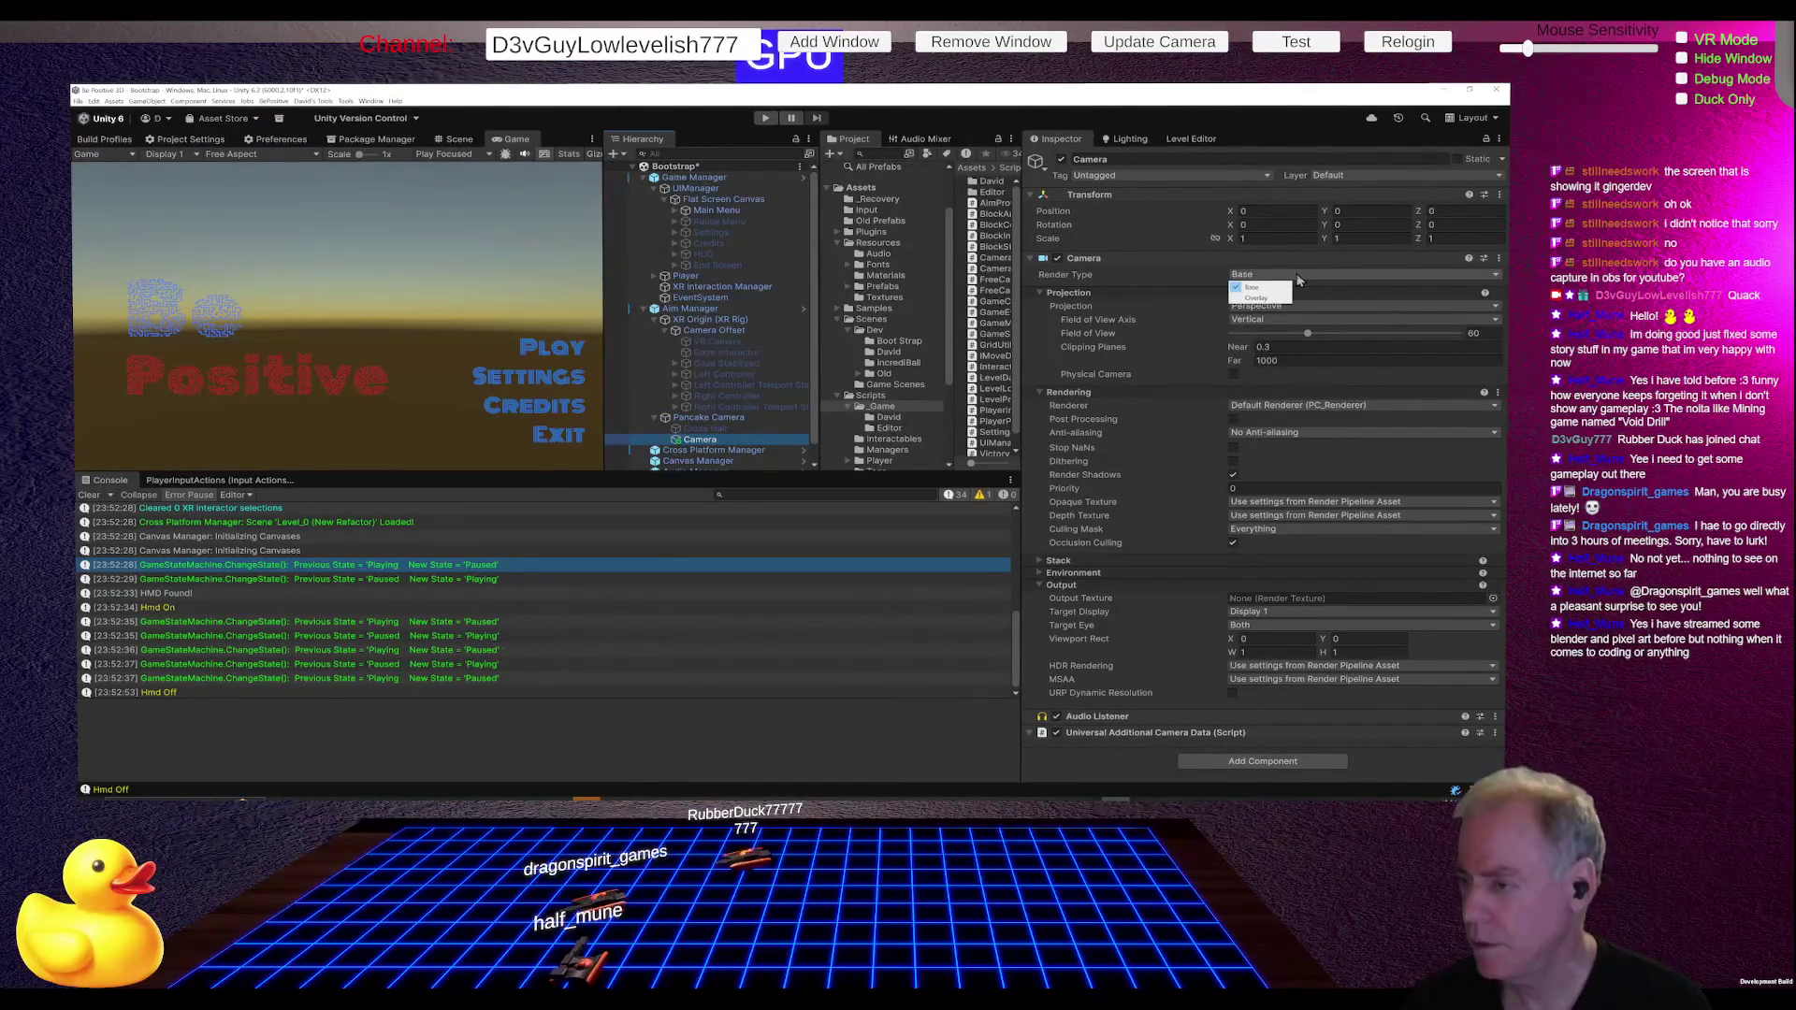
{"action": "left_click", "coordinate": [1272, 299]}
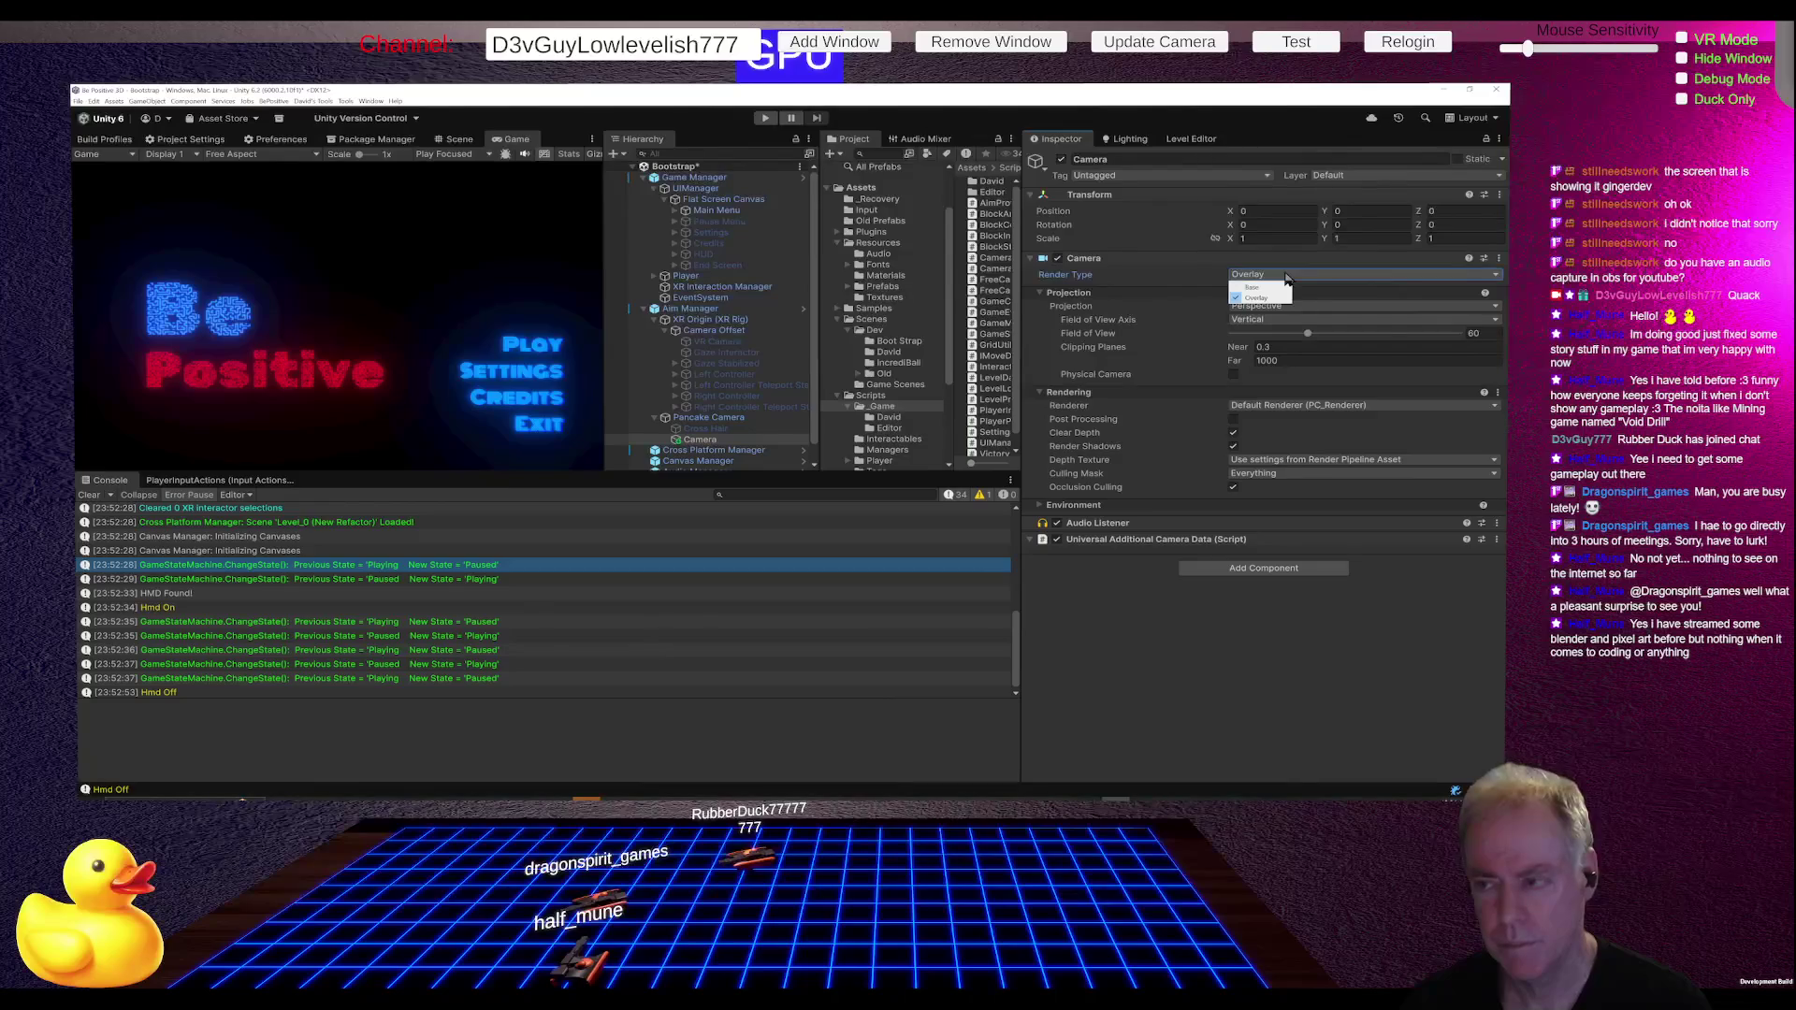
{"action": "left_click", "coordinate": [1274, 287]}
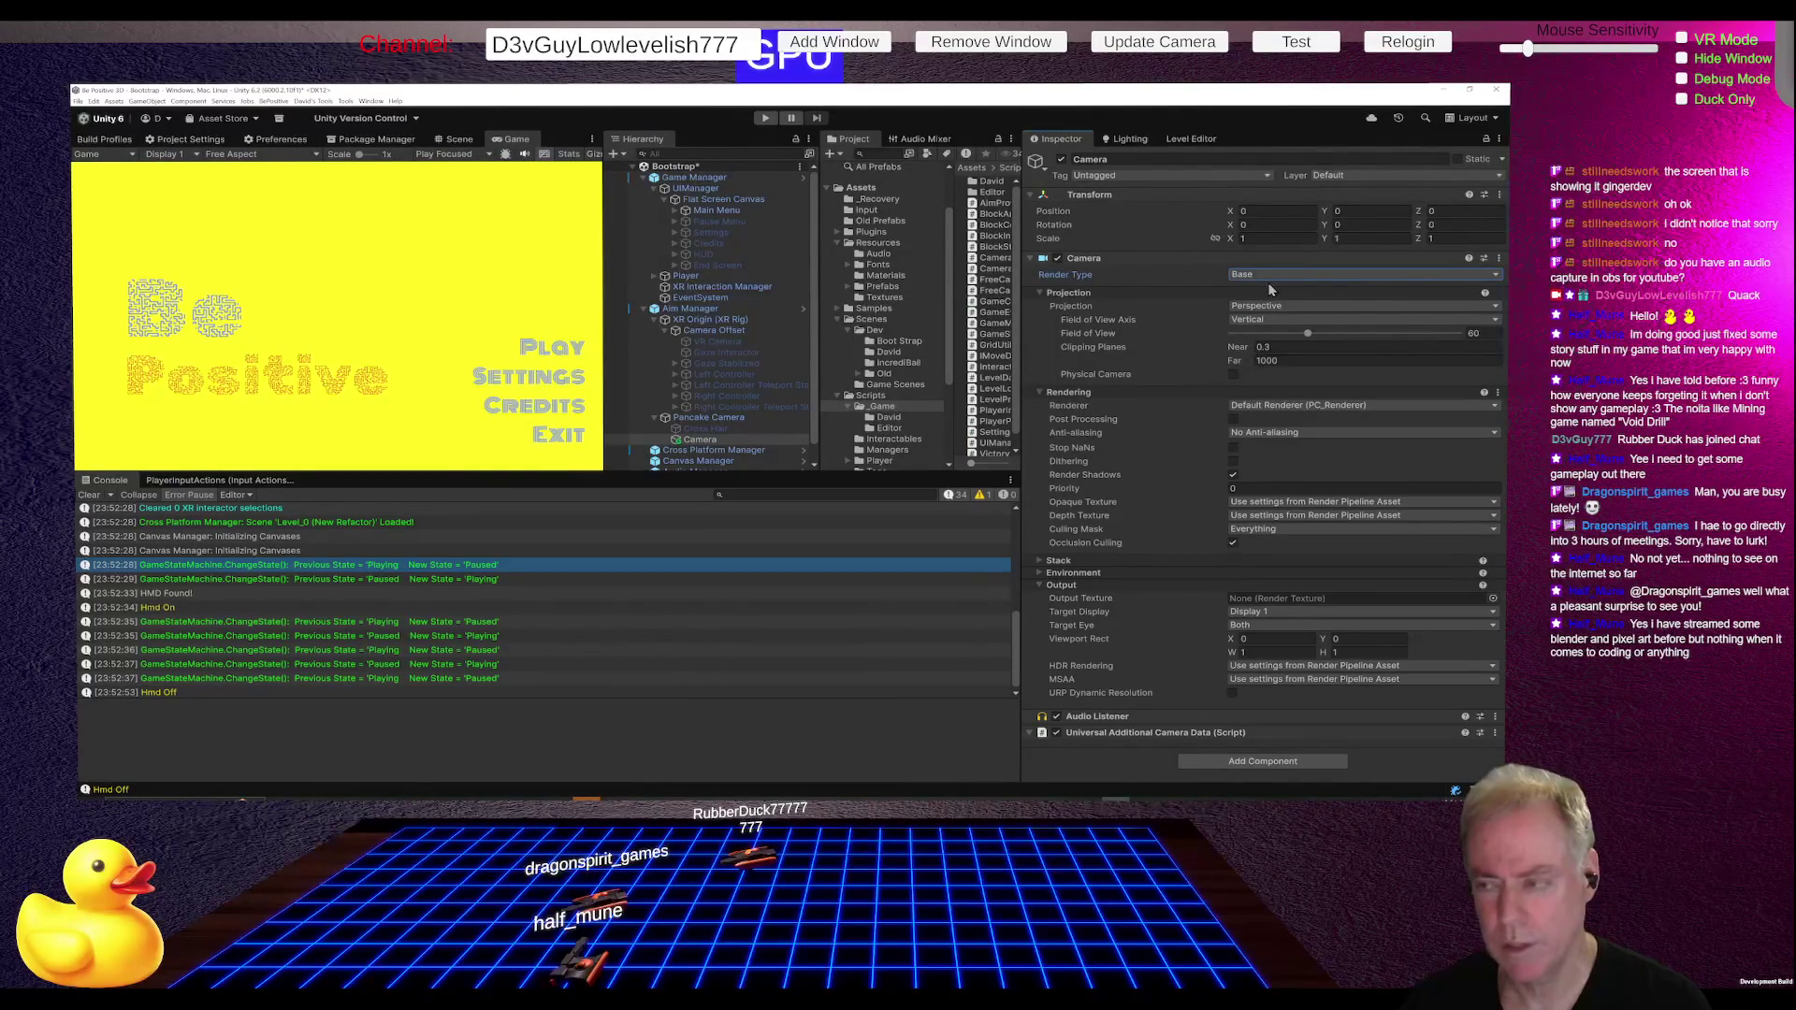
{"action": "left_click", "coordinate": [711, 439]}
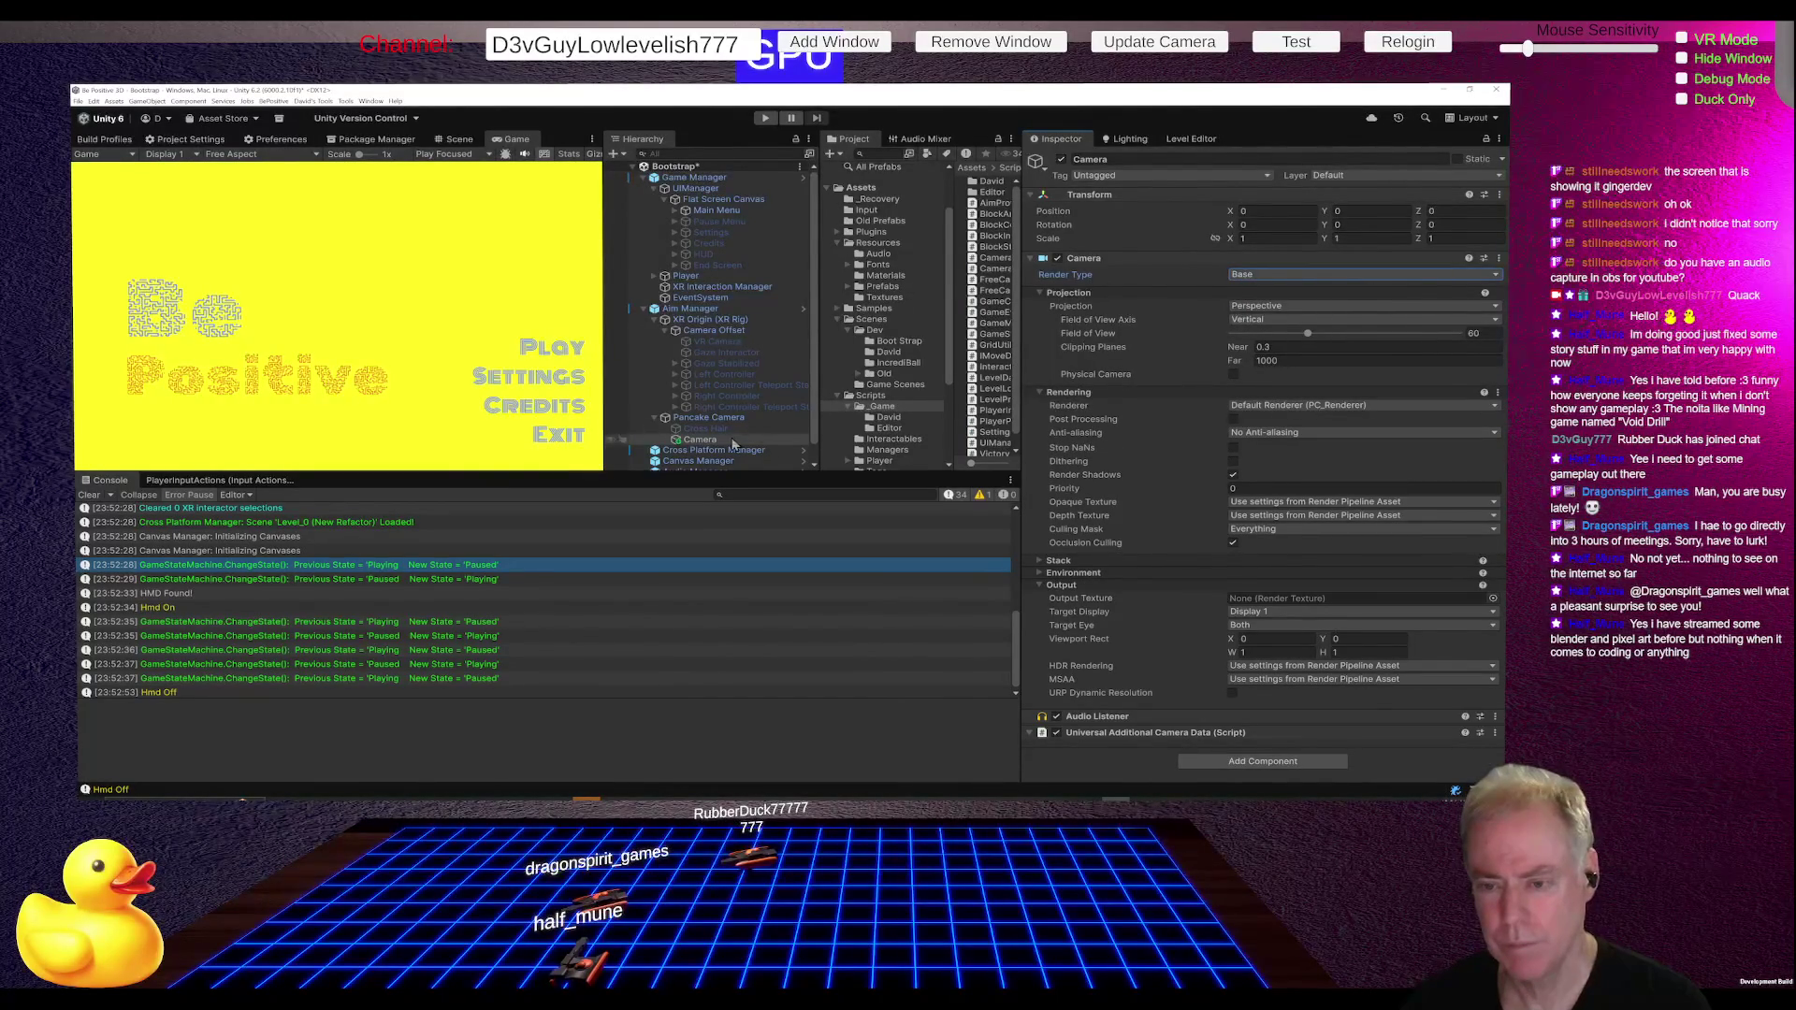
{"action": "left_click", "coordinate": [1060, 159]}
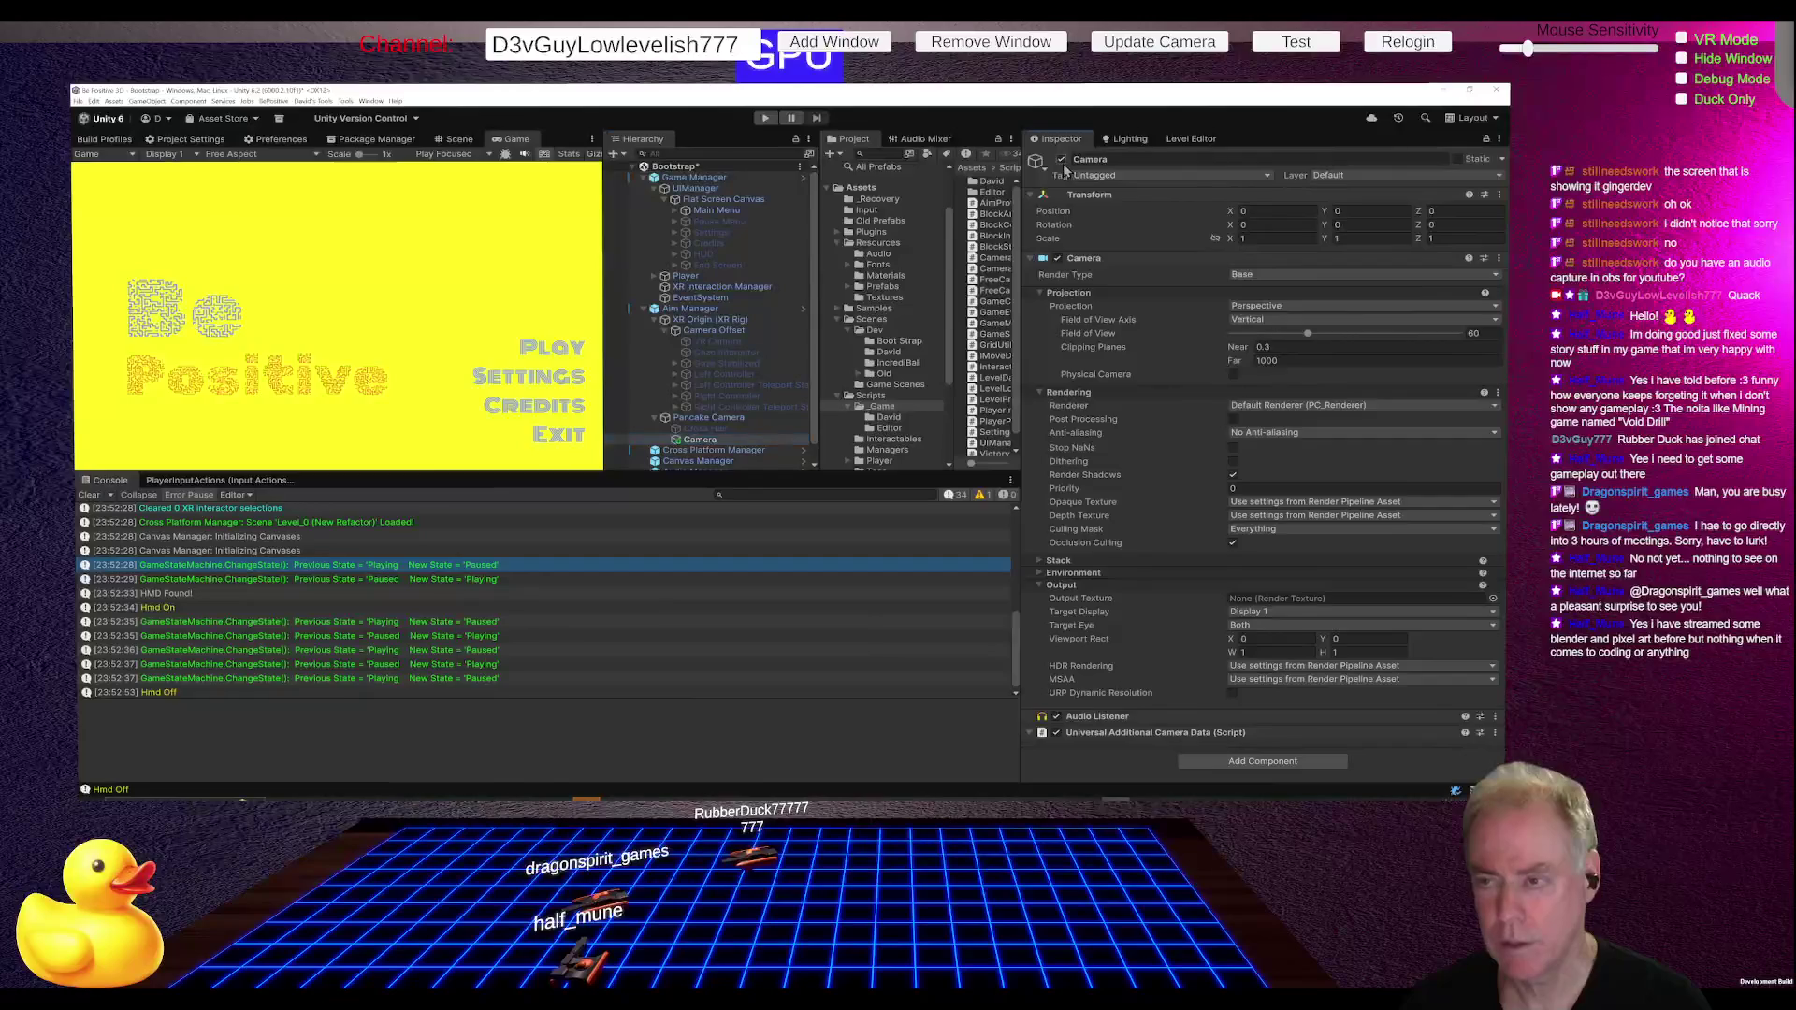
{"action": "left_click", "coordinate": [1061, 159]}
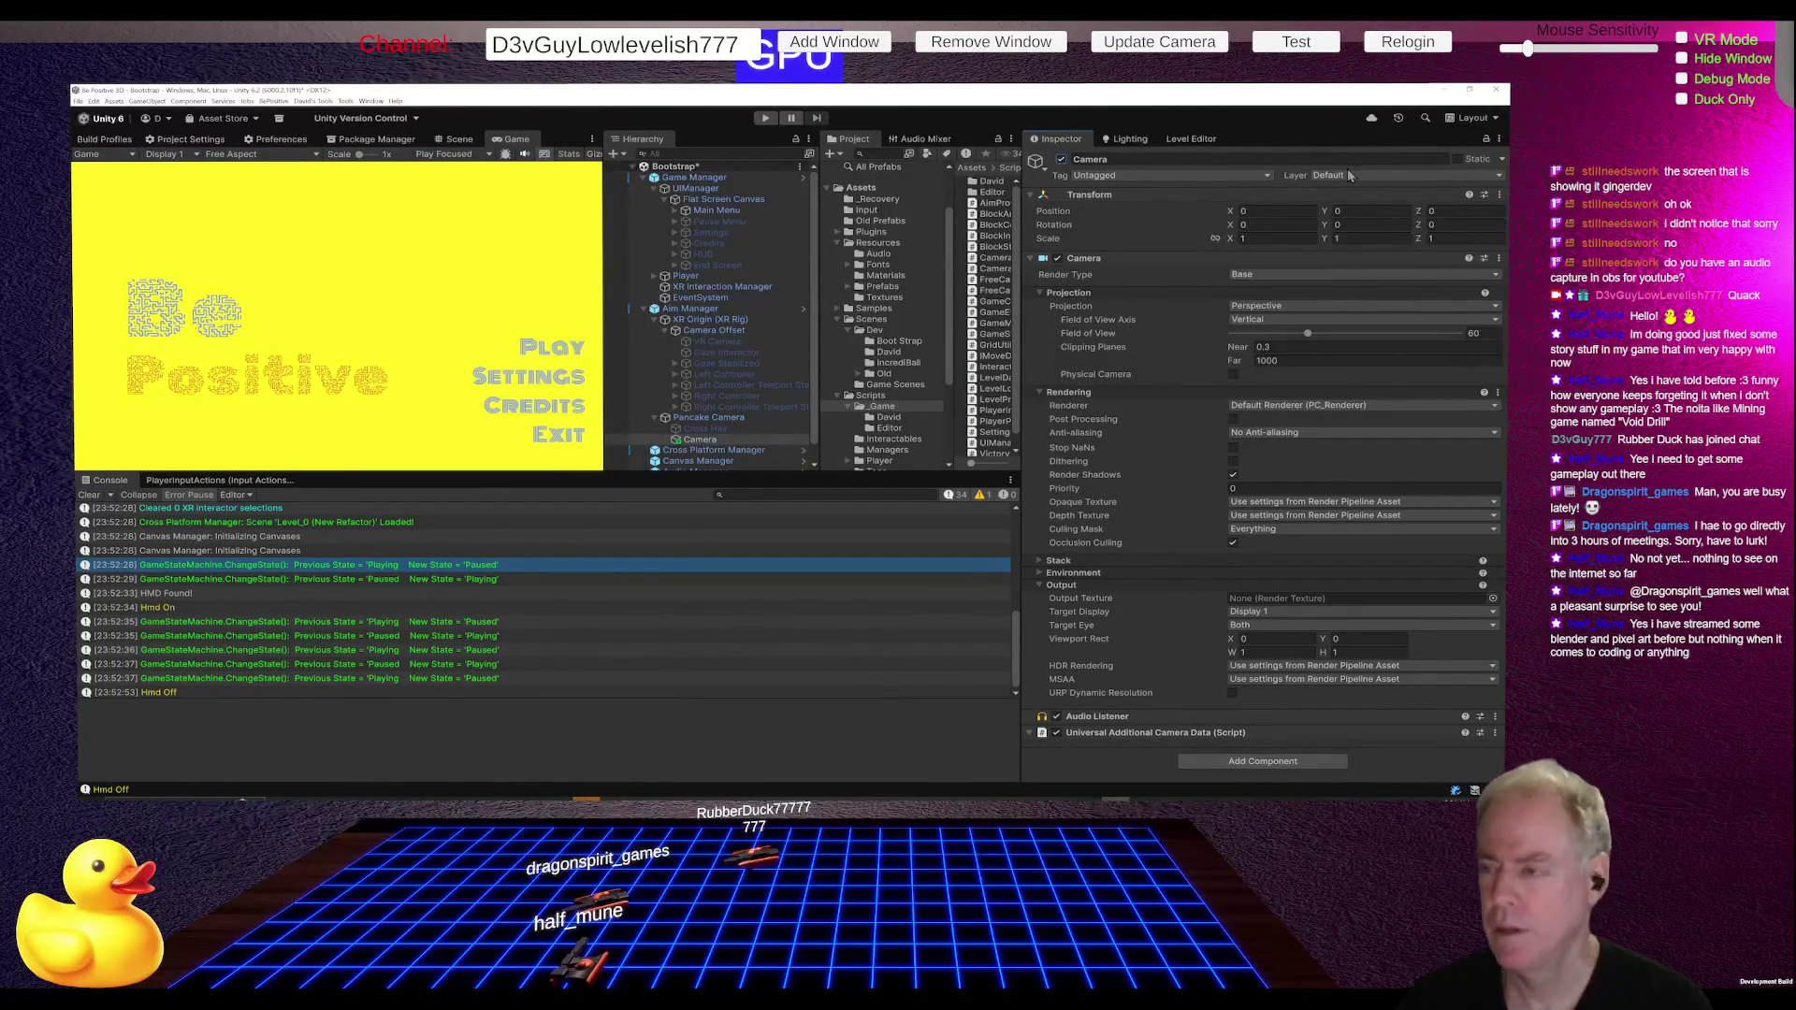
Step: Set the child Camera back to Overlay render type and toggle it off and on
{"action": "left_click", "coordinate": [1311, 271]}
{"action": "left_click", "coordinate": [1276, 298]}
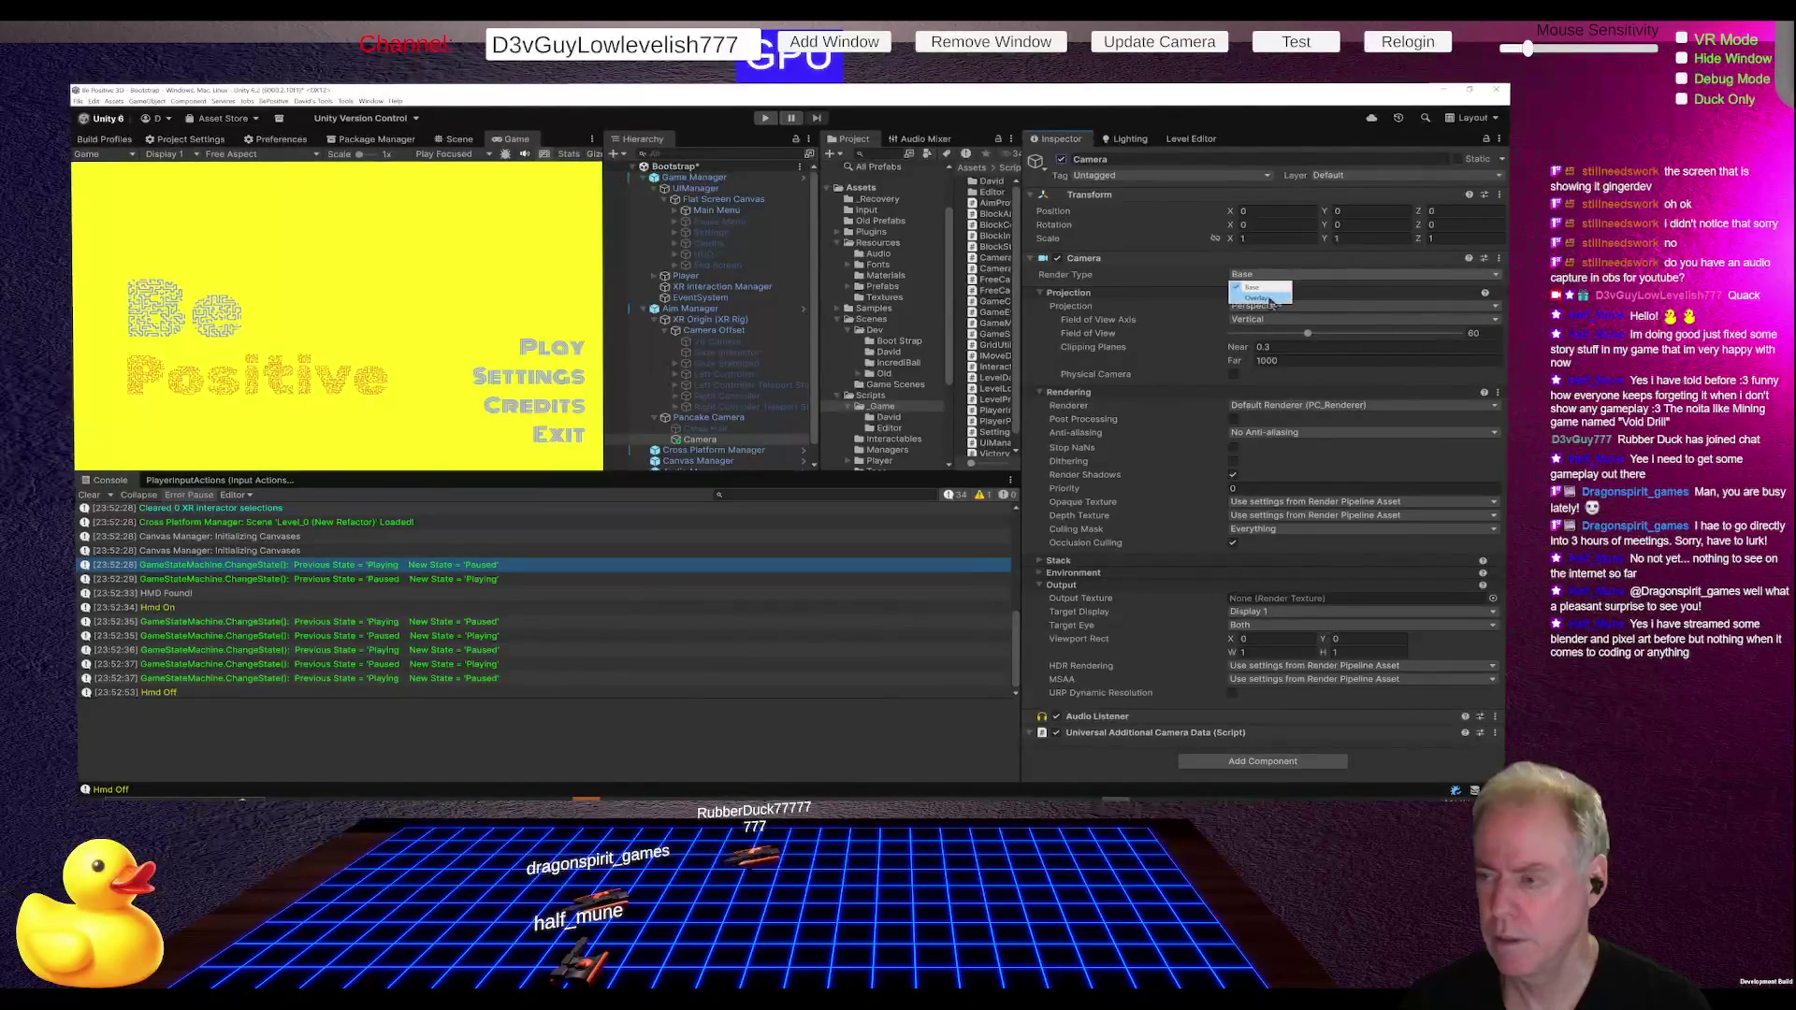
{"action": "left_click", "coordinate": [1061, 159]}
{"action": "left_click", "coordinate": [1061, 159]}
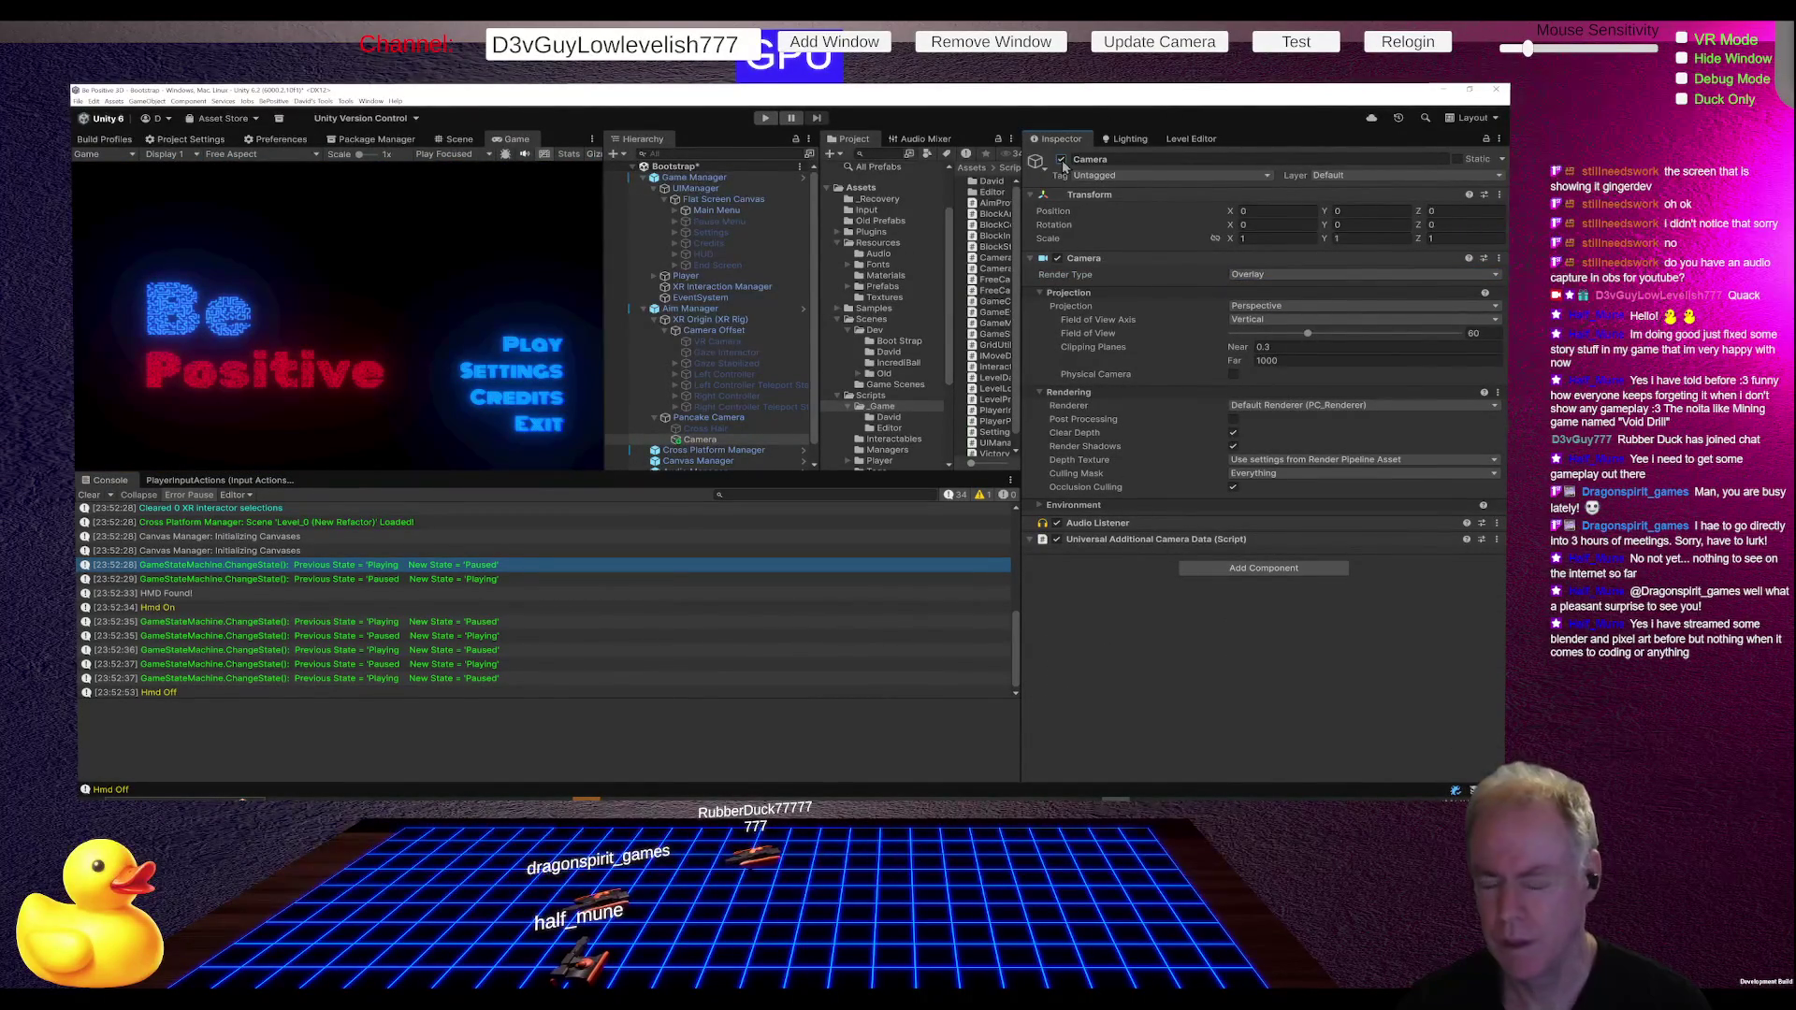
{"action": "left_click", "coordinate": [1060, 159]}
{"action": "left_click", "coordinate": [1060, 159]}
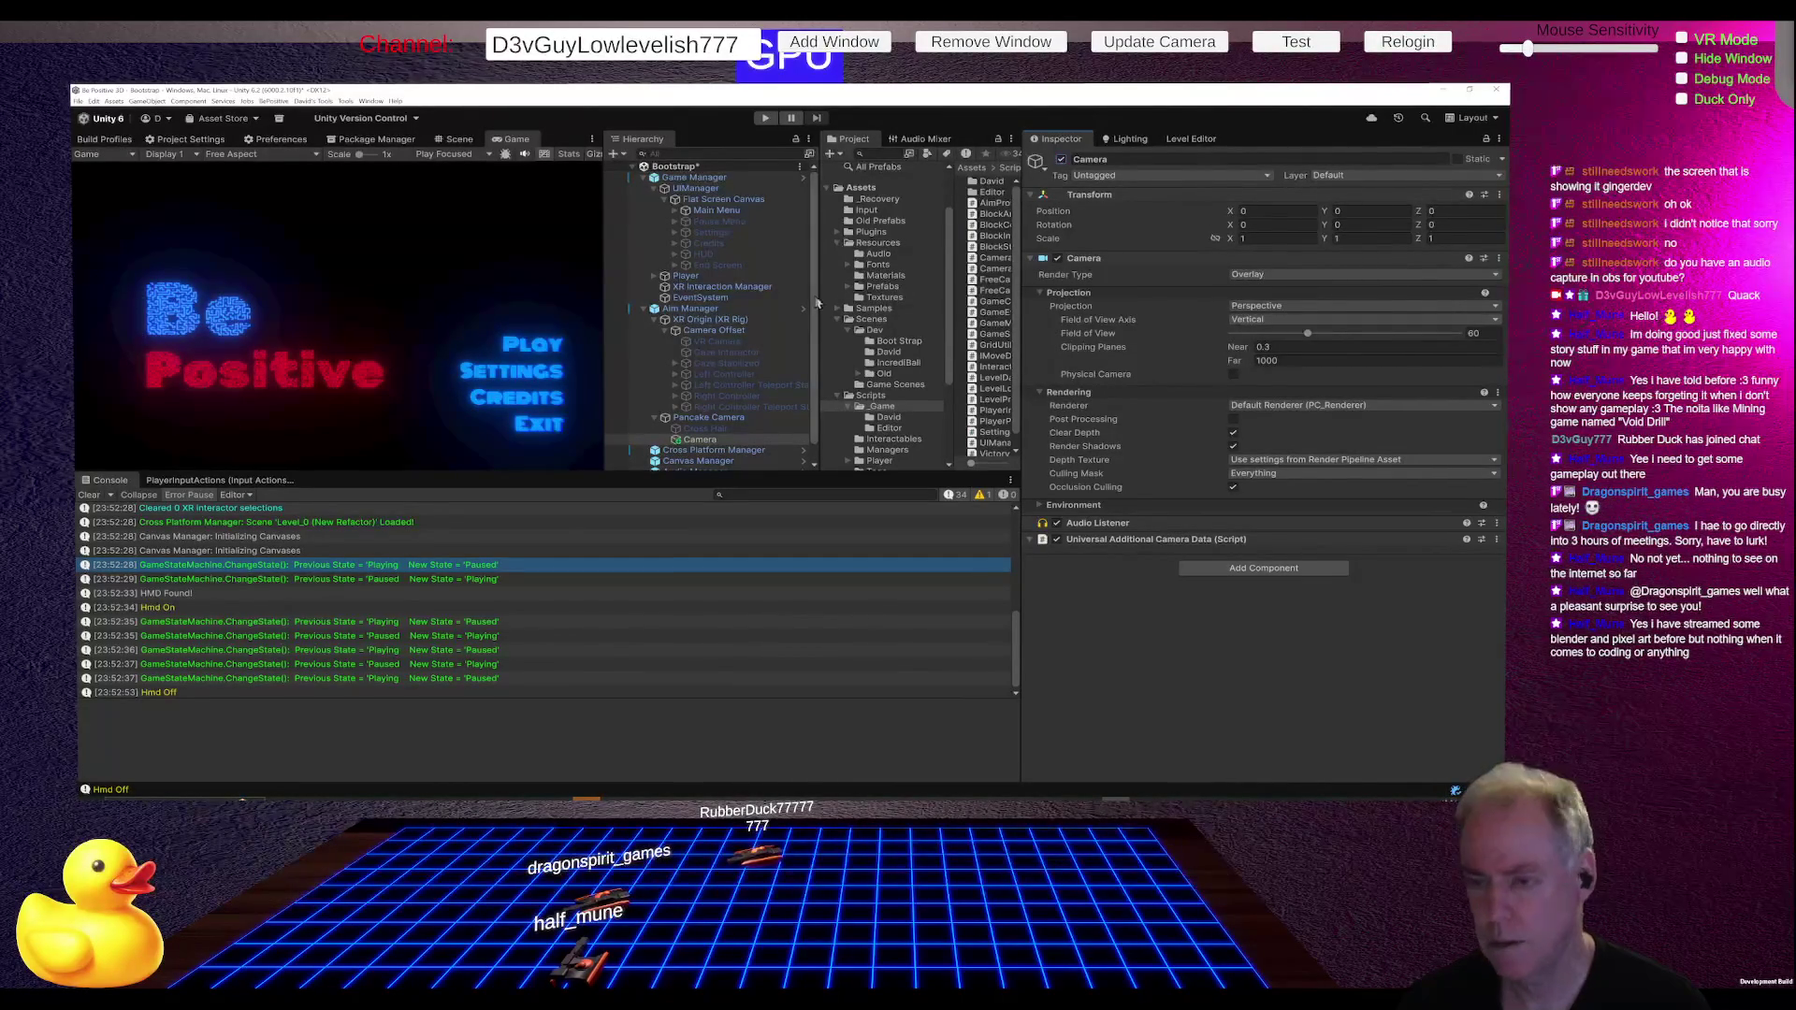
{"action": "key", "text": "alt+Tab"}
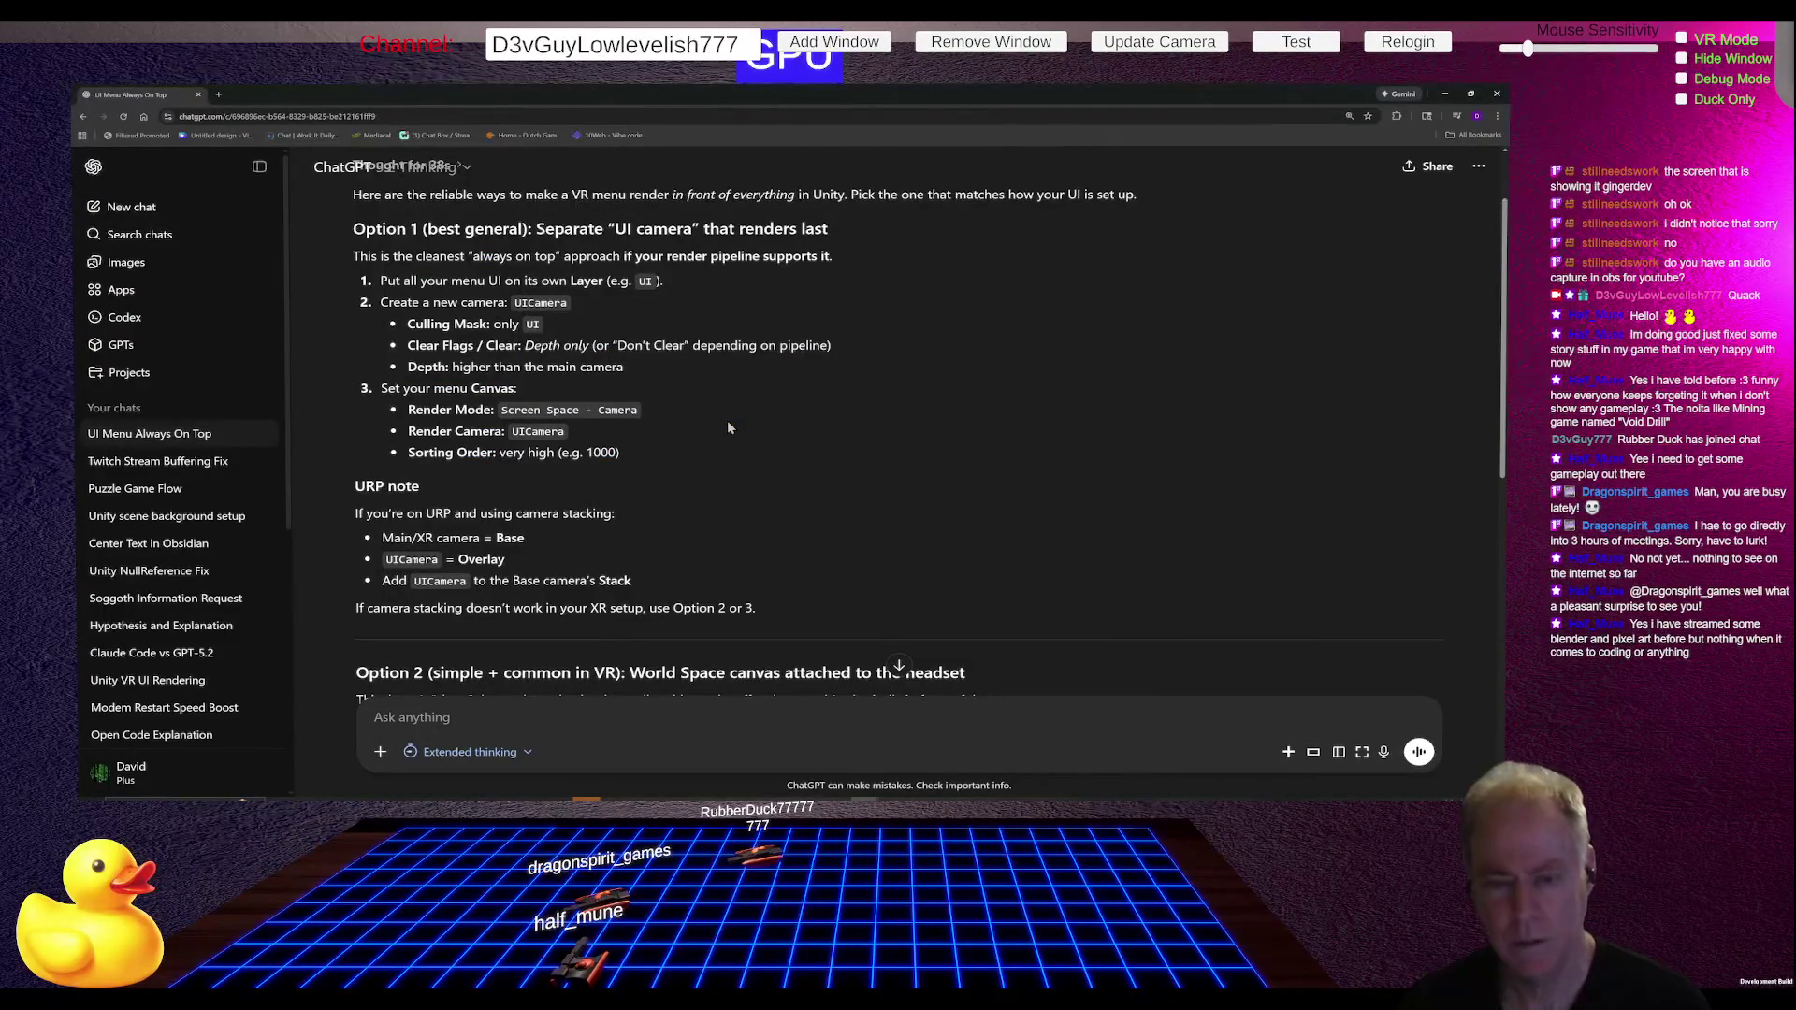
{"action": "key", "text": "alt+Tab"}
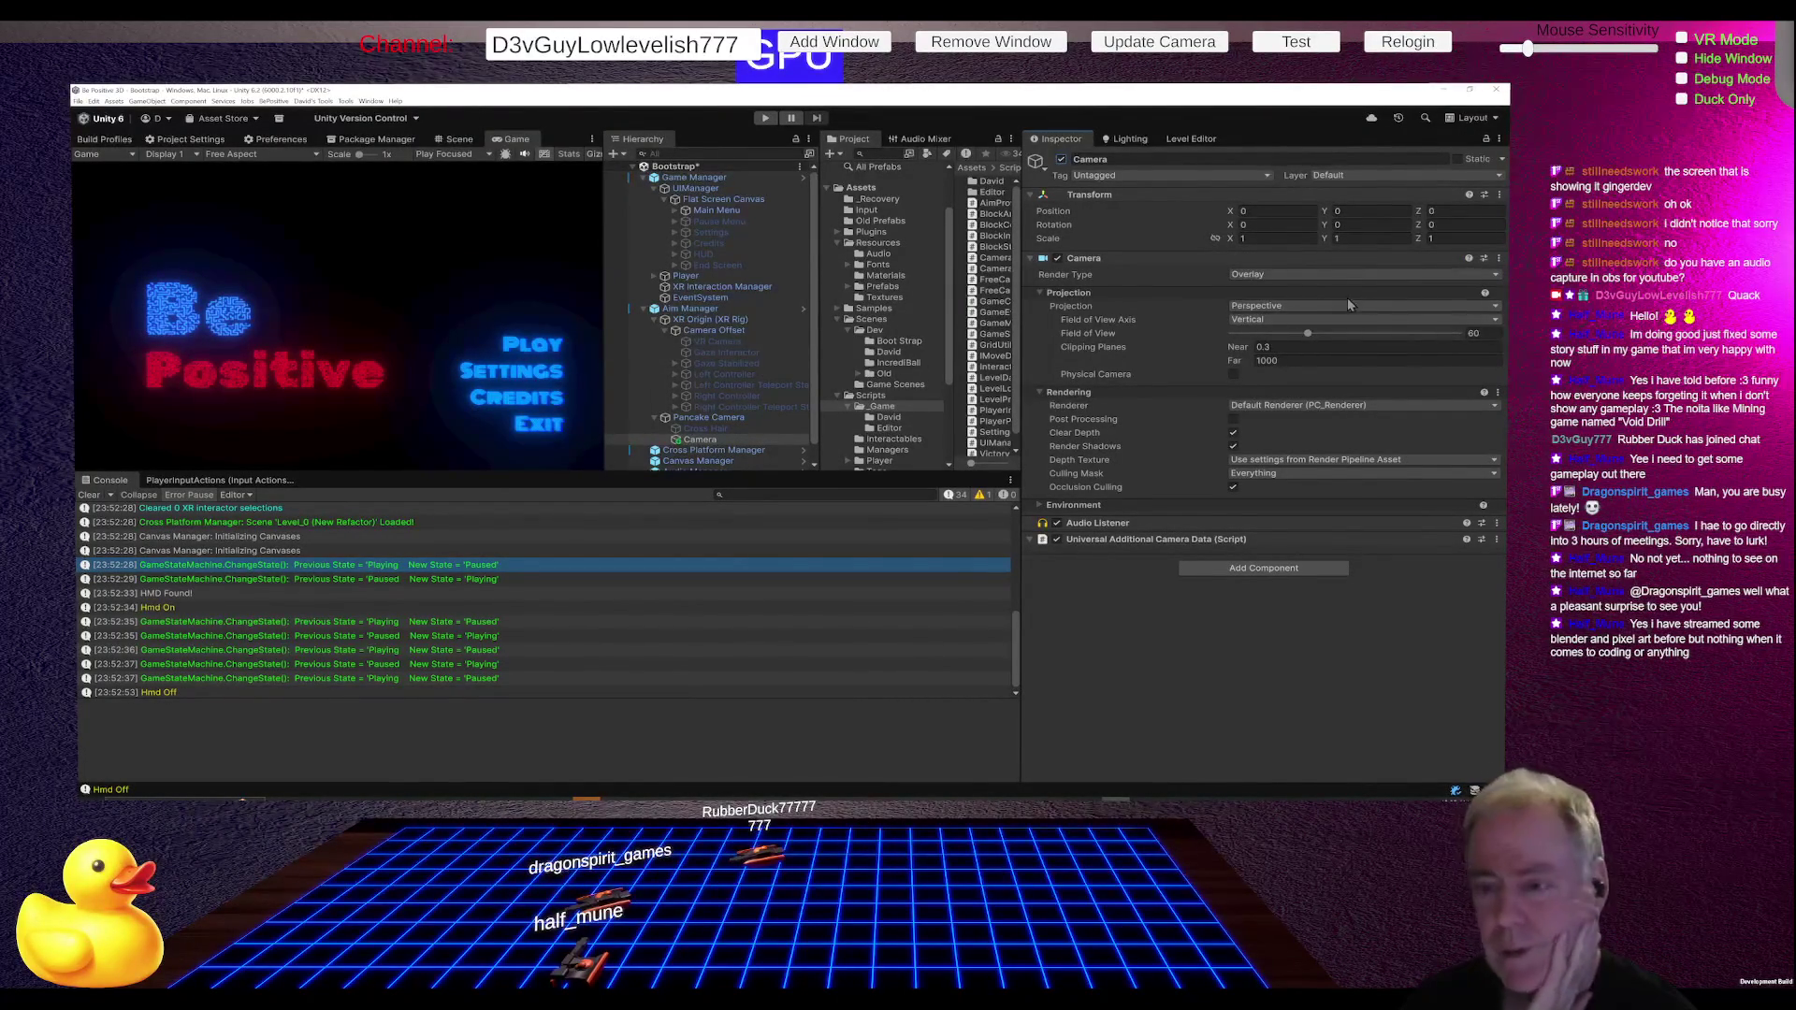
Step: Select the Pancake Camera and exclude the UI layer from its culling mask
{"action": "left_click", "coordinate": [744, 407]}
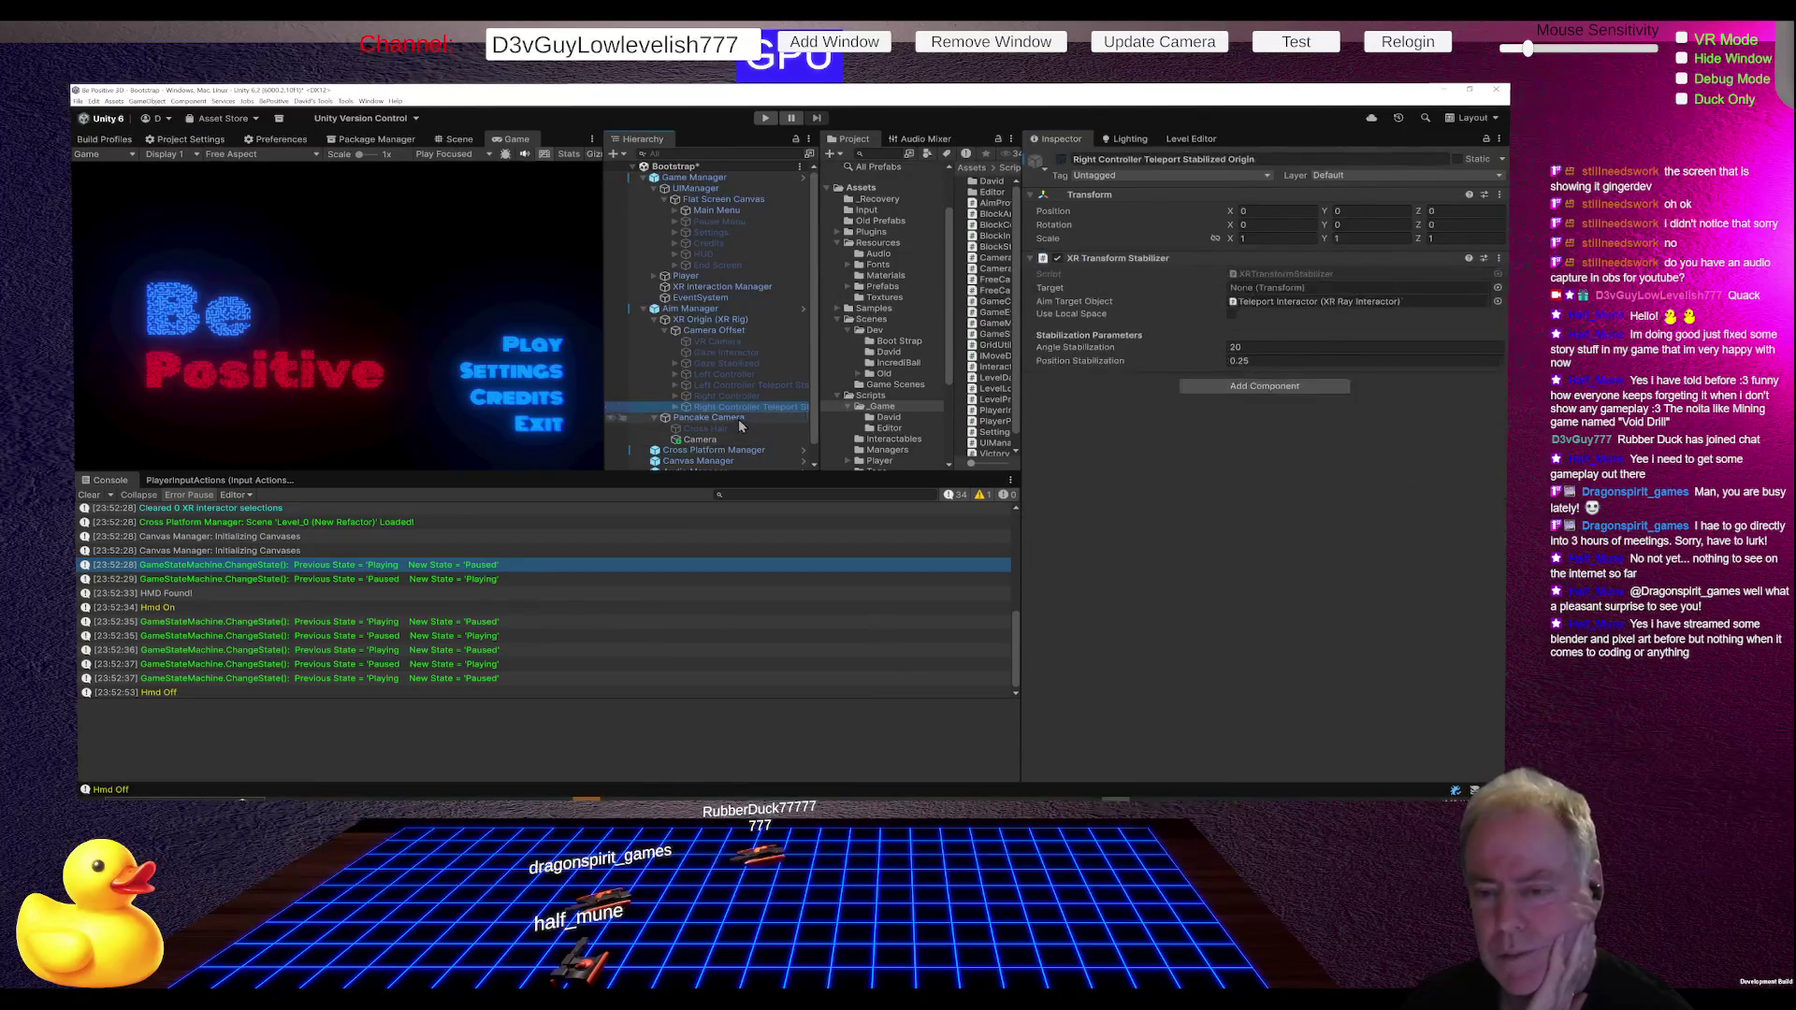
{"action": "left_click", "coordinate": [740, 419]}
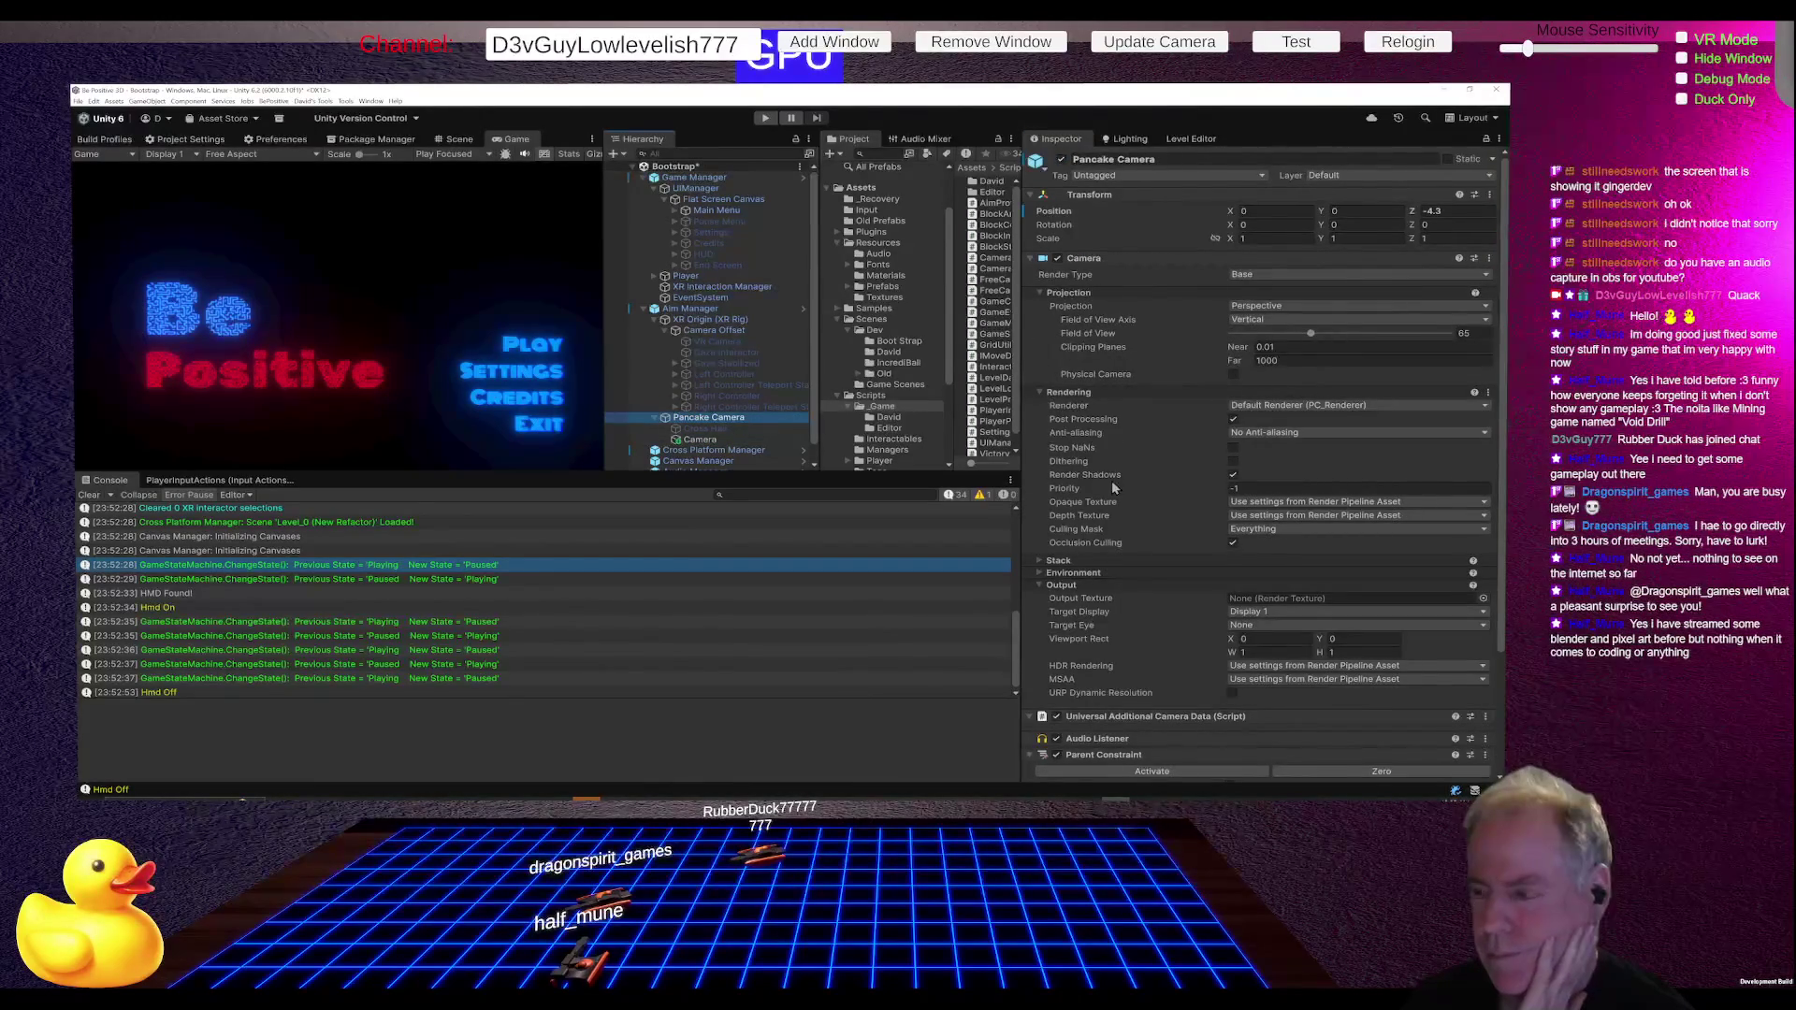
{"action": "left_click", "coordinate": [1231, 531]}
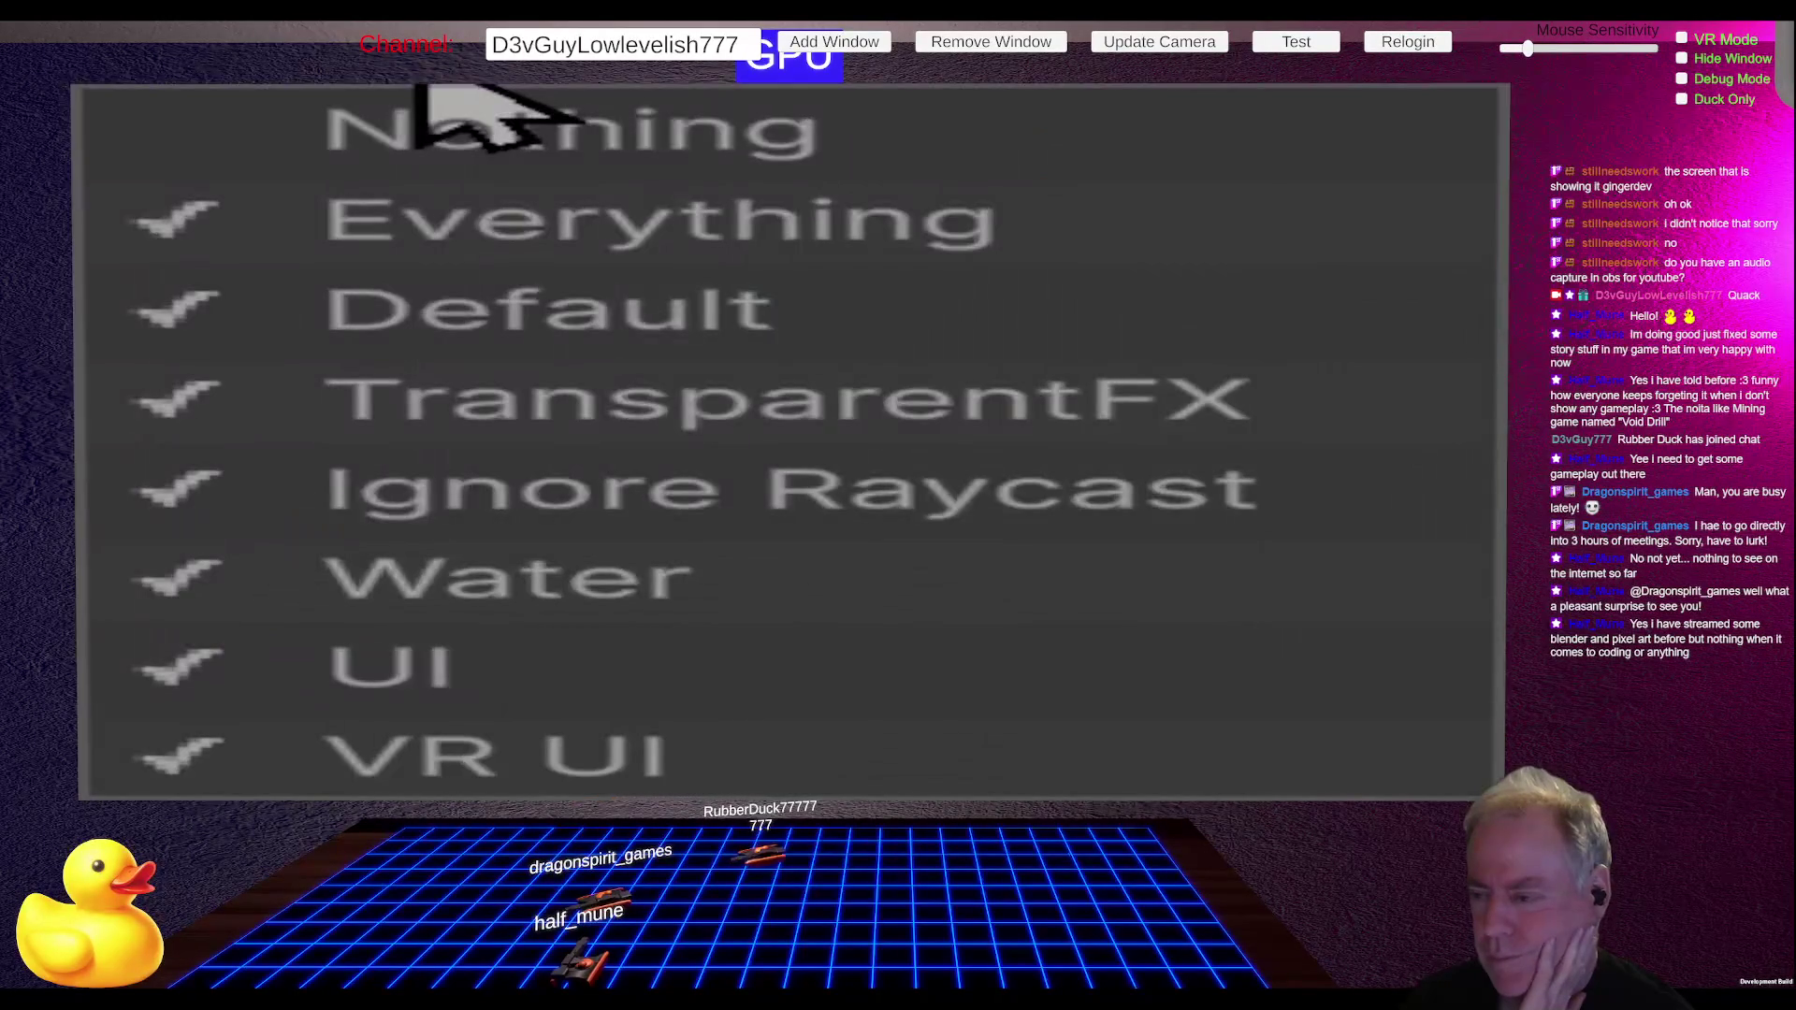
{"action": "left_click", "coordinate": [666, 658]}
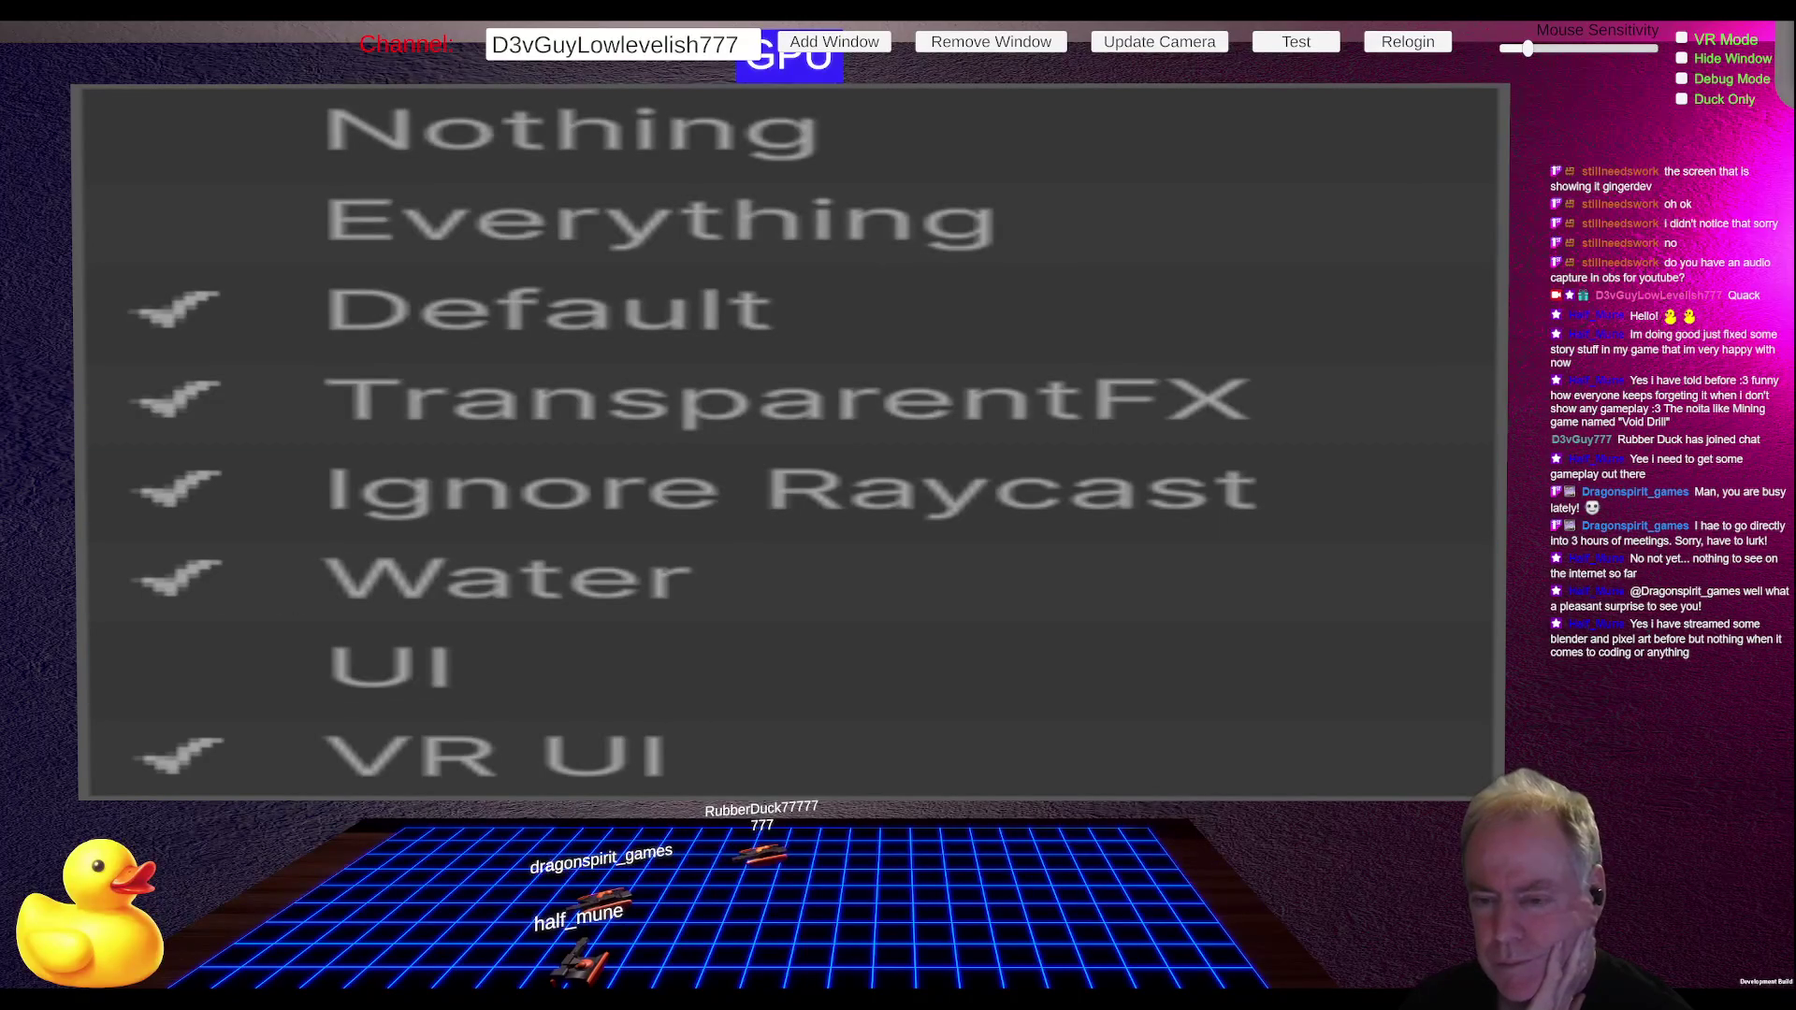
{"action": "left_click", "coordinate": [1154, 437]}
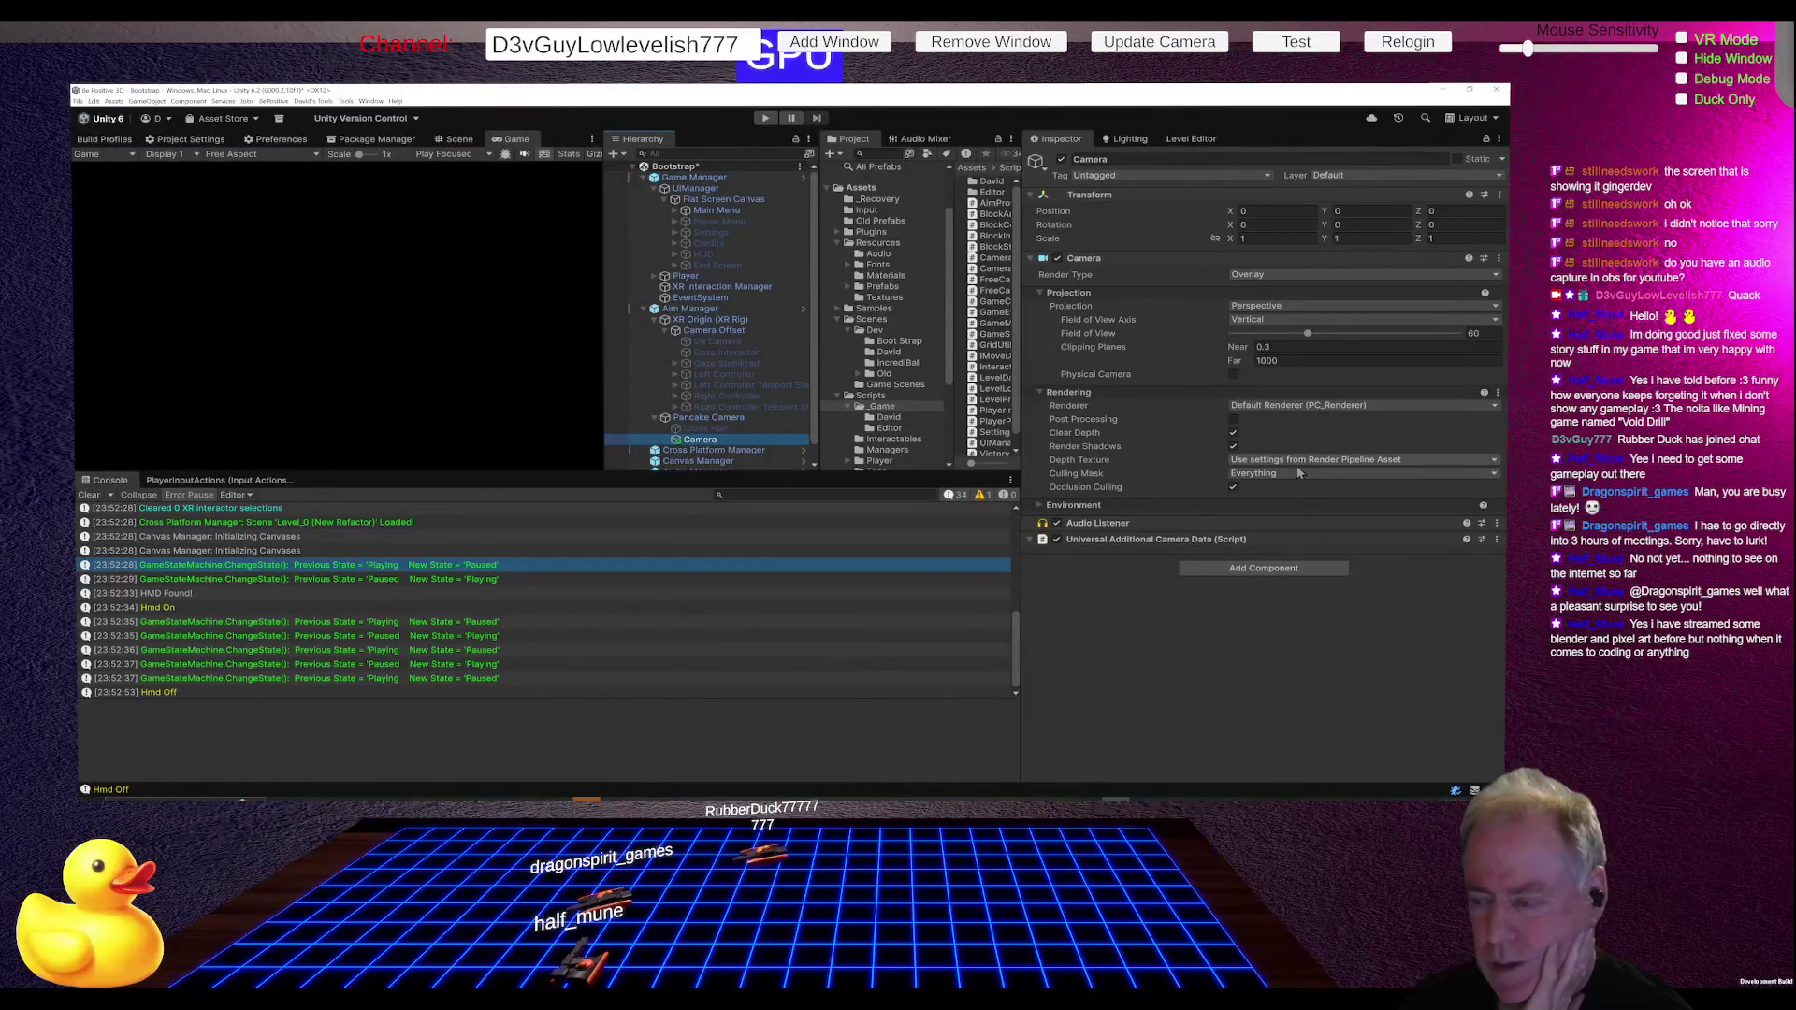
{"action": "left_click", "coordinate": [1298, 473]}
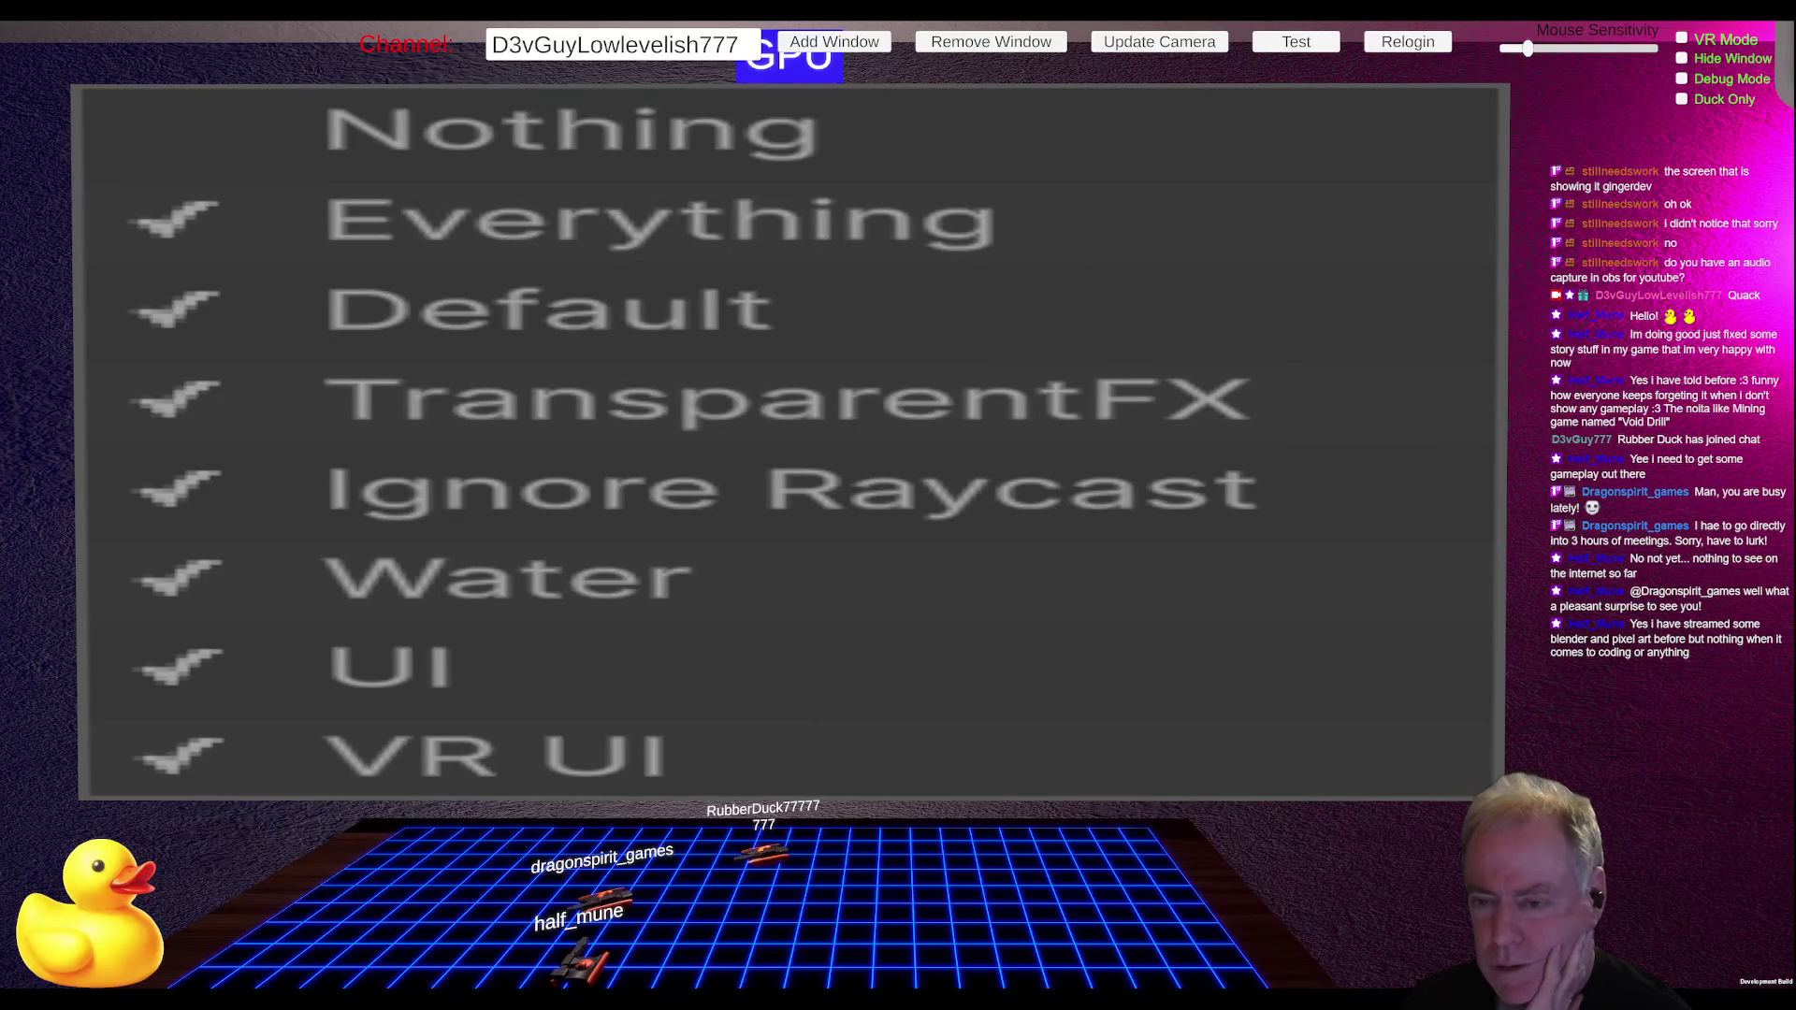
{"action": "left_click", "coordinate": [1208, 362]}
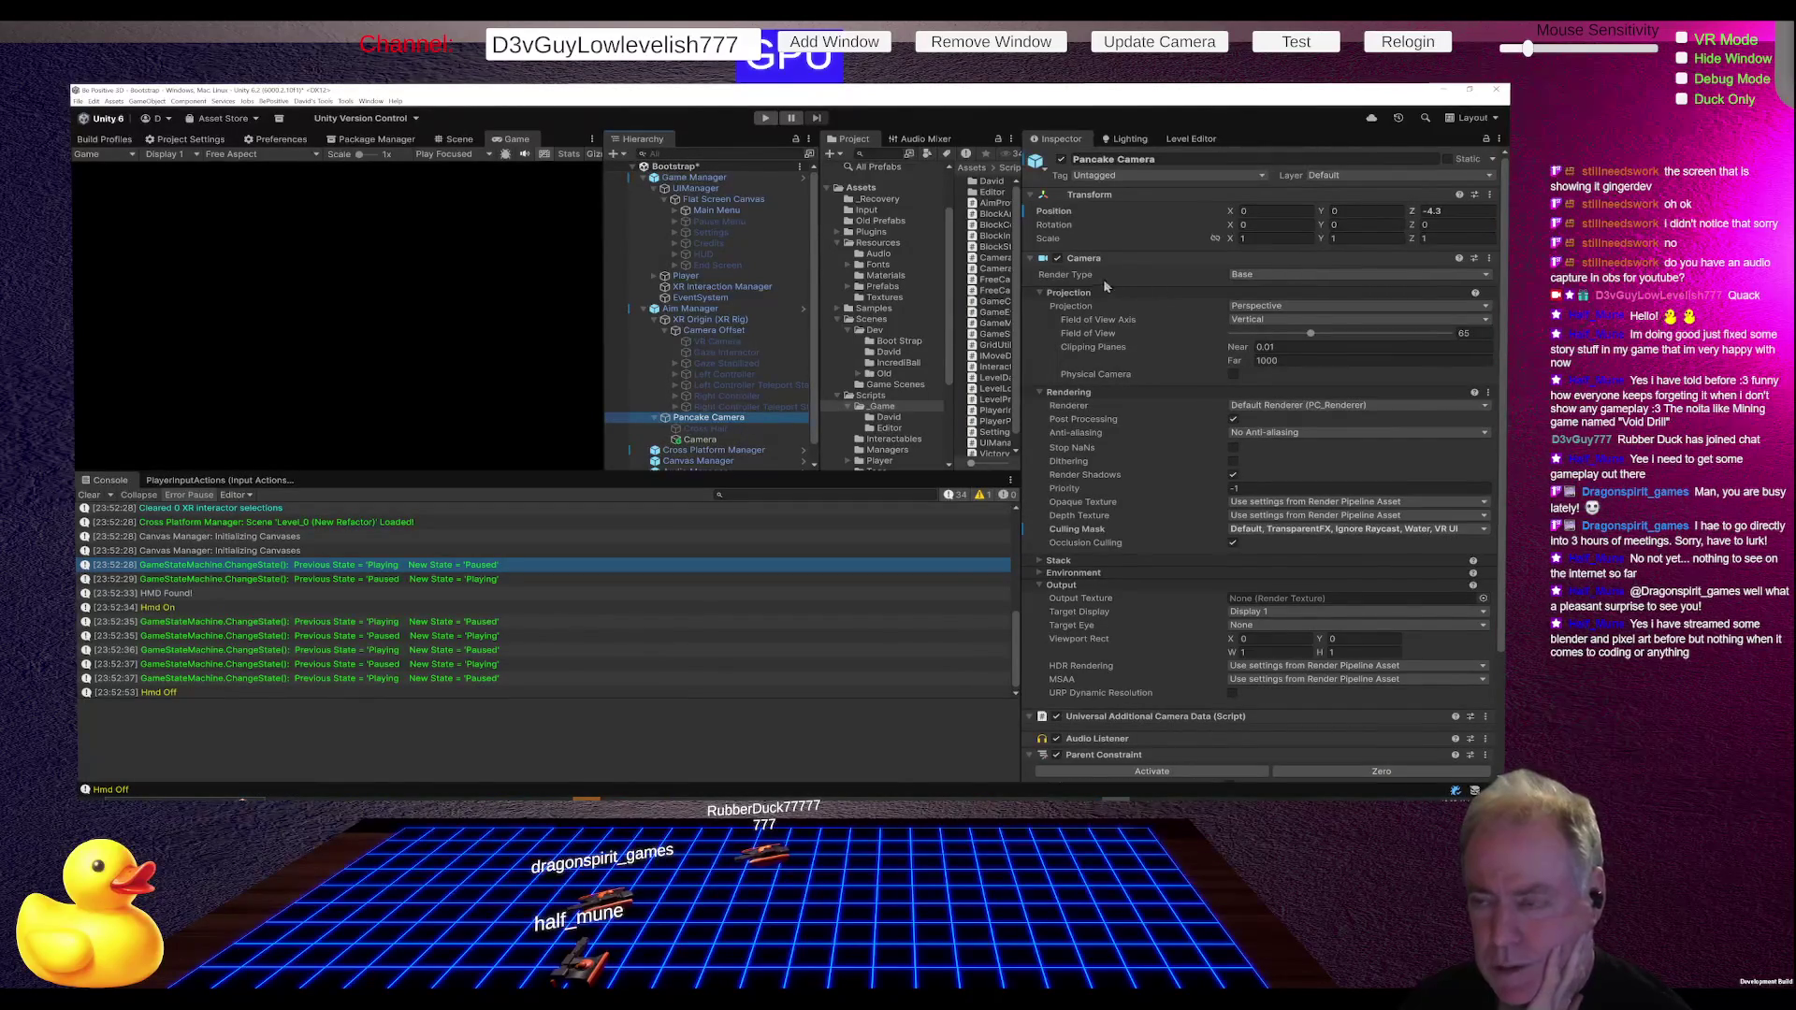
Step: Toggle the camera component off and back on, then start Play mode
{"action": "left_click", "coordinate": [1056, 259]}
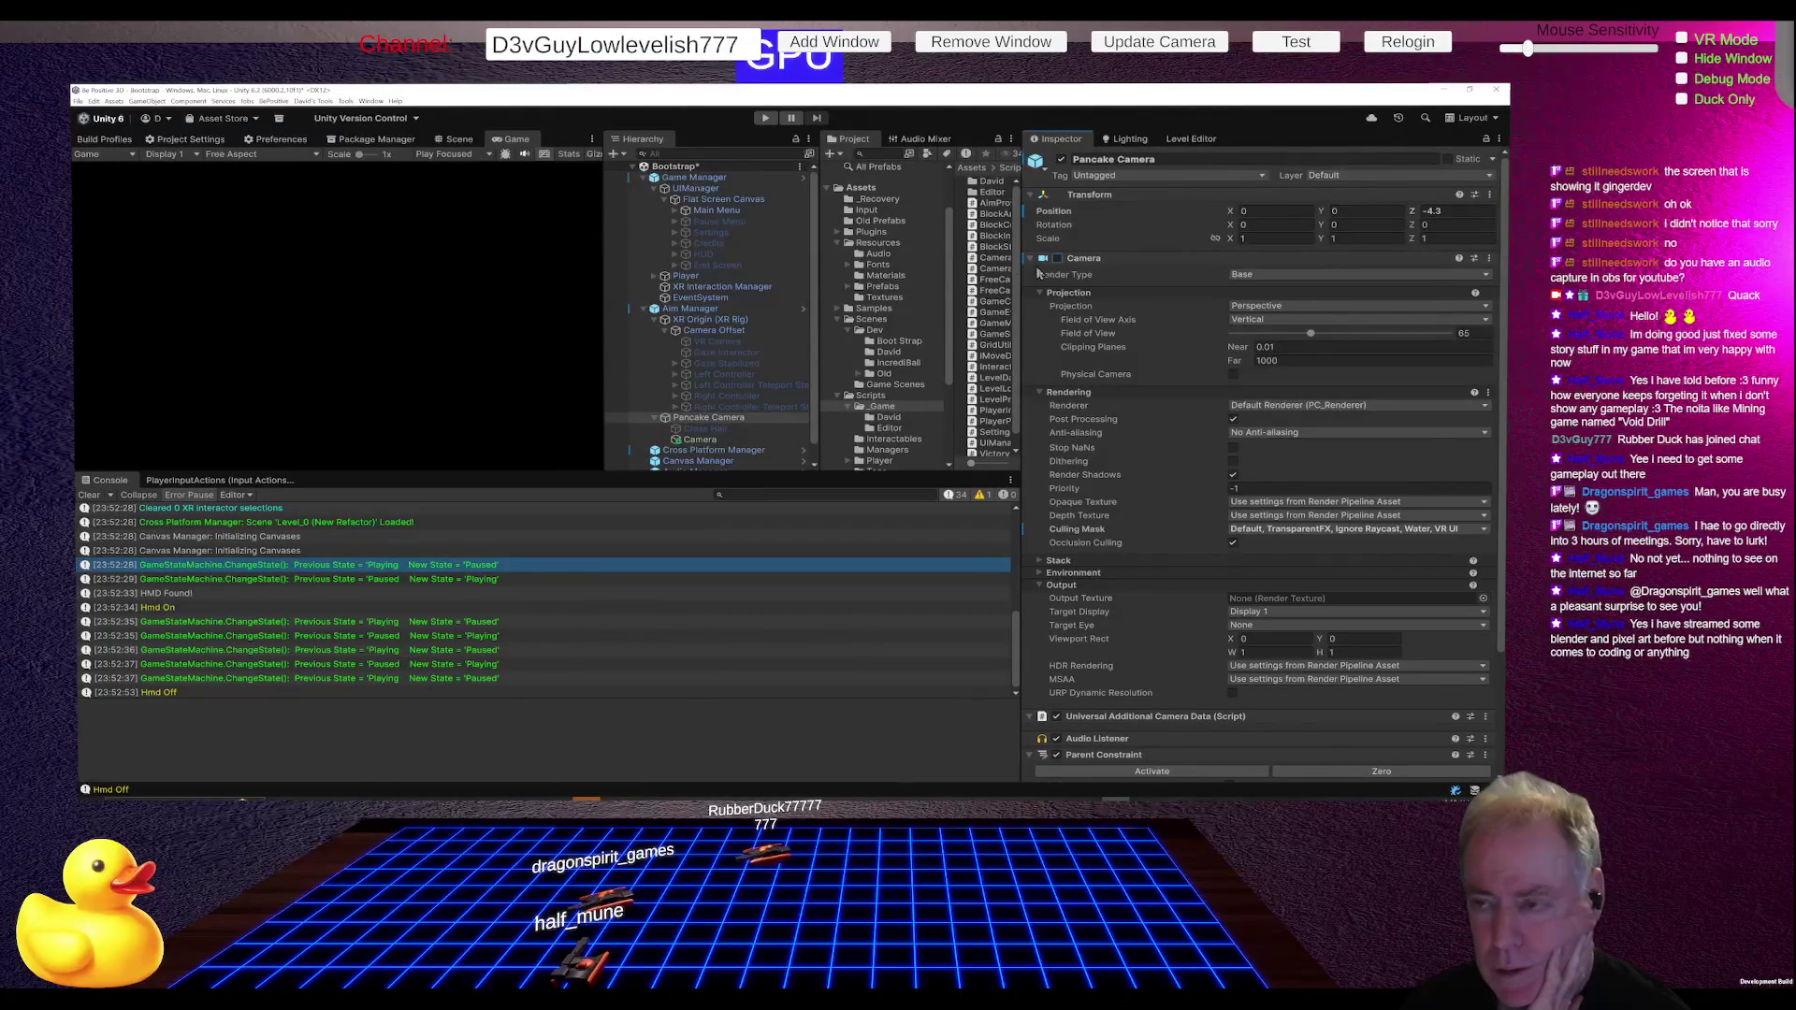
{"action": "left_click", "coordinate": [1057, 259]}
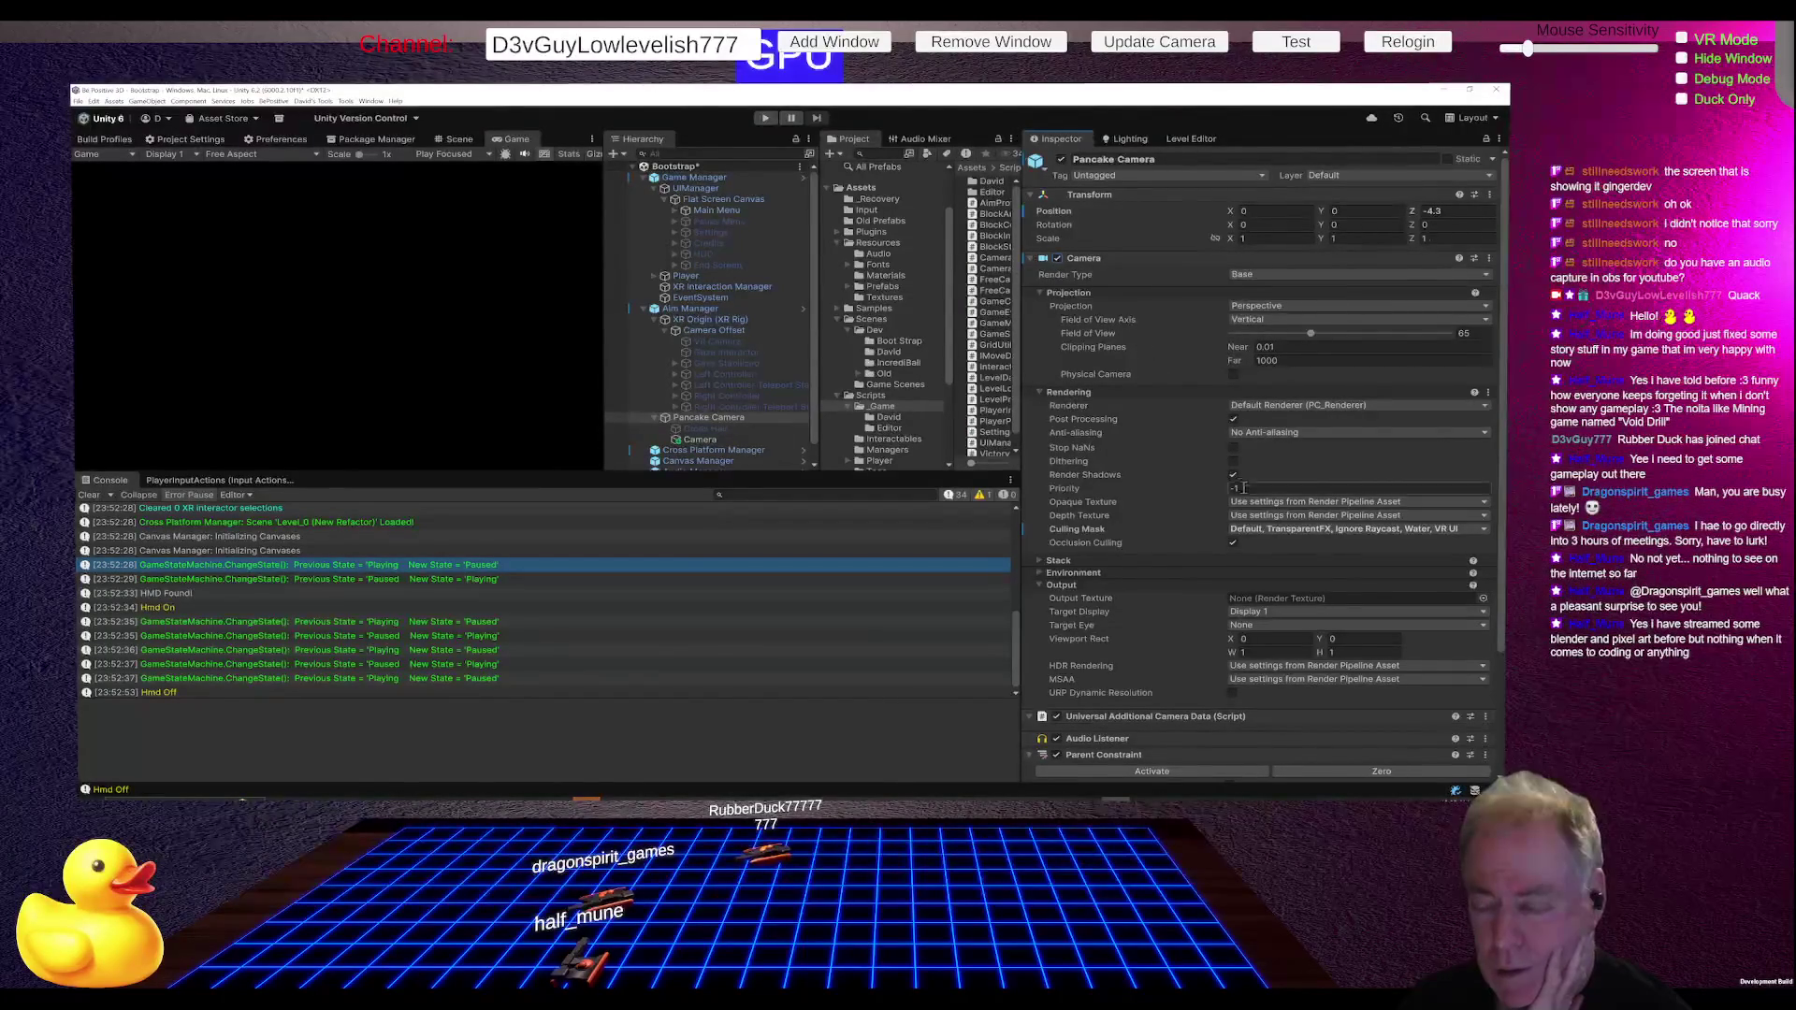
{"action": "key", "text": "ctrl+p"}
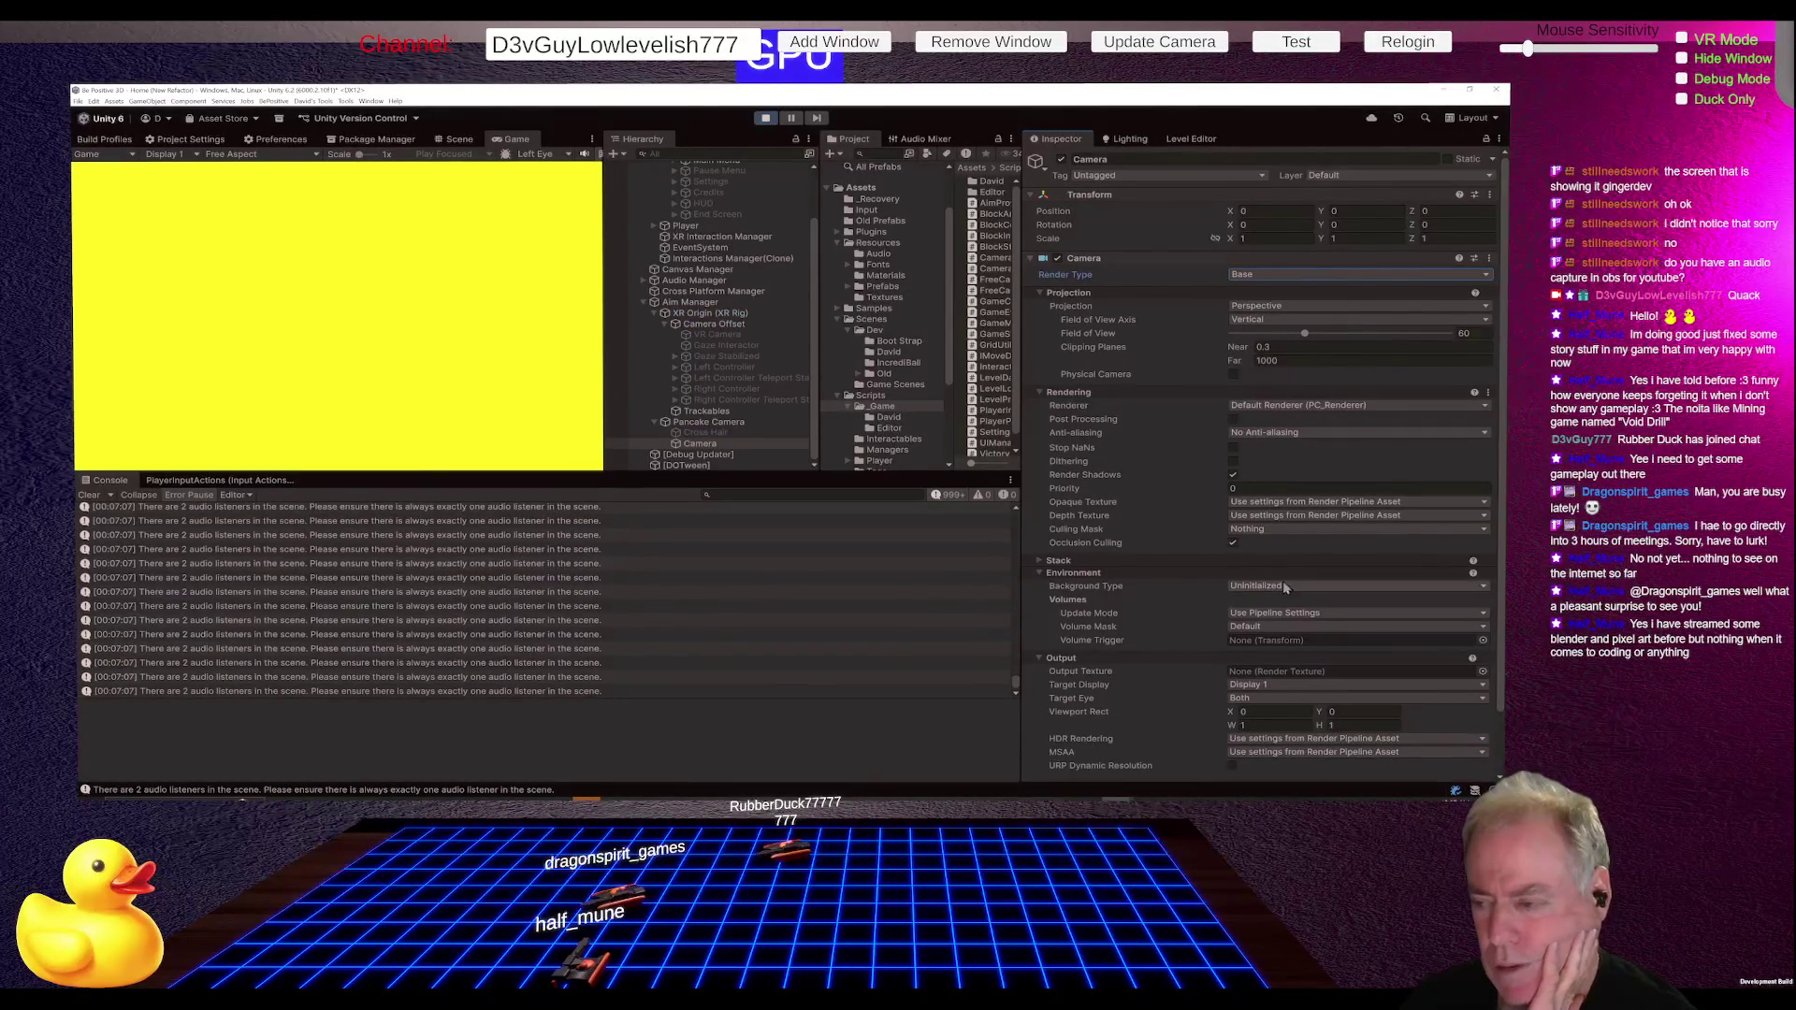
Step: Try a black (000000) Solid Color background, then revert the background type to Uninitialized
{"action": "left_click", "coordinate": [1287, 587]}
{"action": "left_click", "coordinate": [1273, 613]}
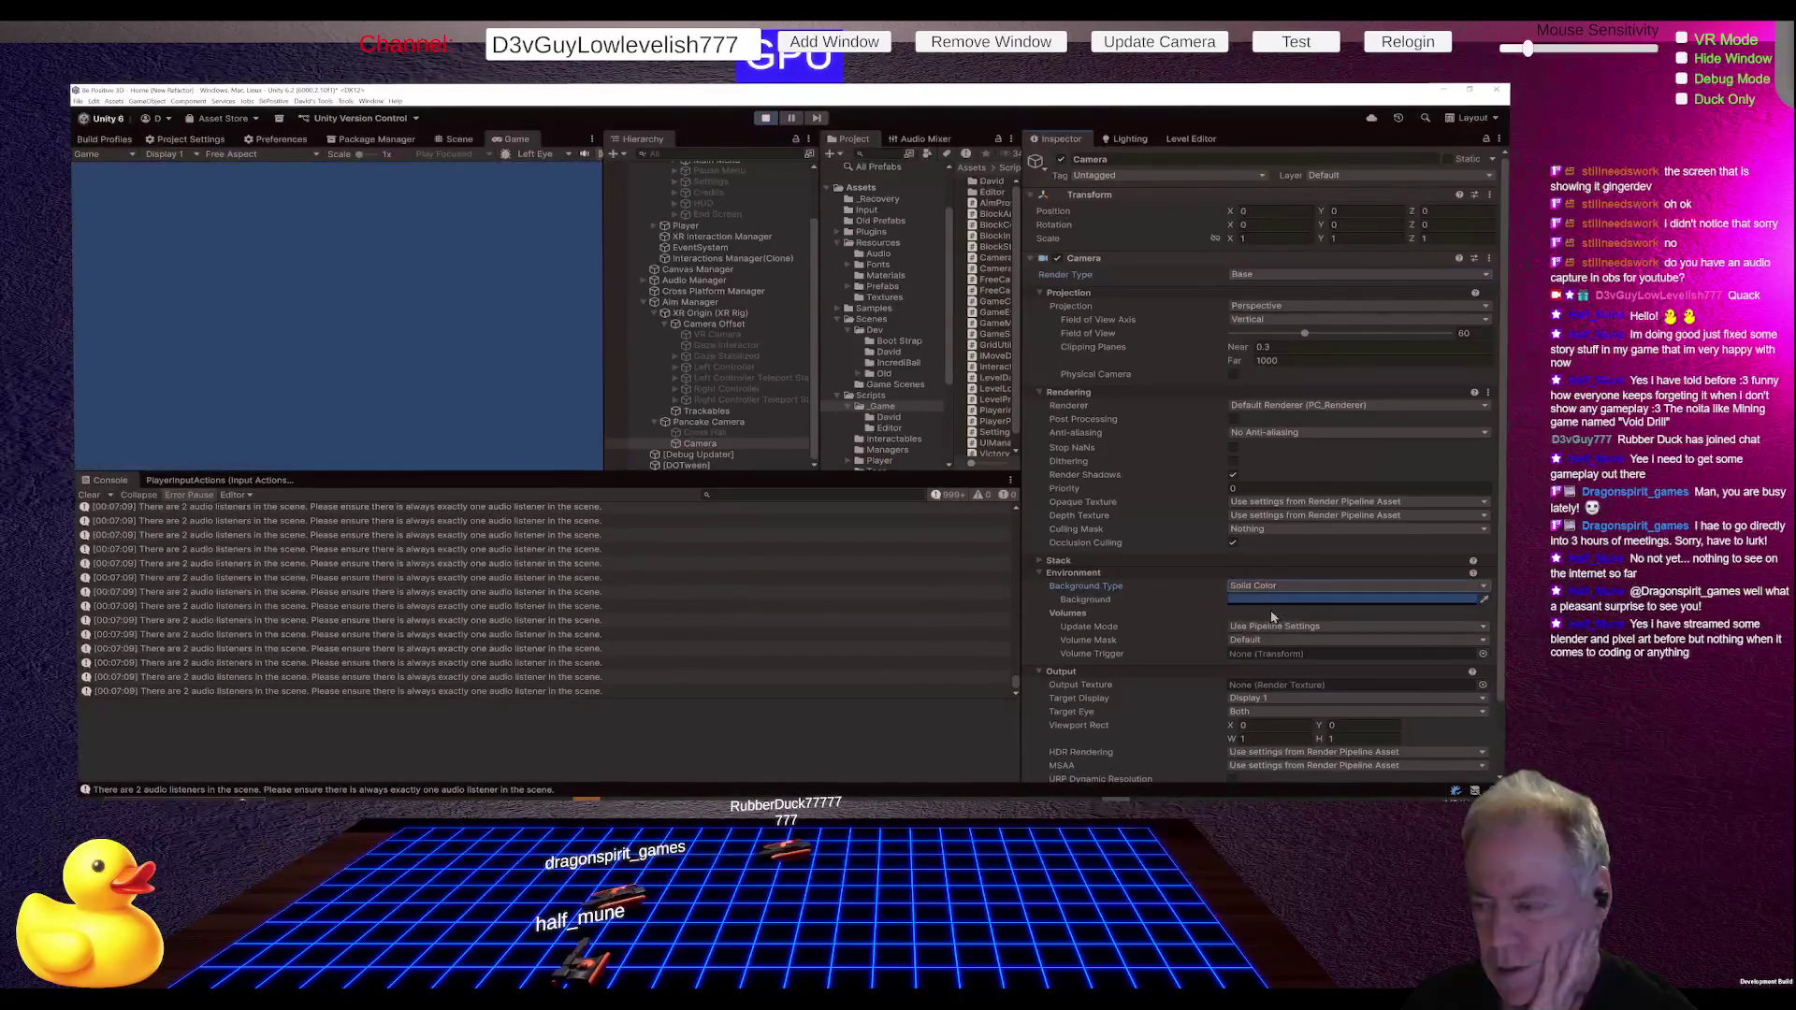
{"action": "left_click", "coordinate": [1279, 600]}
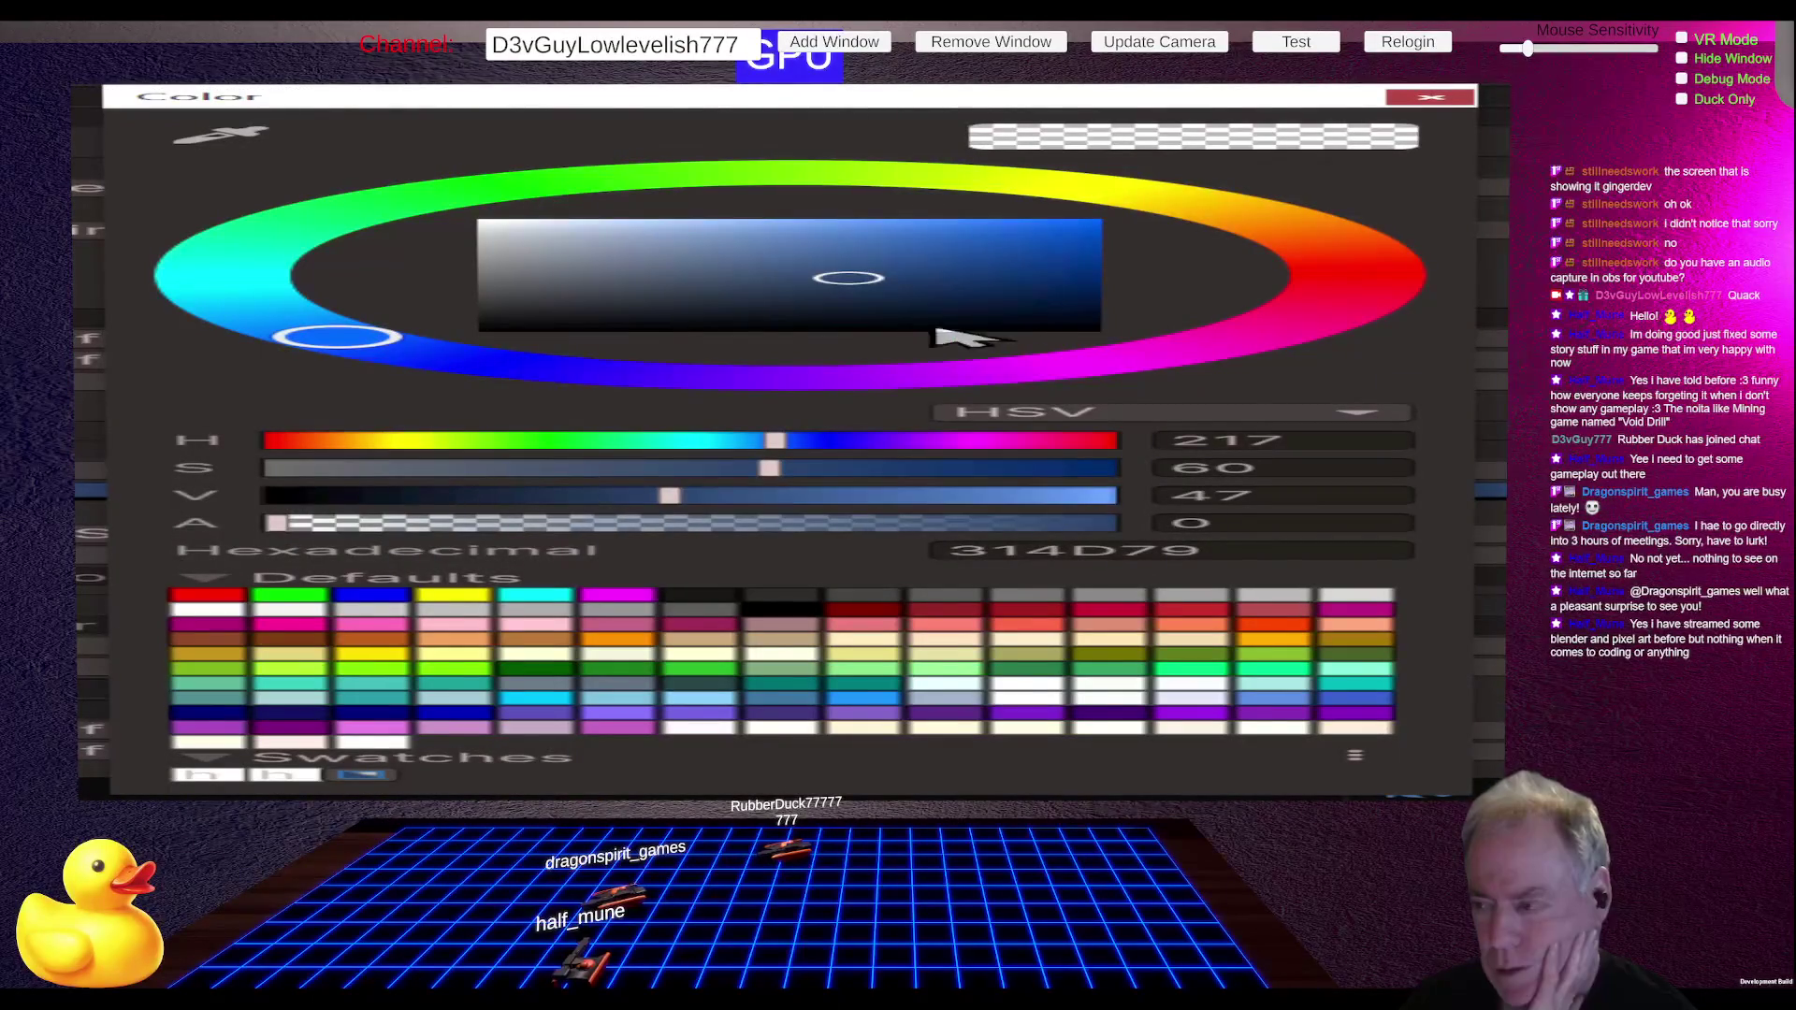
{"action": "mouse_move", "coordinate": [721, 332]}
{"action": "left_mouse_down"}
{"action": "mouse_move", "coordinate": [389, 352]}
{"action": "mouse_move", "coordinate": [416, 353]}
{"action": "left_mouse_up"}
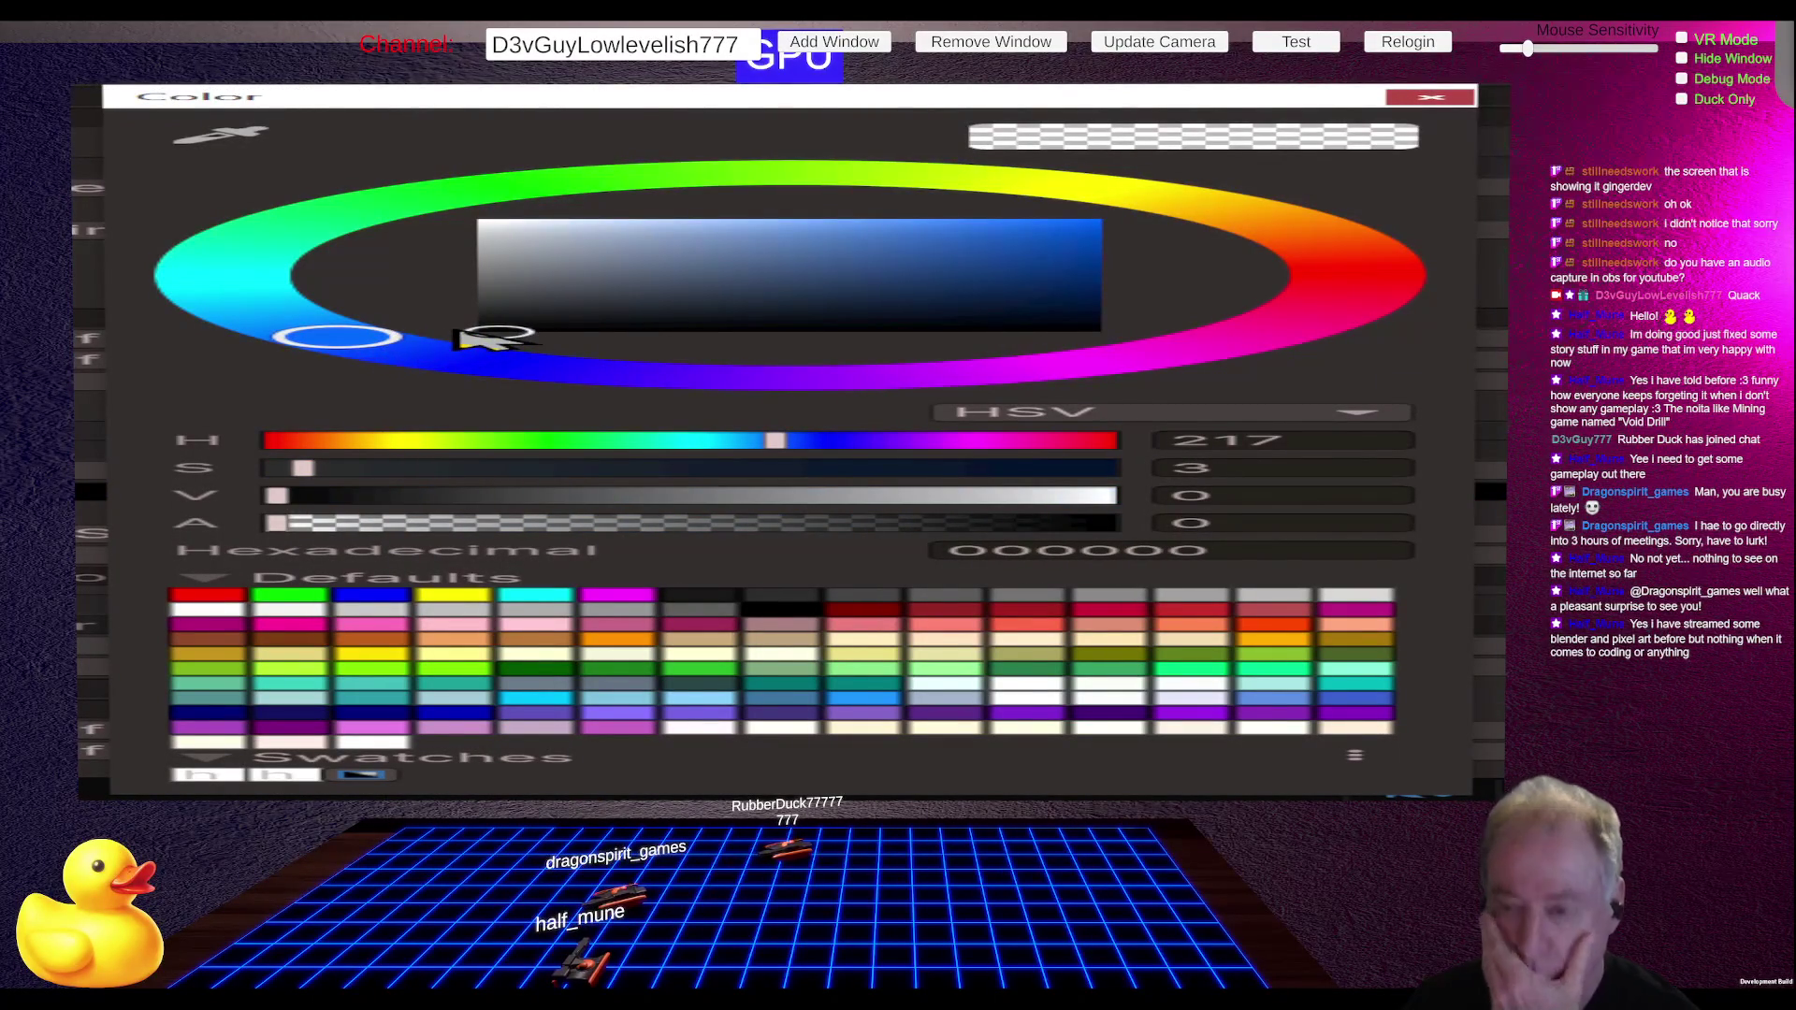
{"action": "left_click", "coordinate": [1412, 99]}
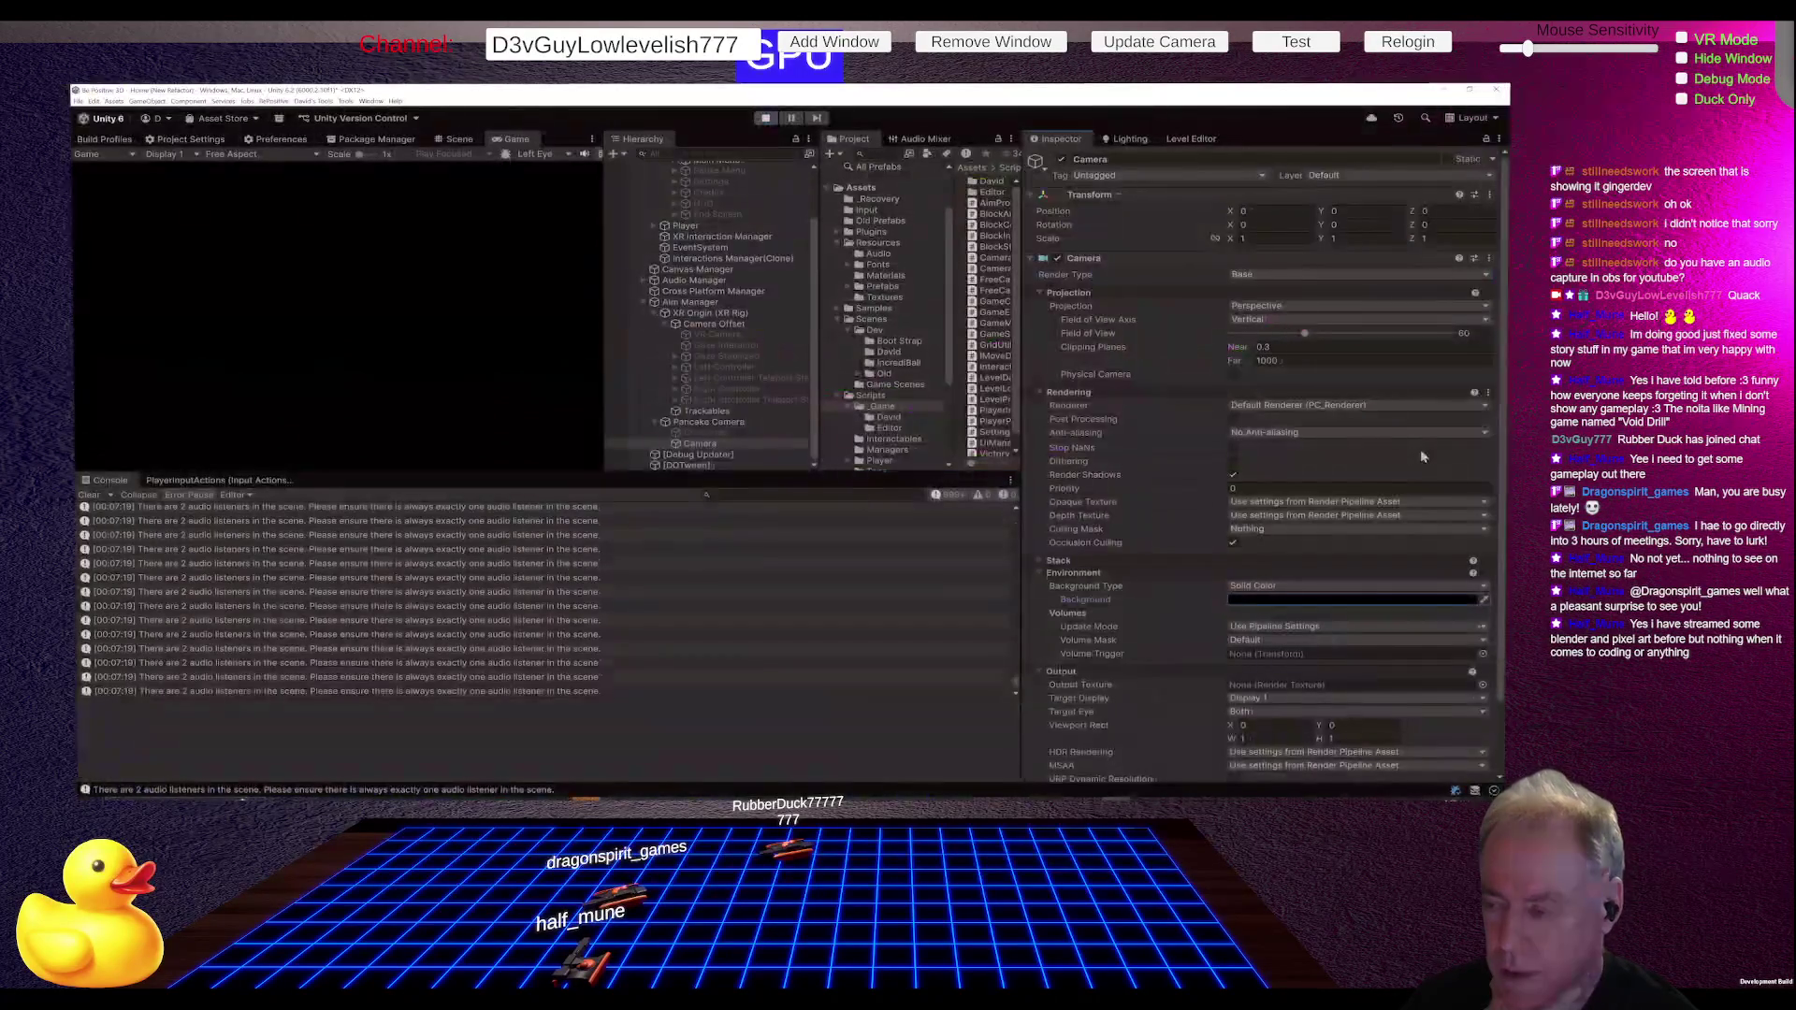
{"action": "left_click", "coordinate": [1330, 591]}
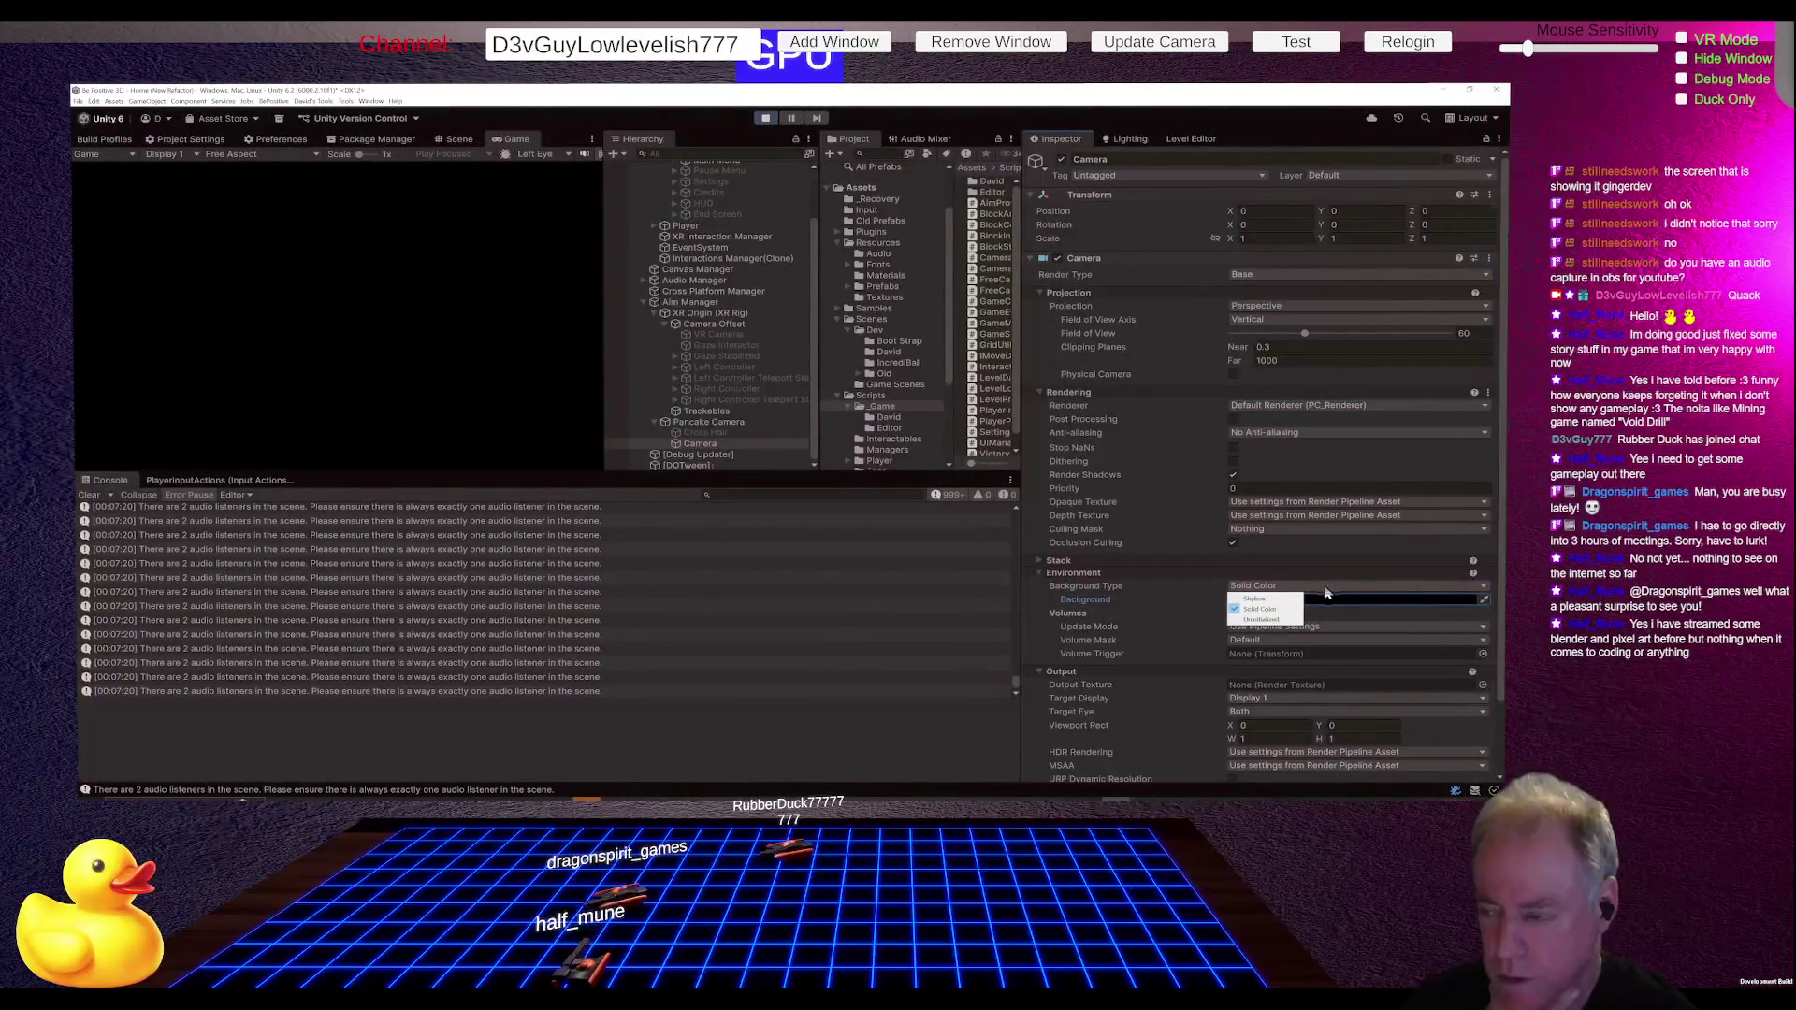
{"action": "left_click", "coordinate": [1279, 620]}
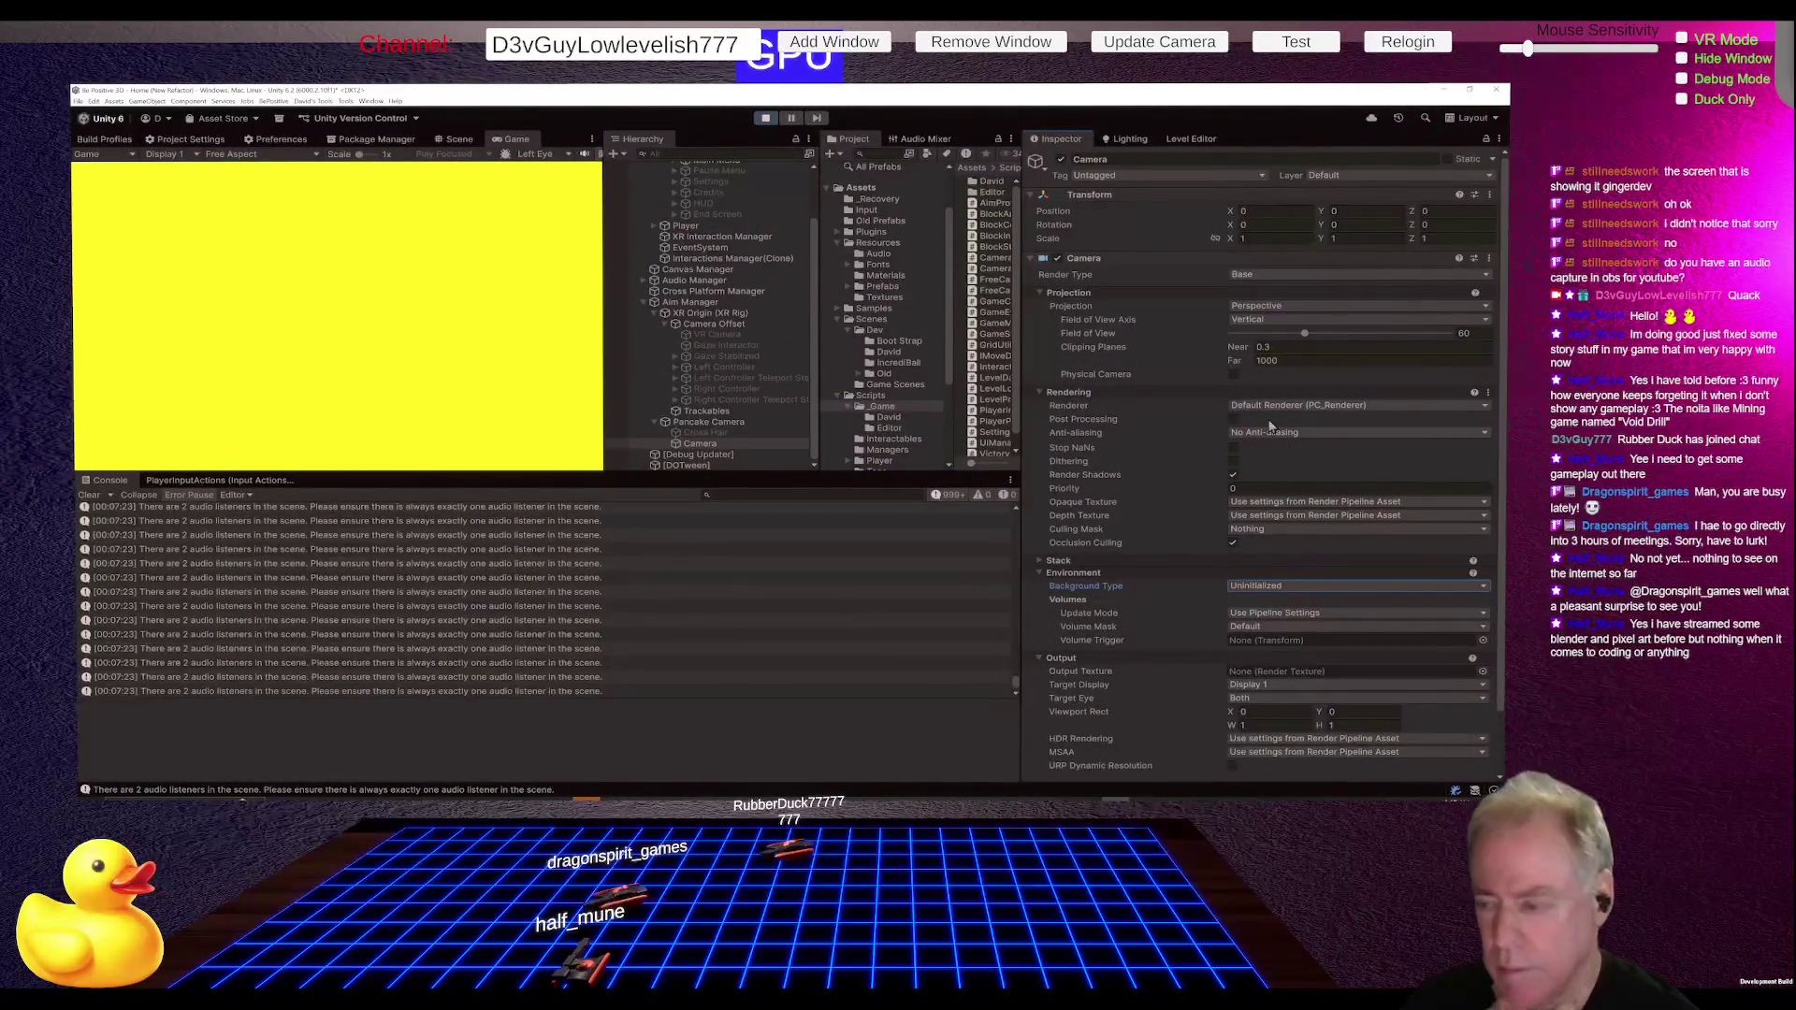
Step: Limit the camera's culling mask to the UI layer only
{"action": "left_click", "coordinate": [1277, 528]}
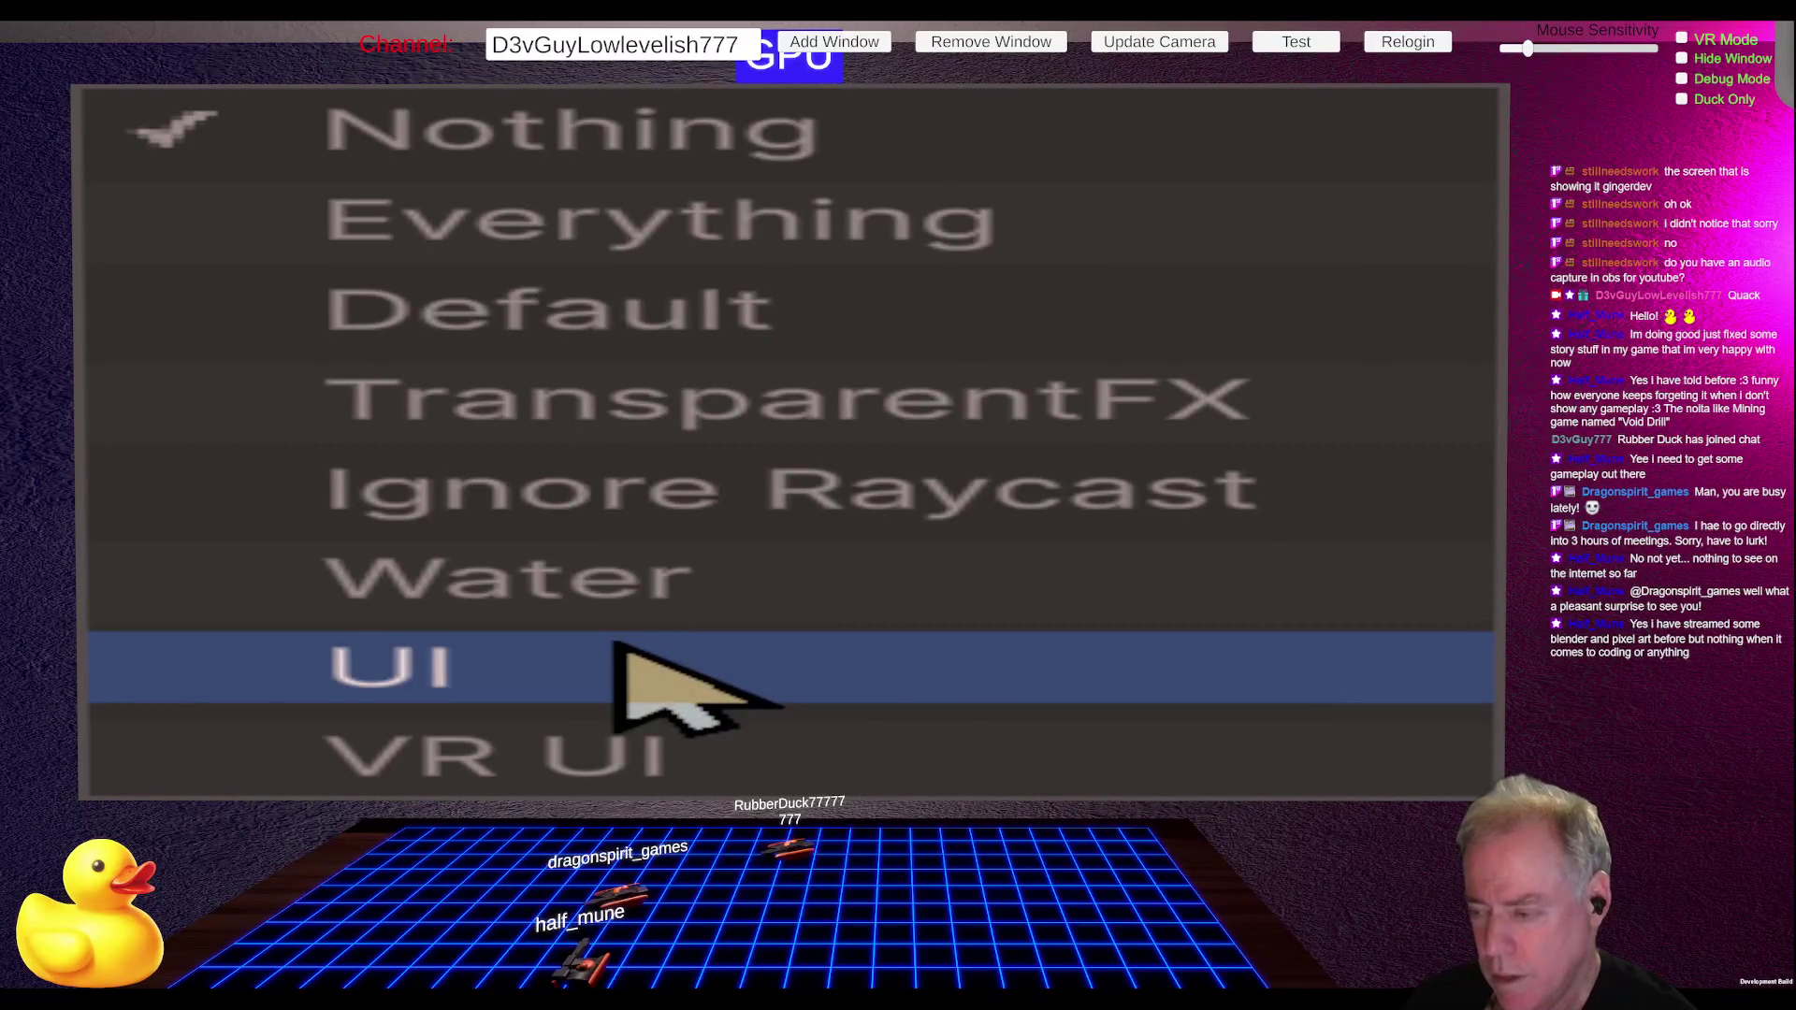
{"action": "left_click", "coordinate": [617, 645]}
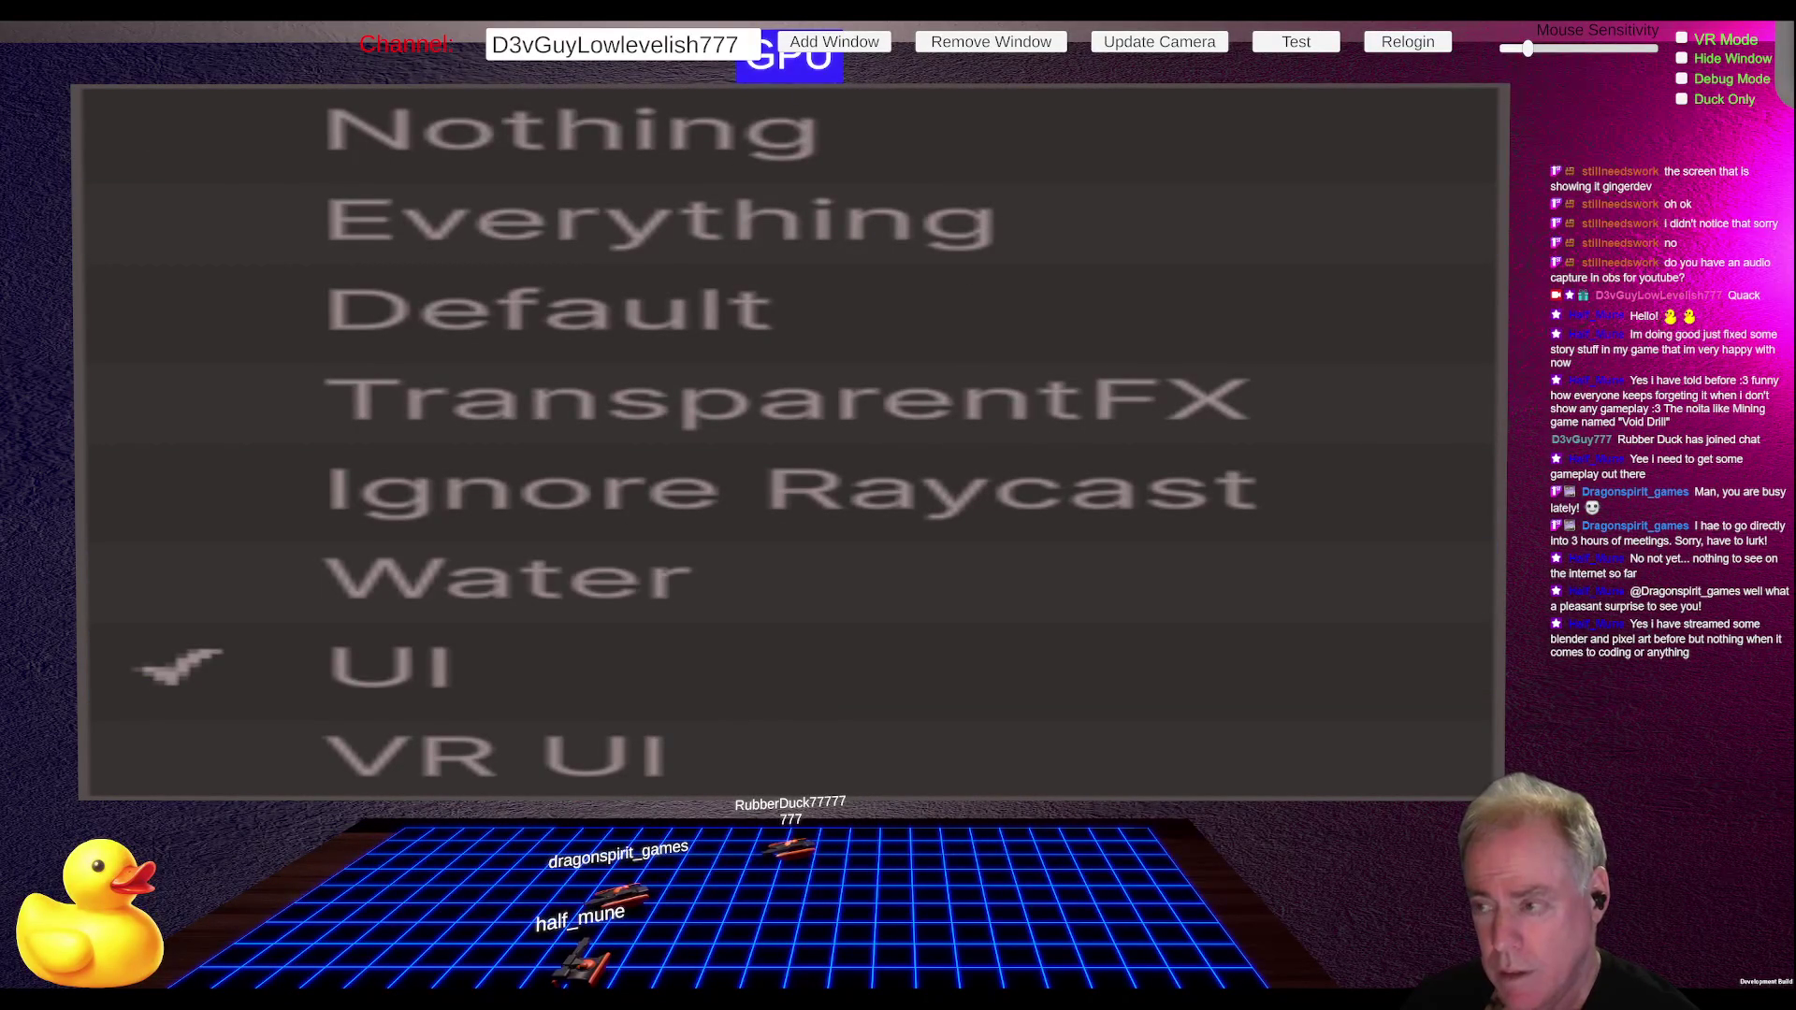
{"action": "key", "text": "Escape"}
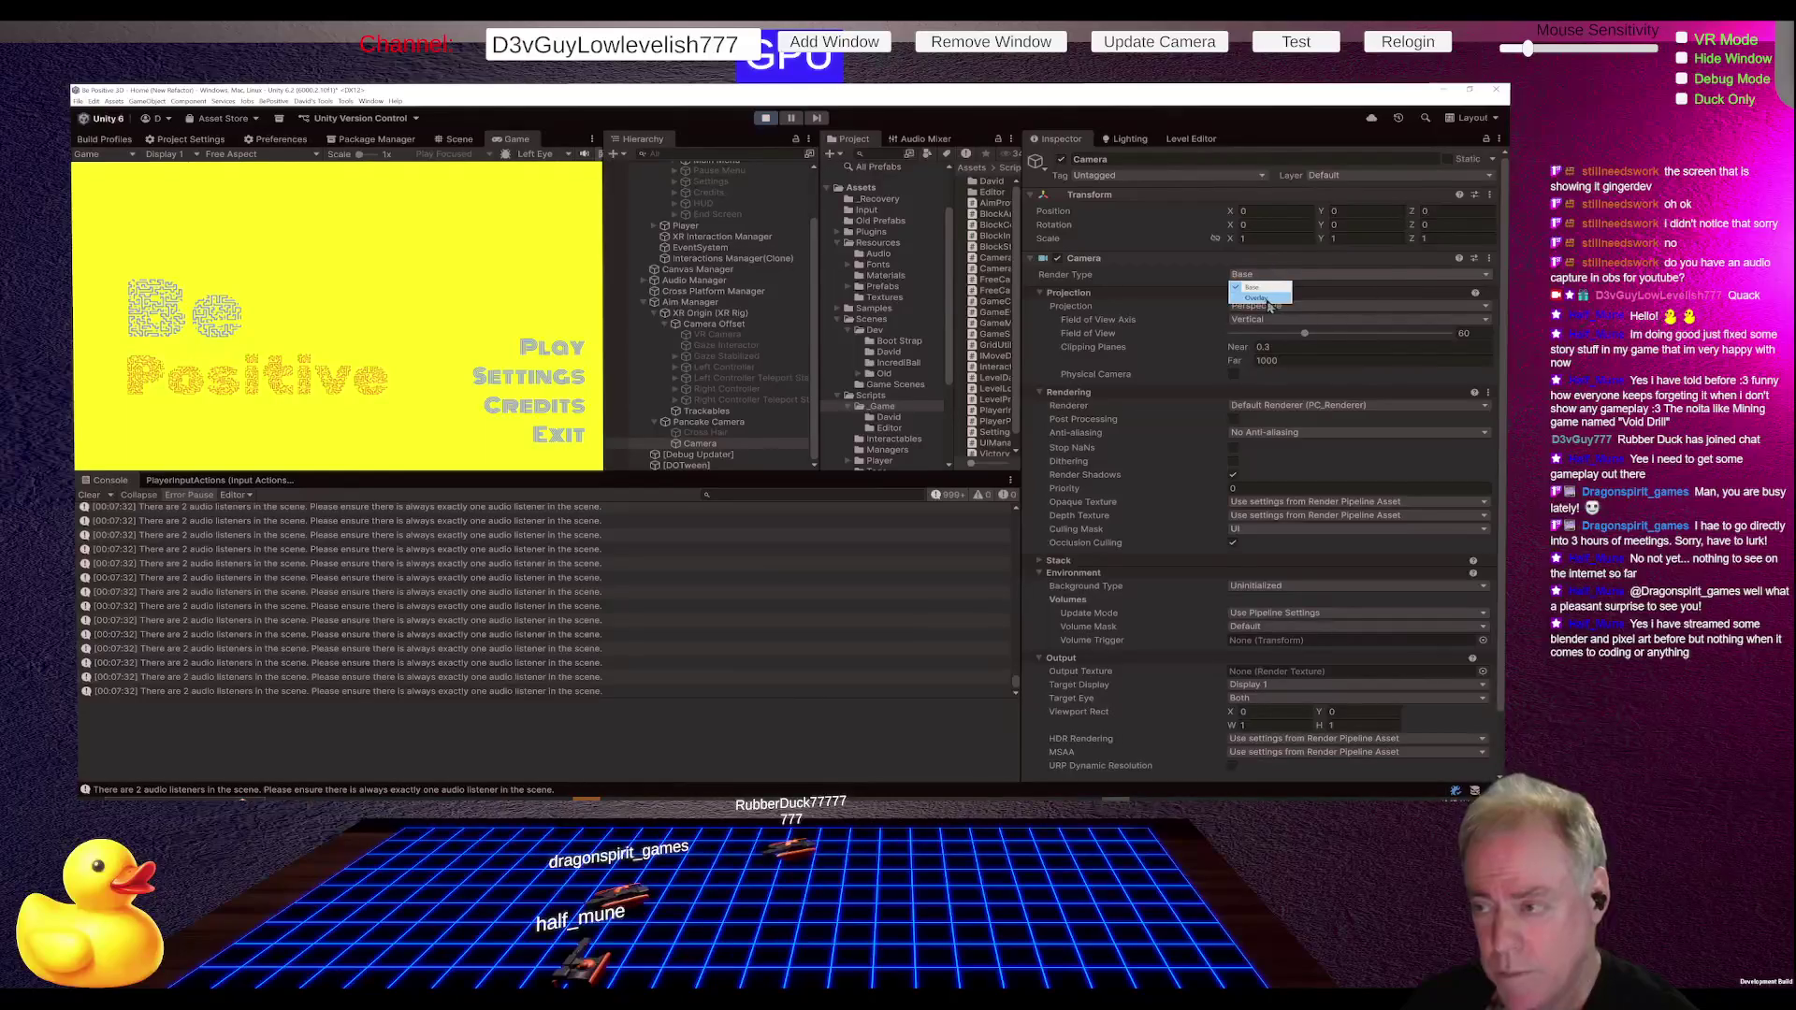
Step: Set Pancake Camera's Render Type to Base and add the overlay Camera to its Stack
{"action": "left_click", "coordinate": [728, 422]}
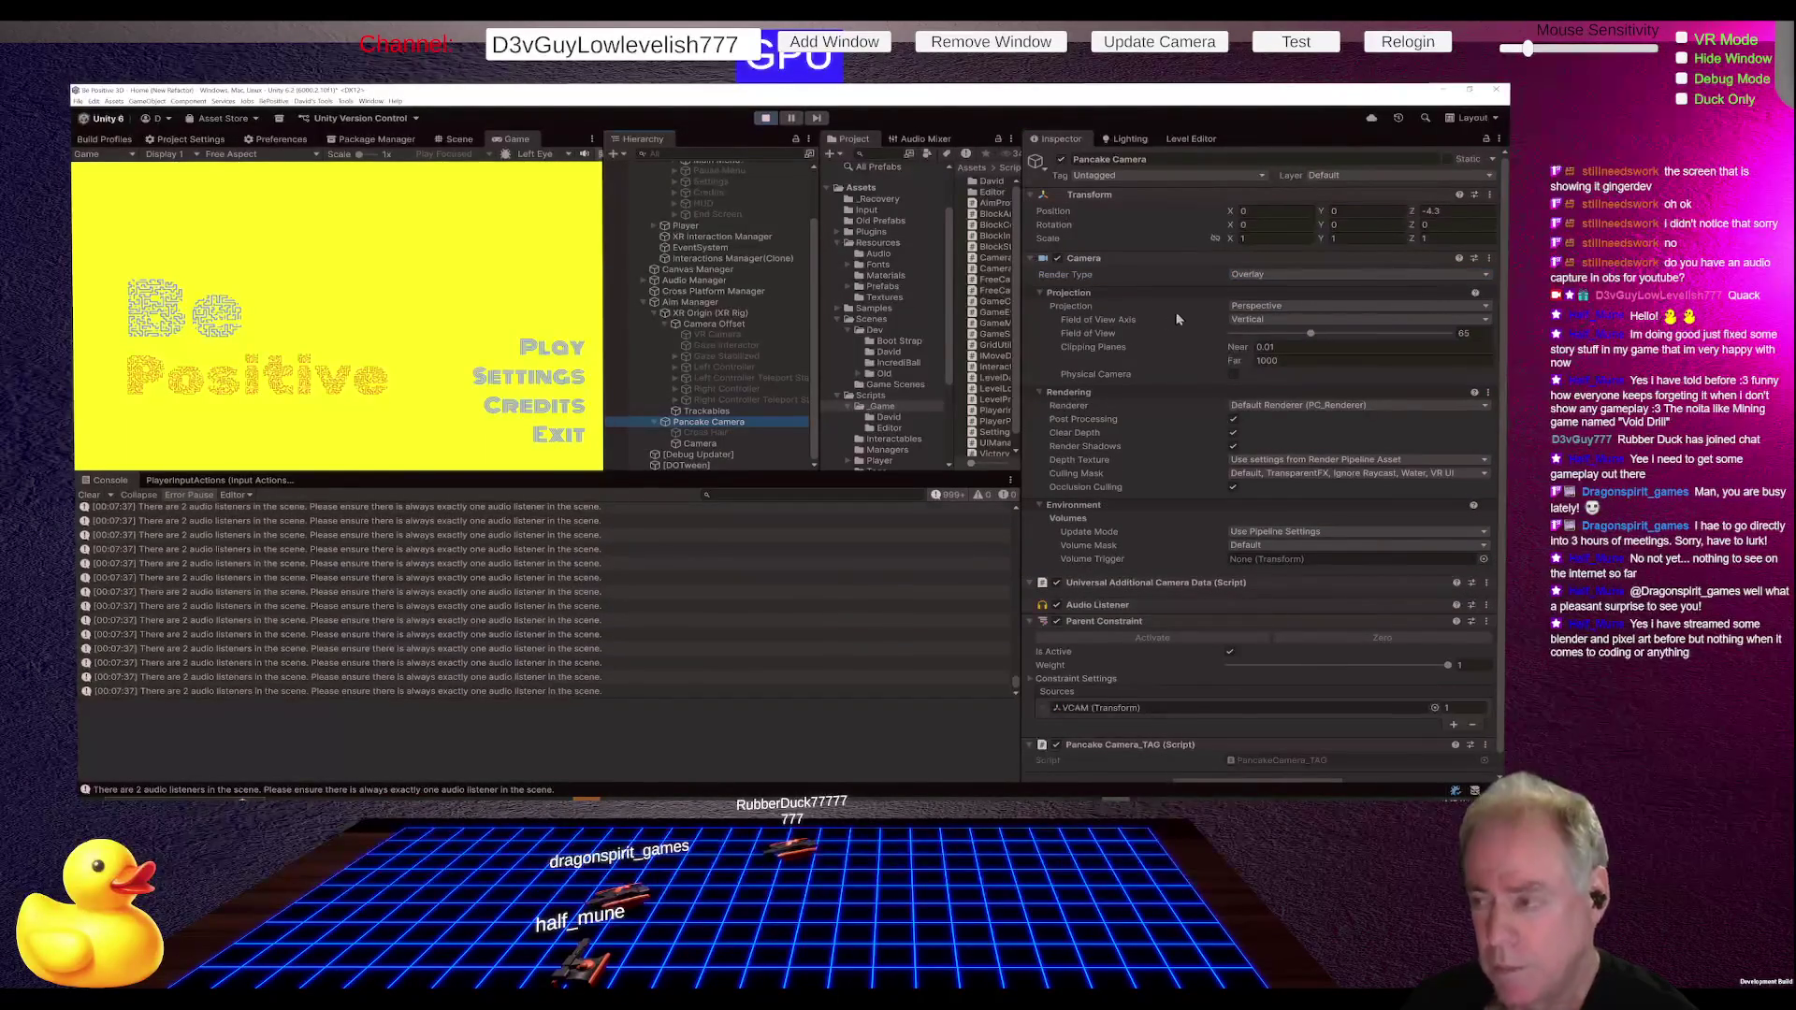
{"action": "left_click", "coordinate": [1258, 276]}
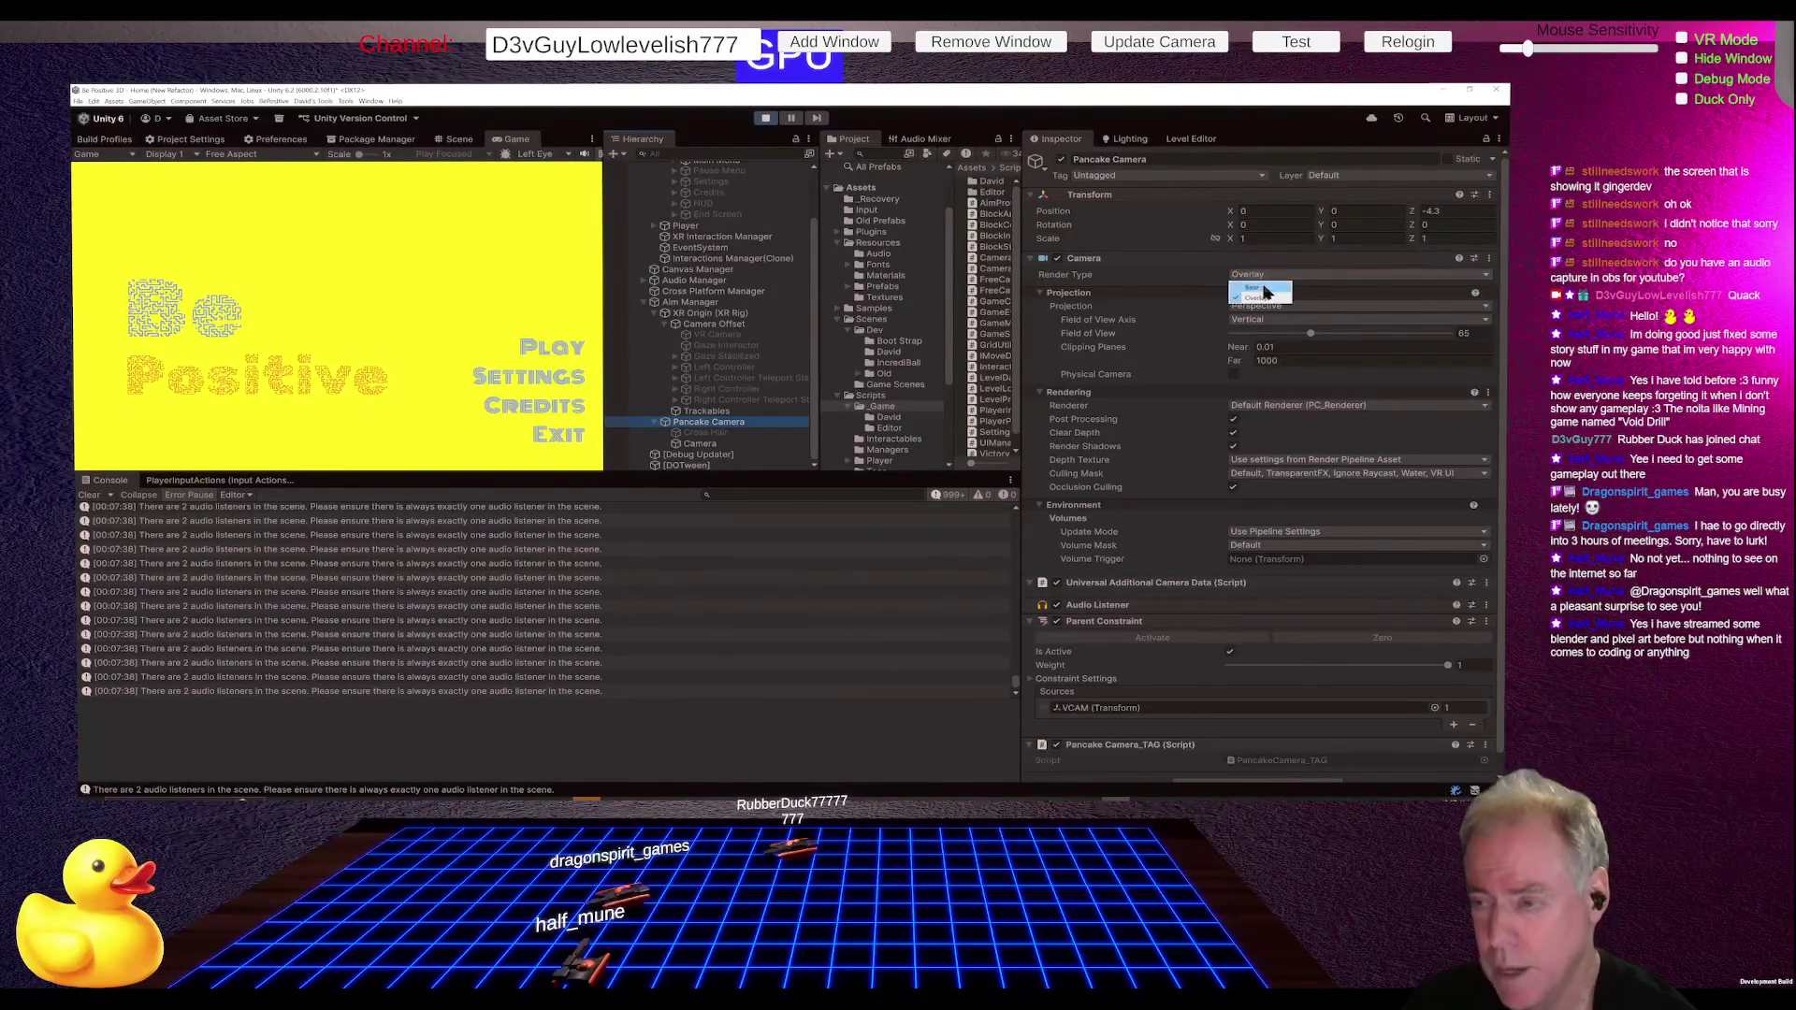
{"action": "left_click", "coordinate": [1263, 287]}
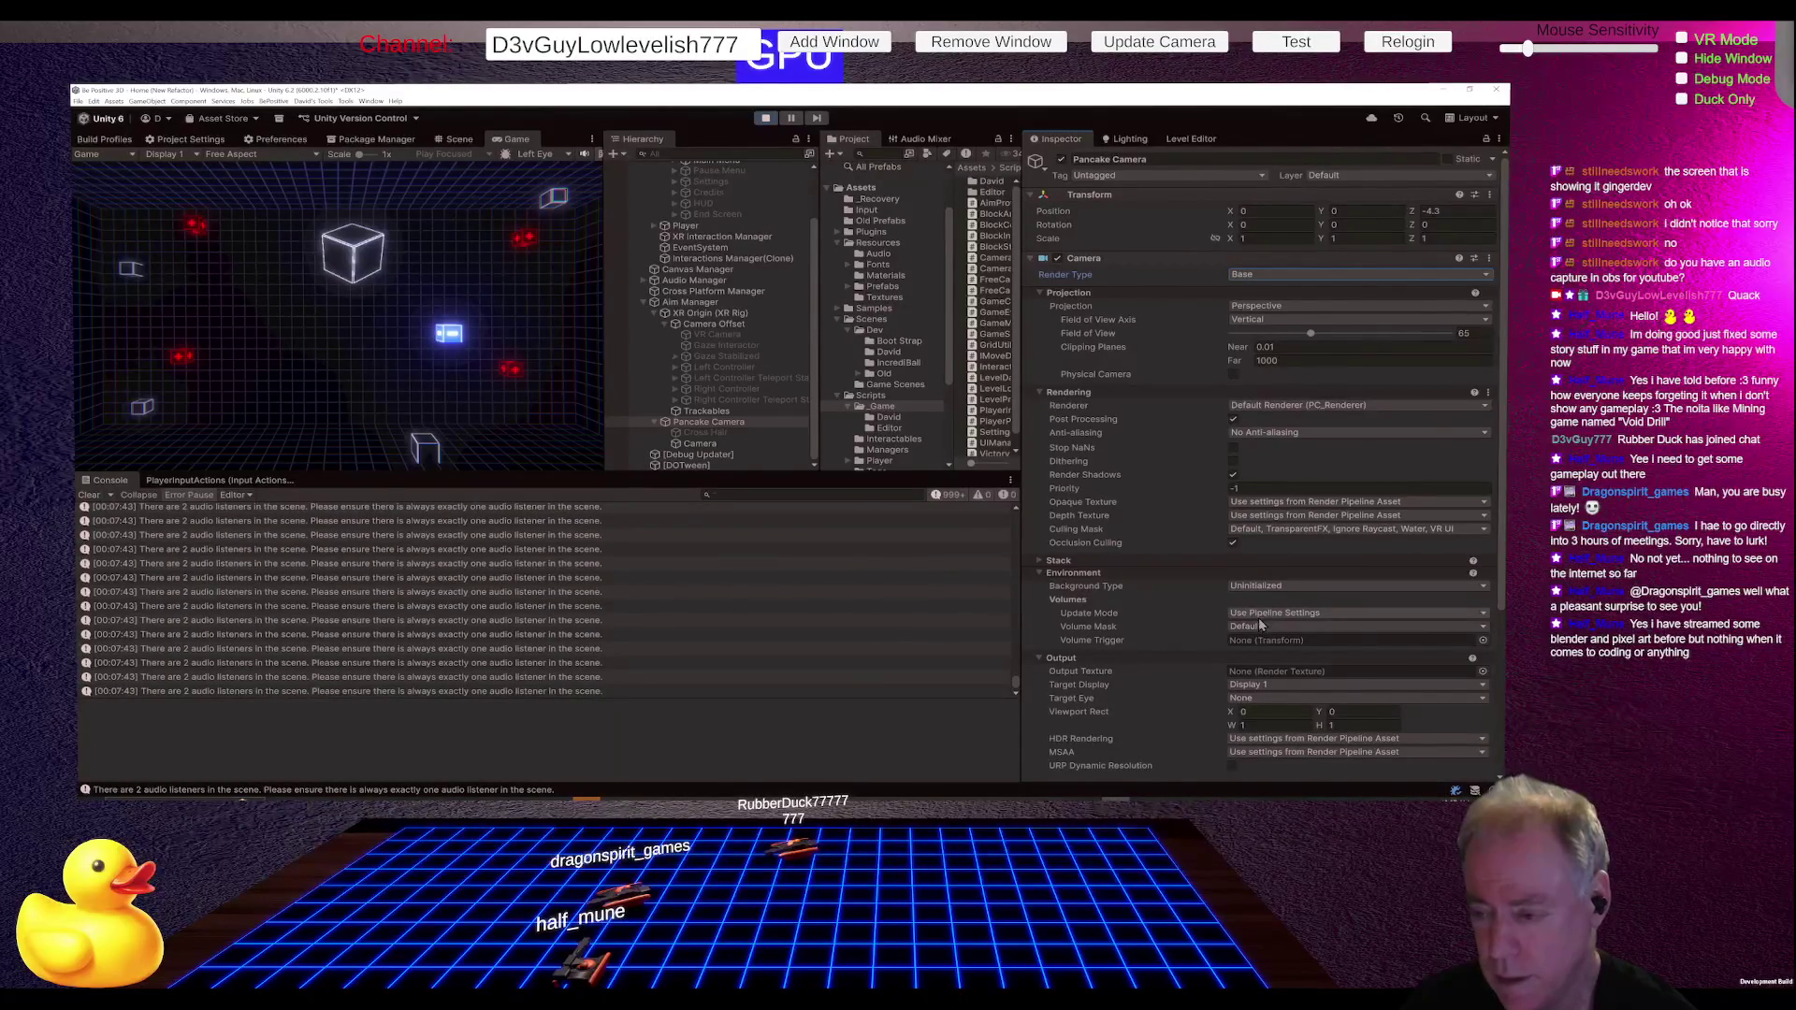
{"action": "left_click", "coordinate": [1059, 560]}
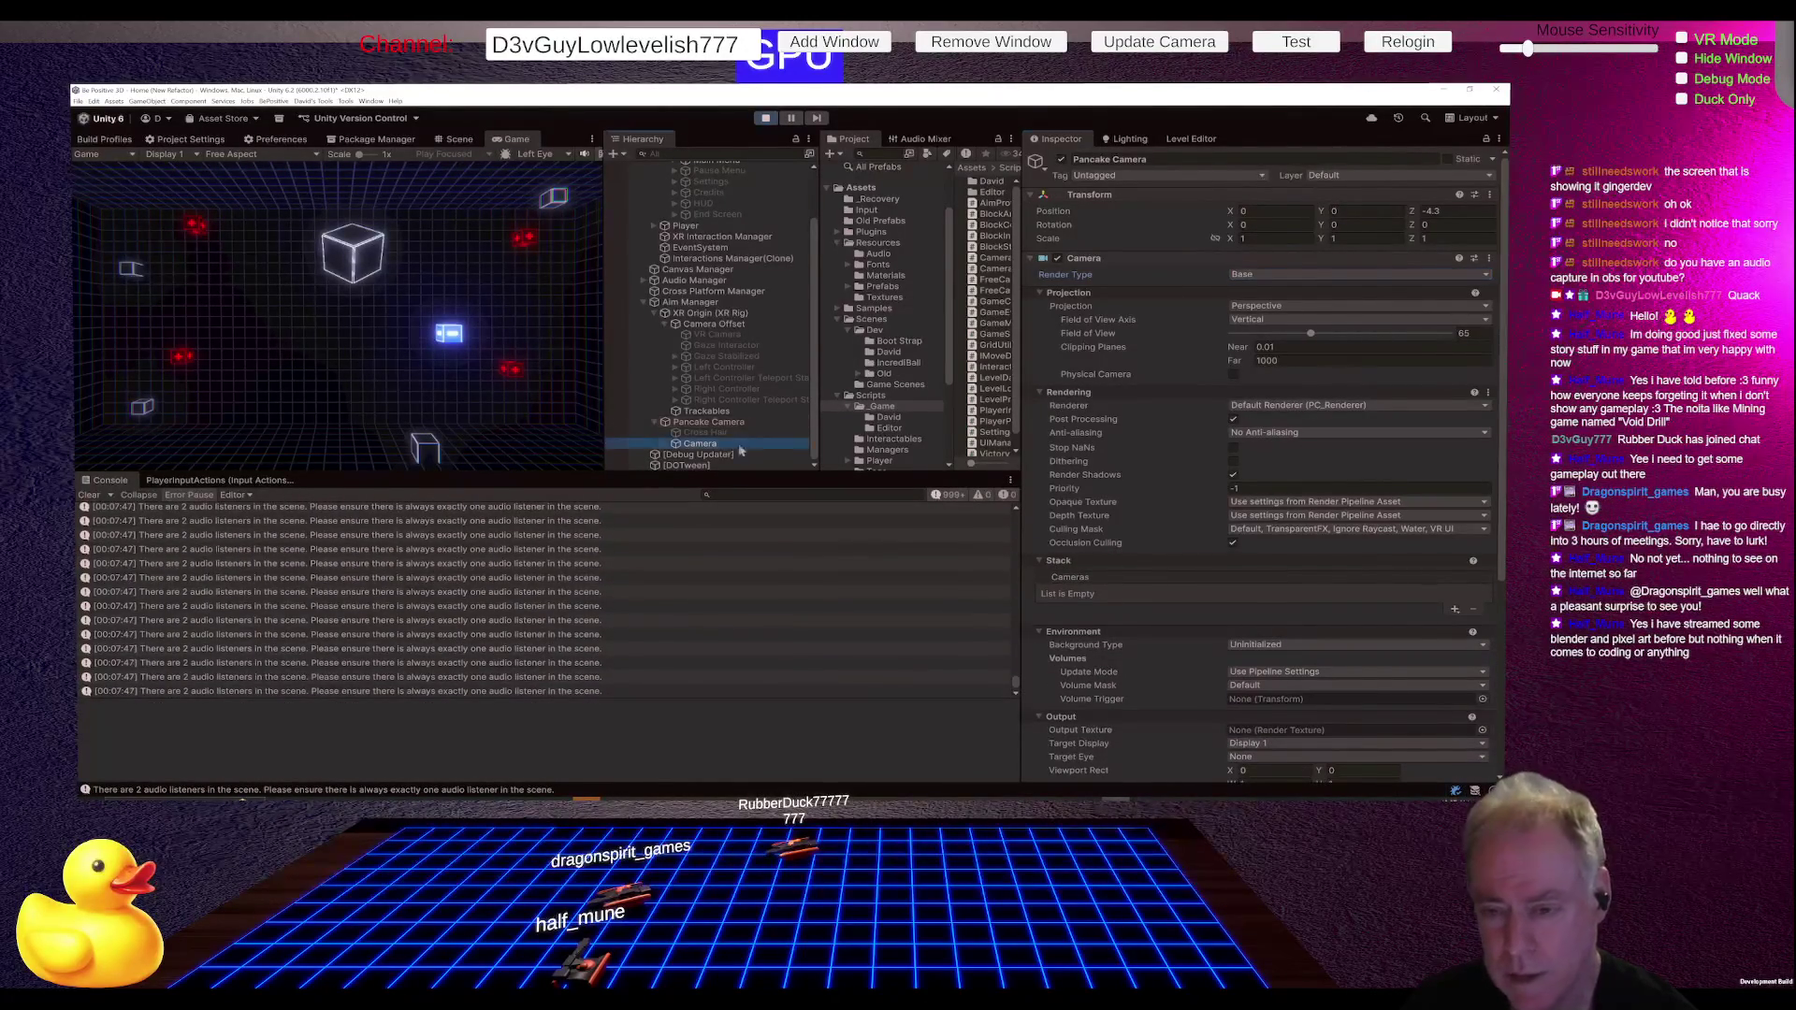
{"action": "scroll", "coordinate": [889, 393], "scroll_direction": "down", "scroll_amount": 1}
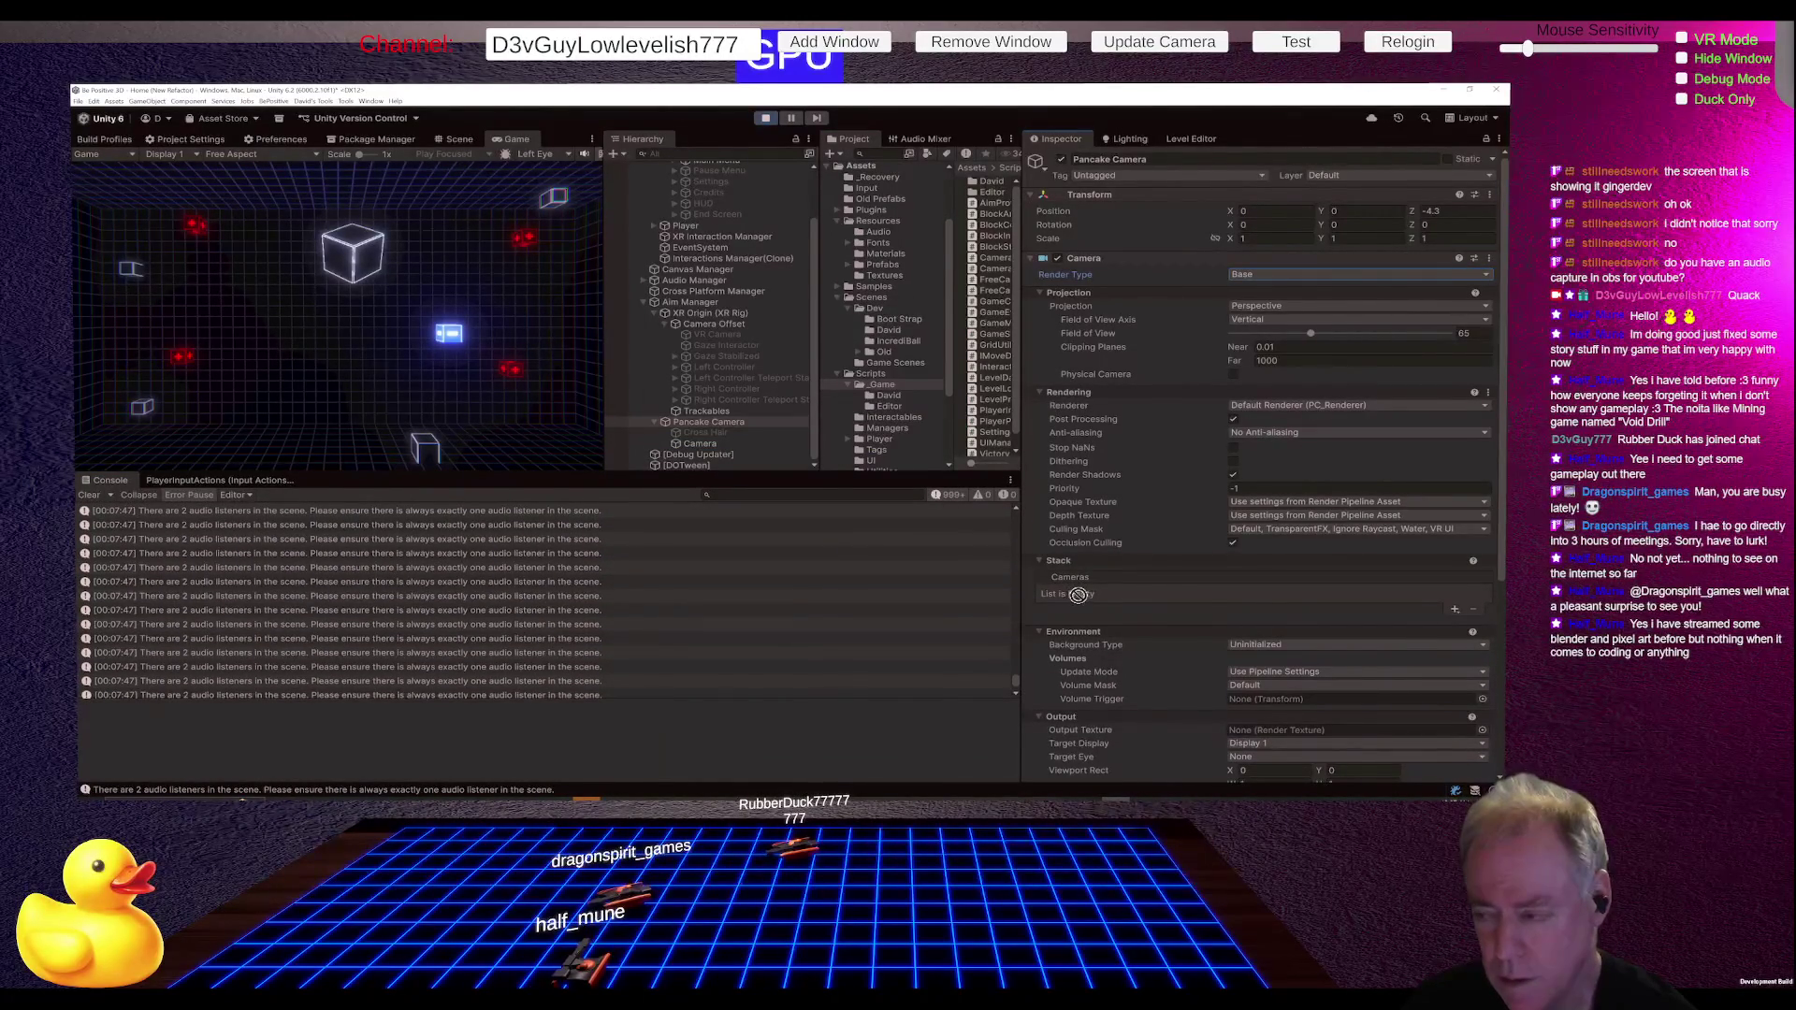
{"action": "left_click", "coordinate": [1452, 611]}
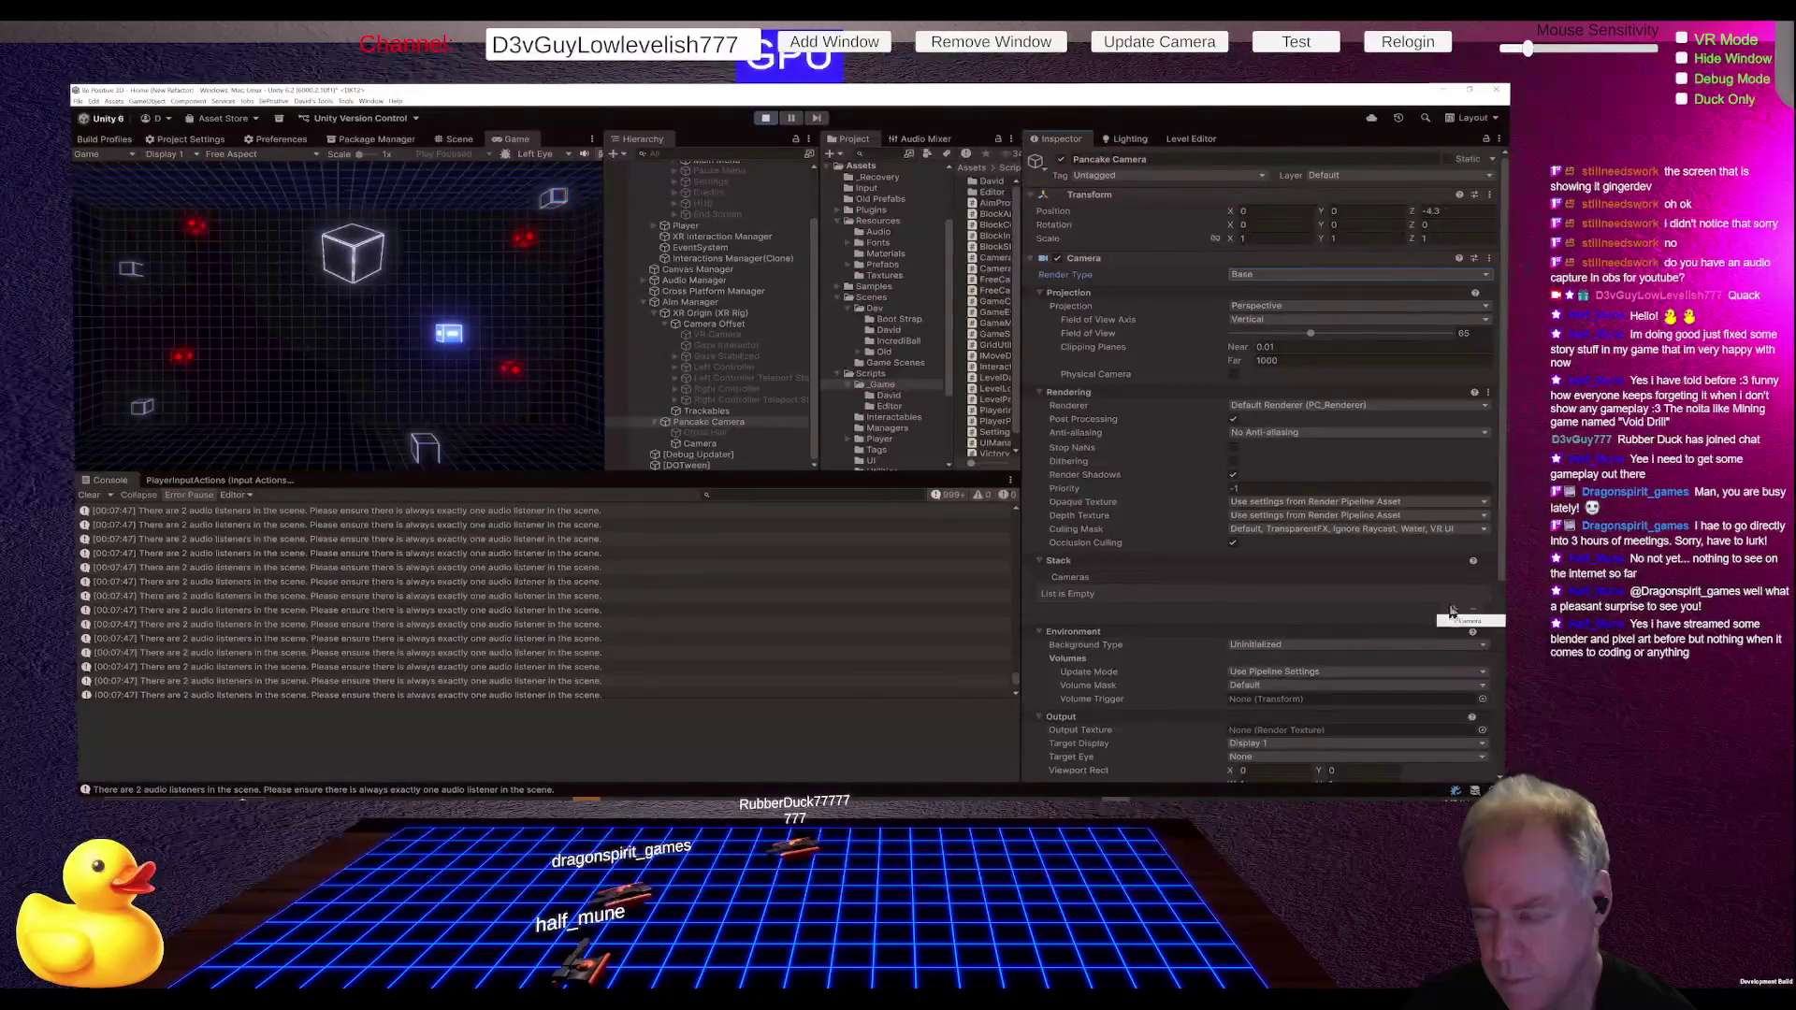
{"action": "left_click", "coordinate": [1468, 621]}
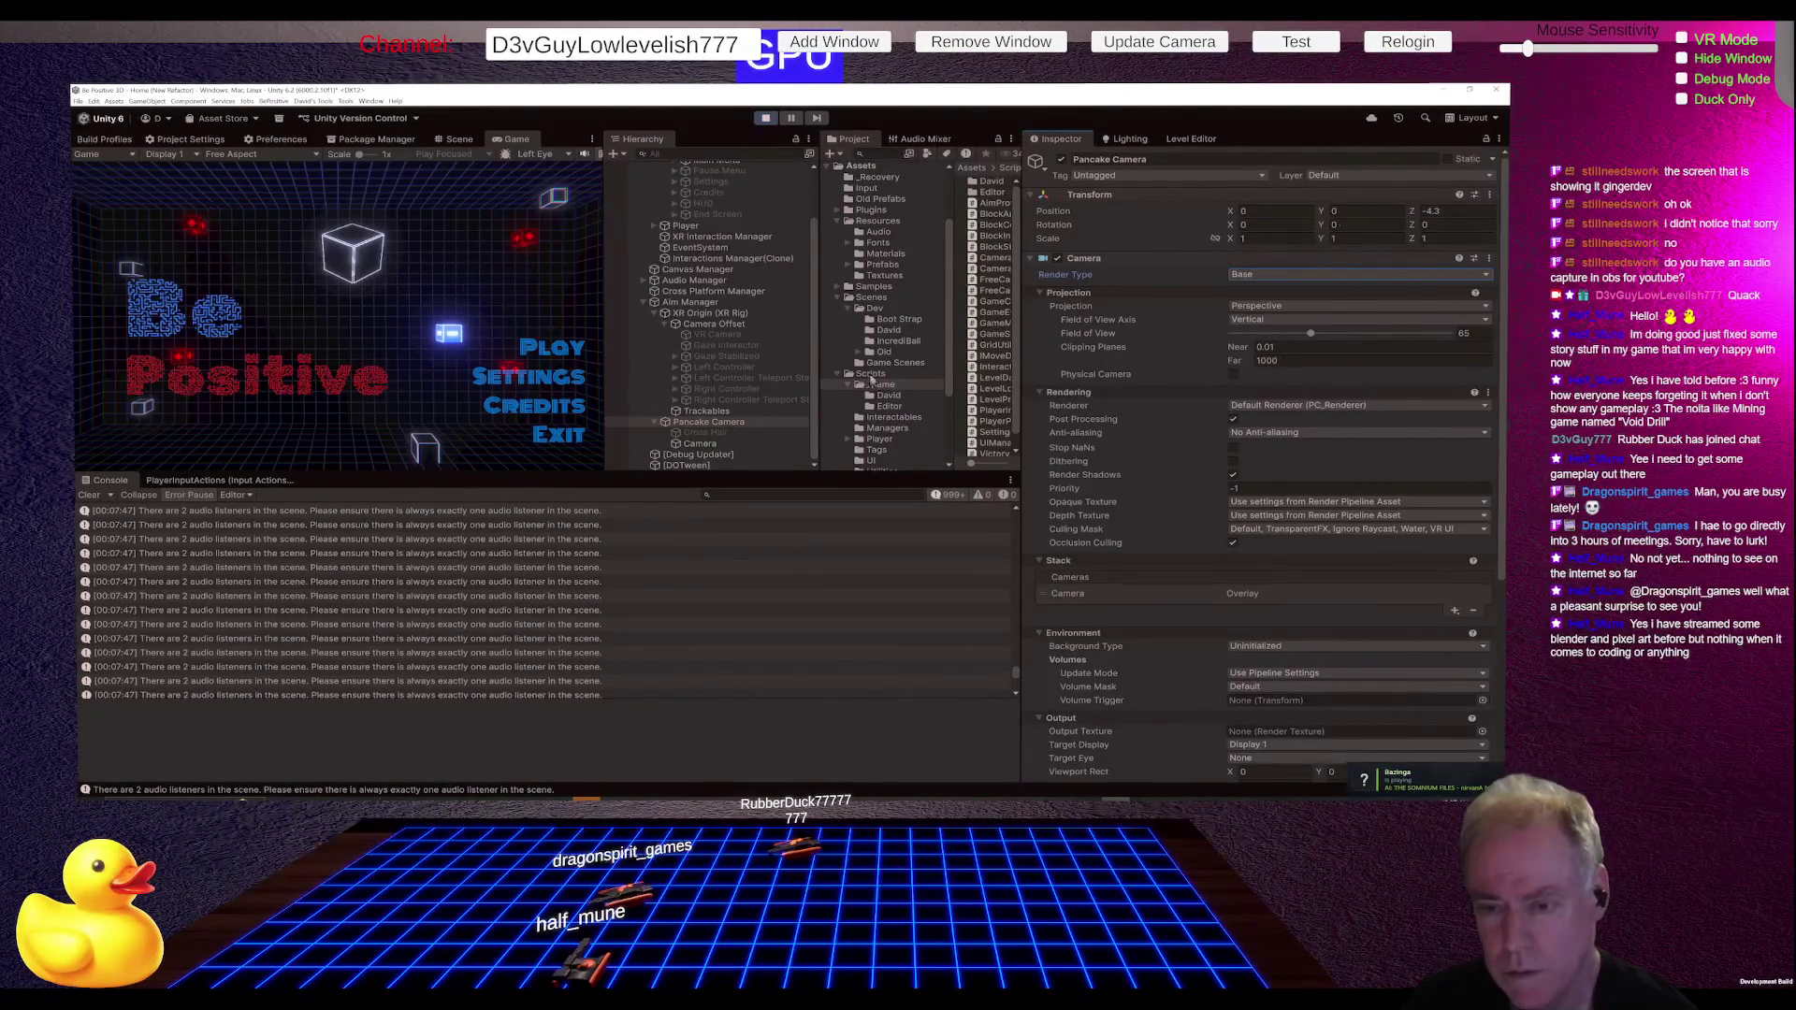
Step: Turn the overlay Camera object off and back on to compare the result
{"action": "left_click", "coordinate": [703, 444]}
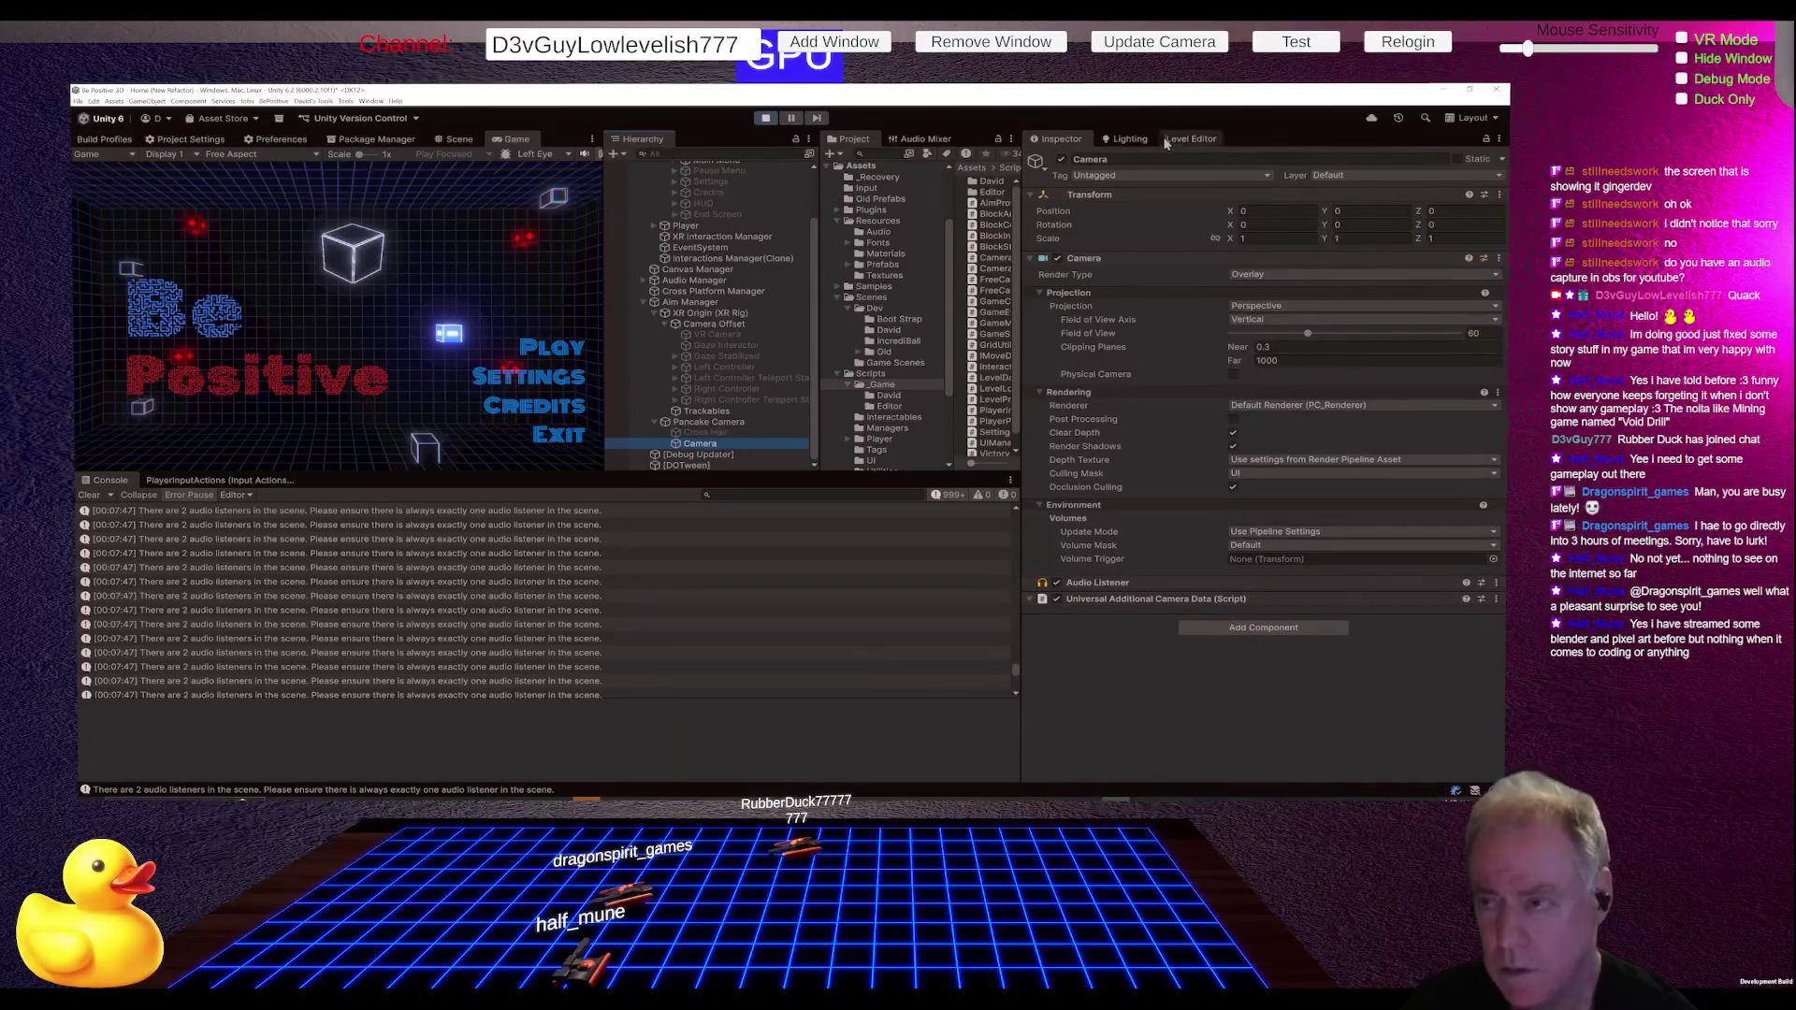
{"action": "left_click", "coordinate": [1061, 161]}
{"action": "left_click", "coordinate": [1061, 161]}
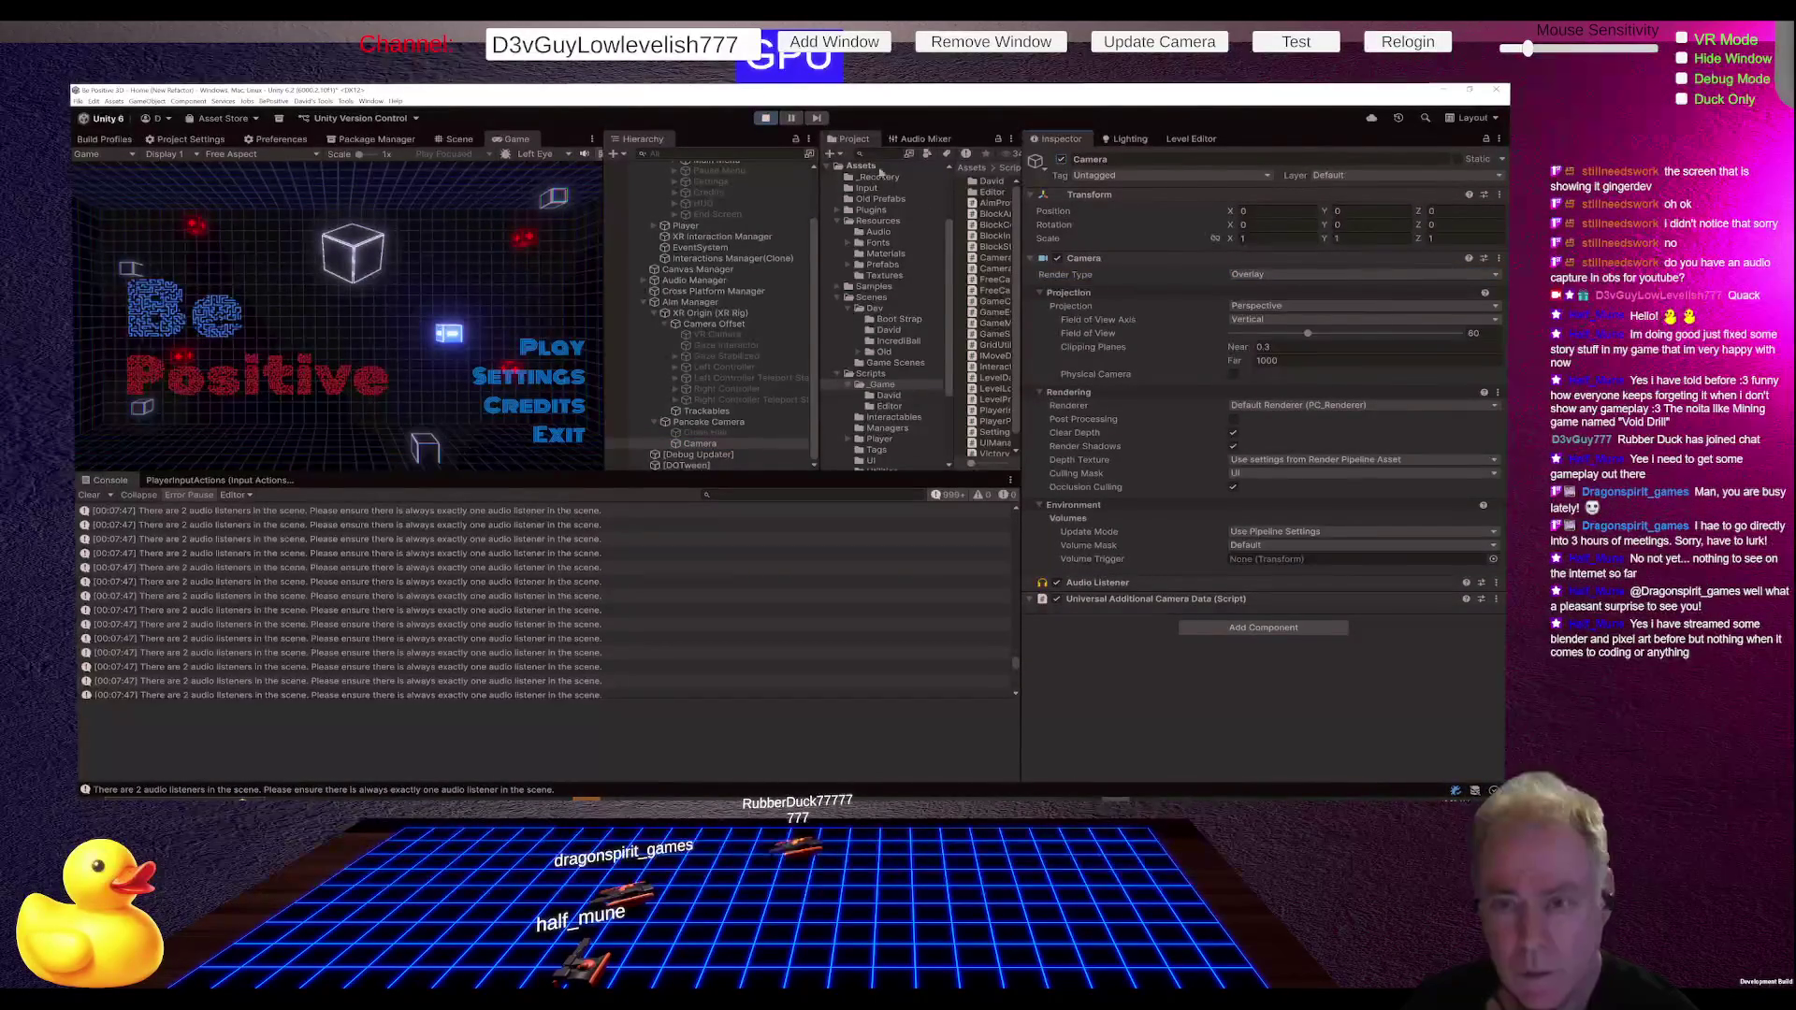
Step: Start the game from the Be Positive menu, then repeatedly pause and resume, ending paused
{"action": "left_click", "coordinate": [557, 350]}
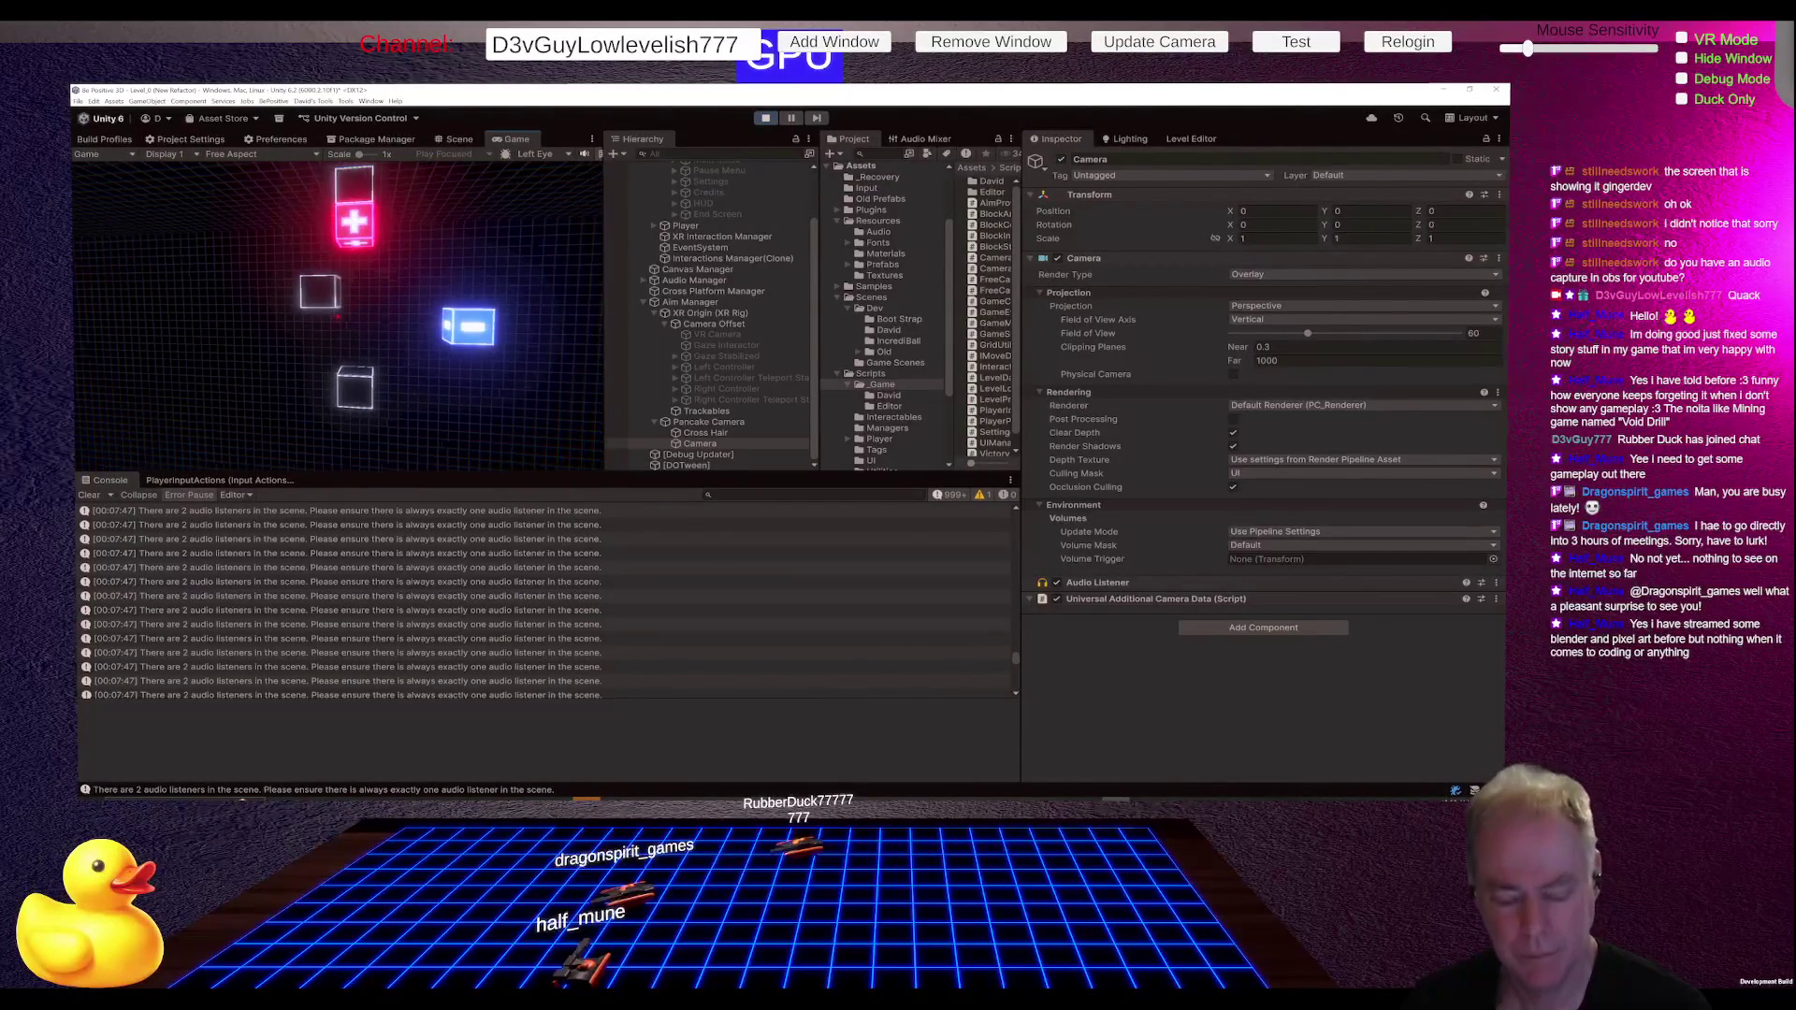
{"action": "key", "text": "Escape"}
{"action": "left_click", "coordinate": [317, 334]}
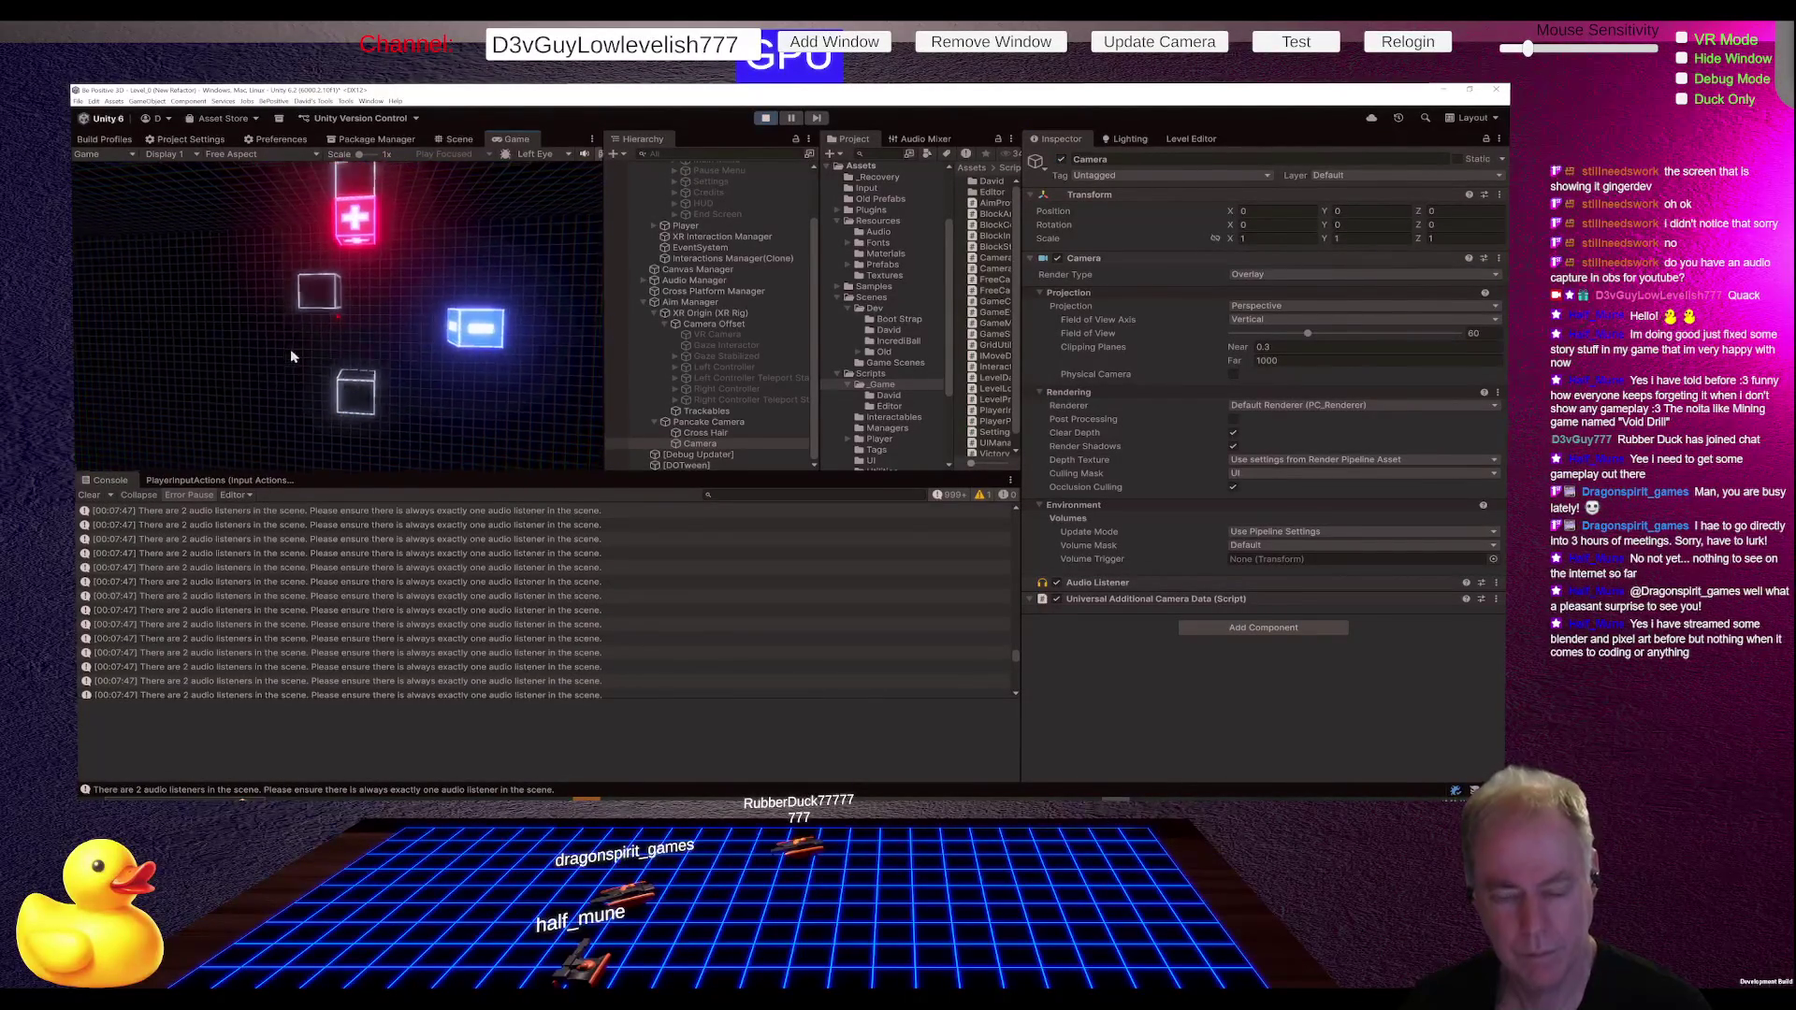
{"action": "key", "text": "Escape"}
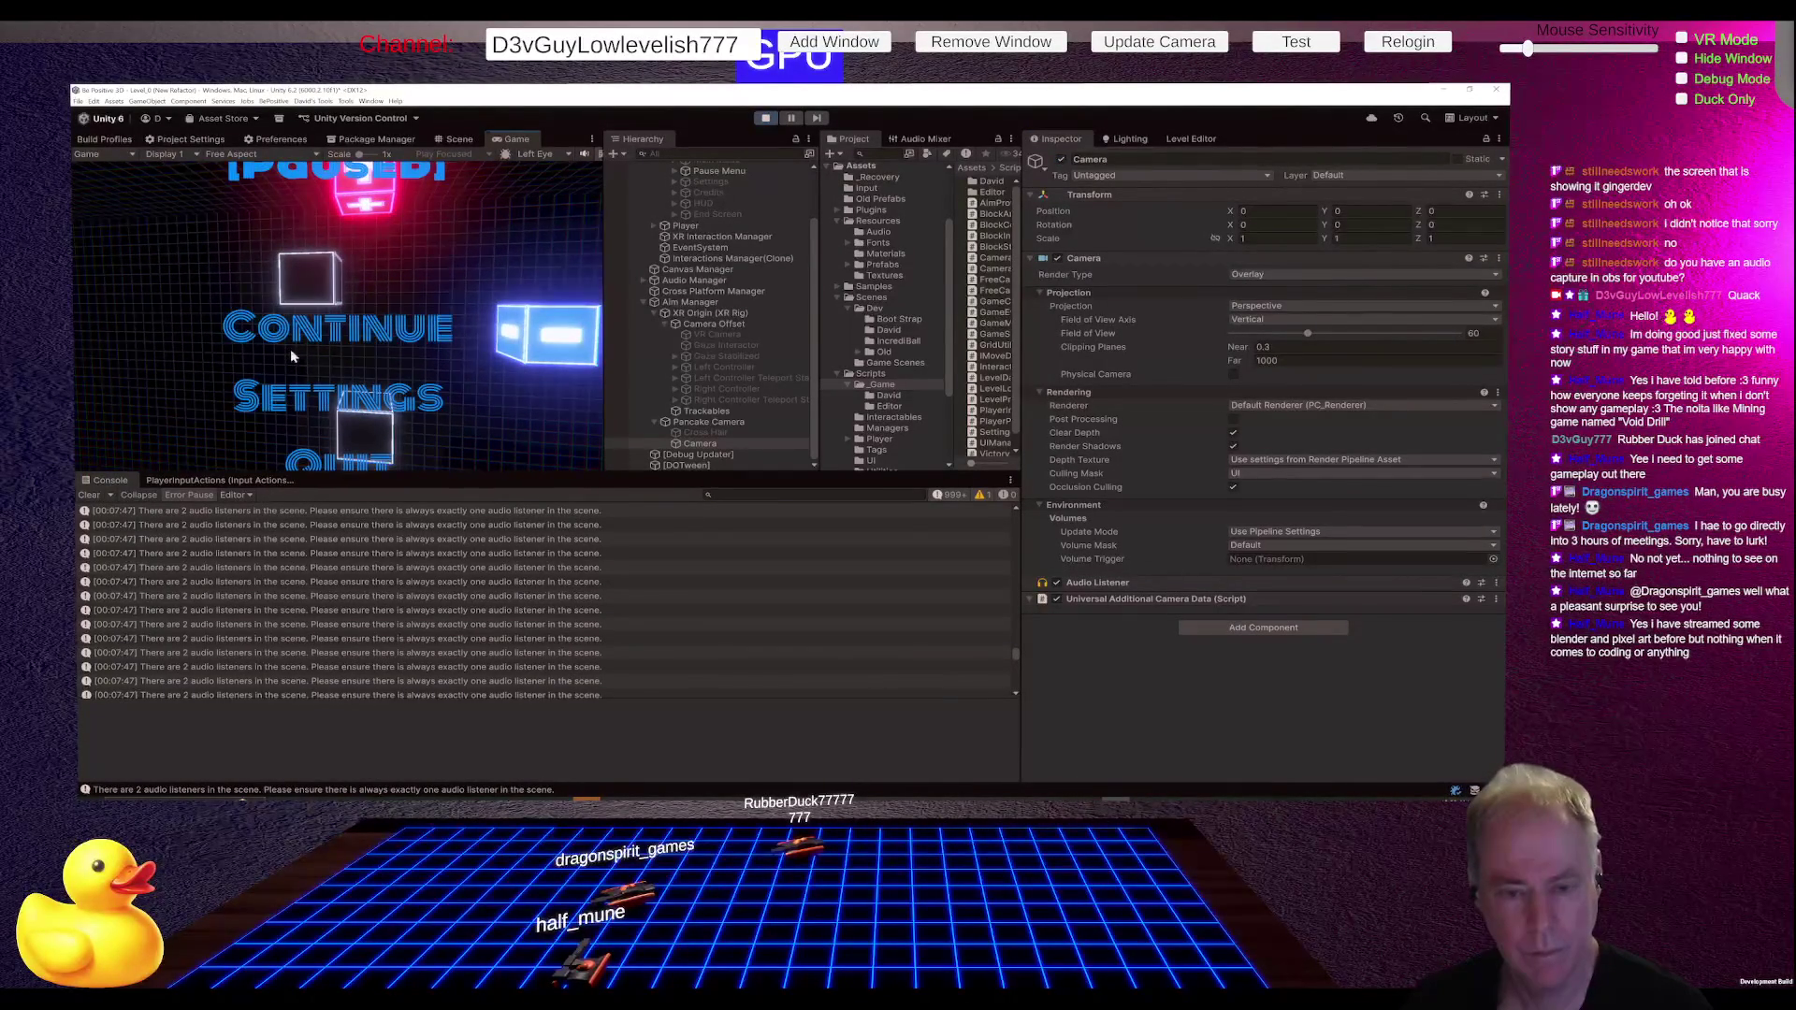
{"action": "left_click", "coordinate": [290, 352]}
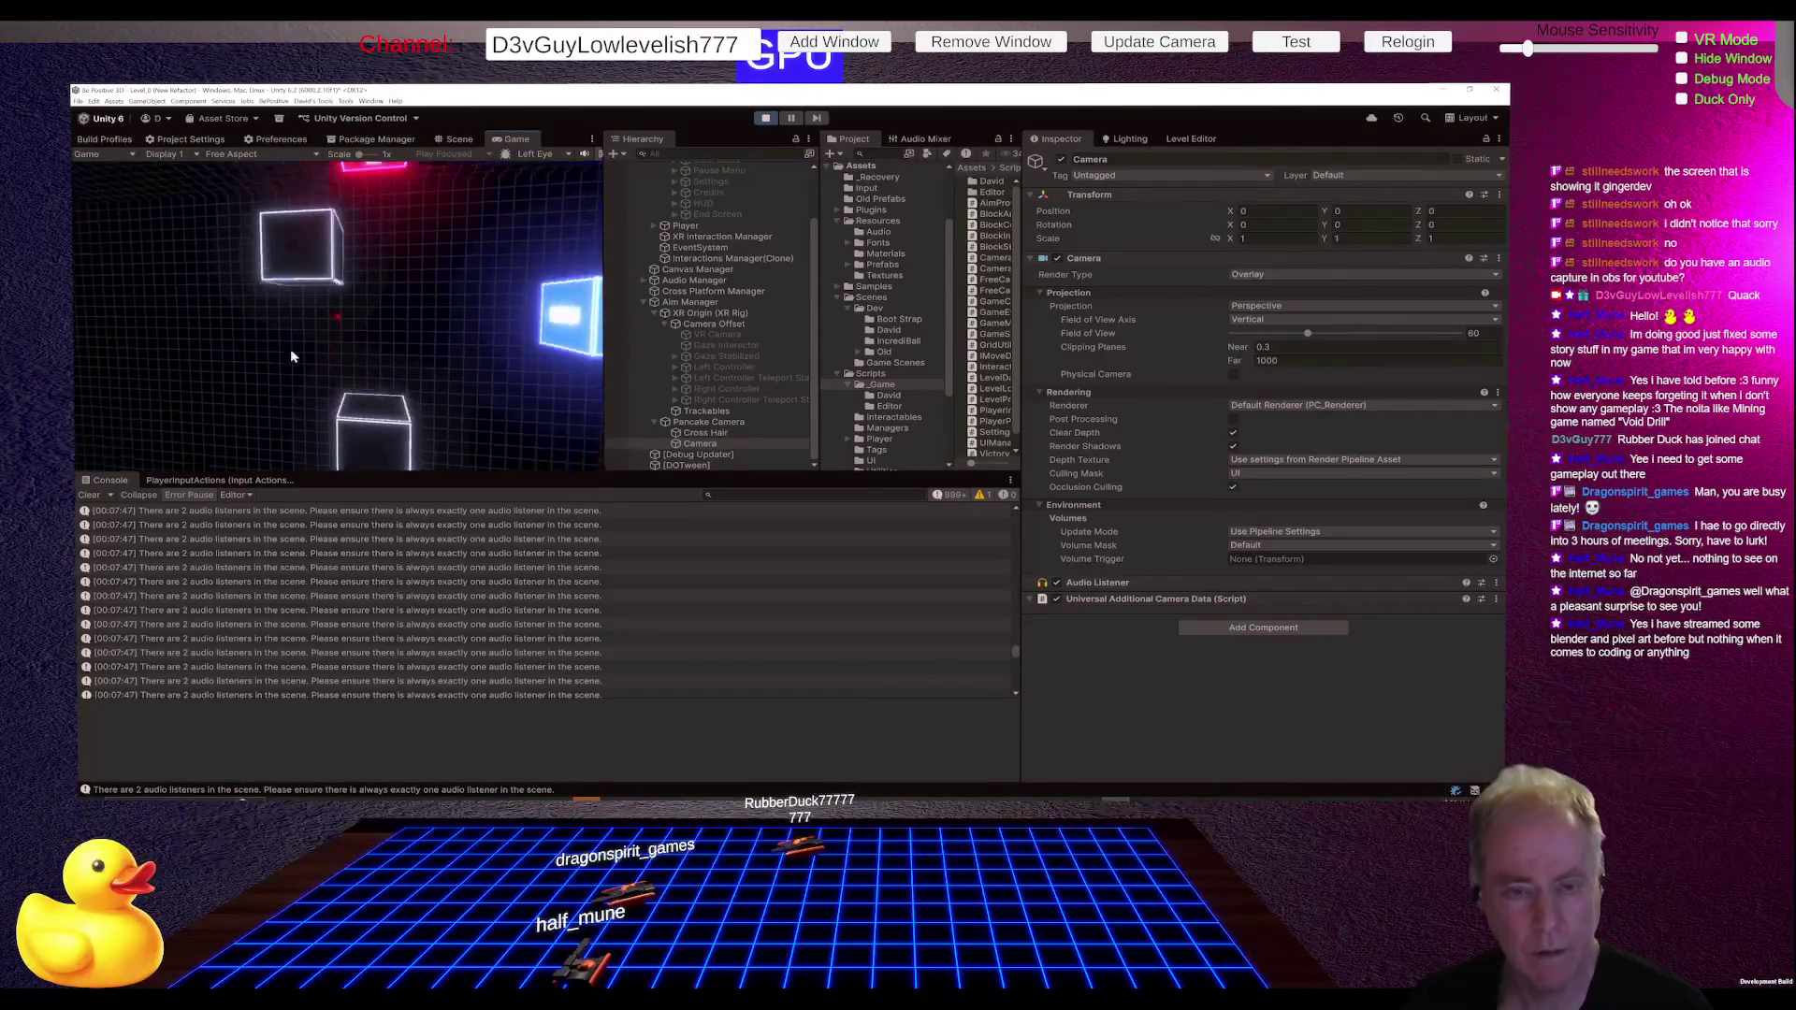
{"action": "key", "text": "Escape"}
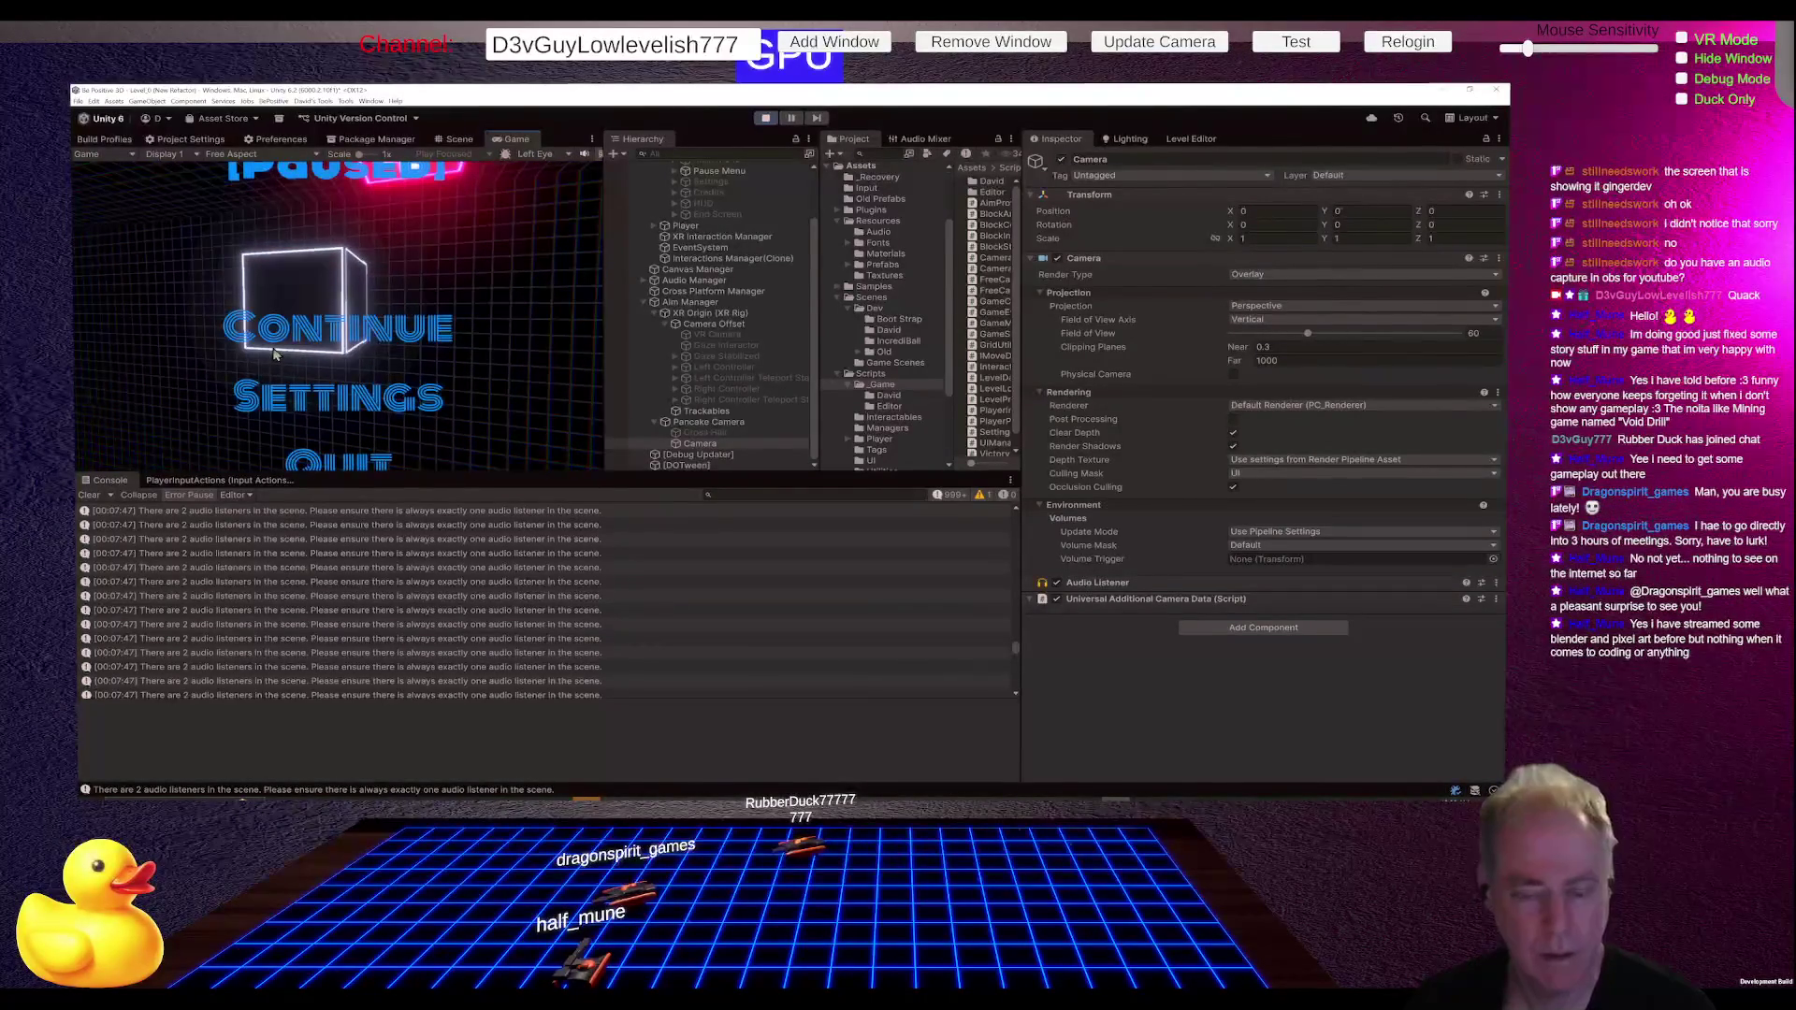
{"action": "left_click", "coordinate": [274, 354]}
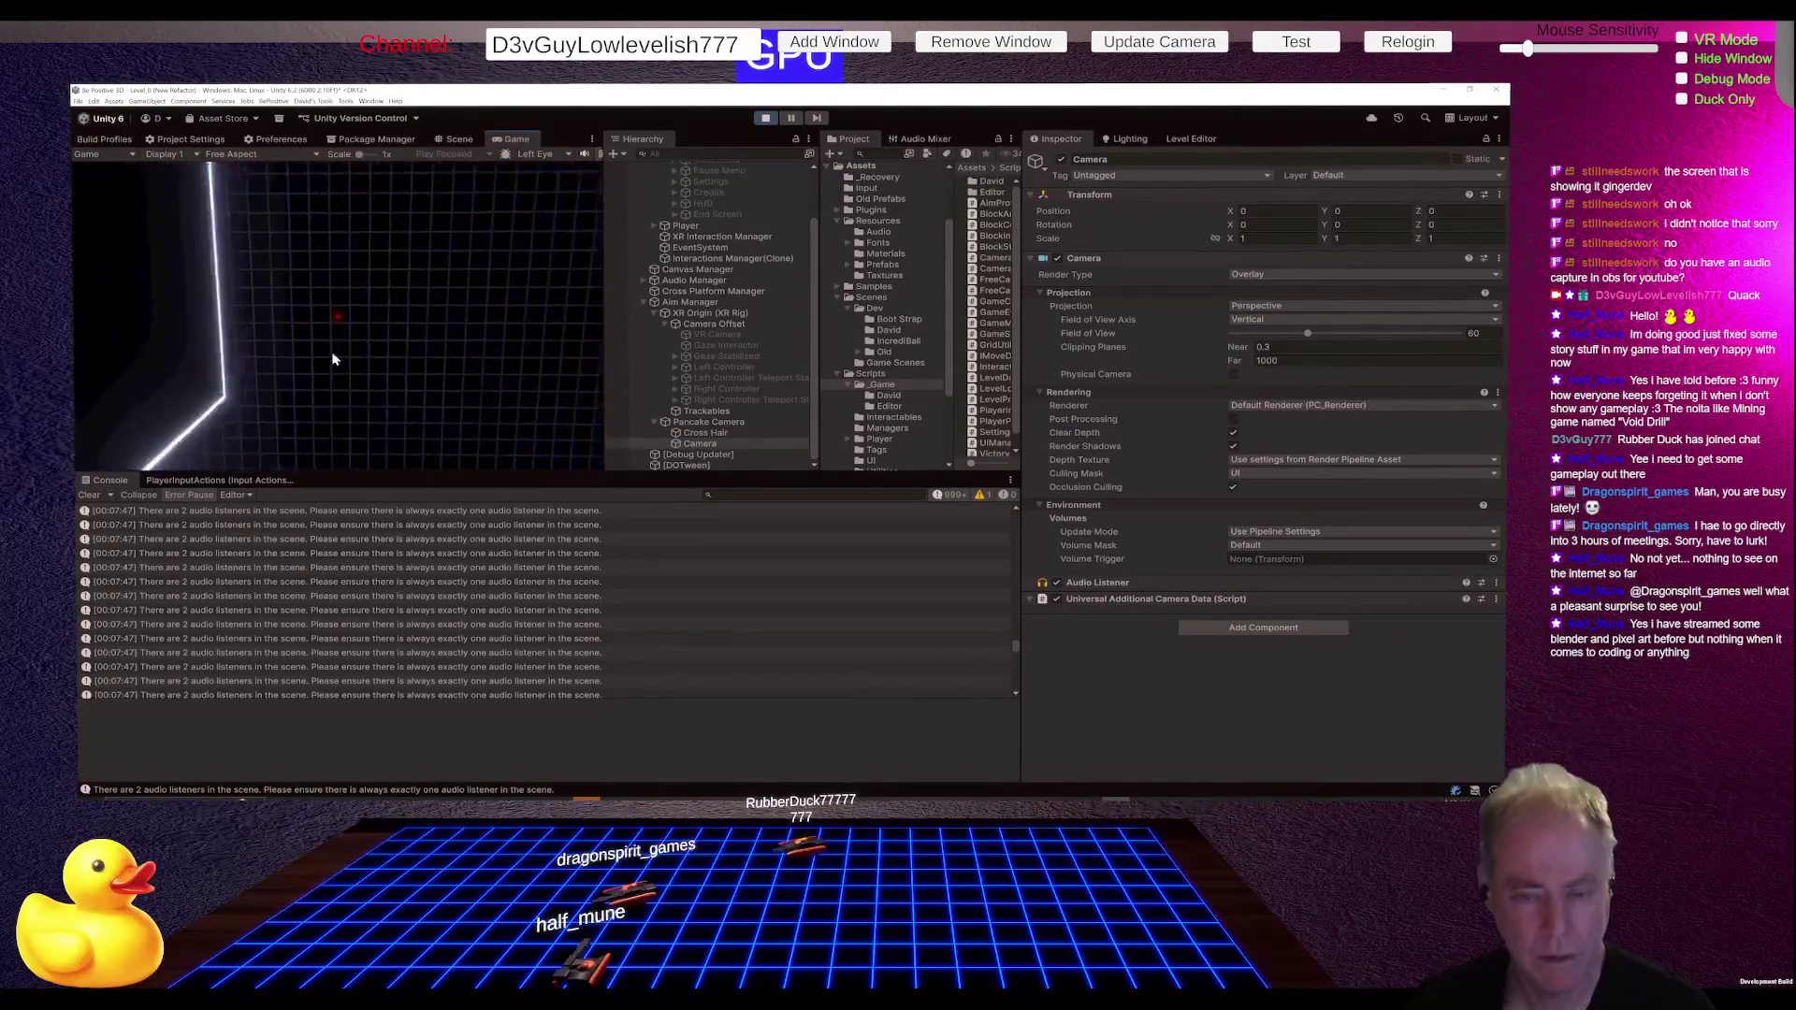
{"action": "key", "text": "Escape"}
{"action": "left_click", "coordinate": [327, 353]}
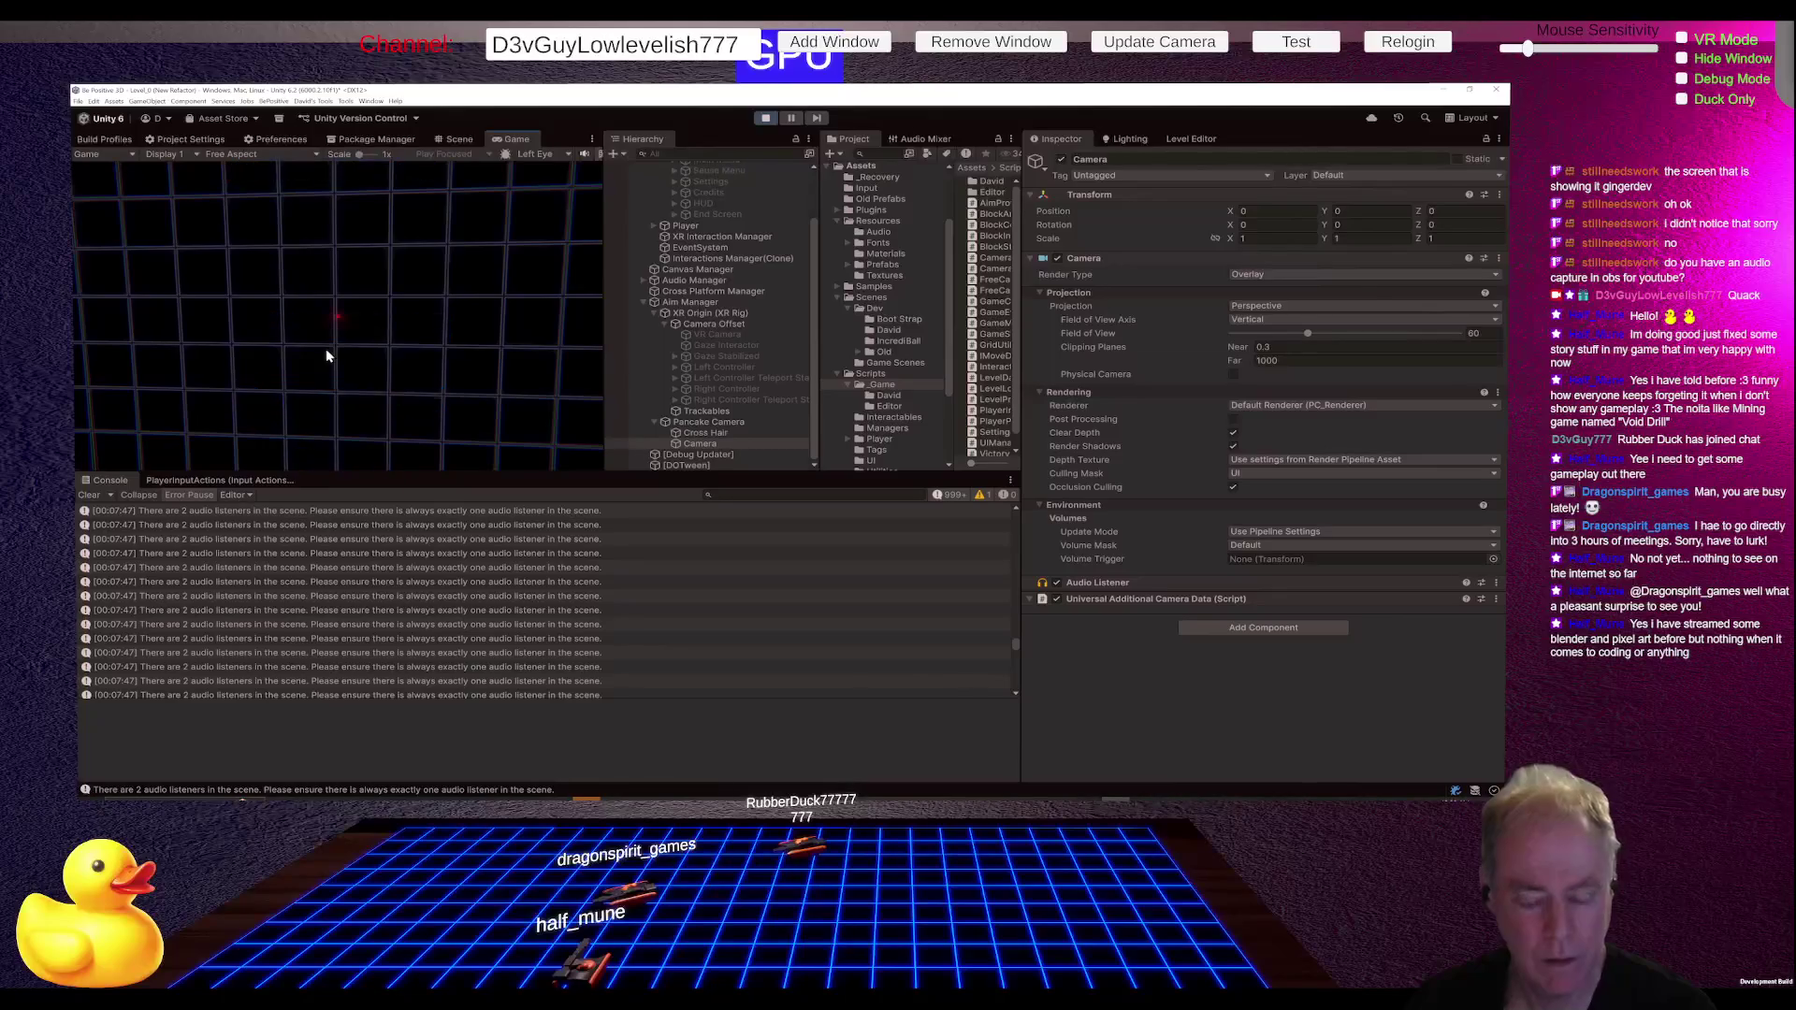
{"action": "key", "text": "Escape"}
{"action": "left_click", "coordinate": [328, 355]}
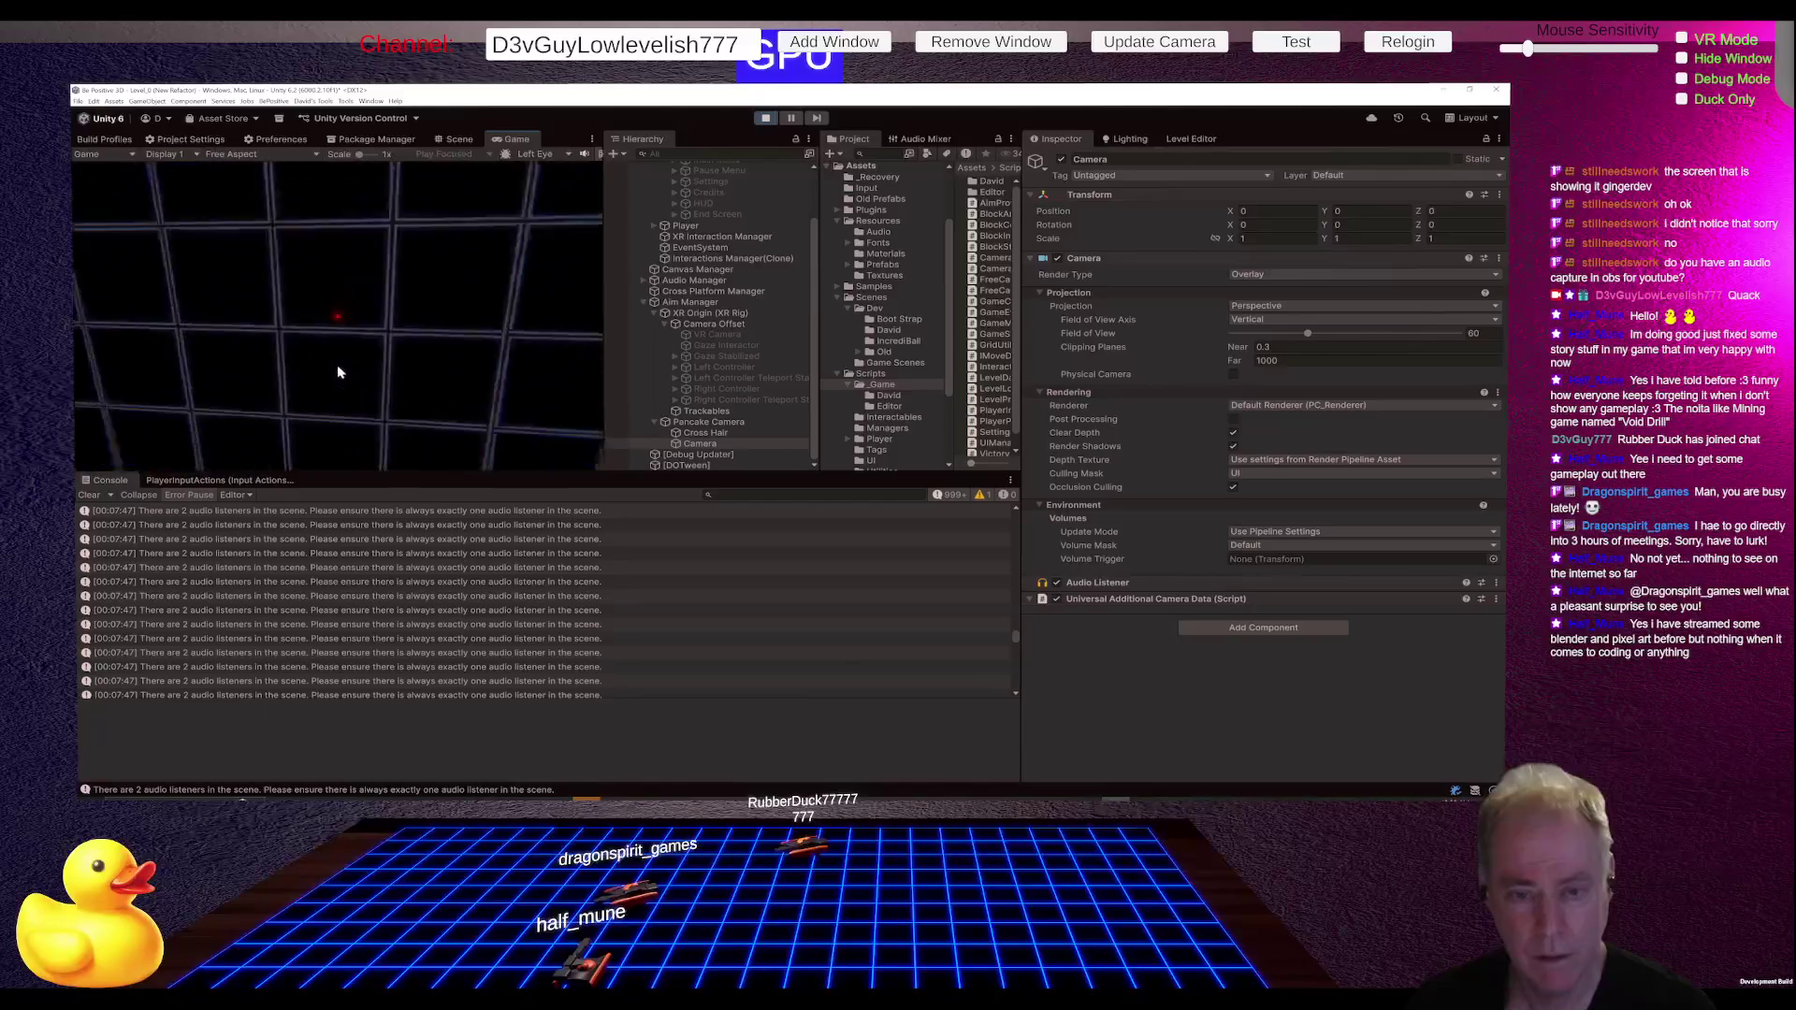
{"action": "key", "text": "Escape"}
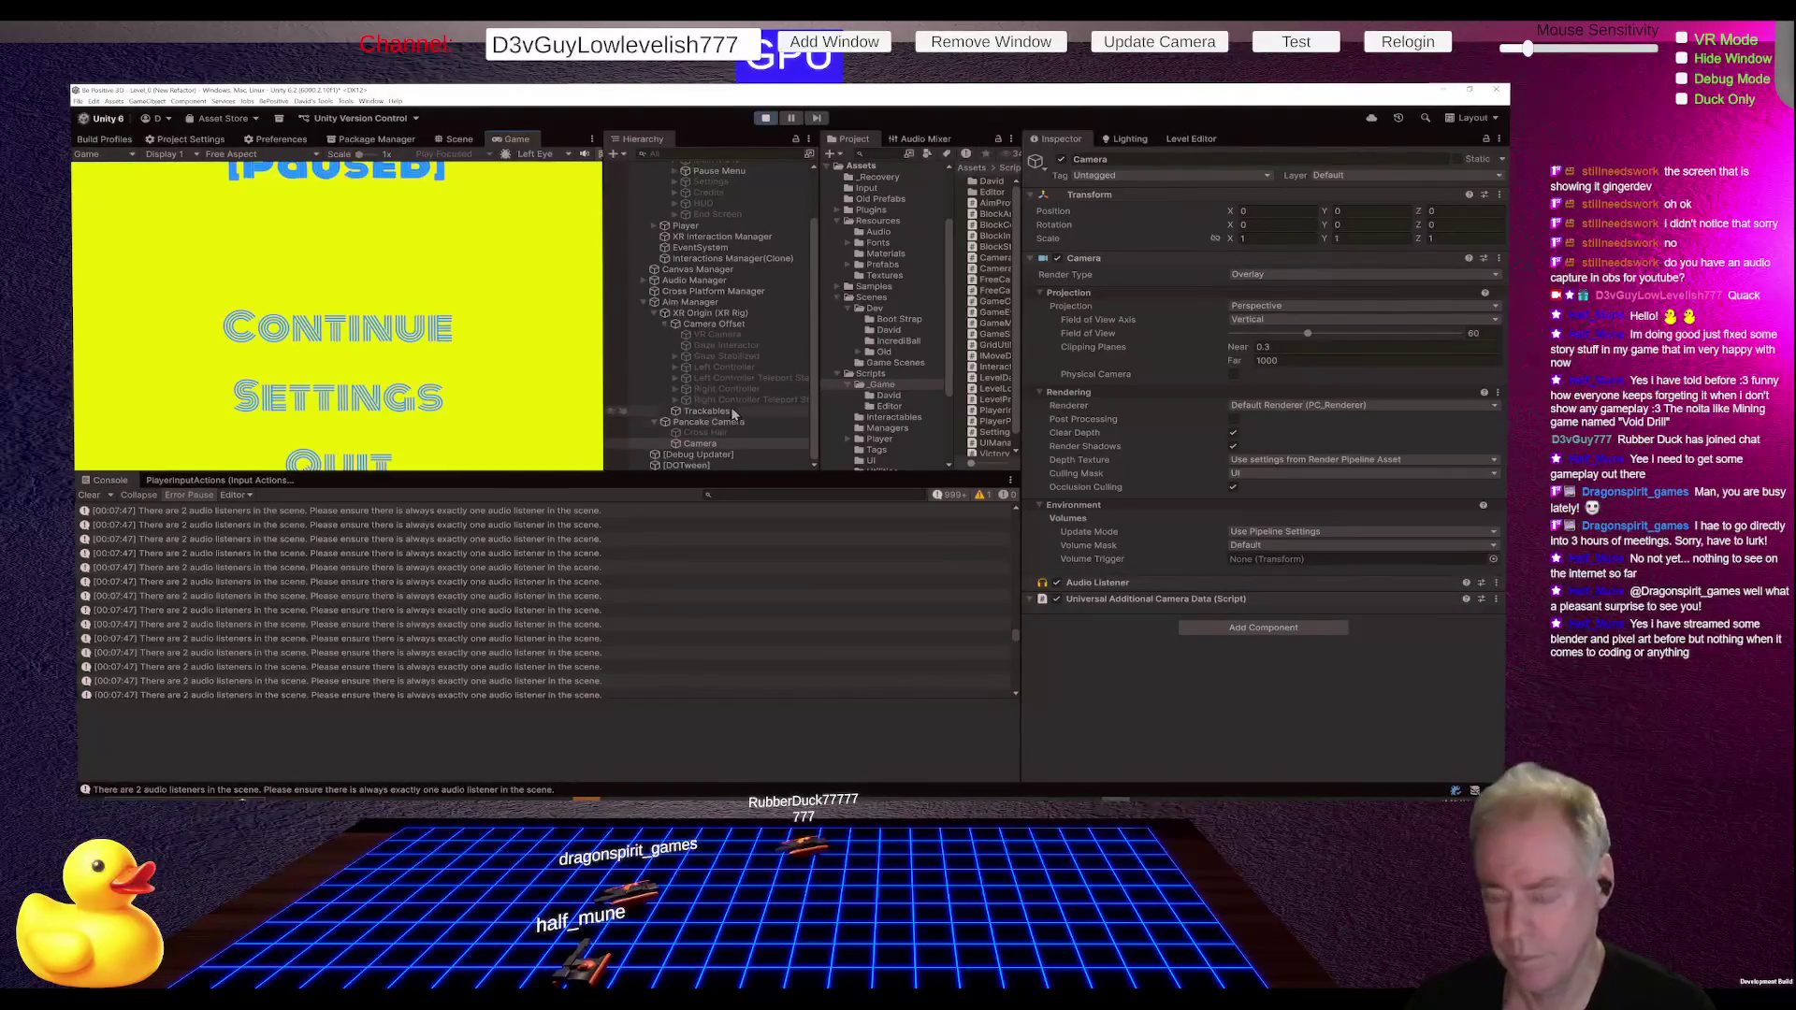
Step: Set the Pancake Camera's background type to Solid Color
{"action": "left_click", "coordinate": [709, 423]}
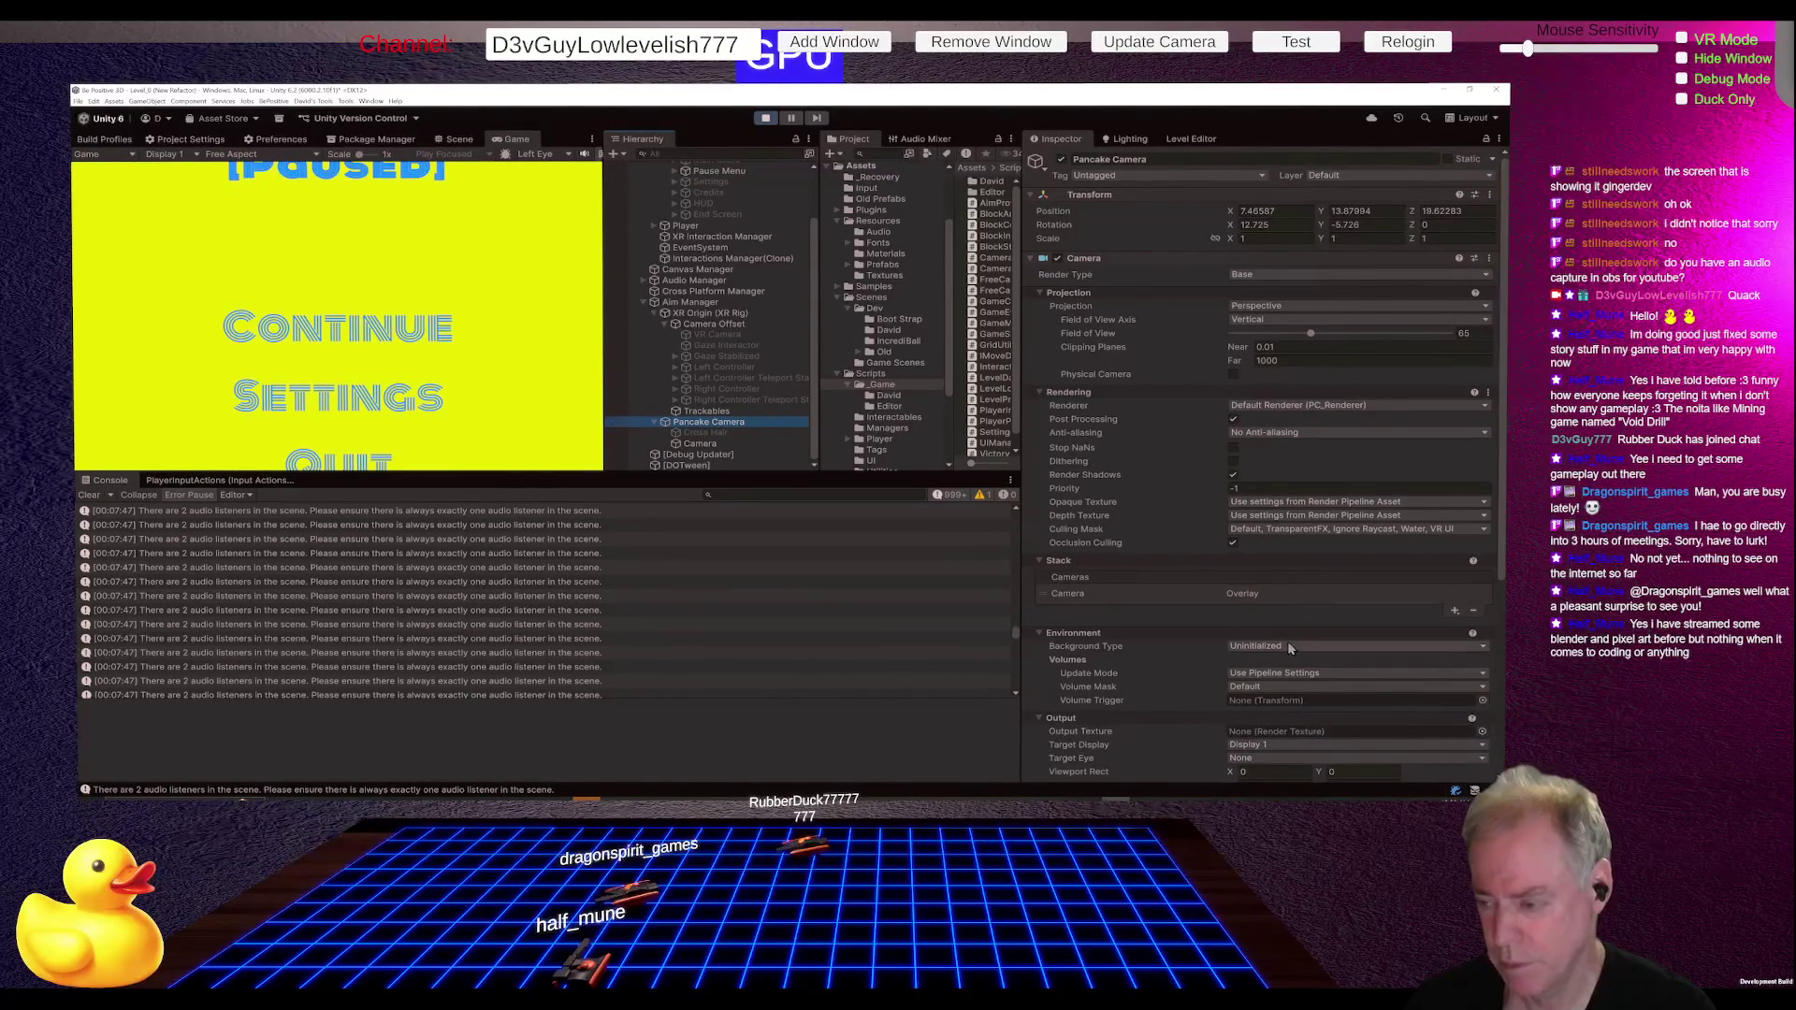
{"action": "scroll", "coordinate": [1281, 626], "scroll_direction": "down", "scroll_amount": 3}
{"action": "scroll", "coordinate": [1279, 625], "scroll_direction": "down", "scroll_amount": 1}
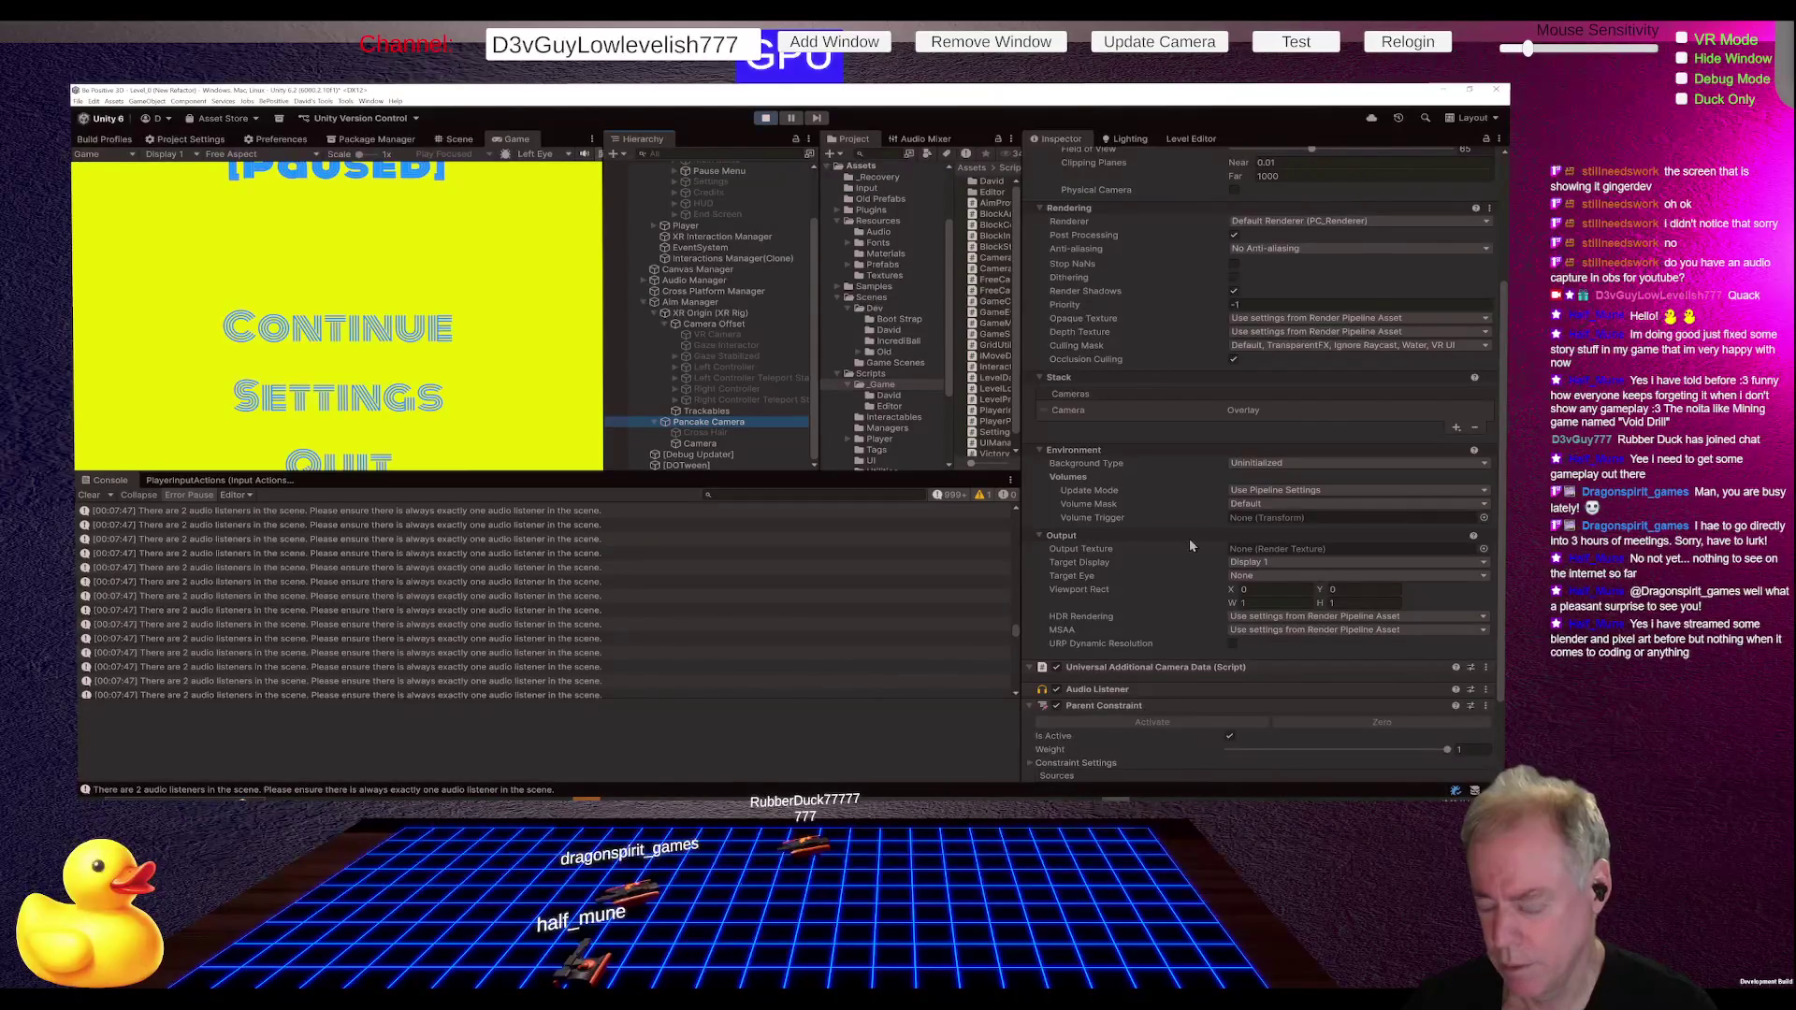
{"action": "left_click", "coordinate": [1256, 464]}
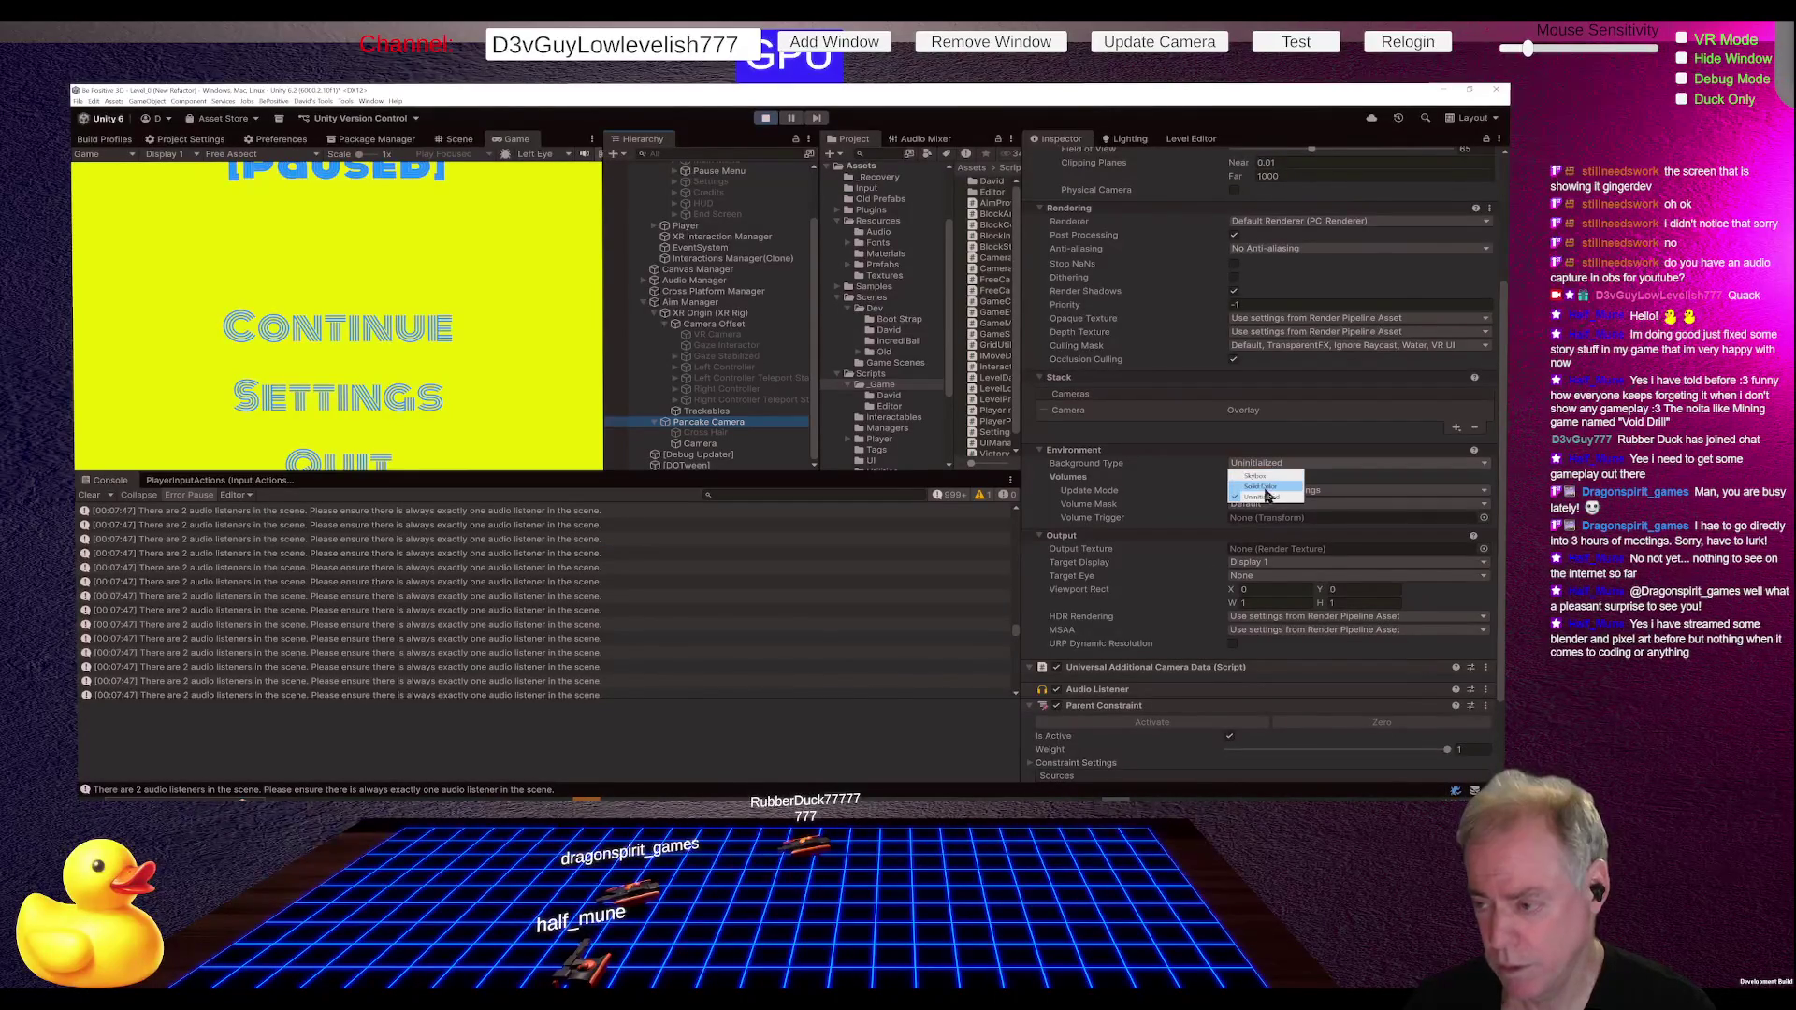
{"action": "left_click", "coordinate": [1262, 487]}
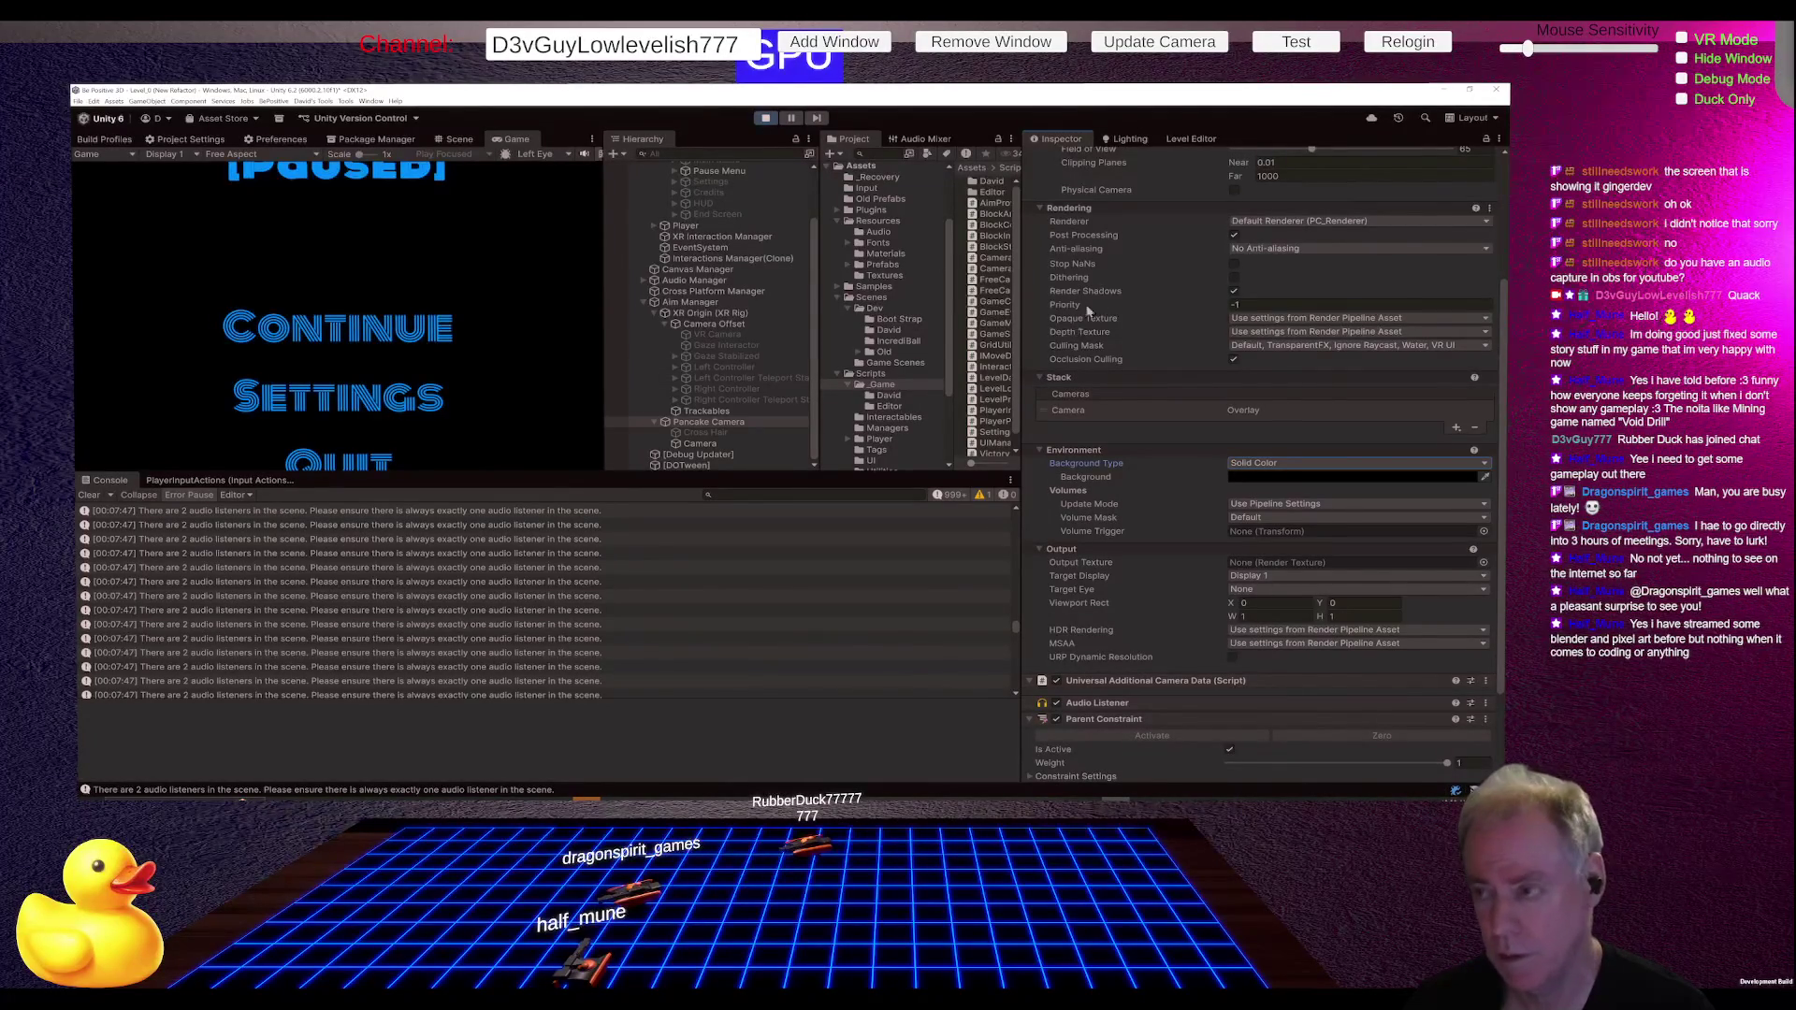
{"action": "scroll", "coordinate": [1172, 323], "scroll_direction": "up", "scroll_amount": 4}
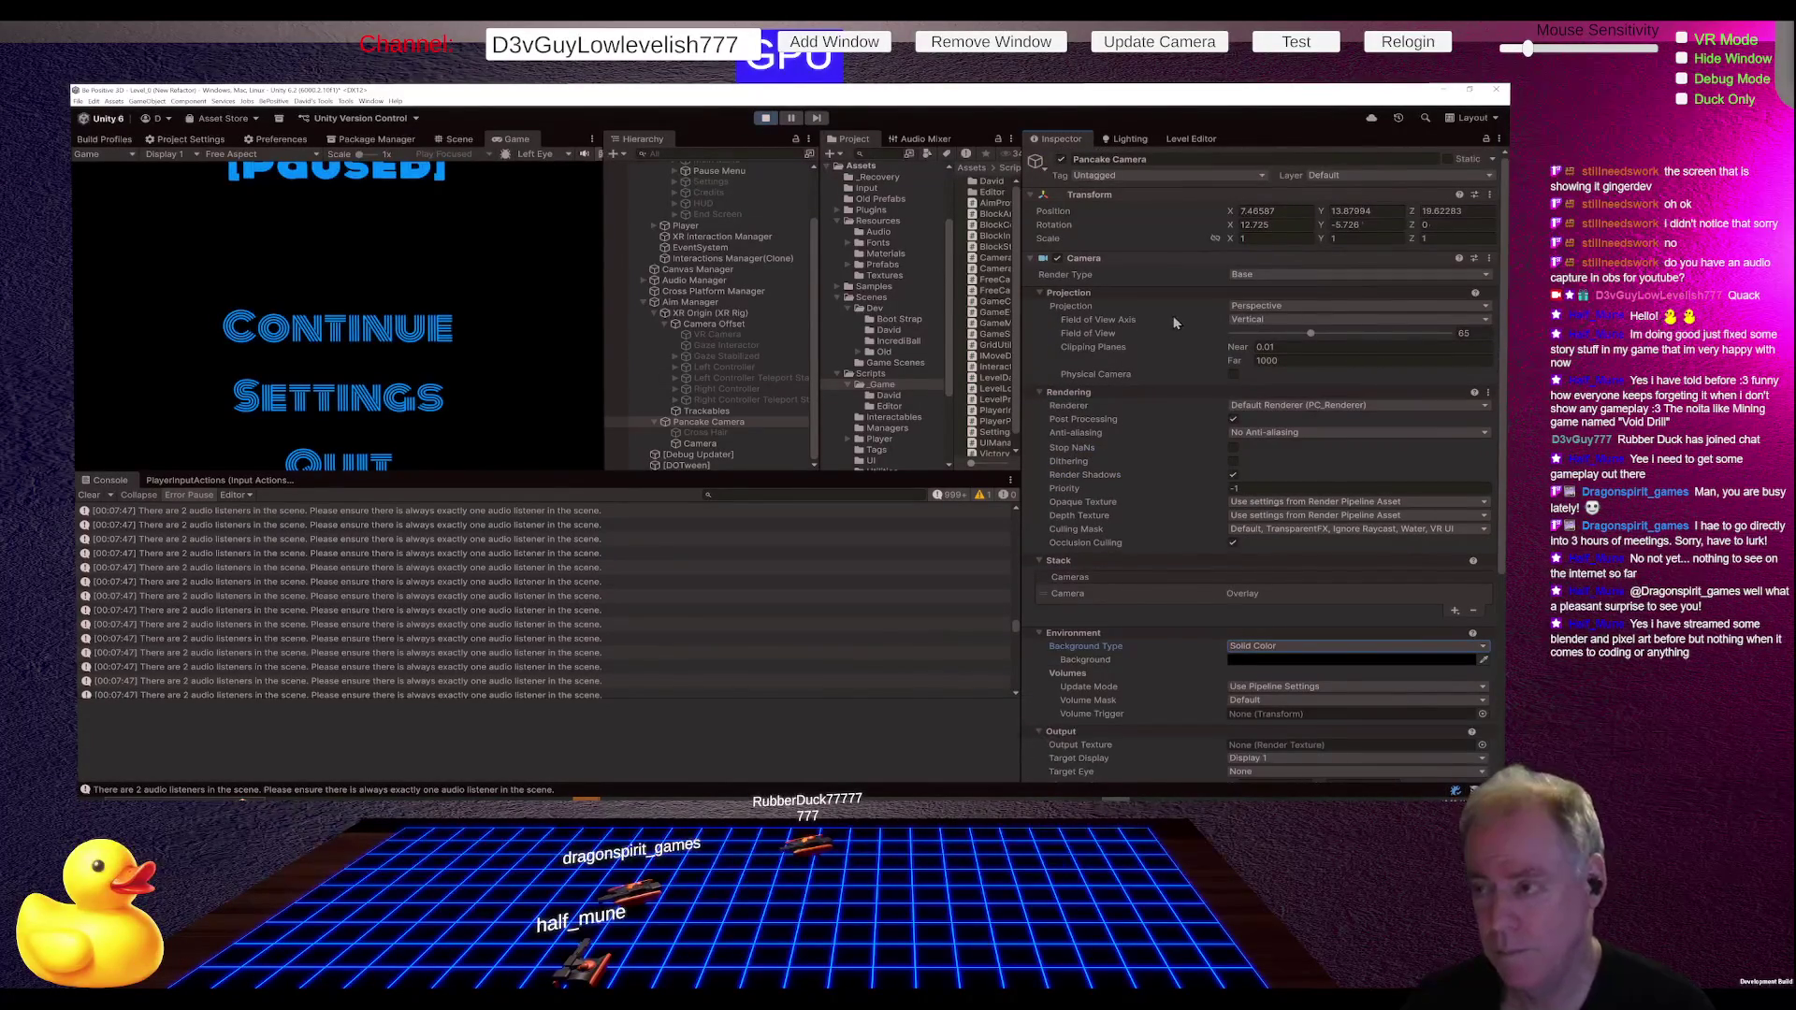
Step: Resume and re-pause the game to check the new background, then stop Play mode
{"action": "left_click", "coordinate": [499, 358]}
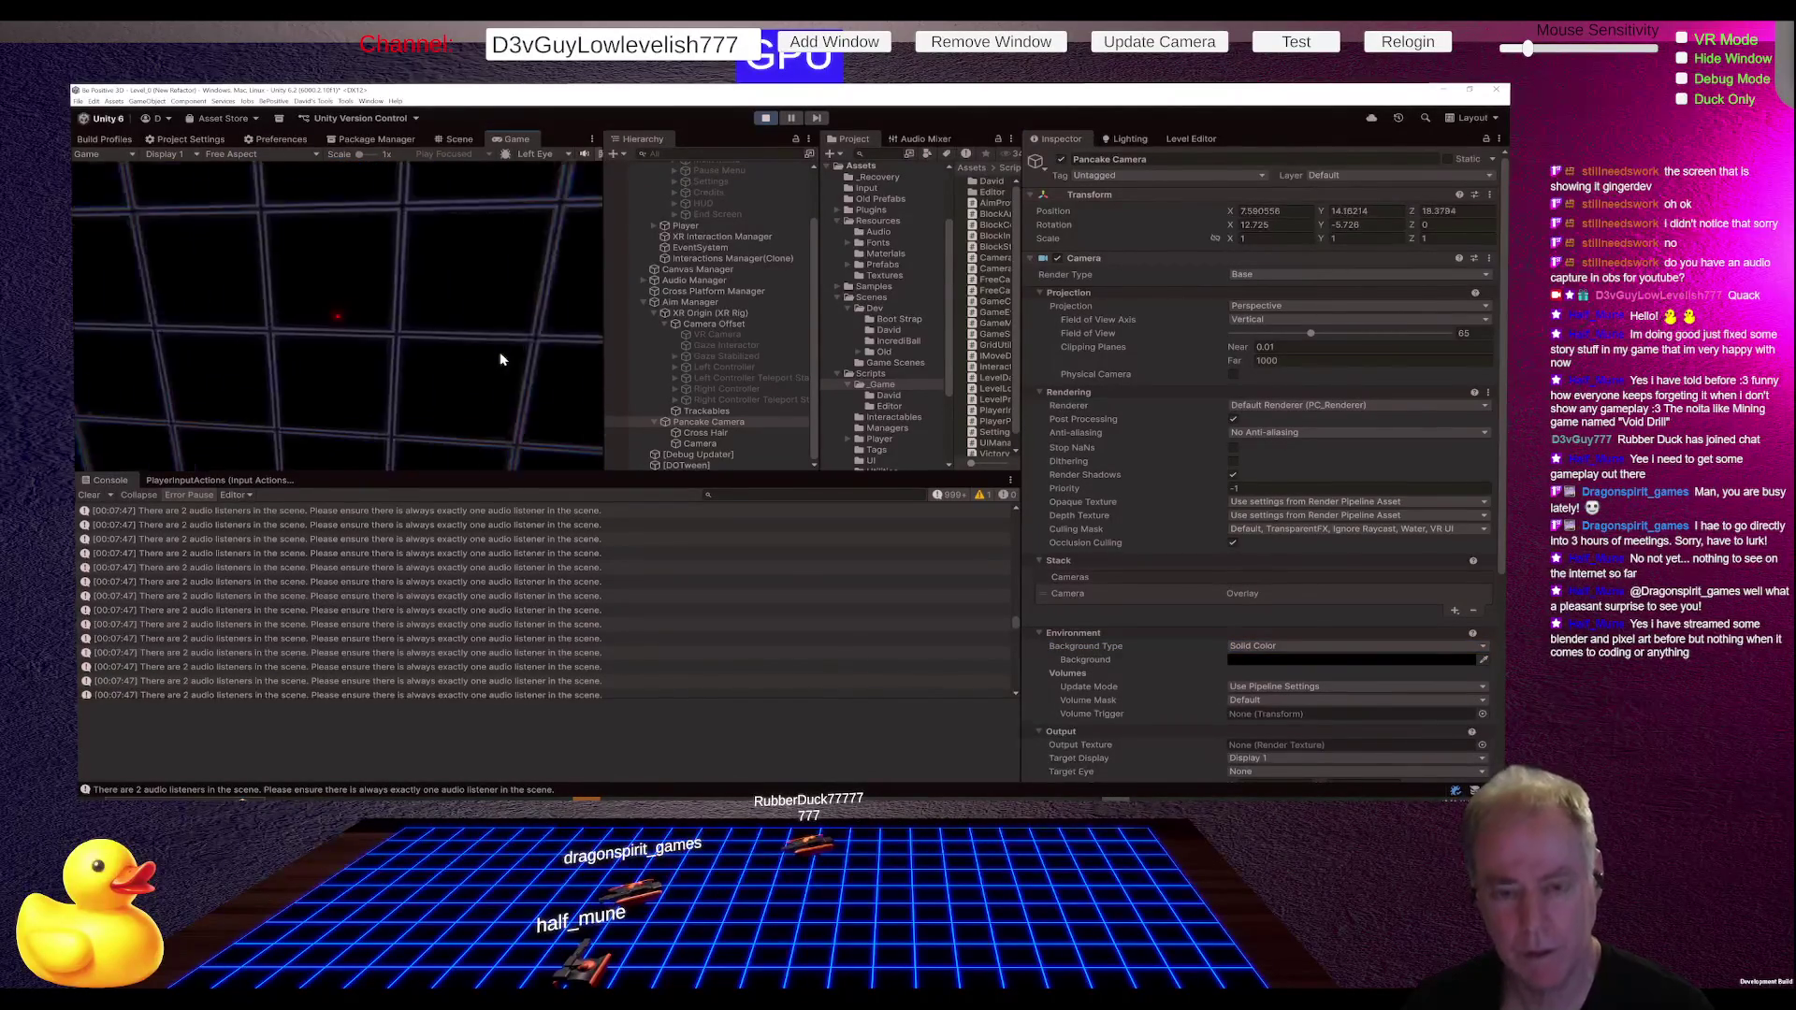
{"action": "key", "text": "Escape"}
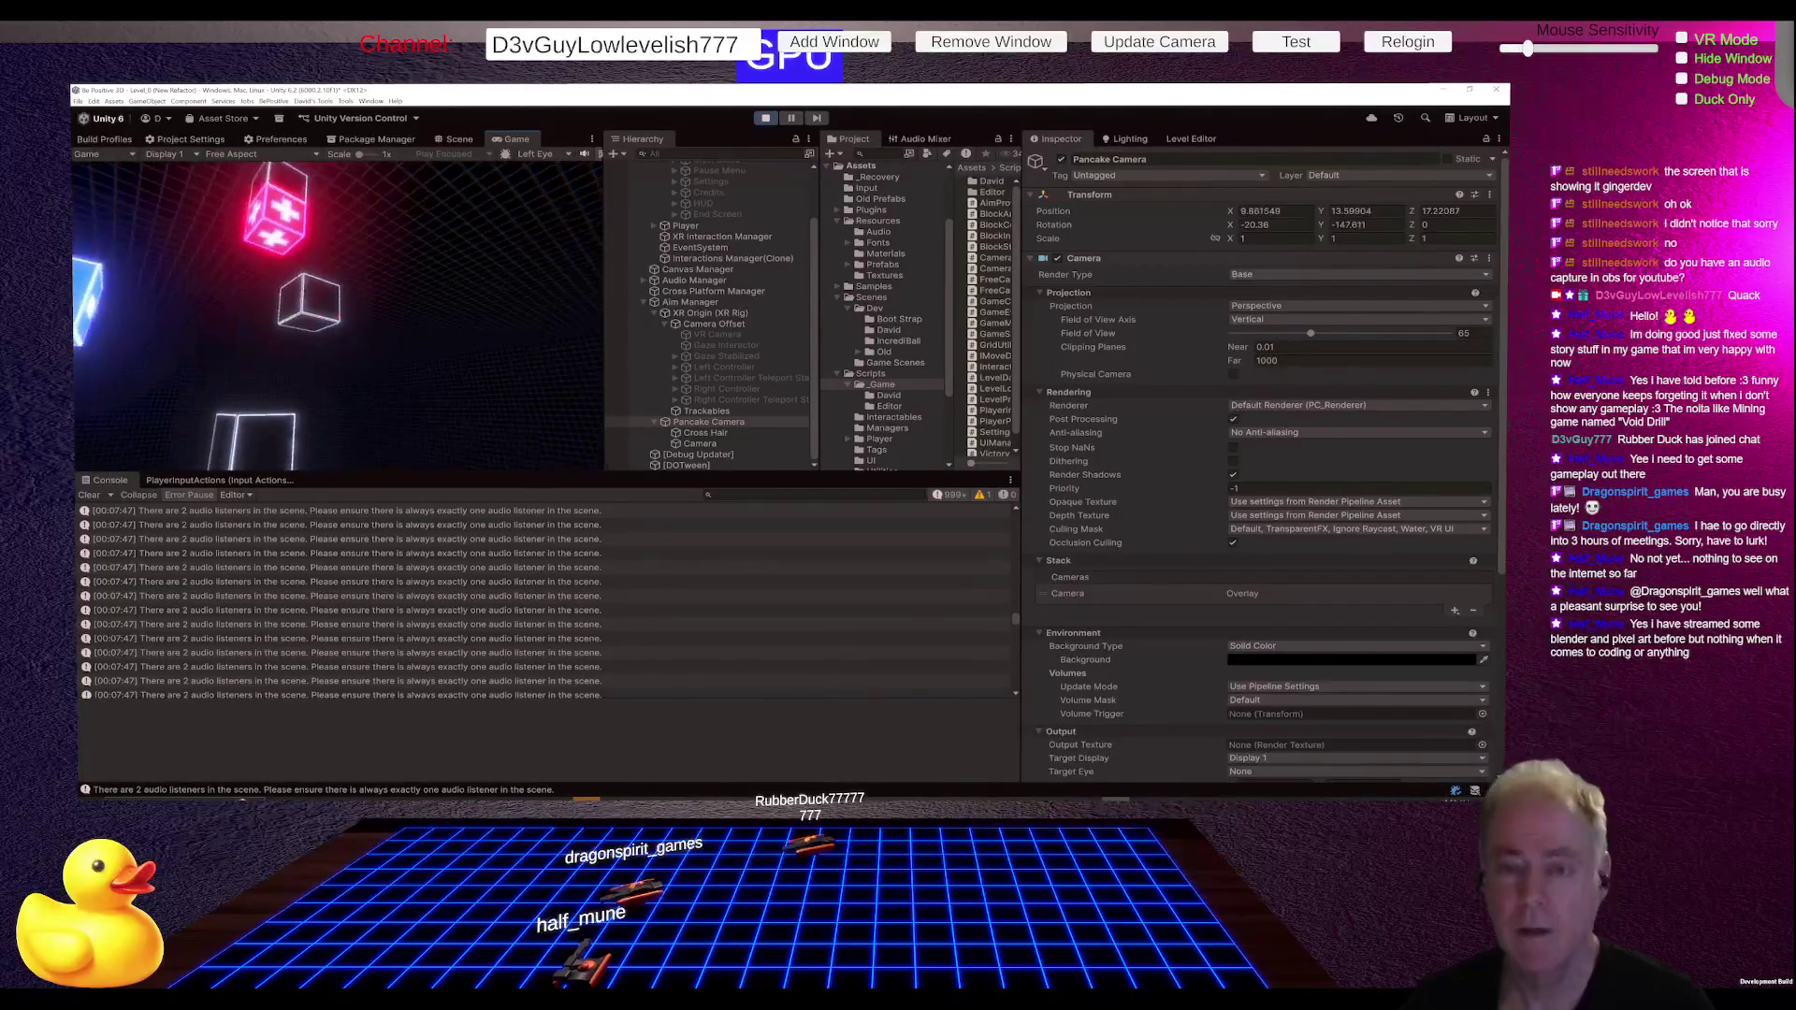
{"action": "left_click", "coordinate": [766, 119]}
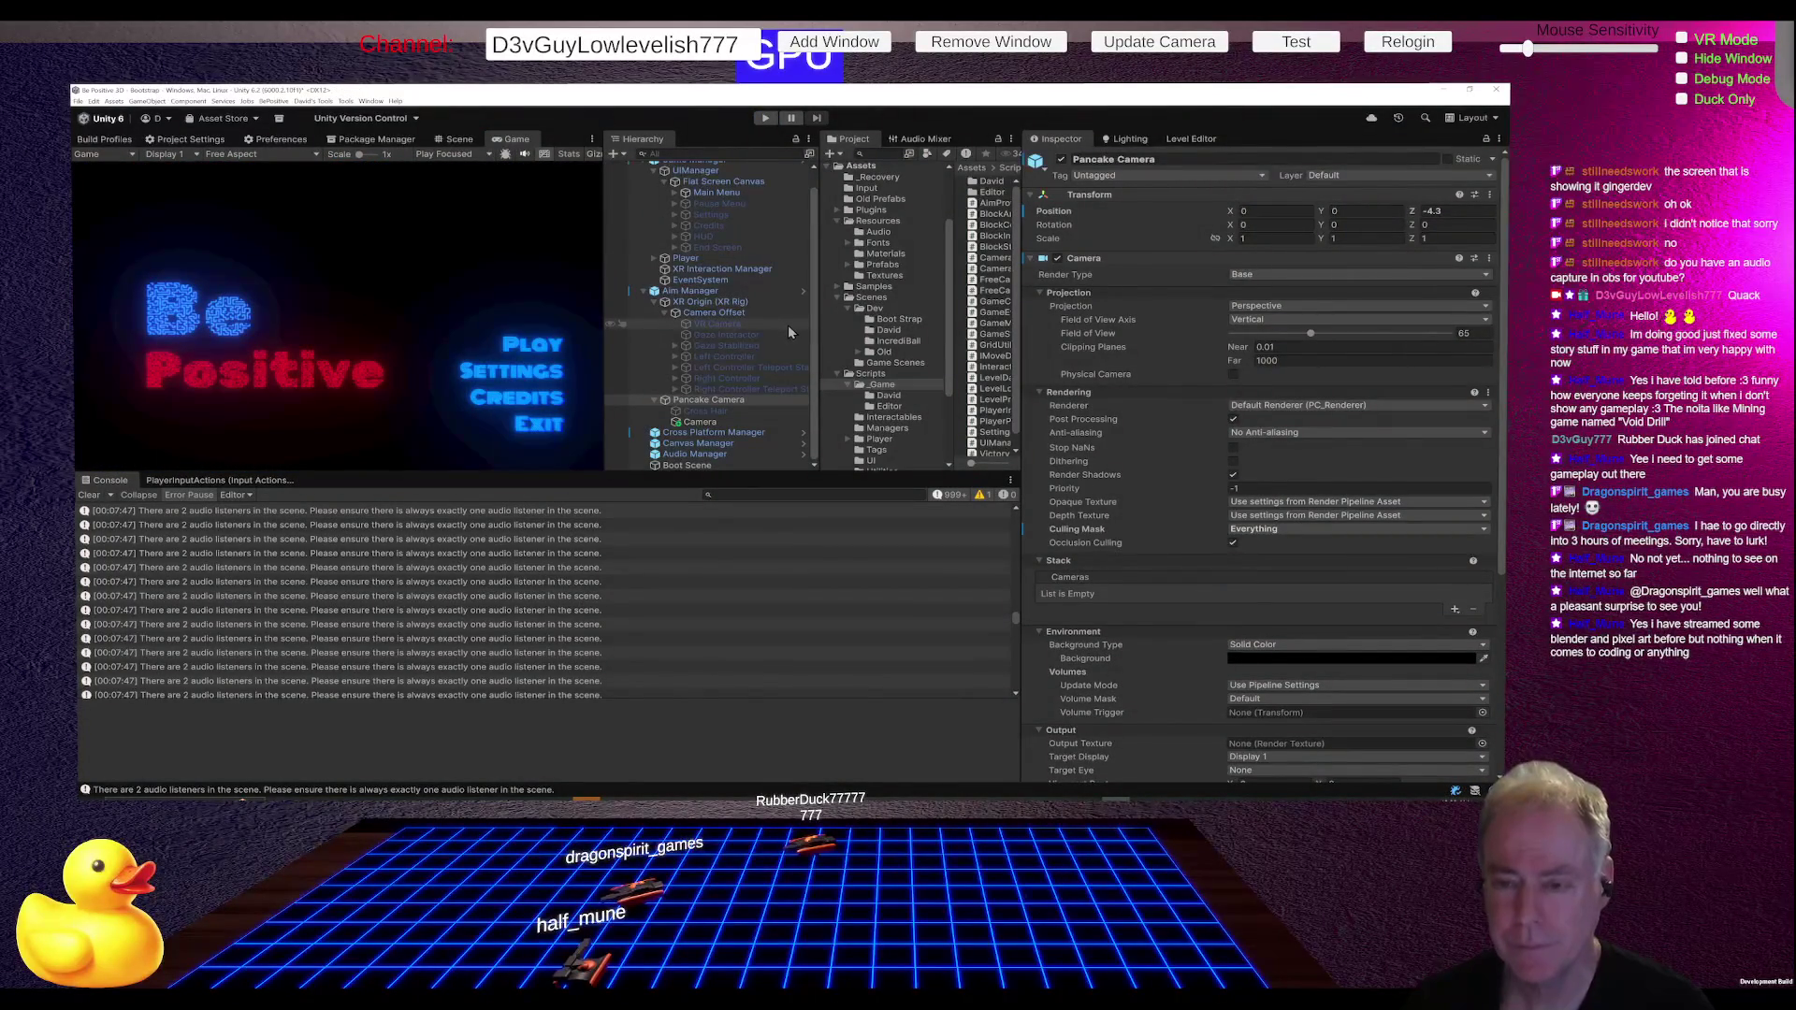
Step: Prefix the name of Pancake Camera's child Camera with 'UI' to make it 'UI Camera'
{"action": "left_click", "coordinate": [726, 328]}
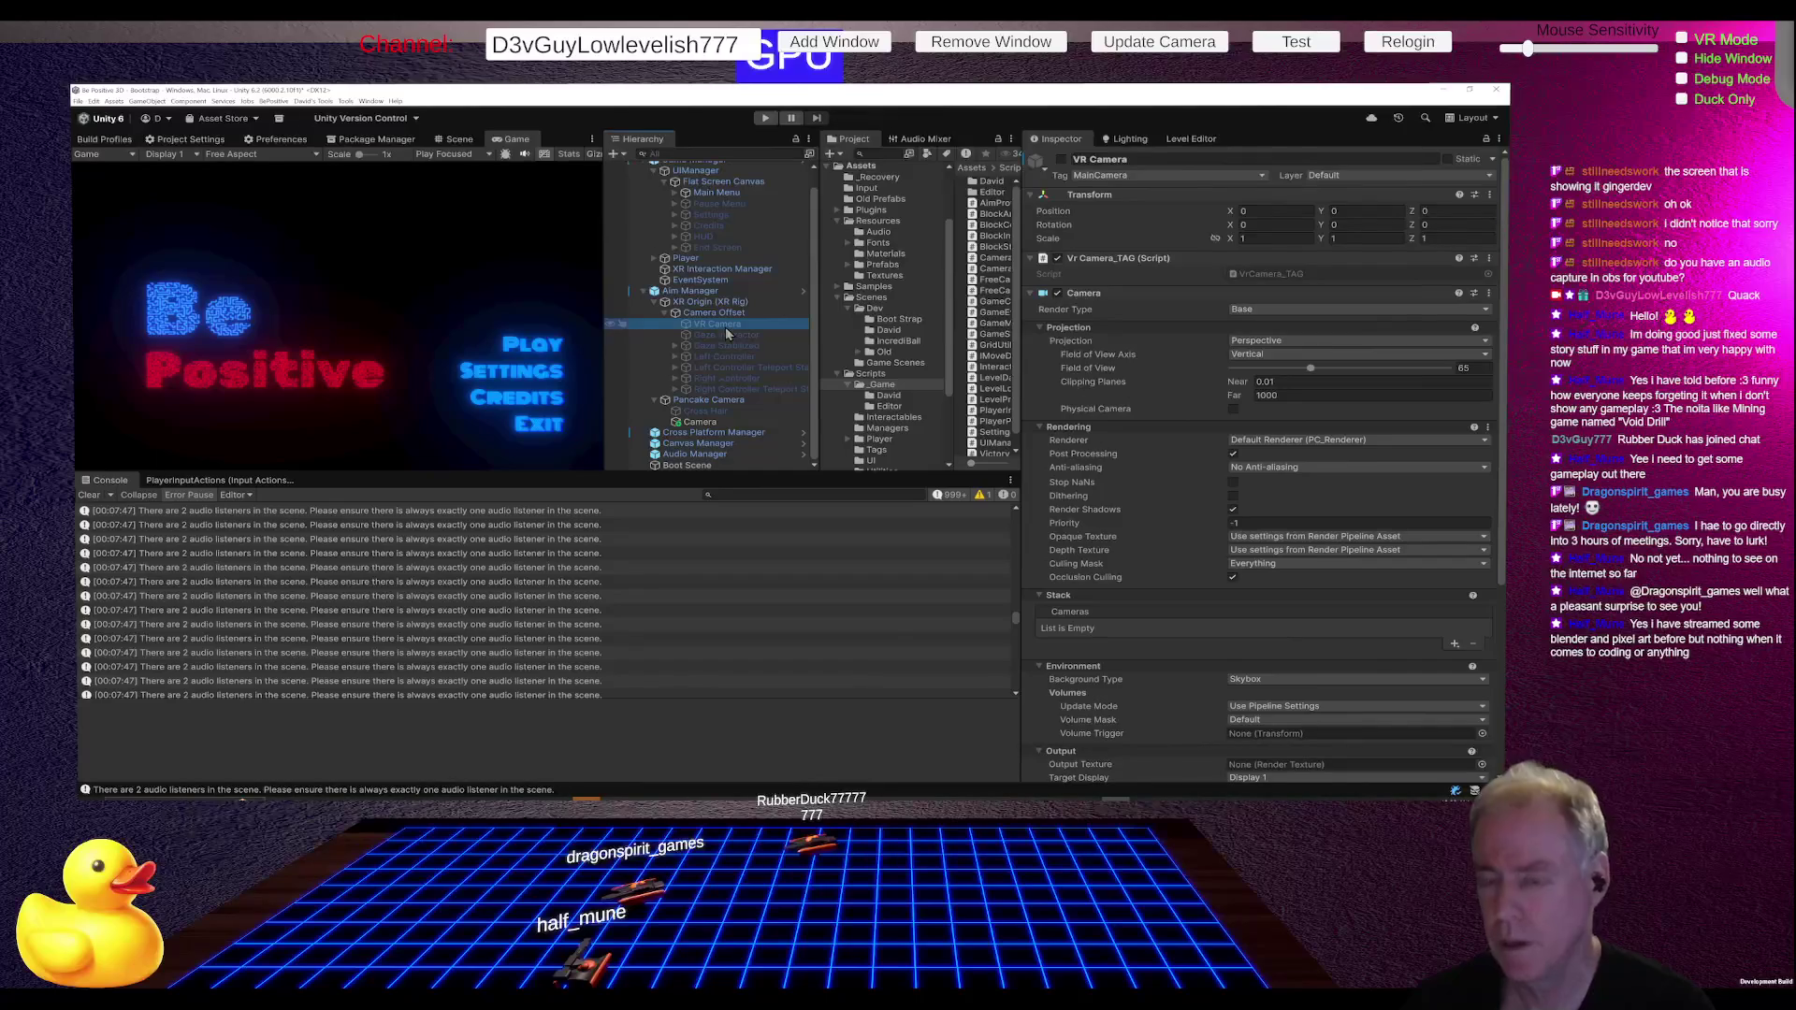
{"action": "right_click", "coordinate": [726, 332]}
{"action": "left_click", "coordinate": [700, 370]}
{"action": "left_click", "coordinate": [704, 422]}
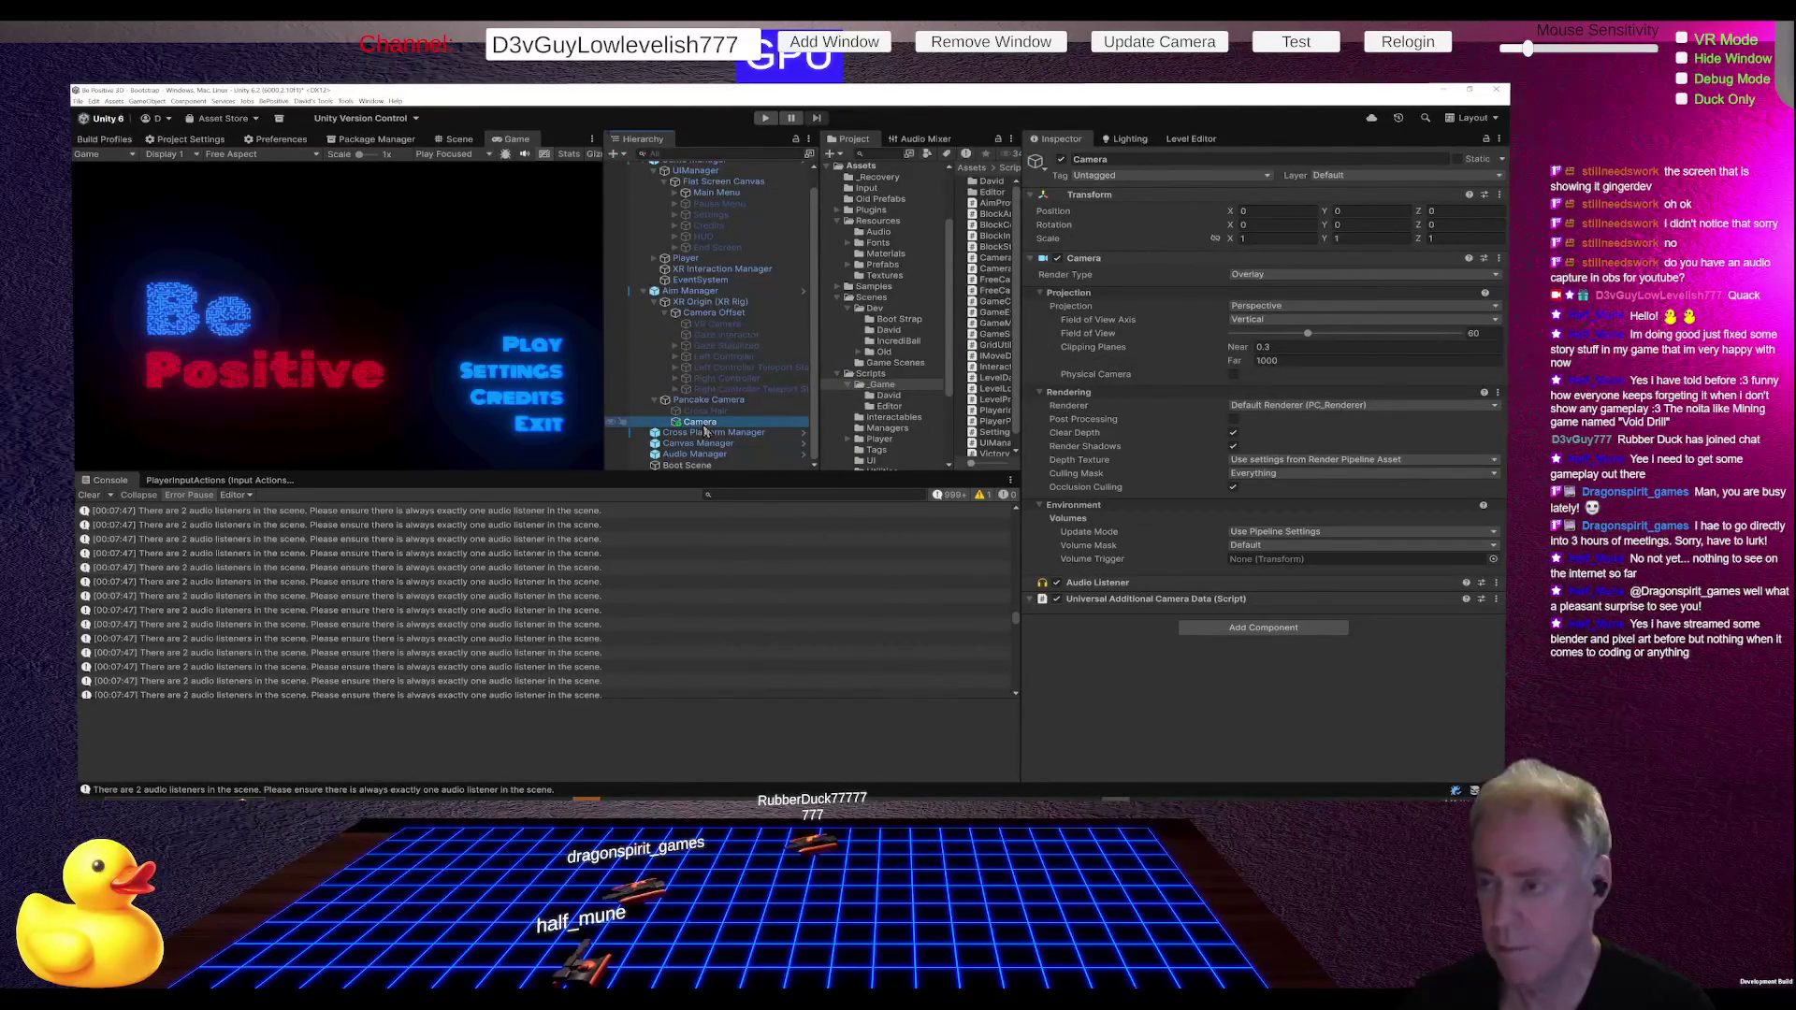
{"action": "left_click", "coordinate": [1127, 160]}
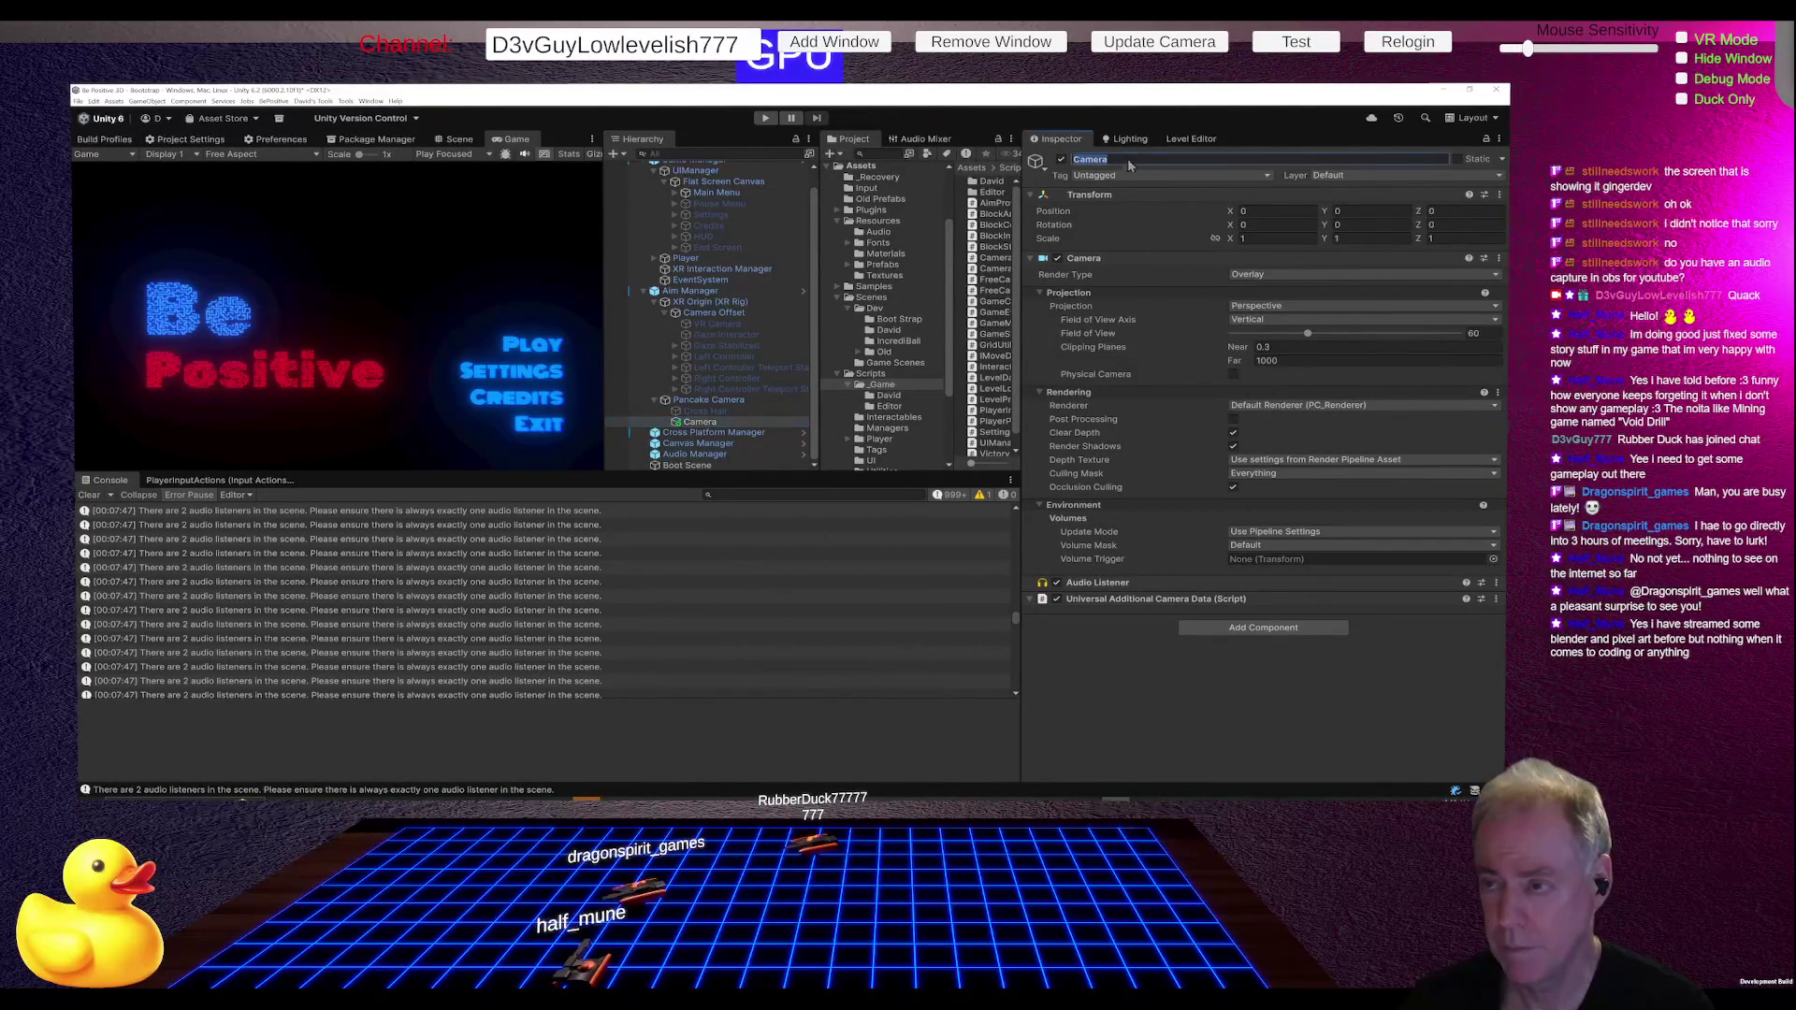
{"action": "left_click", "coordinate": [1136, 159]}
{"action": "type", "text": "UI"}
{"action": "key", "text": "Return"}
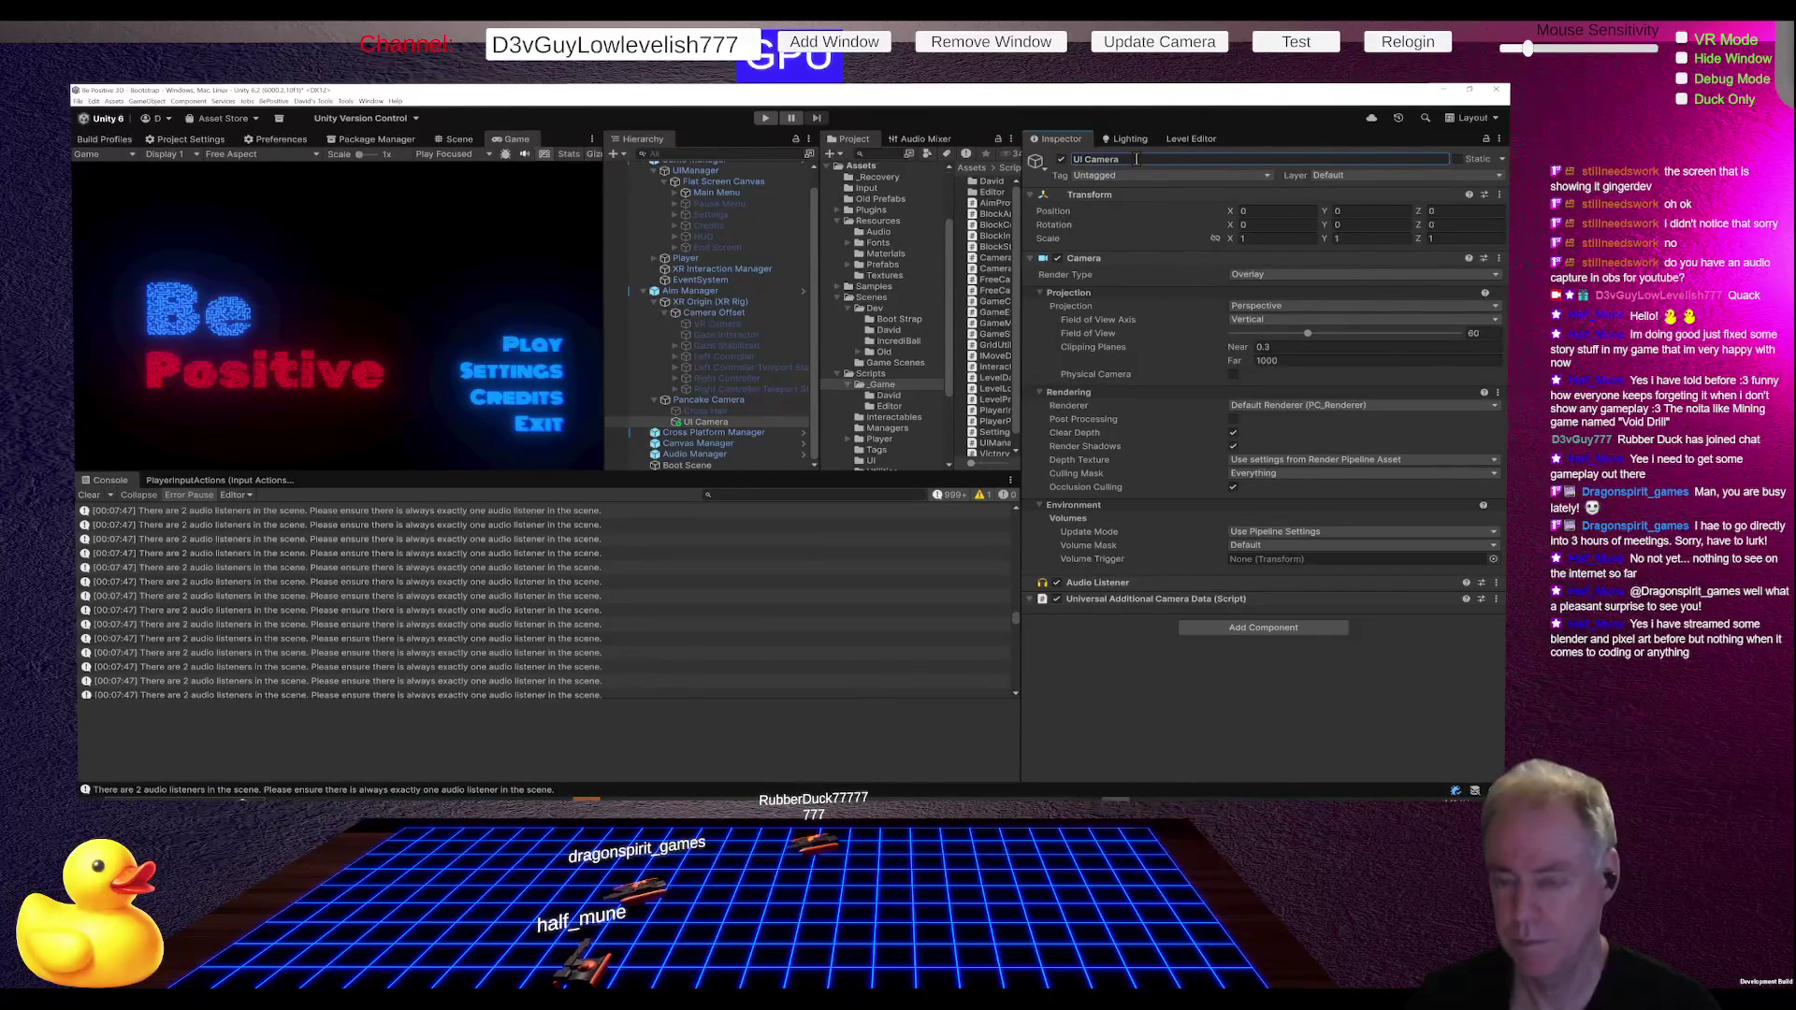
Step: Add a child camera under VR Camera and name it 'UI VR Camera'
{"action": "left_click", "coordinate": [701, 326]}
{"action": "right_click", "coordinate": [702, 331]}
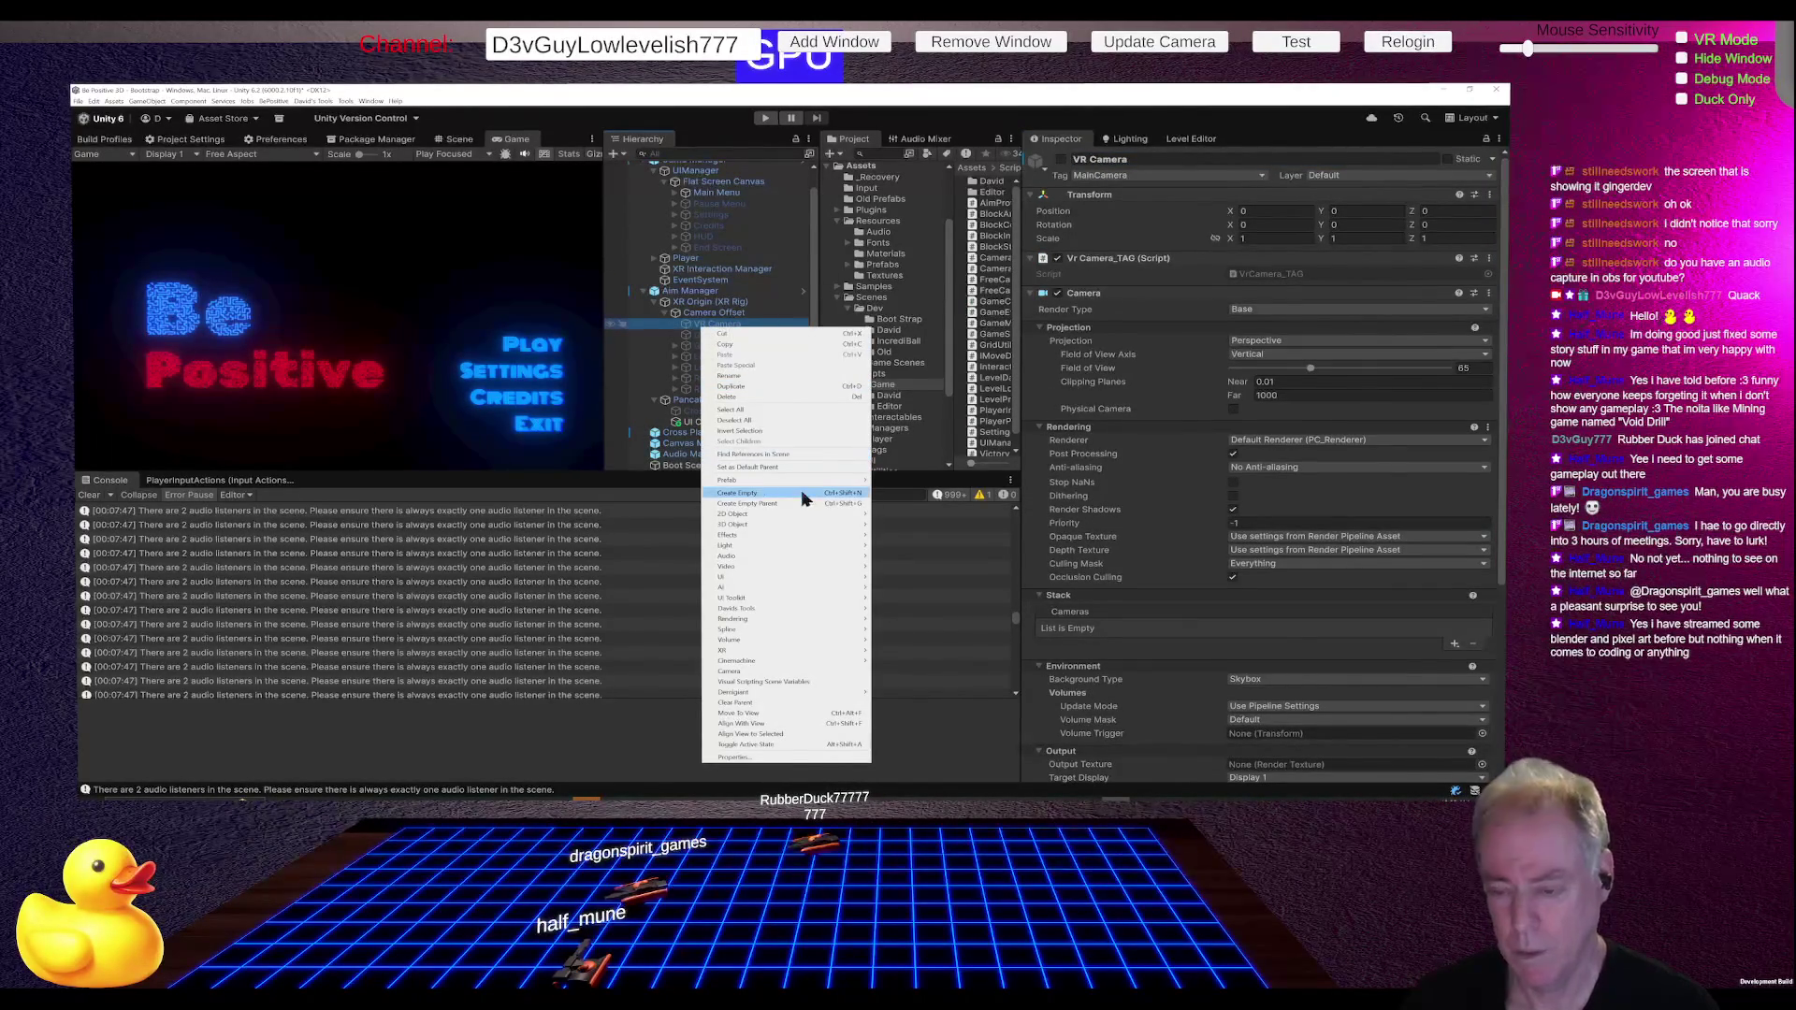
{"action": "left_click", "coordinate": [746, 671]}
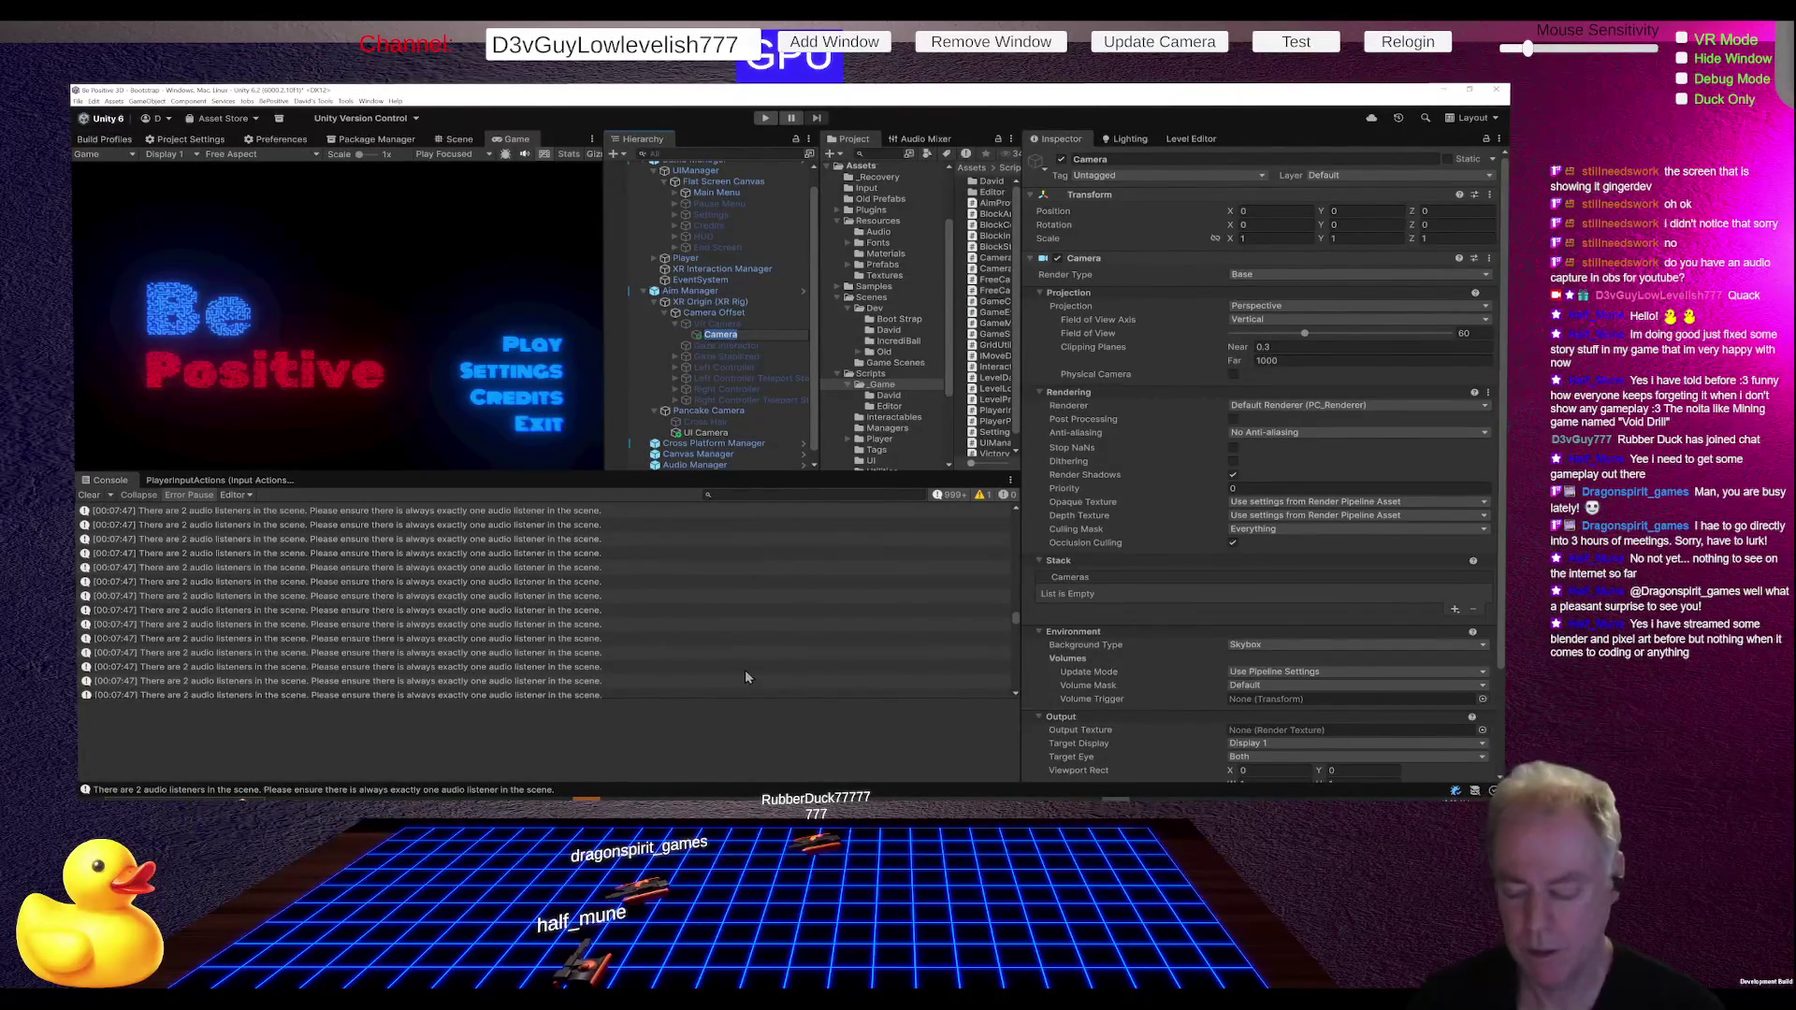
{"action": "type", "text": "VR"}
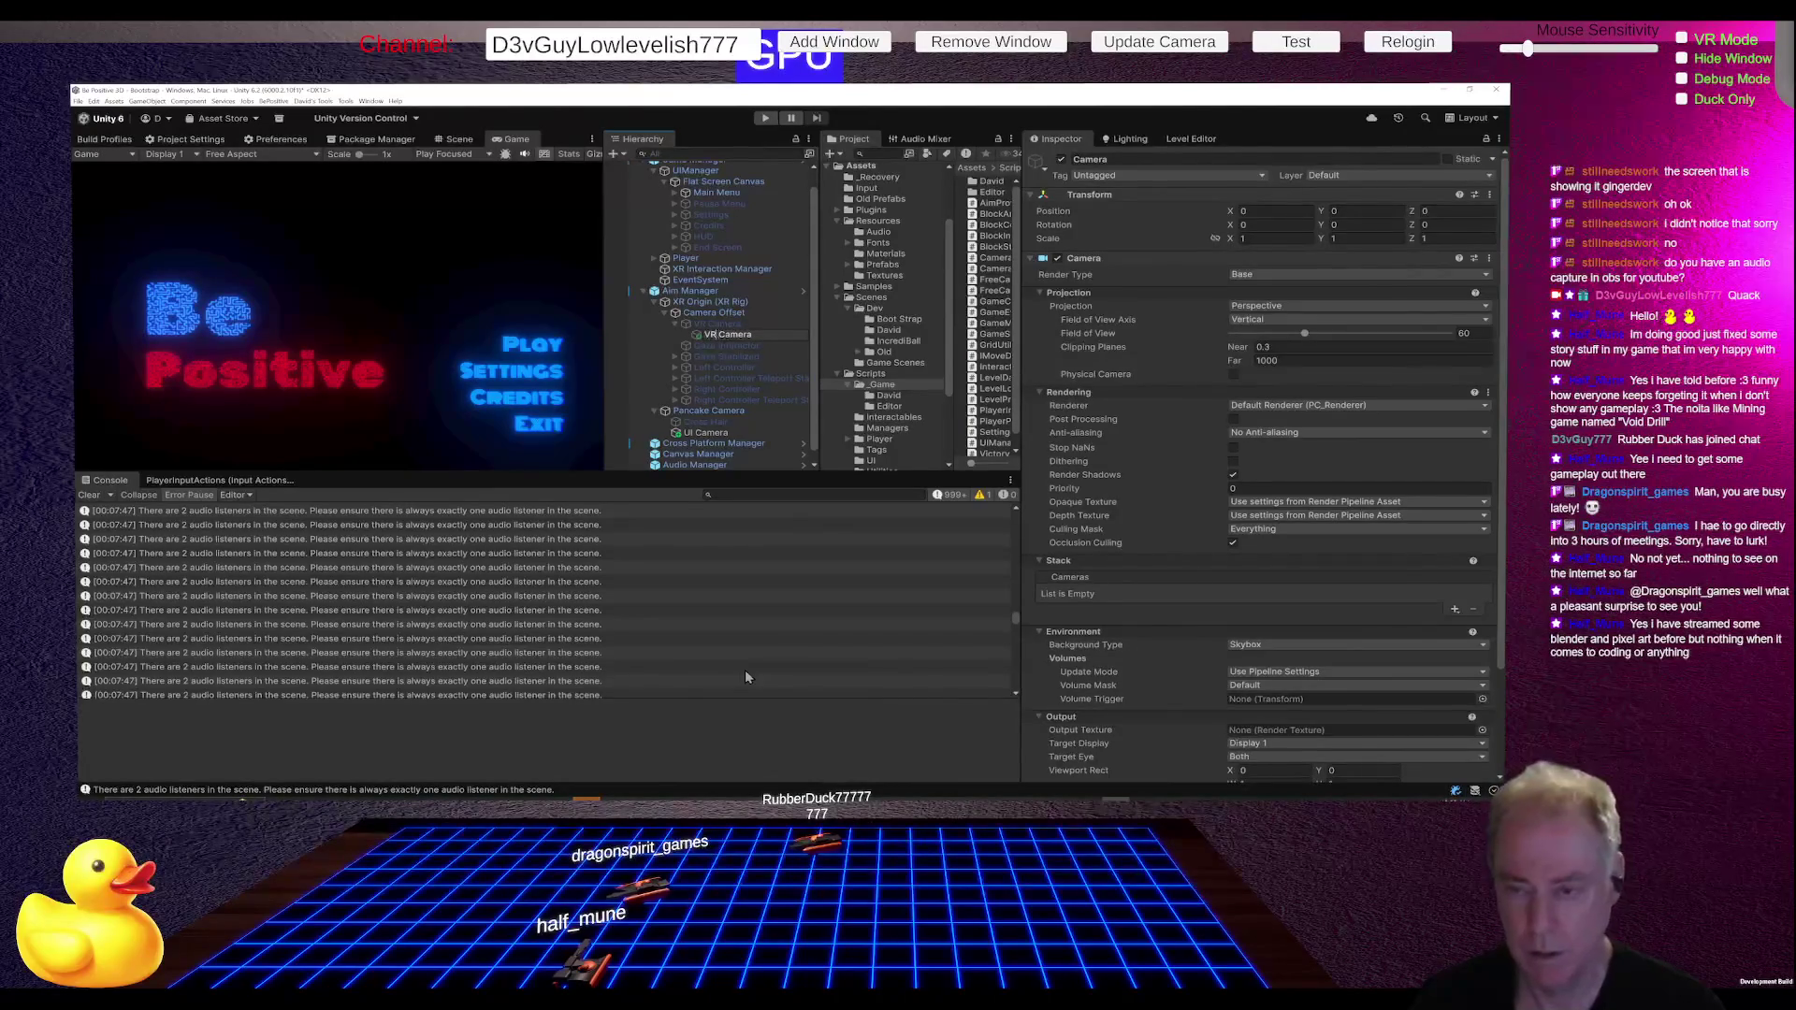
{"action": "key", "text": "Home"}
{"action": "type", "text": "UI"}
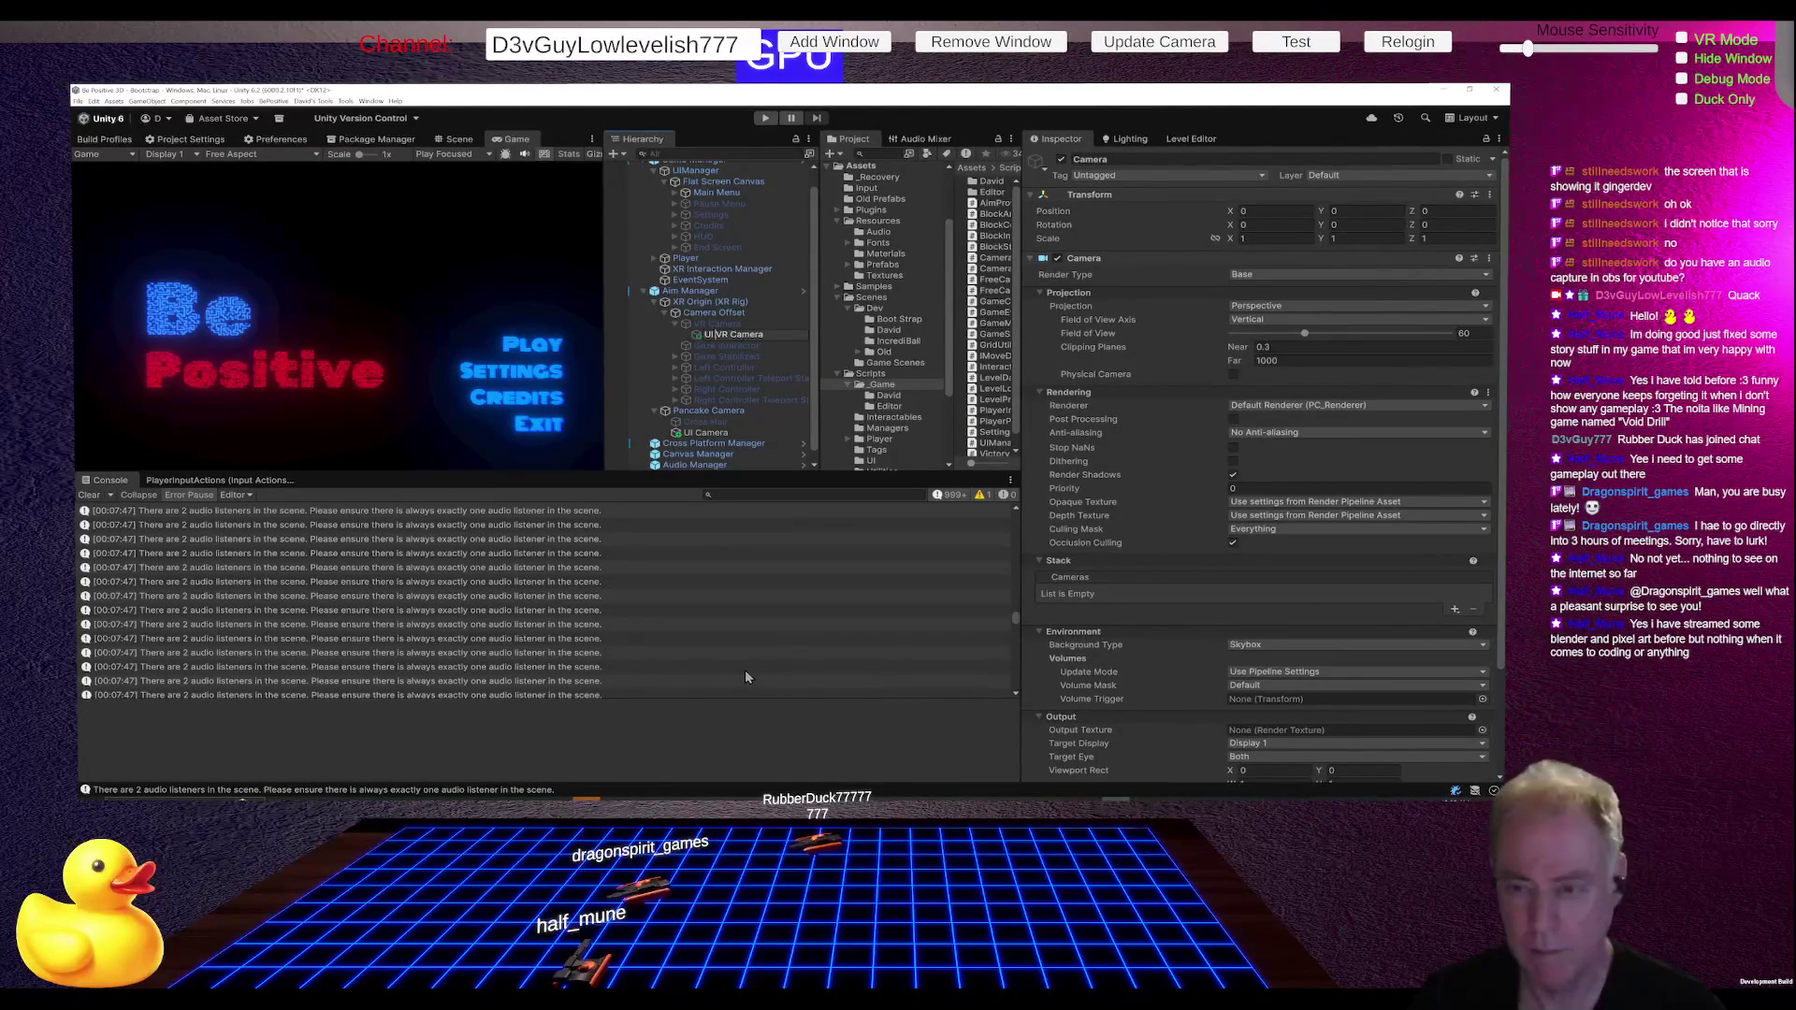
{"action": "key", "text": "Return"}
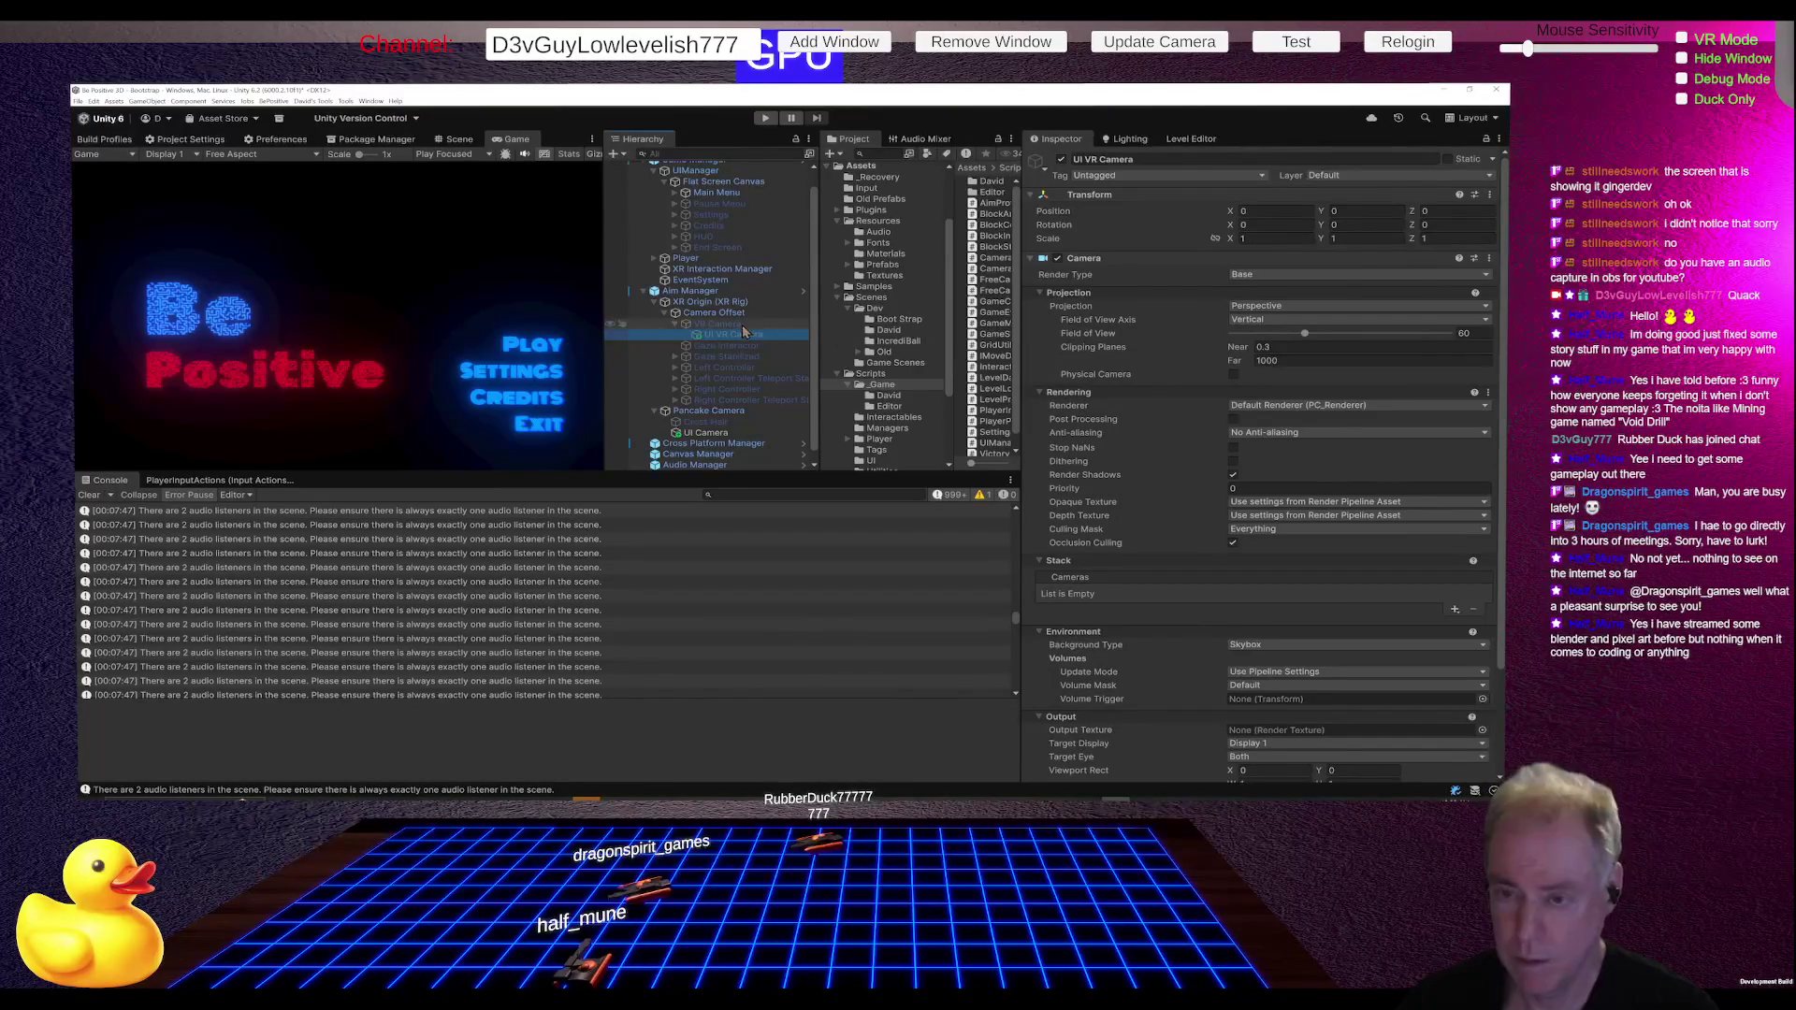
{"action": "left_click", "coordinate": [745, 327]}
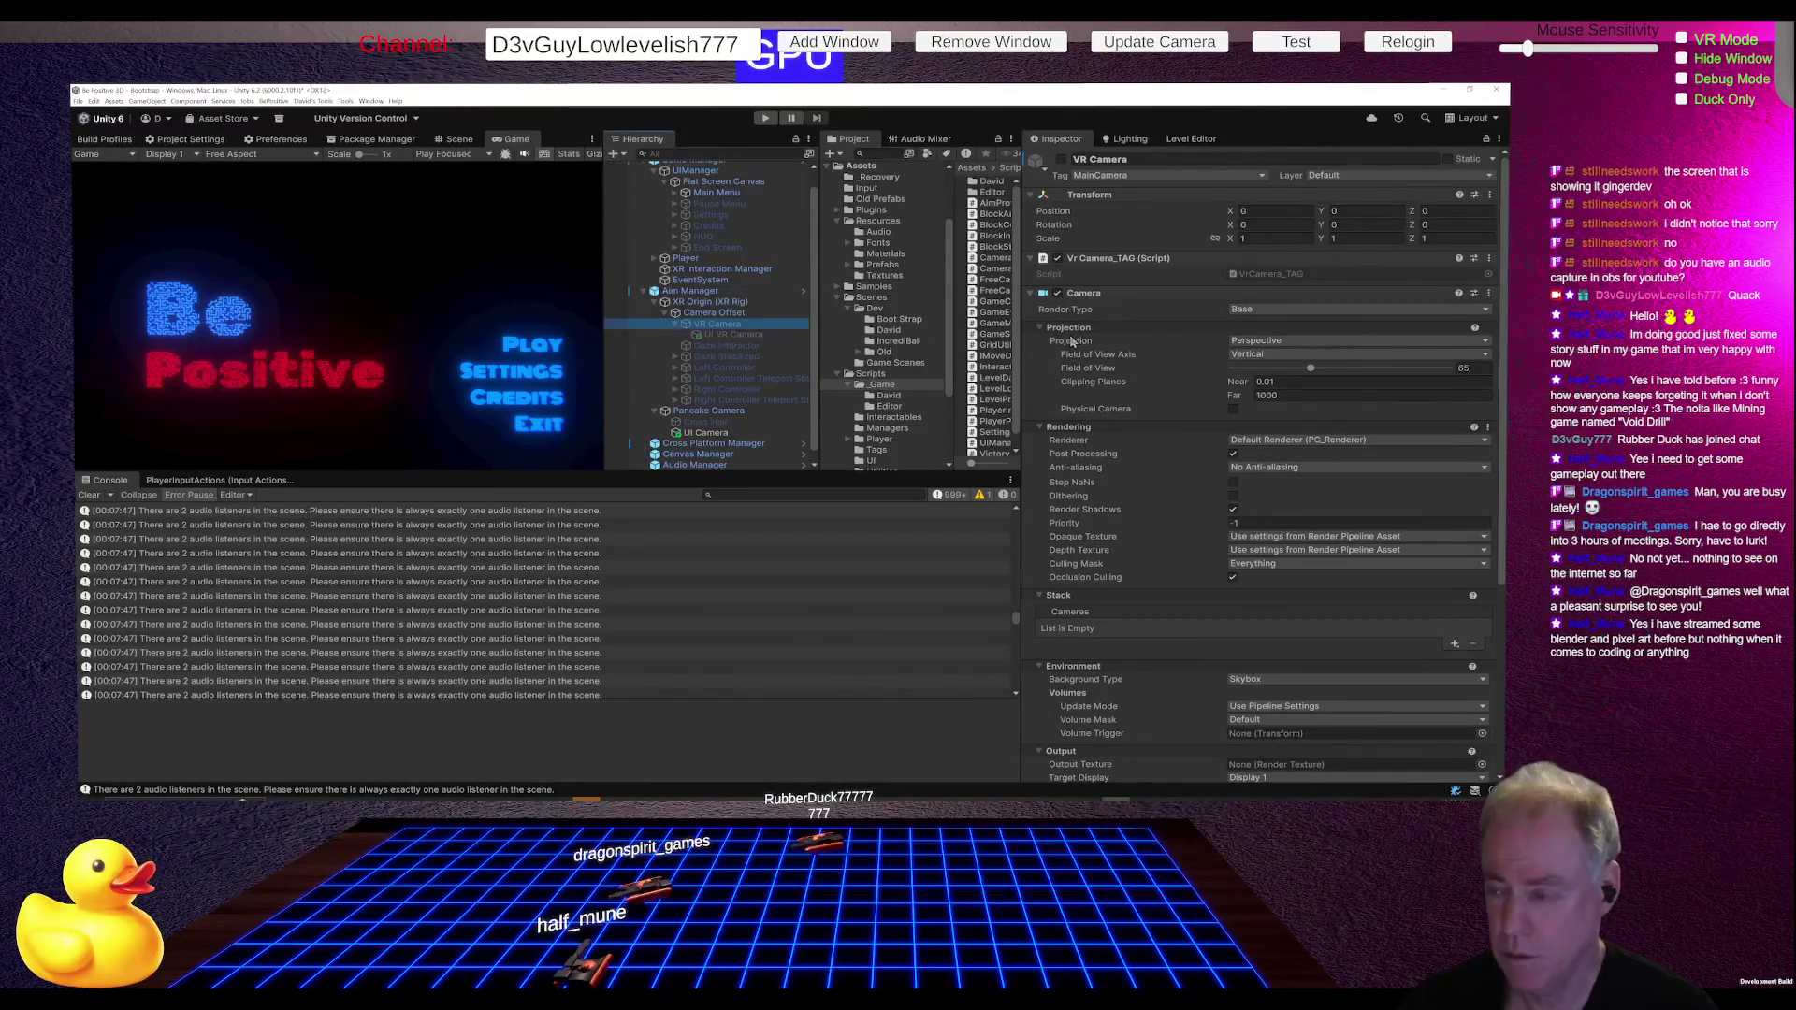
Step: Uncheck UI in the VR Camera's culling mask, then start and stop Play mode to test
{"action": "left_click", "coordinate": [1293, 563]}
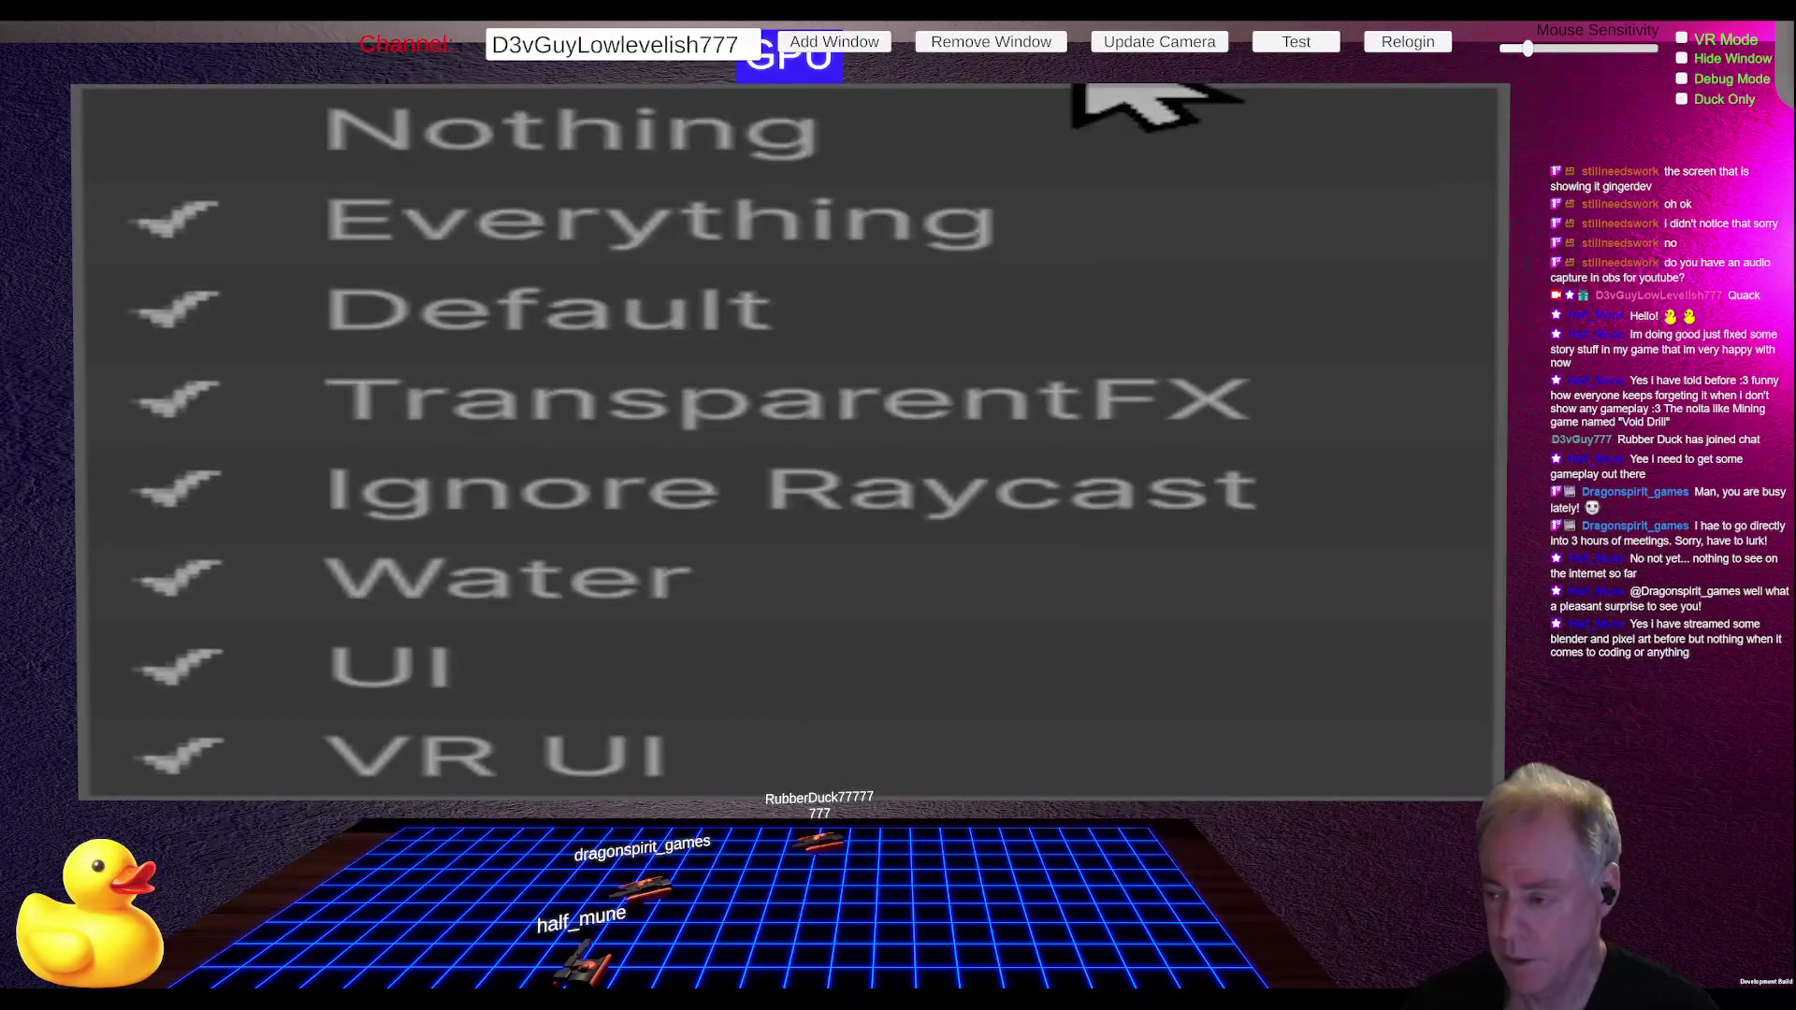
{"action": "left_click", "coordinate": [622, 666]}
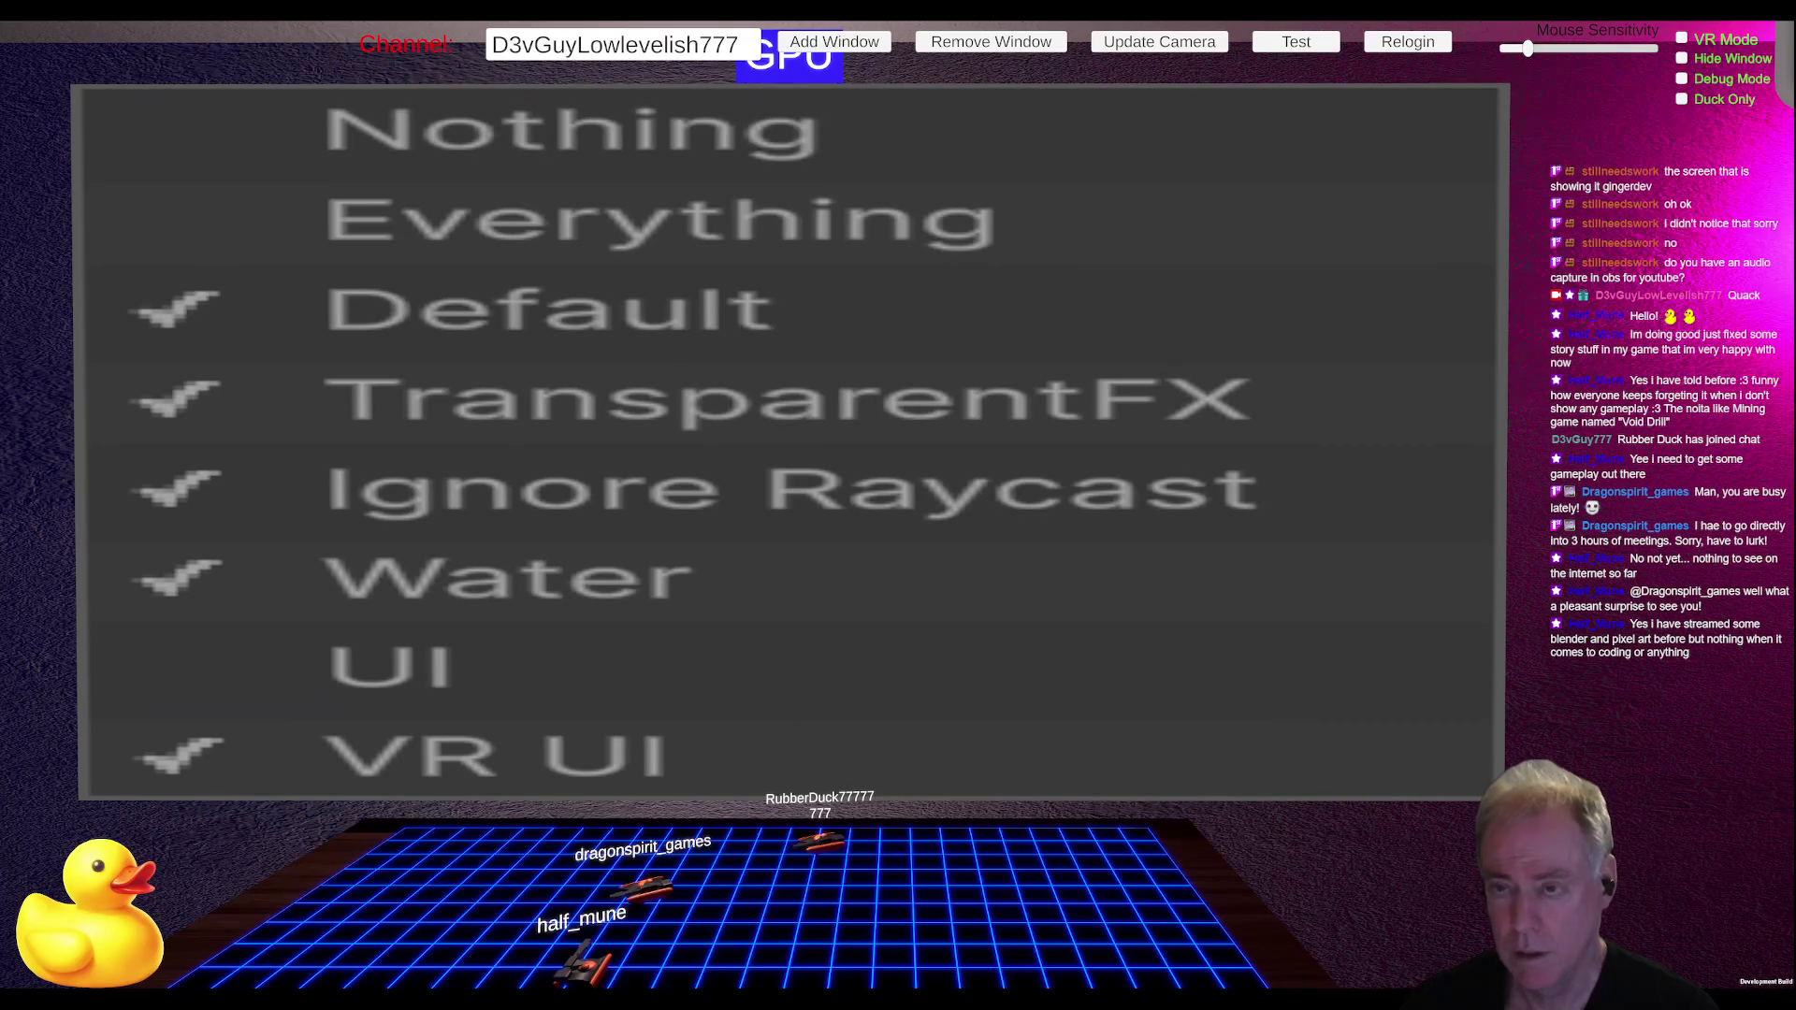
{"action": "key", "text": "Escape"}
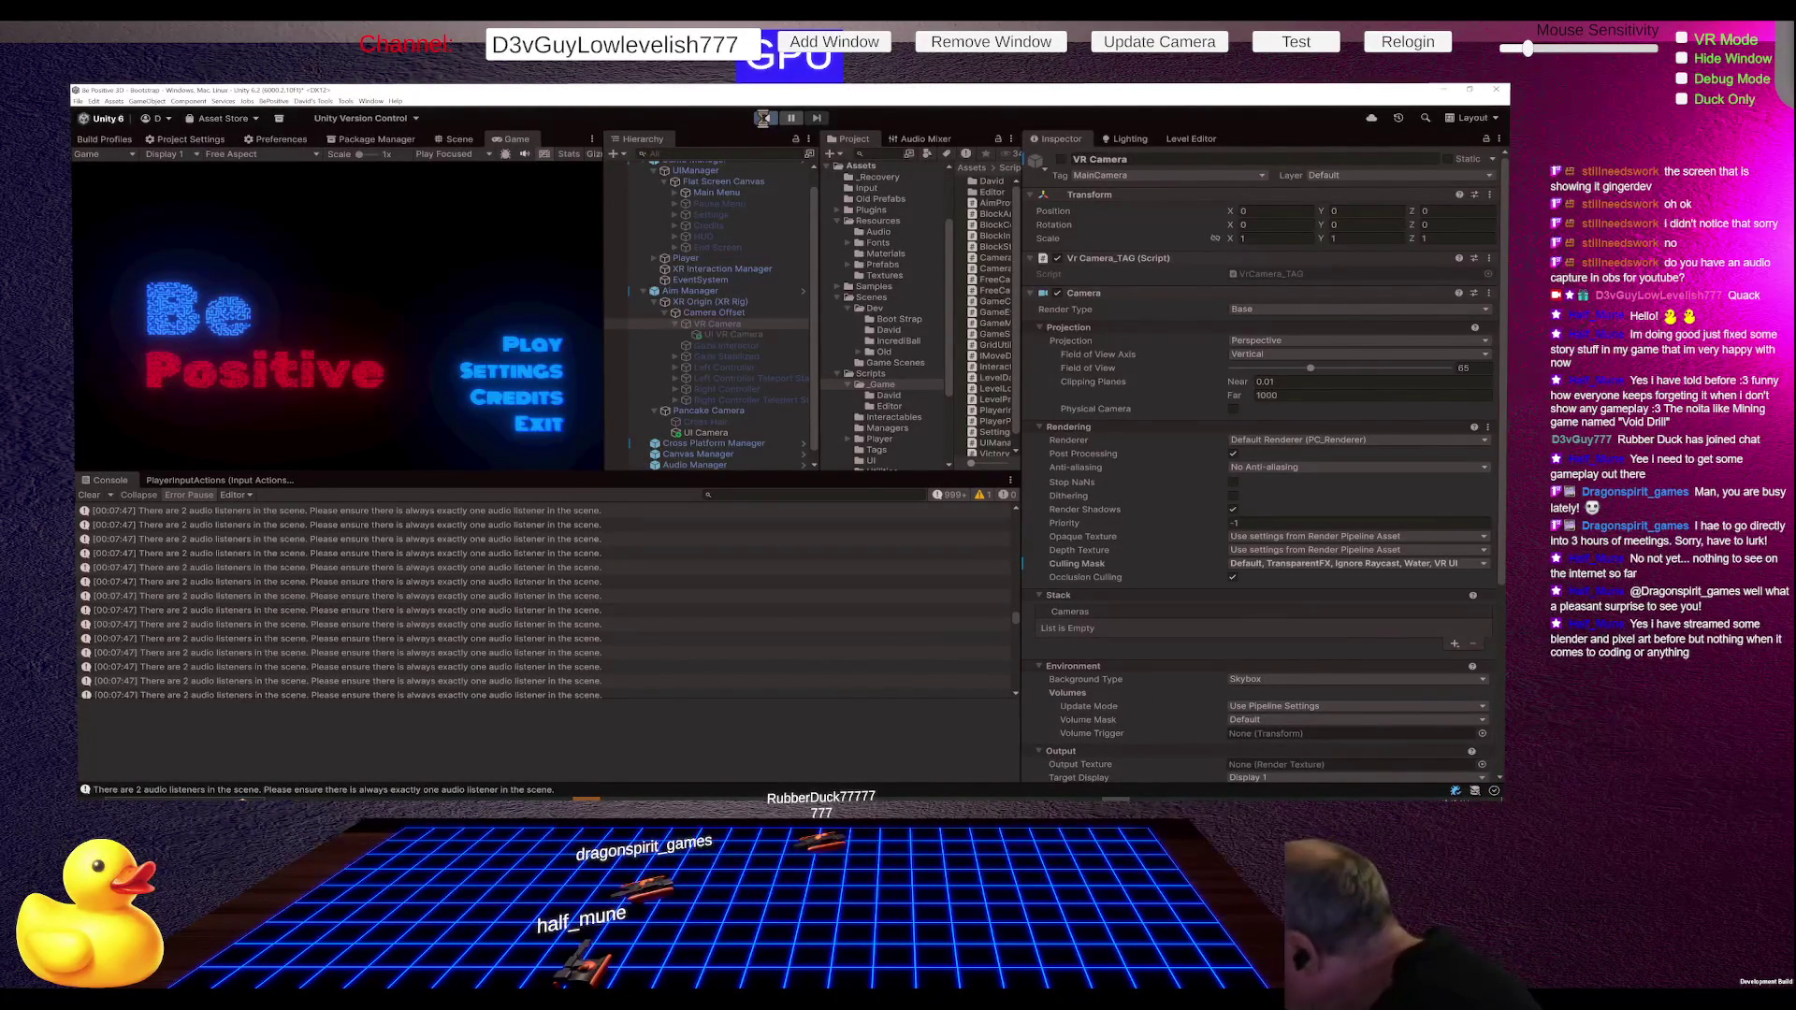
{"action": "left_click", "coordinate": [763, 118]}
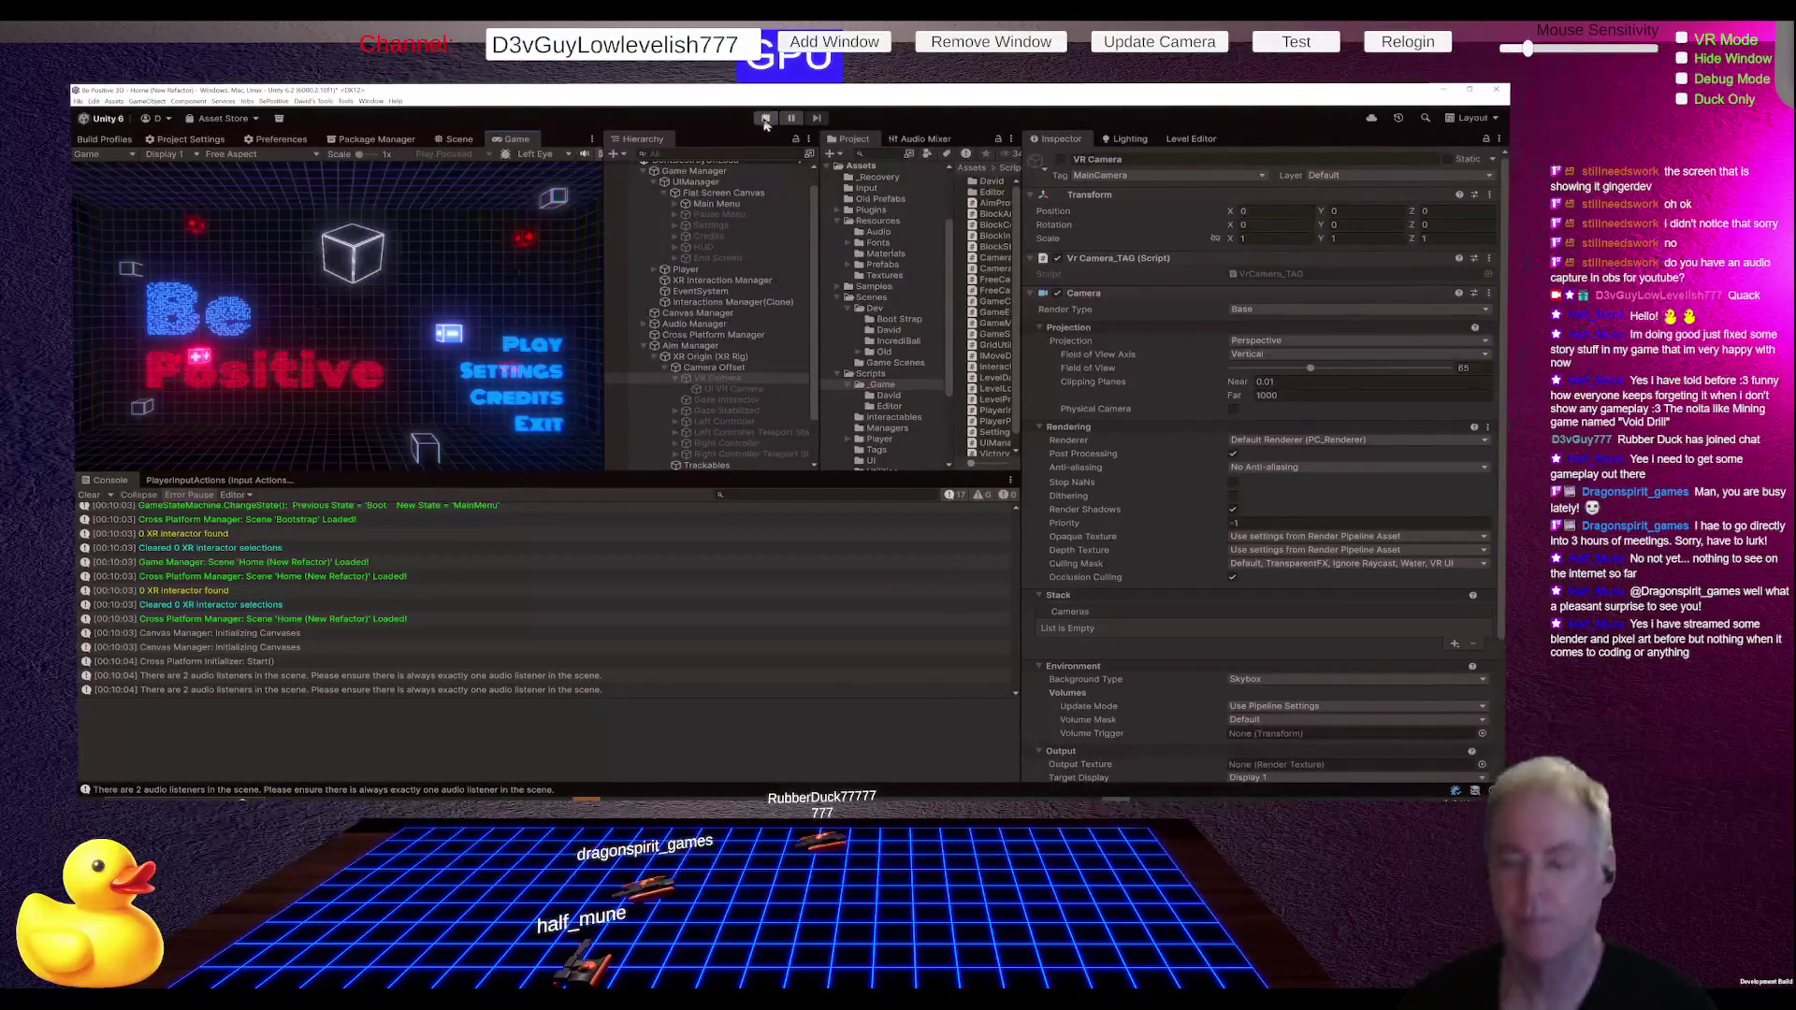
{"action": "left_click", "coordinate": [765, 120]}
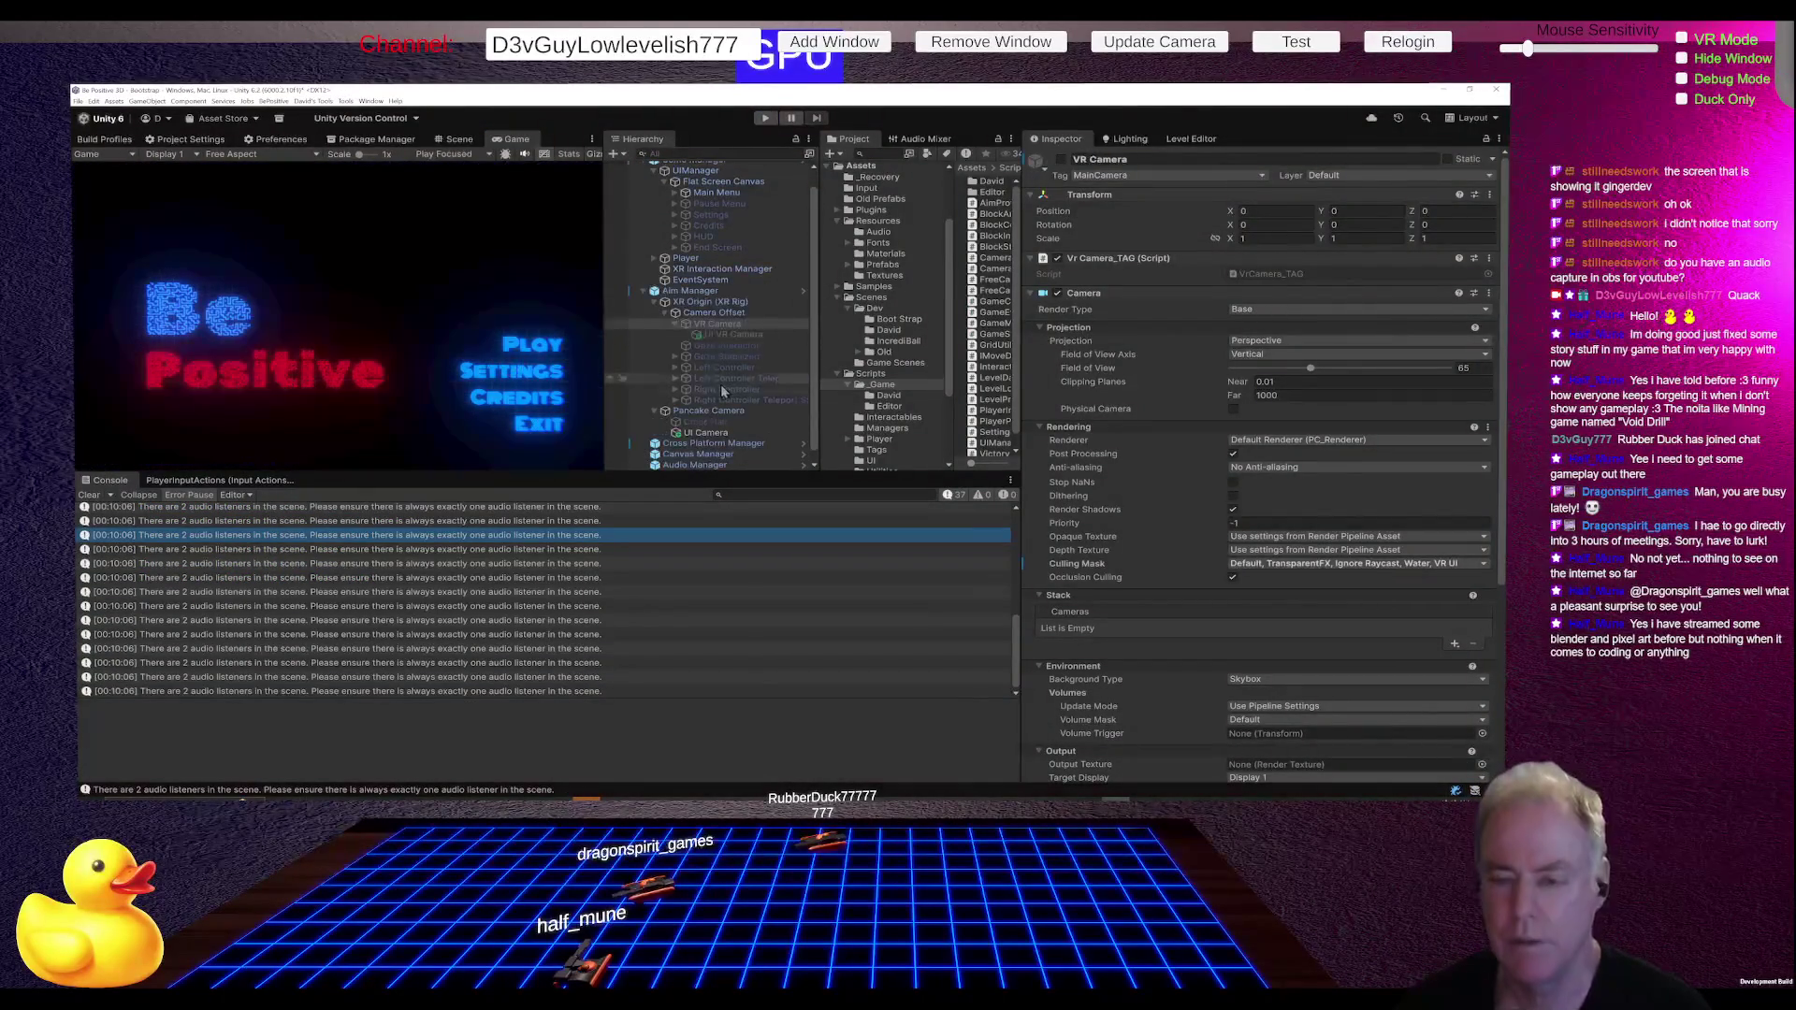
Step: Remove the Audio Listener component from the UI VR Camera
{"action": "left_click", "coordinate": [735, 335]}
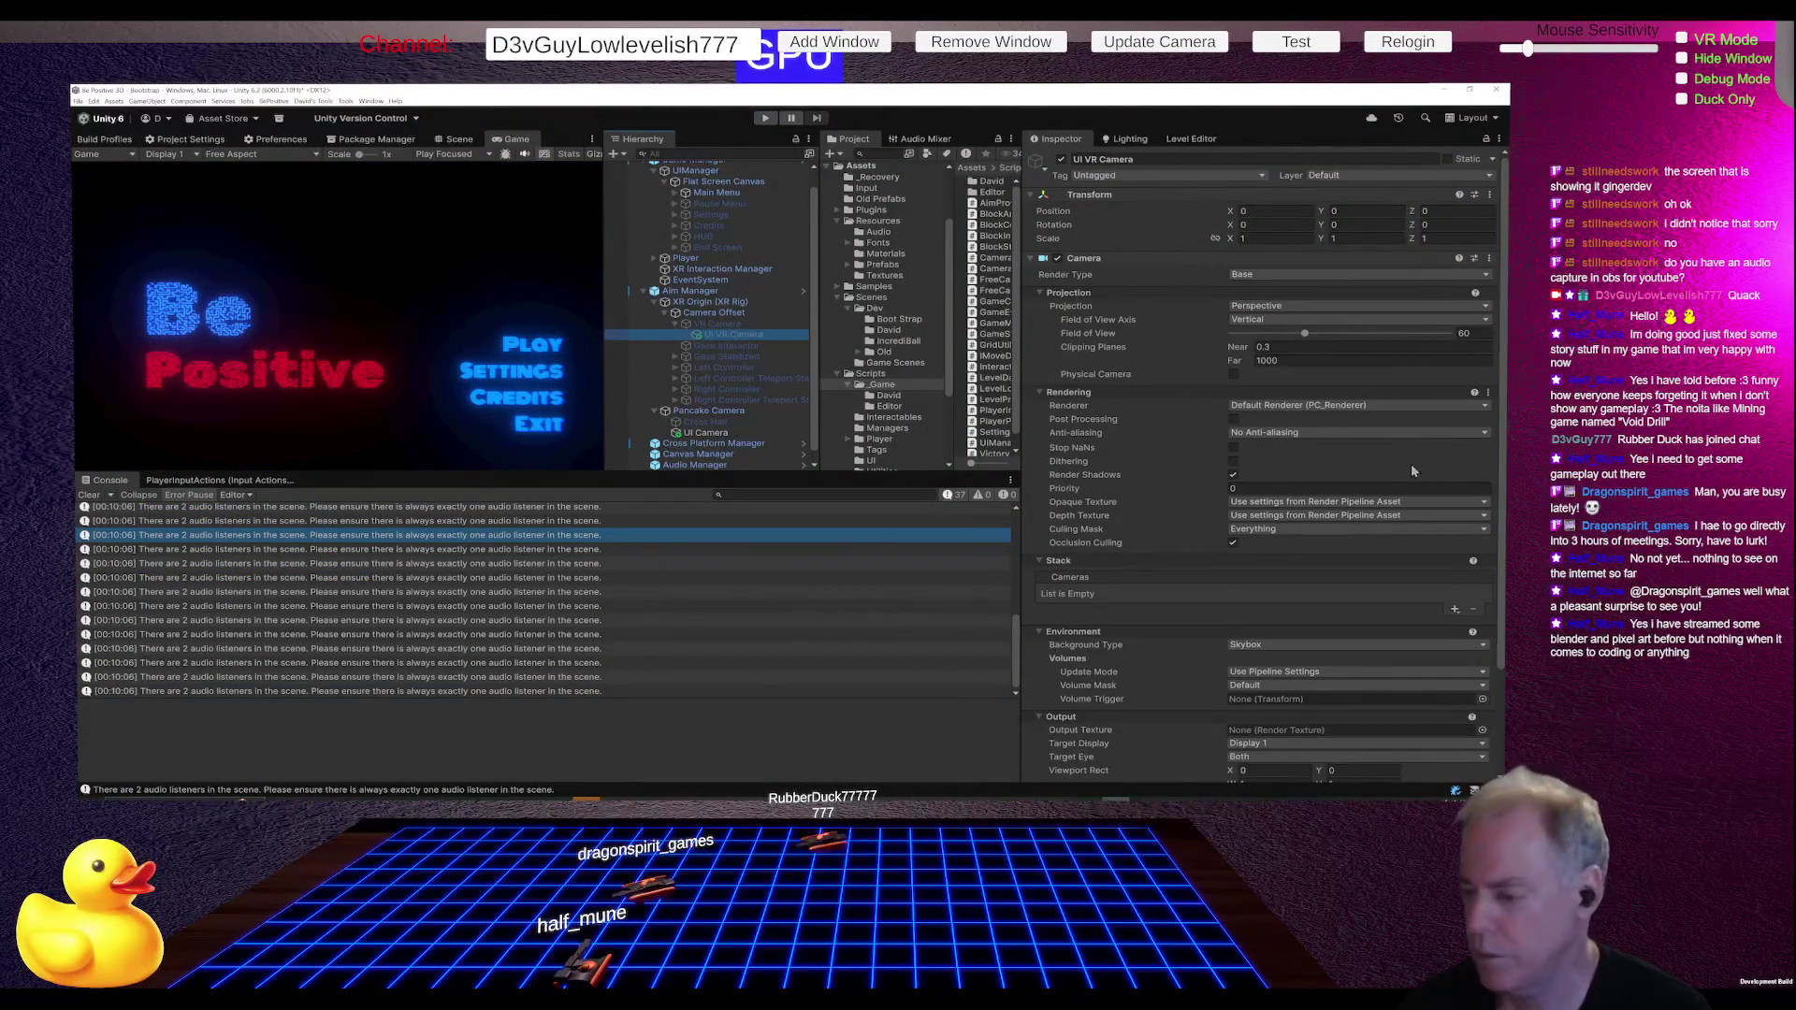
{"action": "scroll", "coordinate": [1226, 587], "scroll_direction": "down", "scroll_amount": 3}
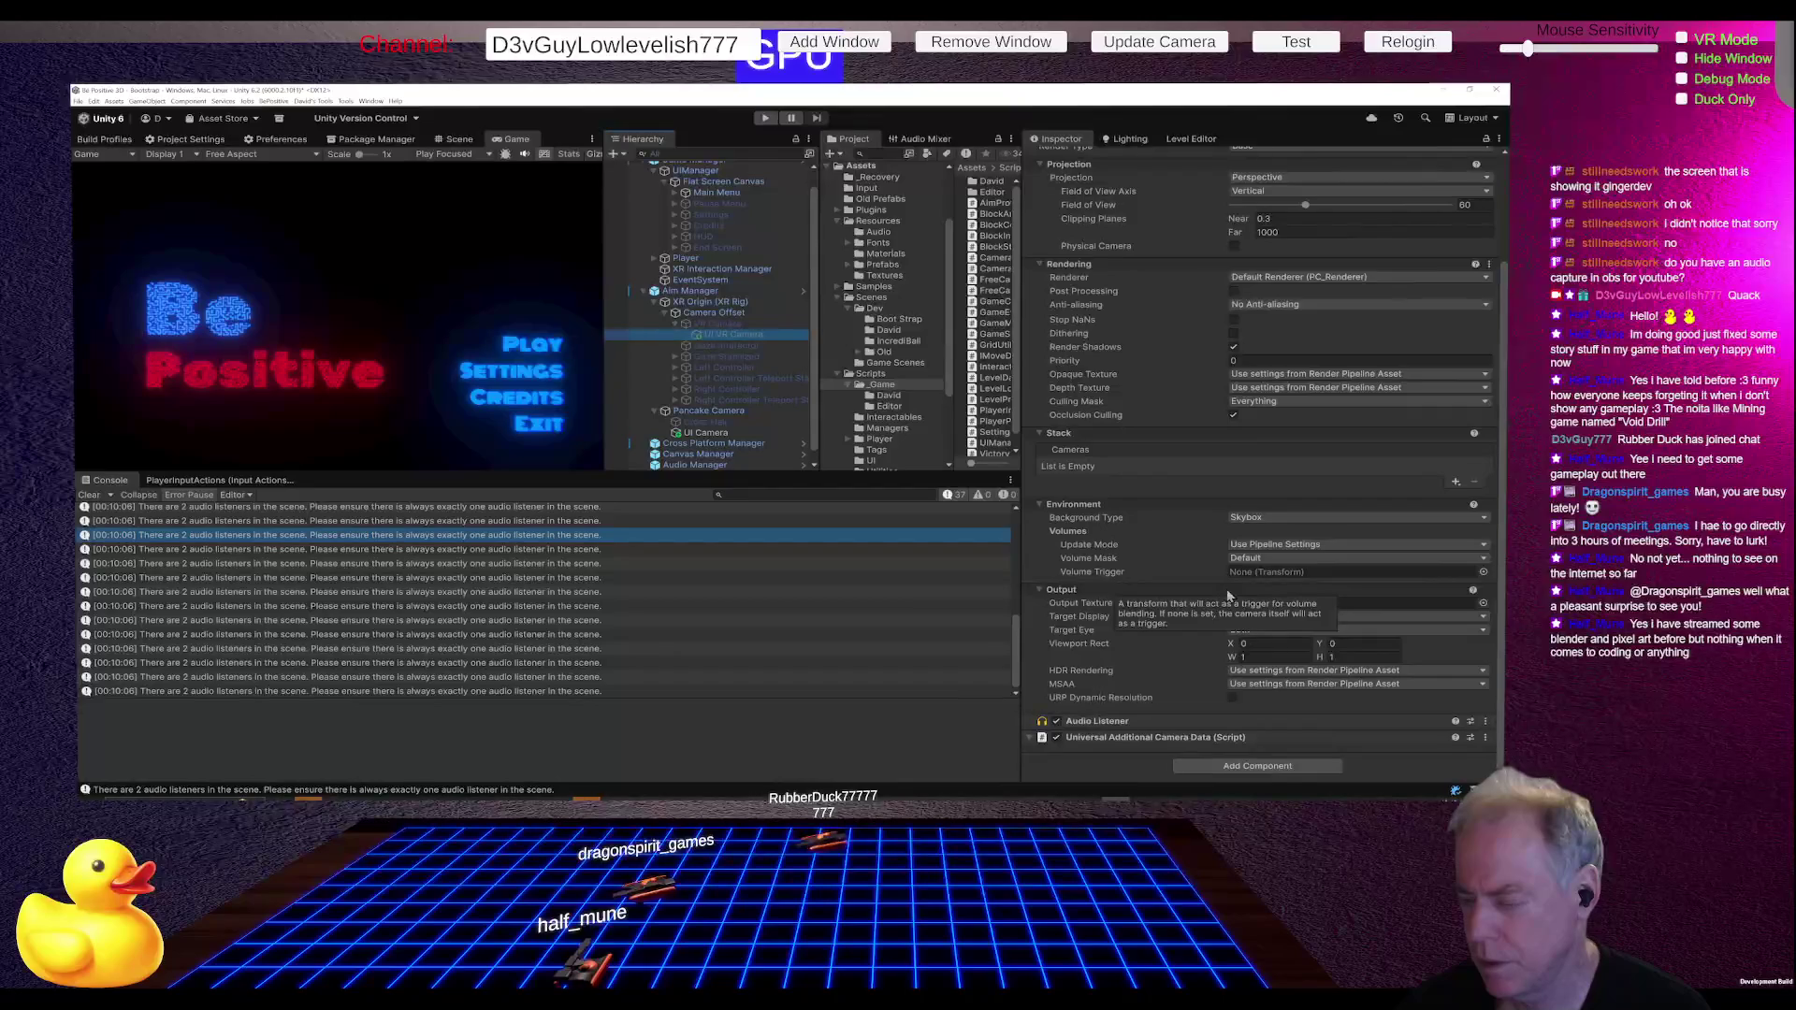
{"action": "left_click", "coordinate": [1107, 725]}
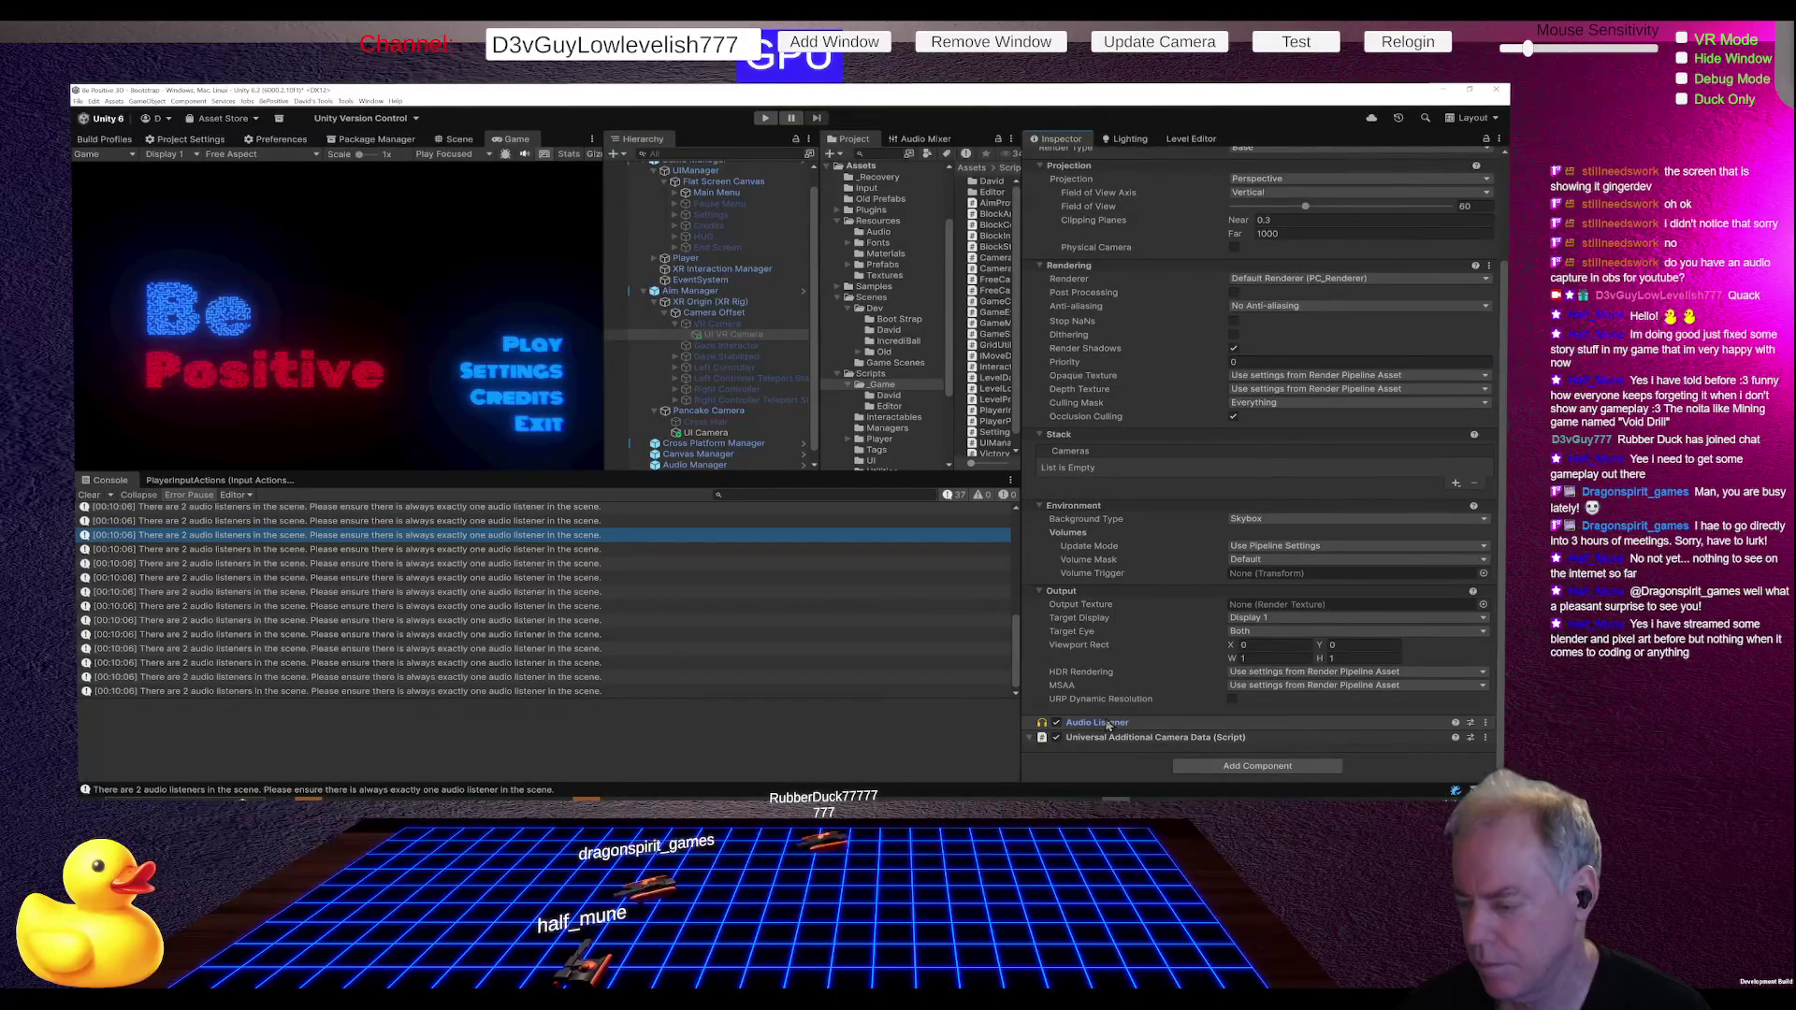
{"action": "right_click", "coordinate": [1107, 726]}
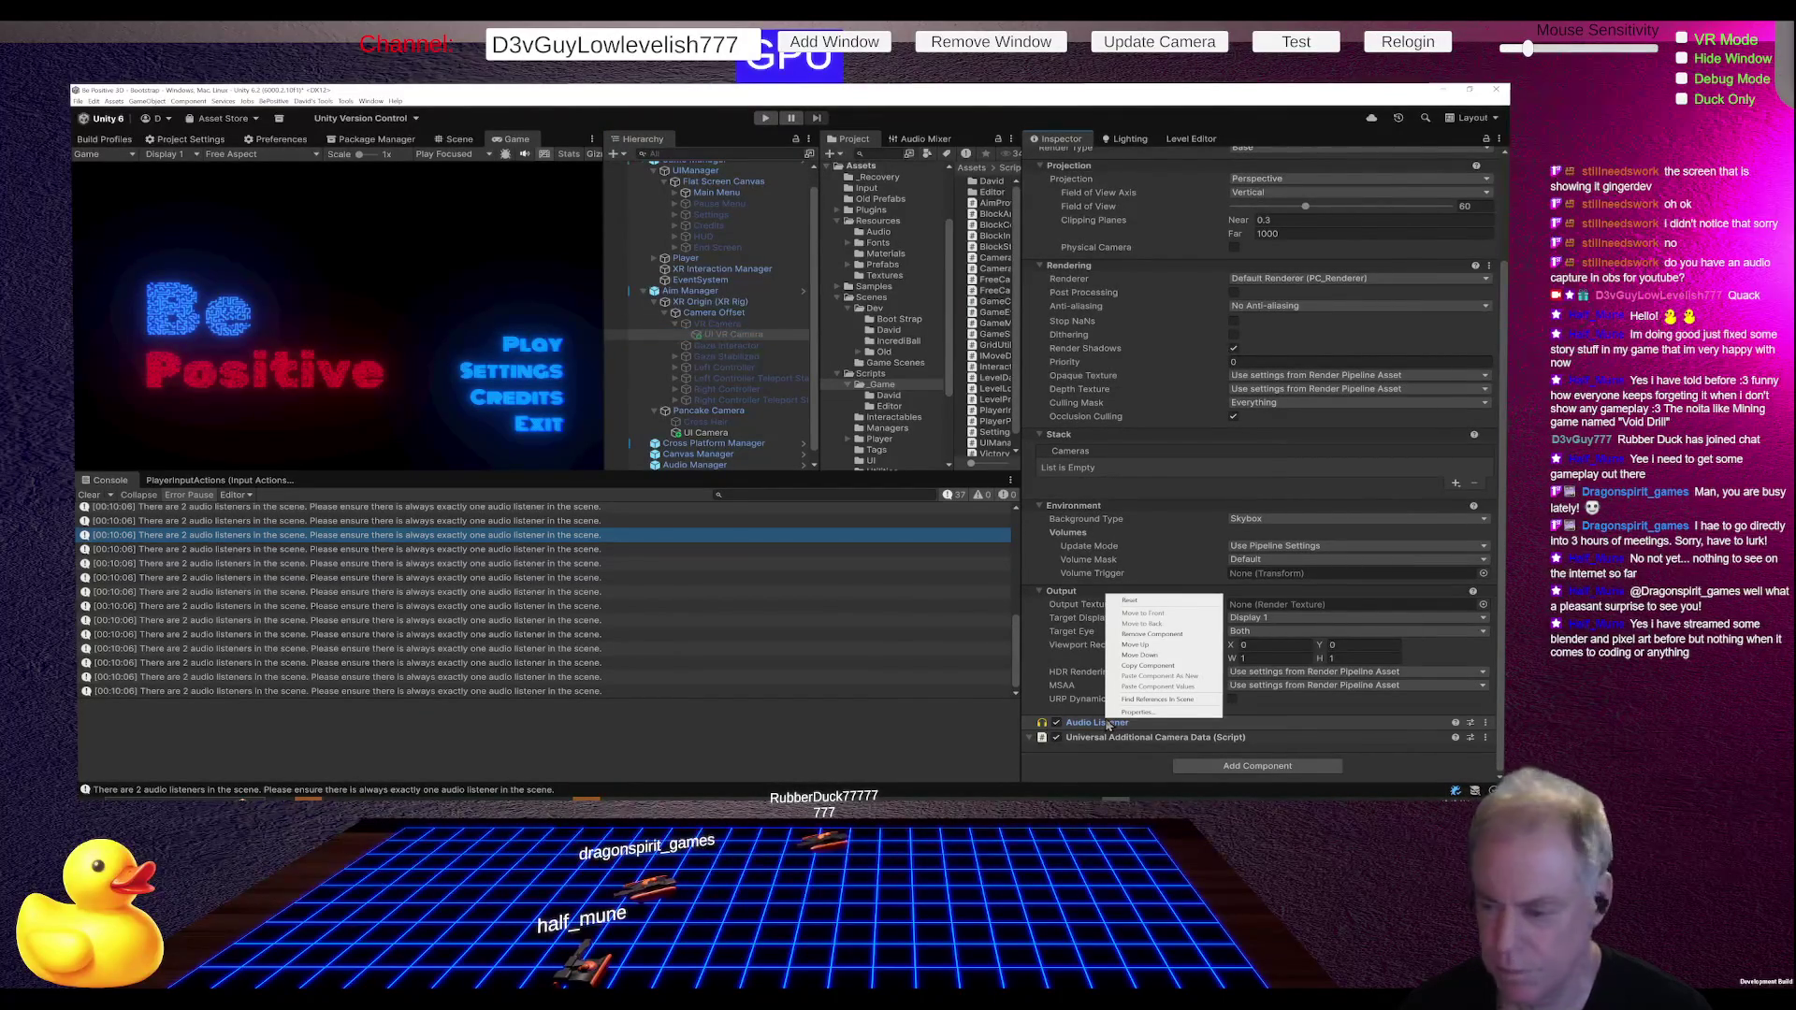
{"action": "left_click", "coordinate": [1156, 635]}
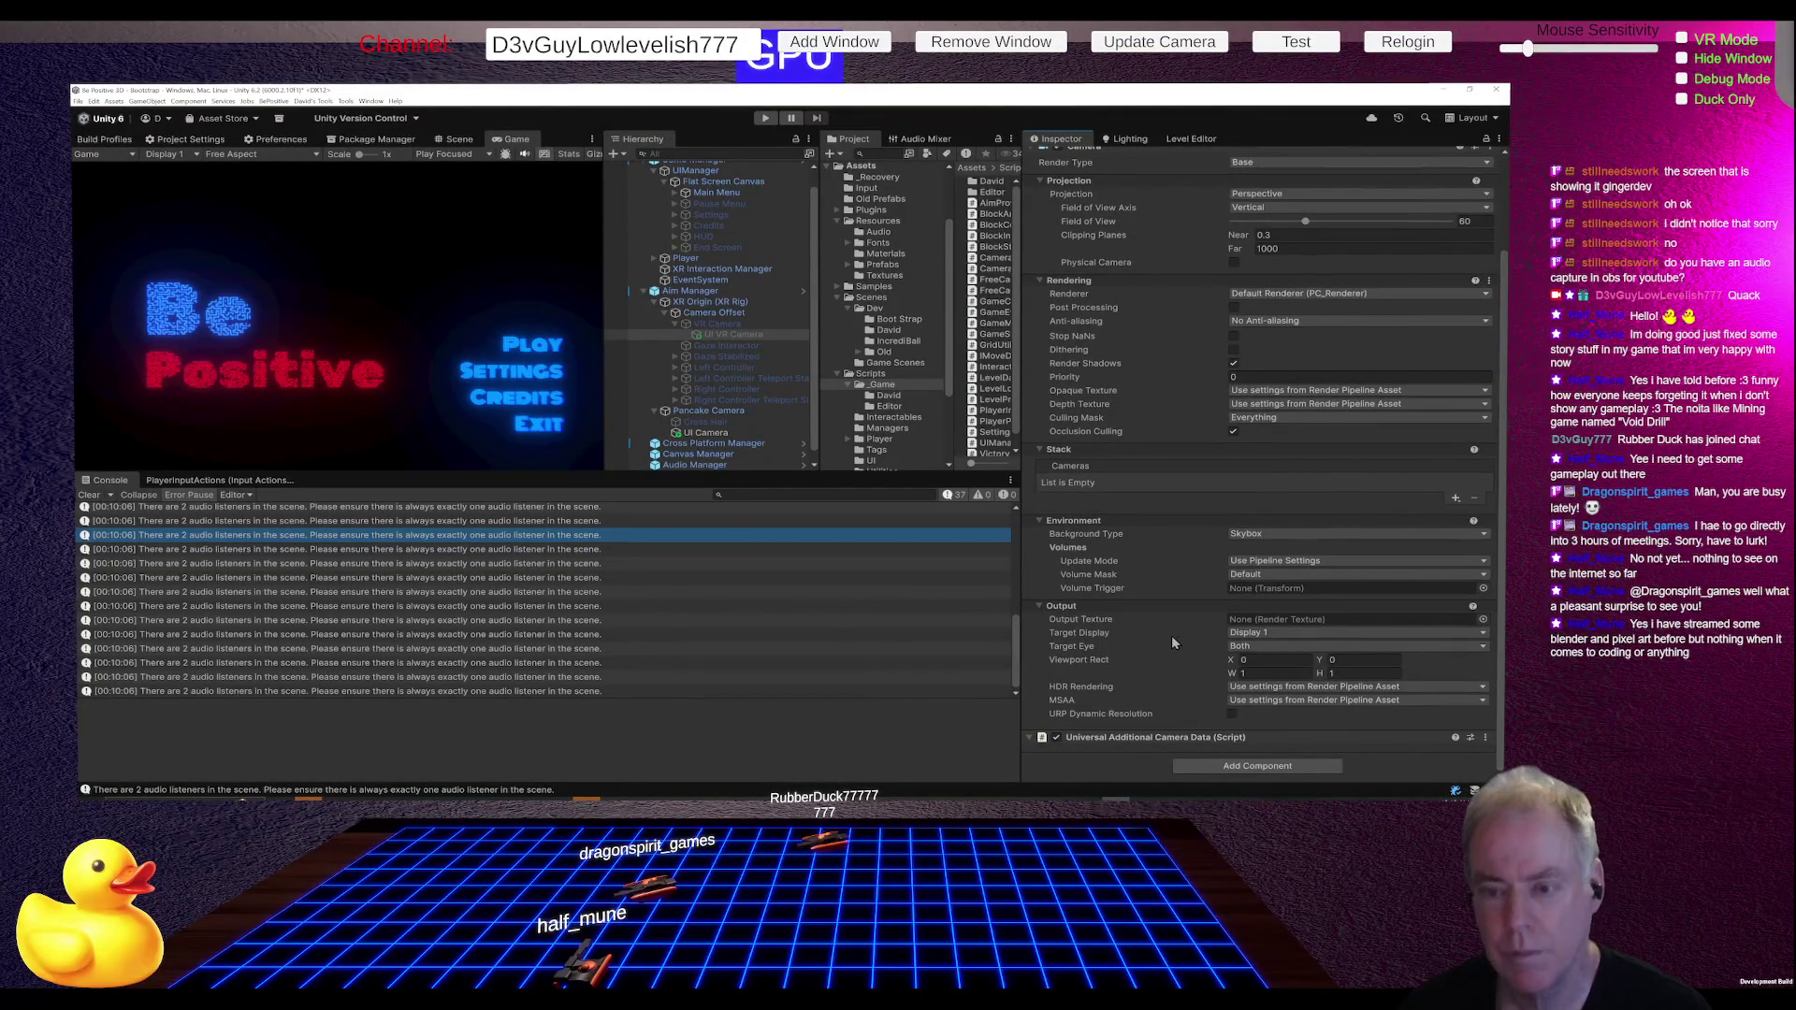
Step: Select the UI Camera, clear the Console, and run the game again
{"action": "left_click", "coordinate": [718, 435]}
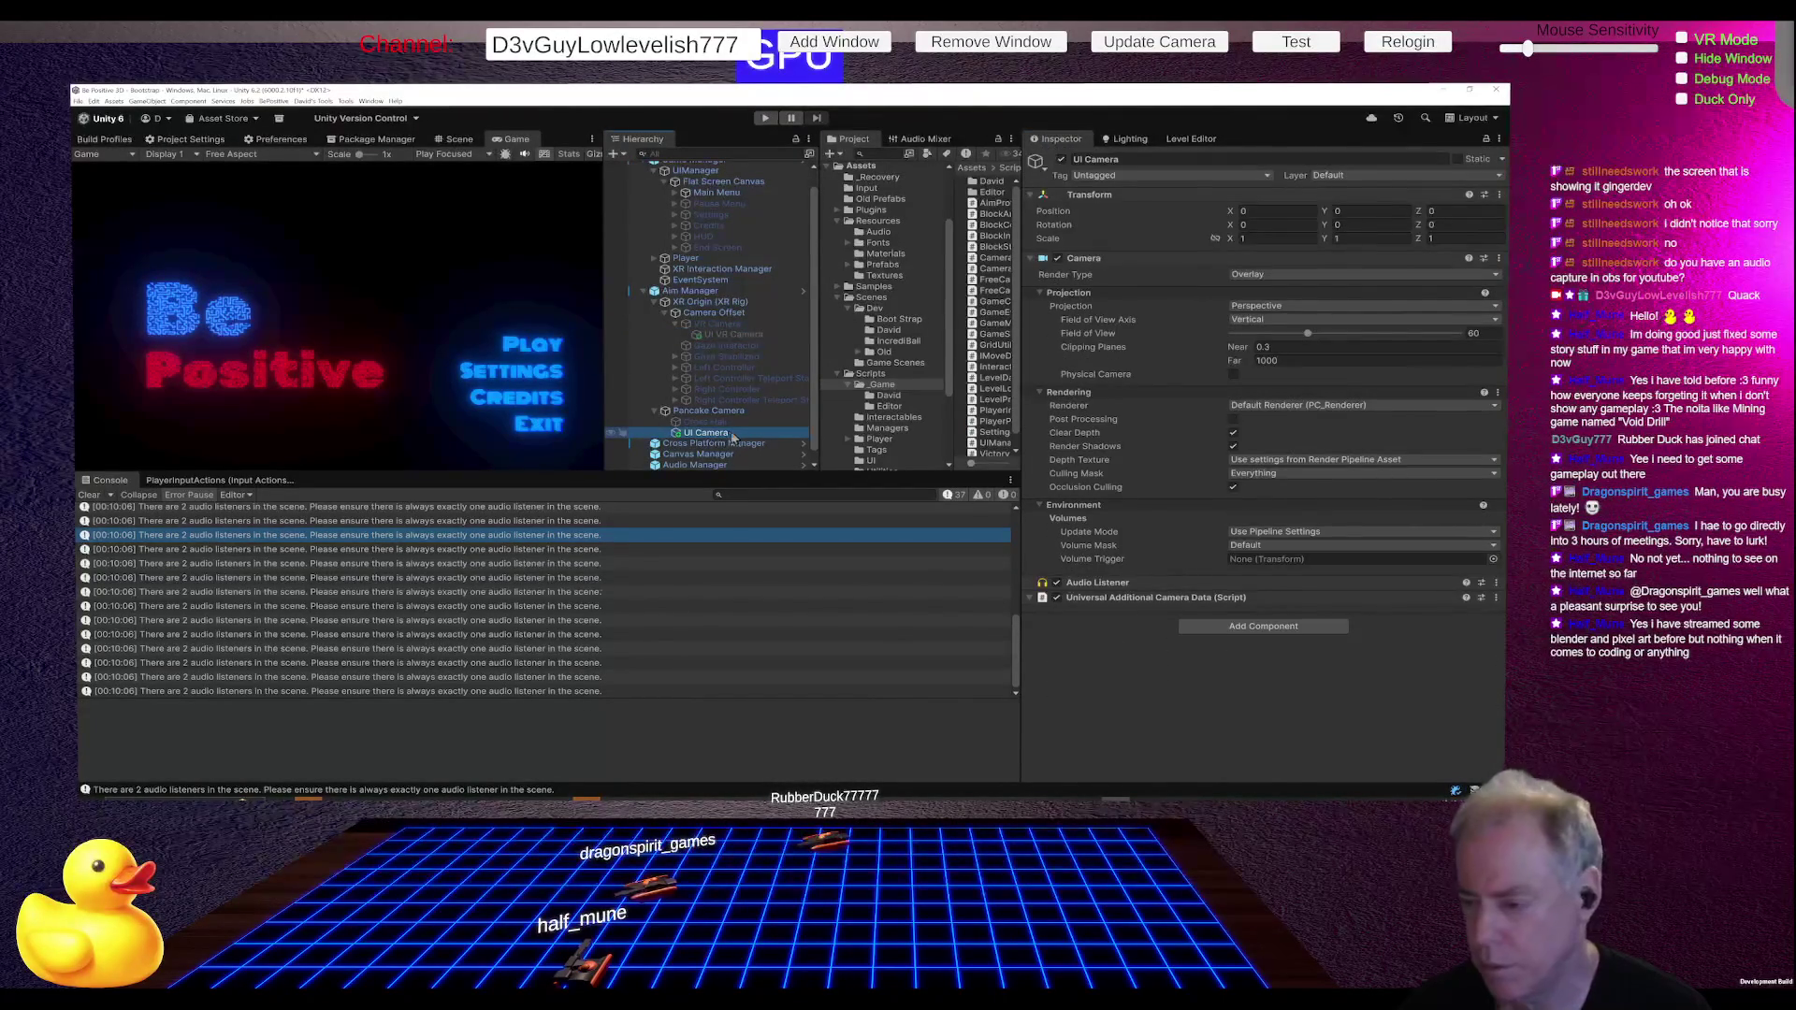
{"action": "left_click", "coordinate": [89, 495]}
{"action": "left_click", "coordinate": [767, 118]}
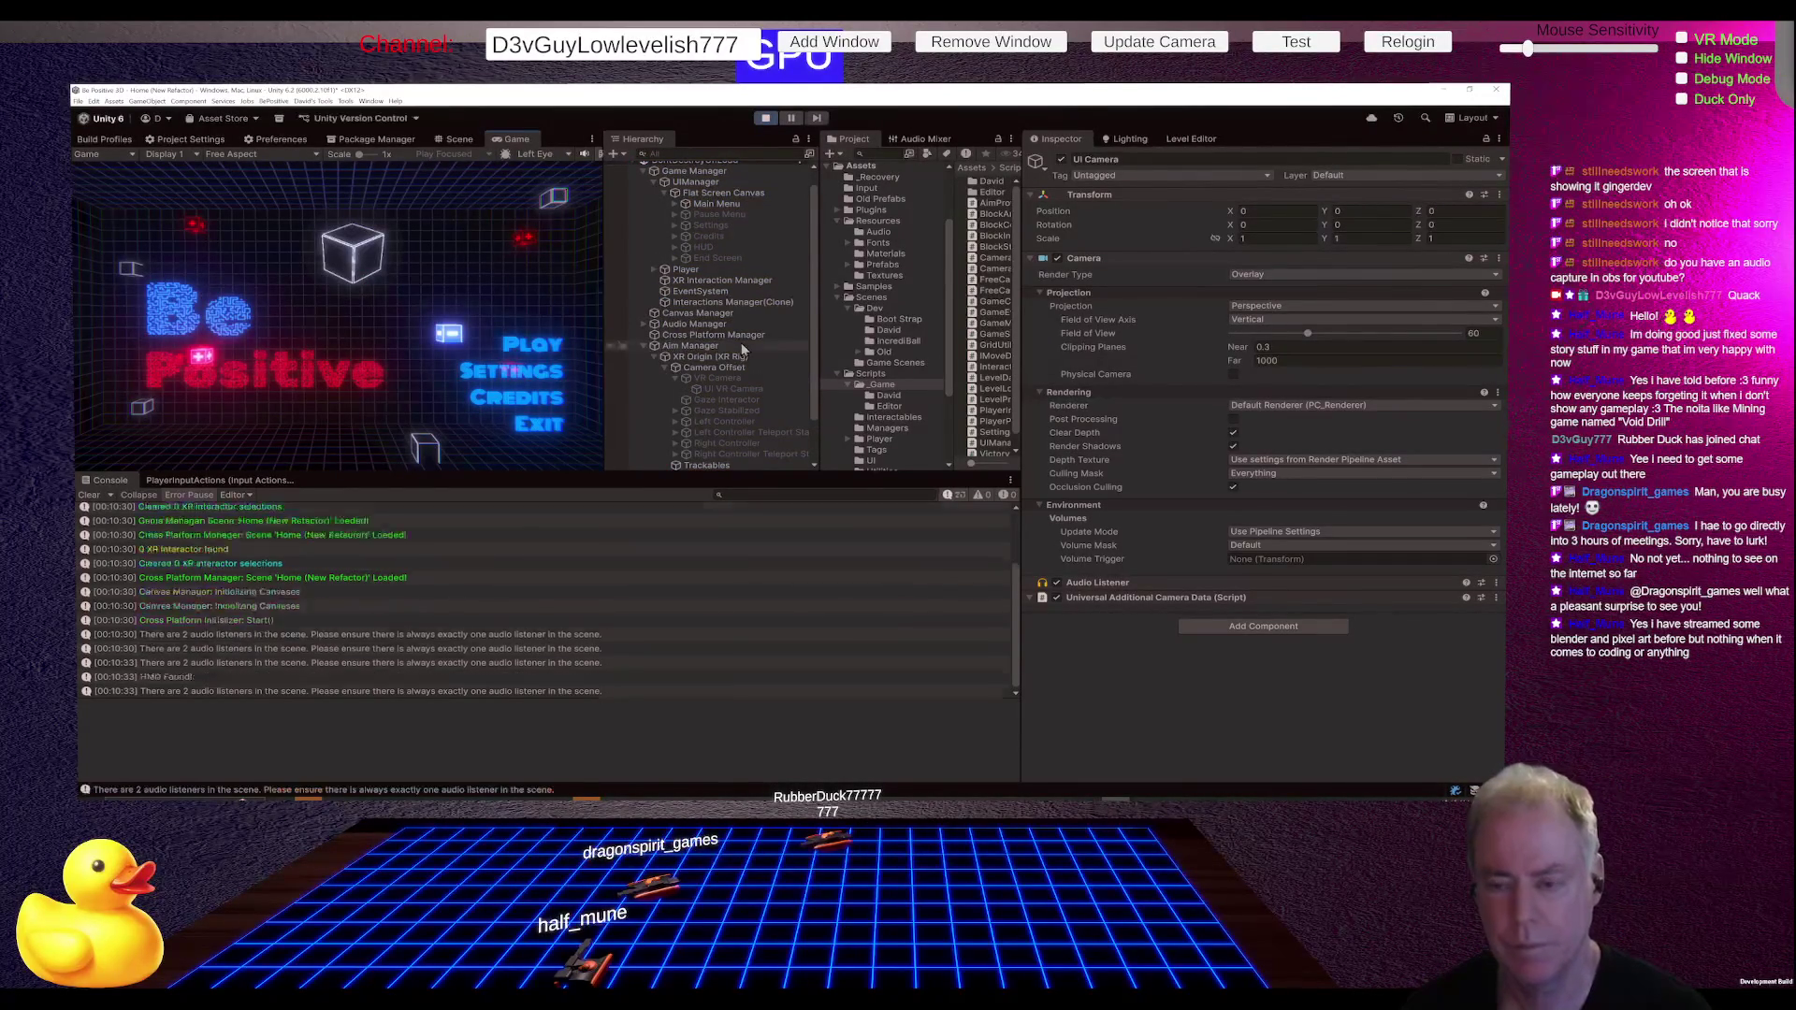
Step: Review the Console during the play test, stop the game, and open the UI Camera's Audio Listener menu
{"action": "scroll", "coordinate": [743, 349], "scroll_direction": "down", "scroll_amount": 2}
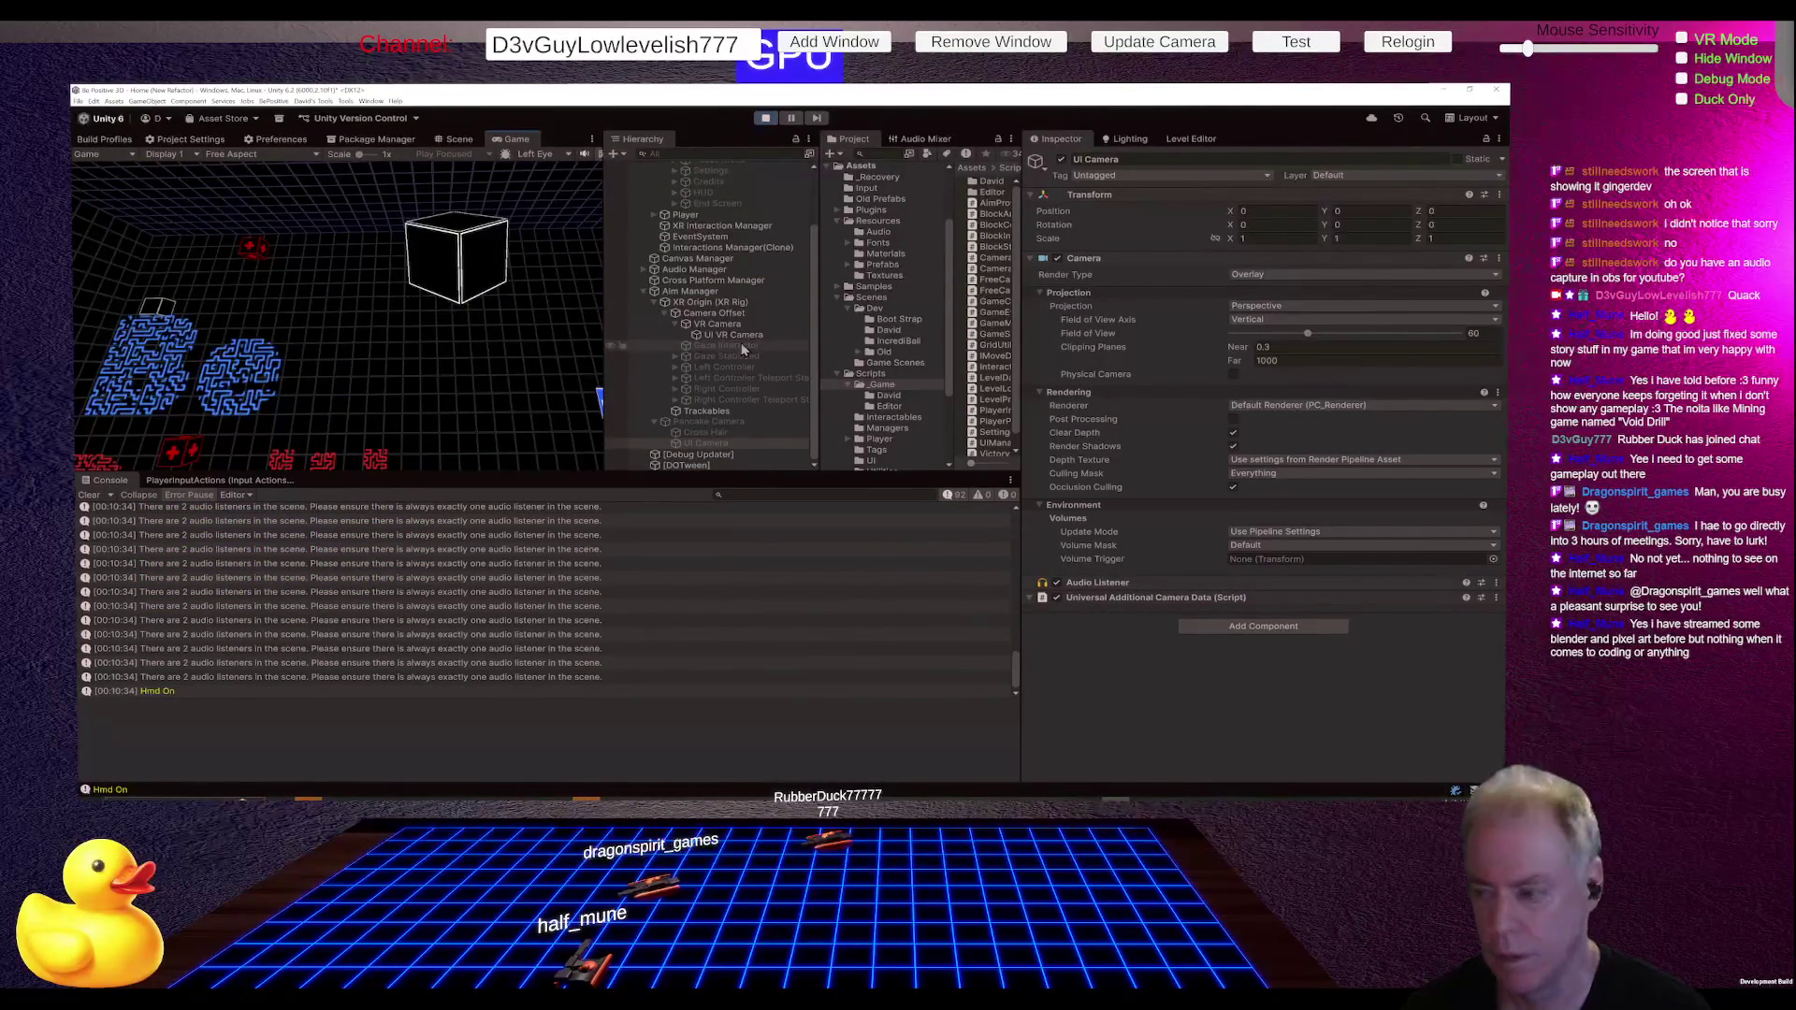
{"action": "scroll", "coordinate": [741, 342], "scroll_direction": "up", "scroll_amount": 3}
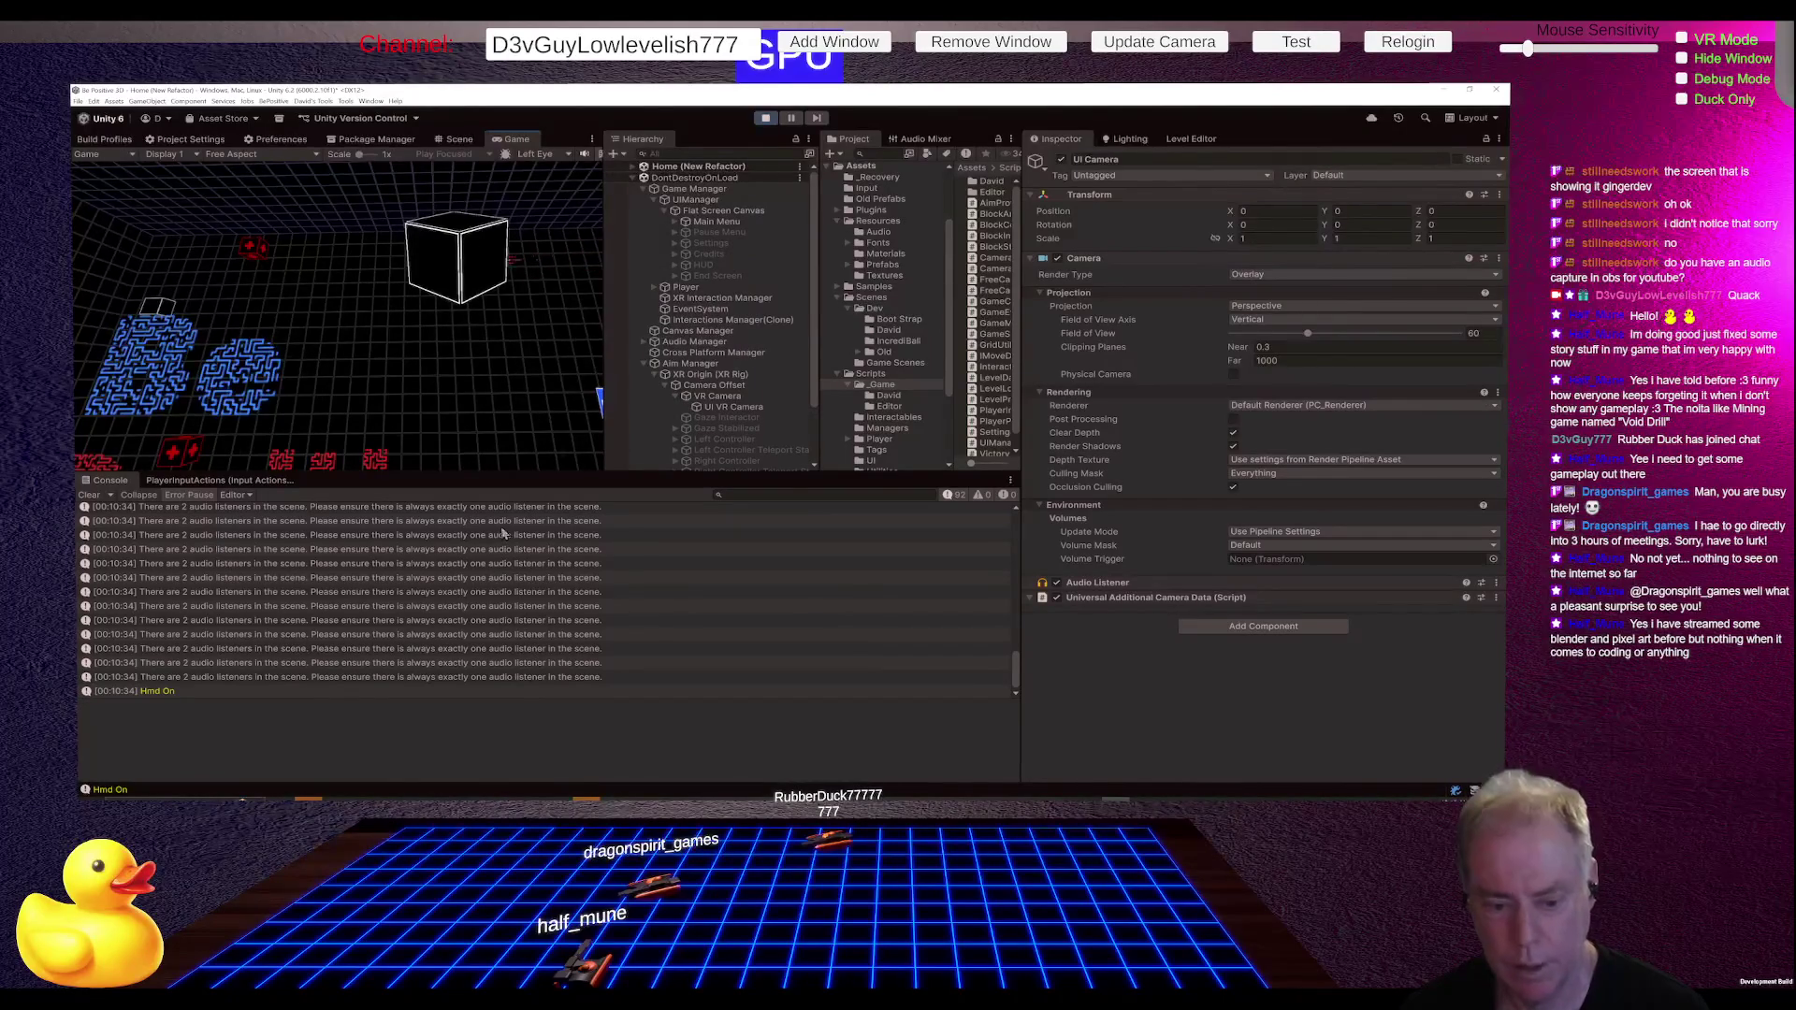
{"action": "scroll", "coordinate": [655, 402], "scroll_direction": "down", "scroll_amount": 3}
{"action": "left_click", "coordinate": [763, 118]}
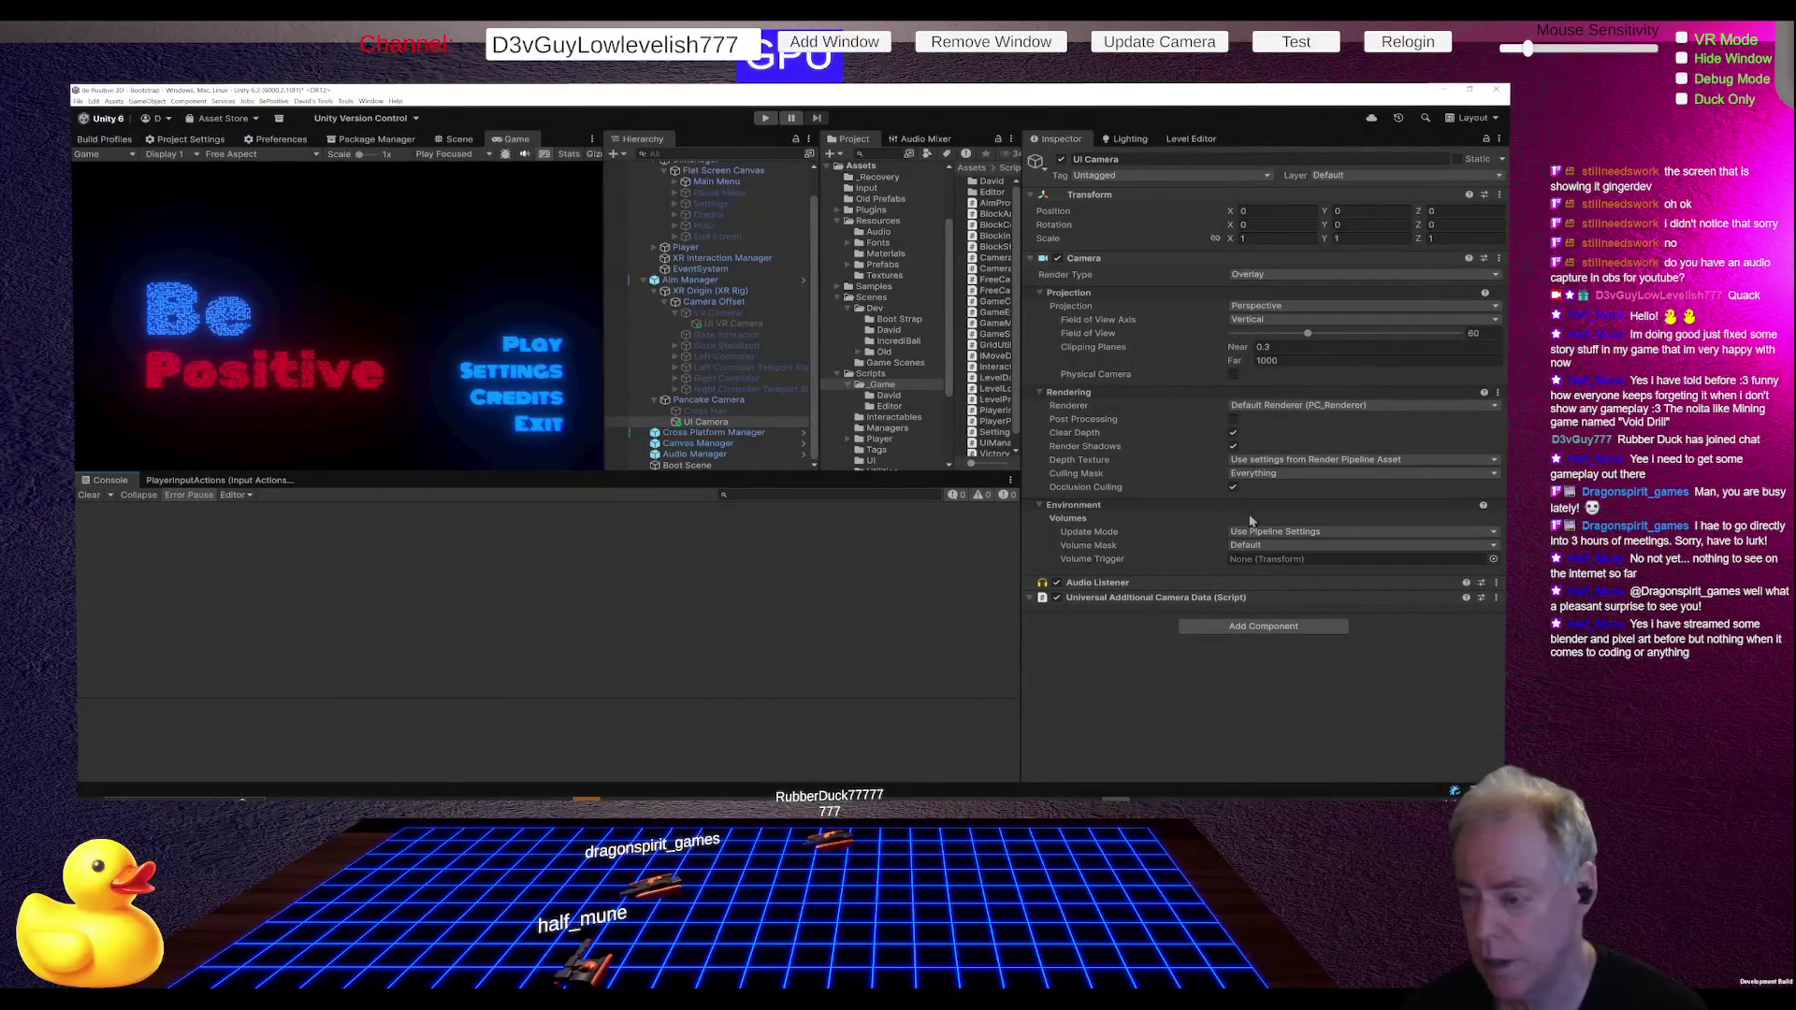
{"action": "right_click", "coordinate": [1115, 587]}
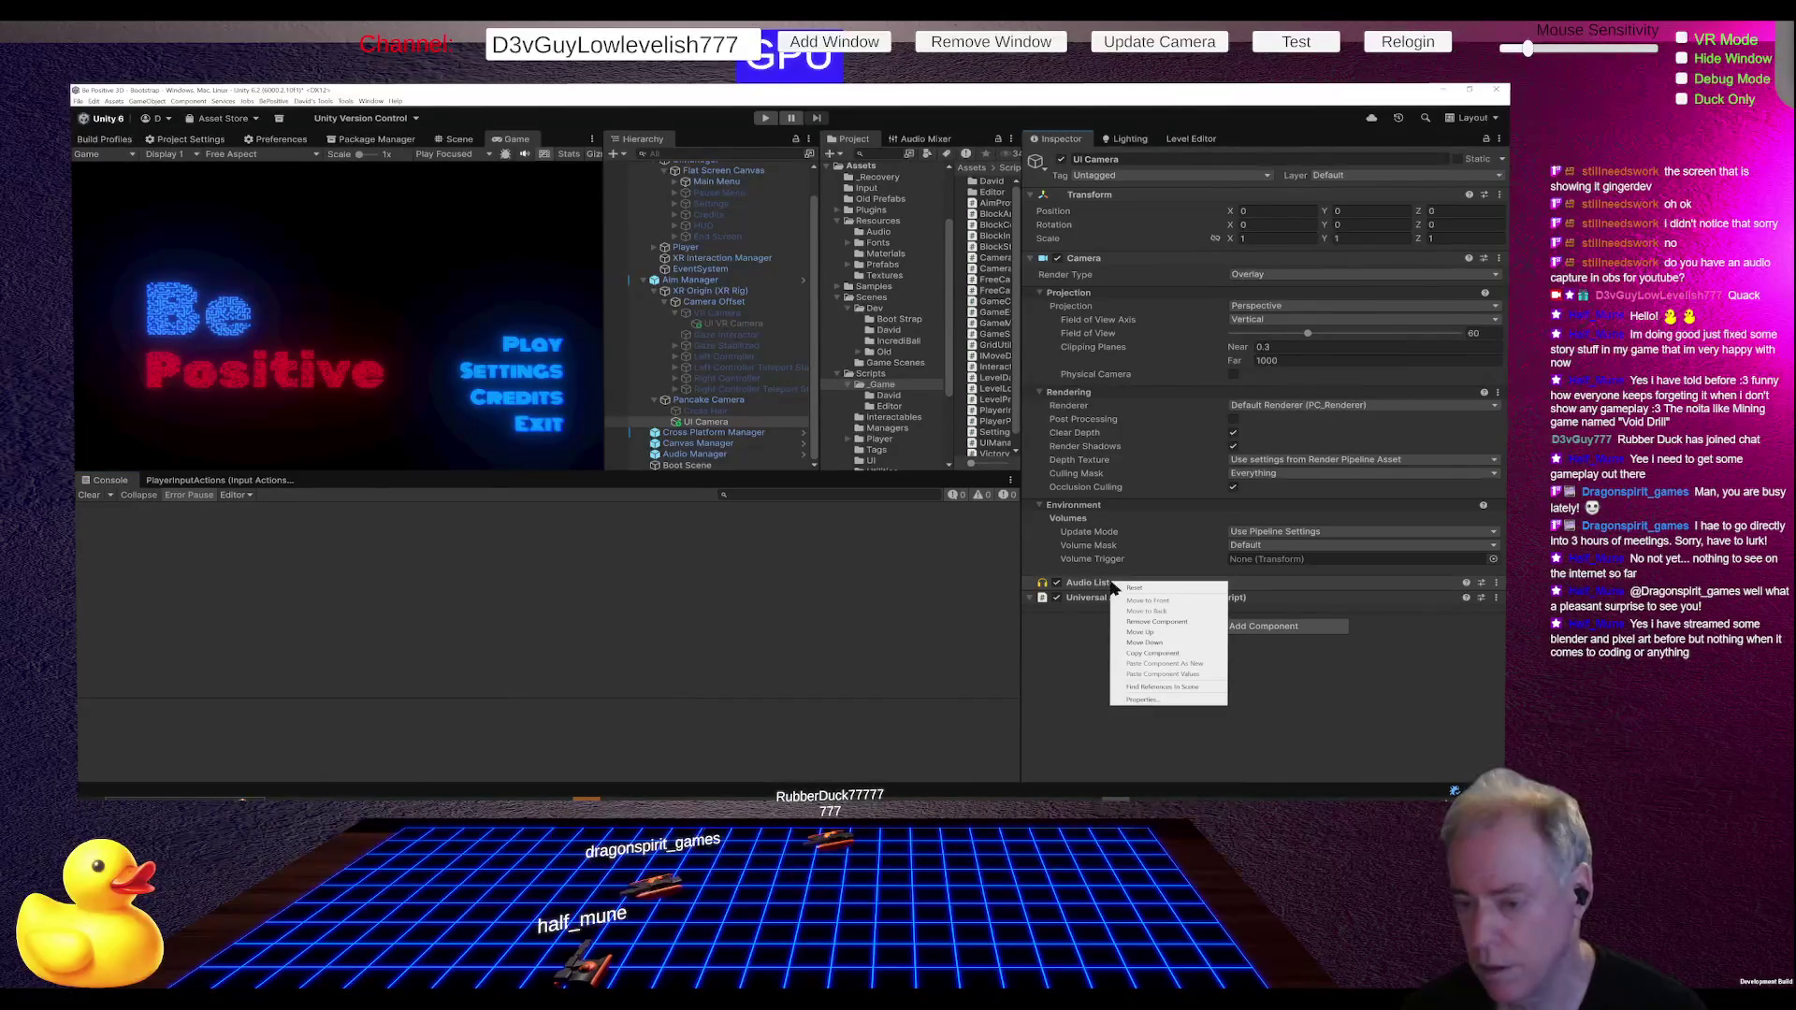
Step: Remove the UI Camera's Audio Listener and run the game to confirm the warning is gone
{"action": "left_click", "coordinate": [1176, 622]}
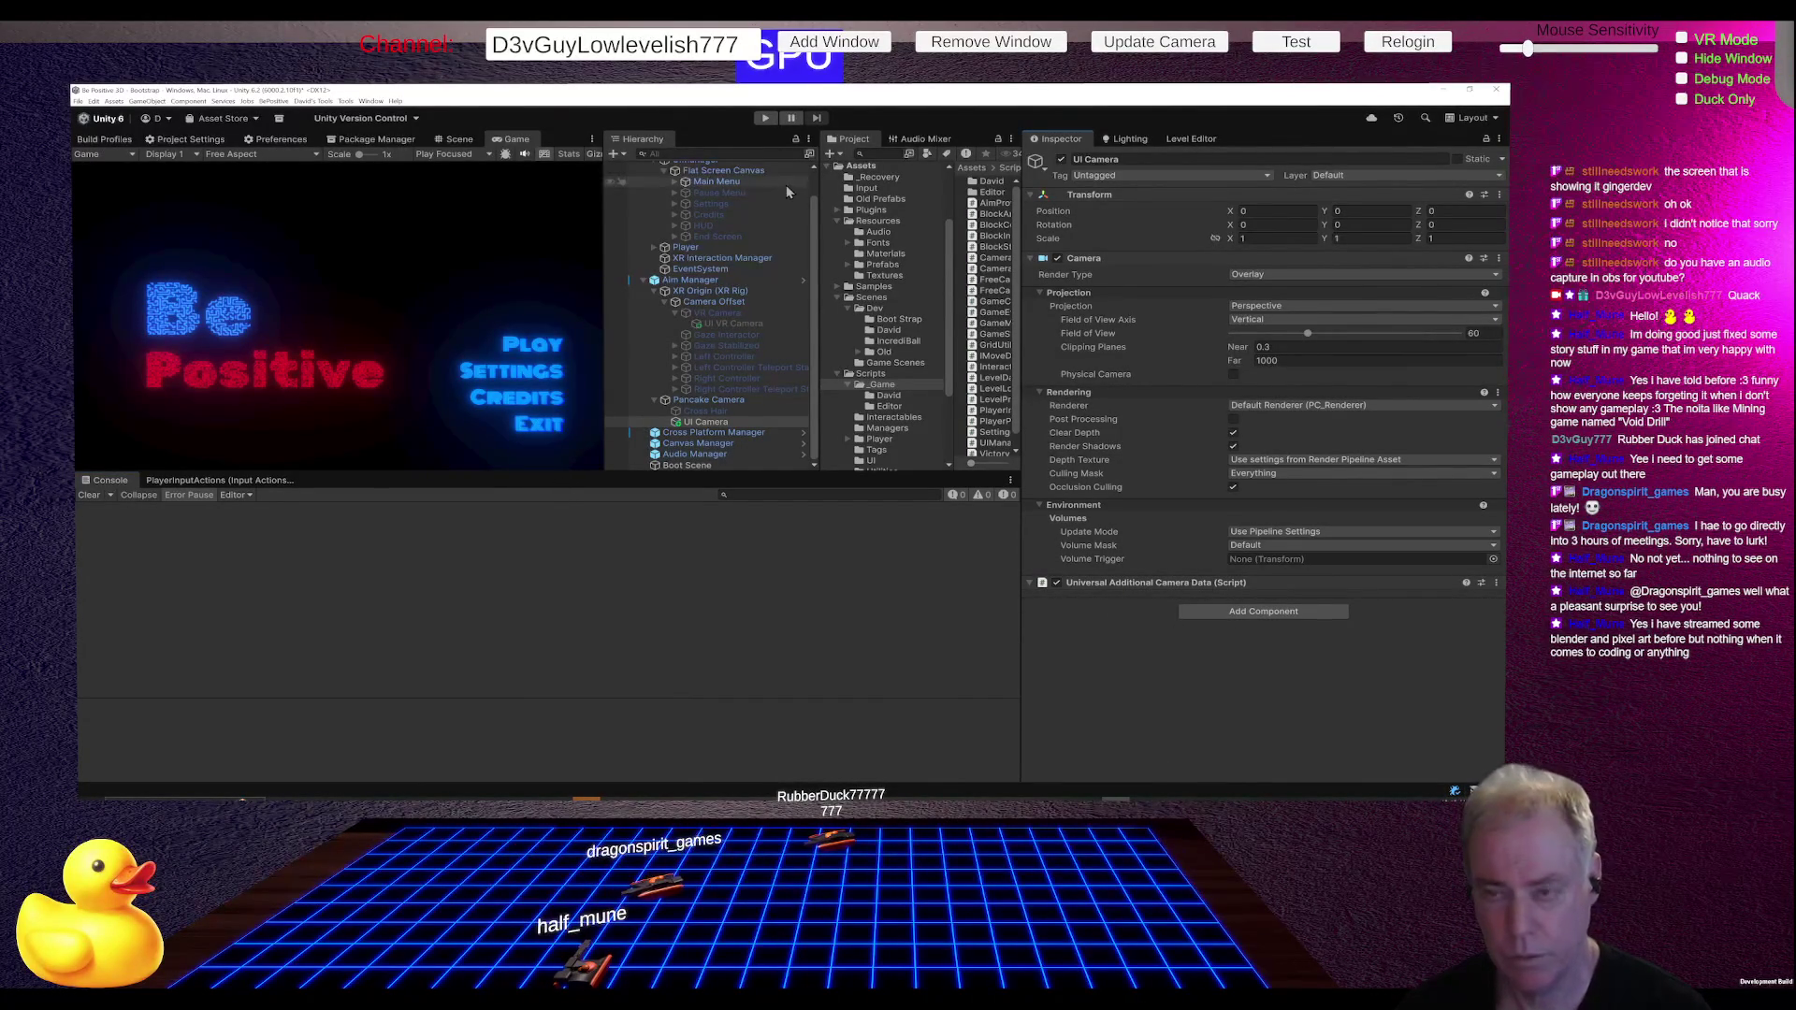
{"action": "left_click", "coordinate": [764, 116]}
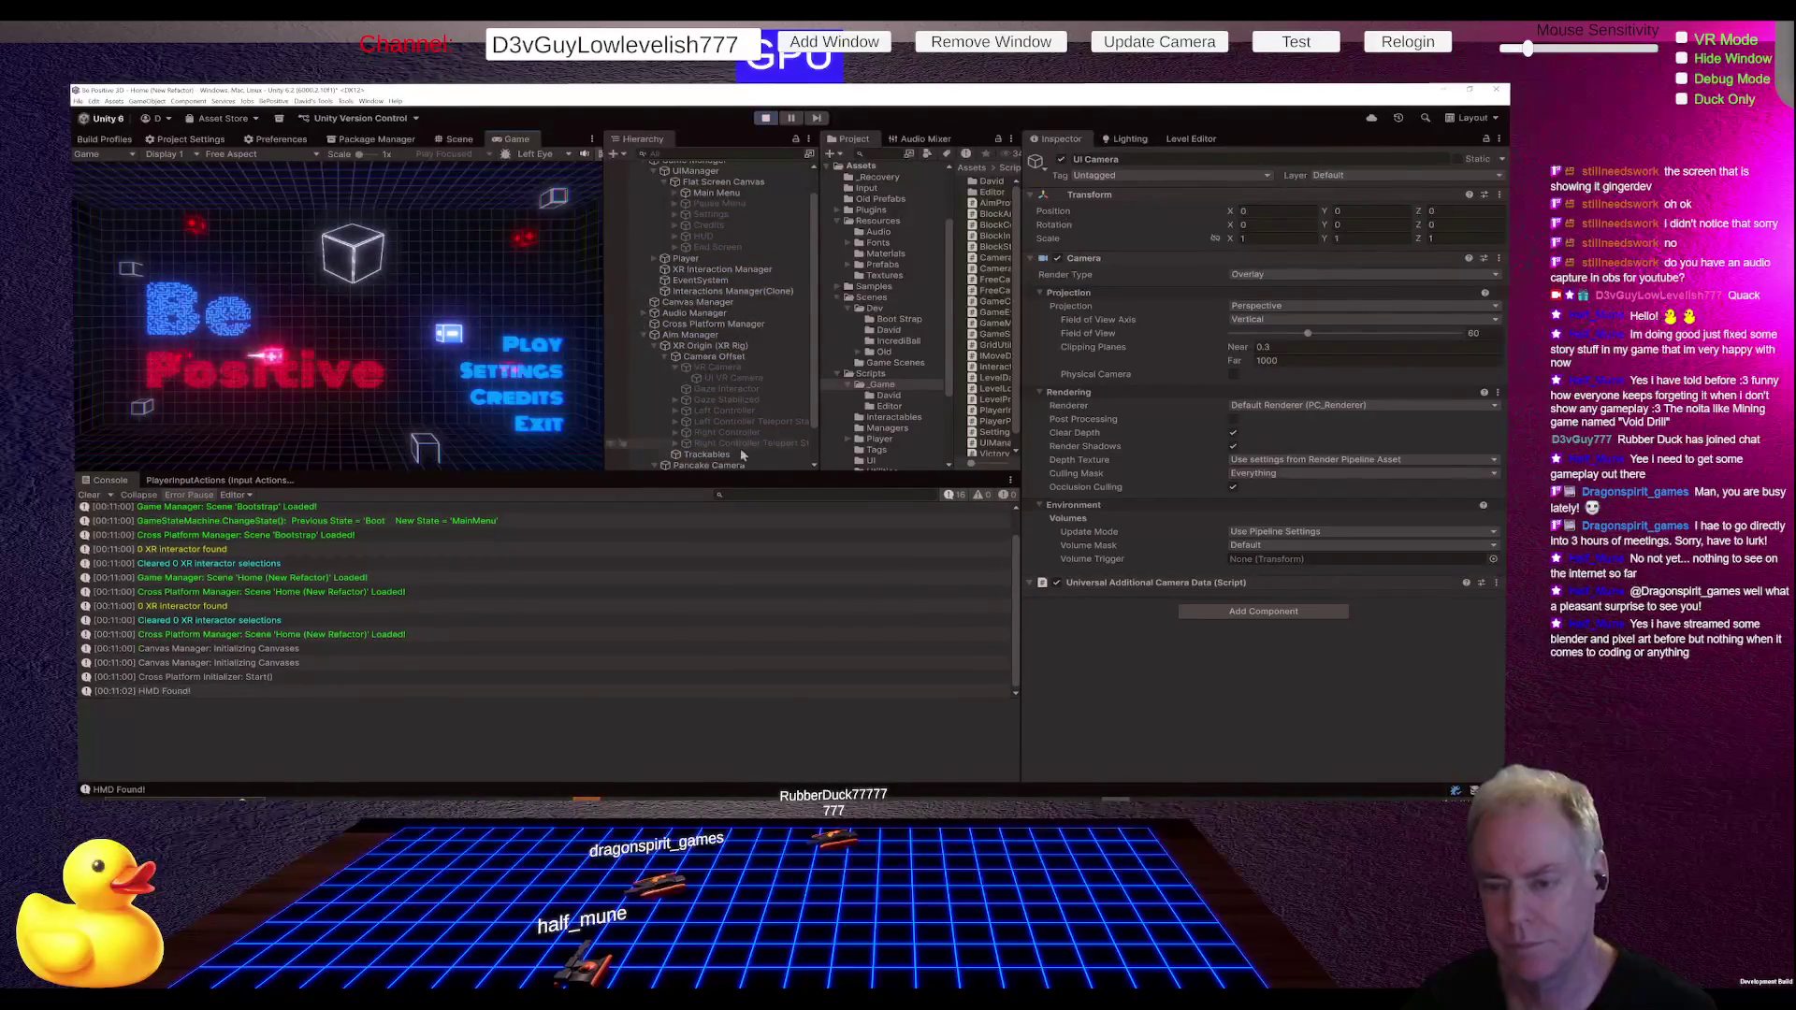
{"action": "scroll", "coordinate": [765, 426], "scroll_direction": "down", "scroll_amount": 2}
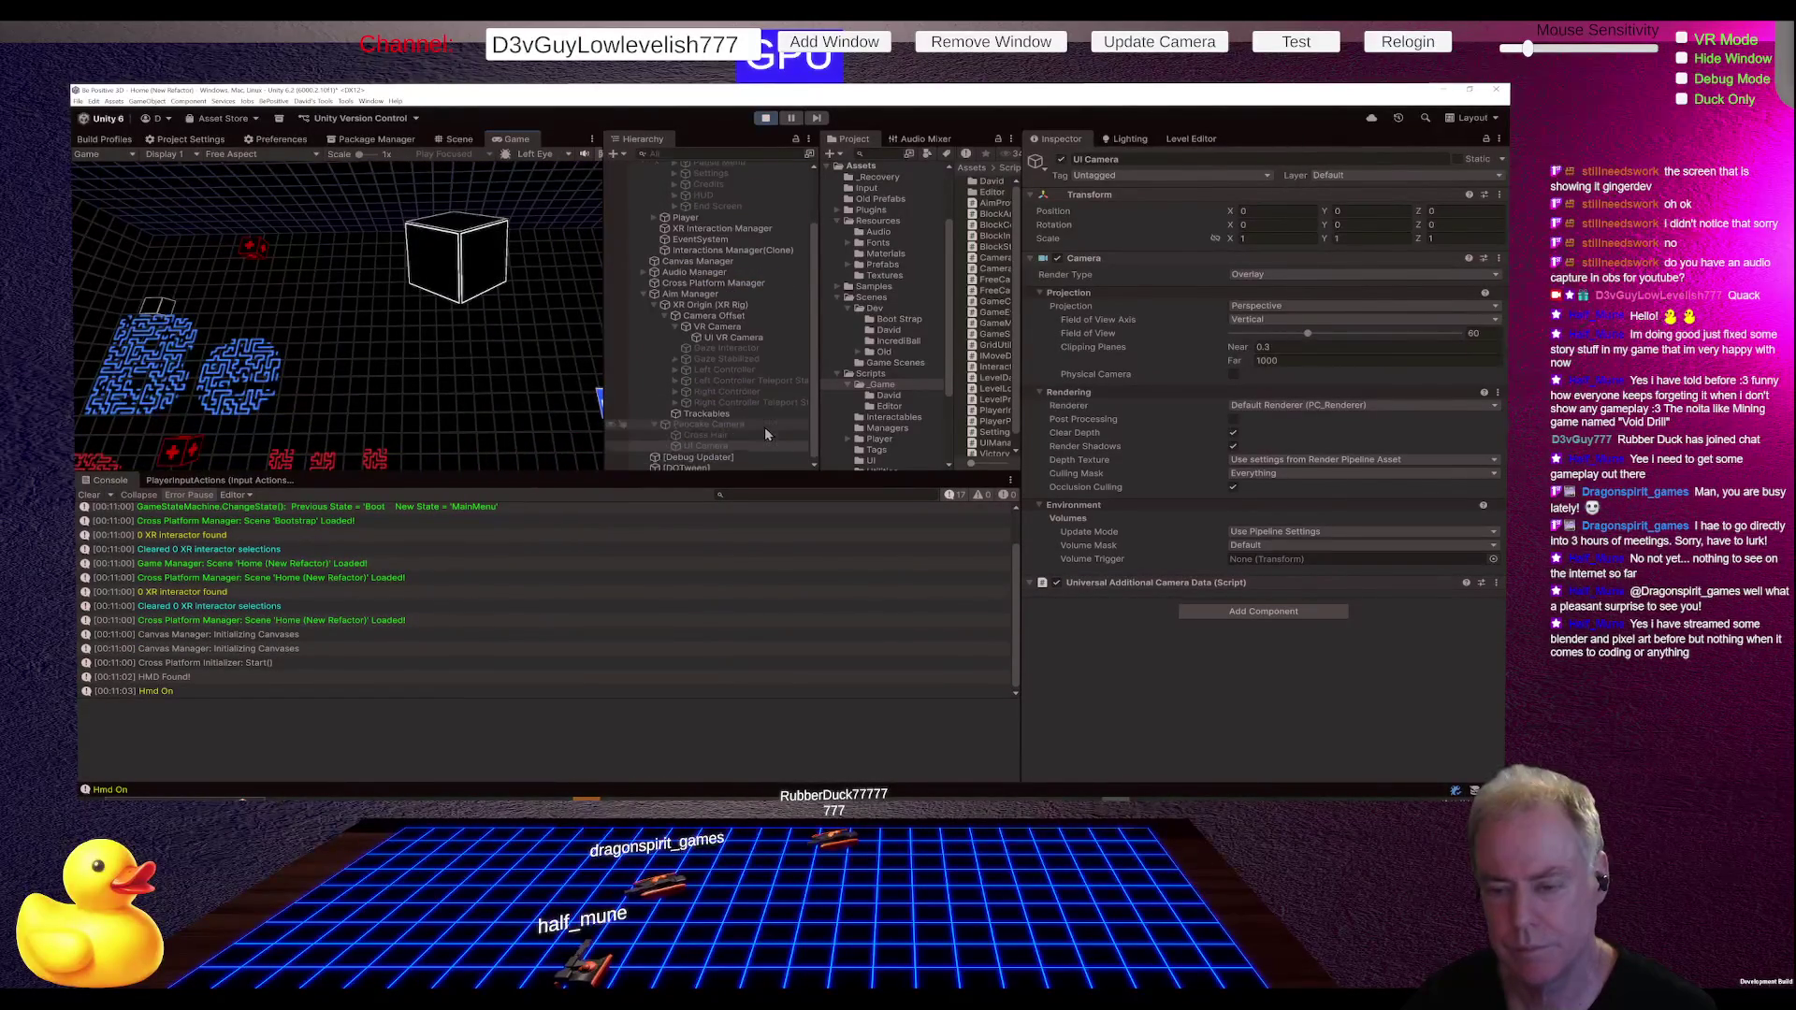
{"action": "left_click", "coordinate": [723, 449]}
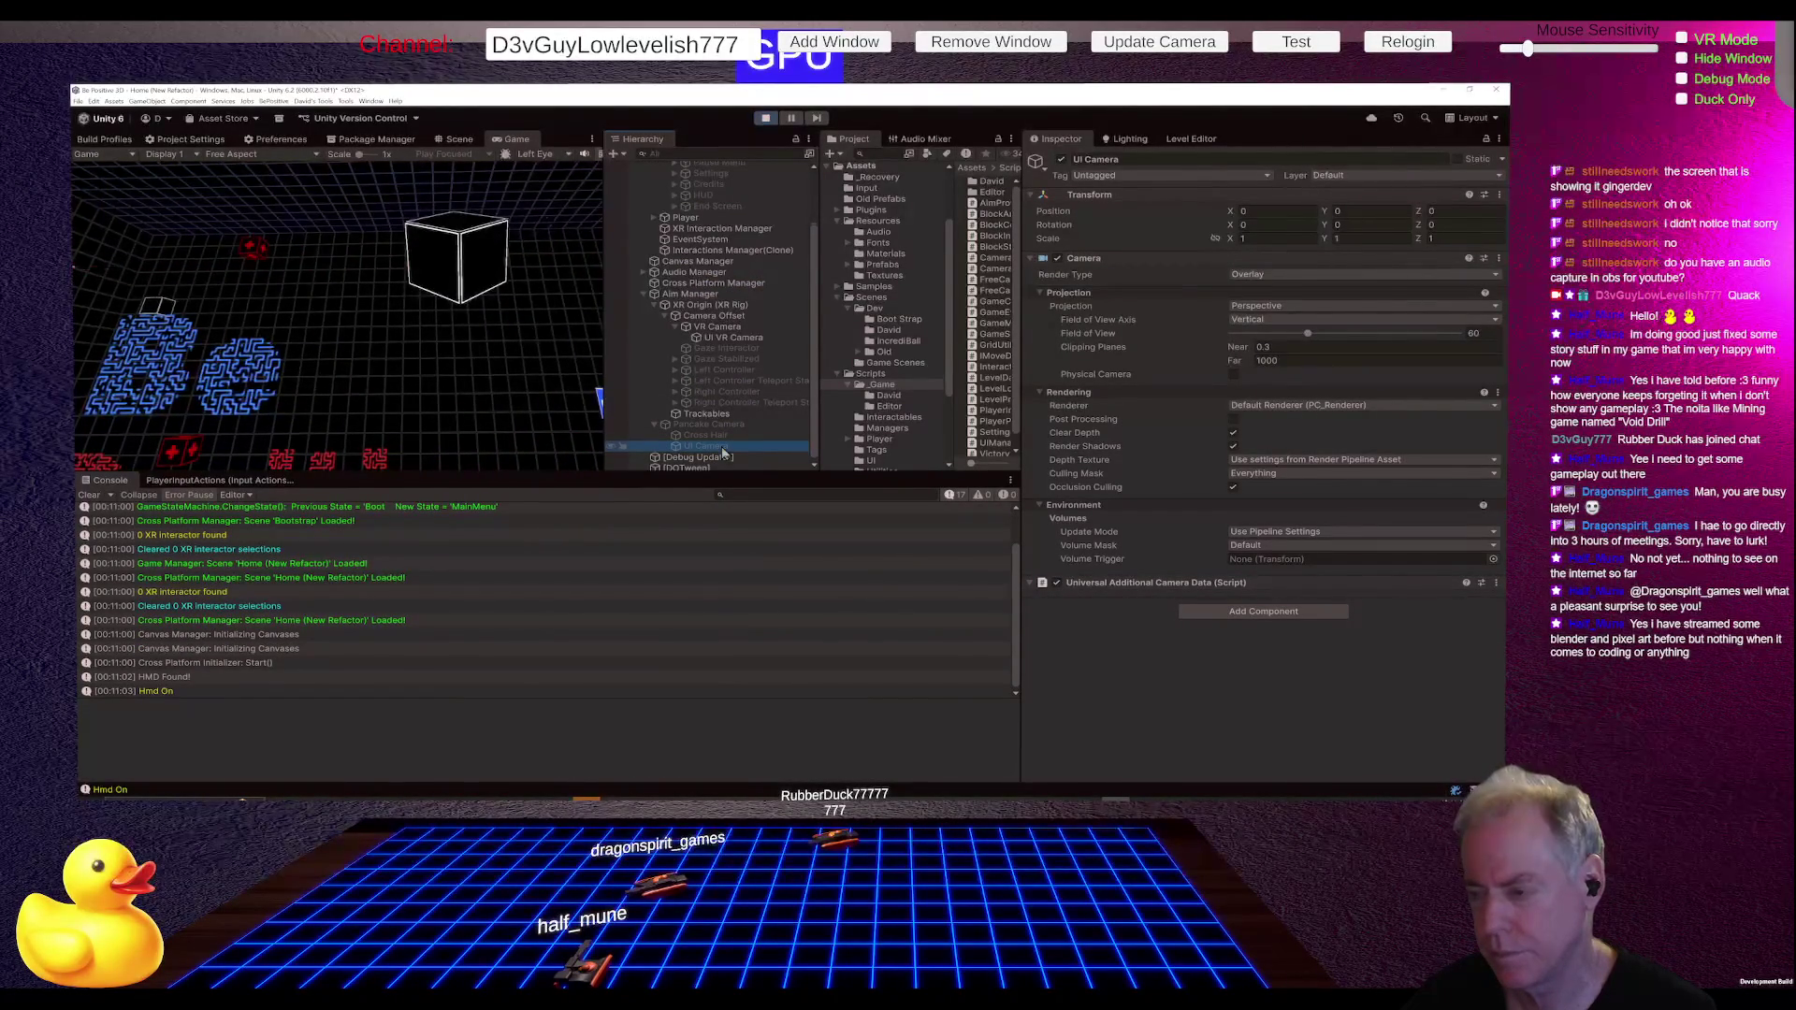
{"action": "left_click", "coordinate": [718, 438]}
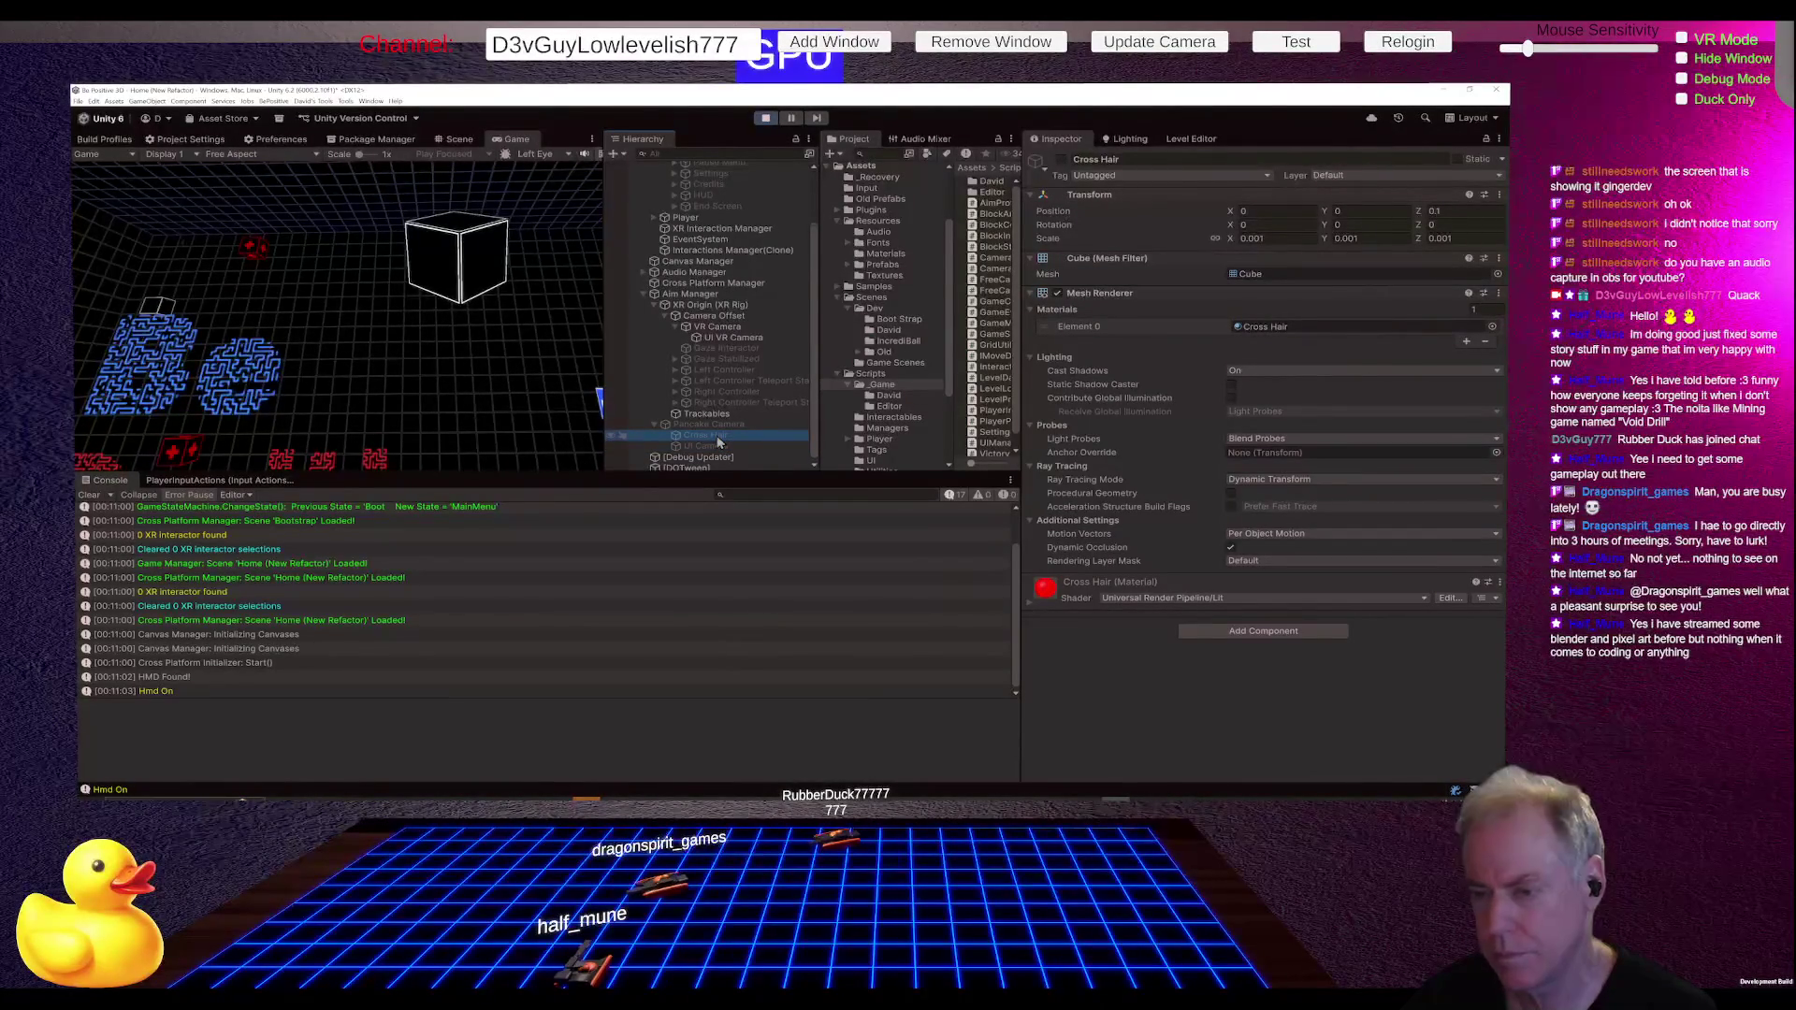
{"action": "left_click", "coordinate": [715, 427]}
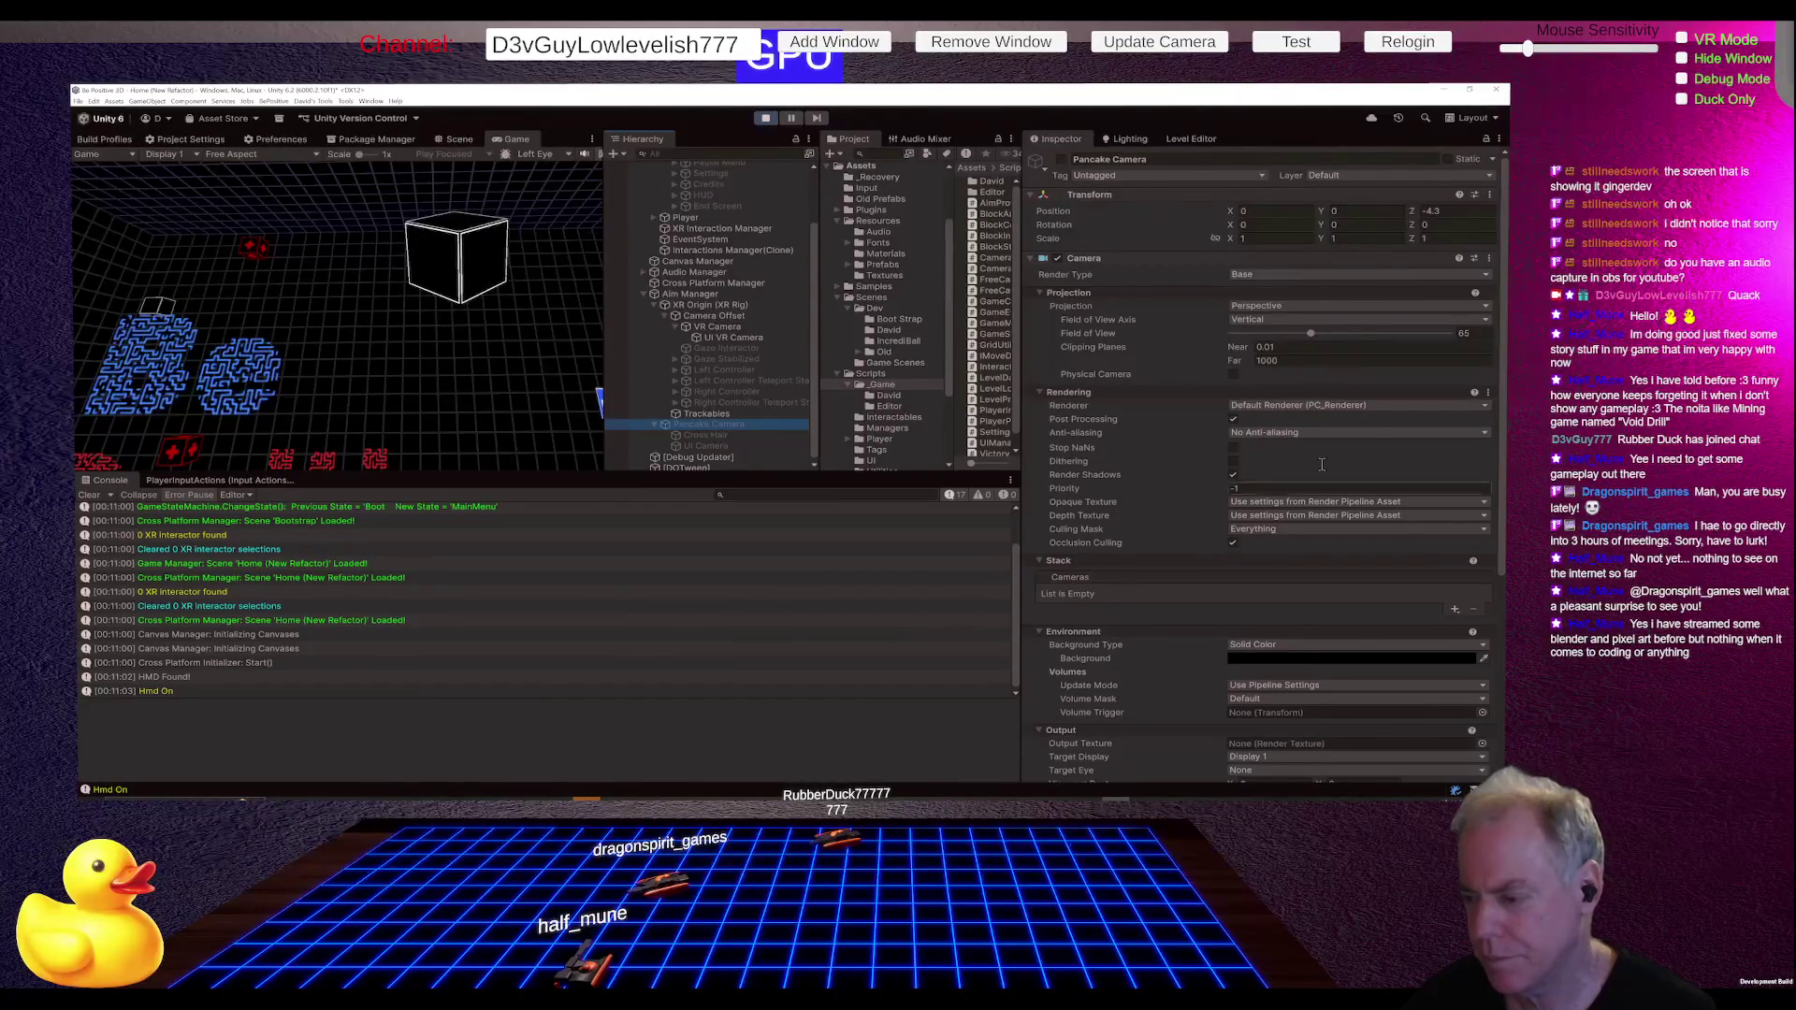
{"action": "scroll", "coordinate": [1335, 488], "scroll_direction": "down", "scroll_amount": 5}
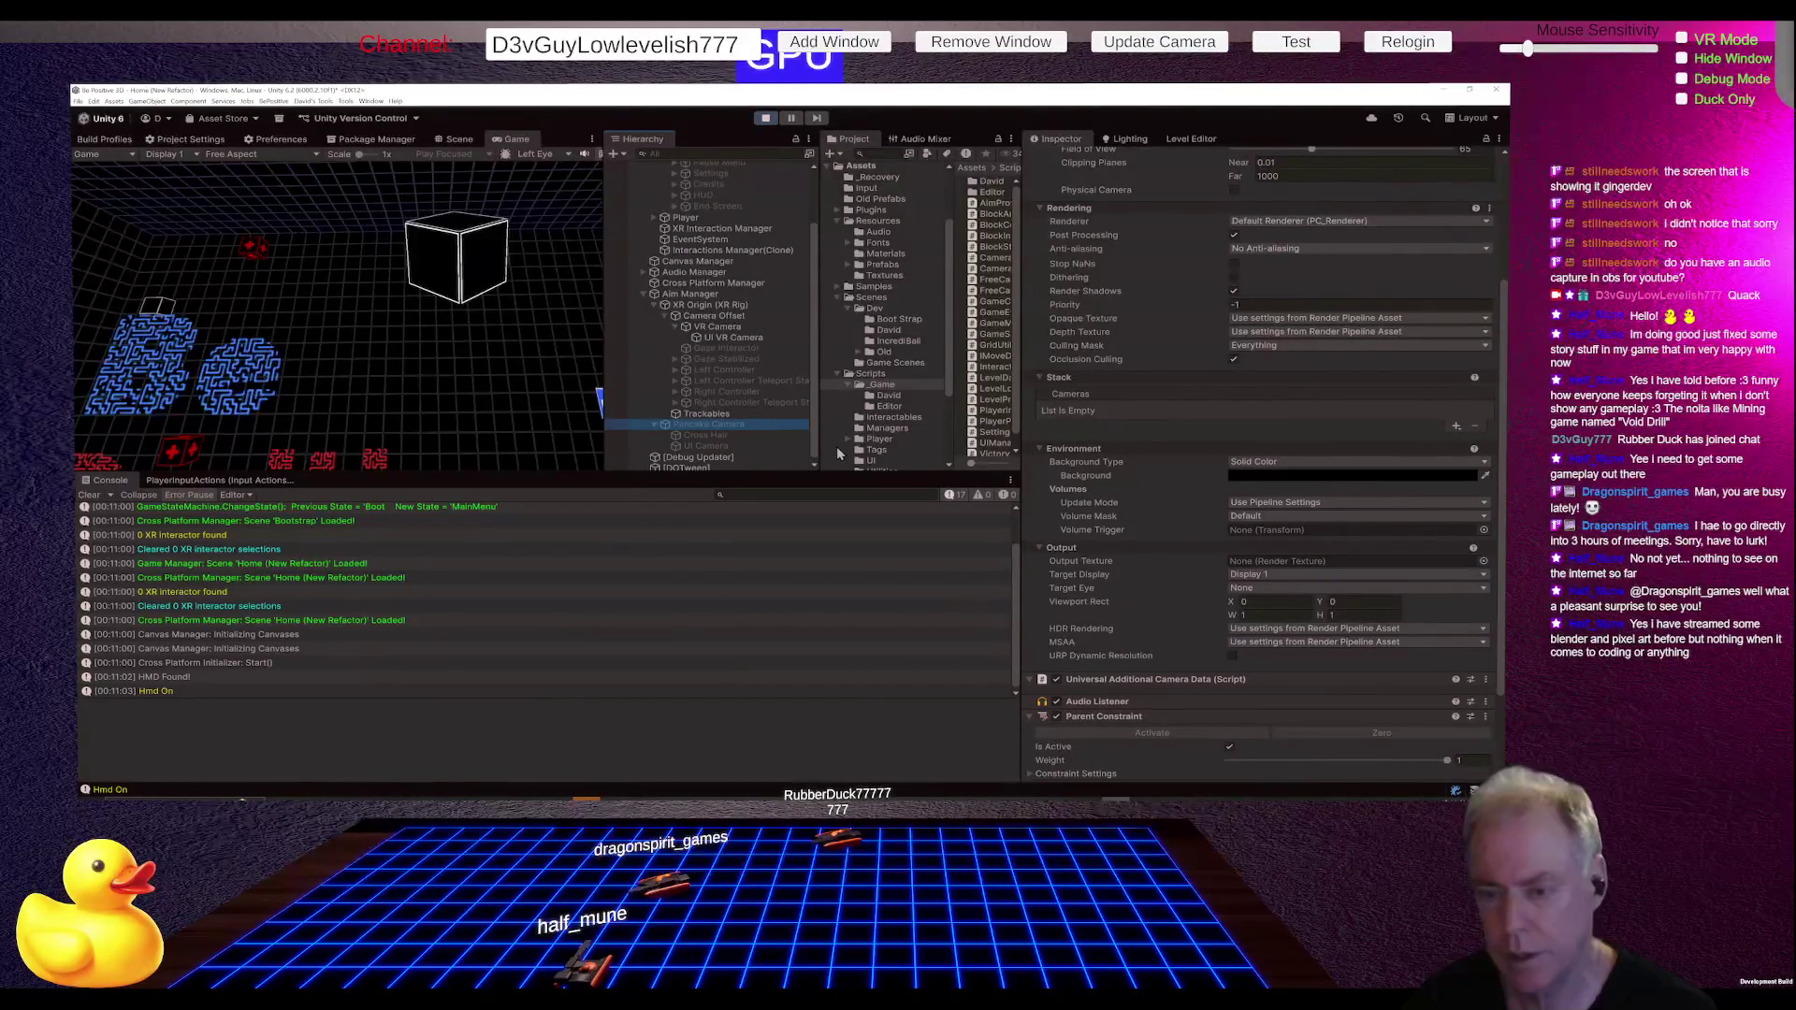
{"action": "left_click", "coordinate": [716, 447]}
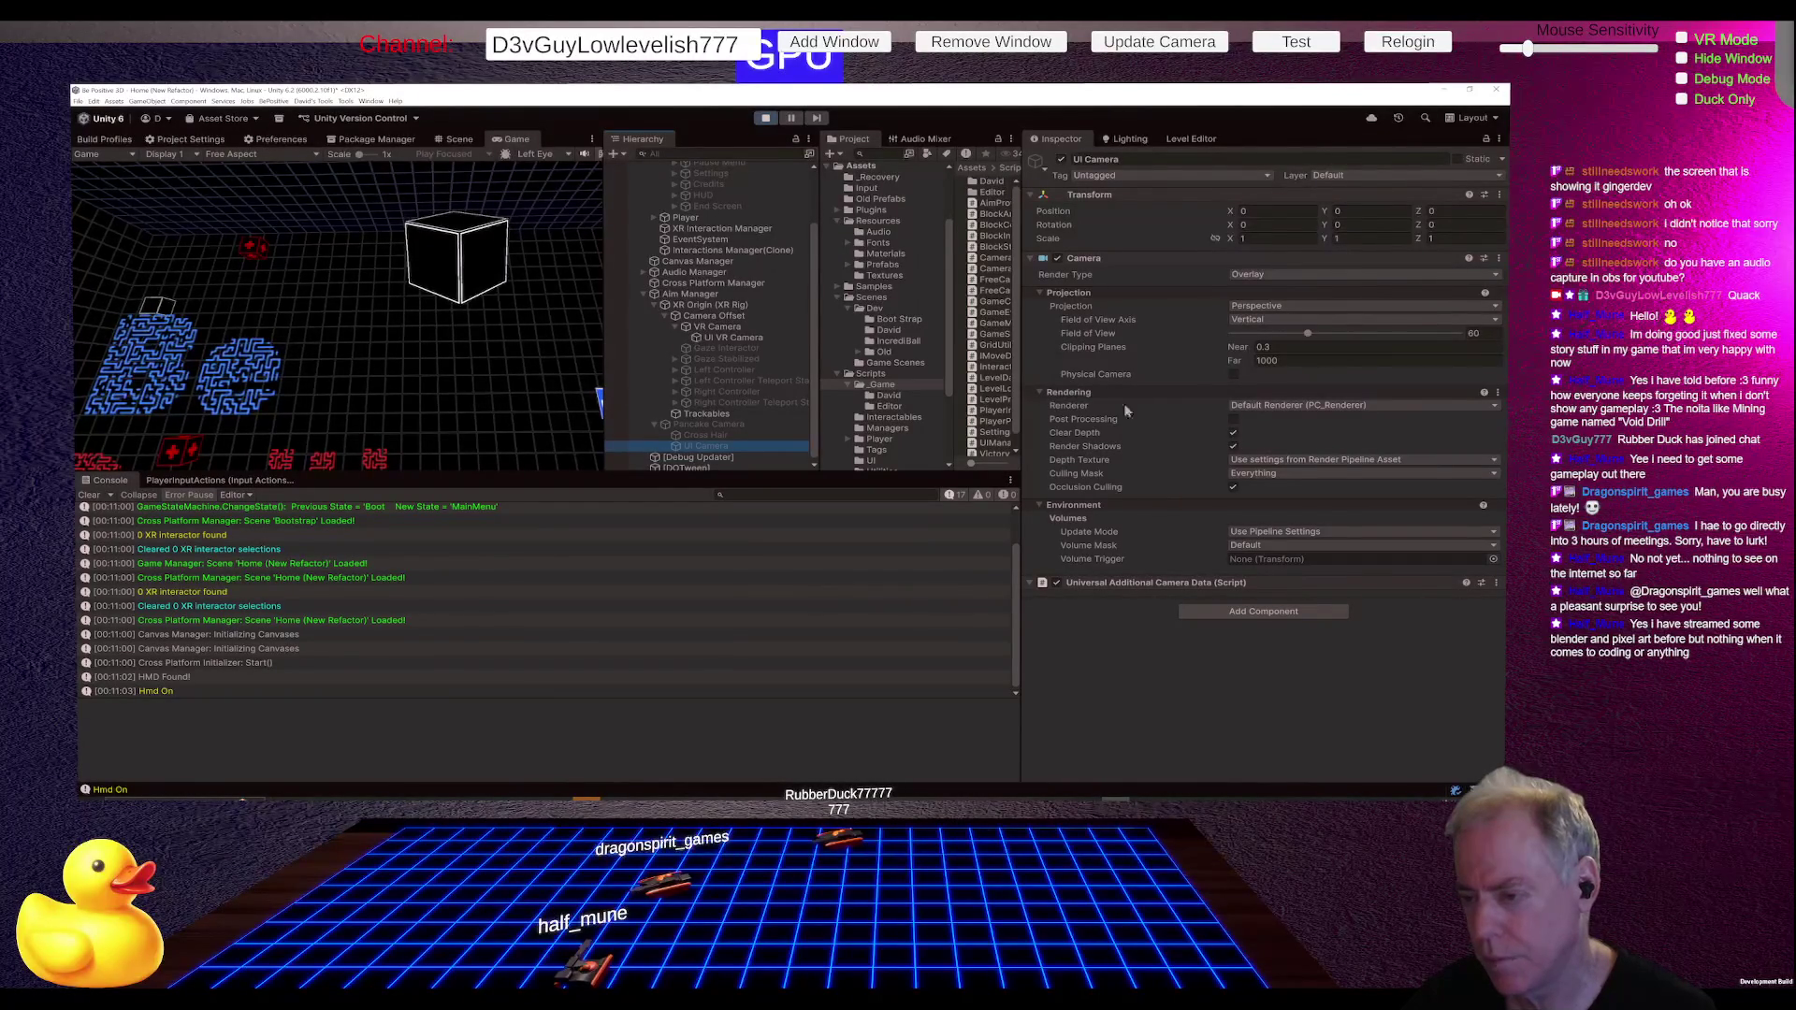
{"action": "left_click", "coordinate": [1287, 276]}
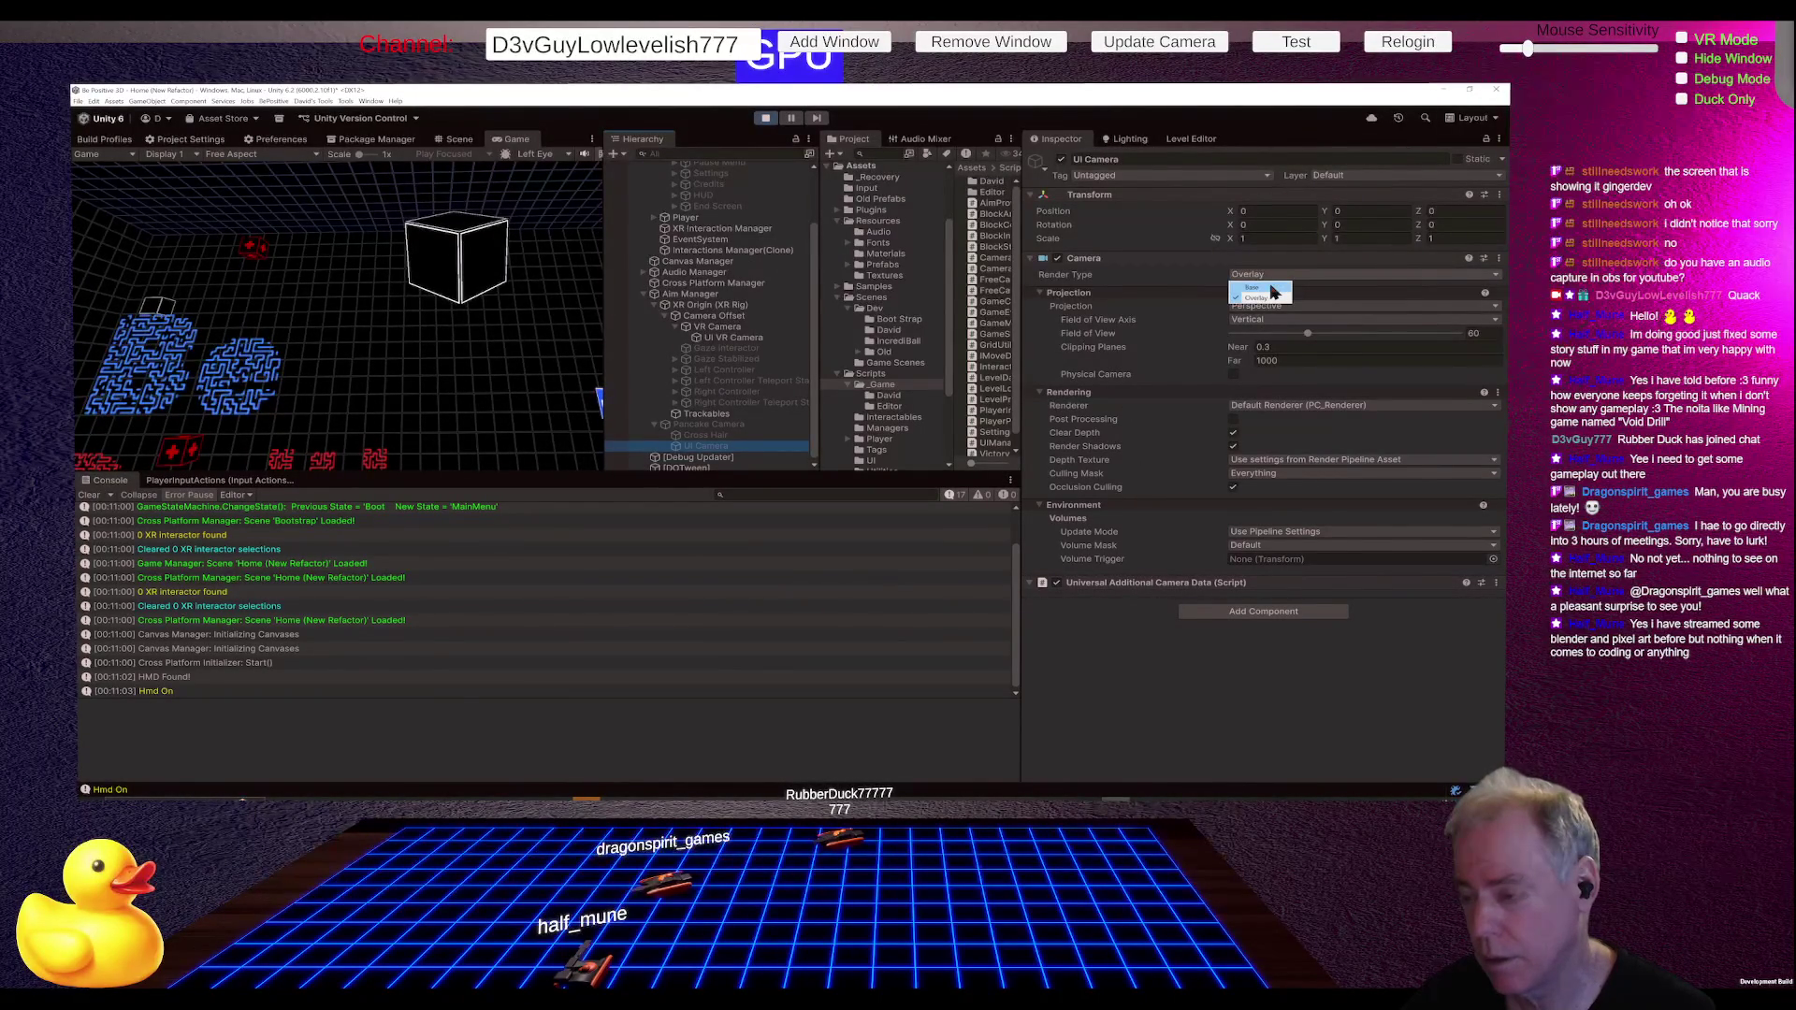
Step: Set the UI Camera's Render Type to Overlay
{"action": "left_click", "coordinate": [1253, 287]}
{"action": "left_click", "coordinate": [1290, 276]}
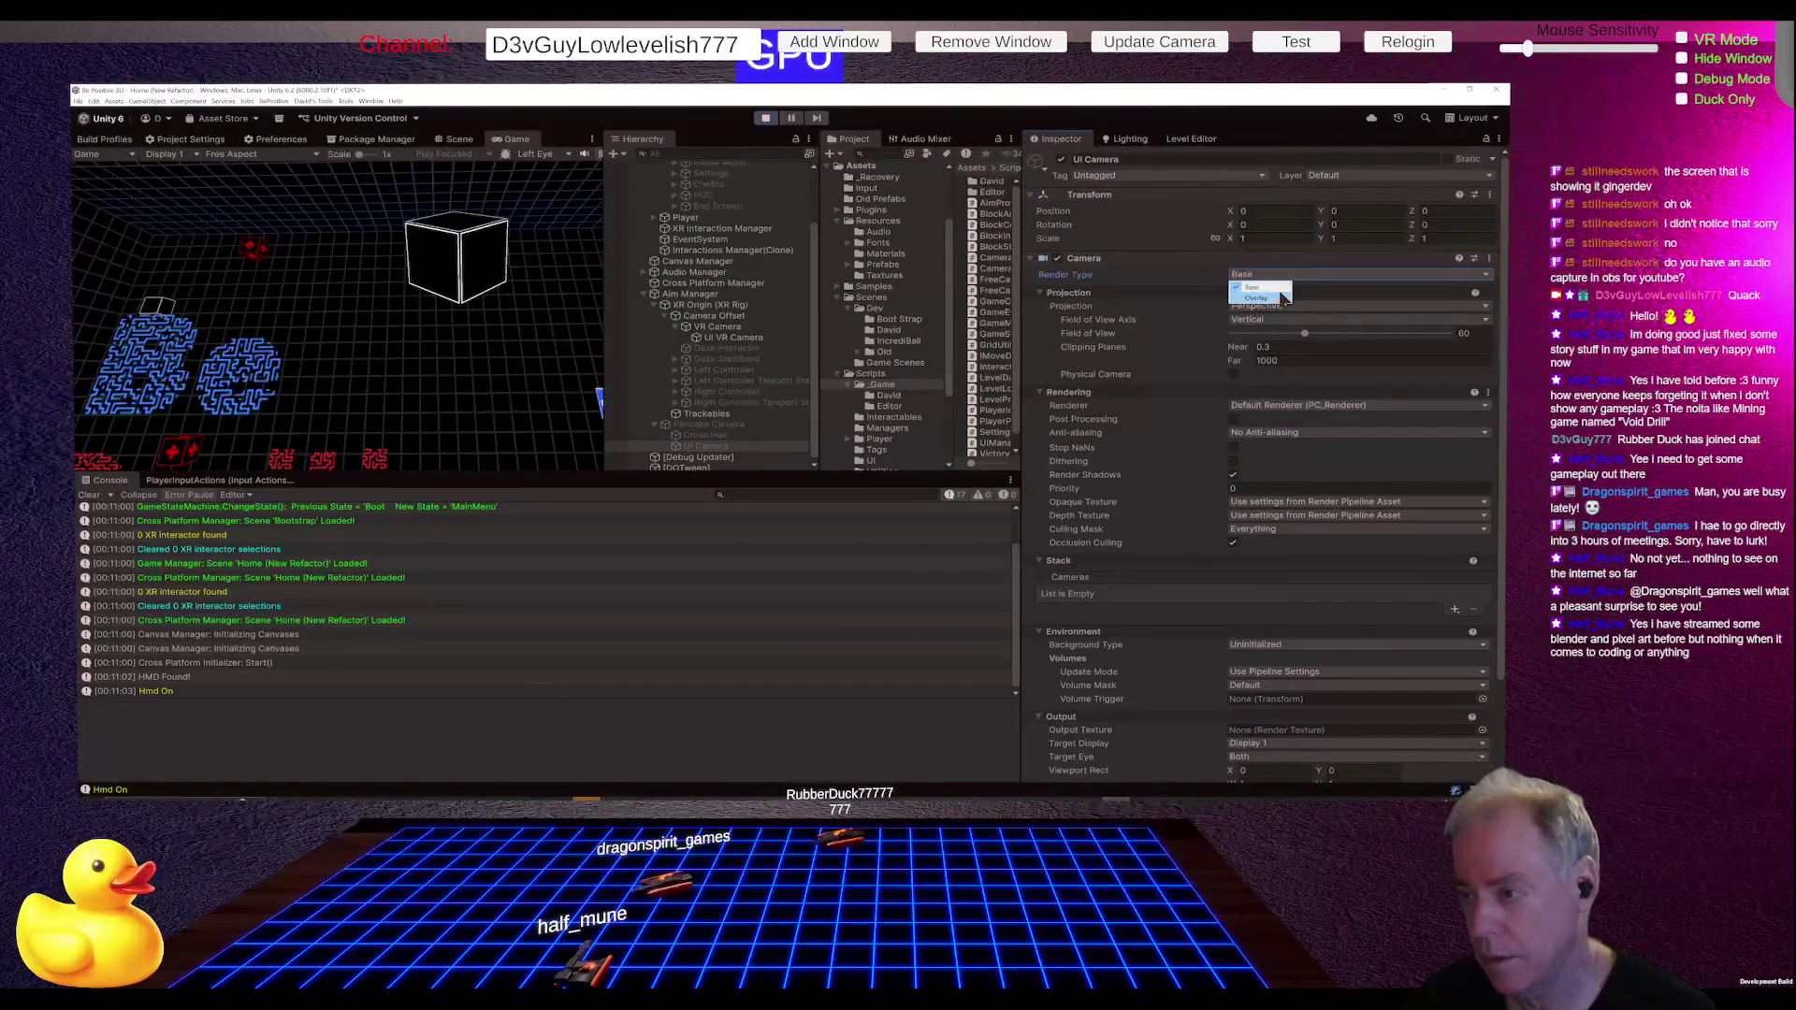
{"action": "left_click", "coordinate": [1275, 299]}
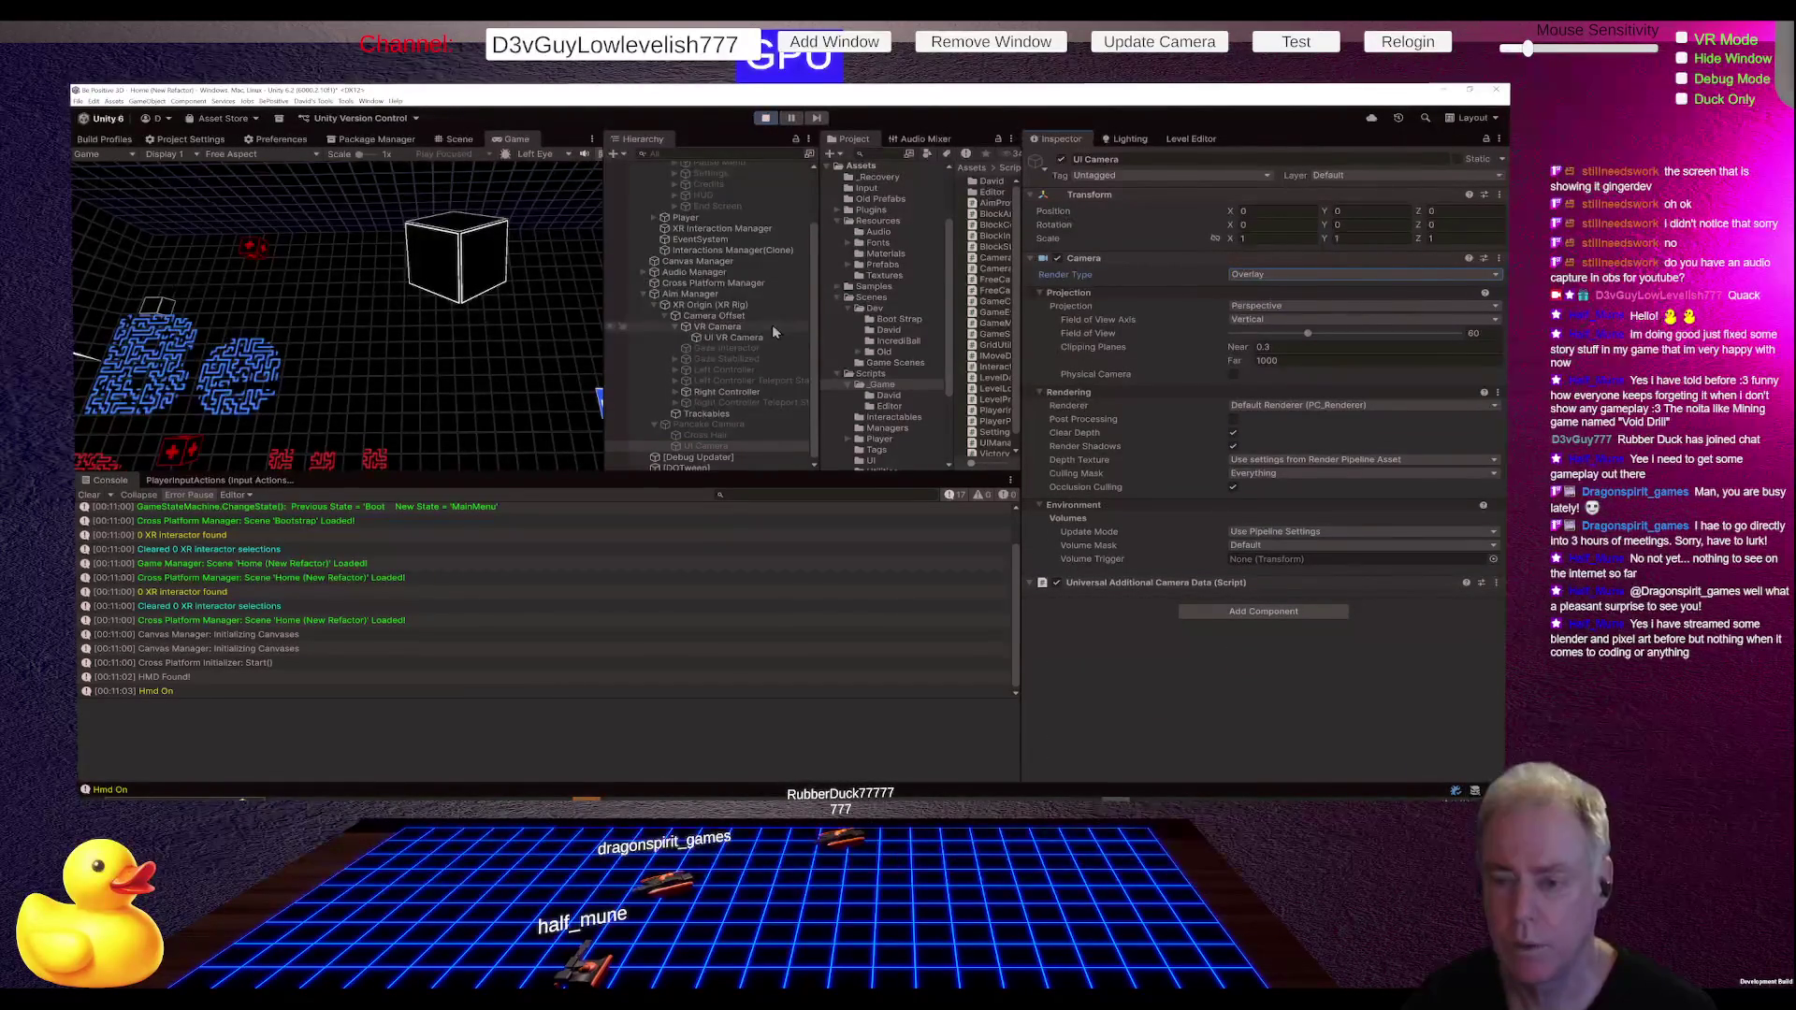
Step: Select the UI VR Camera and set its Render Type to Overlay
{"action": "left_click", "coordinate": [749, 340]}
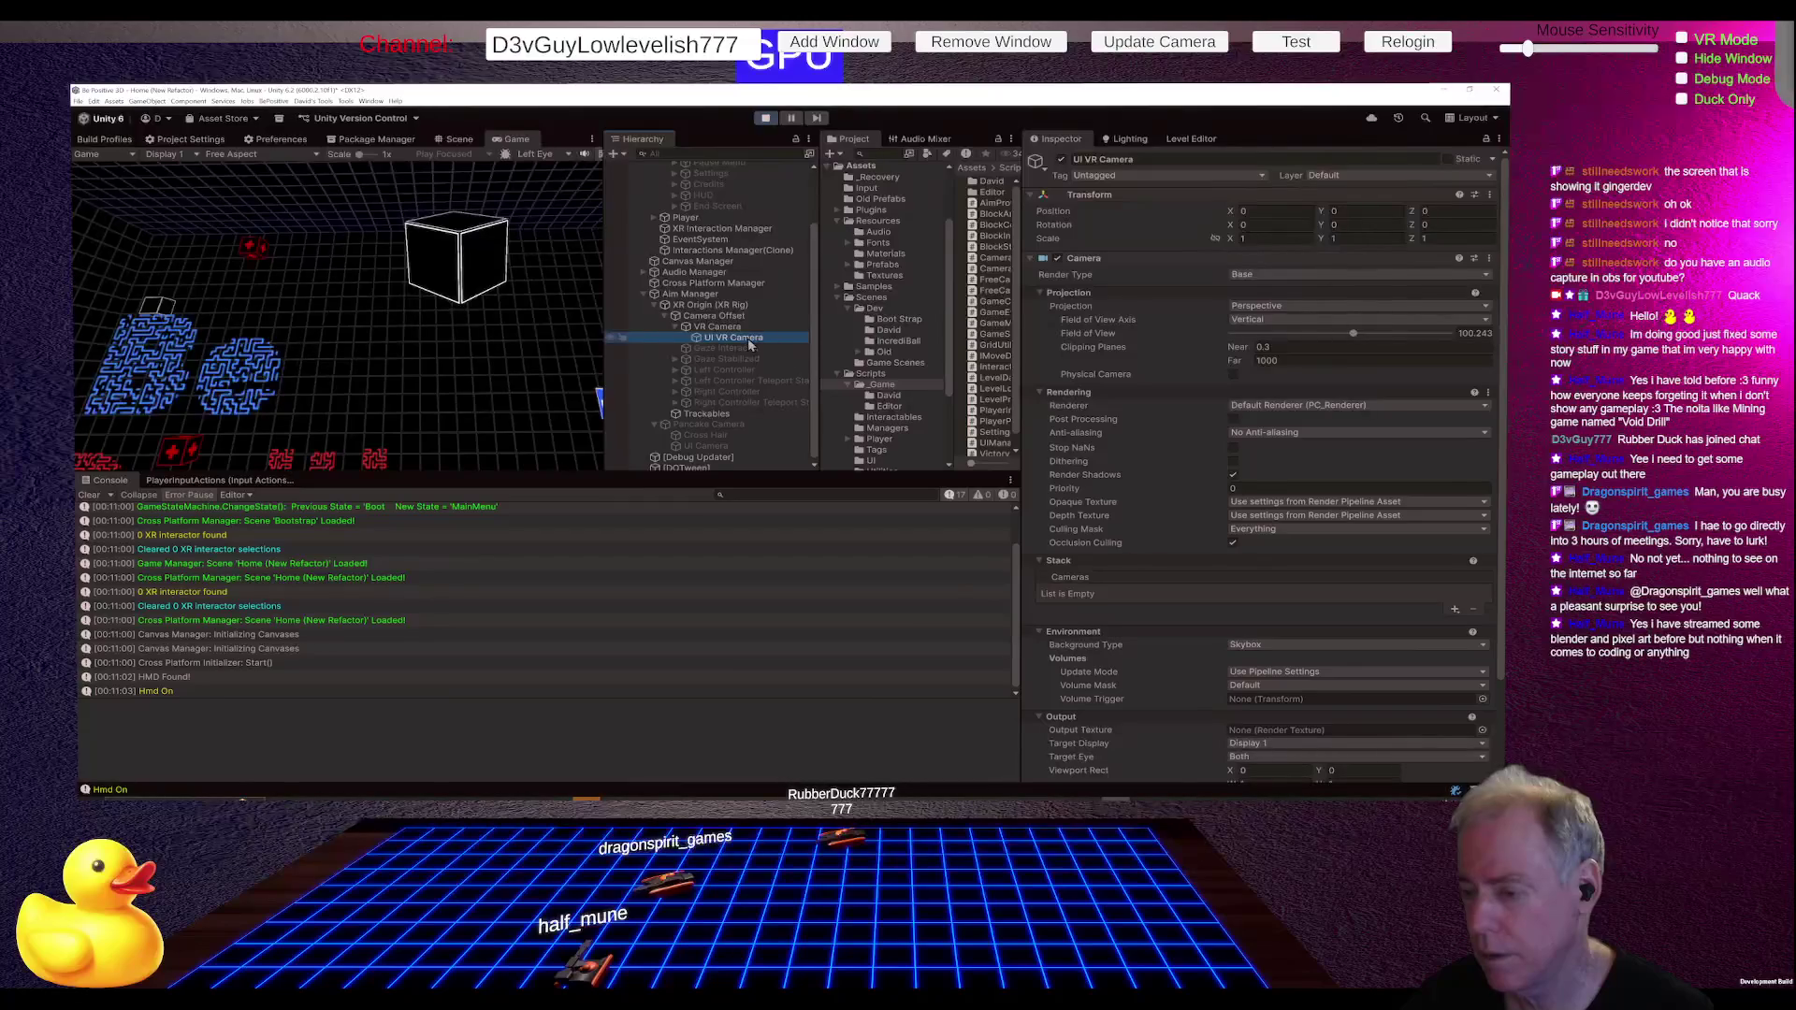
{"action": "left_click", "coordinate": [1317, 274]}
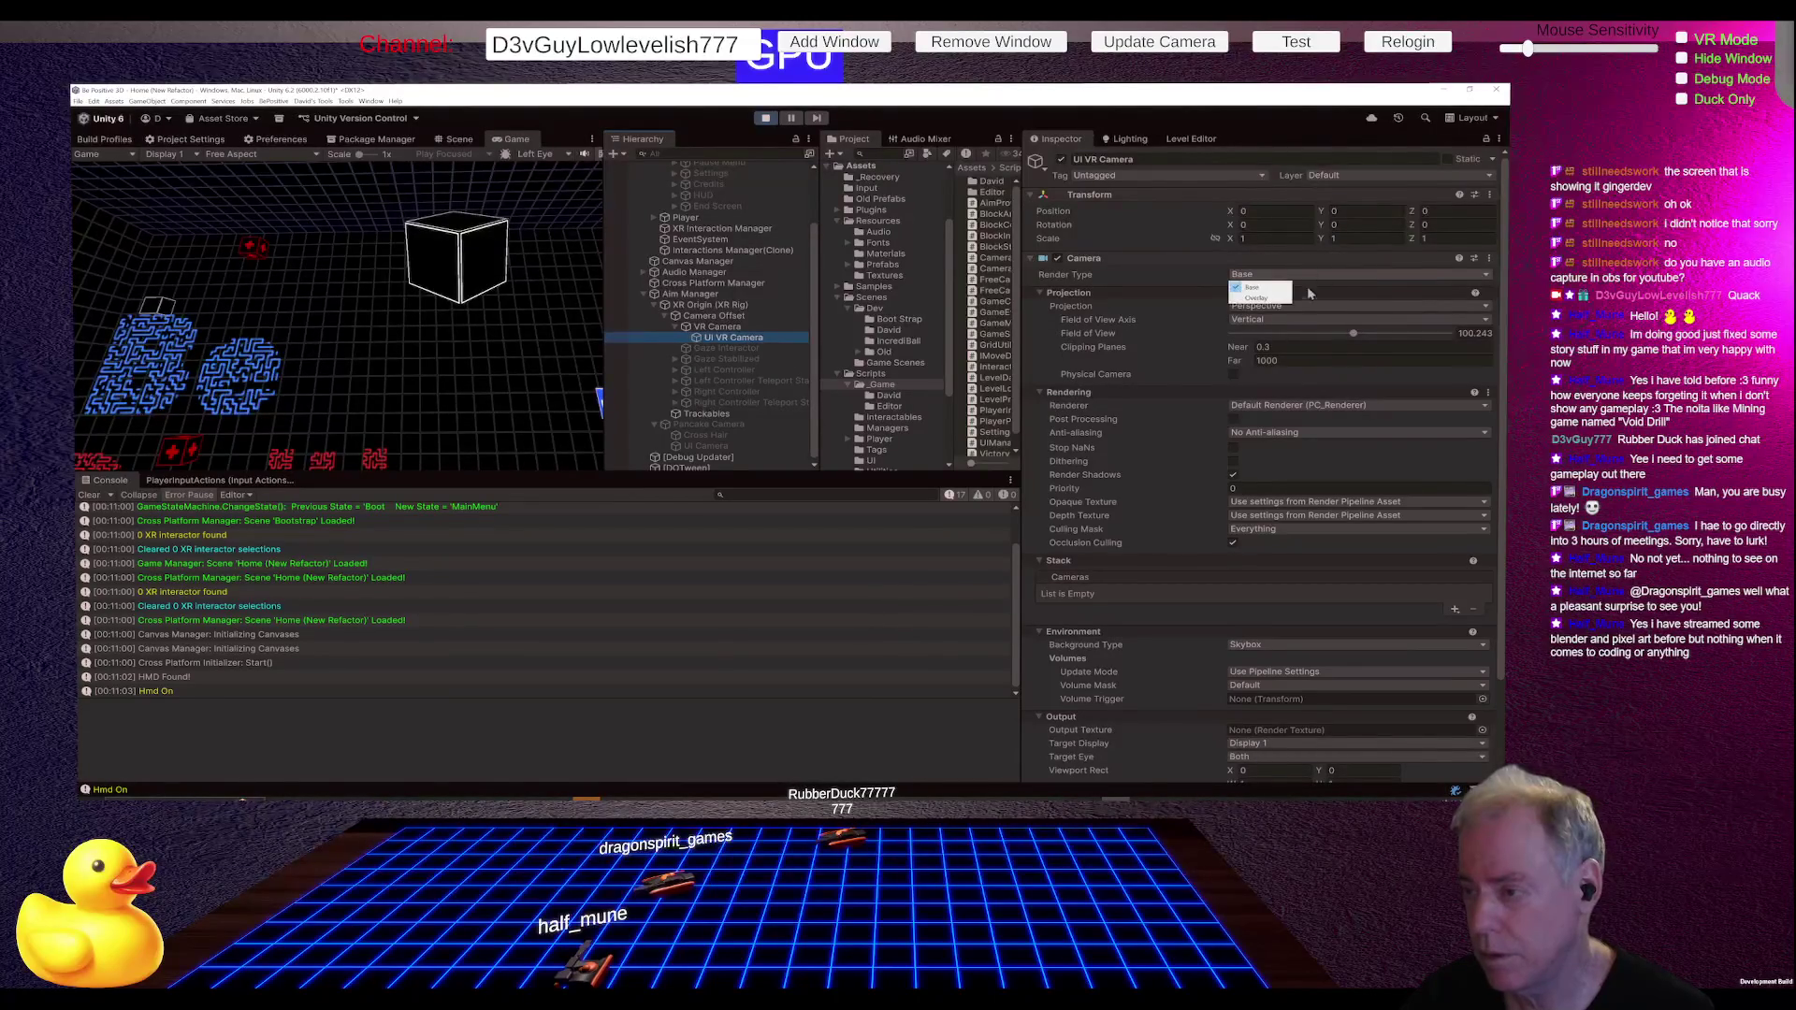
{"action": "left_click", "coordinate": [1280, 298]}
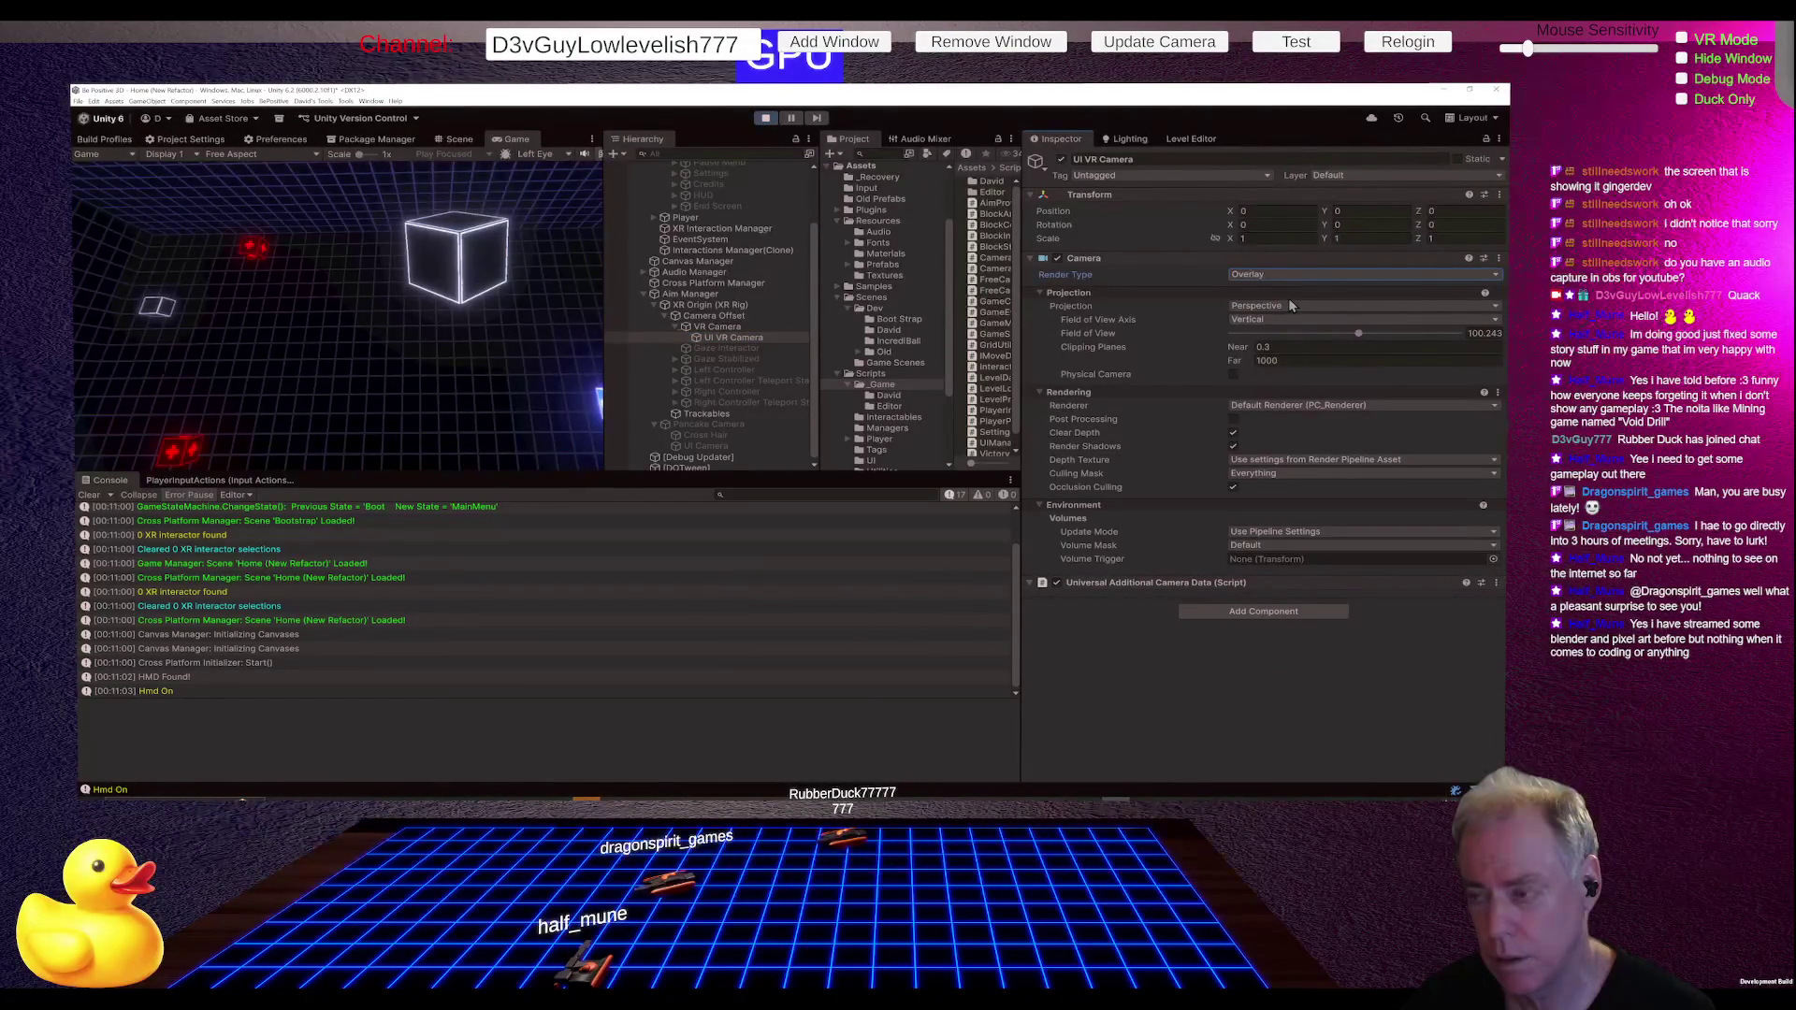
{"action": "left_click", "coordinate": [1277, 275]}
{"action": "left_click", "coordinate": [1273, 289]}
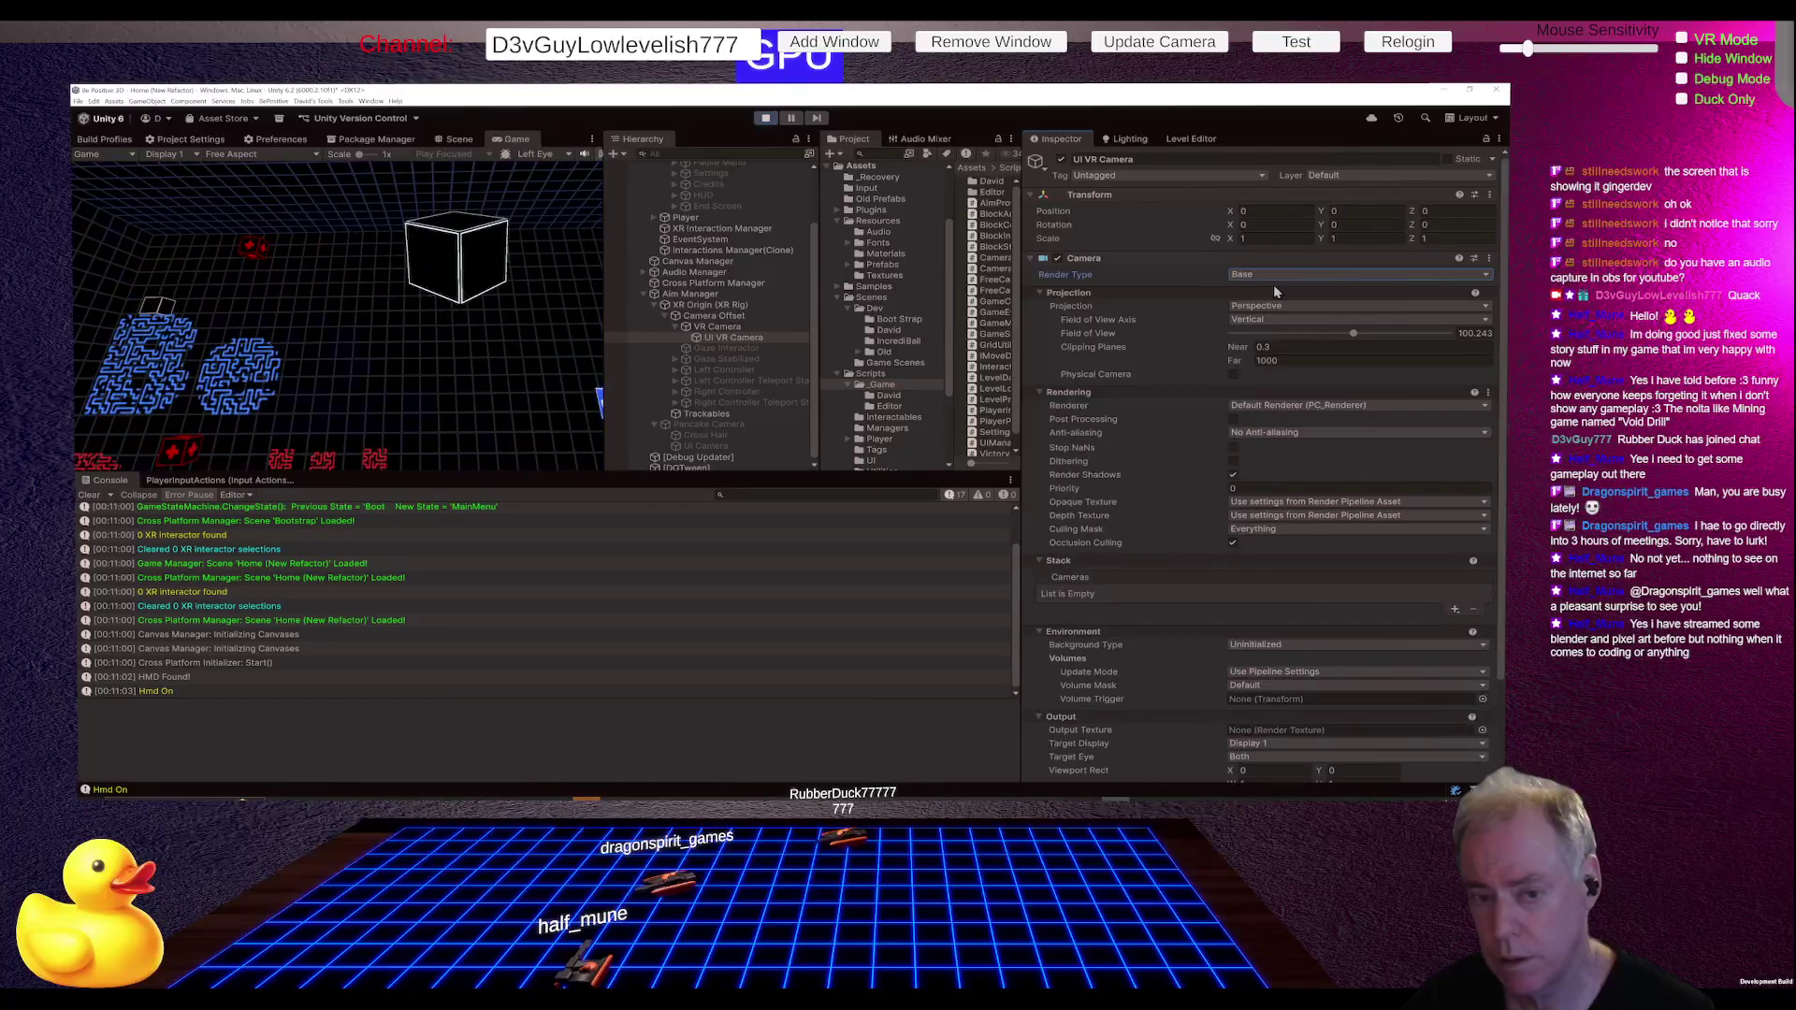
{"action": "left_click", "coordinate": [1294, 277]}
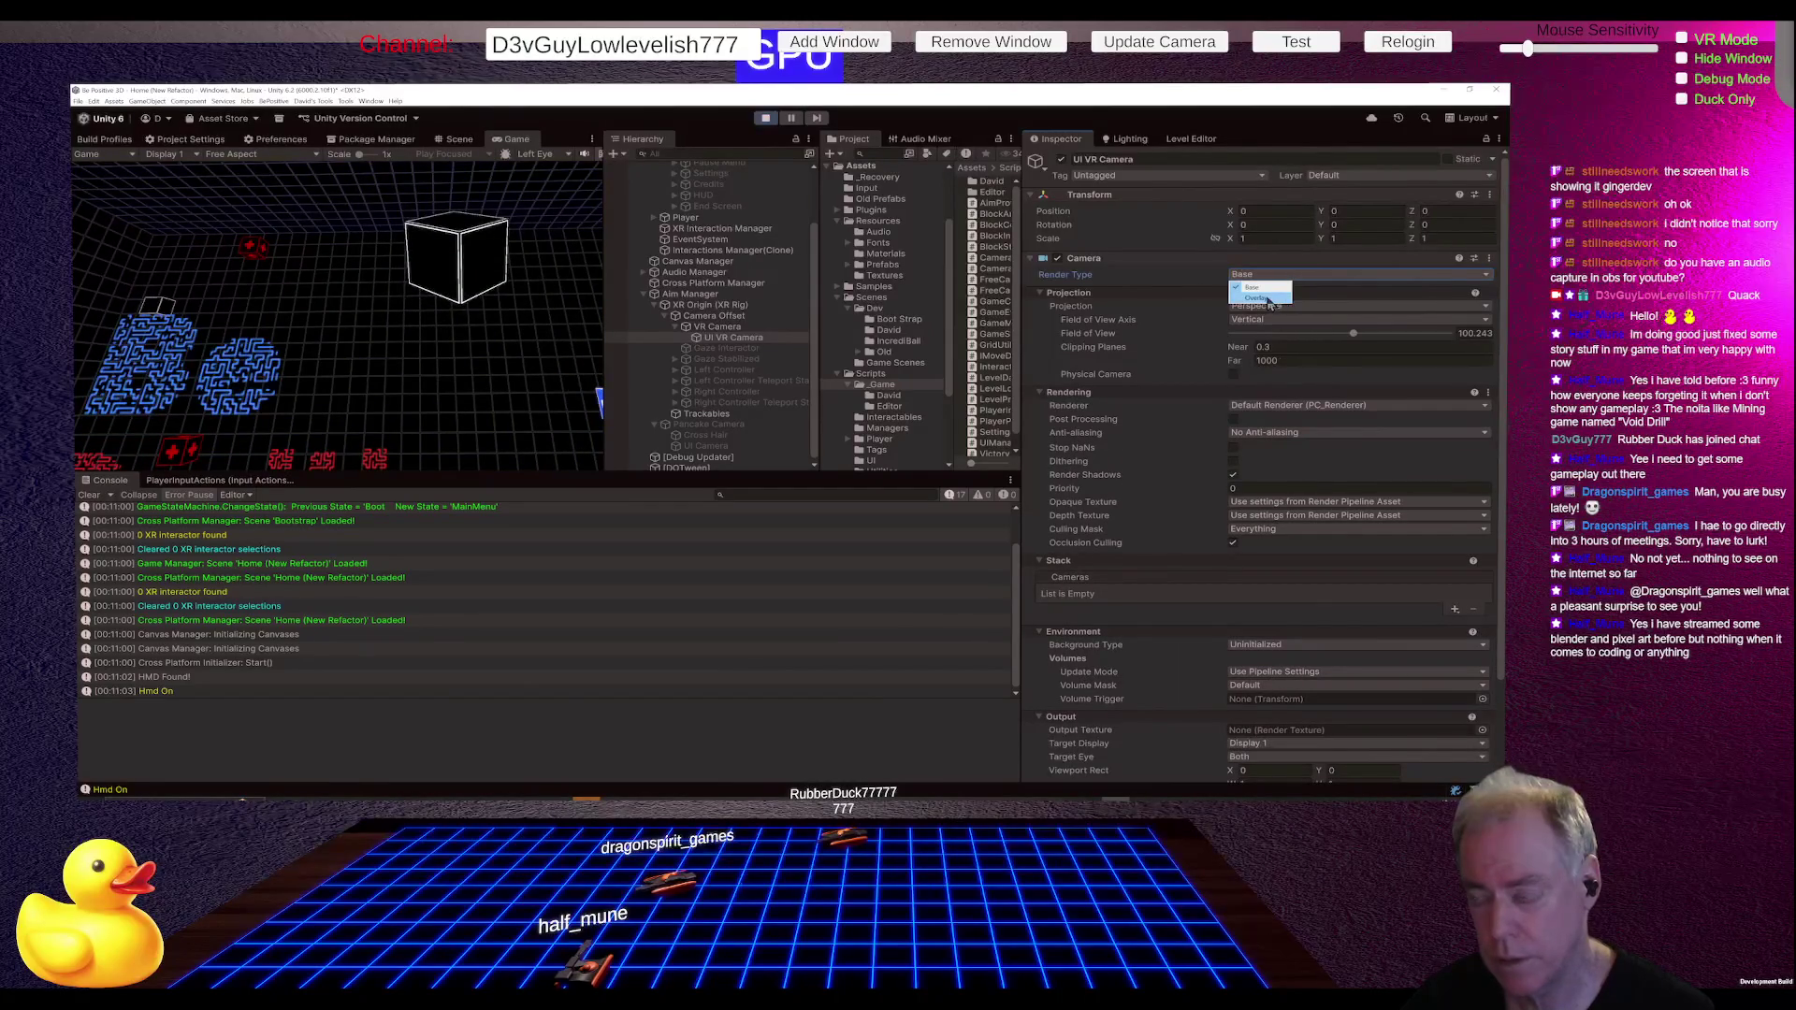
{"action": "left_click", "coordinate": [1262, 298]}
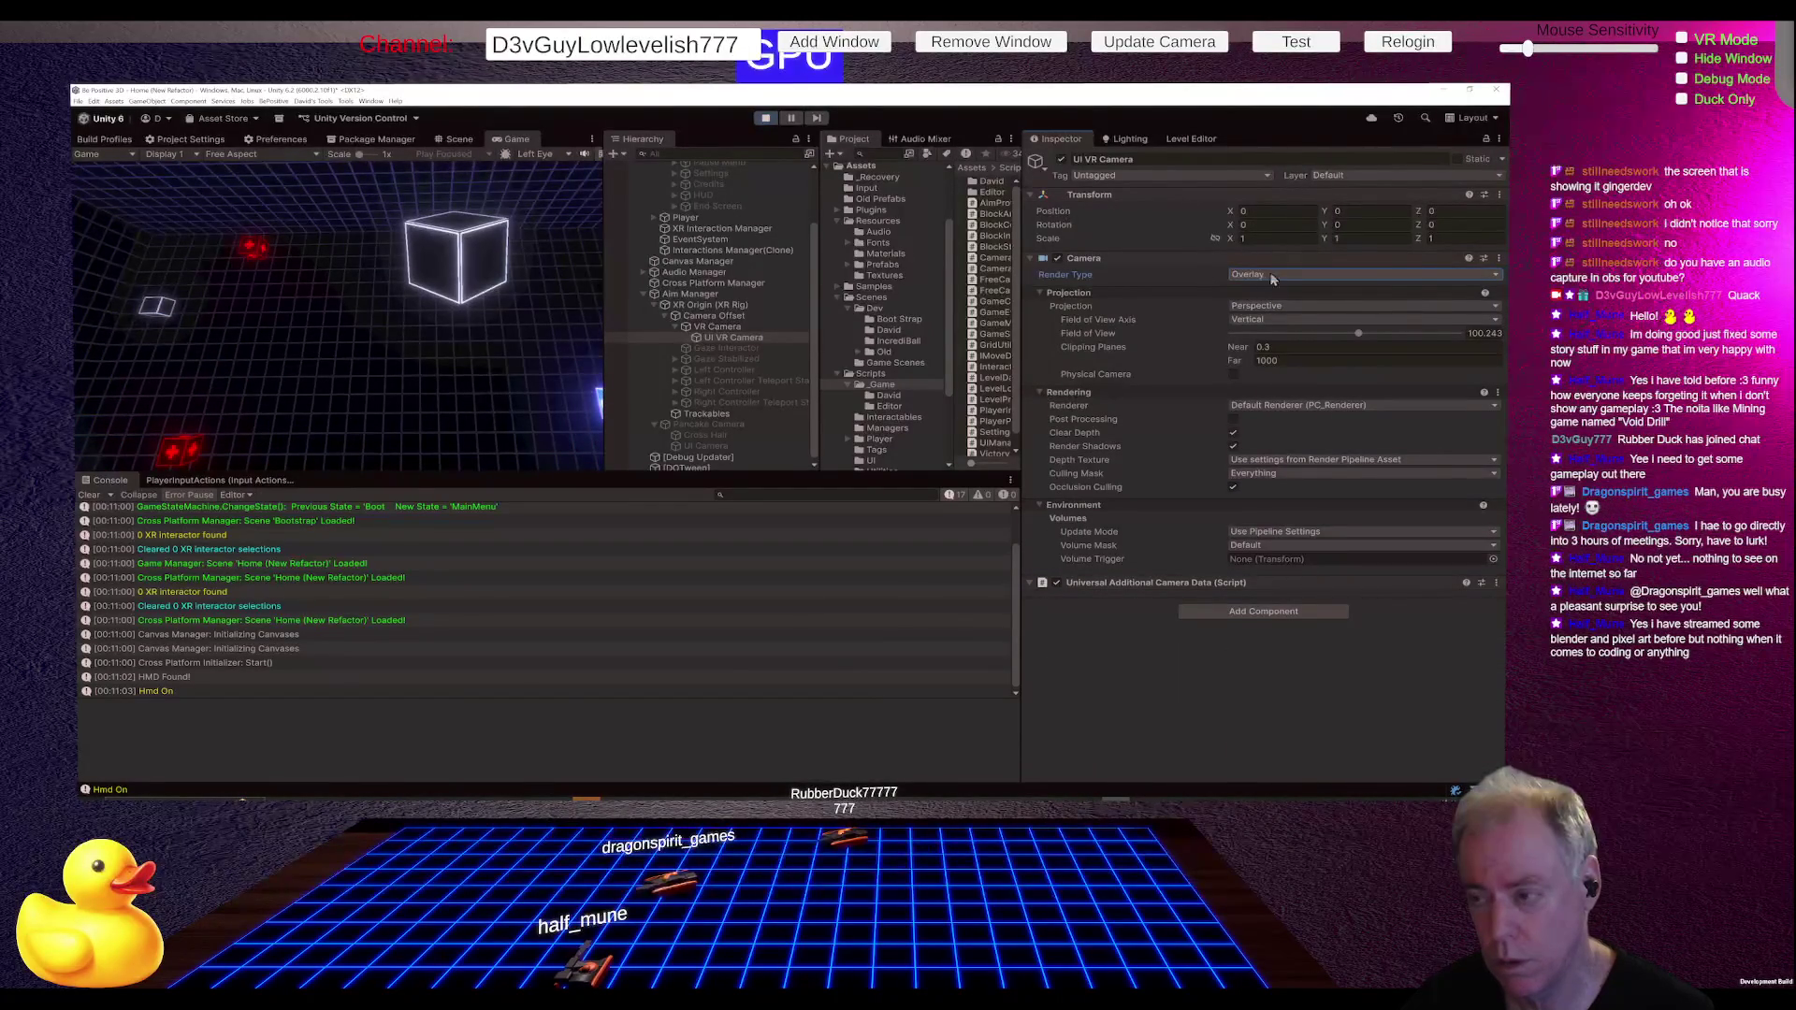
Step: Try the UI VR Camera as Base, leave post processing off, and return it to Overlay
{"action": "left_click", "coordinate": [1272, 277]}
{"action": "left_click", "coordinate": [1275, 288]}
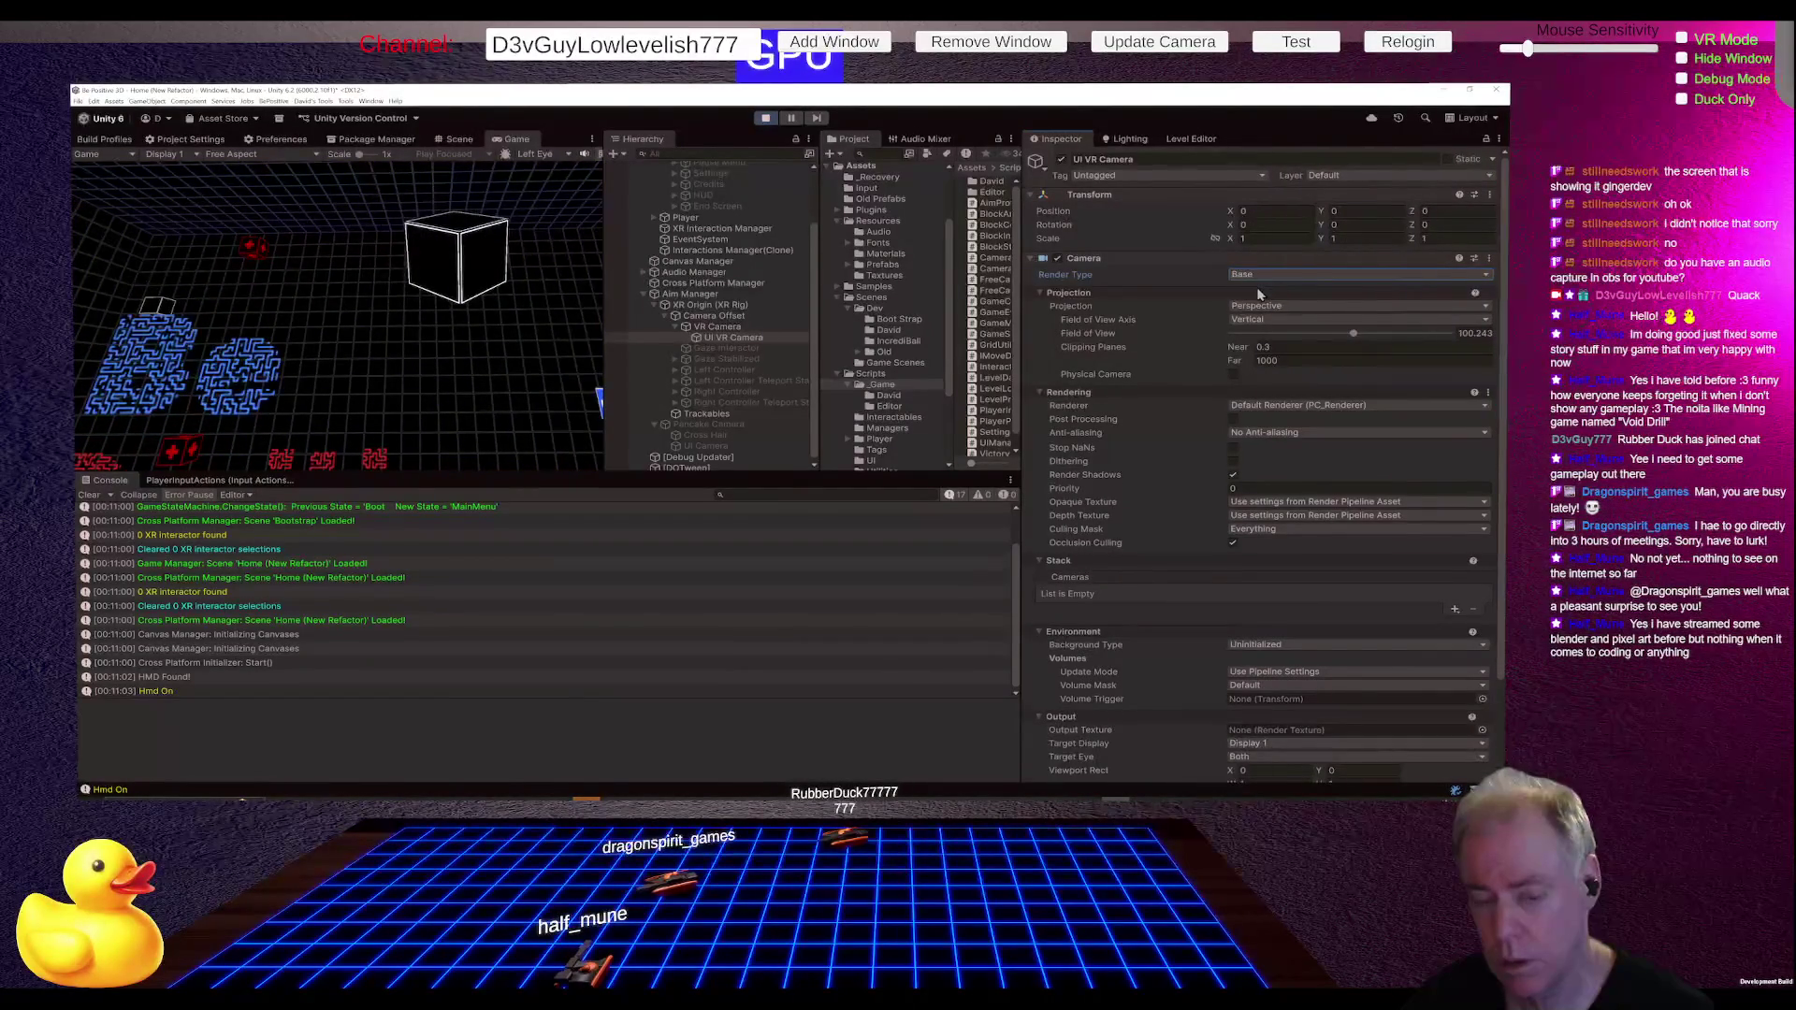
{"action": "left_click", "coordinate": [1255, 276]}
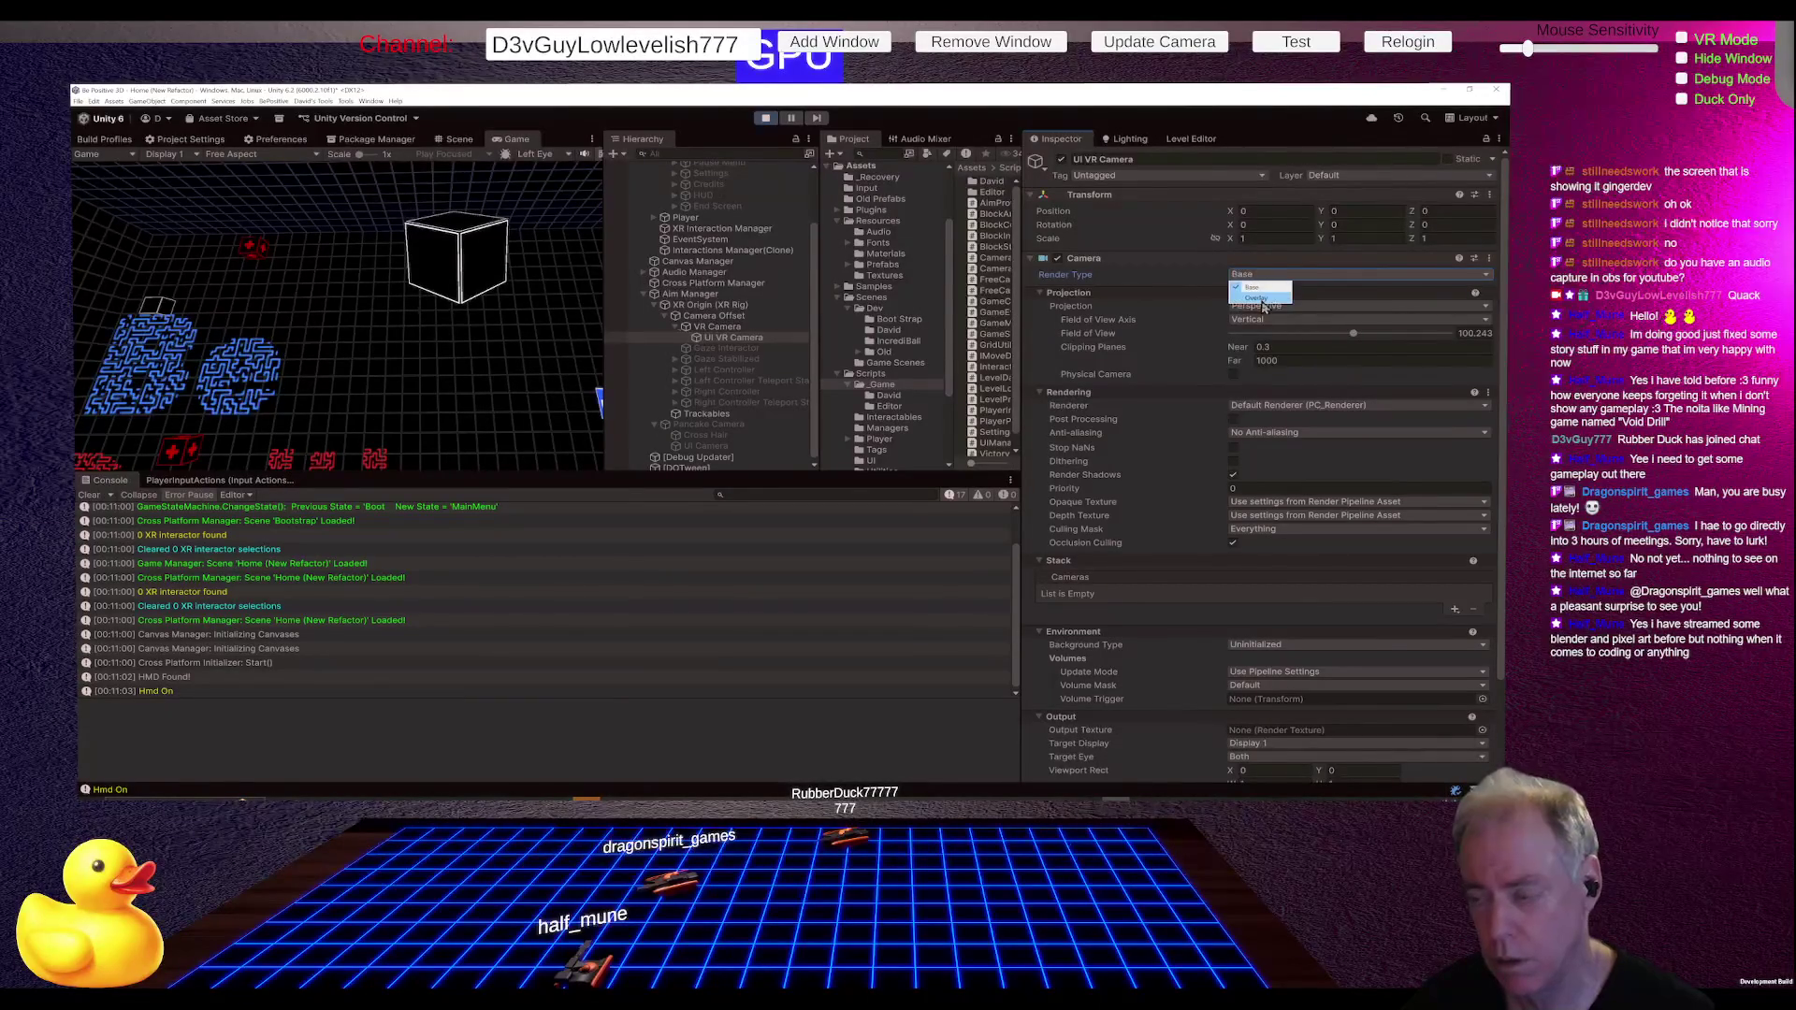
{"action": "left_click", "coordinate": [1154, 402]}
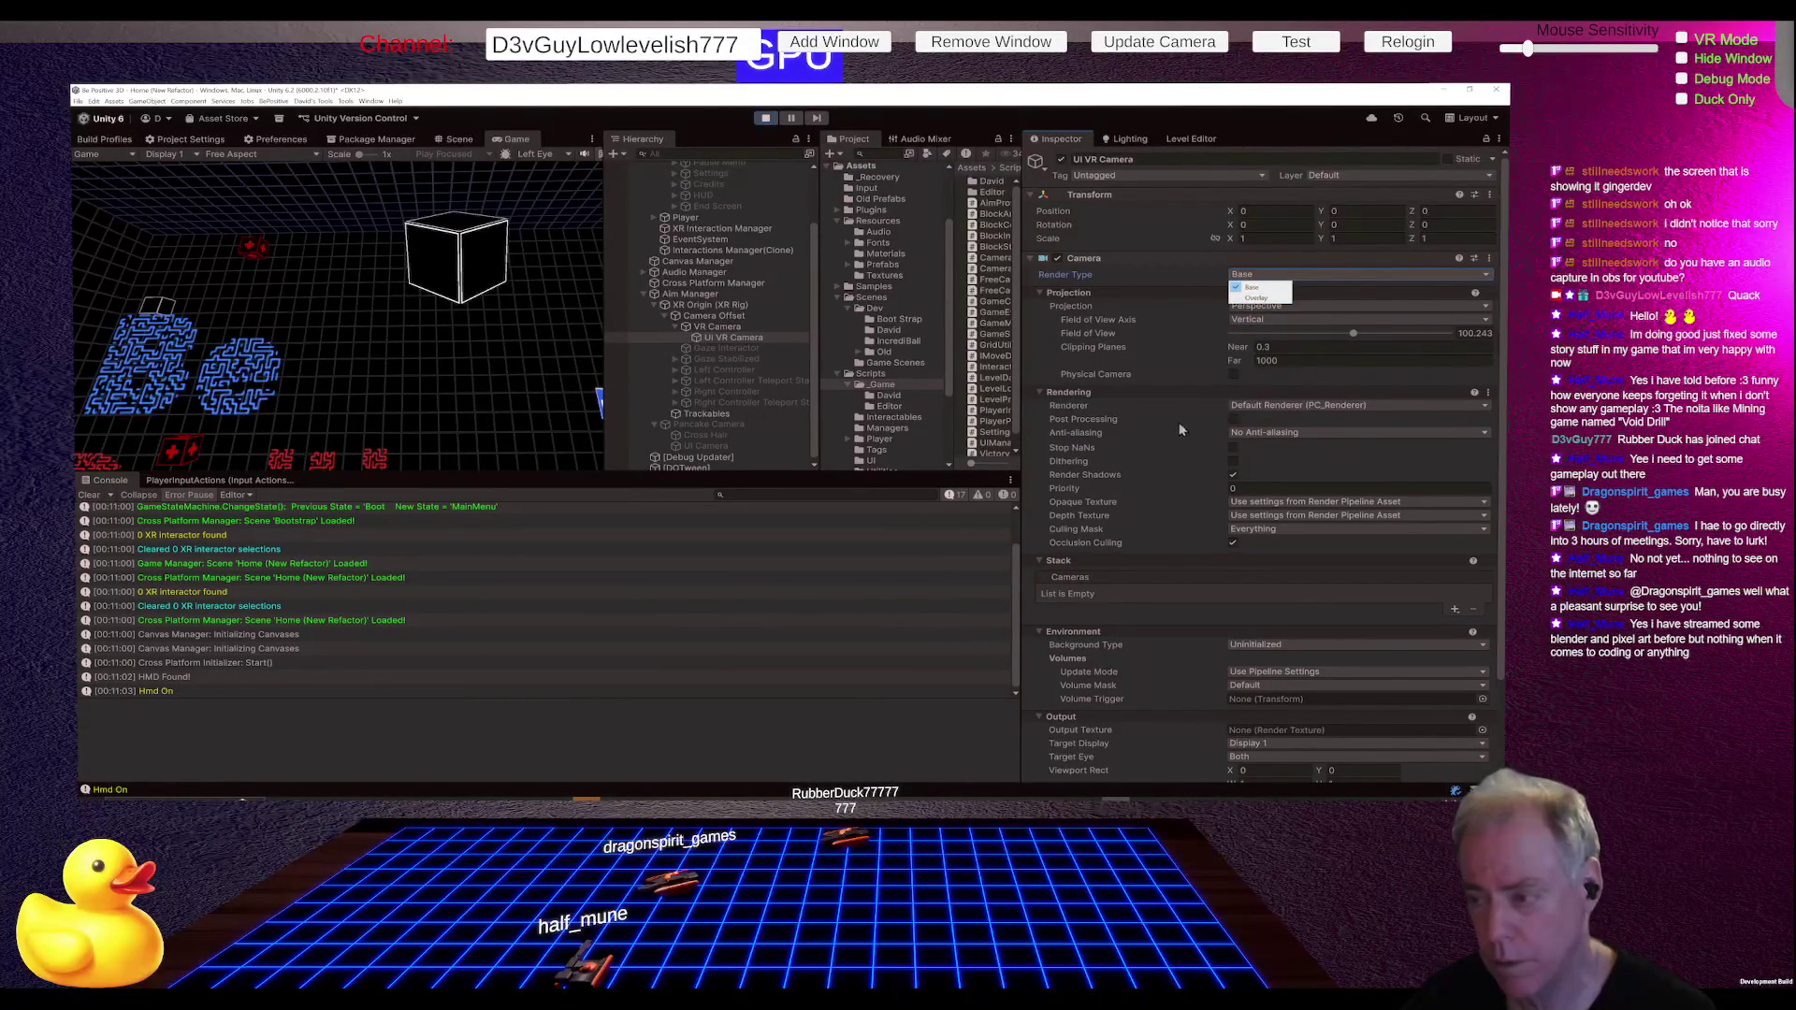
{"action": "left_click", "coordinate": [1235, 421]}
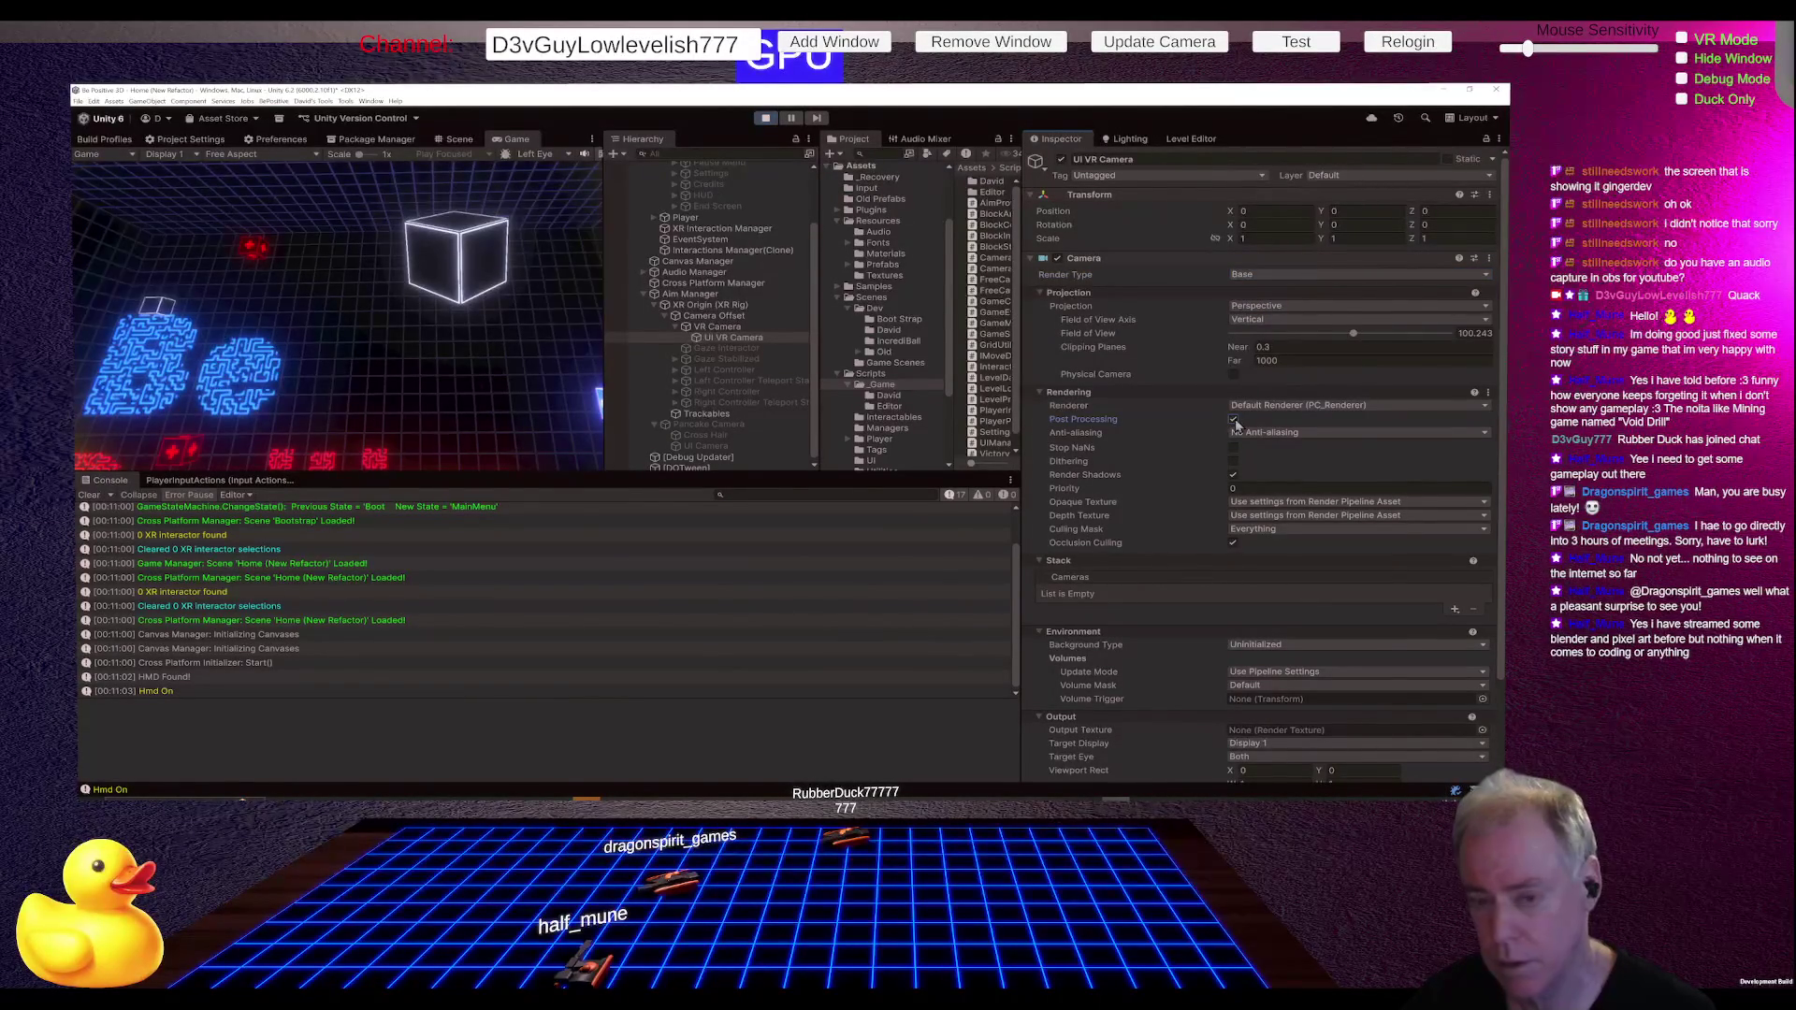
{"action": "left_click", "coordinate": [1233, 419]}
{"action": "left_click", "coordinate": [1267, 277]}
{"action": "left_click", "coordinate": [1258, 298]}
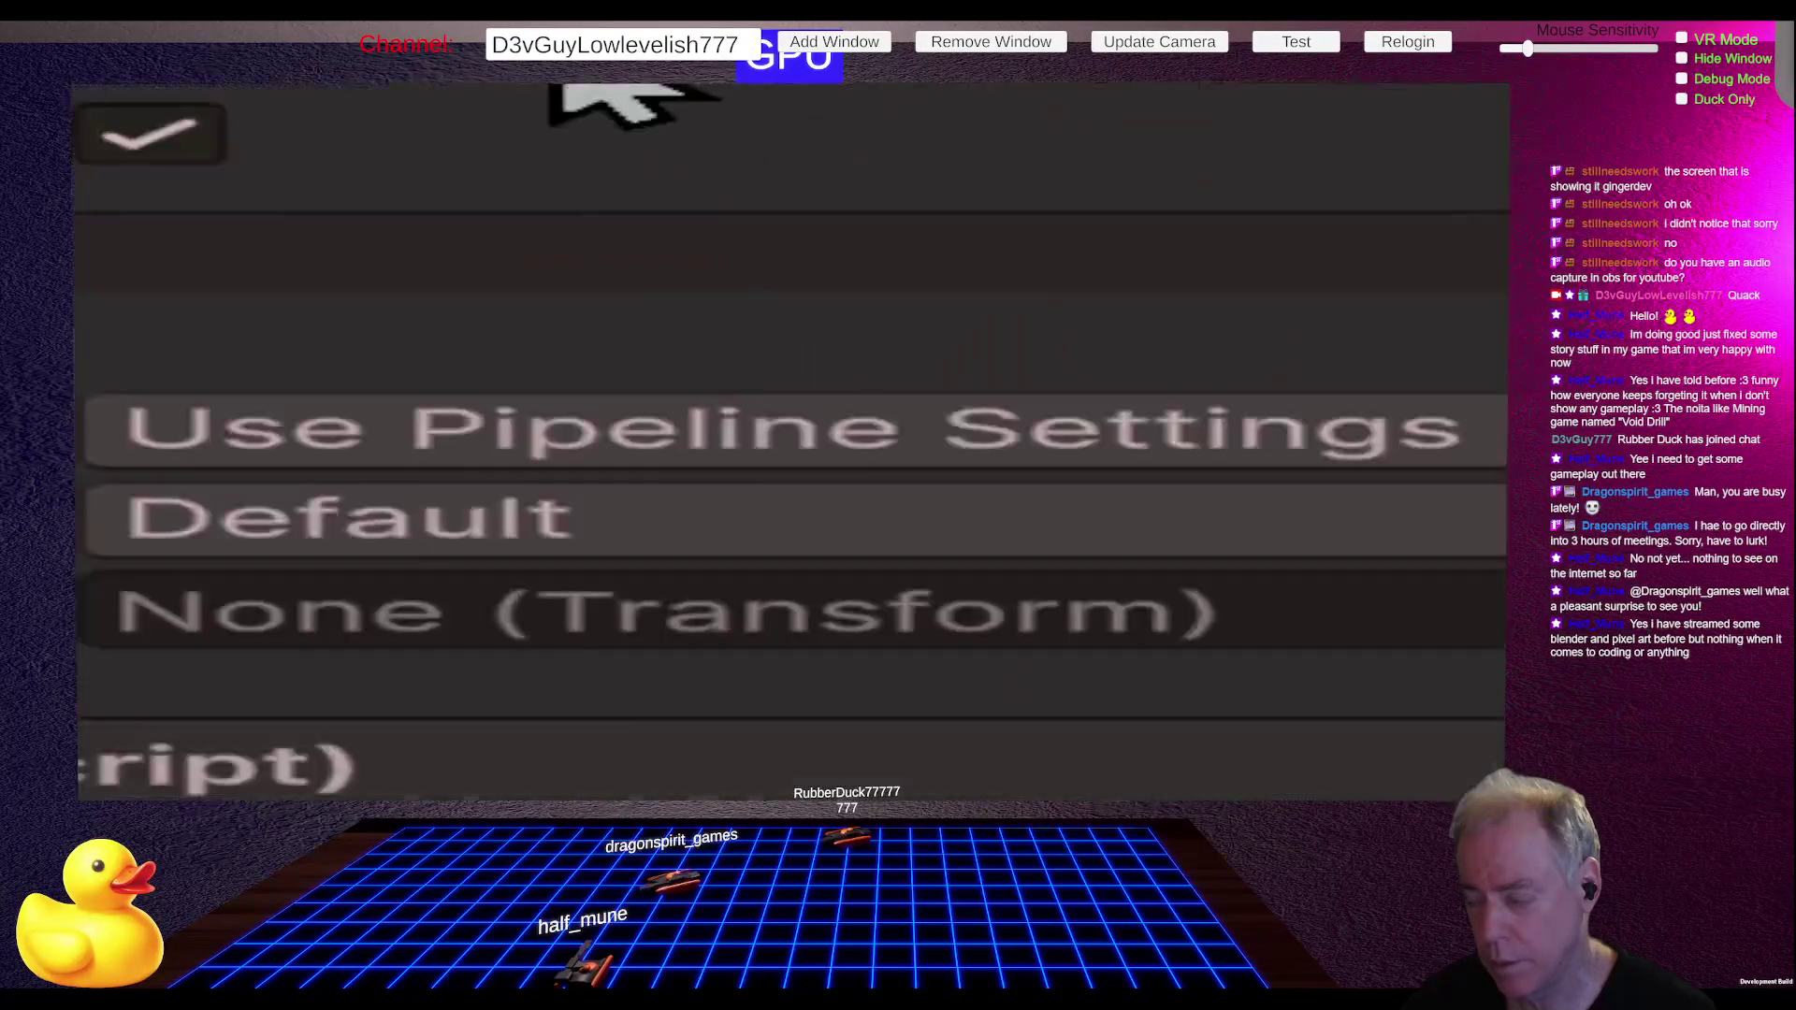
Step: Restrict the UI VR Camera's culling mask to the UI layer only, then select VR Camera
{"action": "left_click", "coordinate": [1250, 472]}
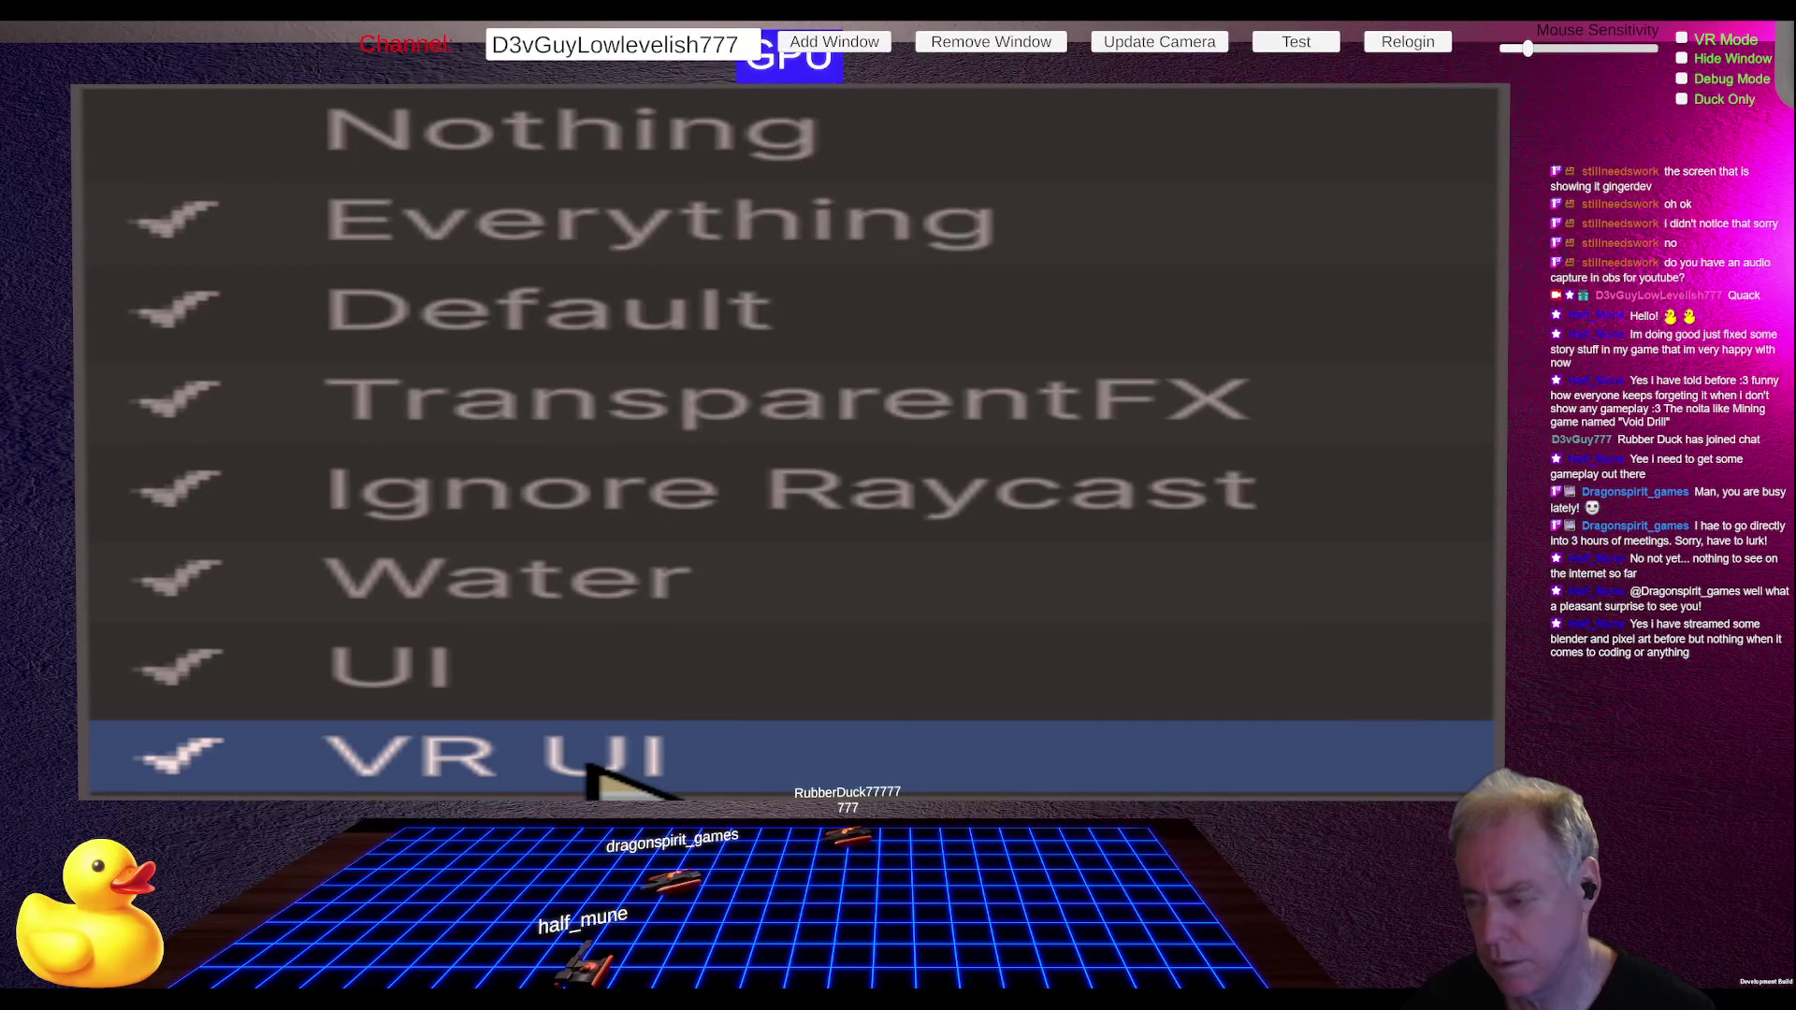
{"action": "left_click", "coordinate": [523, 136]}
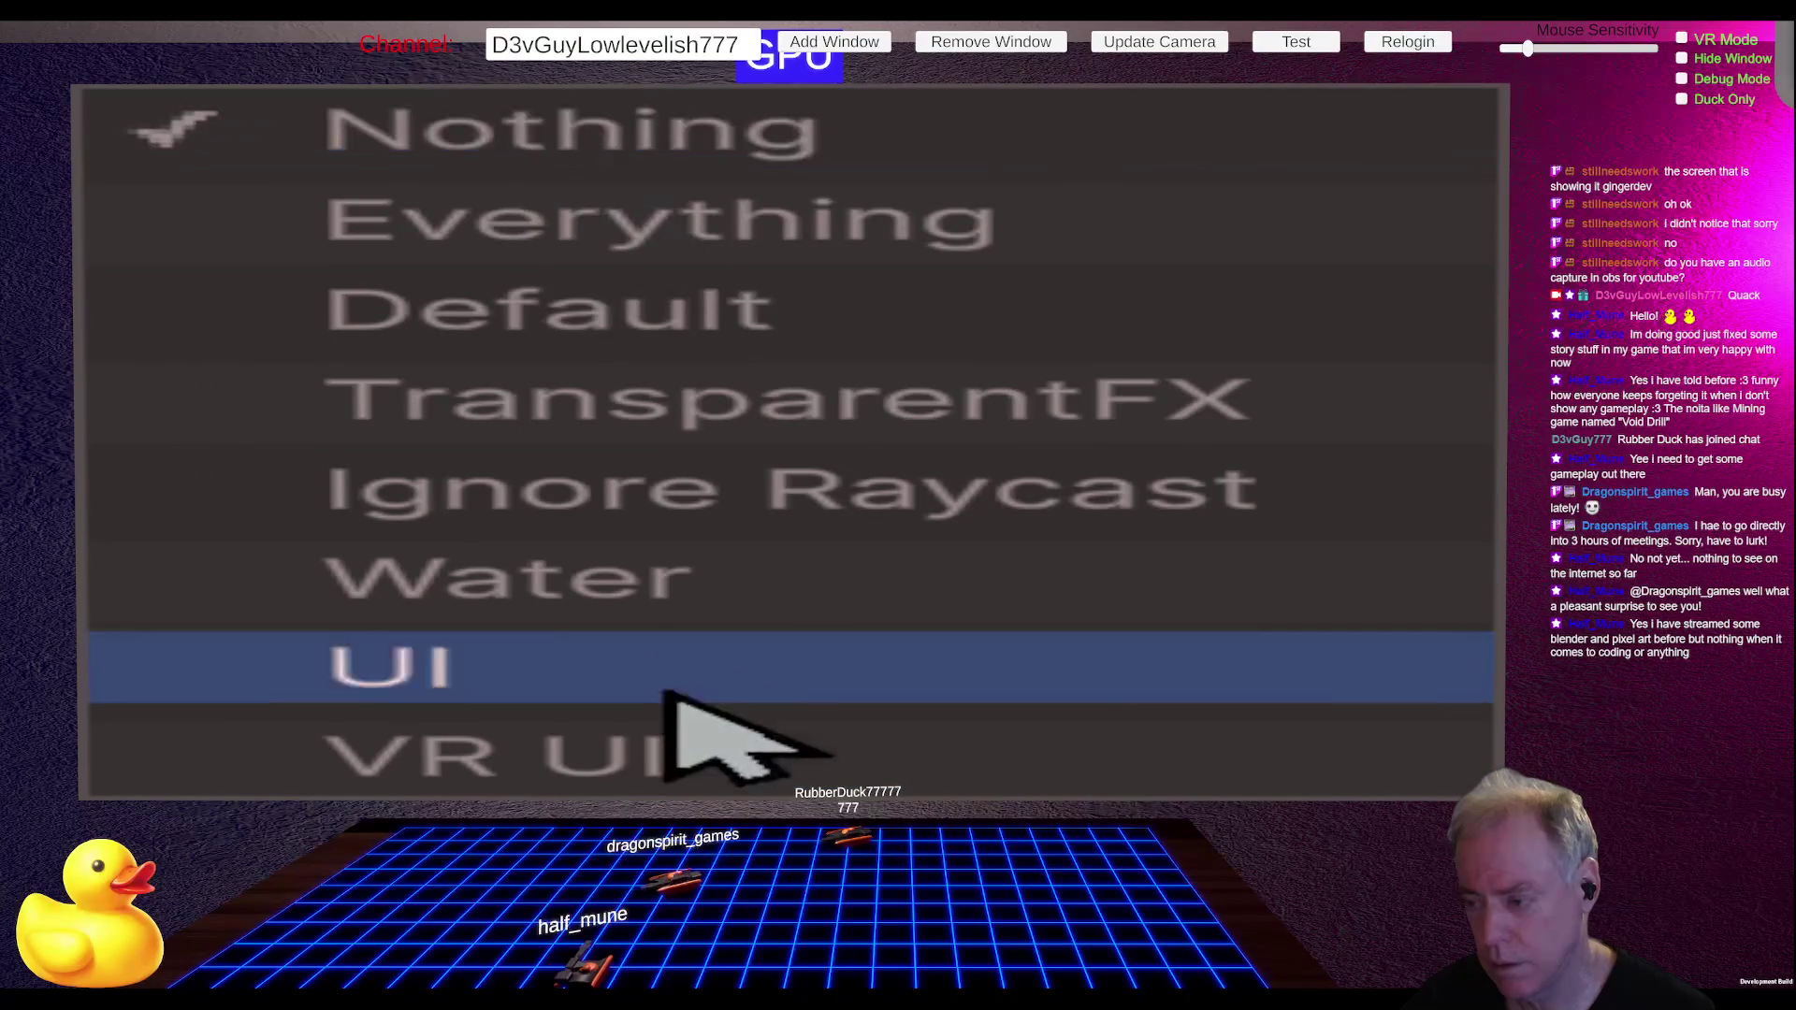
{"action": "left_click", "coordinate": [572, 760]}
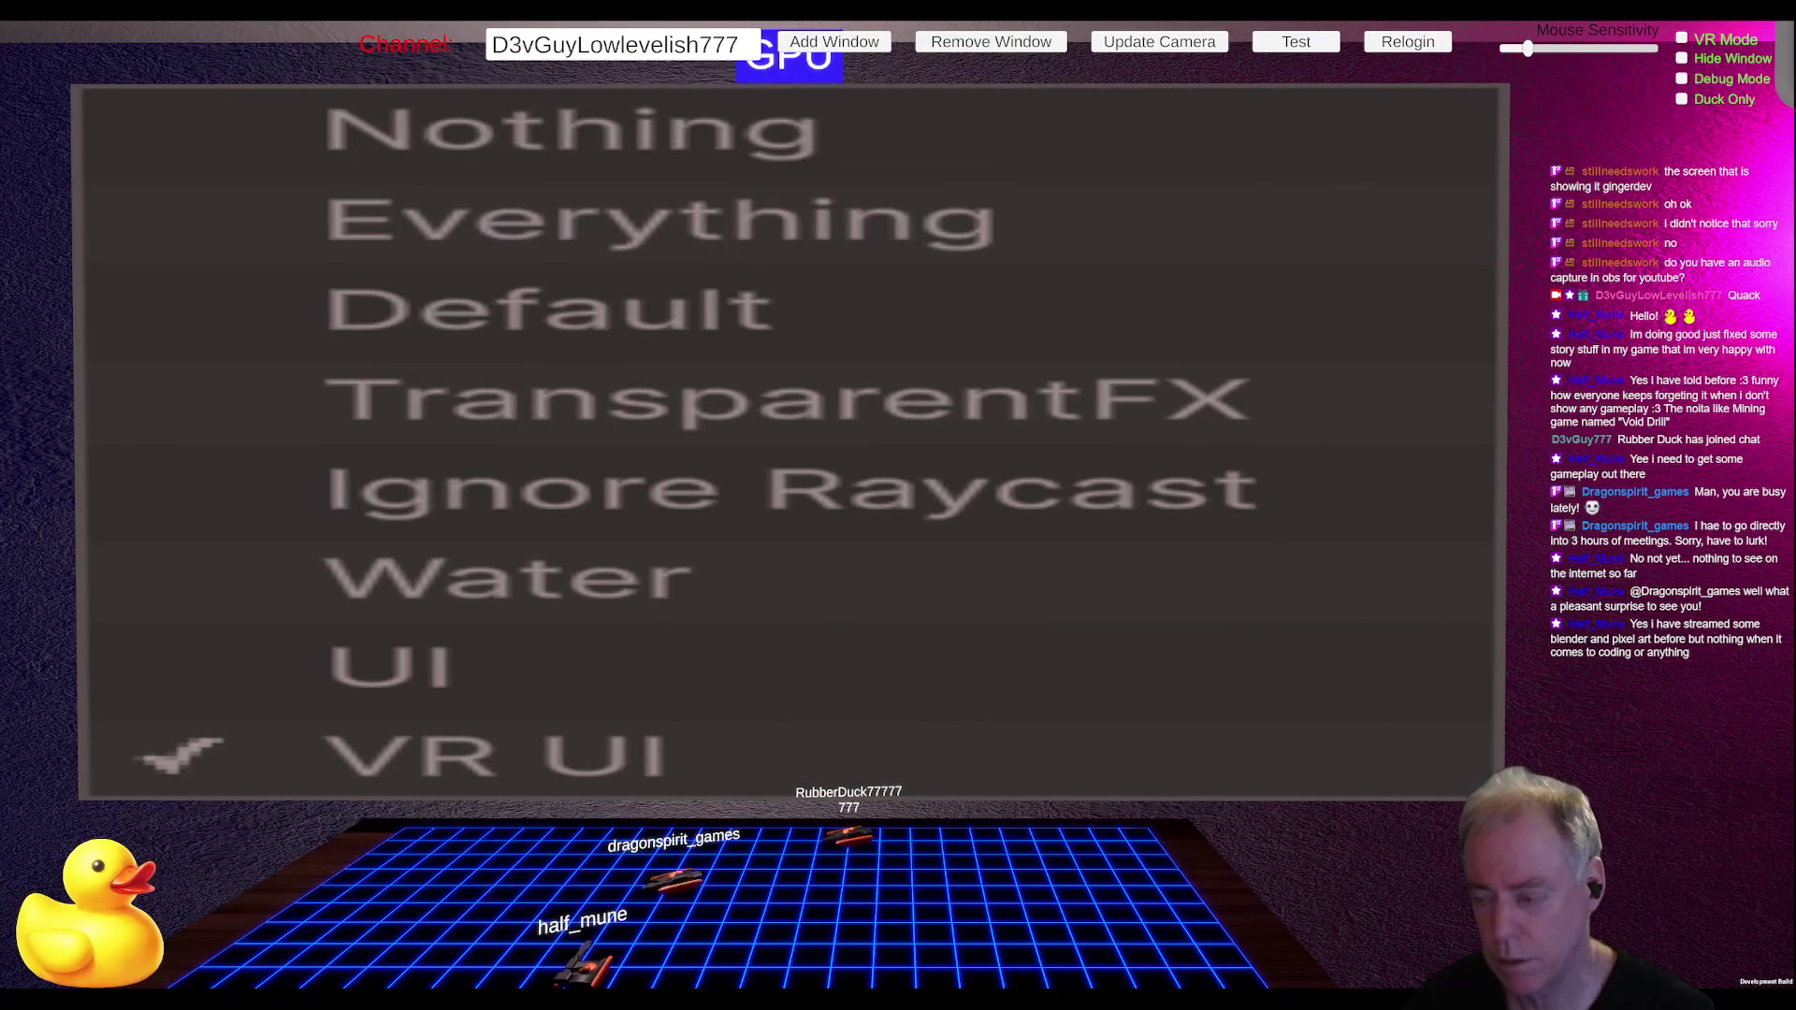
{"action": "left_click", "coordinate": [696, 669]}
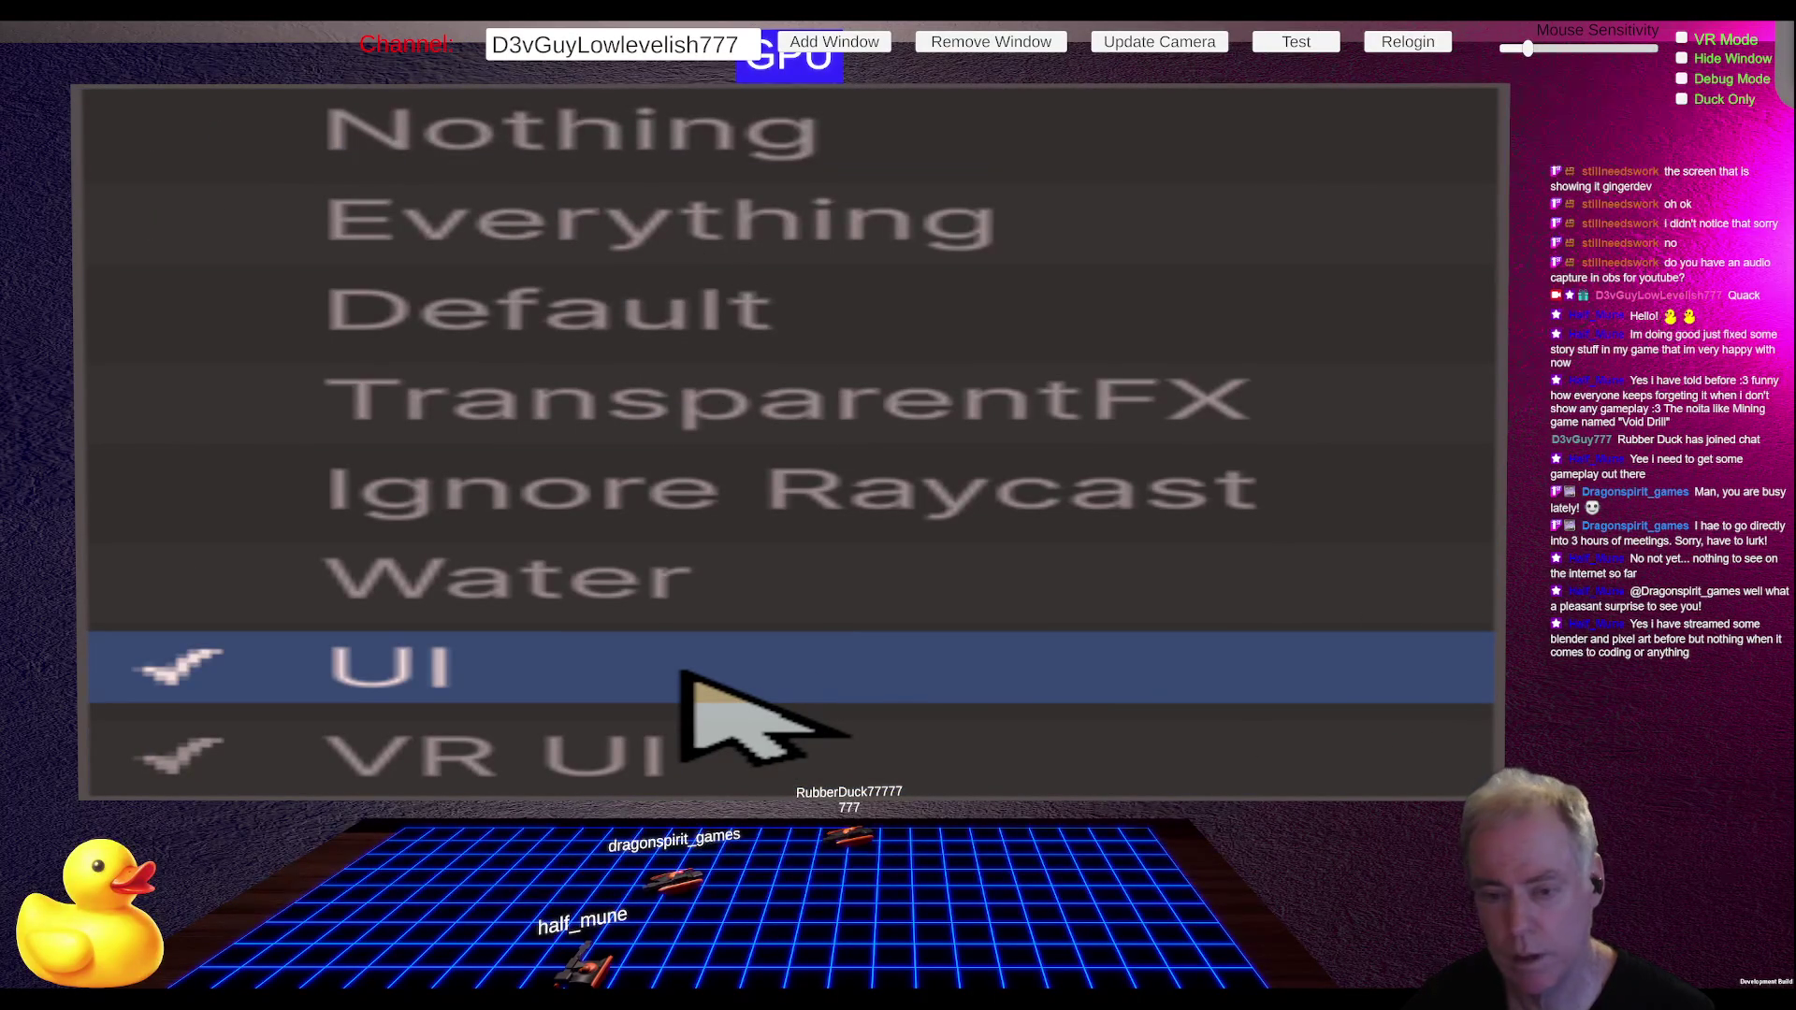
{"action": "left_click", "coordinate": [495, 758]}
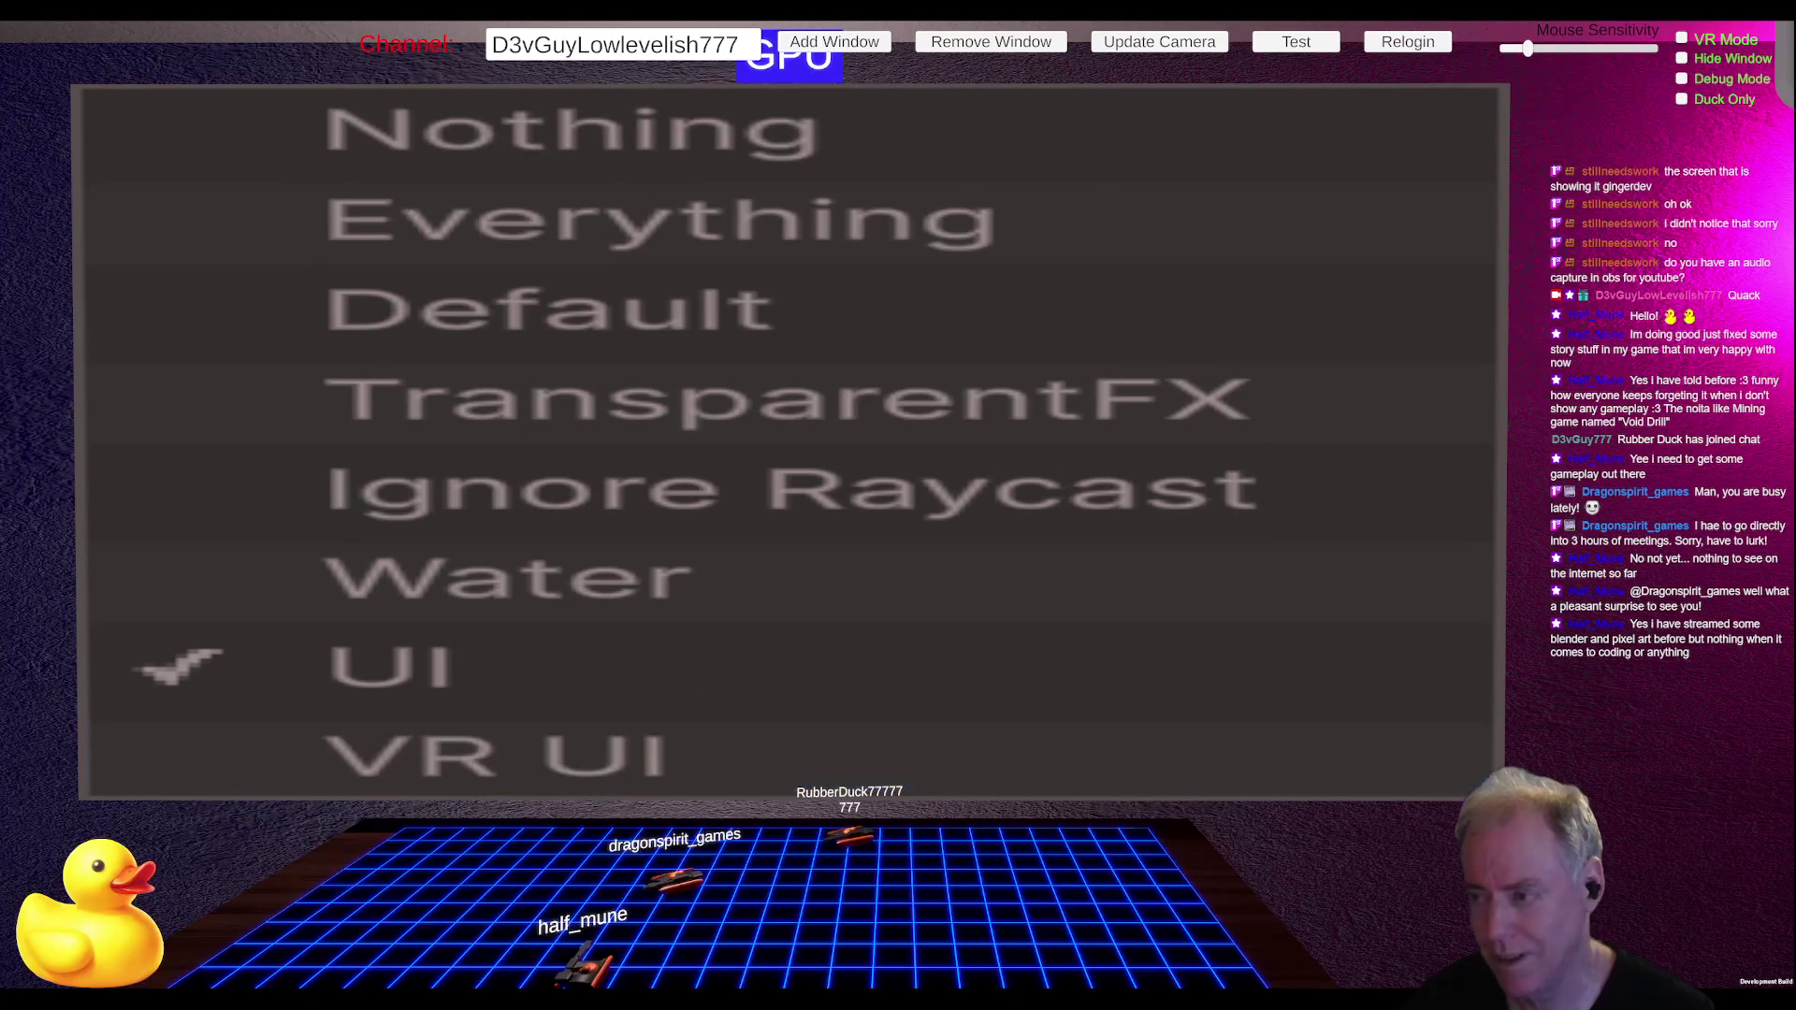
{"action": "left_click", "coordinate": [1114, 687]}
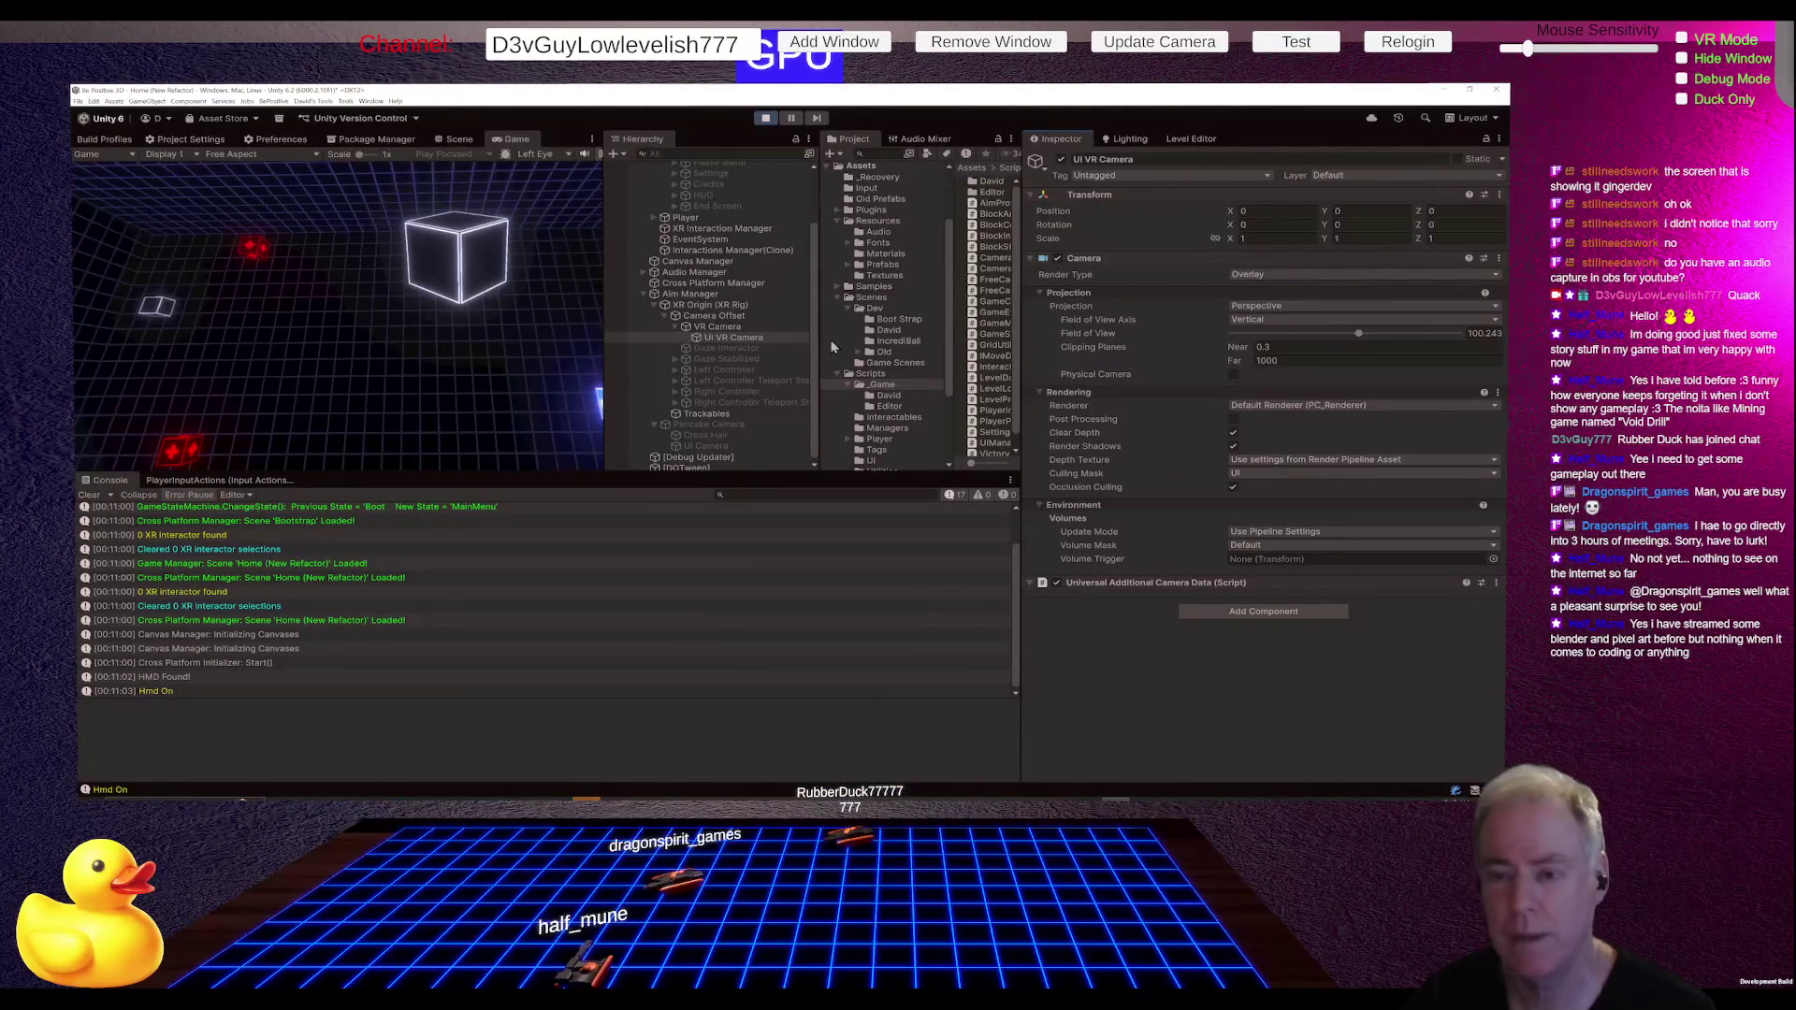
{"action": "left_click", "coordinate": [719, 326]}
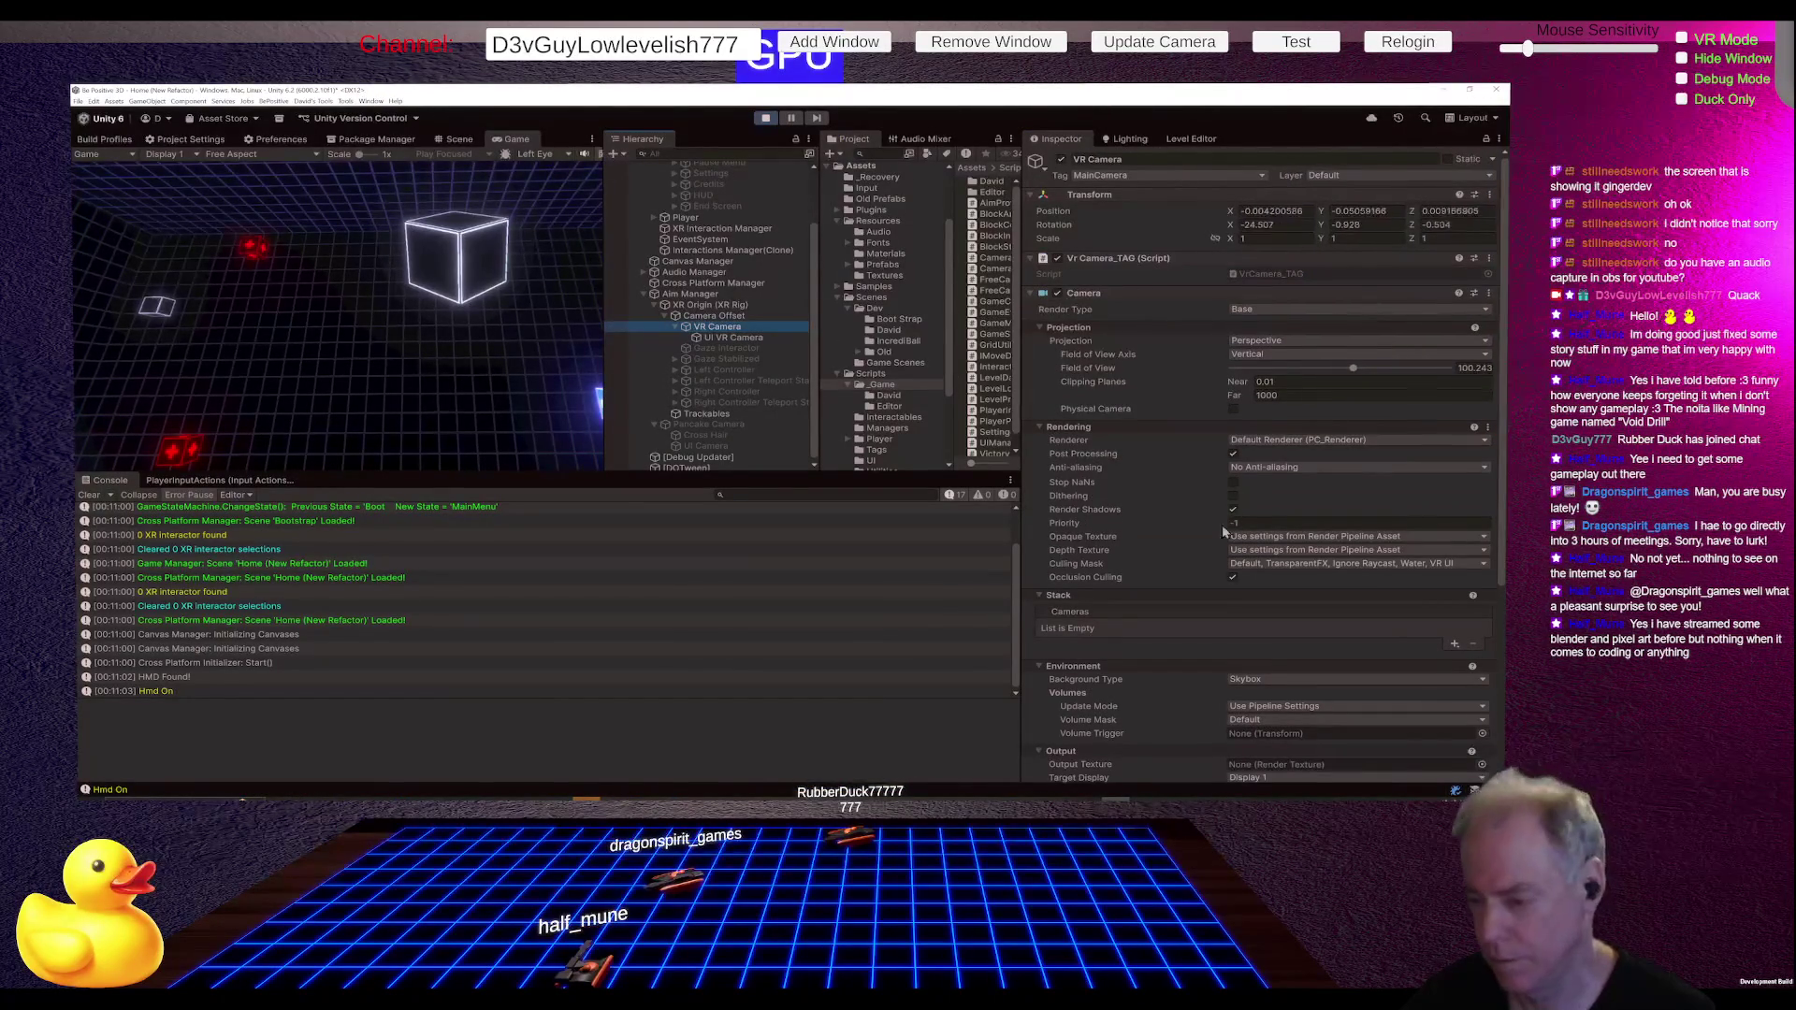
{"action": "left_click", "coordinate": [1454, 644]}
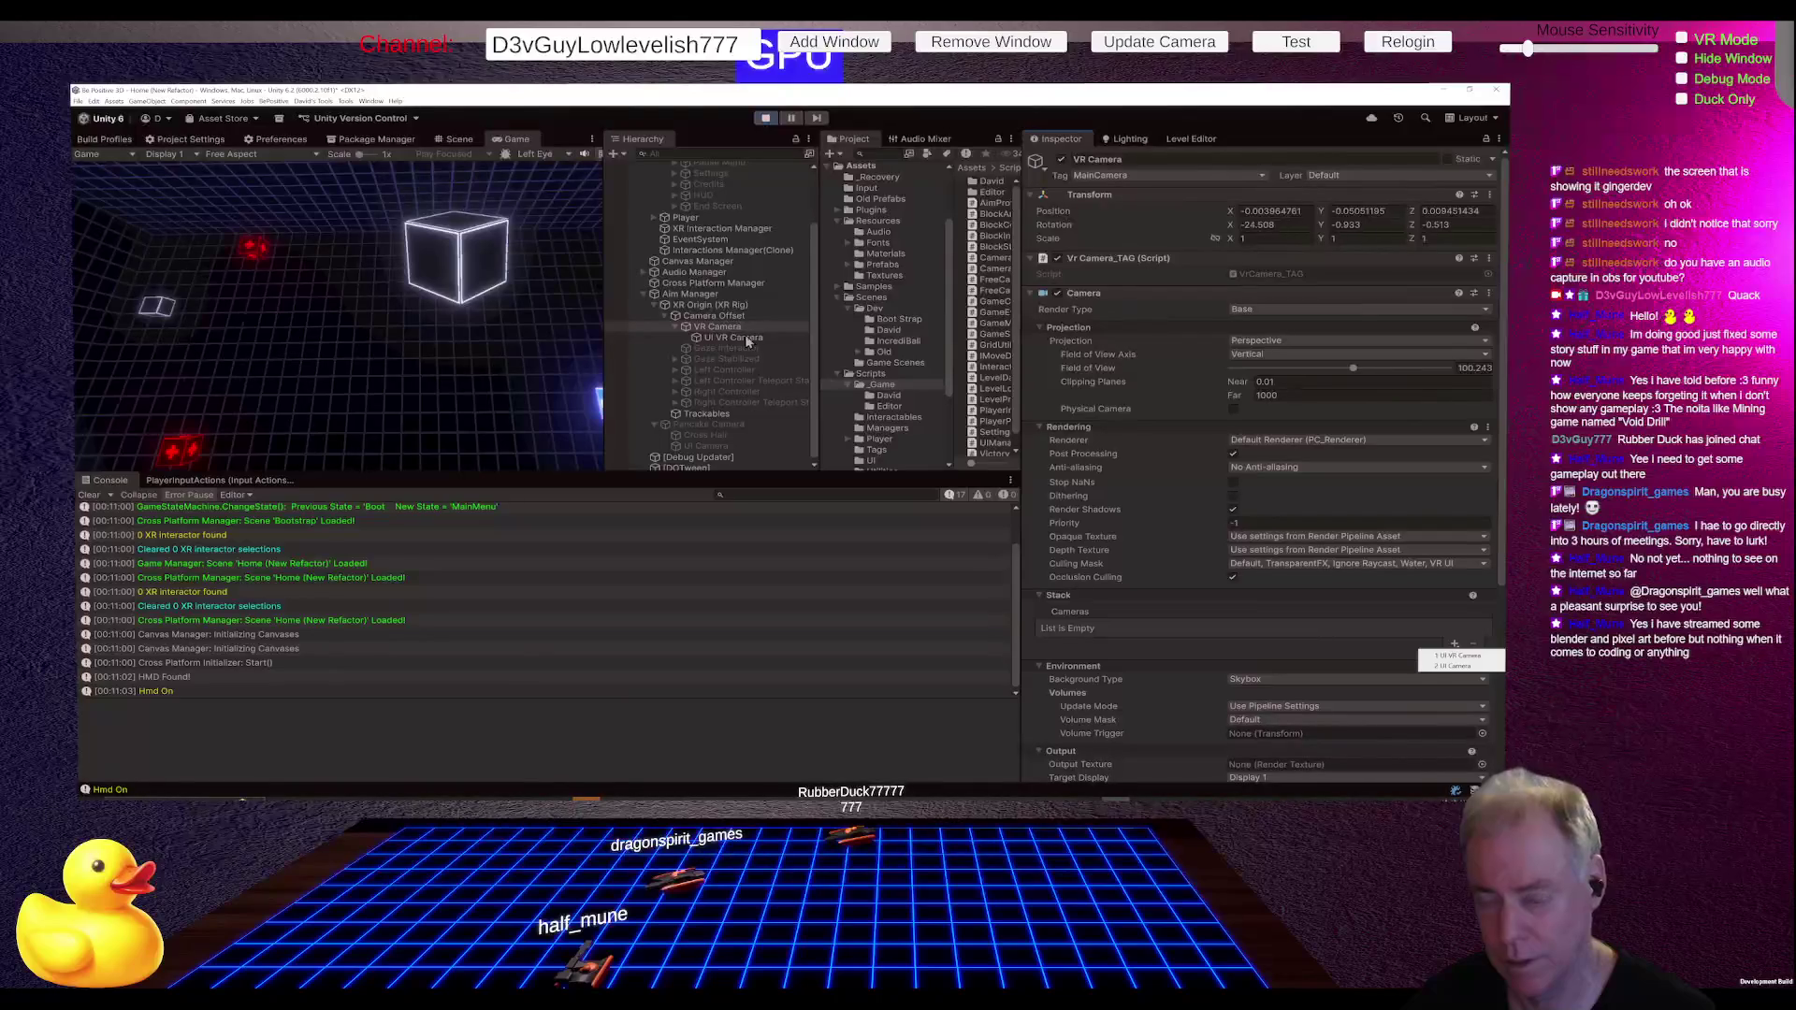
Step: Add the UI VR Camera to the VR Camera's Stack list as an overlay
{"action": "mouse_move", "coordinate": [741, 340]}
{"action": "left_mouse_down"}
{"action": "mouse_move", "coordinate": [1197, 512]}
{"action": "mouse_move", "coordinate": [1269, 624]}
{"action": "mouse_move", "coordinate": [1192, 629]}
{"action": "left_mouse_up"}
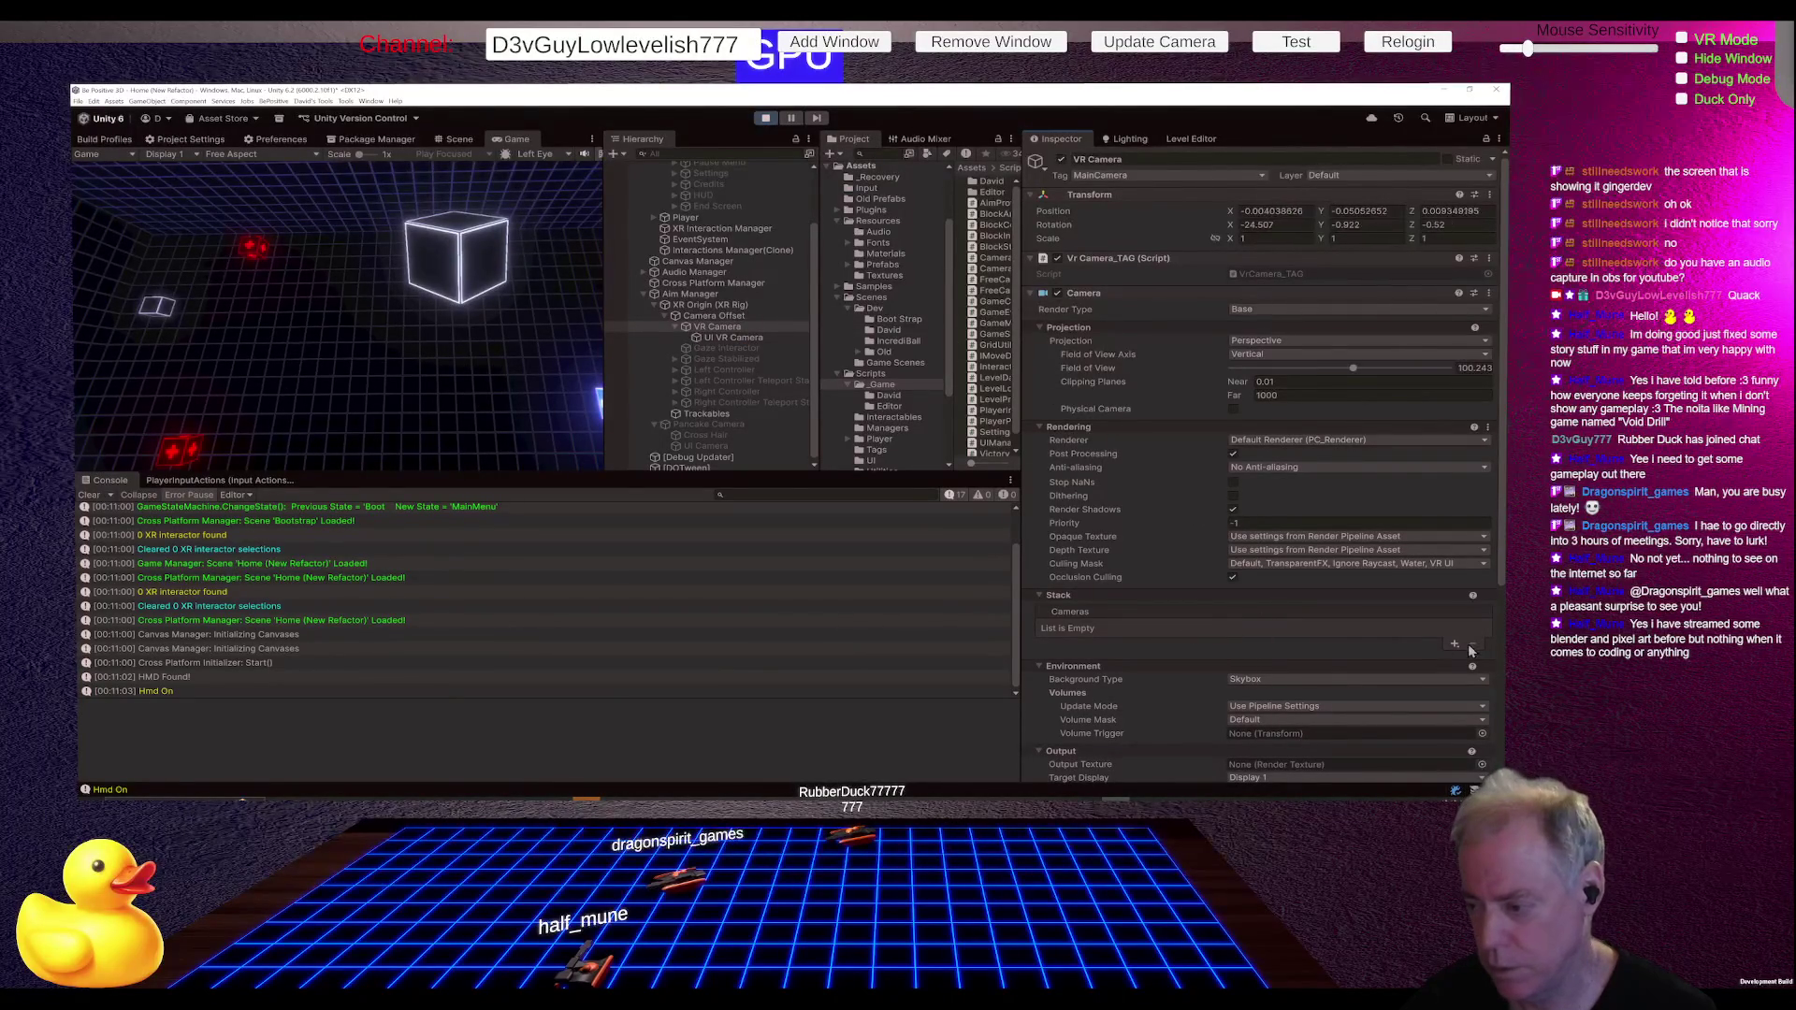
{"action": "left_click", "coordinate": [1455, 645]}
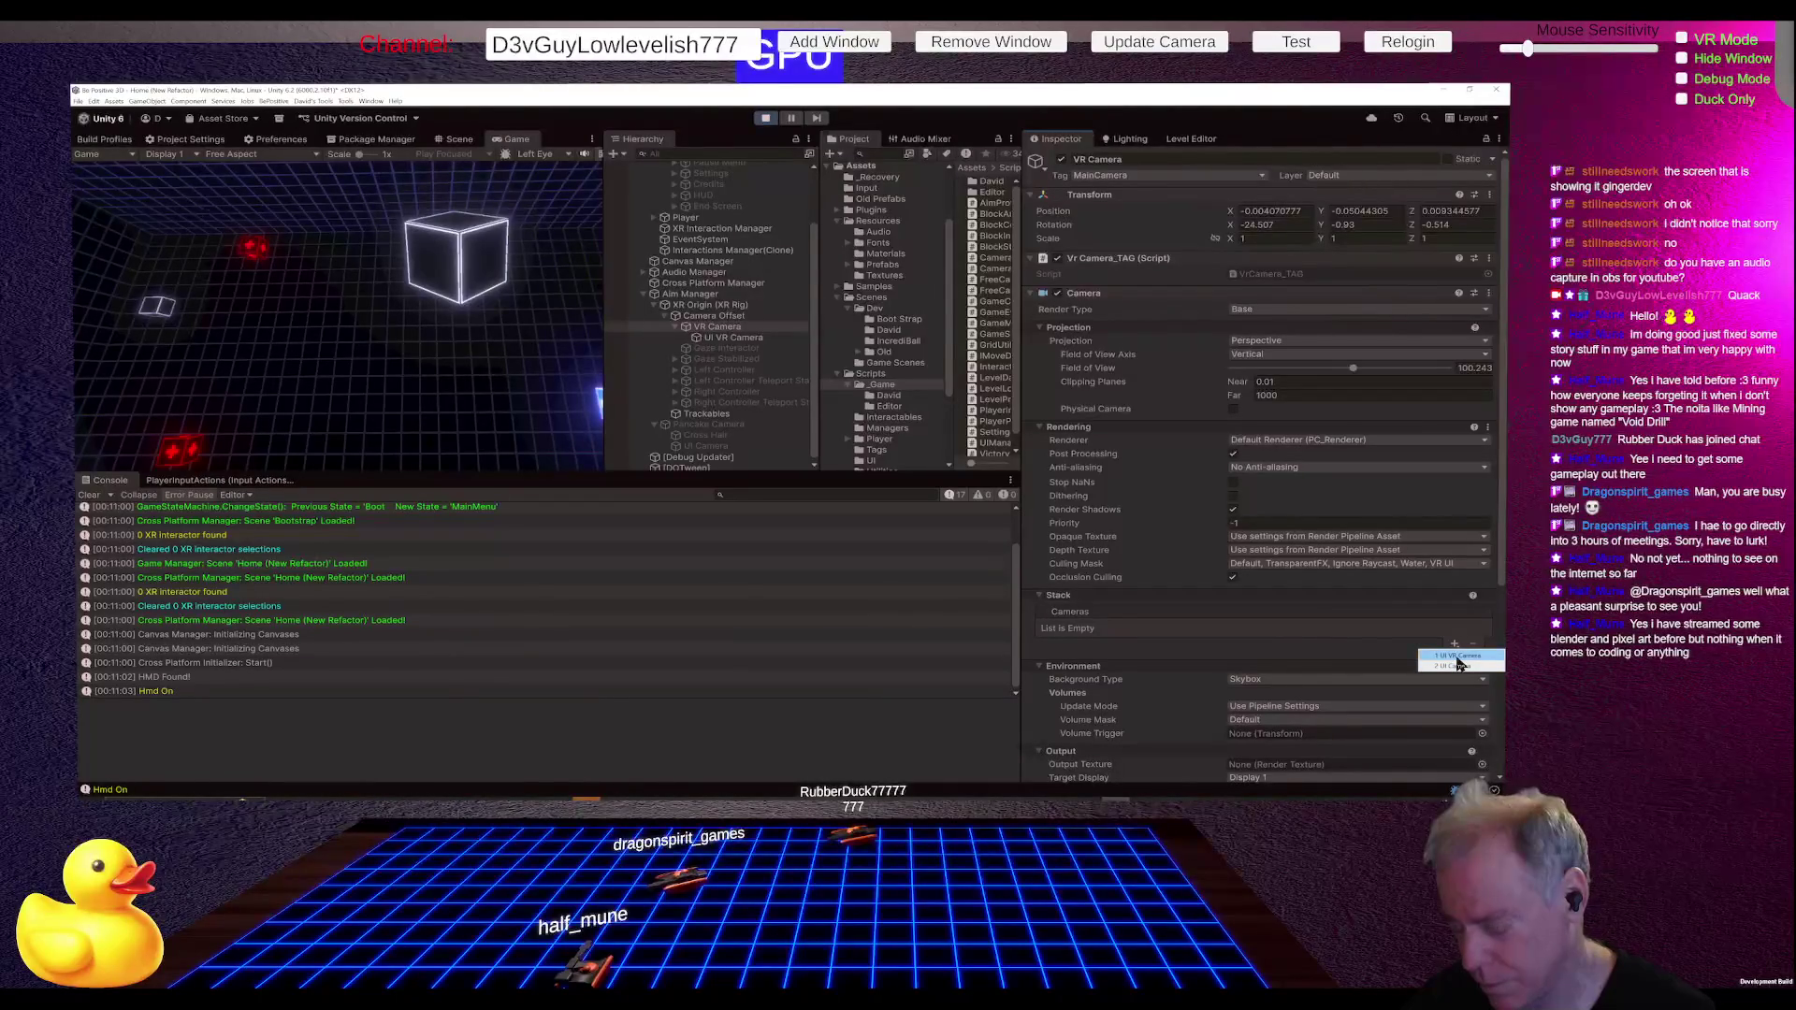
{"action": "left_click", "coordinate": [1458, 658]}
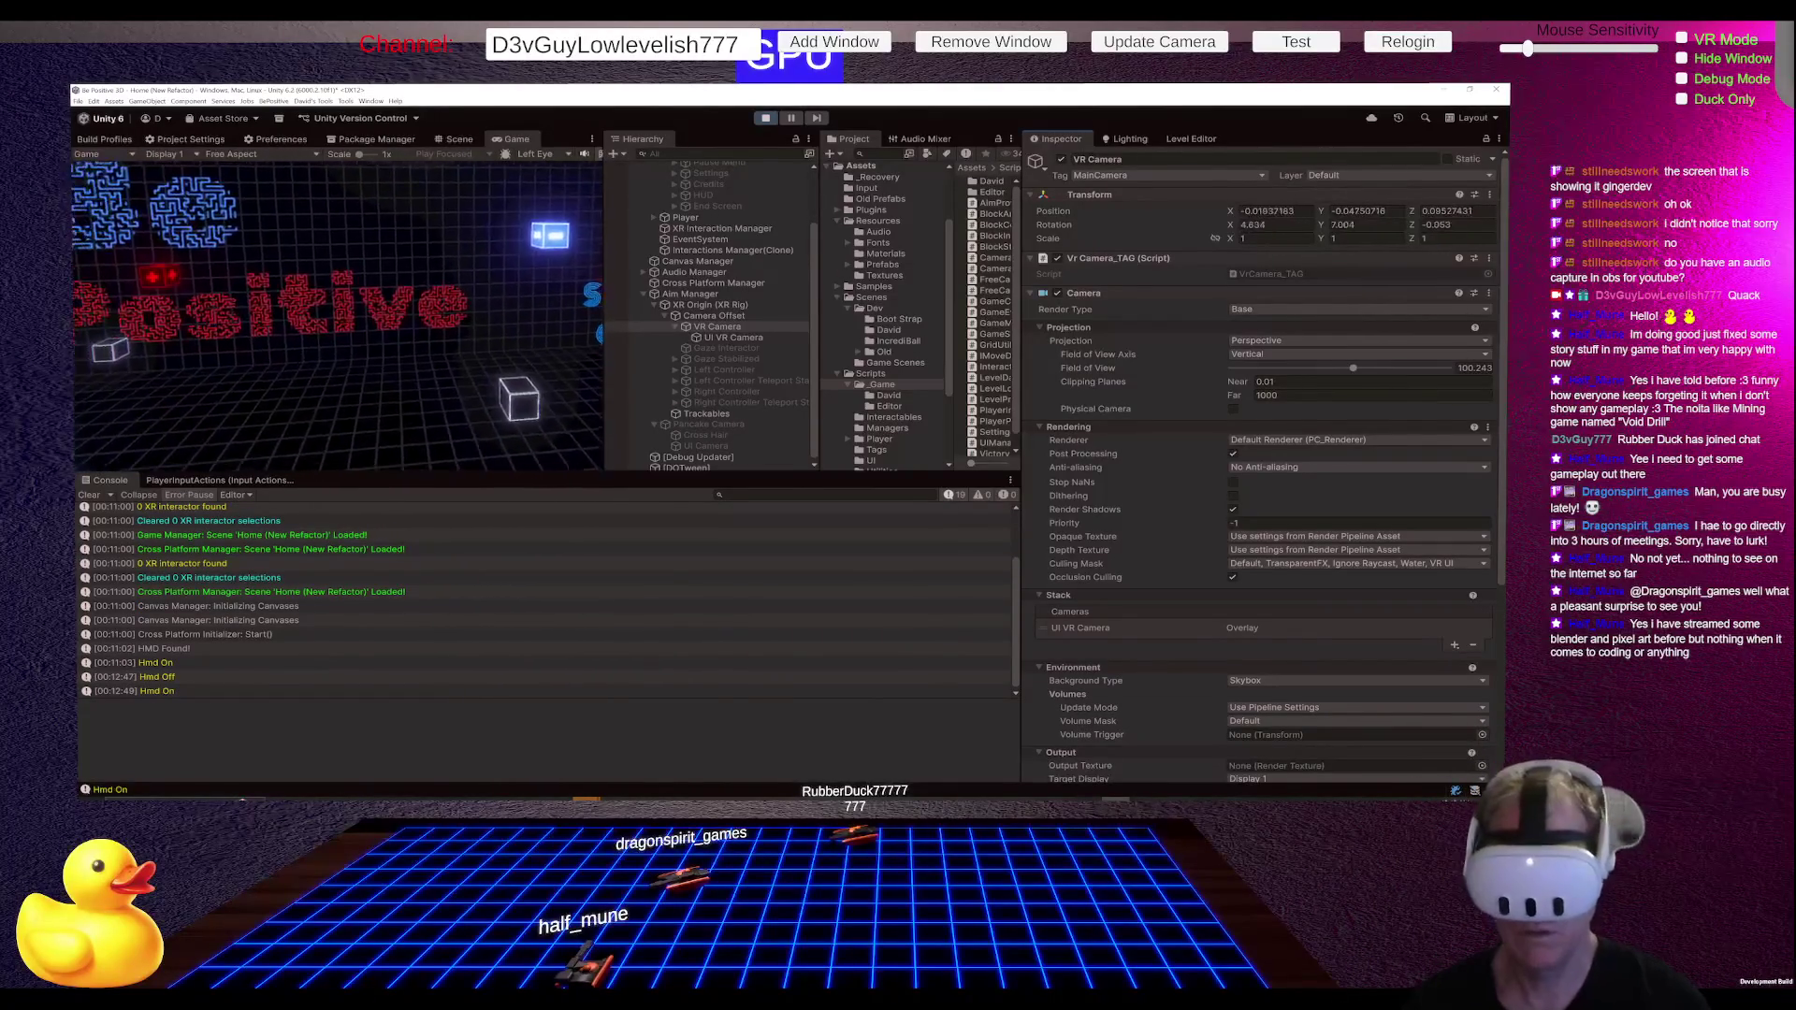
Step: In Play mode, toggle the pause menu with Escape while checking the Paused/Playing console log
{"action": "key", "text": "super+d"}
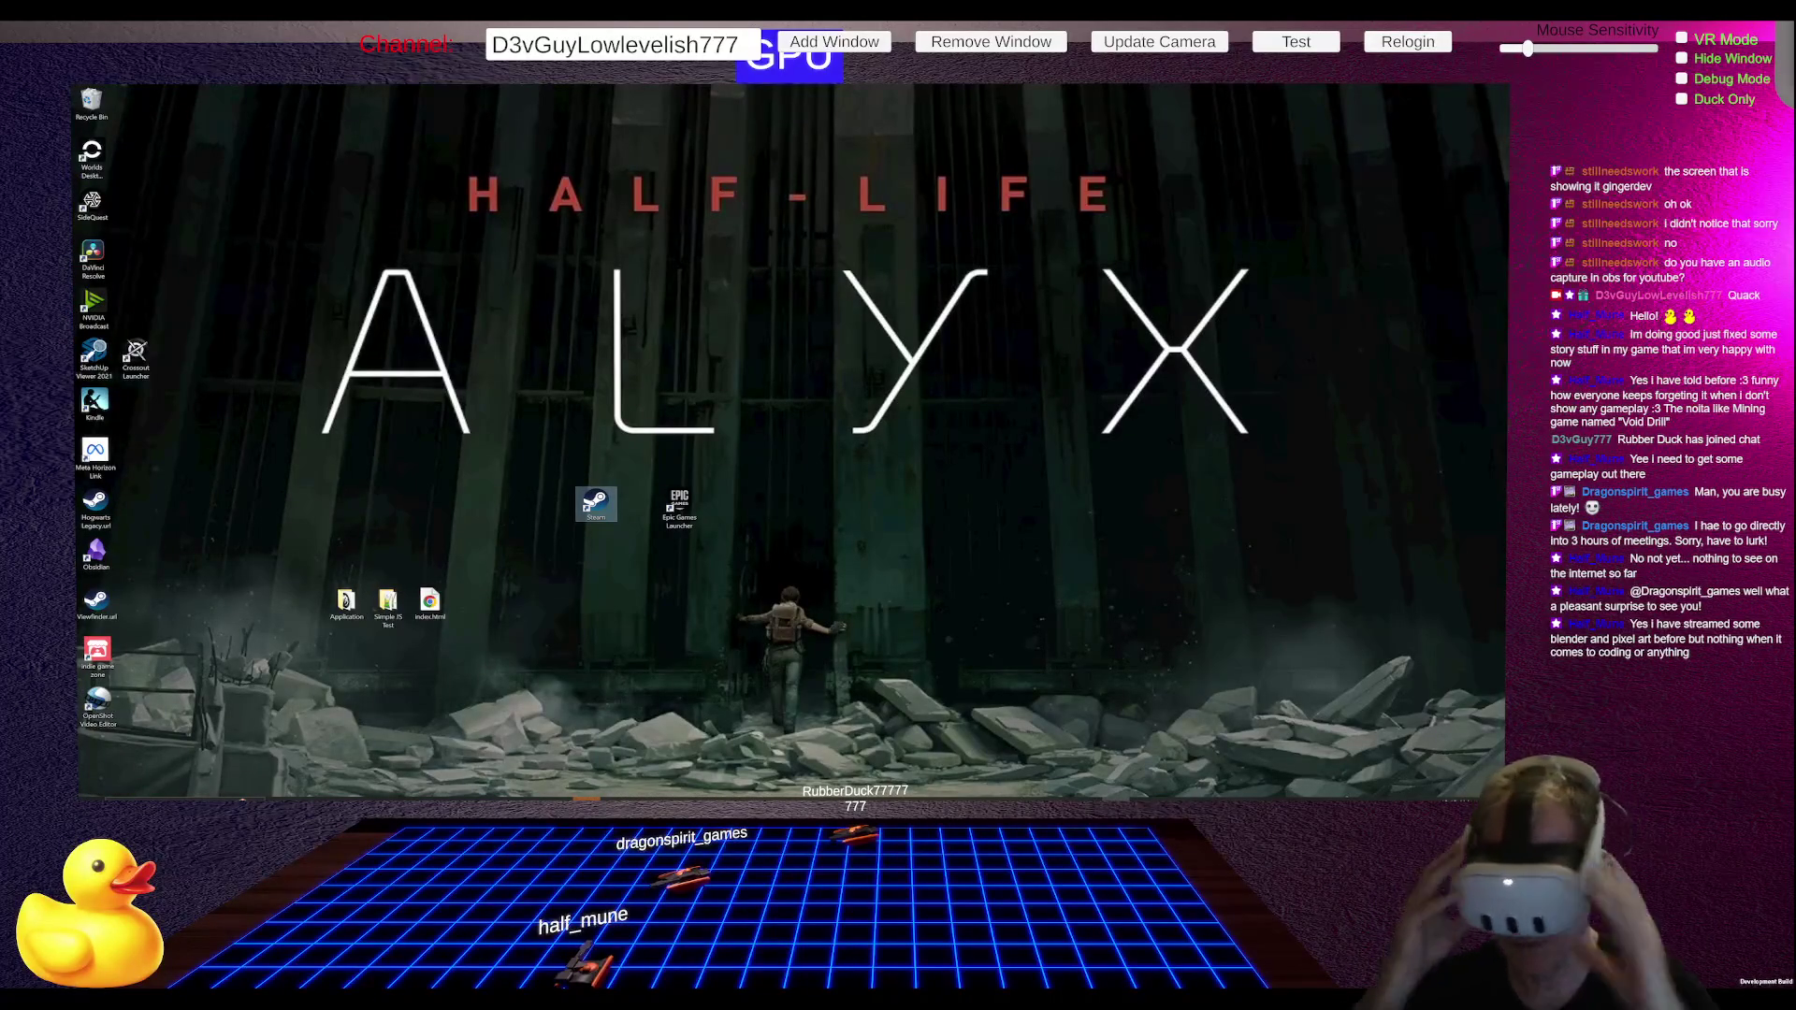
{"action": "key", "text": "super+d"}
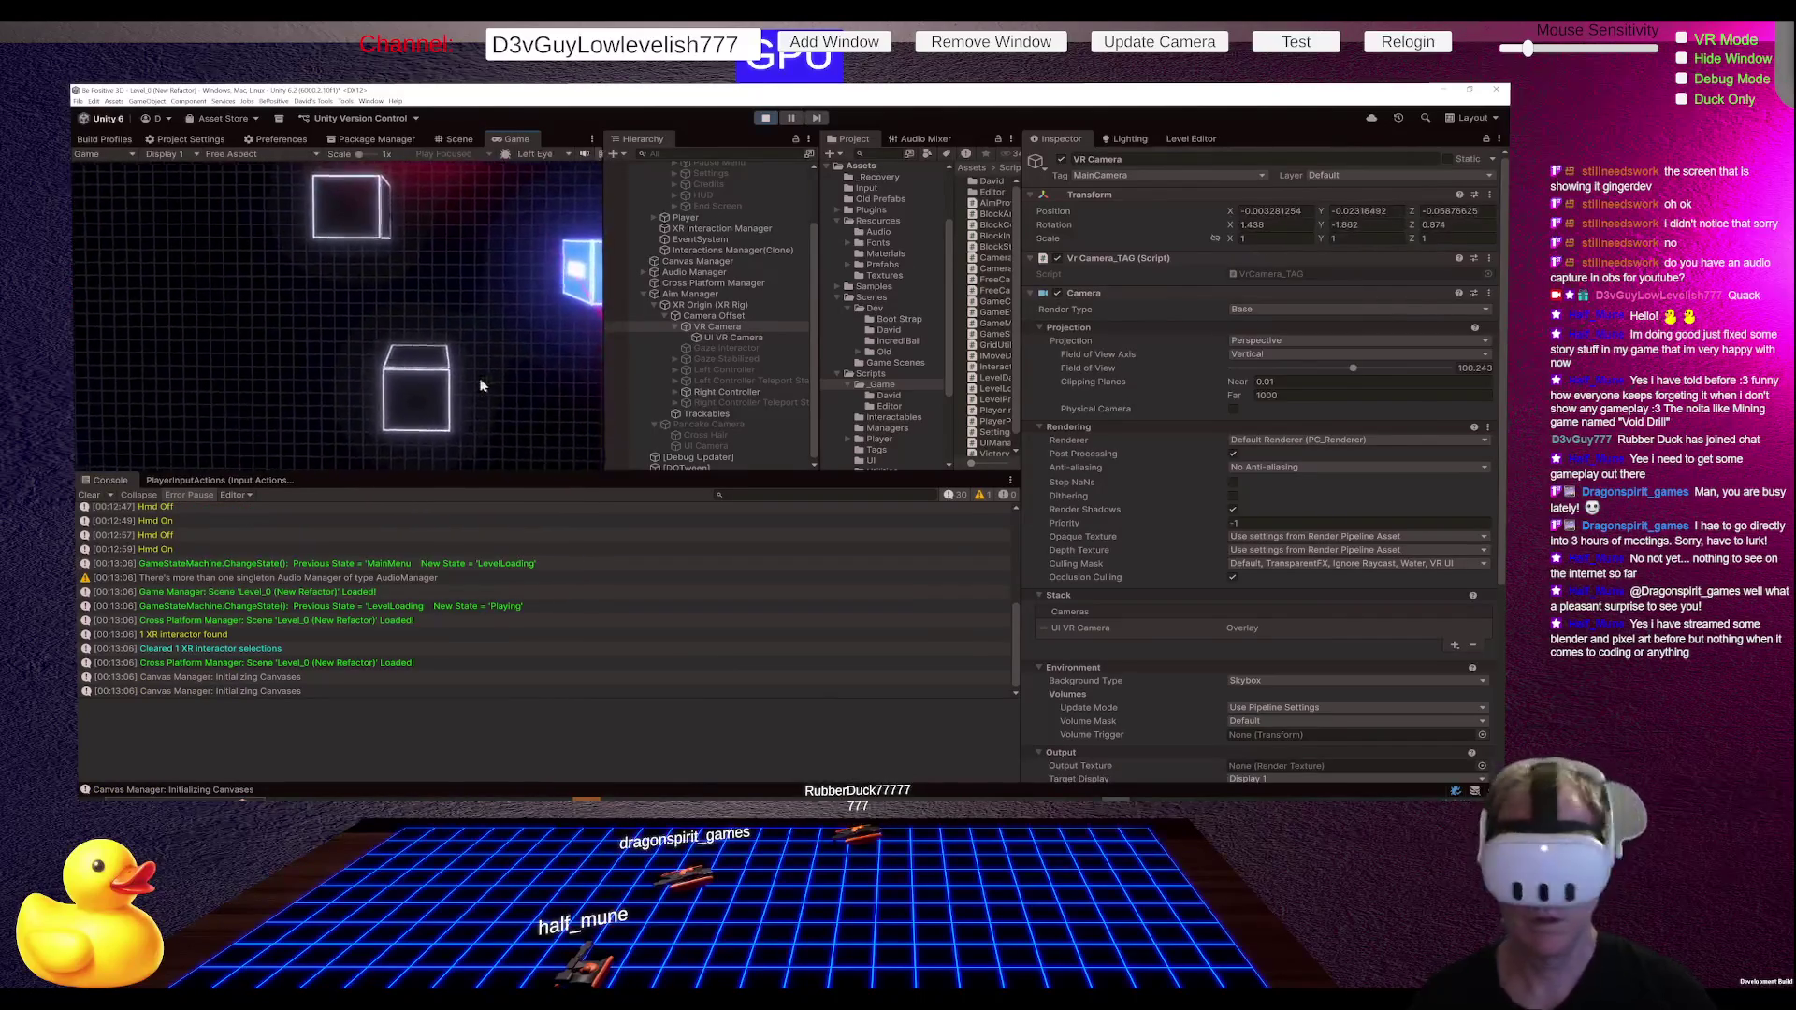
{"action": "key", "text": "Escape"}
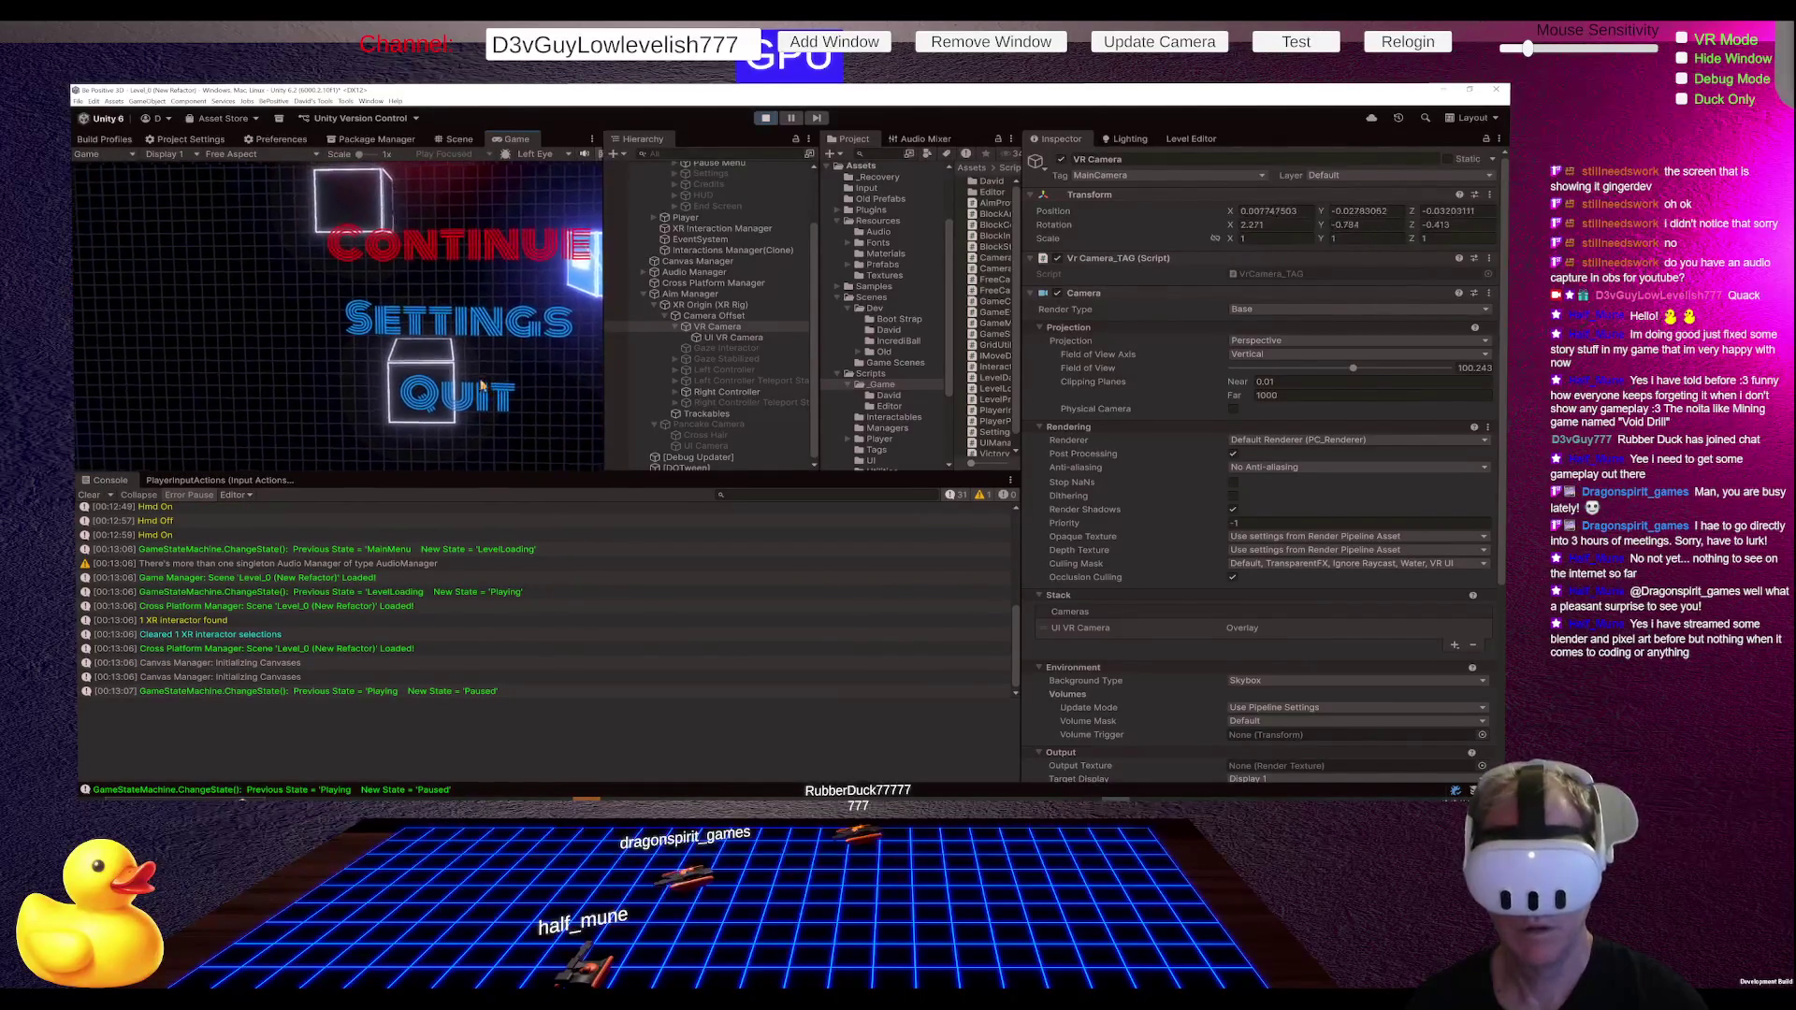
{"action": "key", "text": "Escape"}
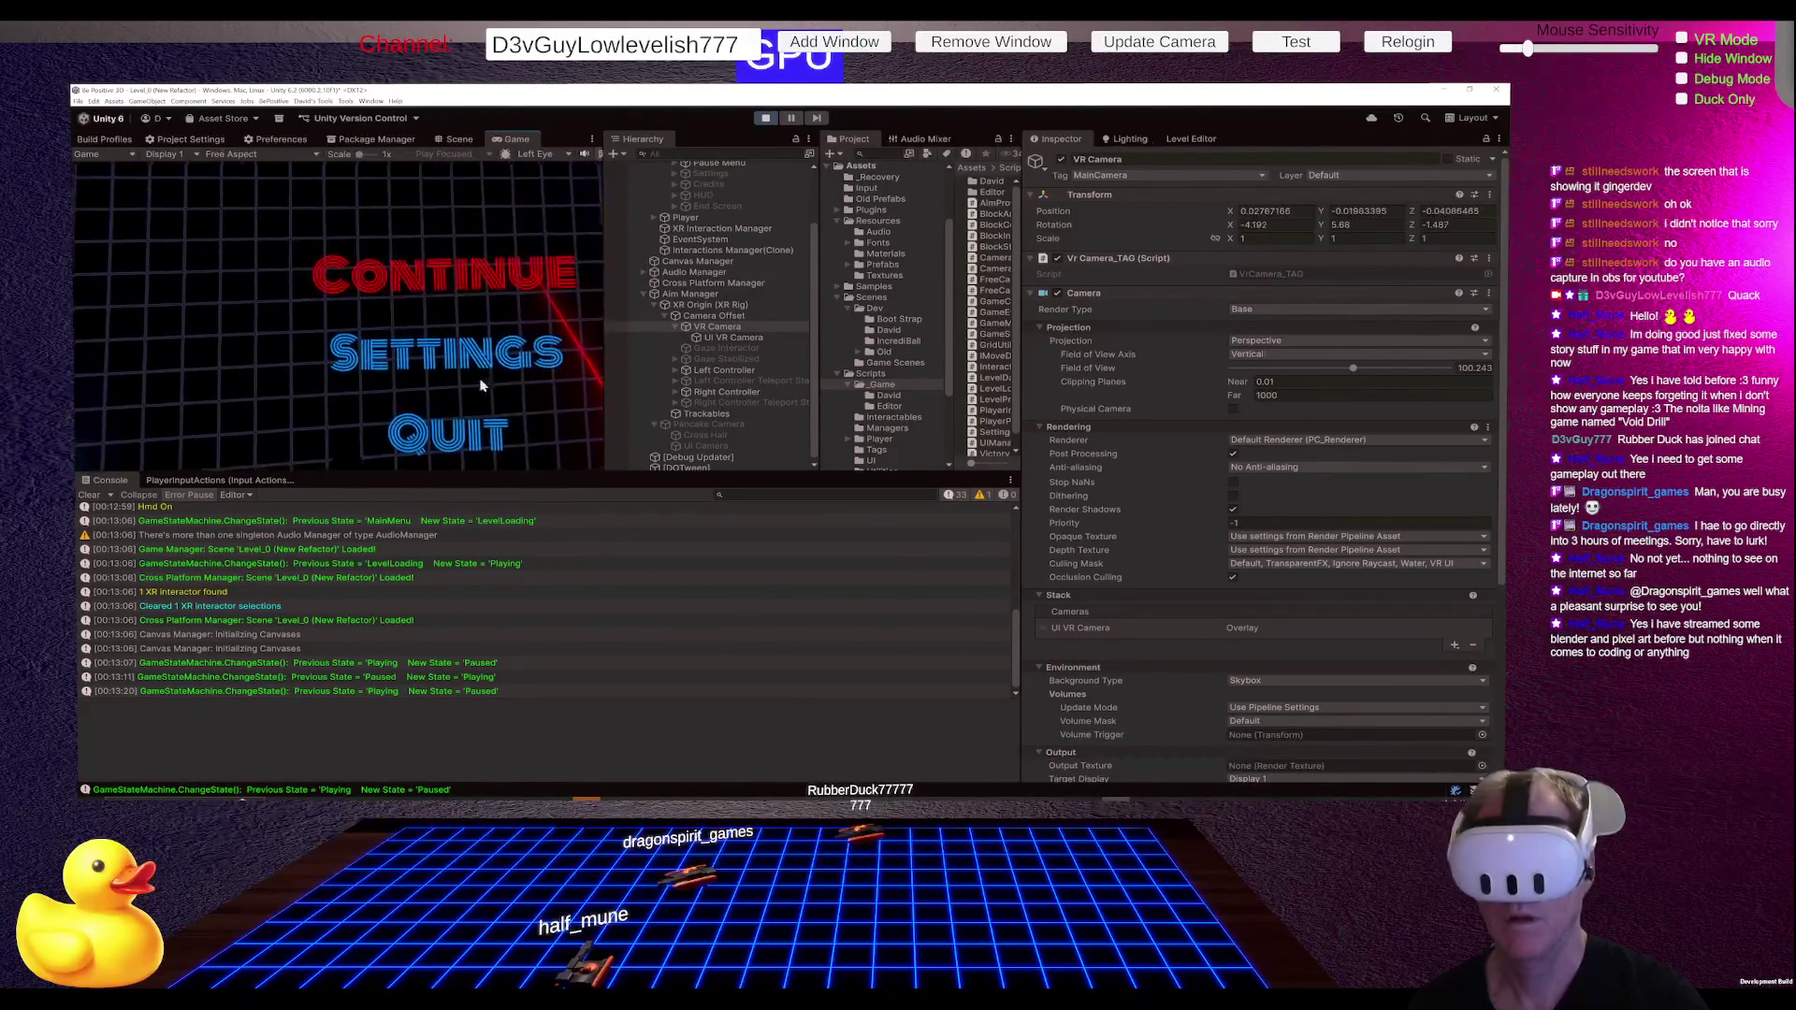
{"action": "key", "text": "Escape"}
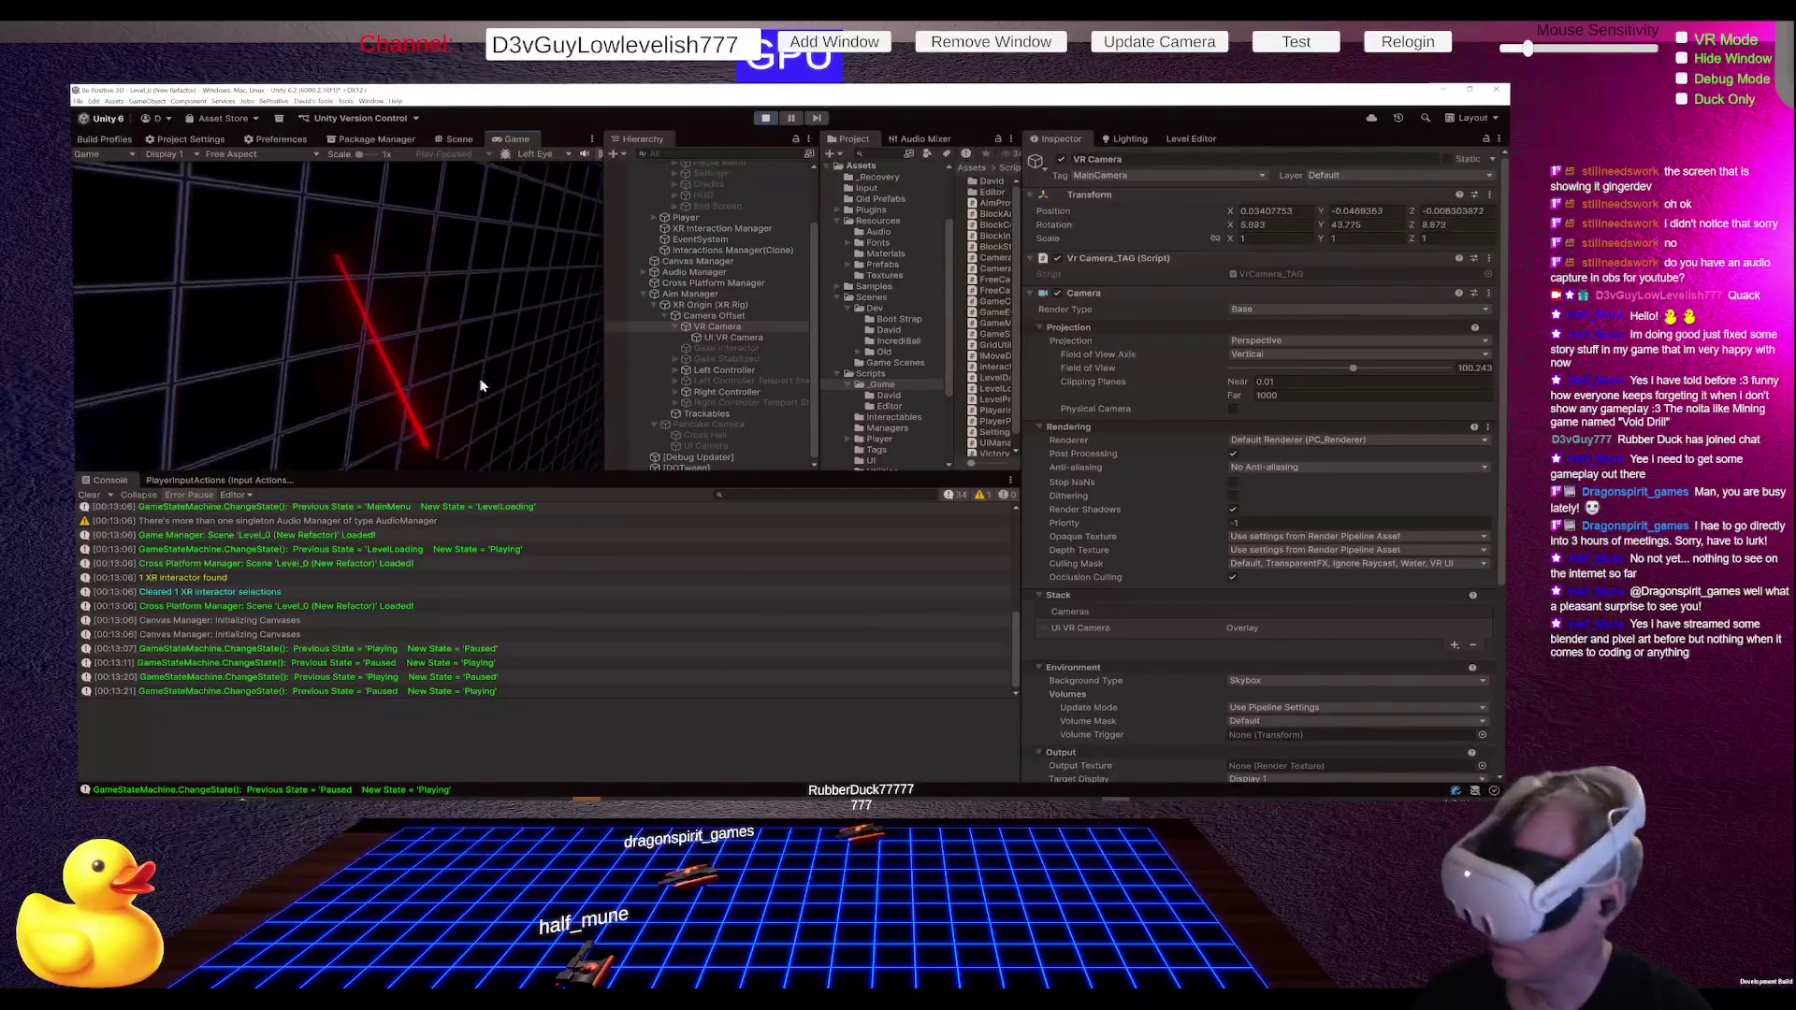
{"action": "key", "text": "Escape"}
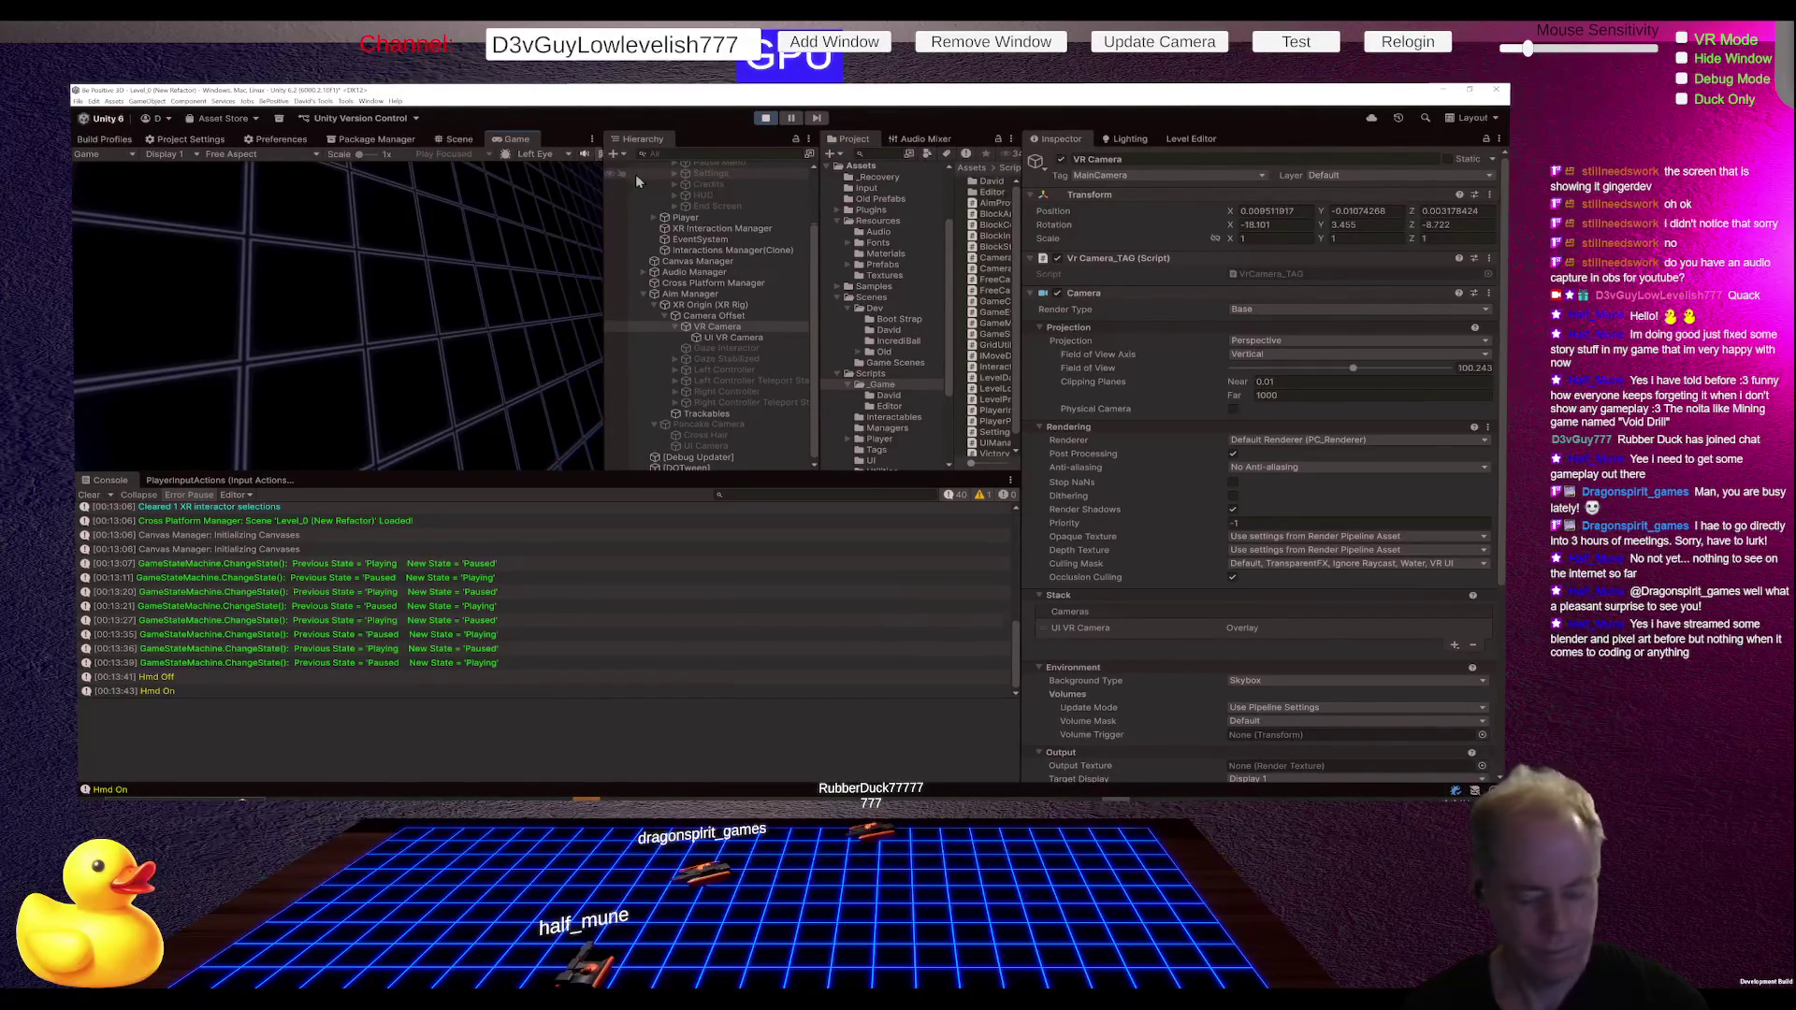
{"action": "key", "text": "alt+Tab"}
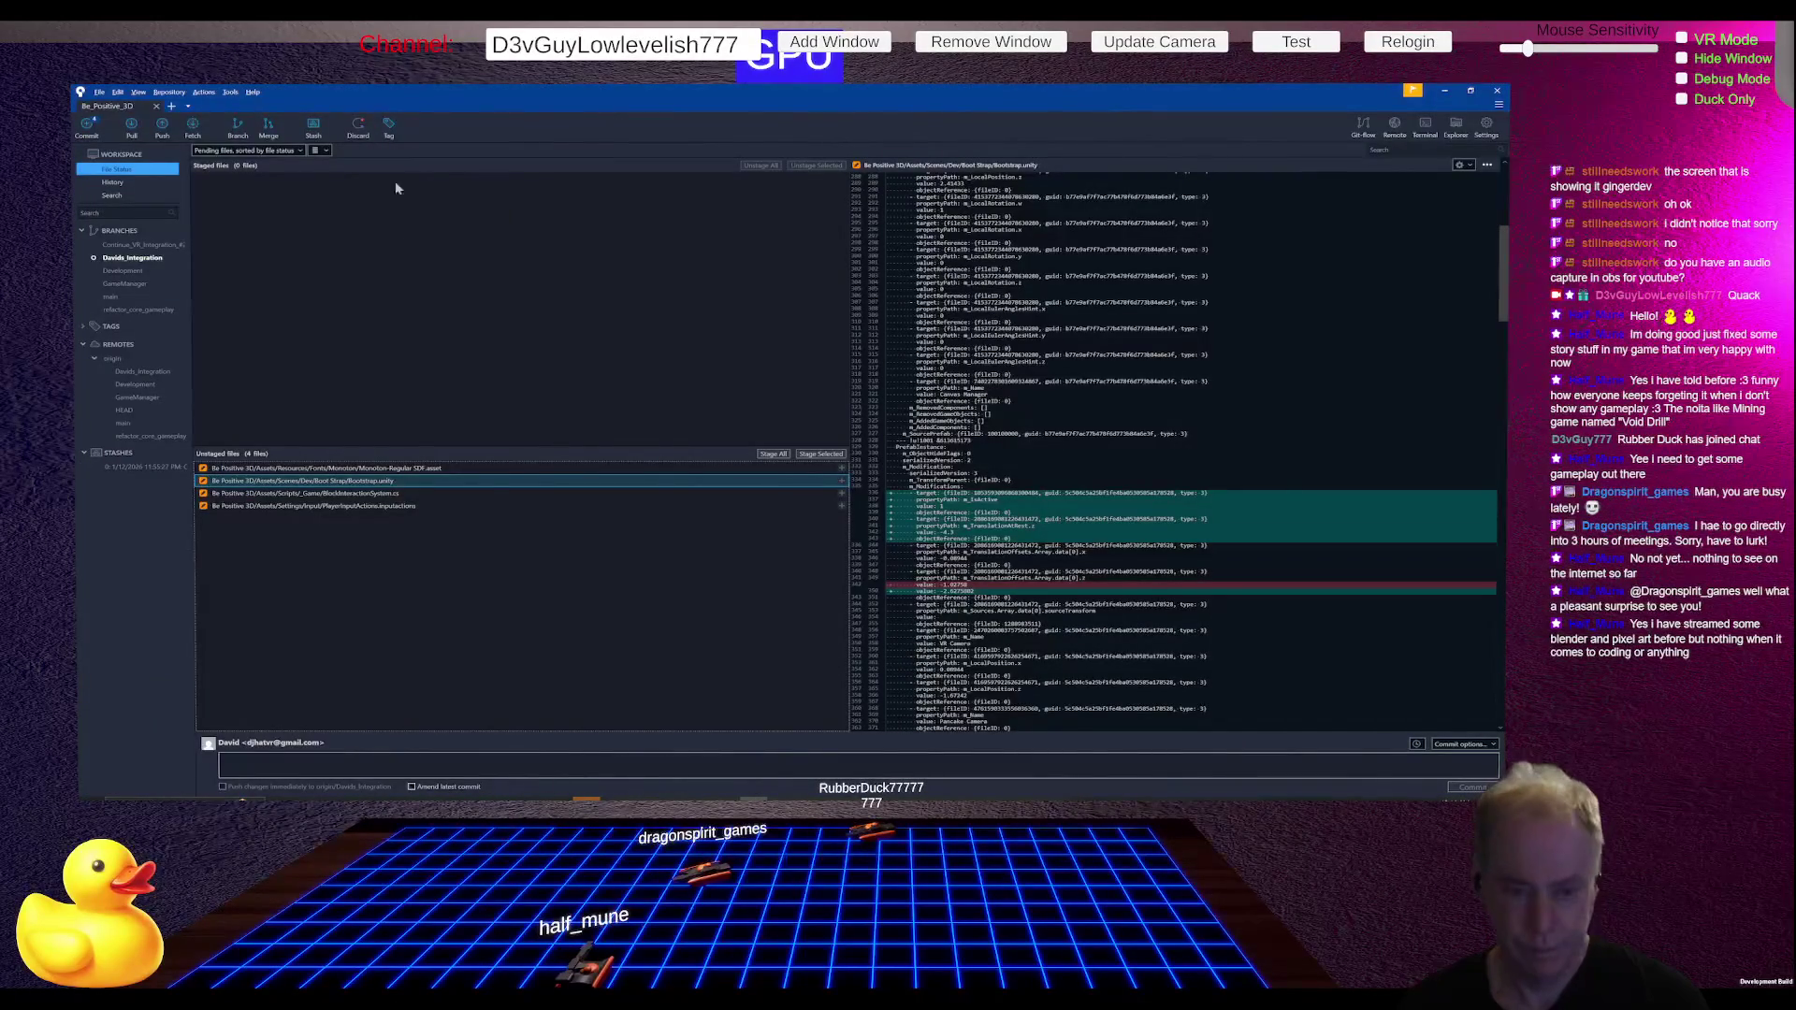
Step: Stage all four changed files and begin the commit message with the UI-in-front VR fix
{"action": "left_click", "coordinate": [772, 454]}
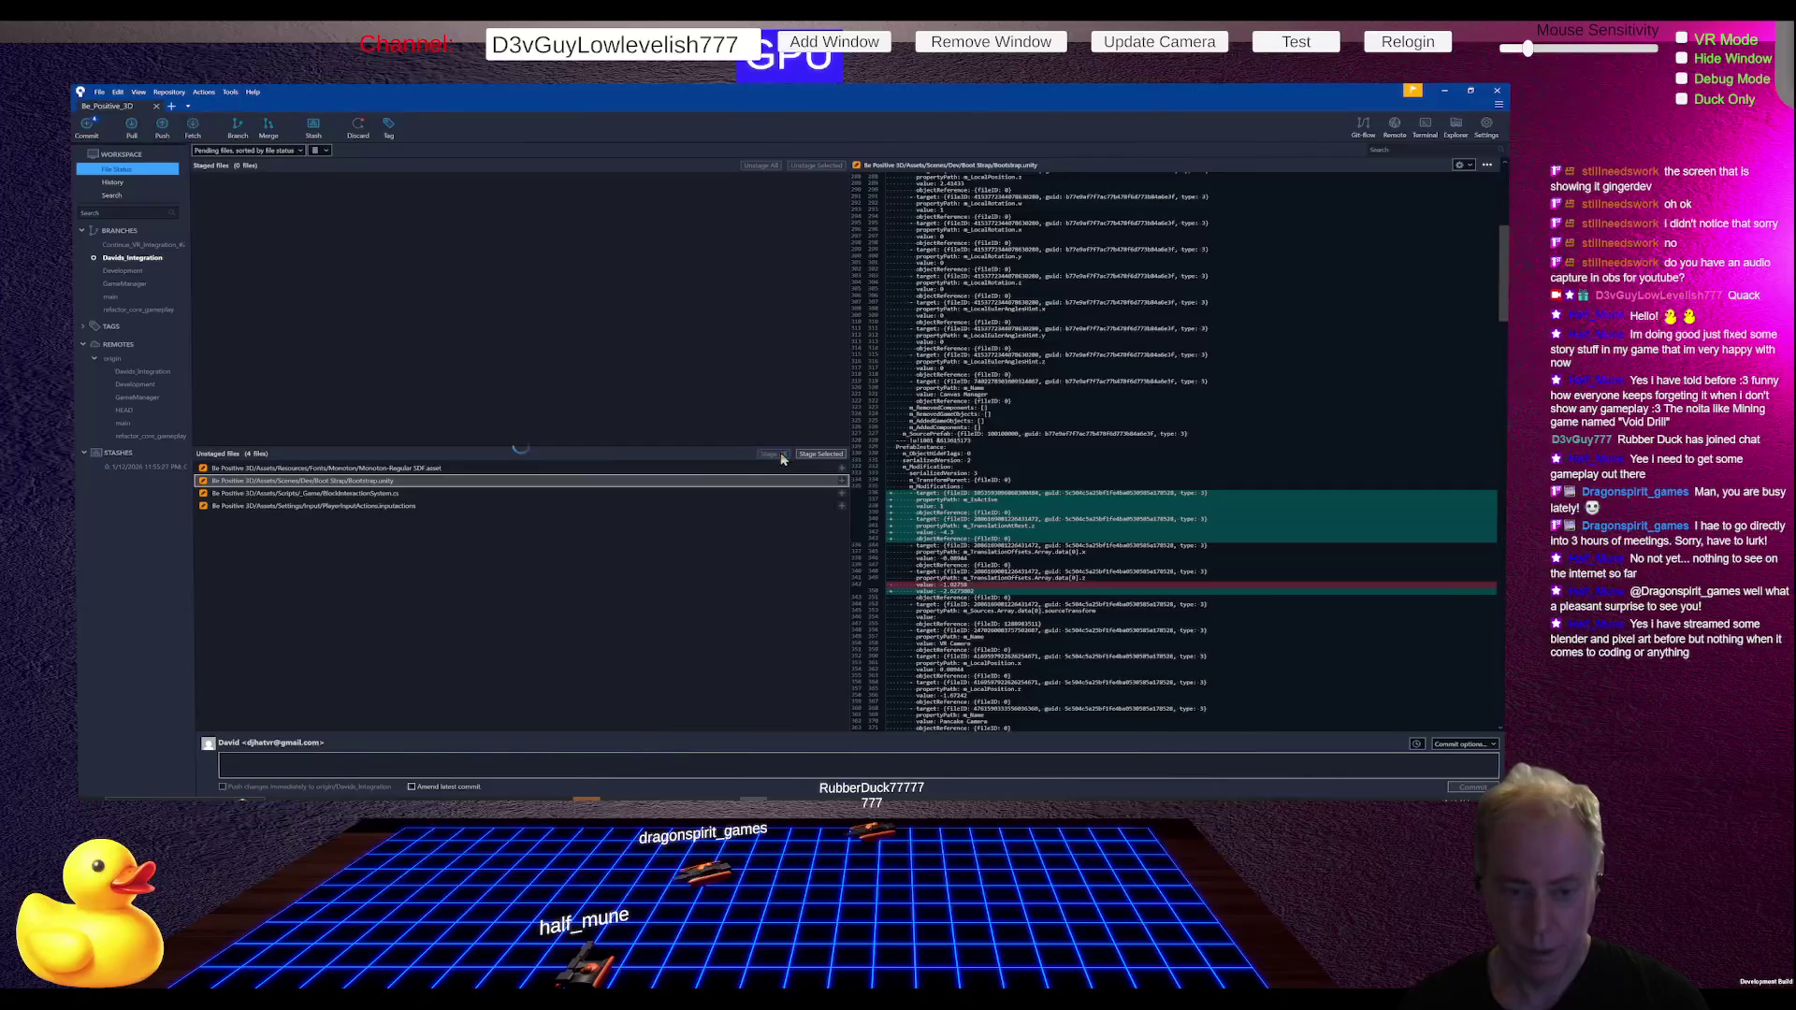
{"action": "left_click", "coordinate": [411, 736]}
{"action": "type", "text": "Fixed V"}
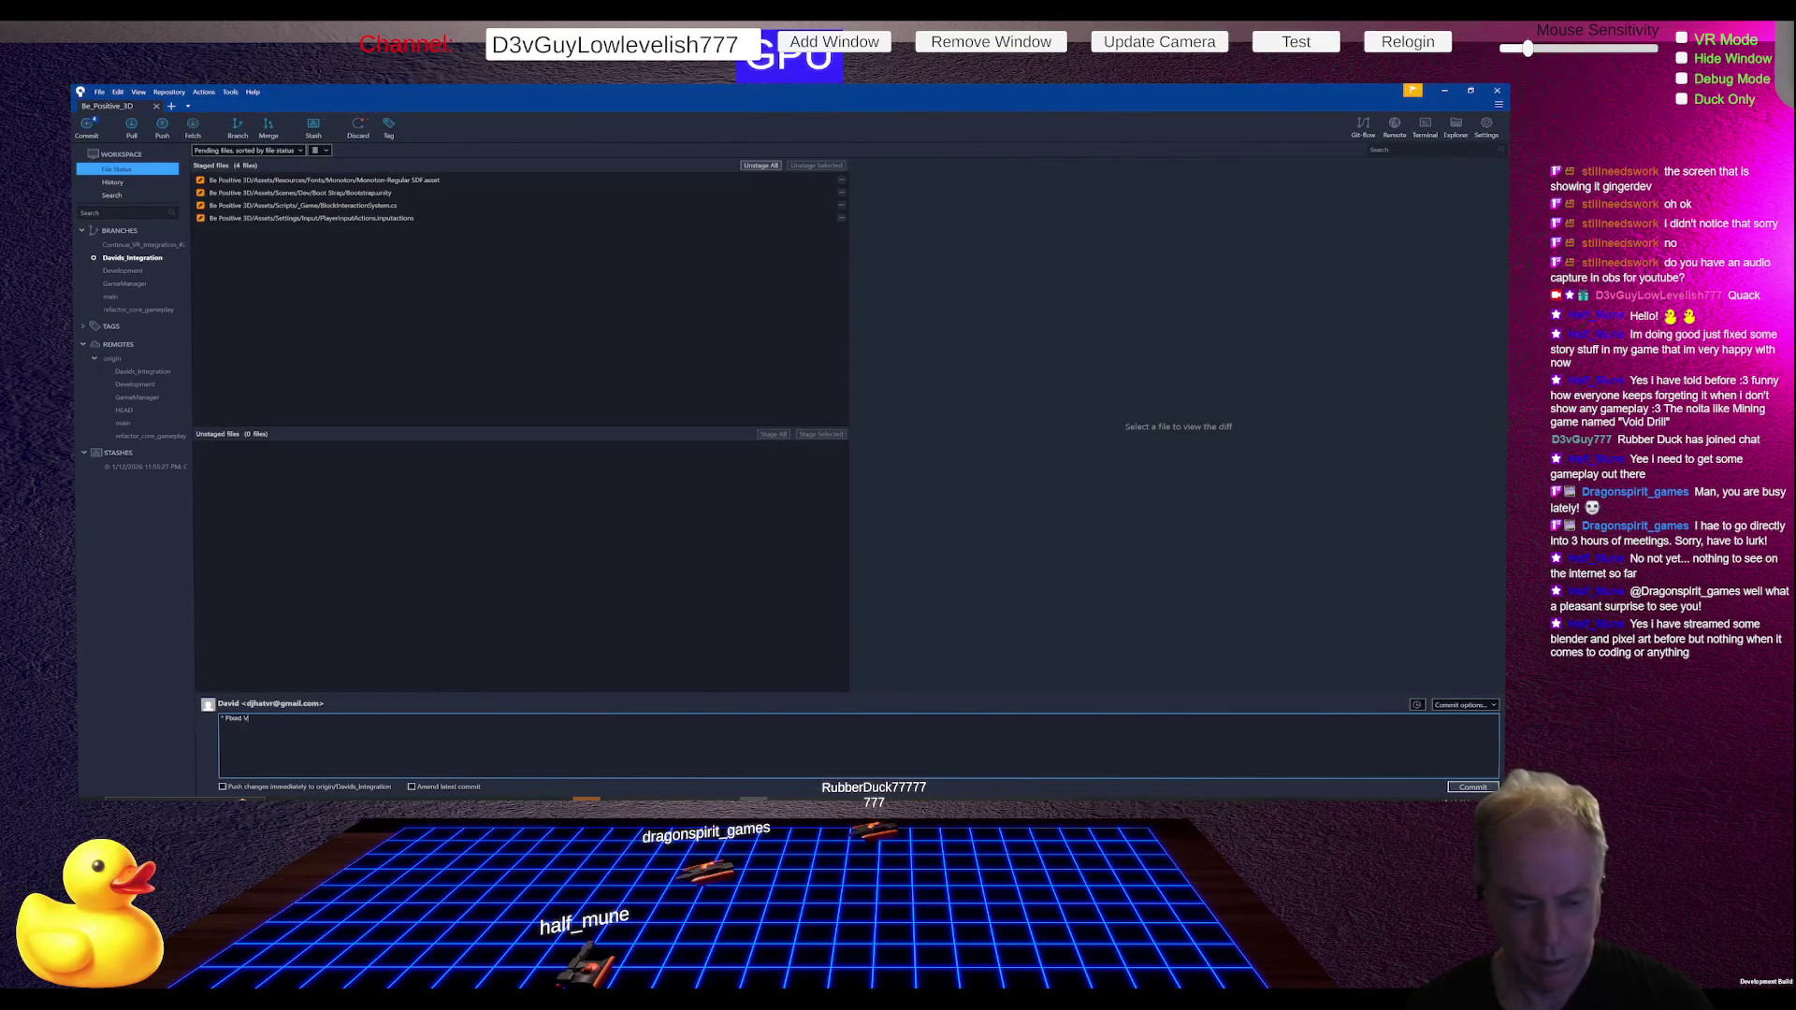
{"action": "type", "text": "U"}
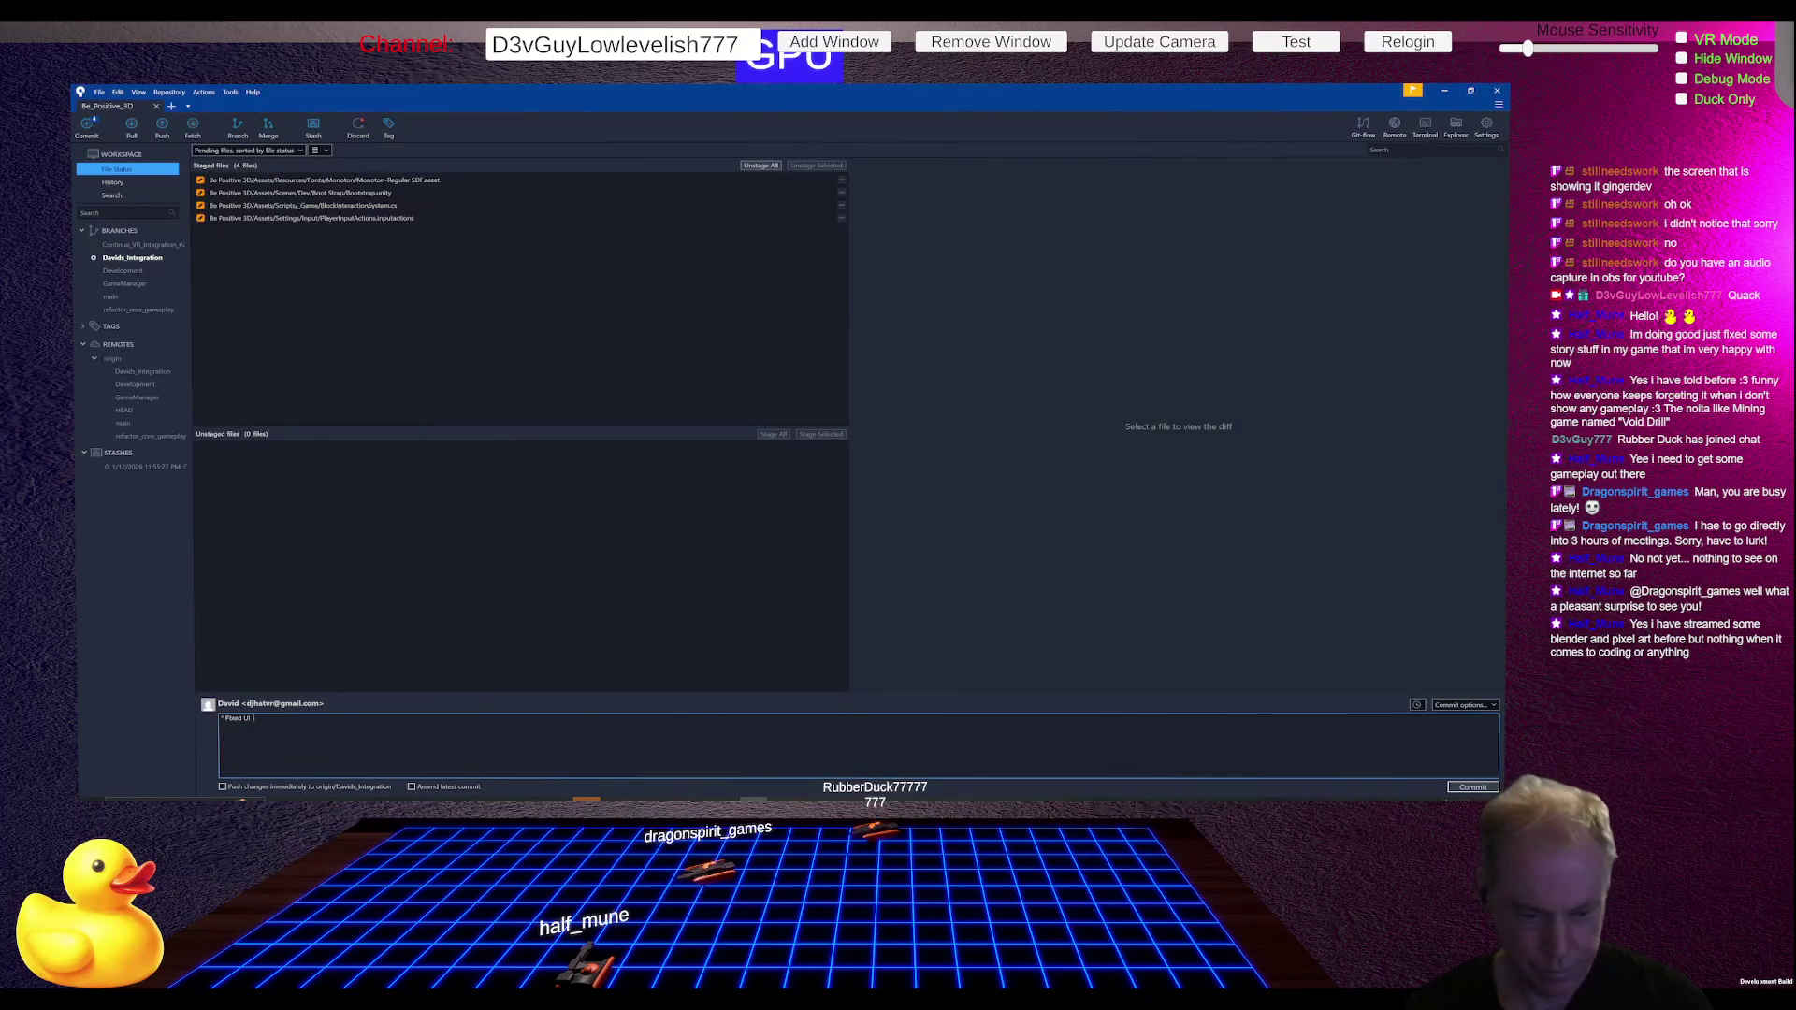
{"action": "type", "text": "in-front bug in VR"}
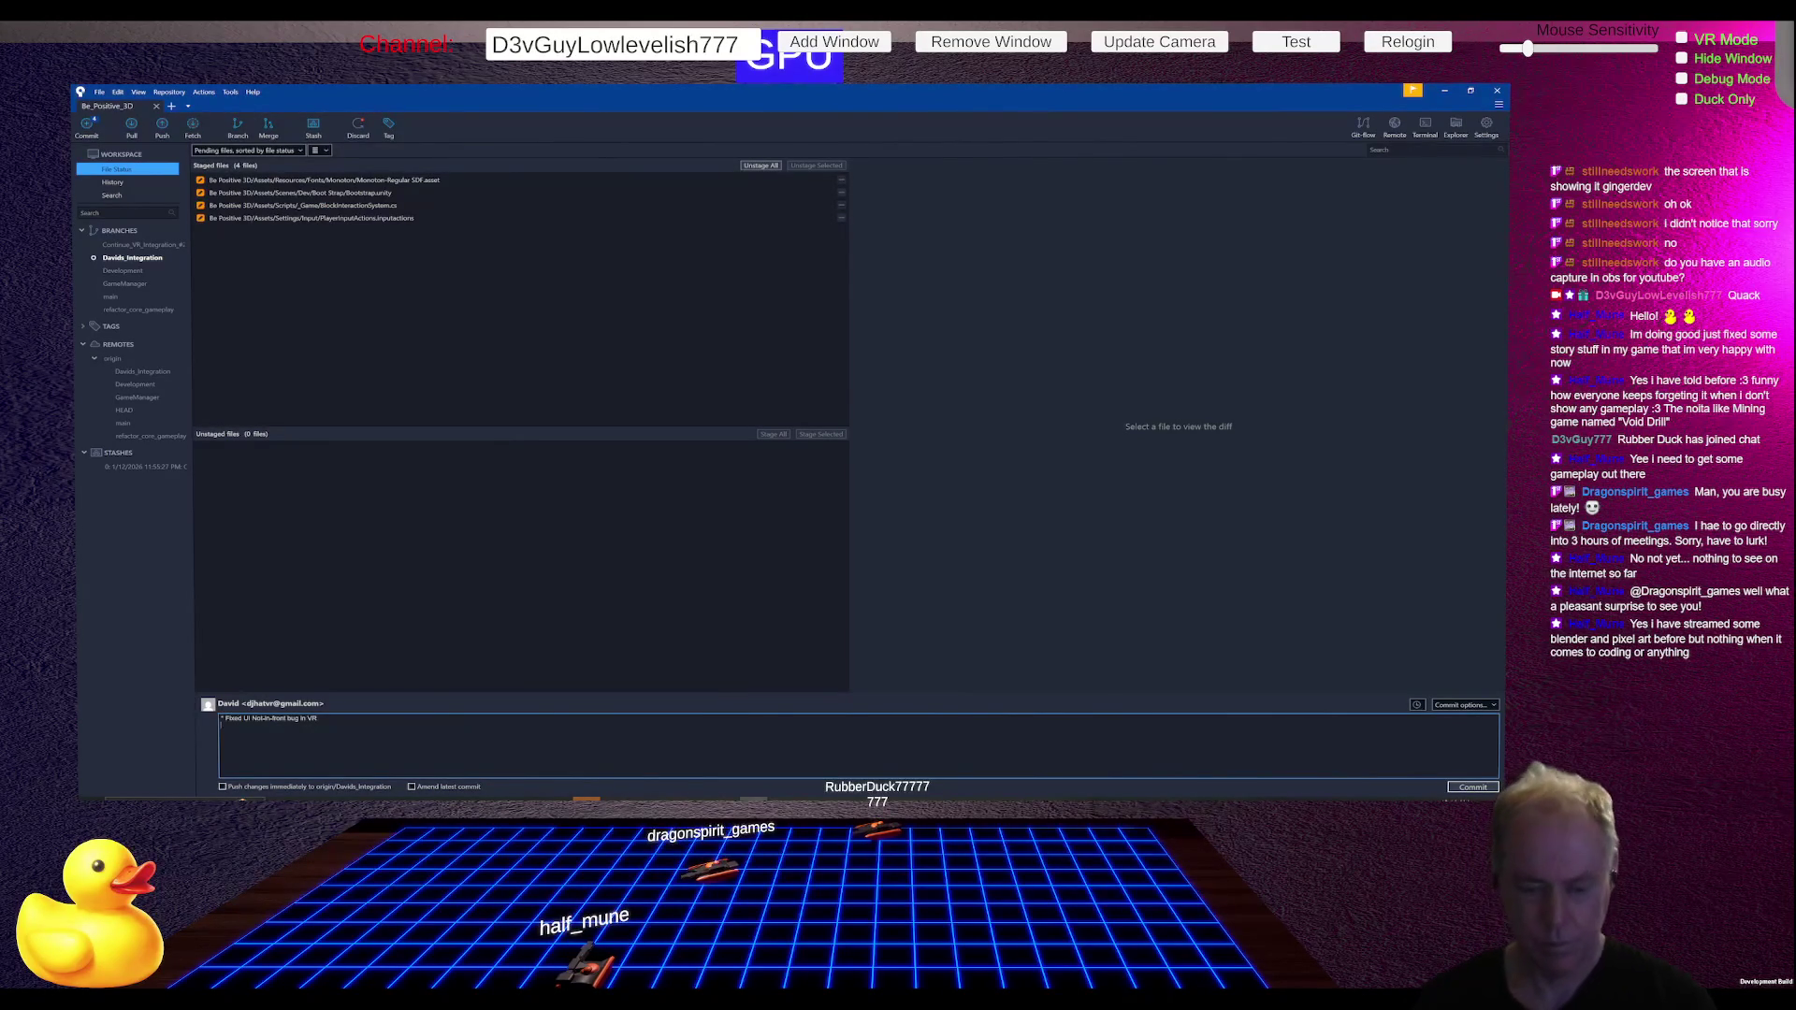
{"action": "type", "text": "*"}
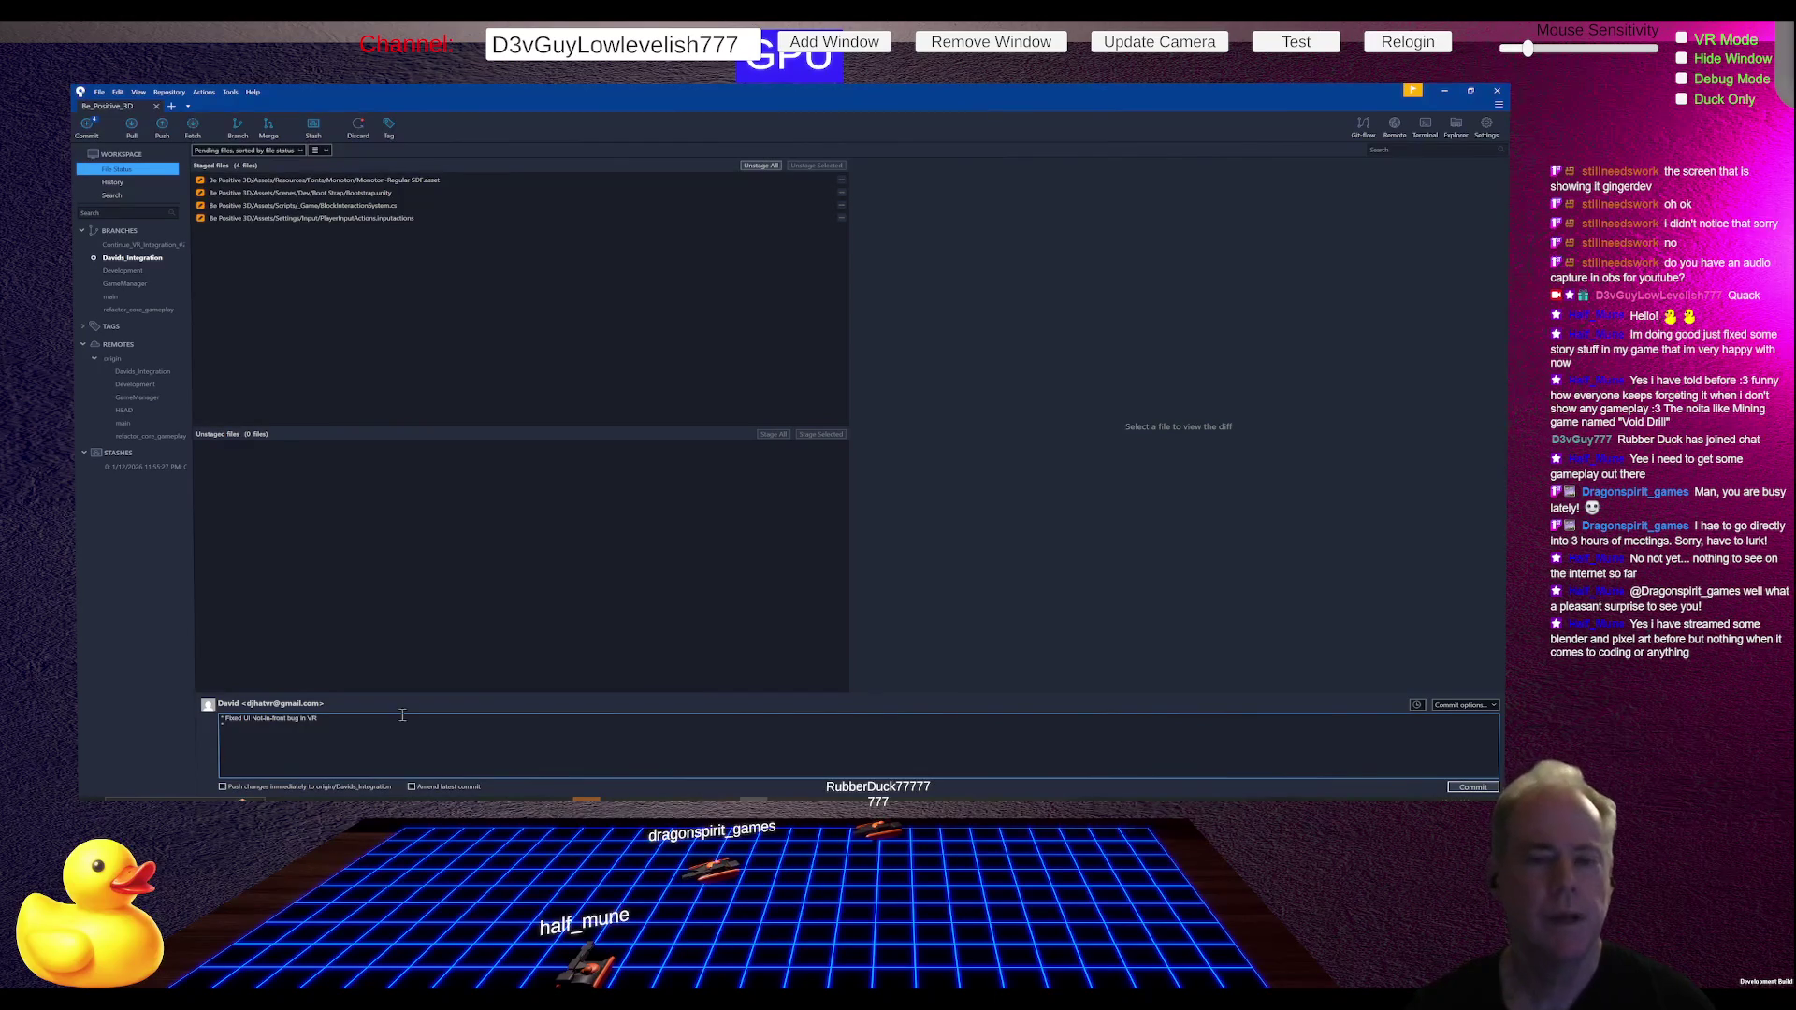
Step: Review the BlockInteractionSystem.cs diff and add the line 'Fixed Main Menu Block not moving'
{"action": "left_click", "coordinate": [389, 210]}
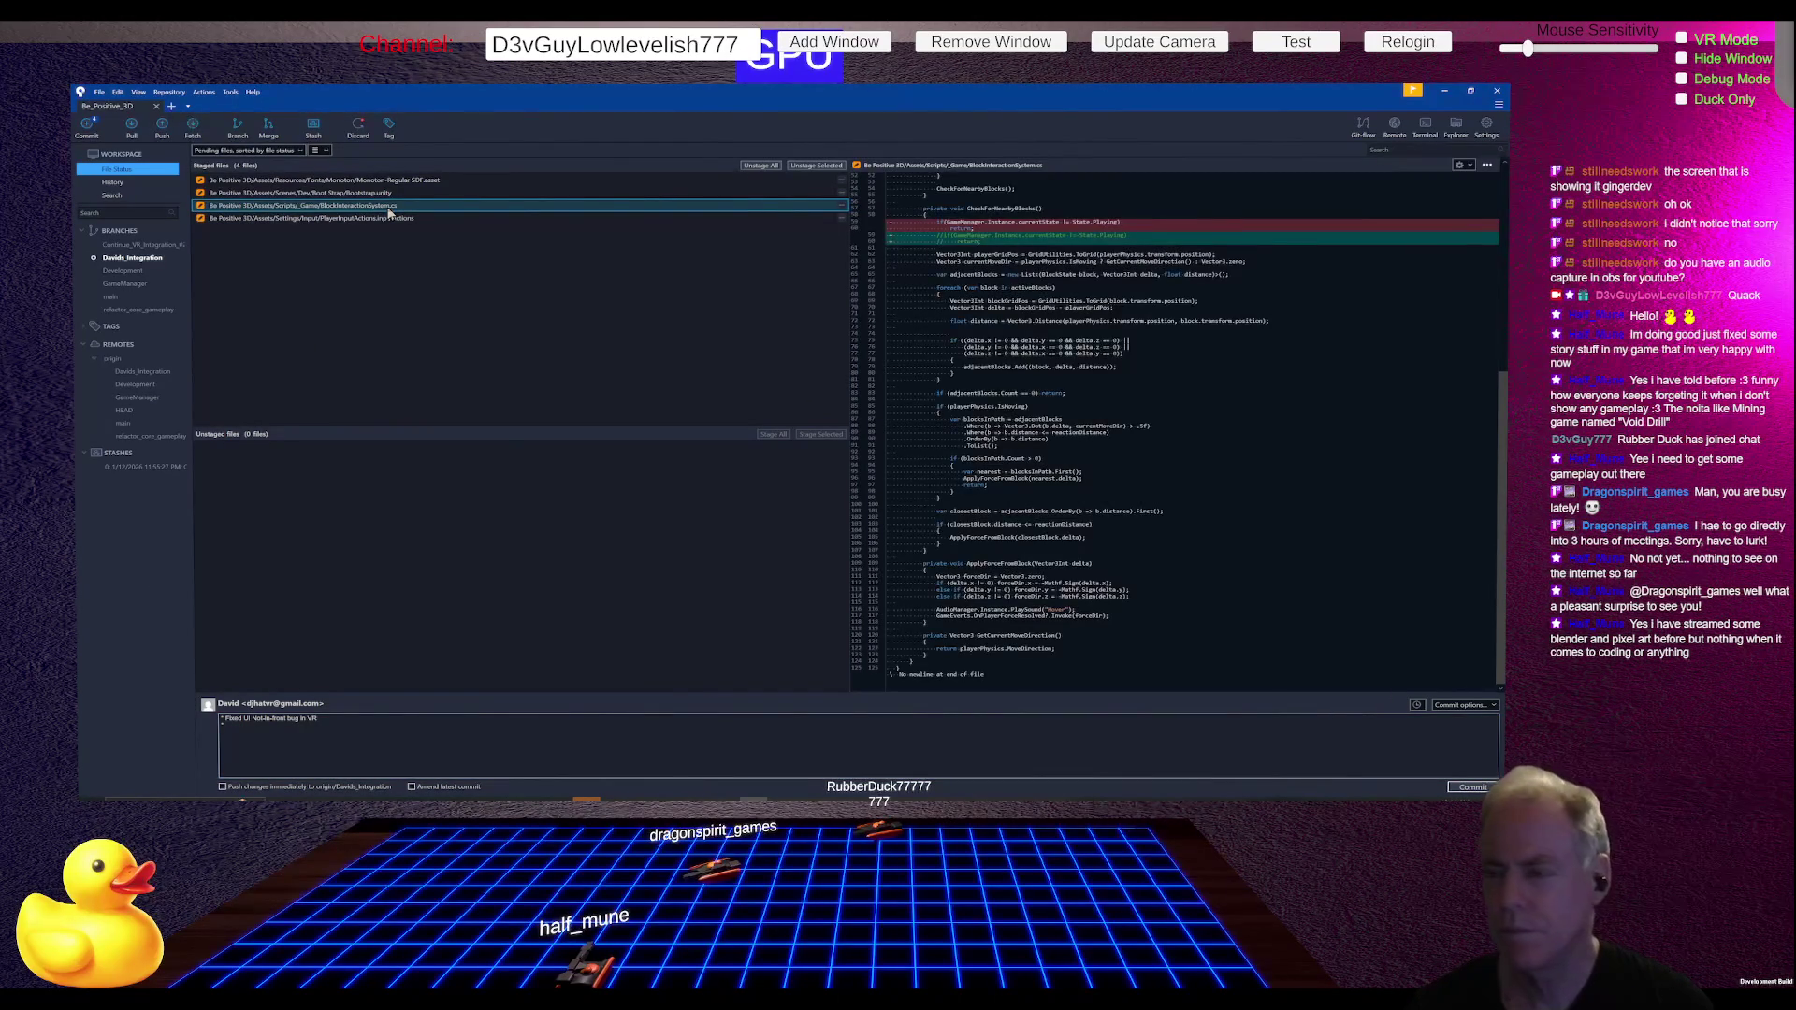
{"action": "left_click", "coordinate": [302, 733]}
{"action": "type", "text": "Fixed Intro"}
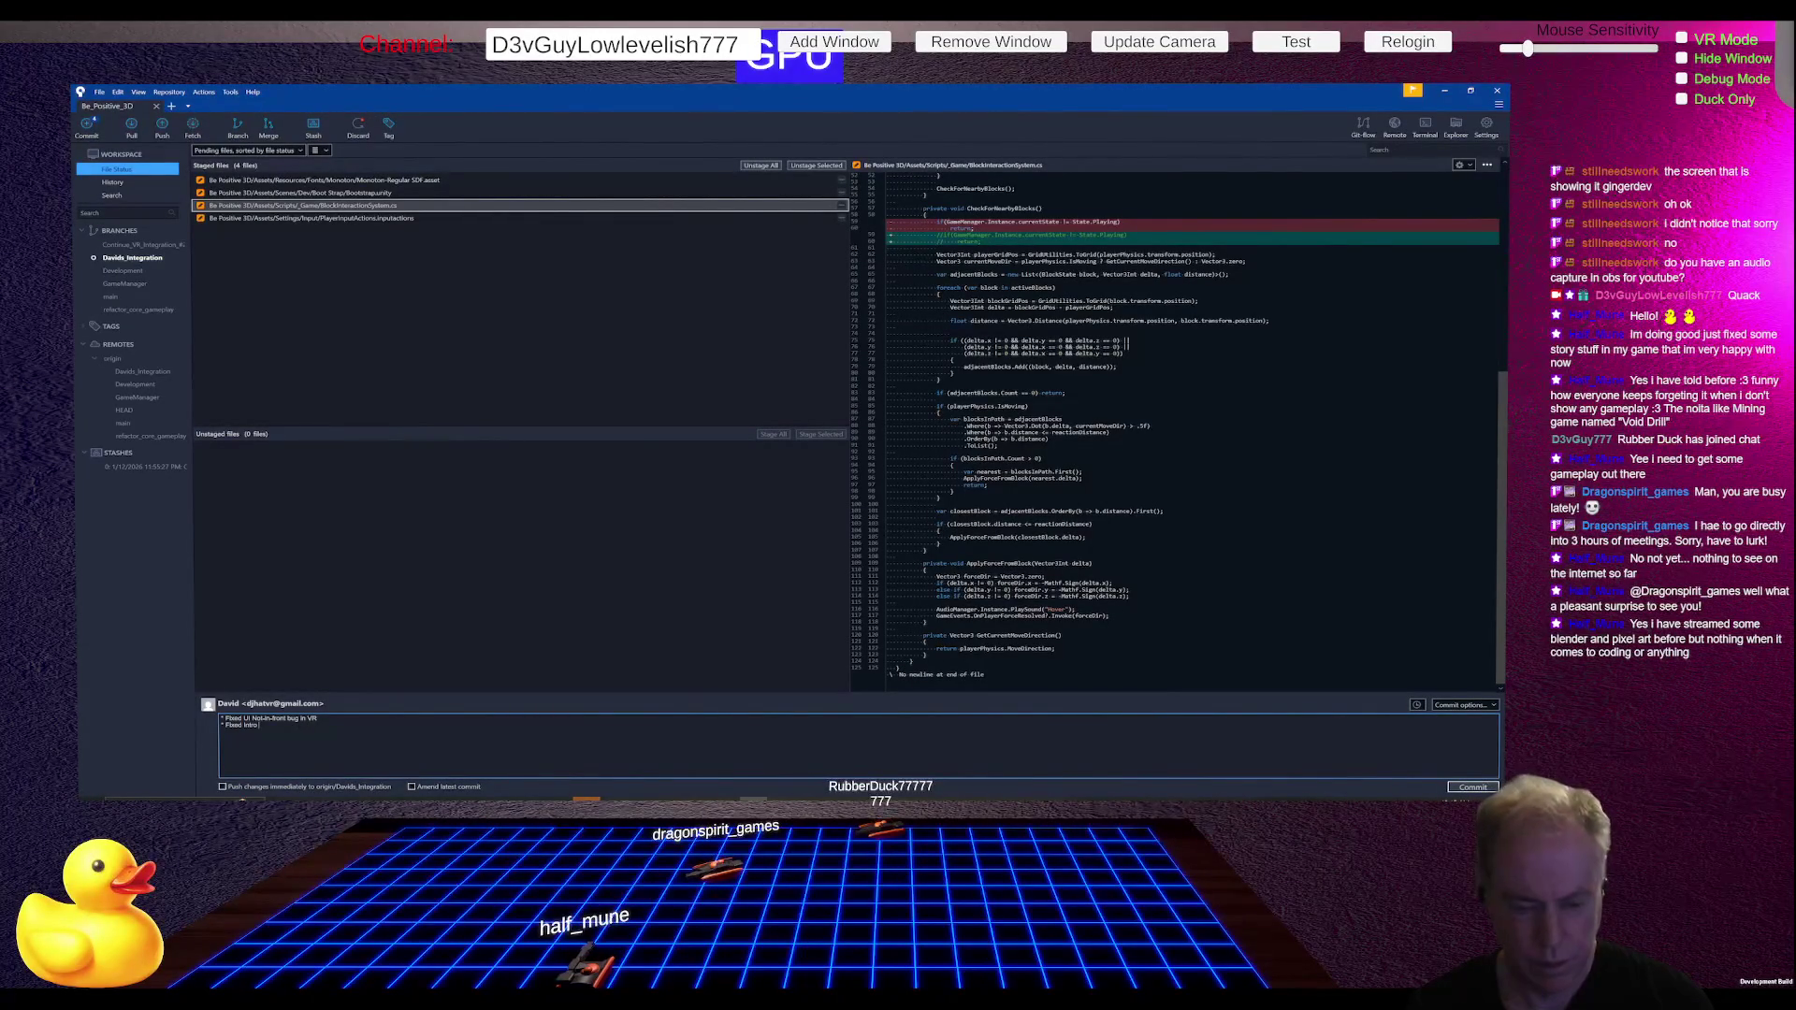
{"action": "key", "text": "BackSpace"}
{"action": "key", "text": "BackSpace"}
{"action": "key", "text": "BackSpace"}
{"action": "key", "text": "BackSpace"}
{"action": "key", "text": "BackSpace"}
{"action": "type", "text": "Main Menu"}
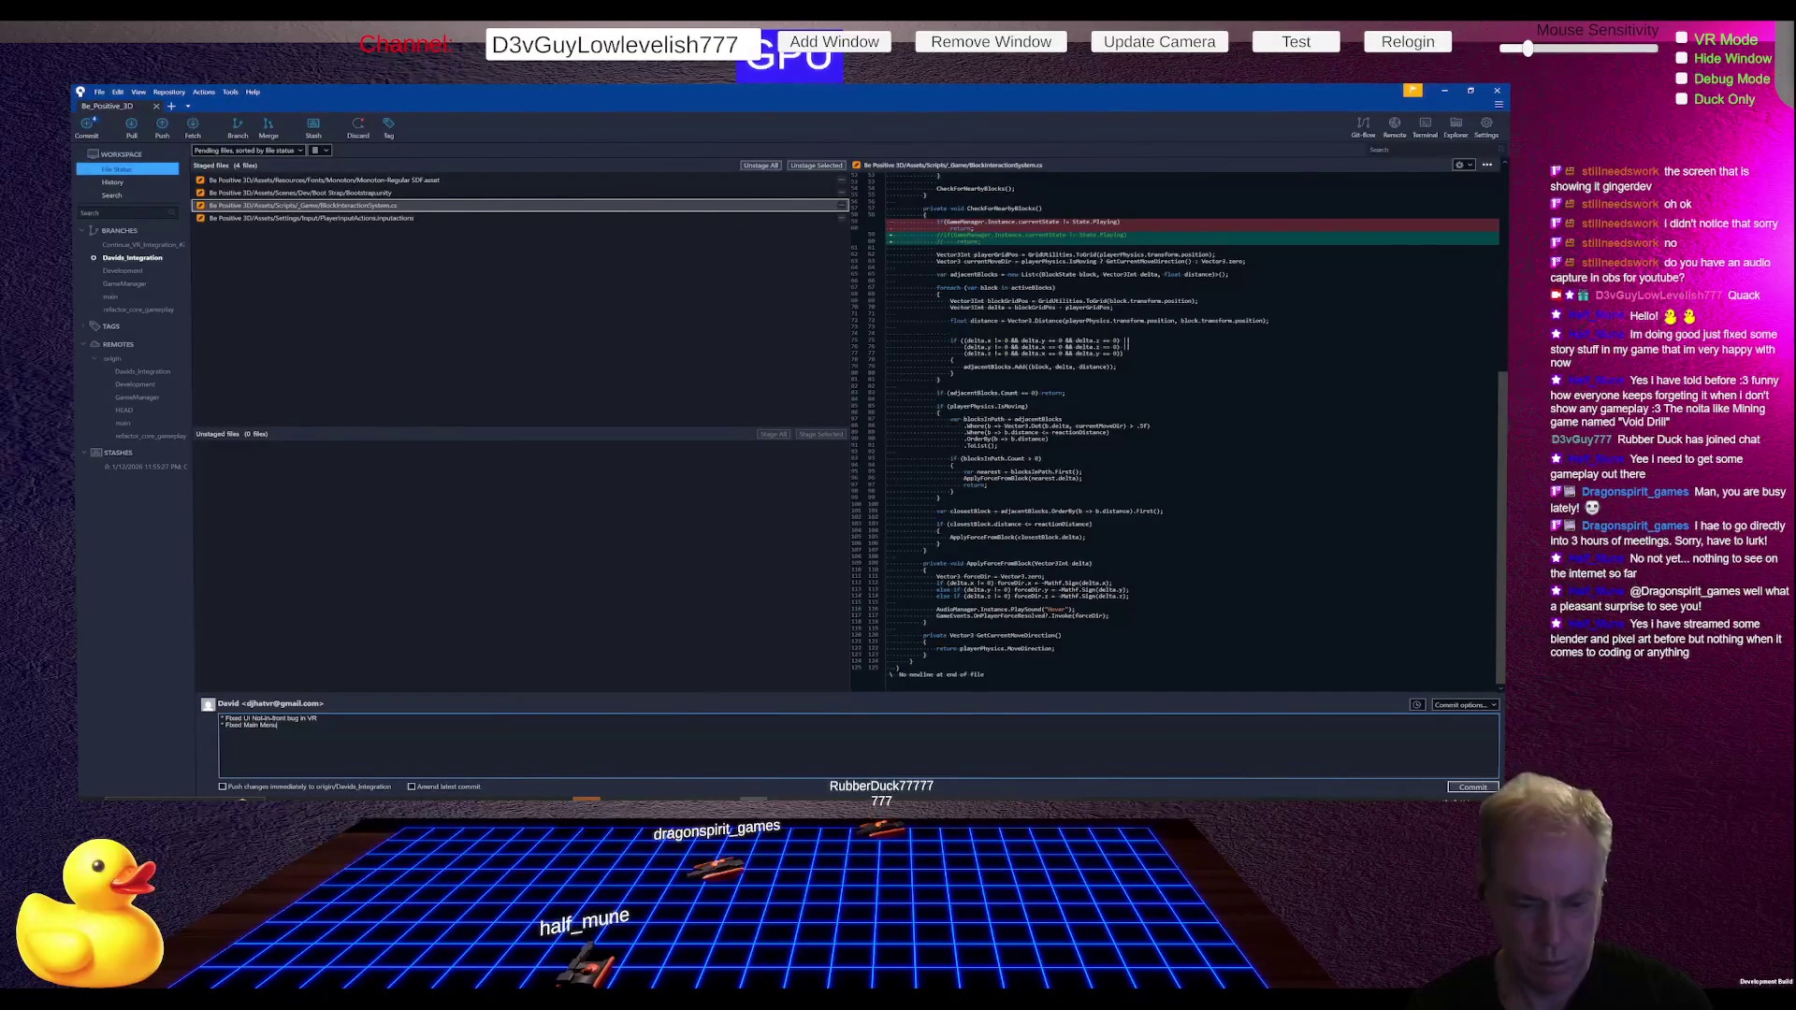
{"action": "type", "text": " Block not"}
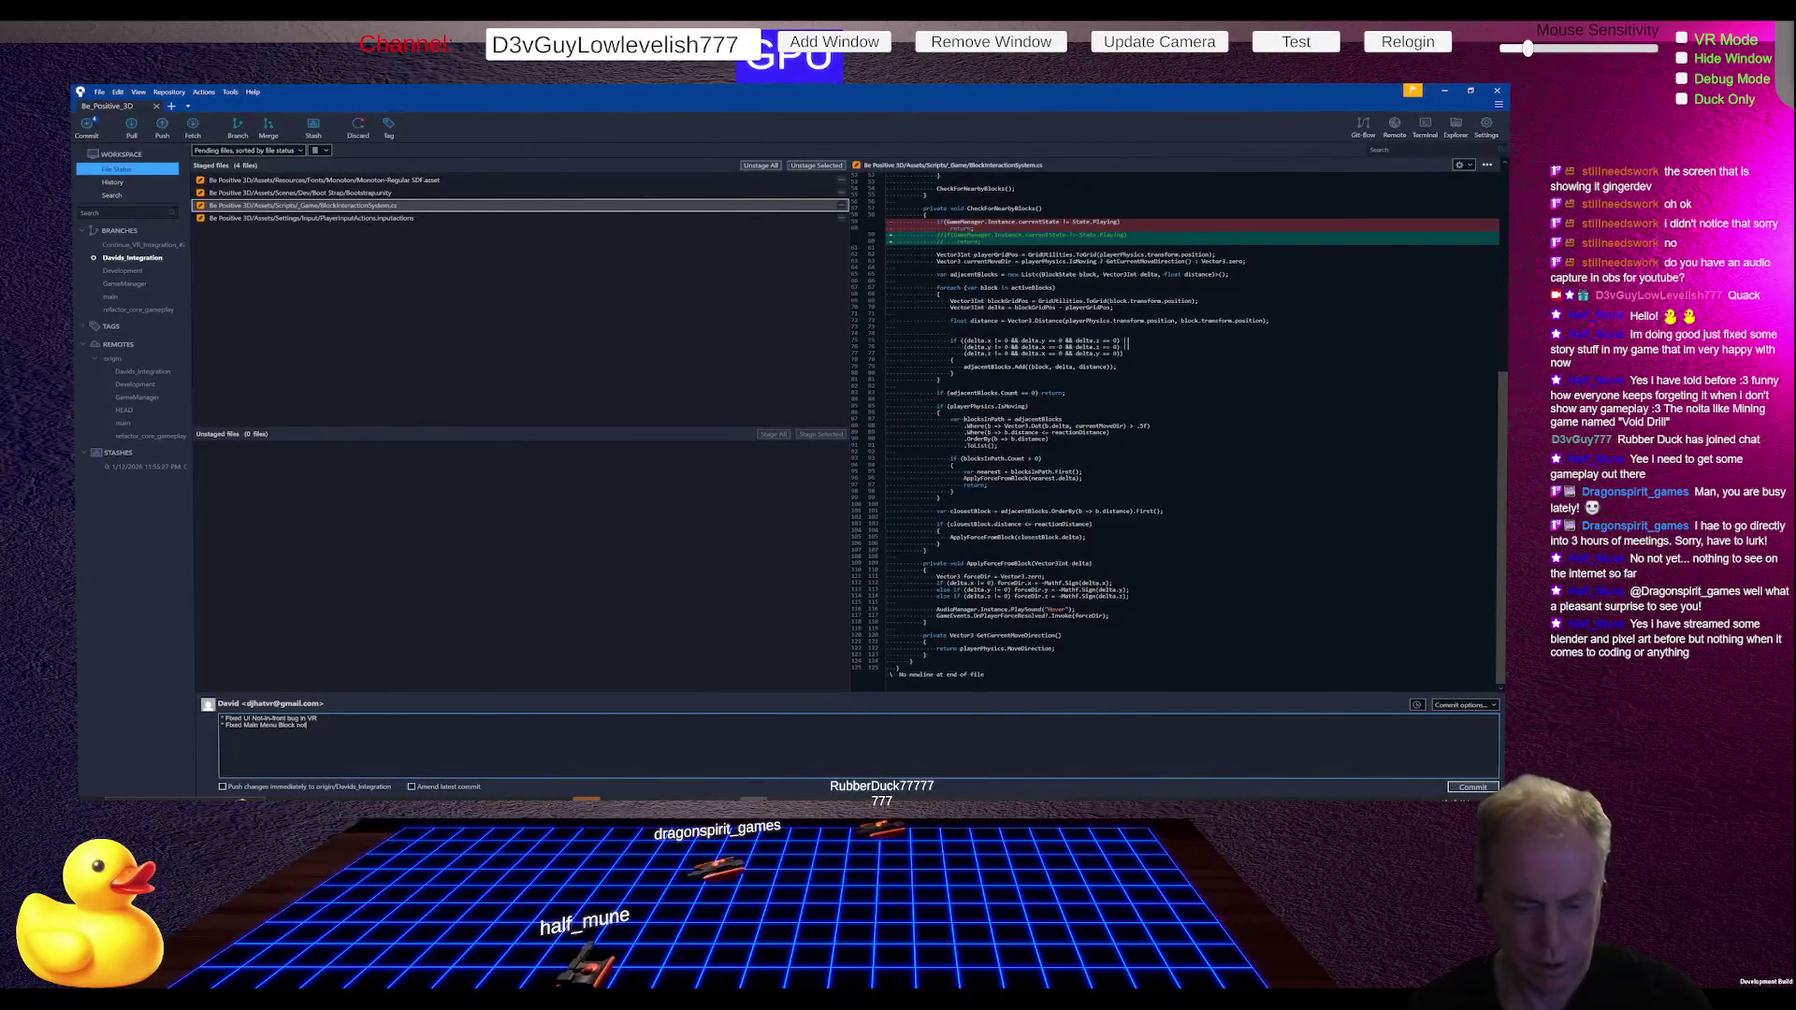
{"action": "type", "text": " moving "}
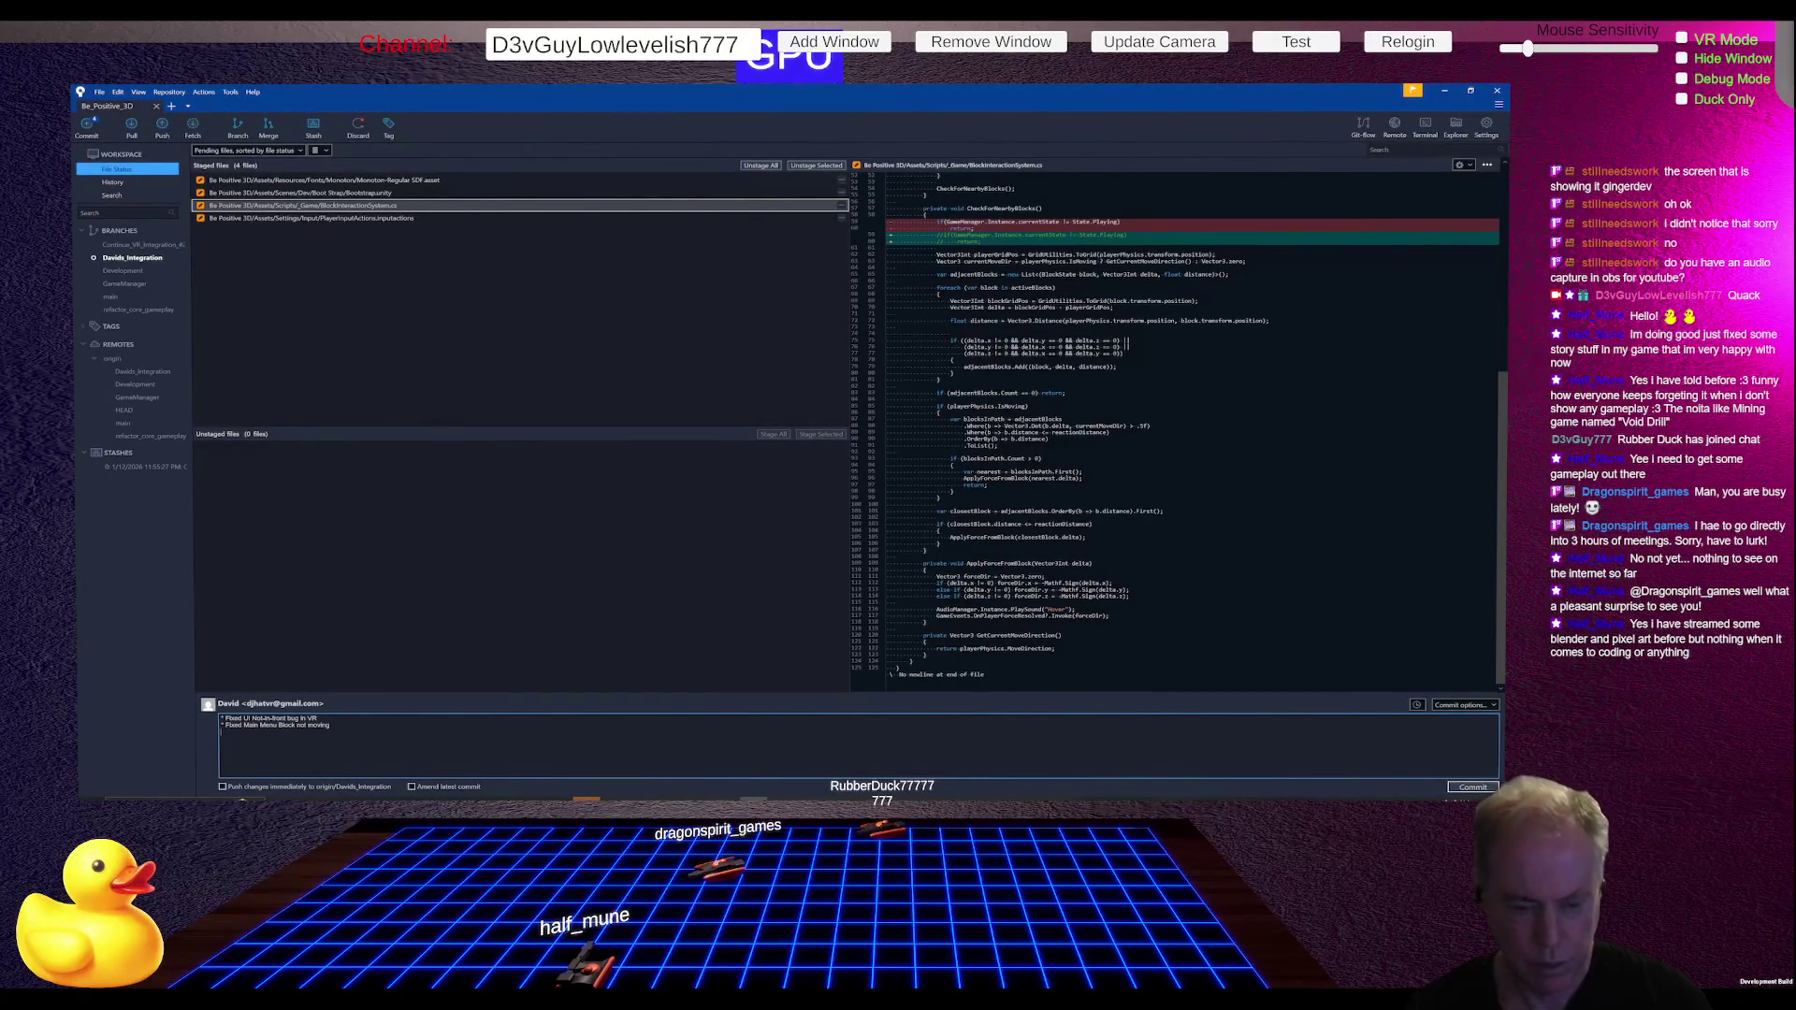
{"action": "type", "text": "*"}
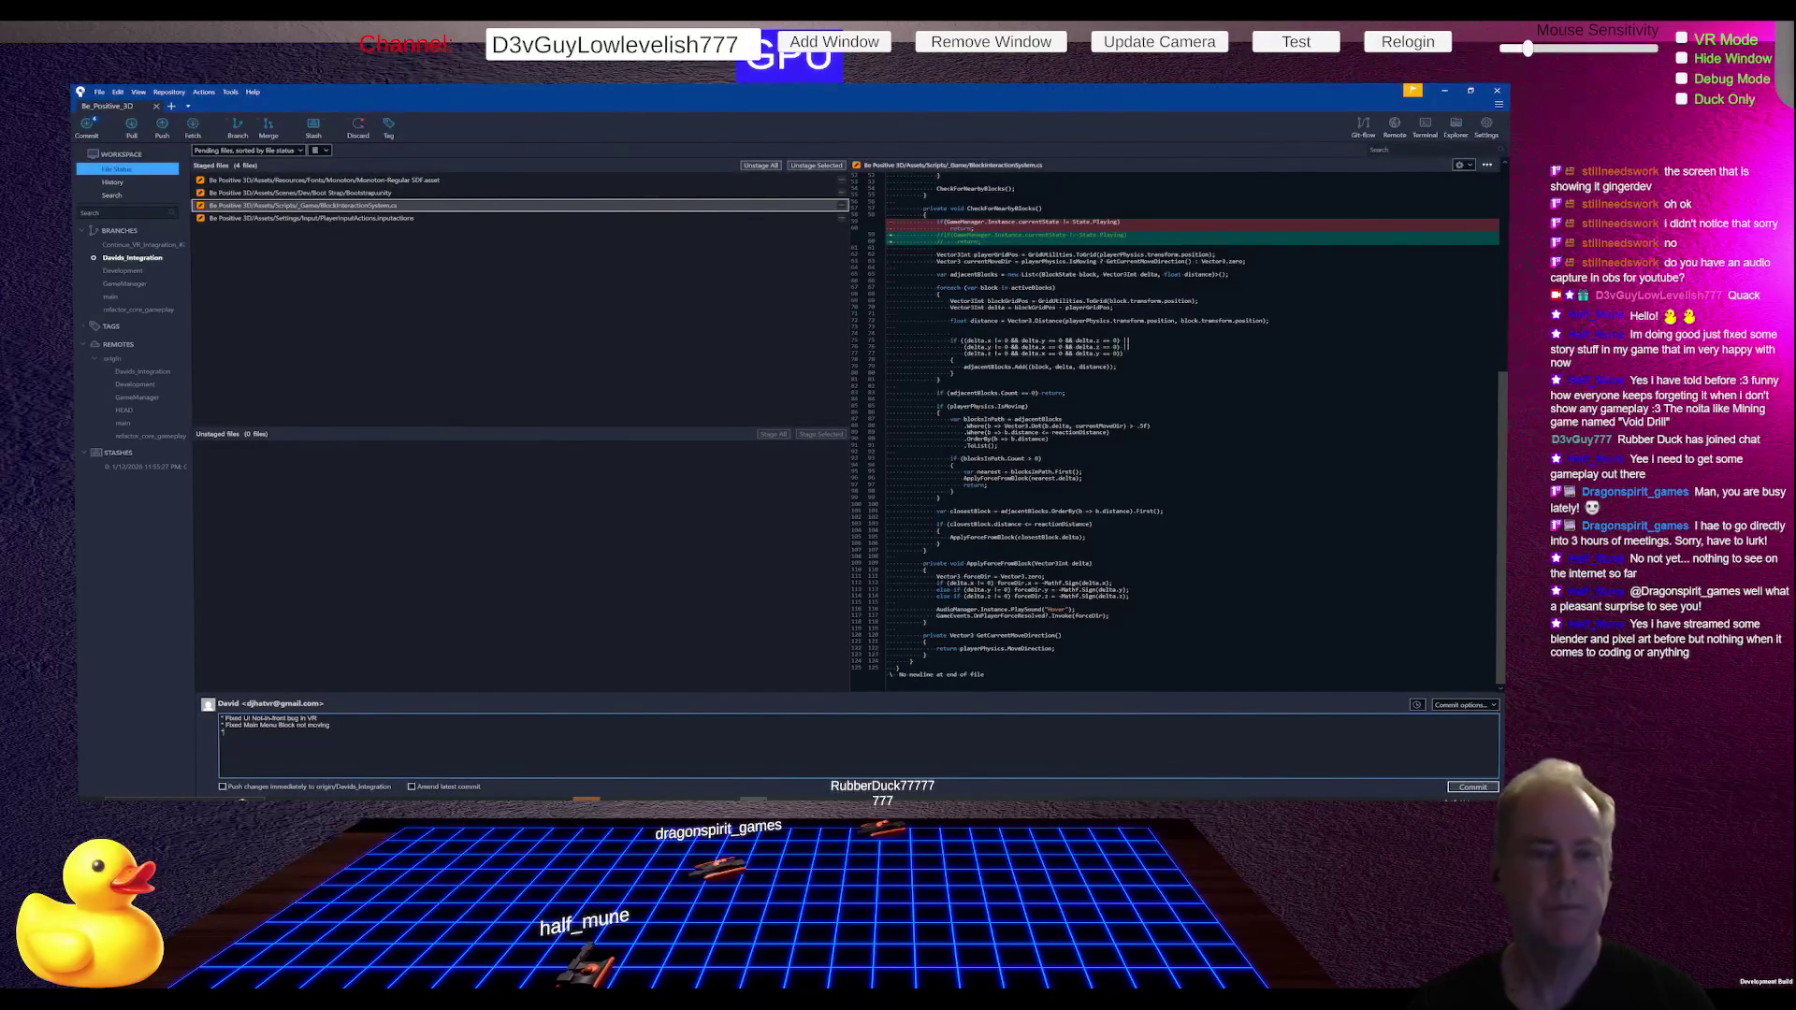
{"action": "scroll", "coordinate": [1169, 525], "scroll_direction": "up", "scroll_amount": 5}
{"action": "scroll", "coordinate": [1237, 482], "scroll_direction": "down", "scroll_amount": 5}
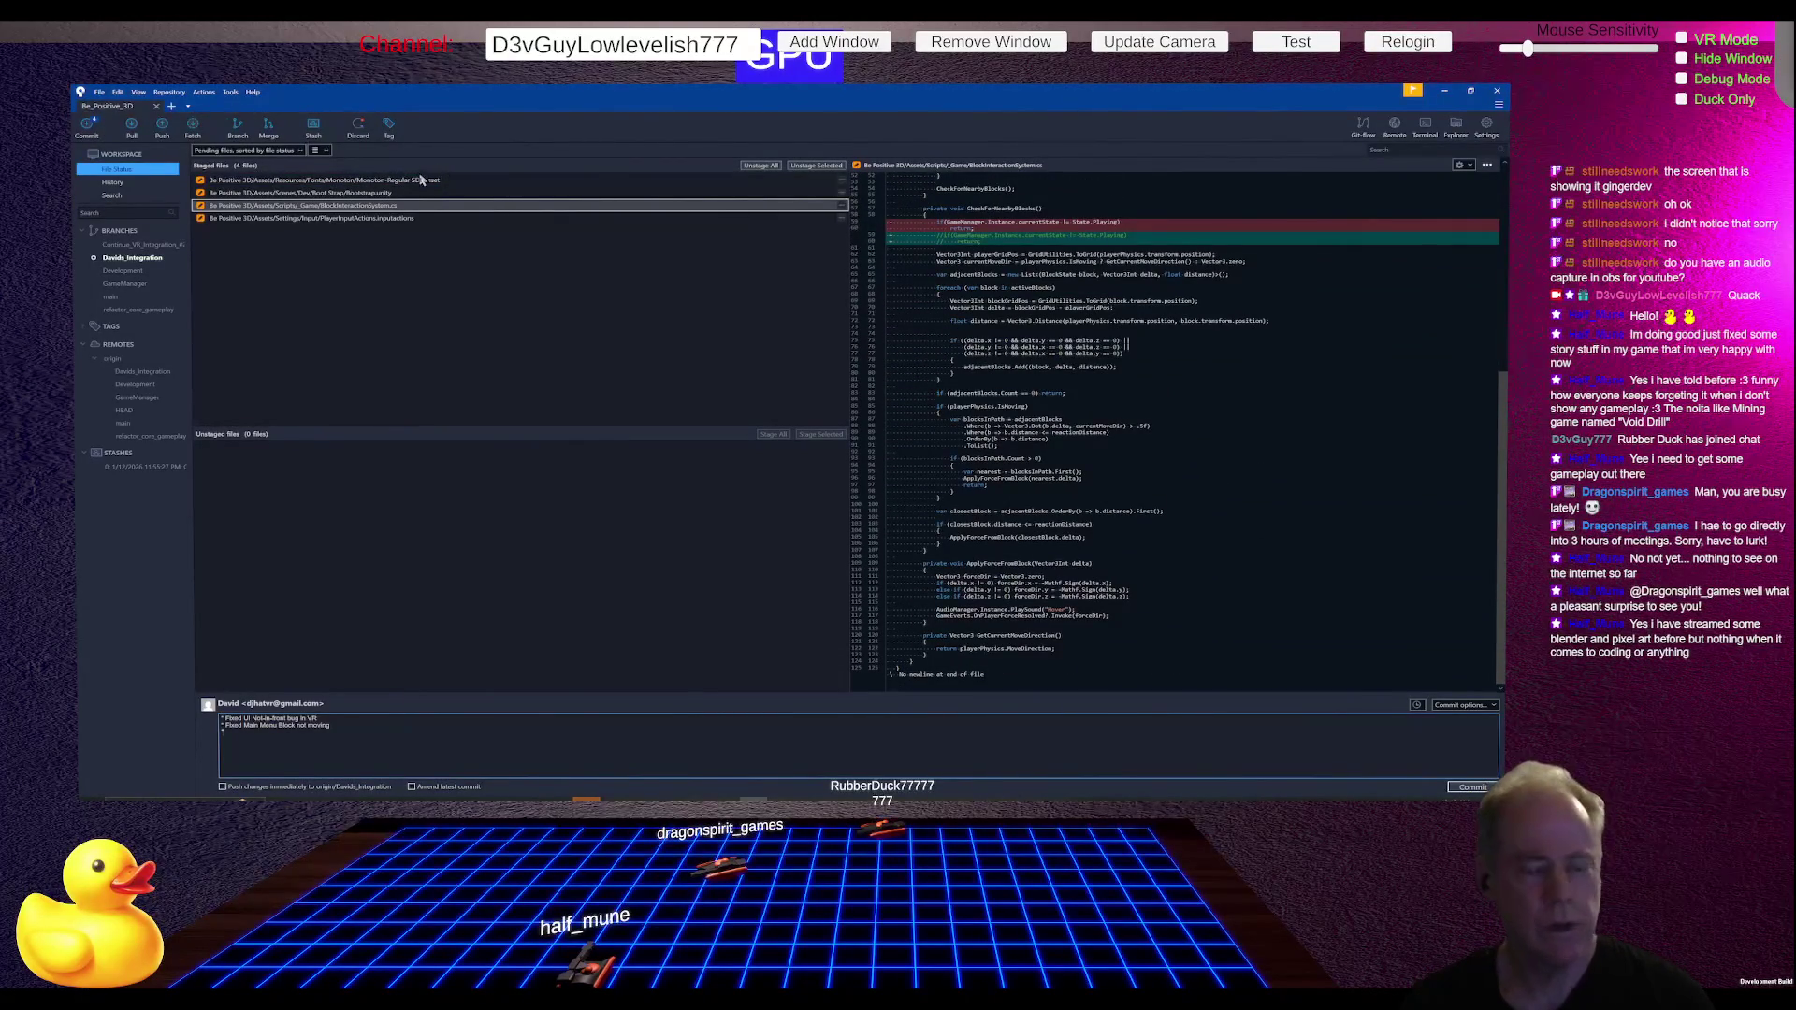
{"action": "left_click", "coordinate": [402, 220]}
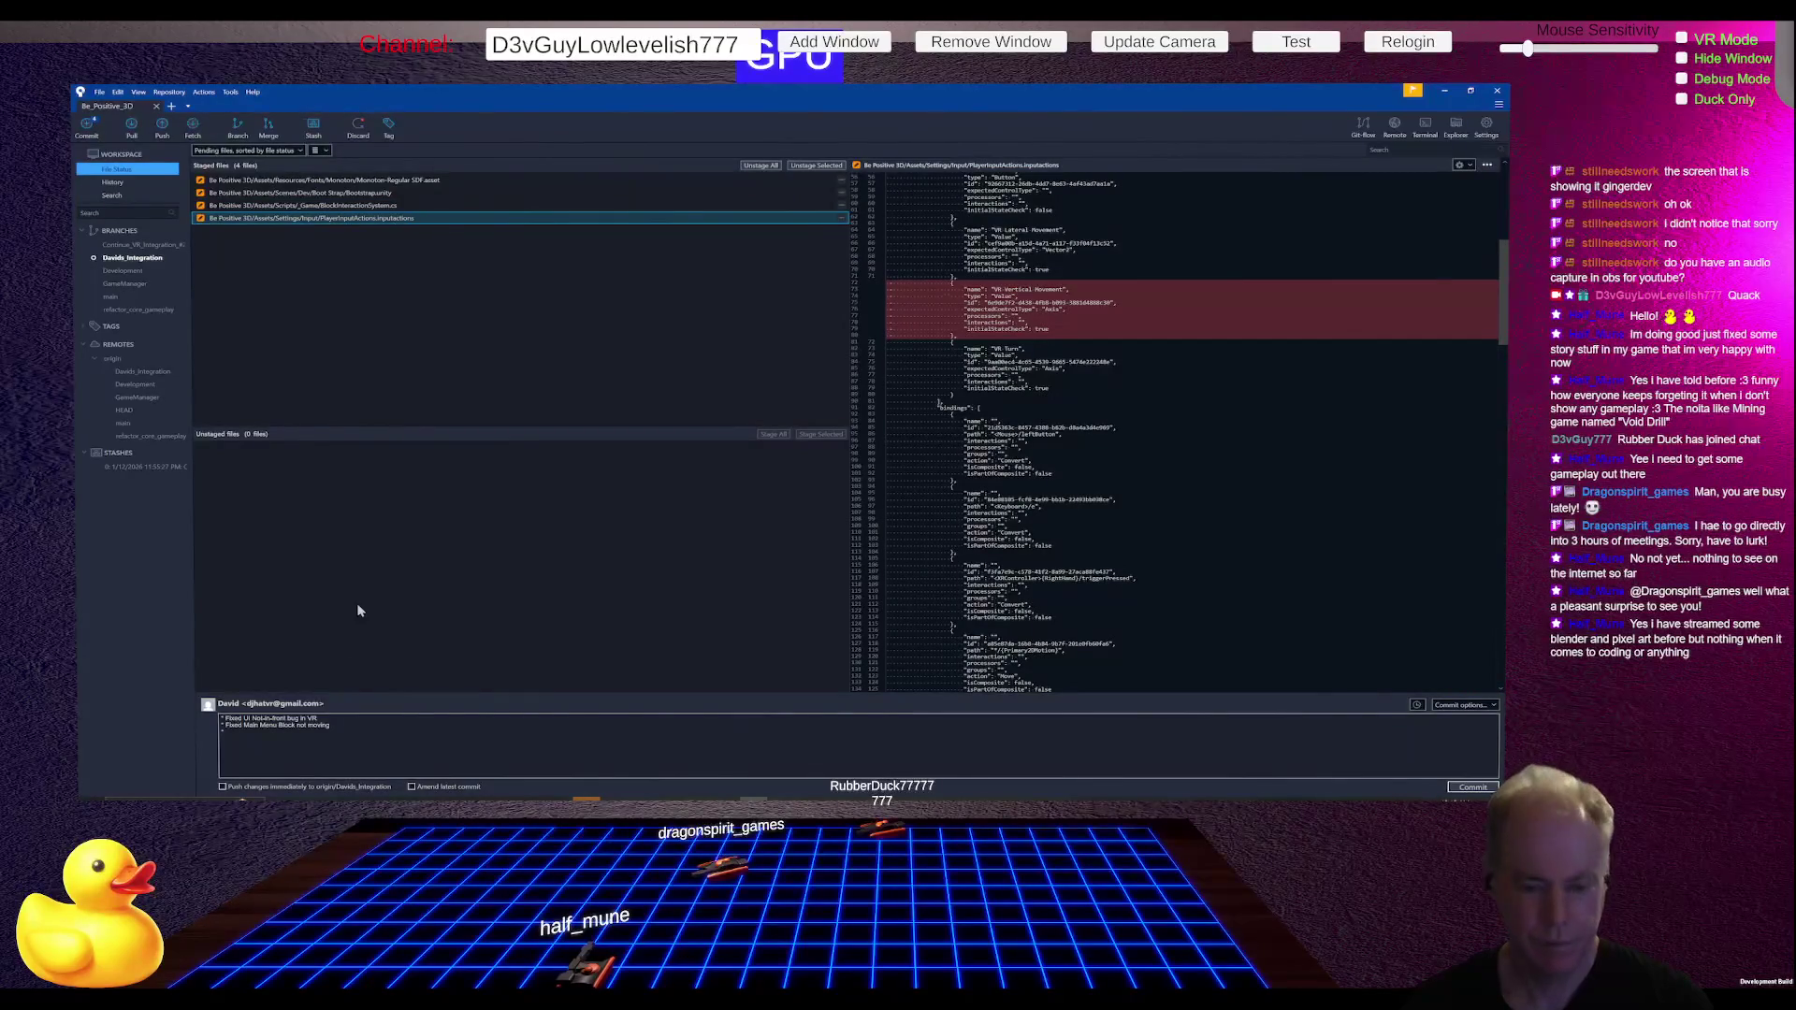
Step: Add a third commit message line about the fixed VR vertical movement bug
{"action": "left_click", "coordinate": [285, 736]}
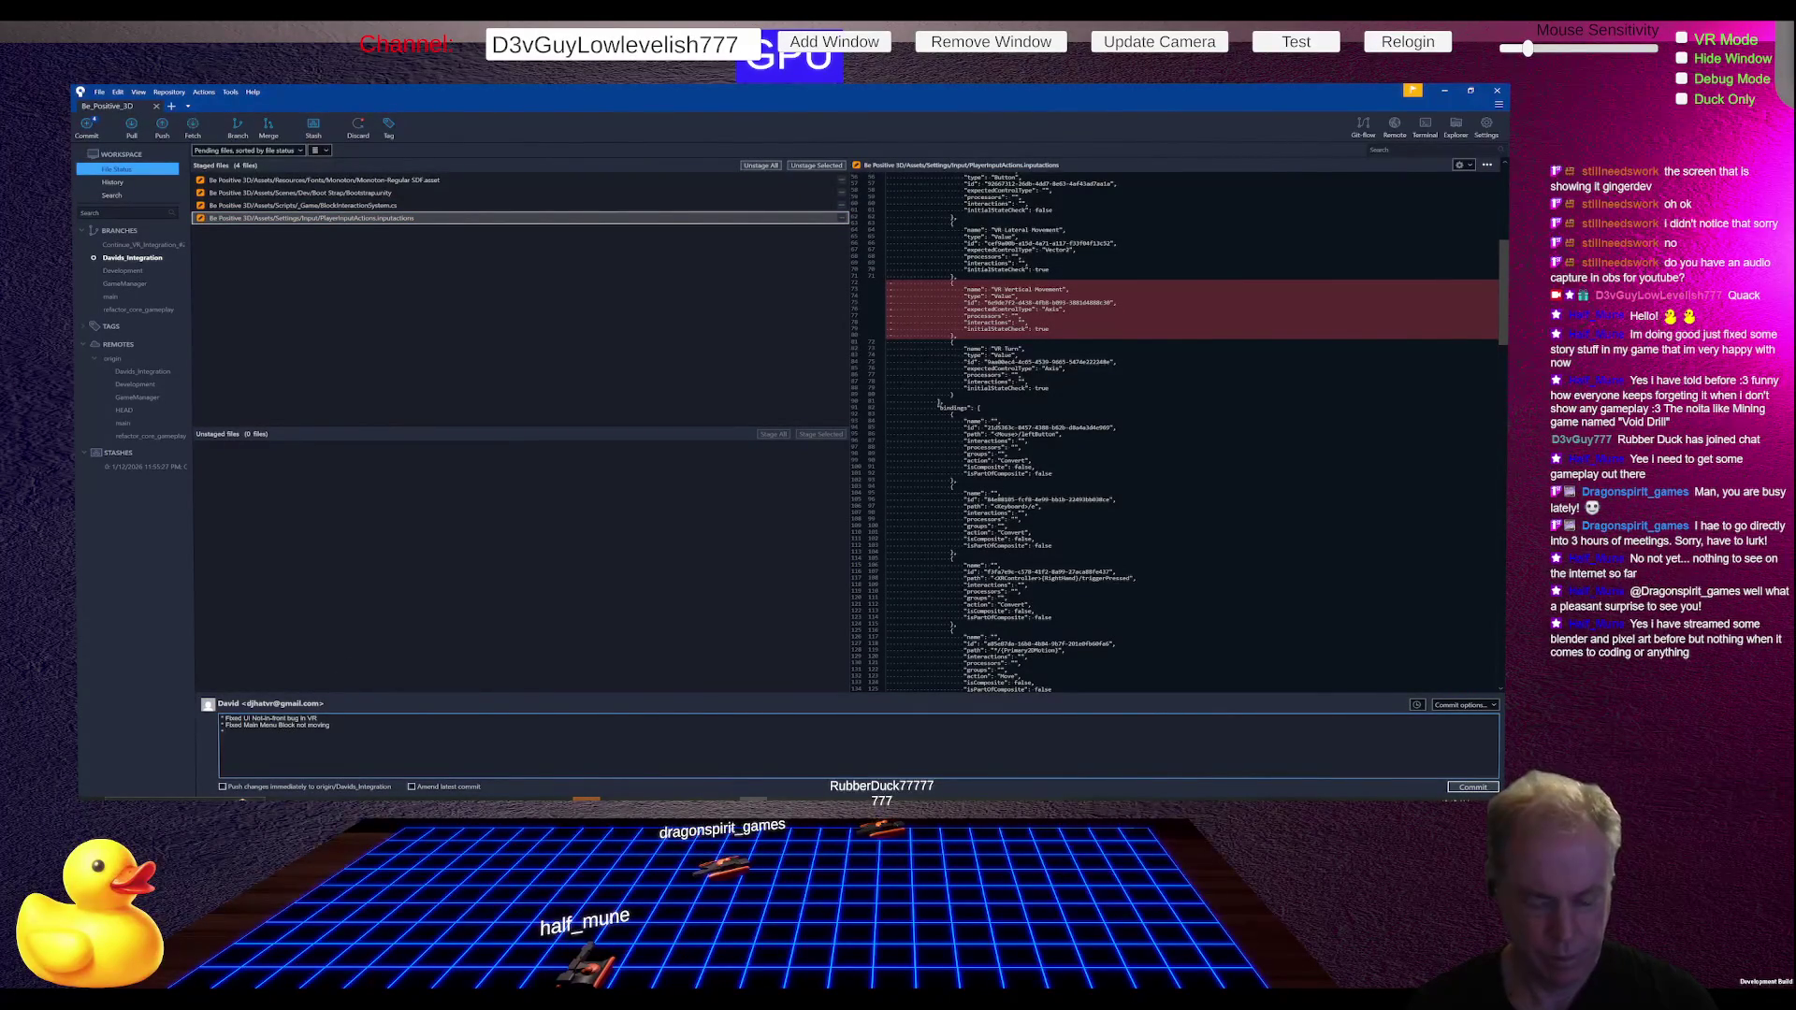
{"action": "type", "text": "ical"}
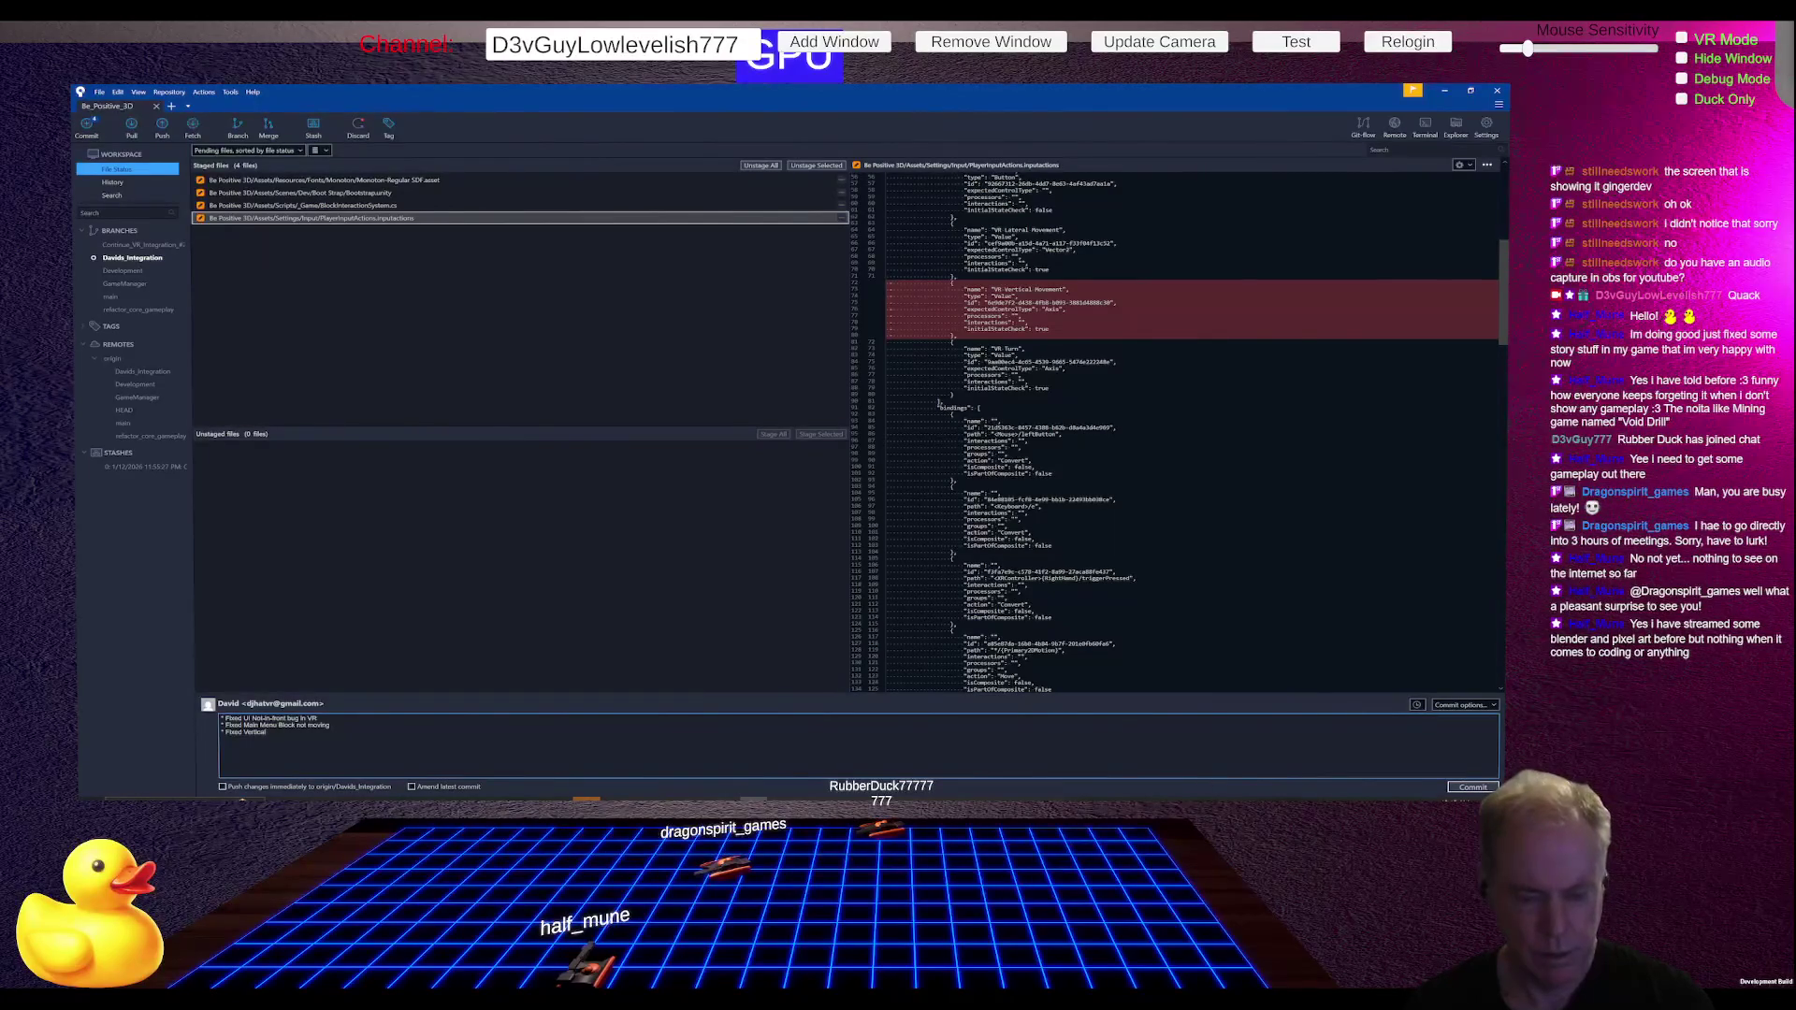
{"action": "type", "text": " Movement Bug"}
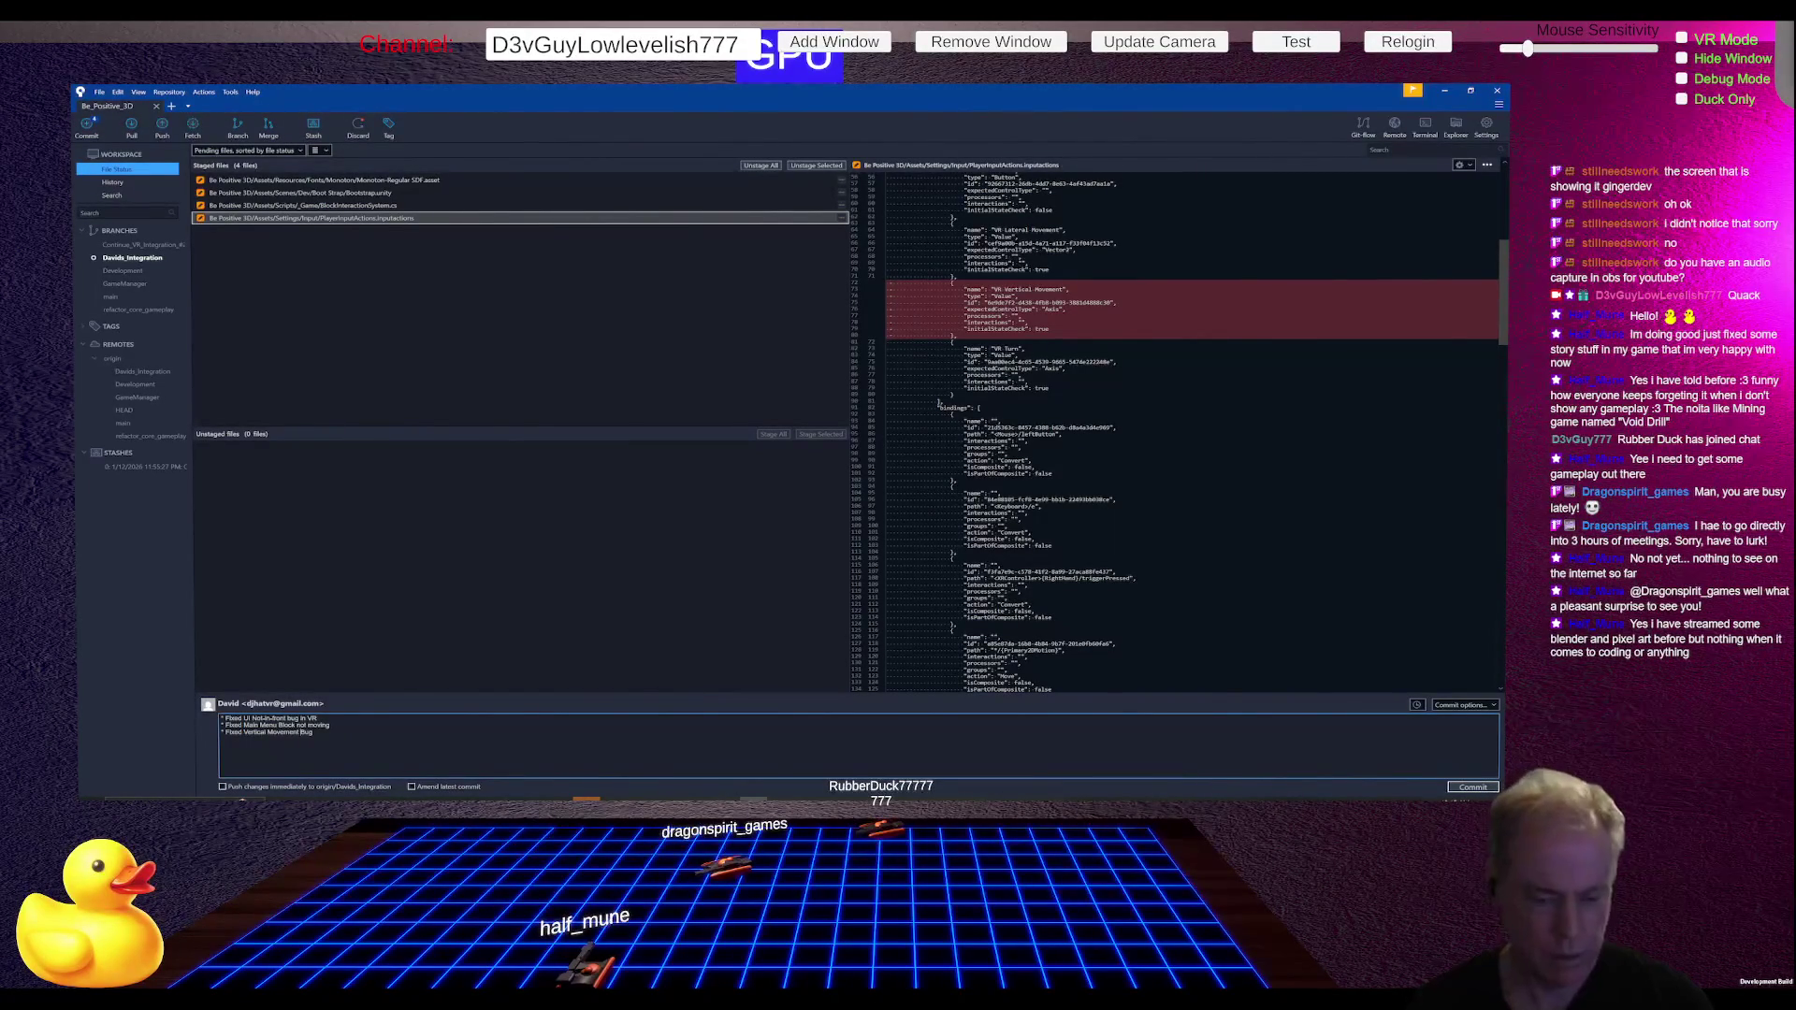
{"action": "type", "text": "VR"}
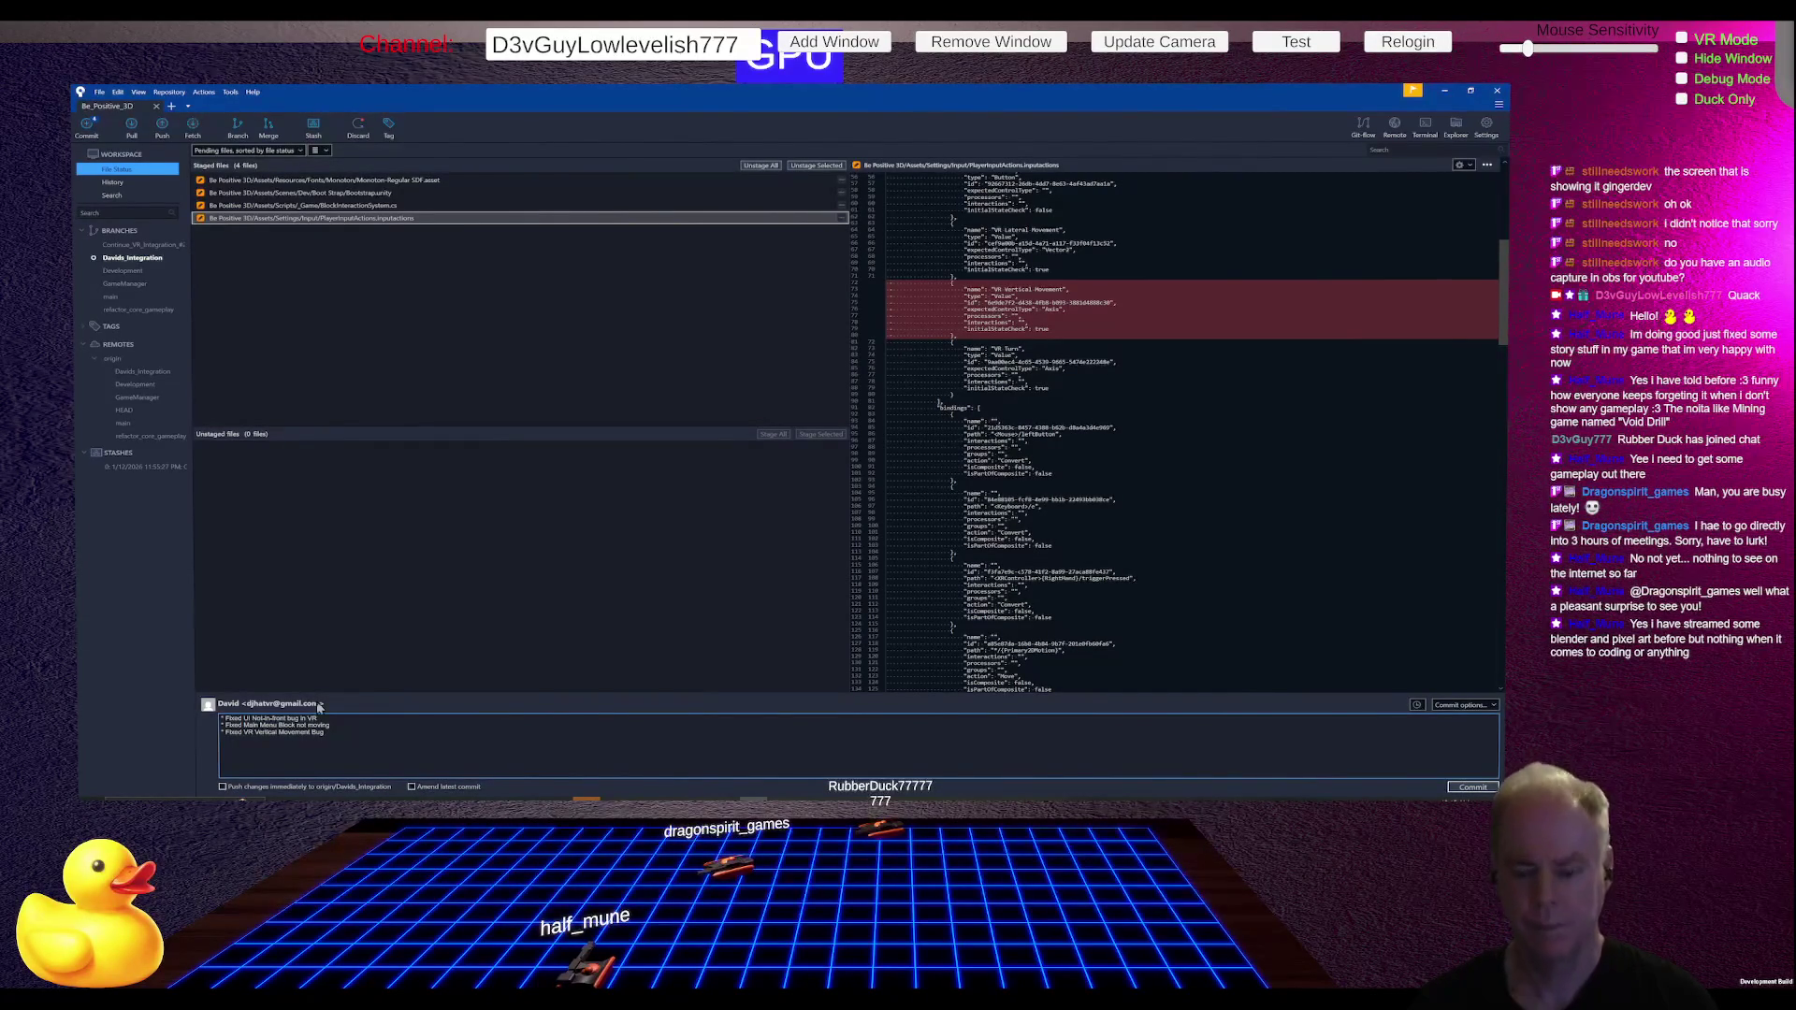
Step: Commit the four staged files with the three-fix message
{"action": "left_click", "coordinate": [1456, 790]}
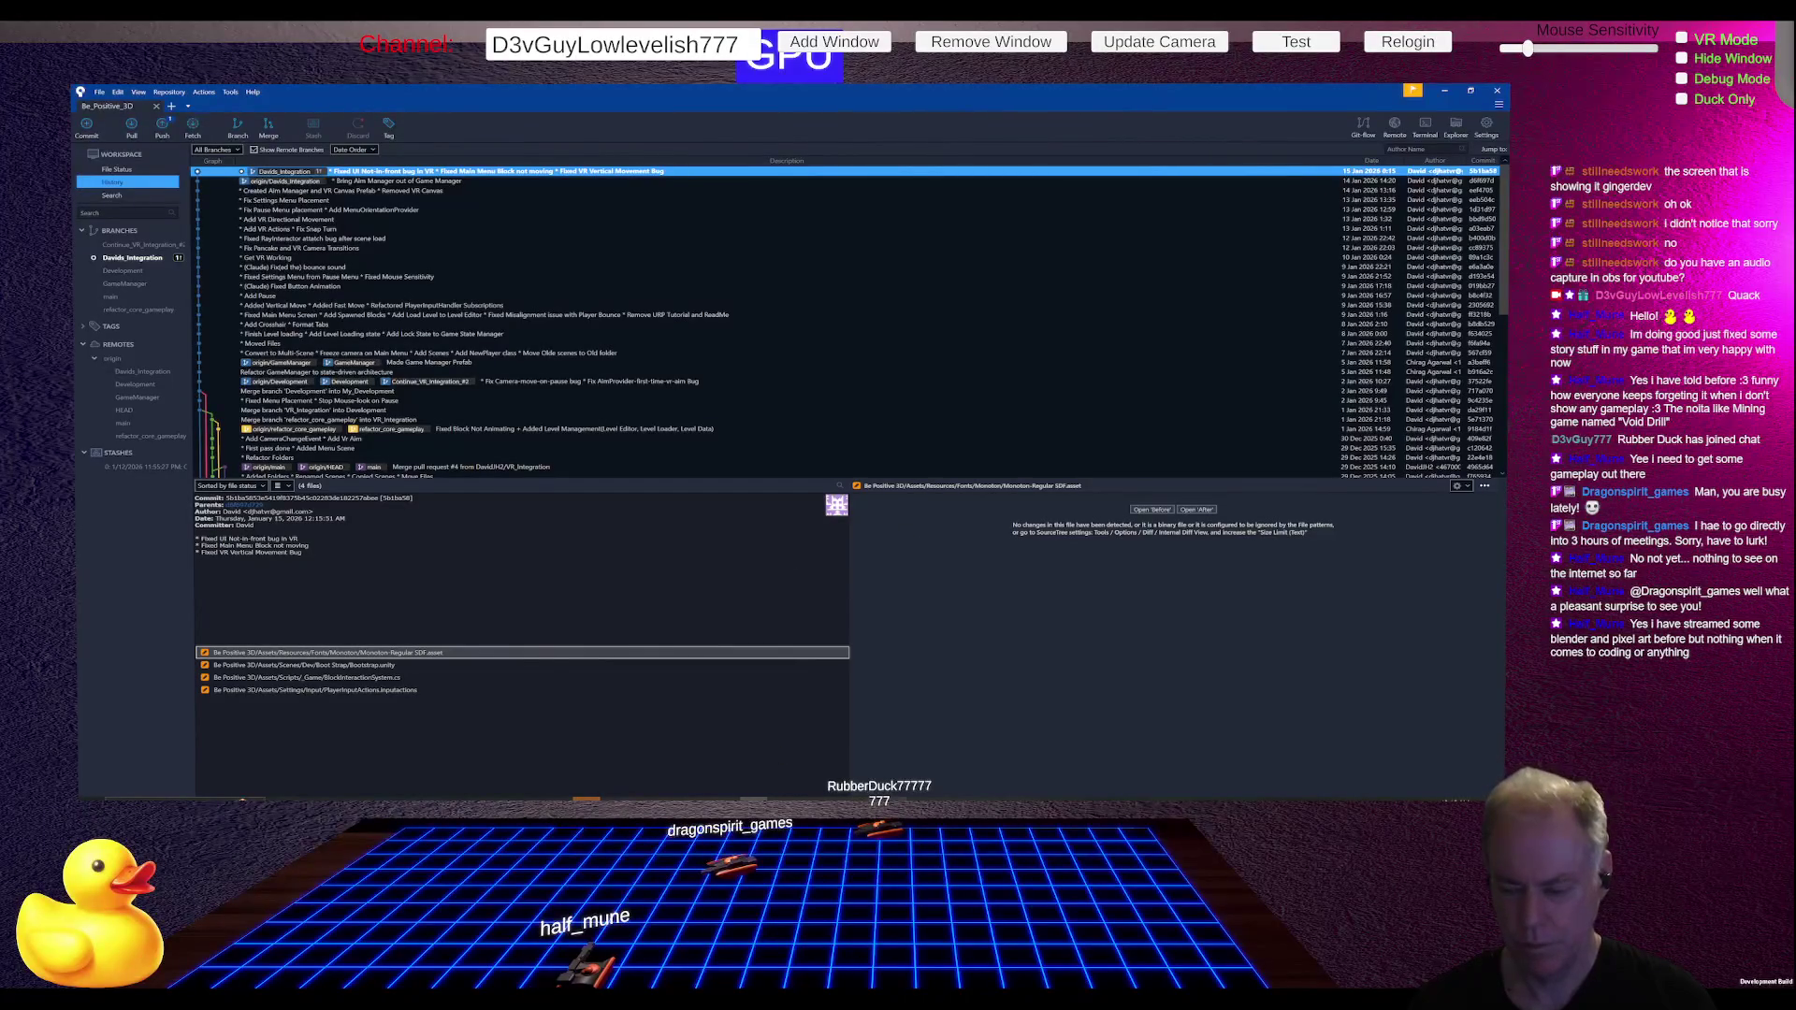
{"action": "mouse_move", "coordinate": [892, 801]}
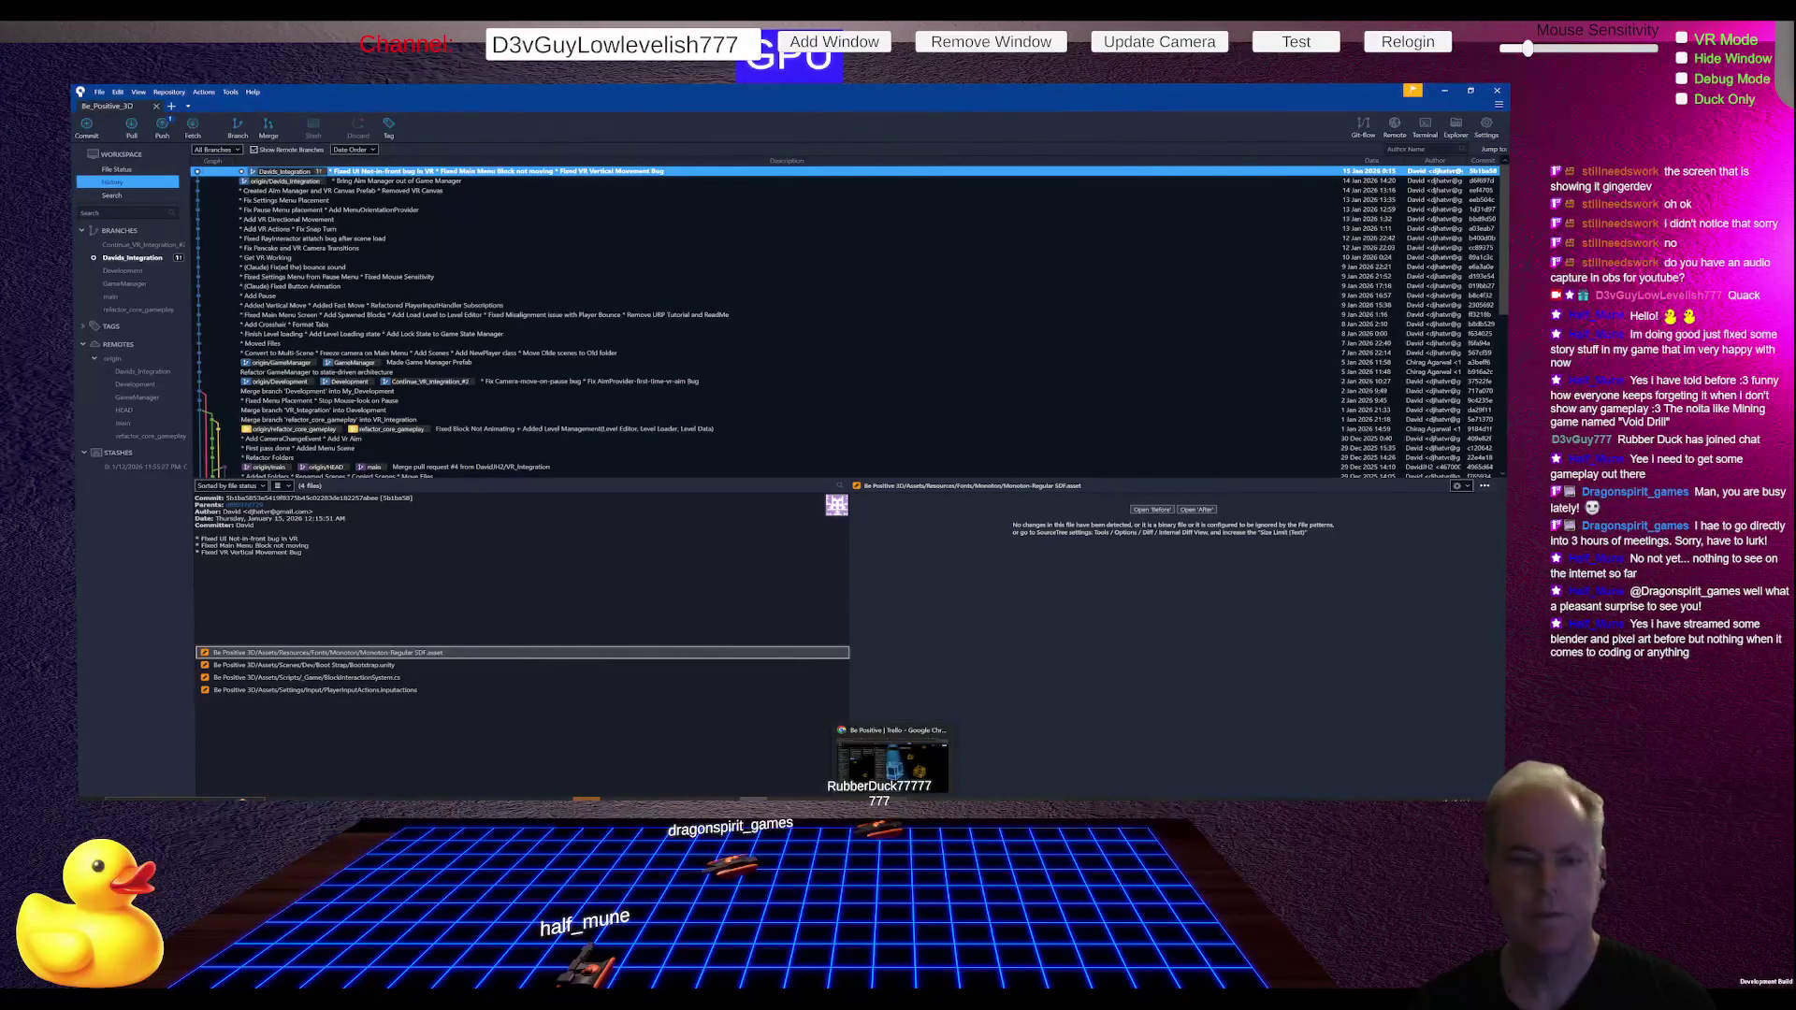
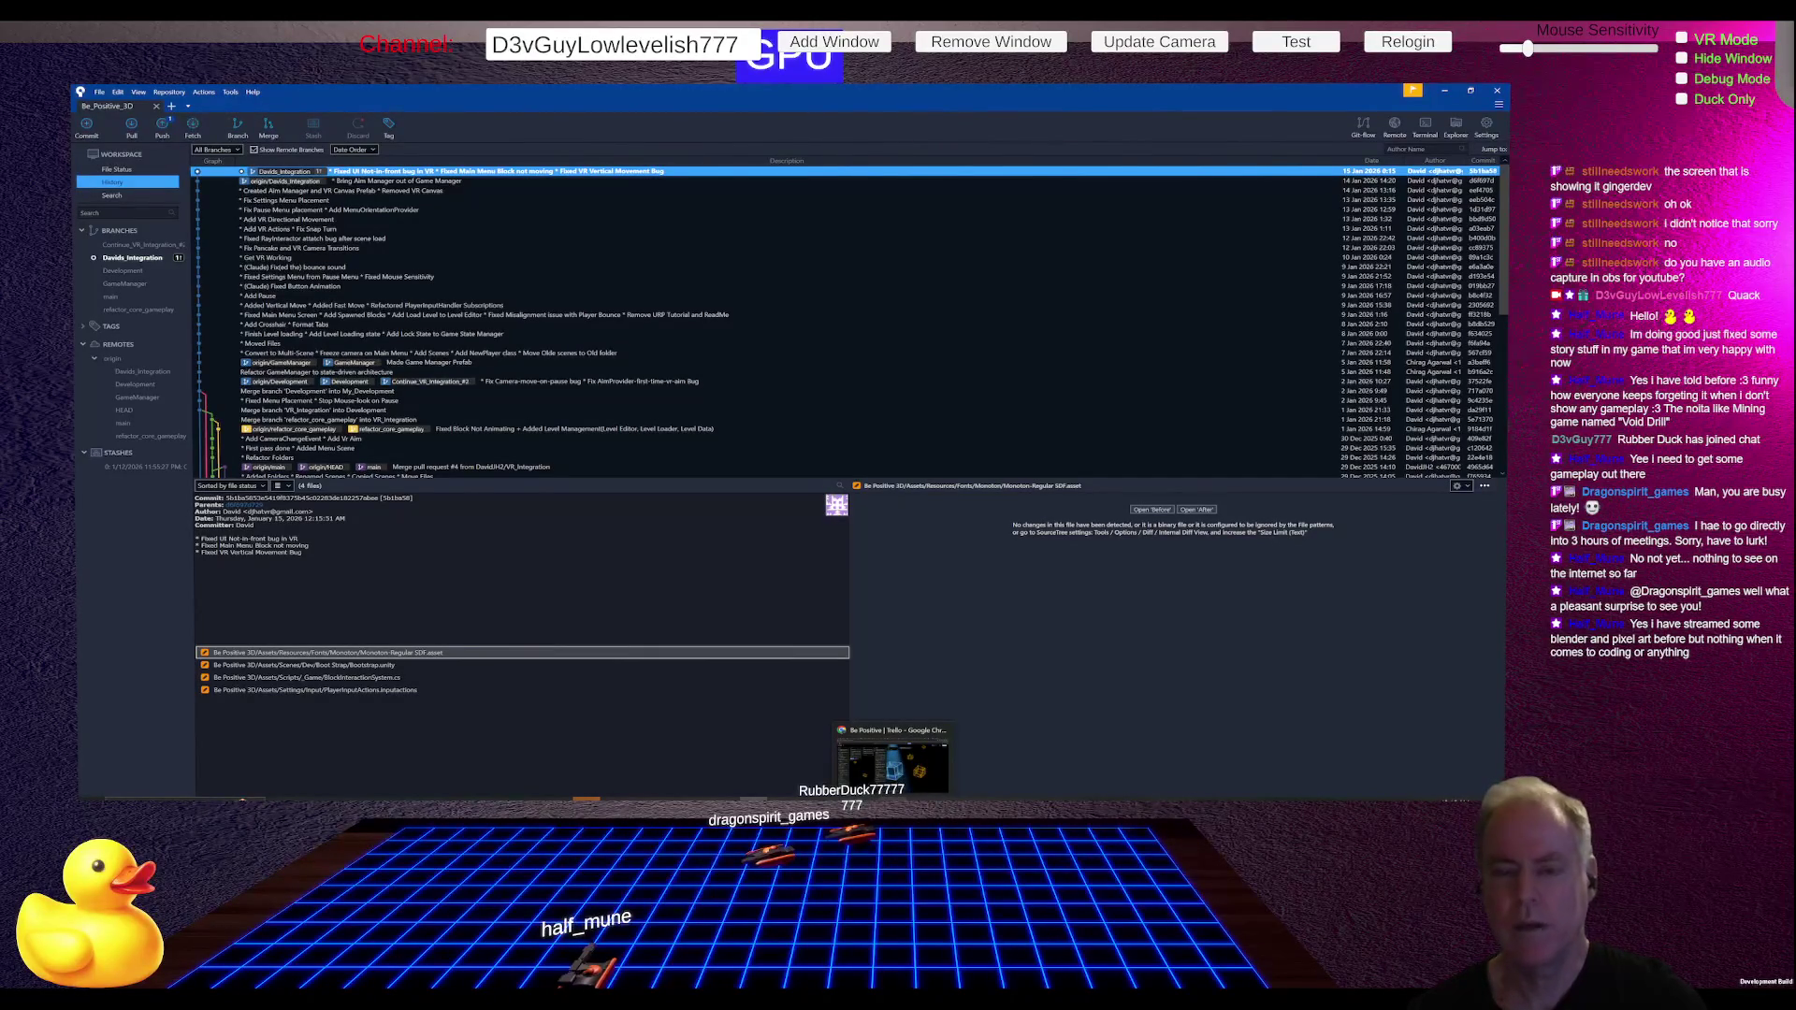
Step: Return to the Unity editor and pause the running game to bring up the pause menu
{"action": "key", "text": "alt+Tab"}
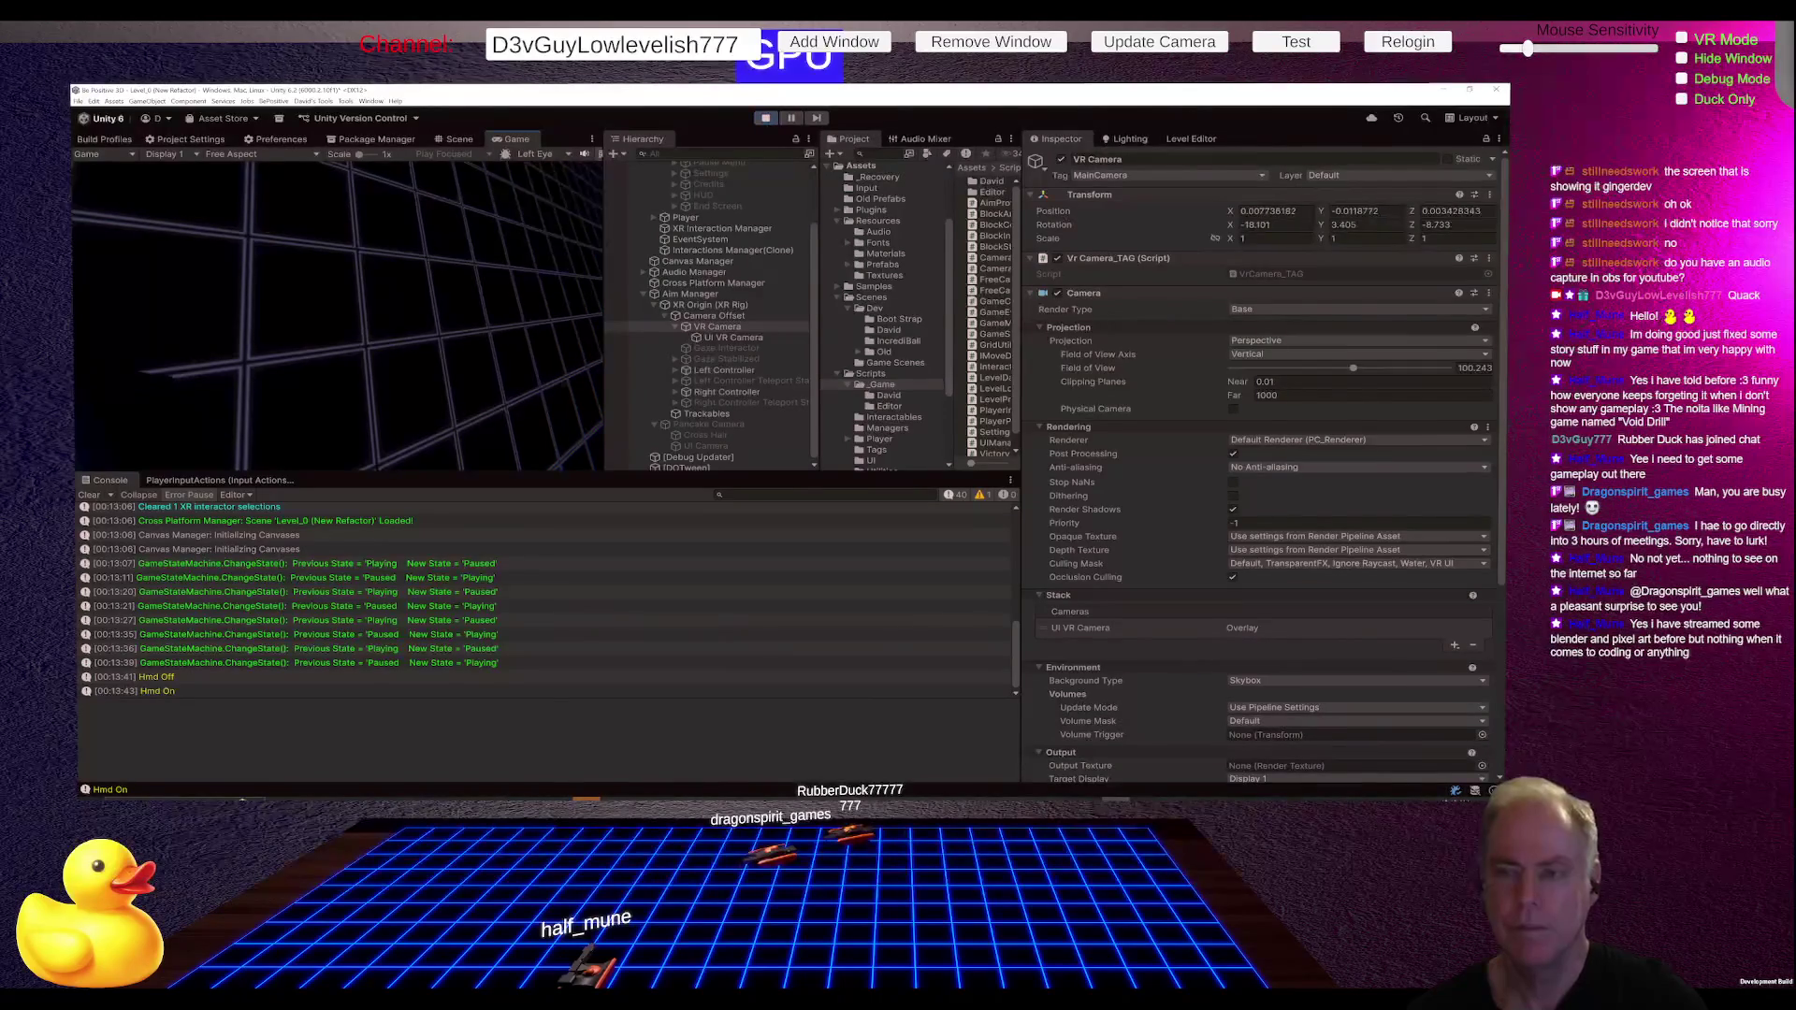
{"action": "key", "text": "Escape"}
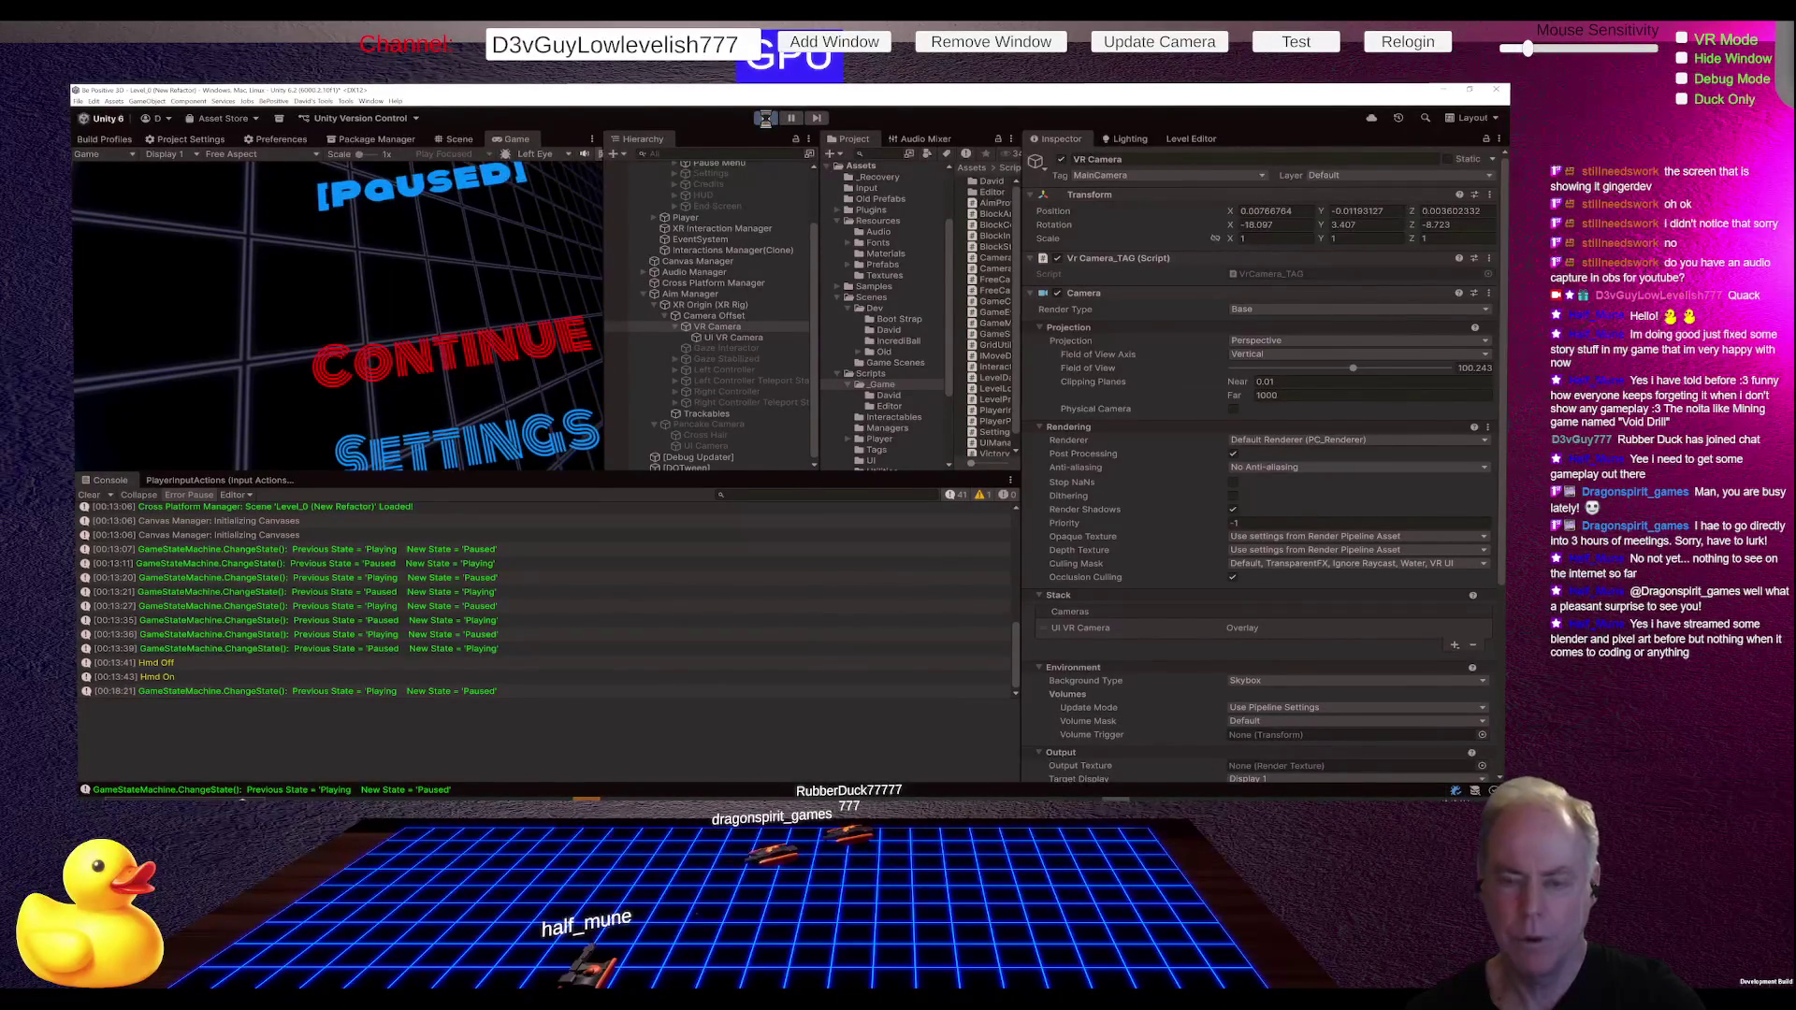
Step: Stop Play mode, collapse Scripts and Aim Manager, and select Game Manager in the Bootstrap scene
{"action": "left_click", "coordinate": [765, 118]}
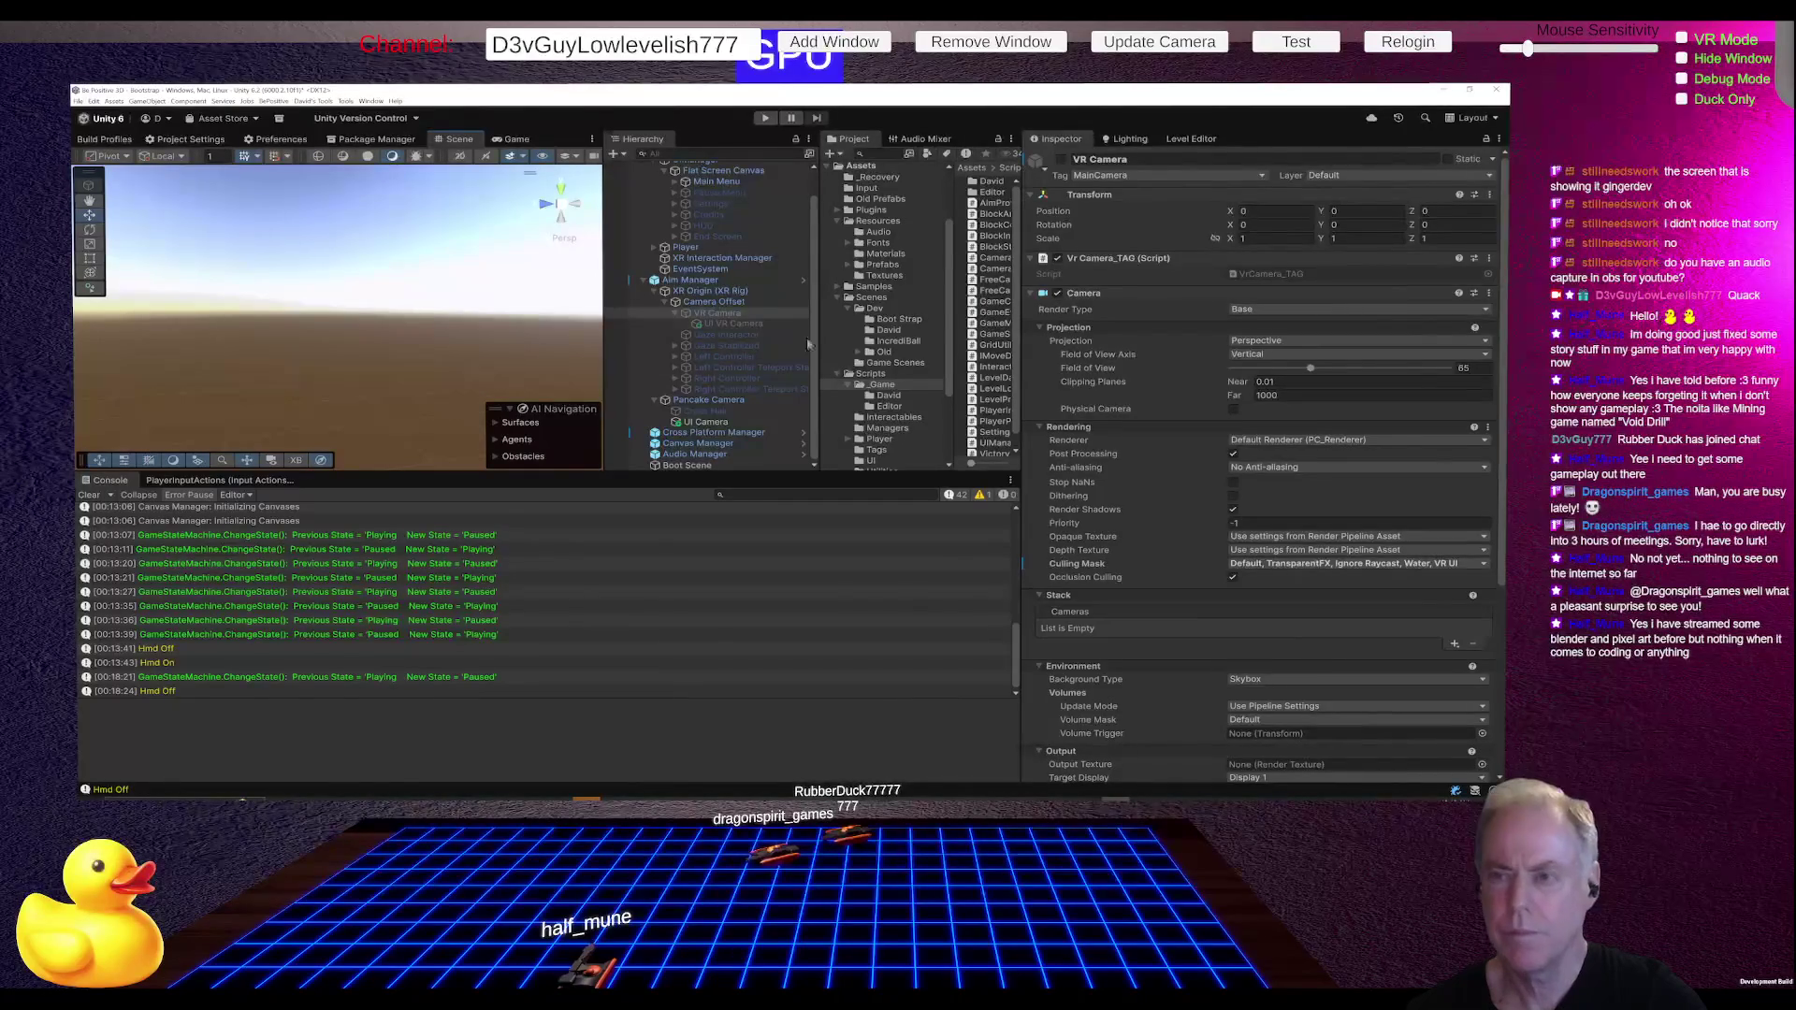
{"action": "left_click", "coordinate": [840, 376]}
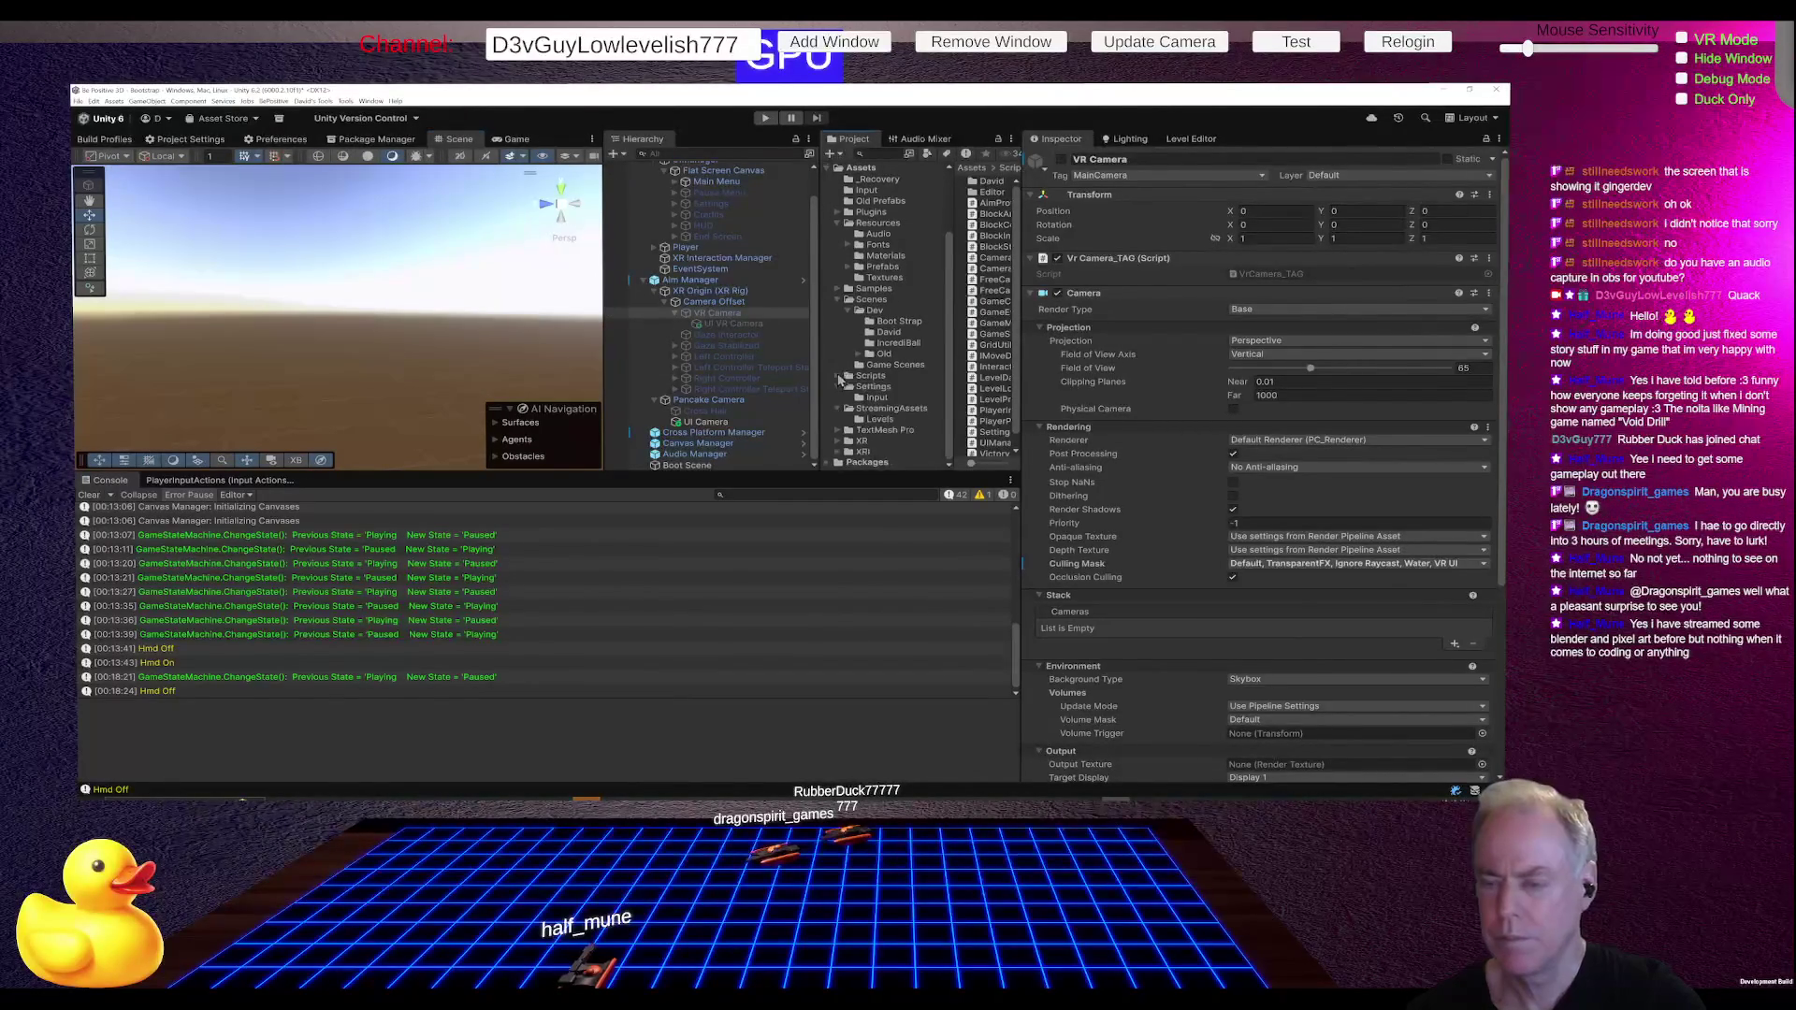
{"action": "left_click", "coordinate": [643, 279]}
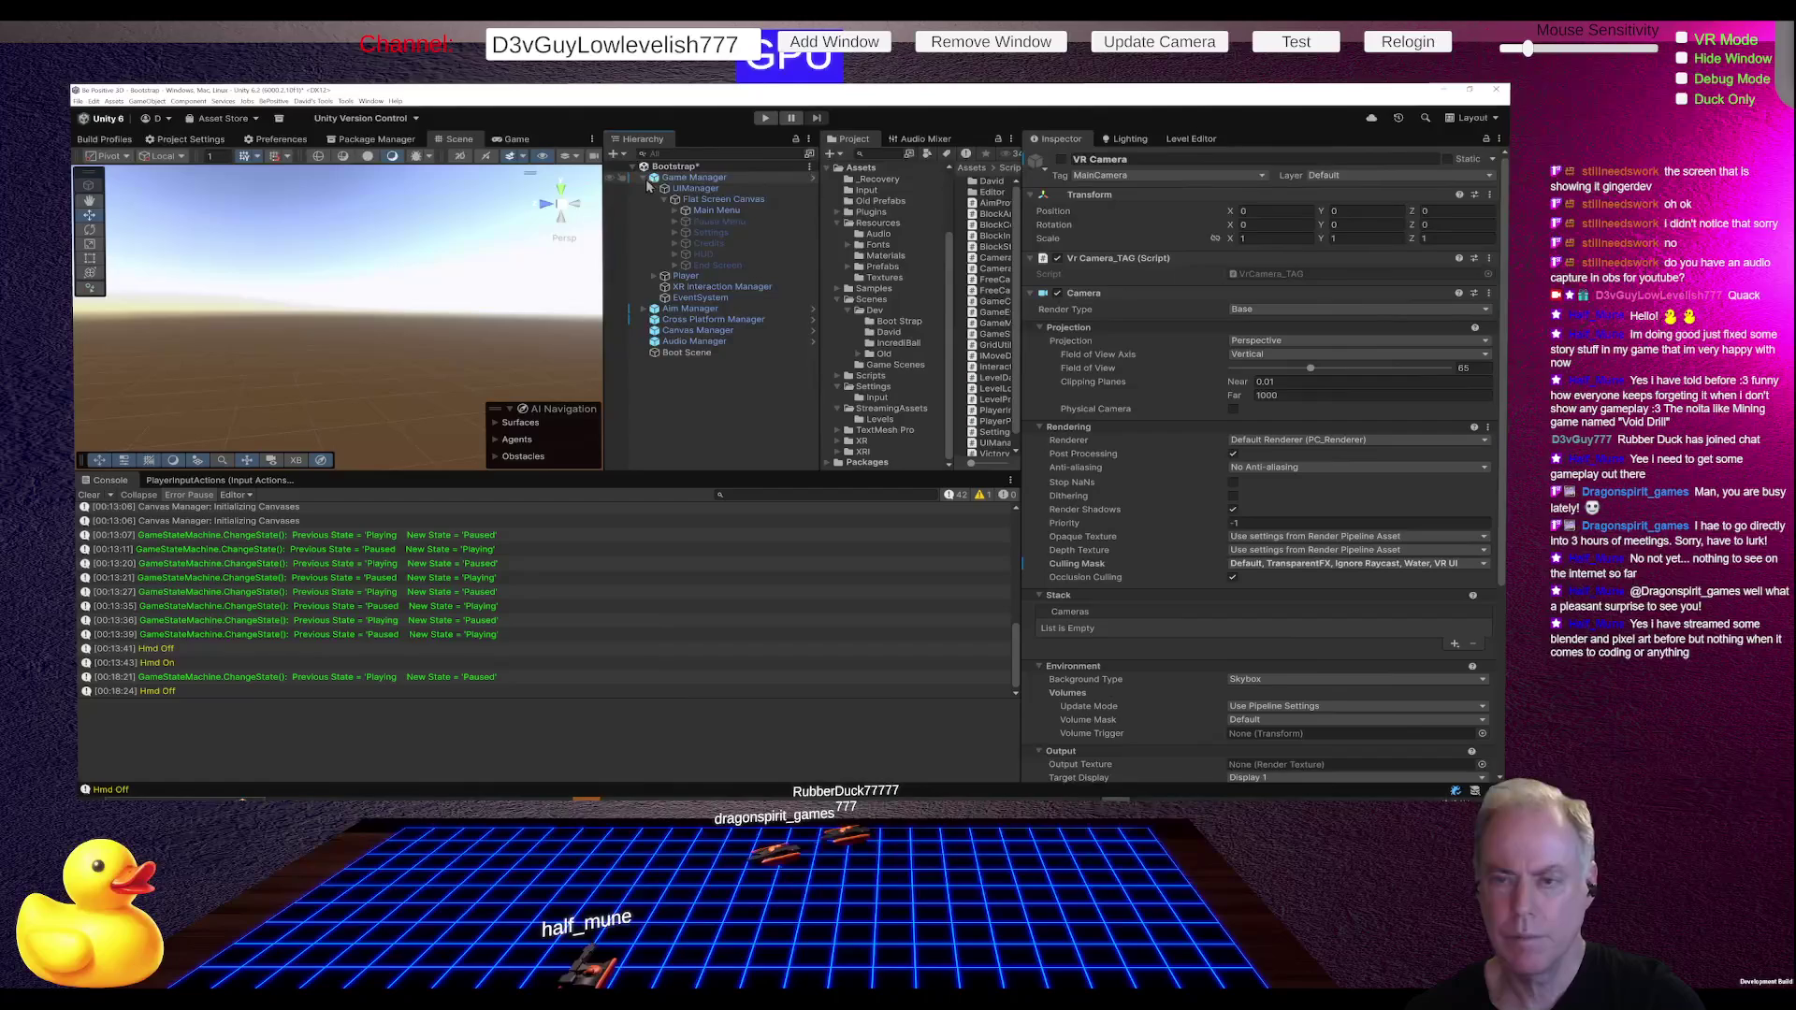
{"action": "left_click", "coordinate": [715, 177]}
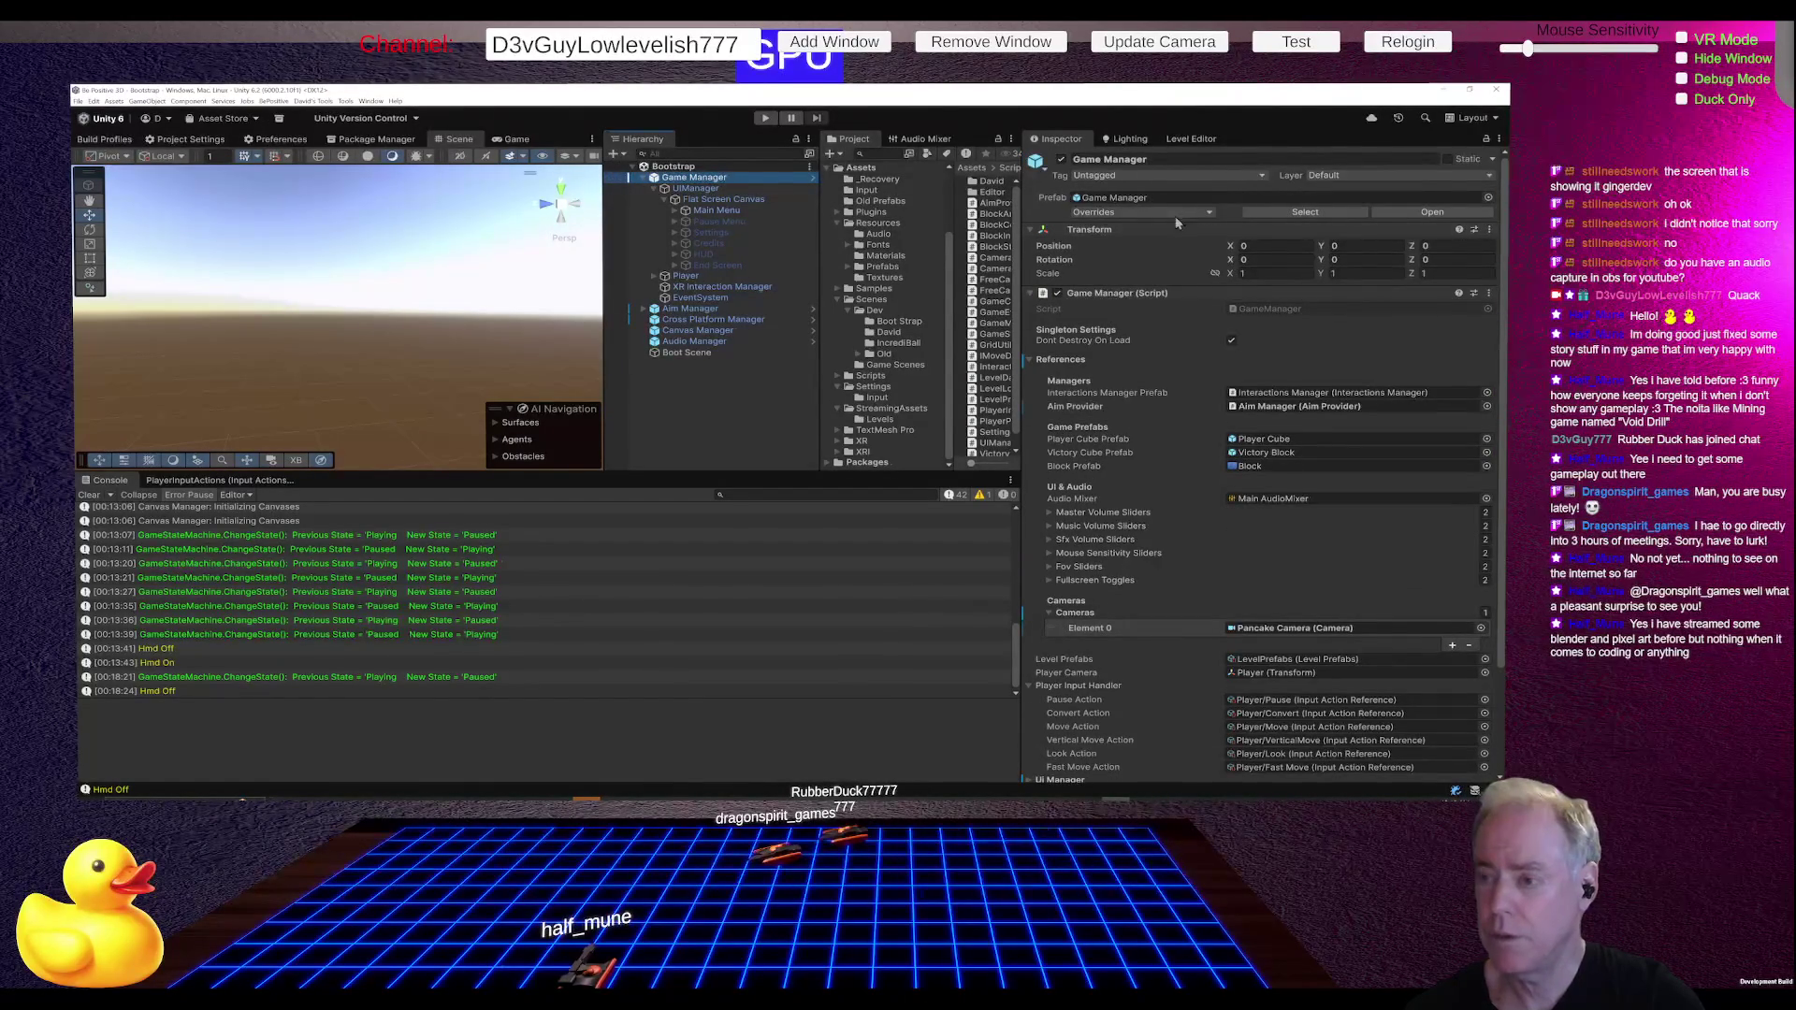
Step: Apply all prefab overrides on Game Manager, Aim Manager and Cross Platform Manager
{"action": "left_click", "coordinate": [1165, 210]}
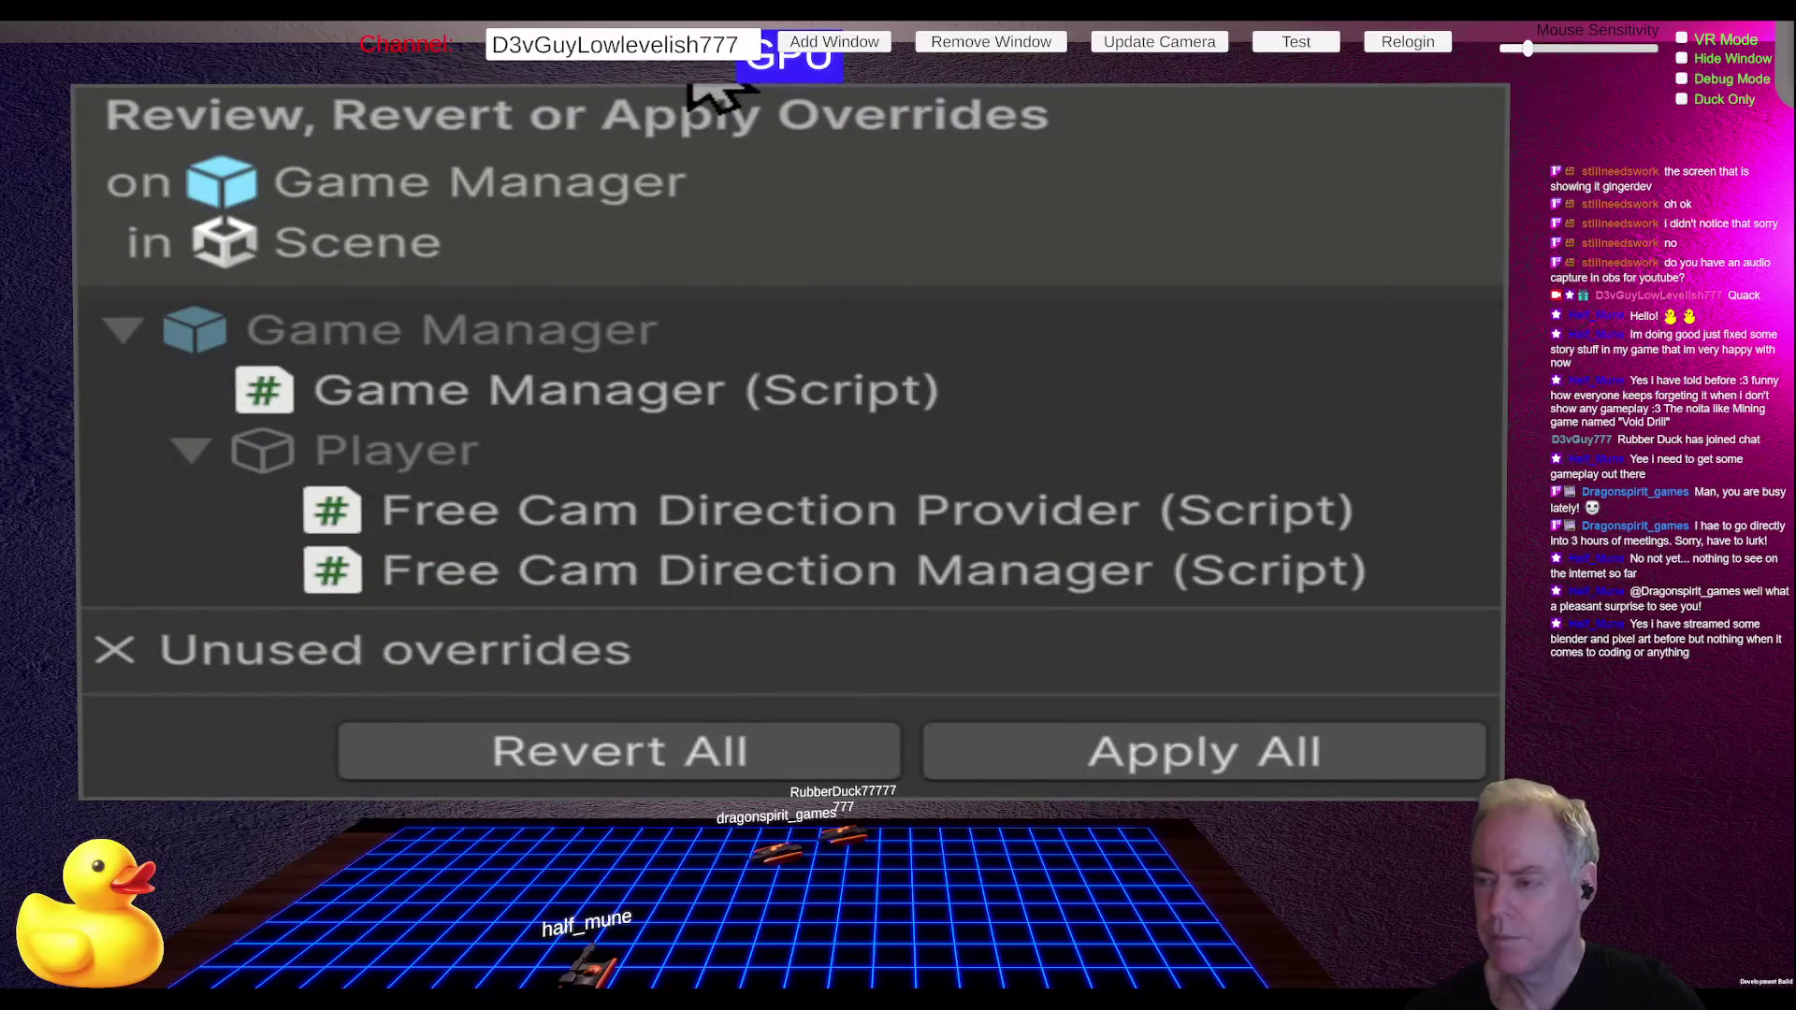
{"action": "left_click", "coordinate": [1199, 755]}
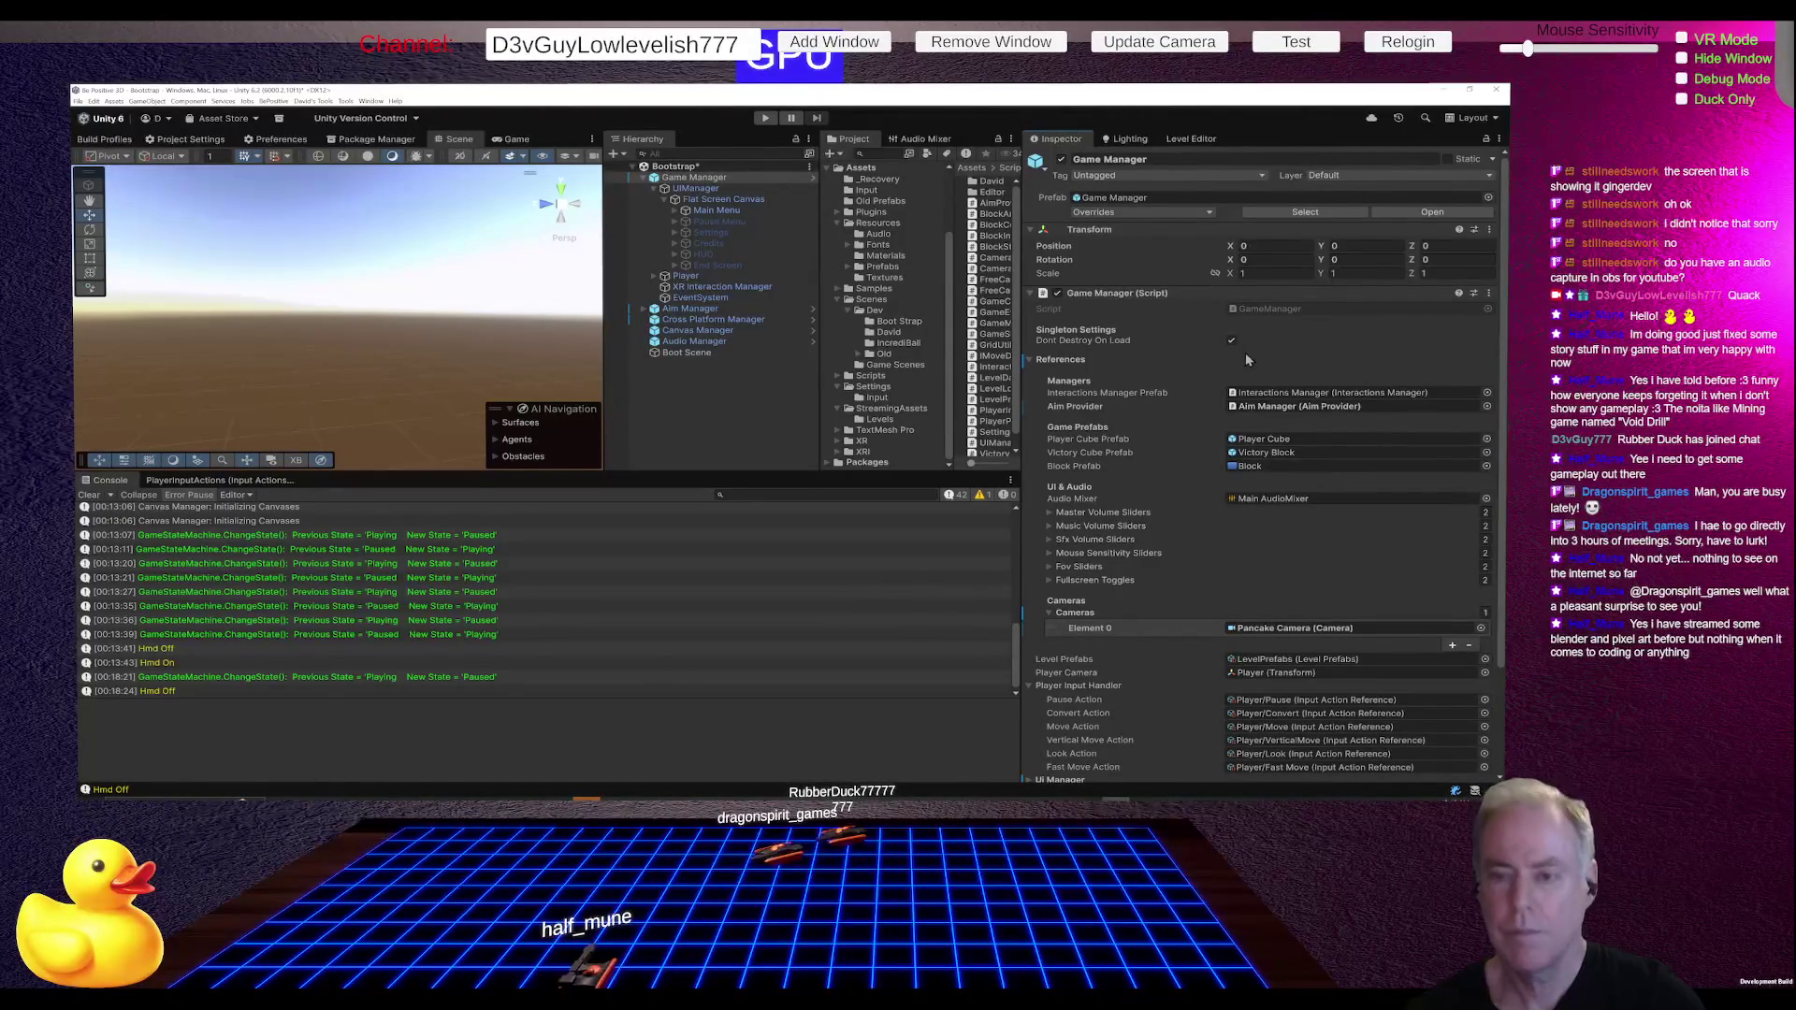
{"action": "left_click", "coordinate": [692, 308]}
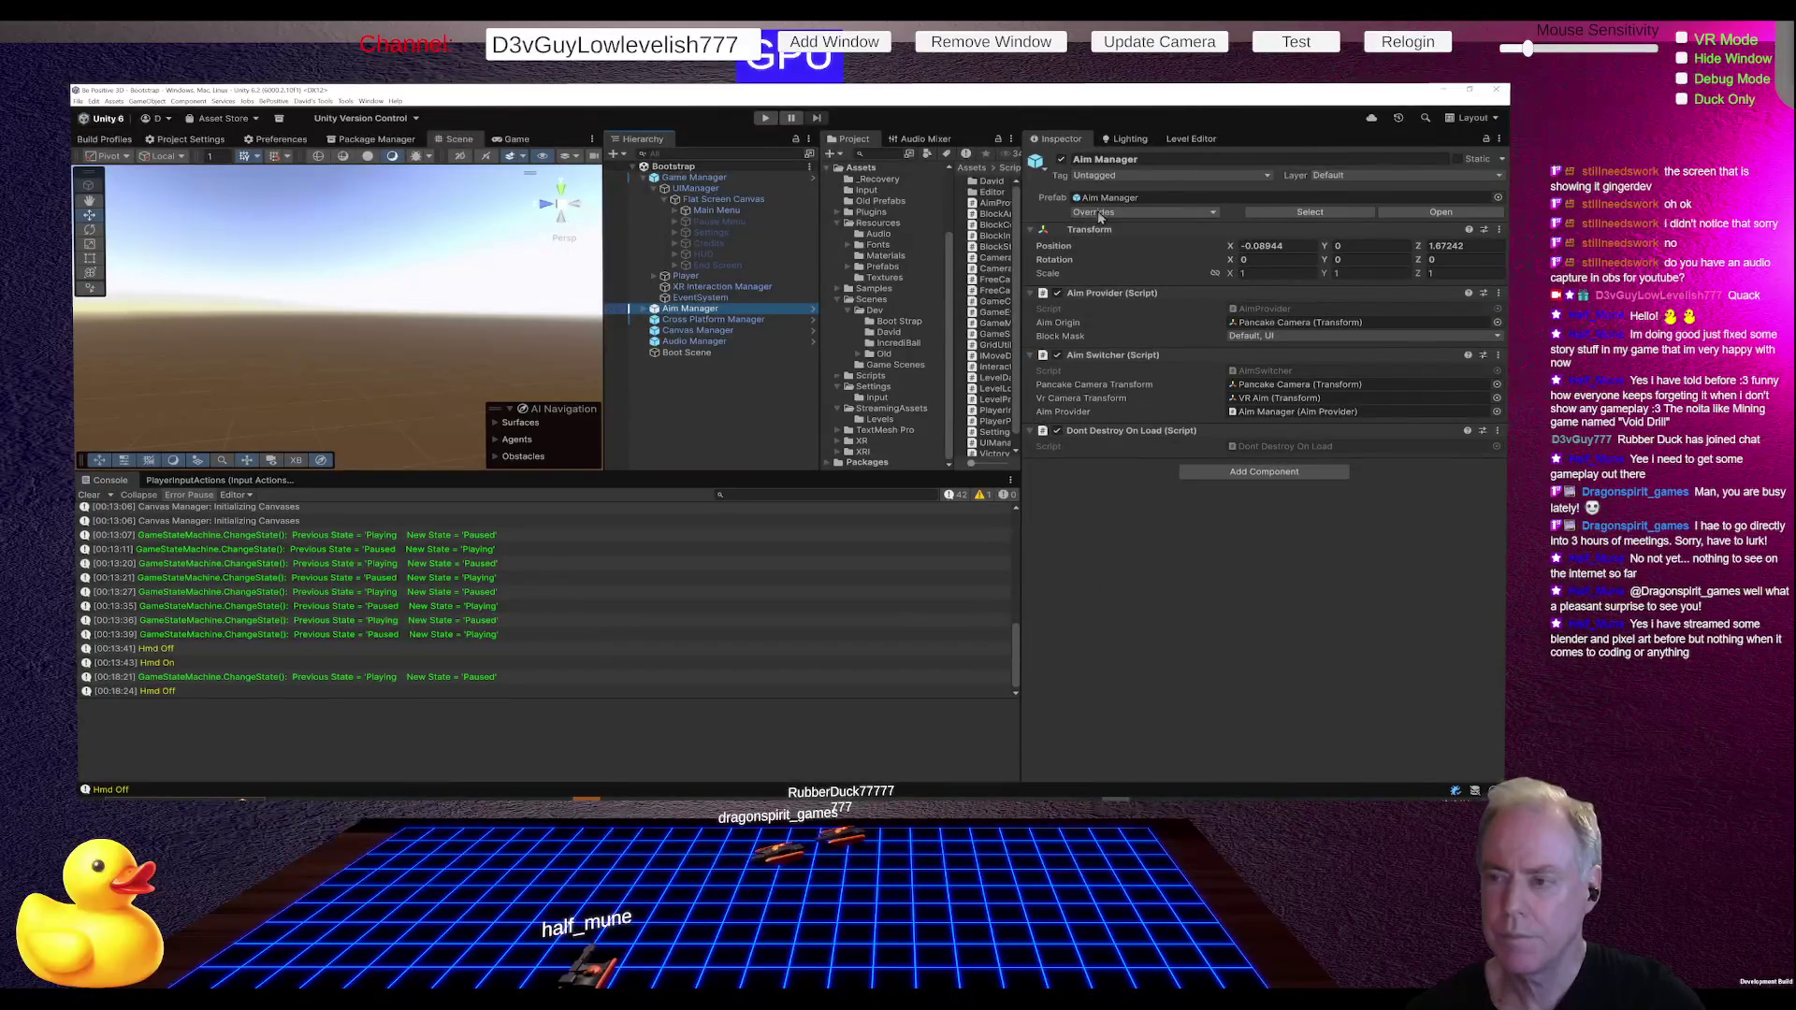
{"action": "left_click", "coordinate": [1093, 213]}
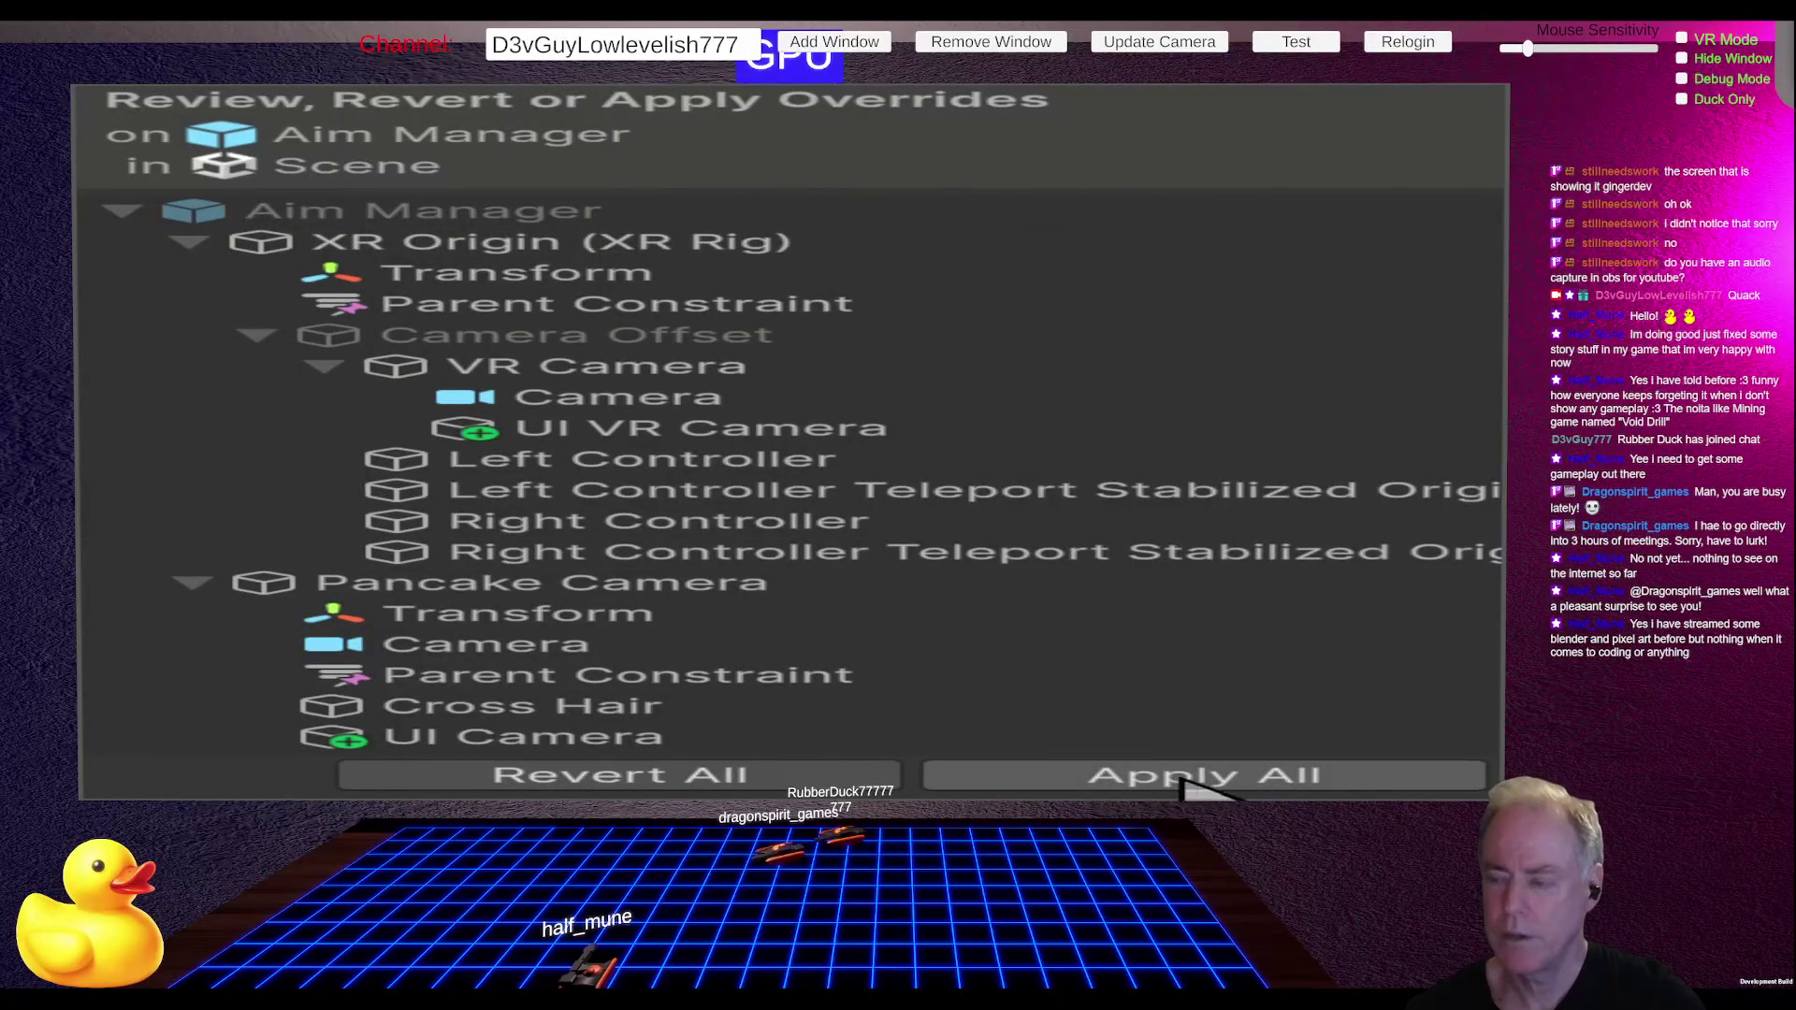
{"action": "left_click", "coordinate": [1202, 776]}
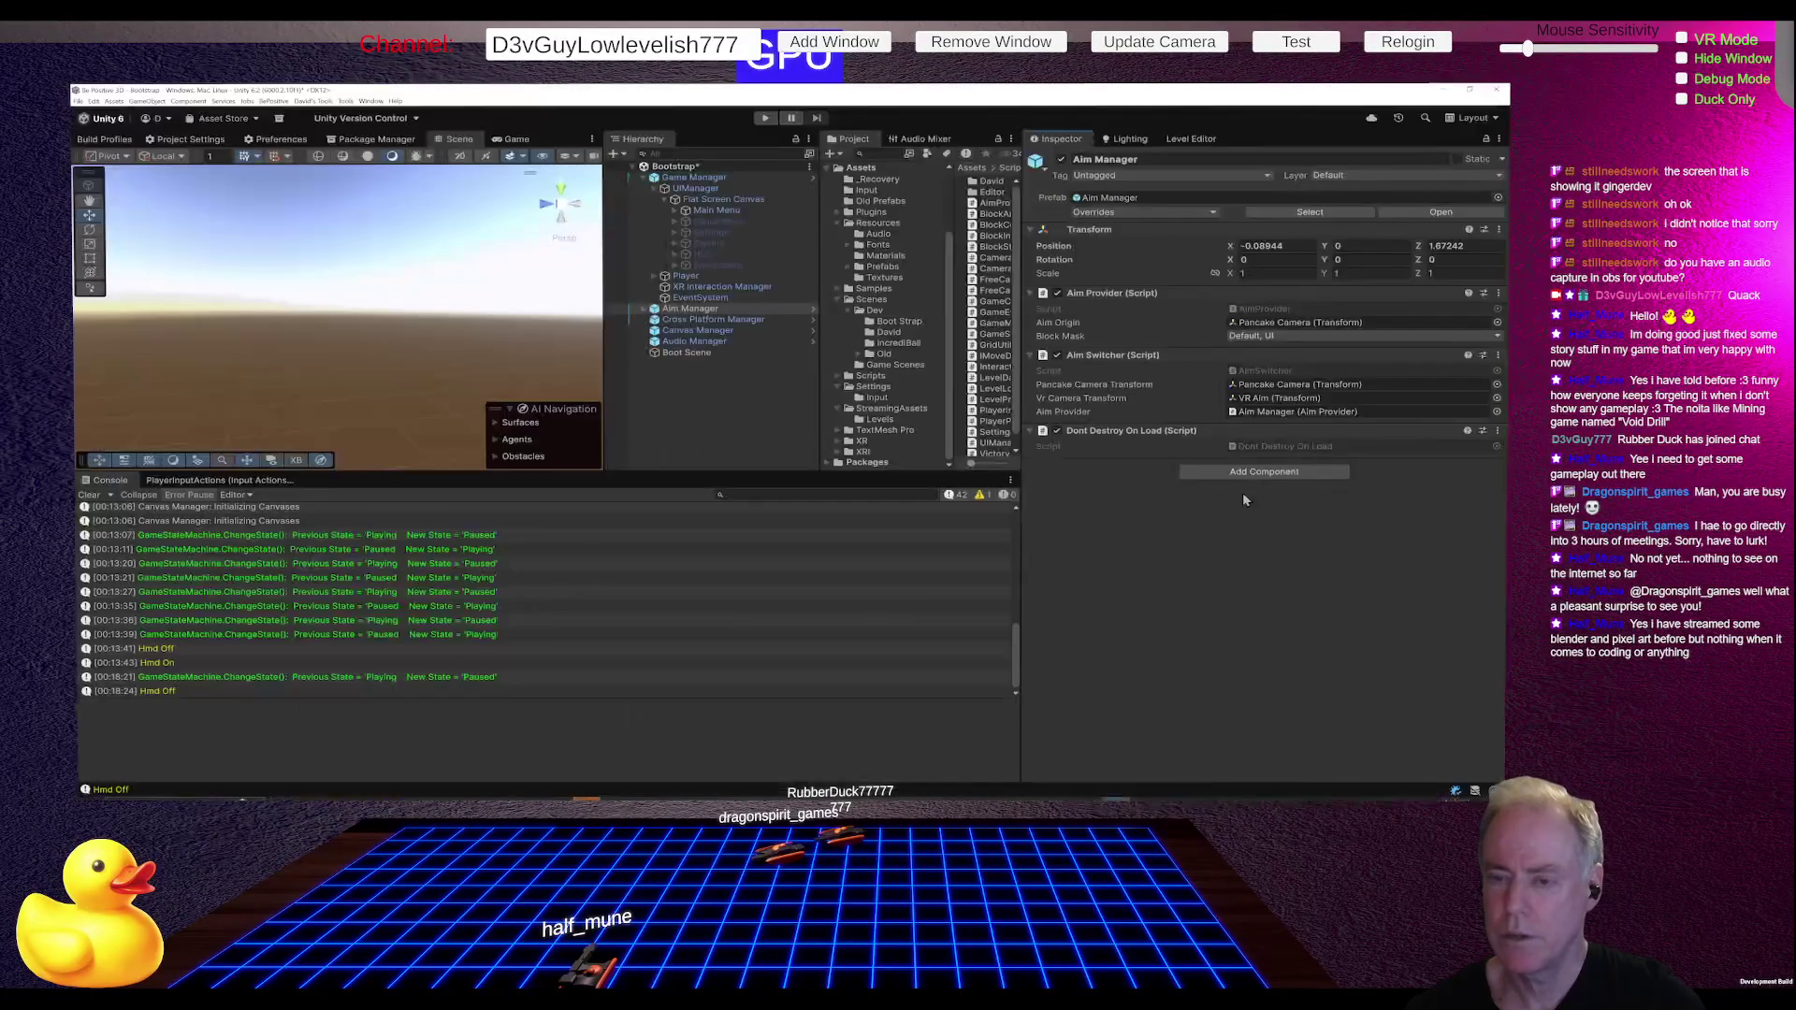
{"action": "left_click", "coordinate": [730, 320]}
{"action": "left_click", "coordinate": [1110, 210]}
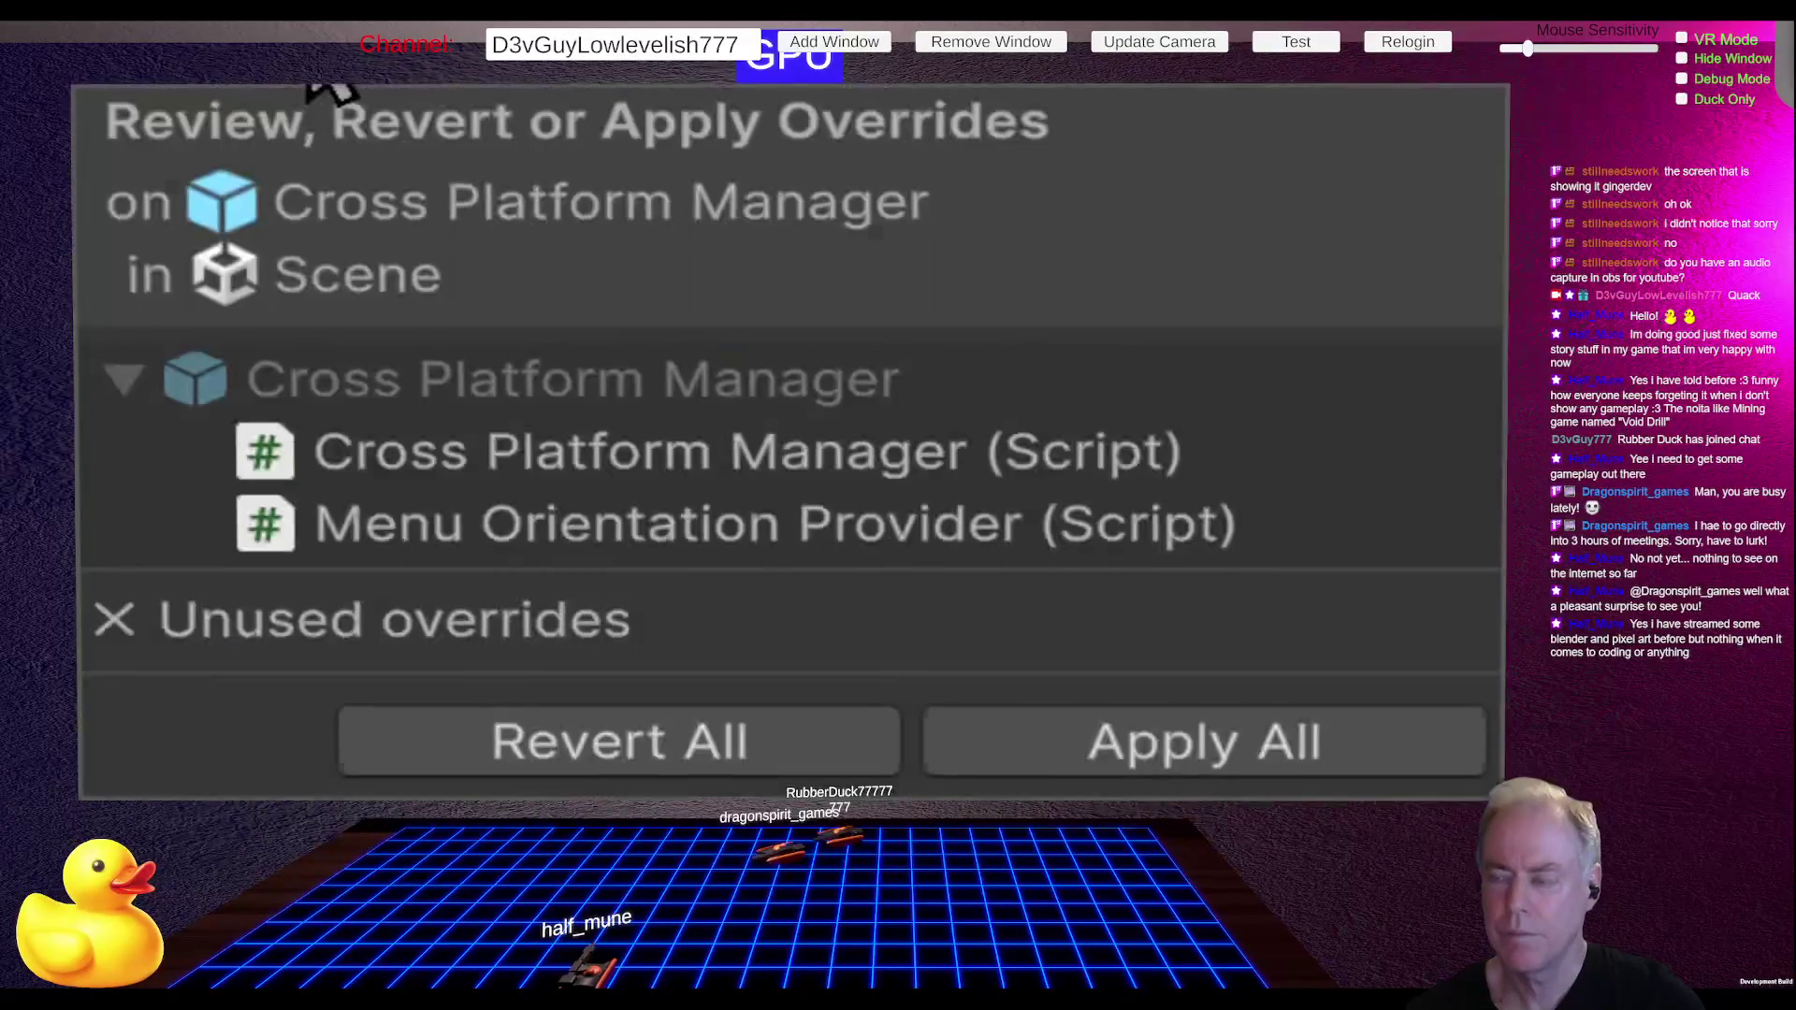
{"action": "left_click", "coordinate": [1268, 760]}
Step: Check Canvas Manager and Audio Manager for prefab overrides and find none
{"action": "left_click", "coordinate": [733, 343]}
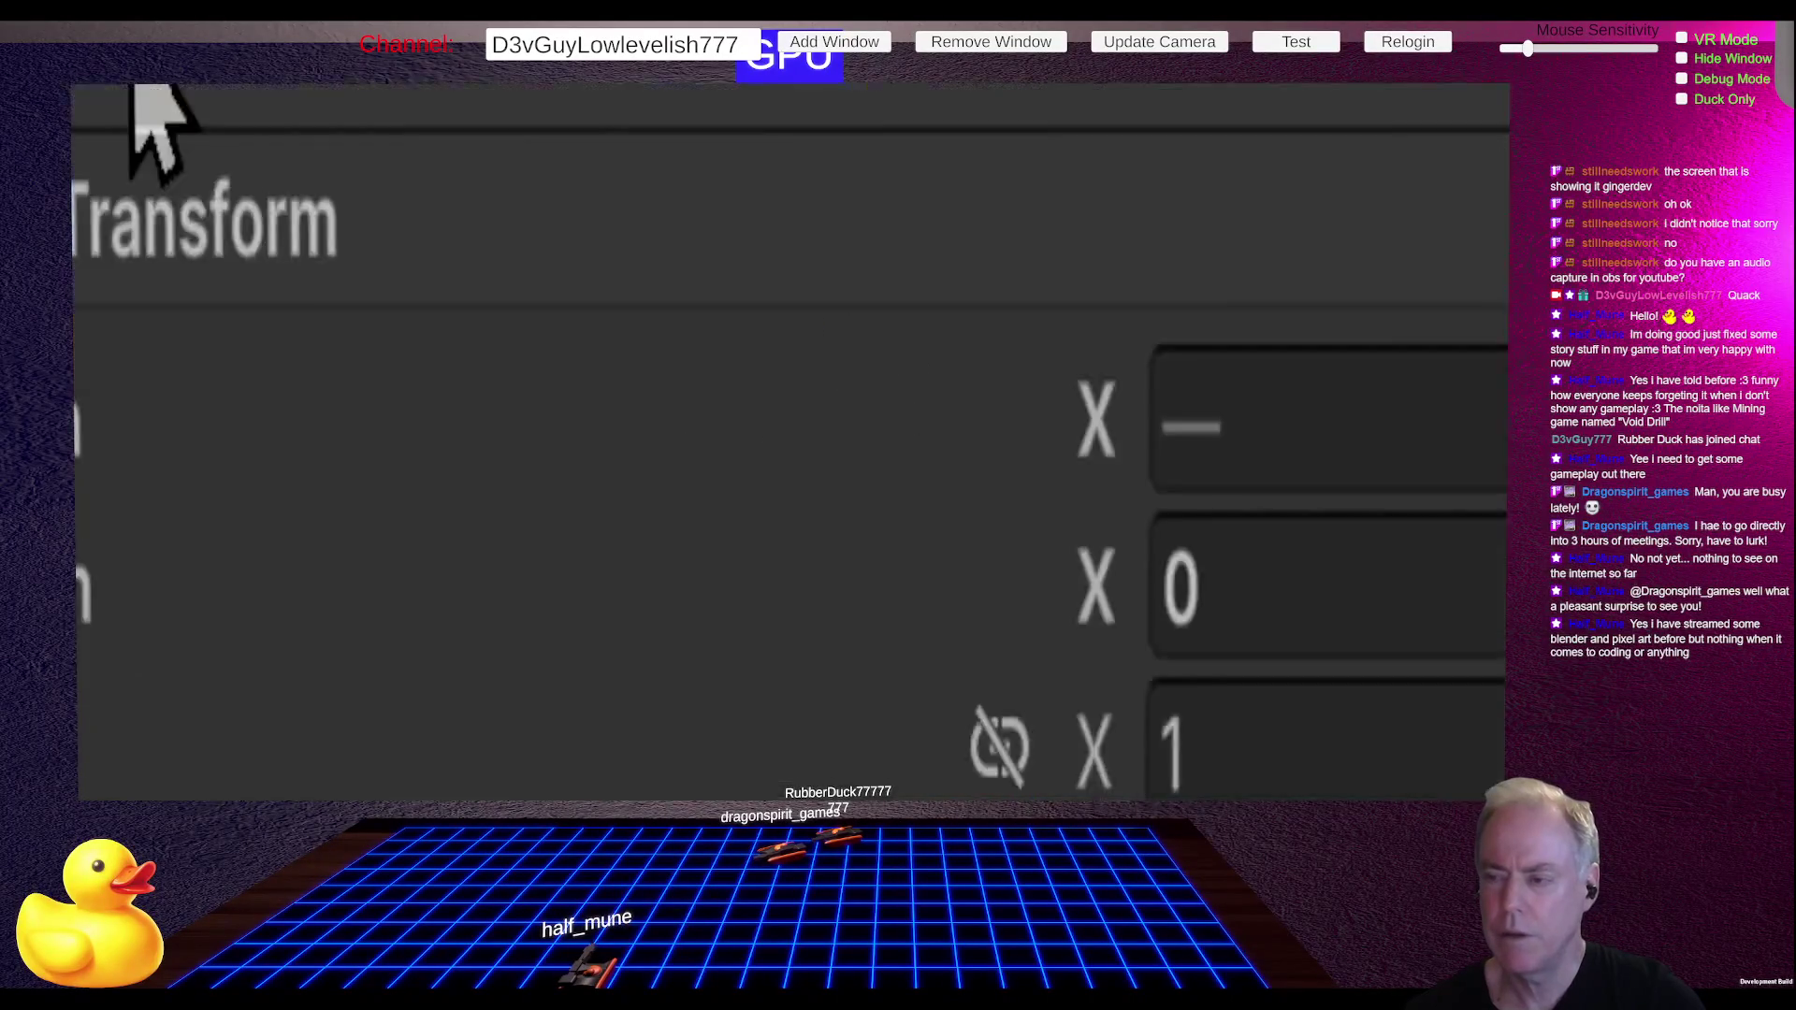
{"action": "left_click", "coordinate": [134, 87]}
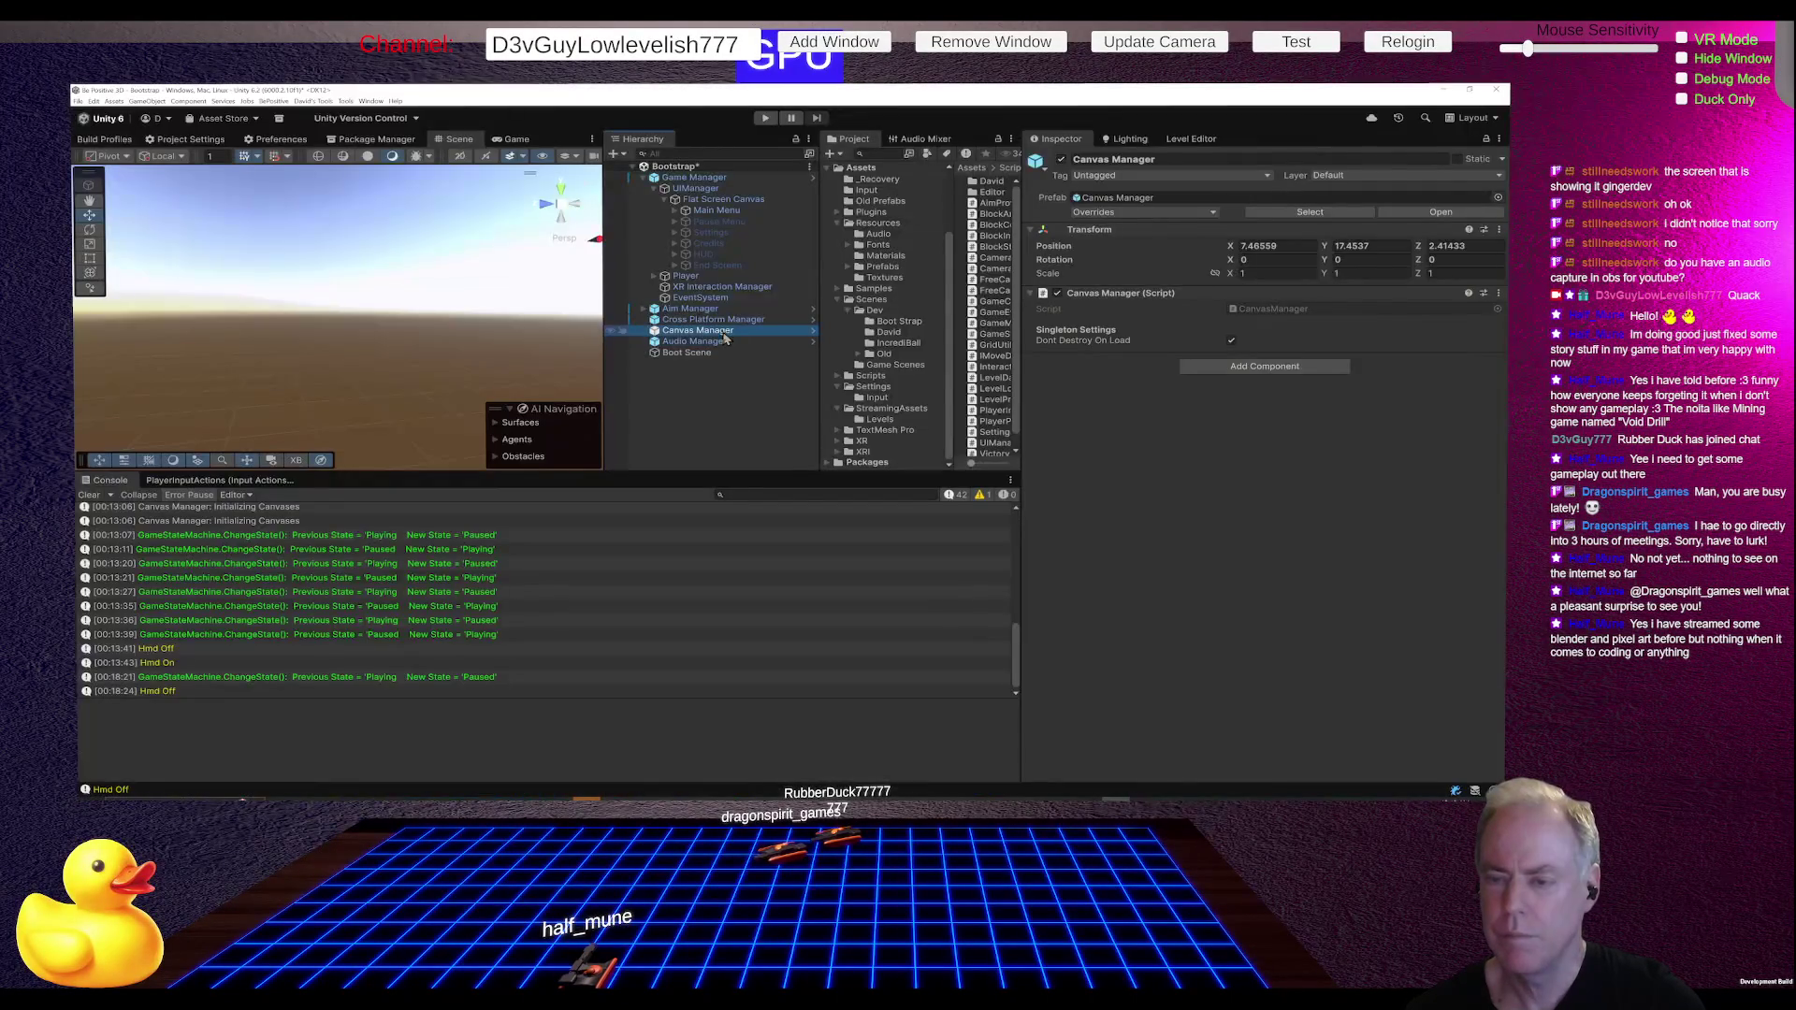
{"action": "left_click", "coordinate": [727, 340]}
{"action": "left_click", "coordinate": [412, 107]}
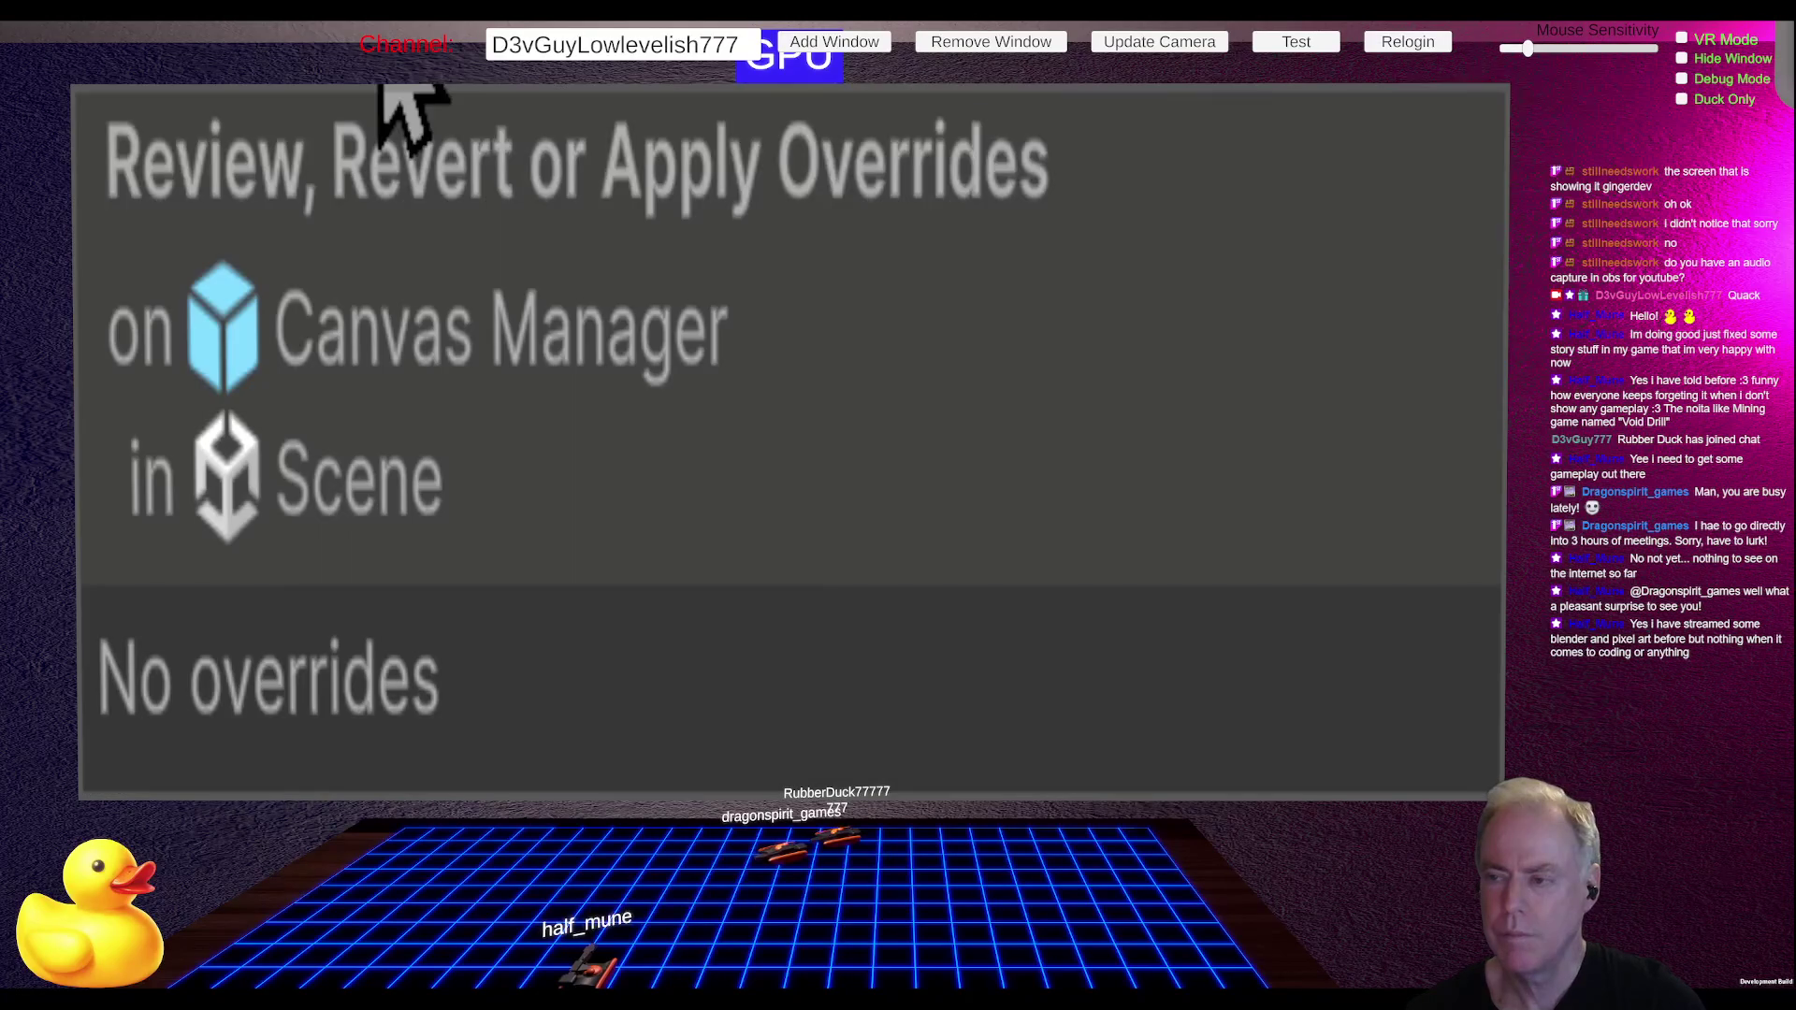
{"action": "left_click", "coordinate": [716, 342]}
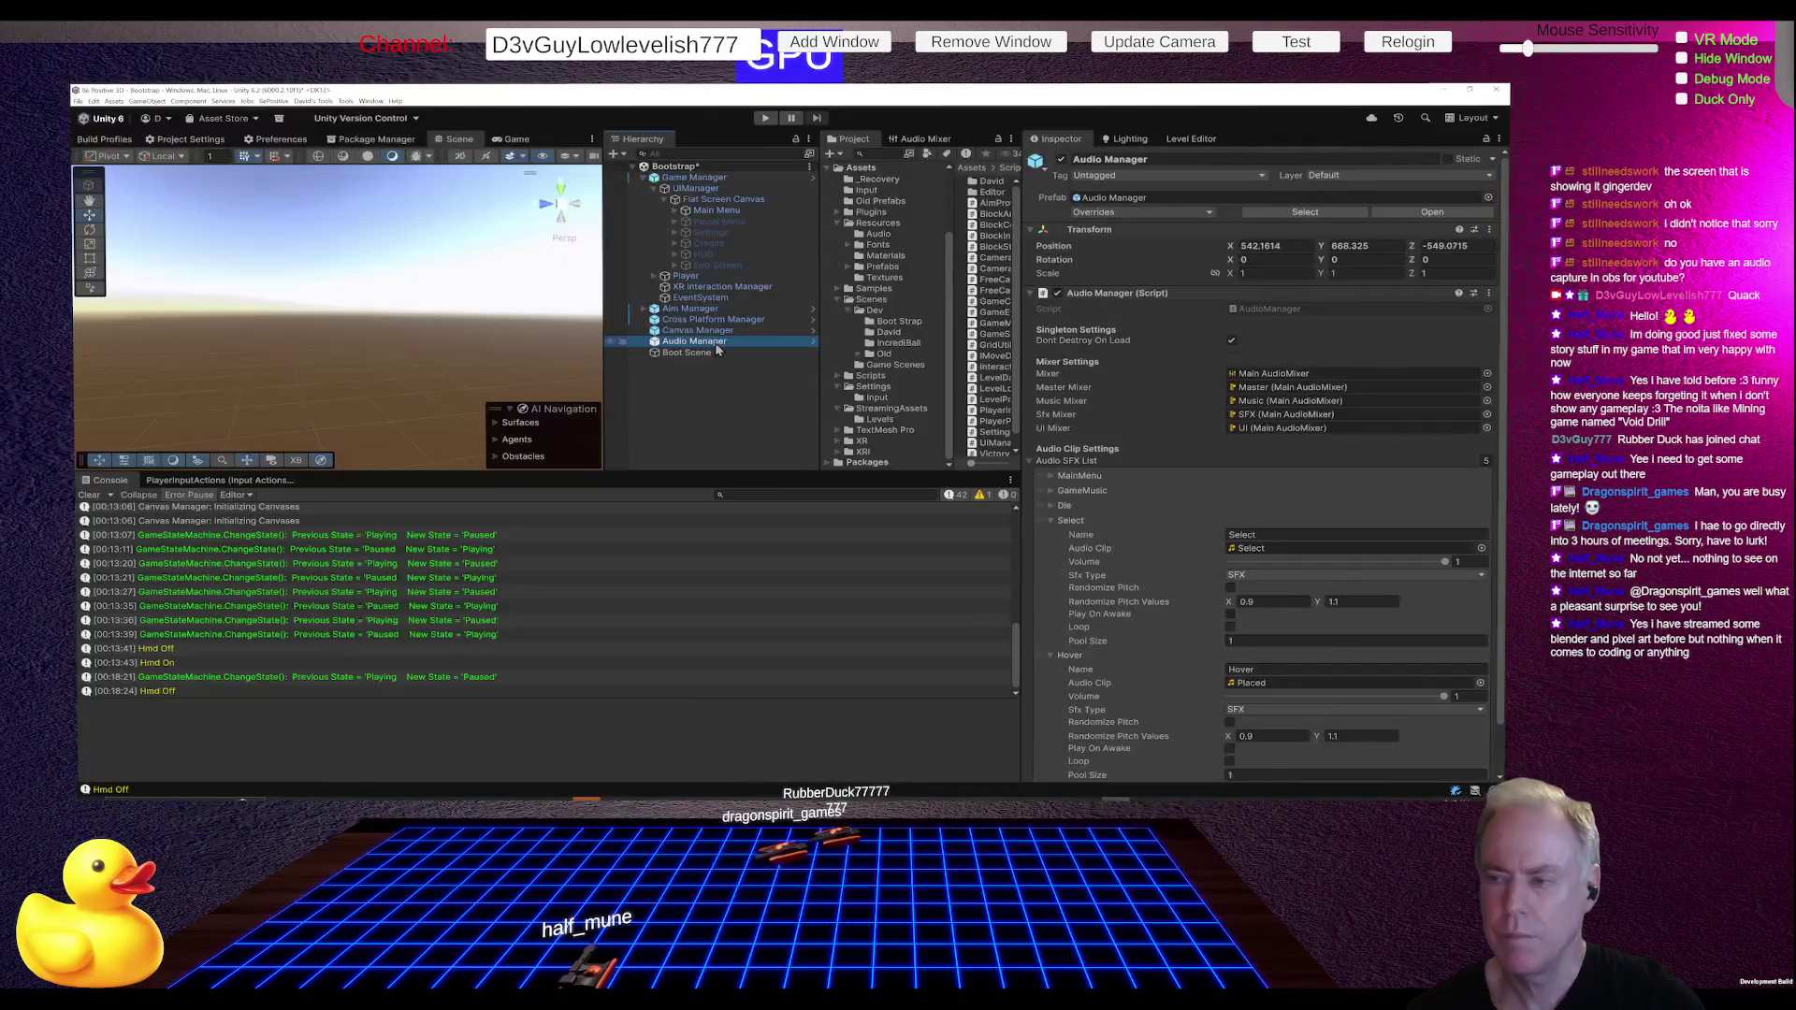
{"action": "left_click", "coordinate": [1170, 210]}
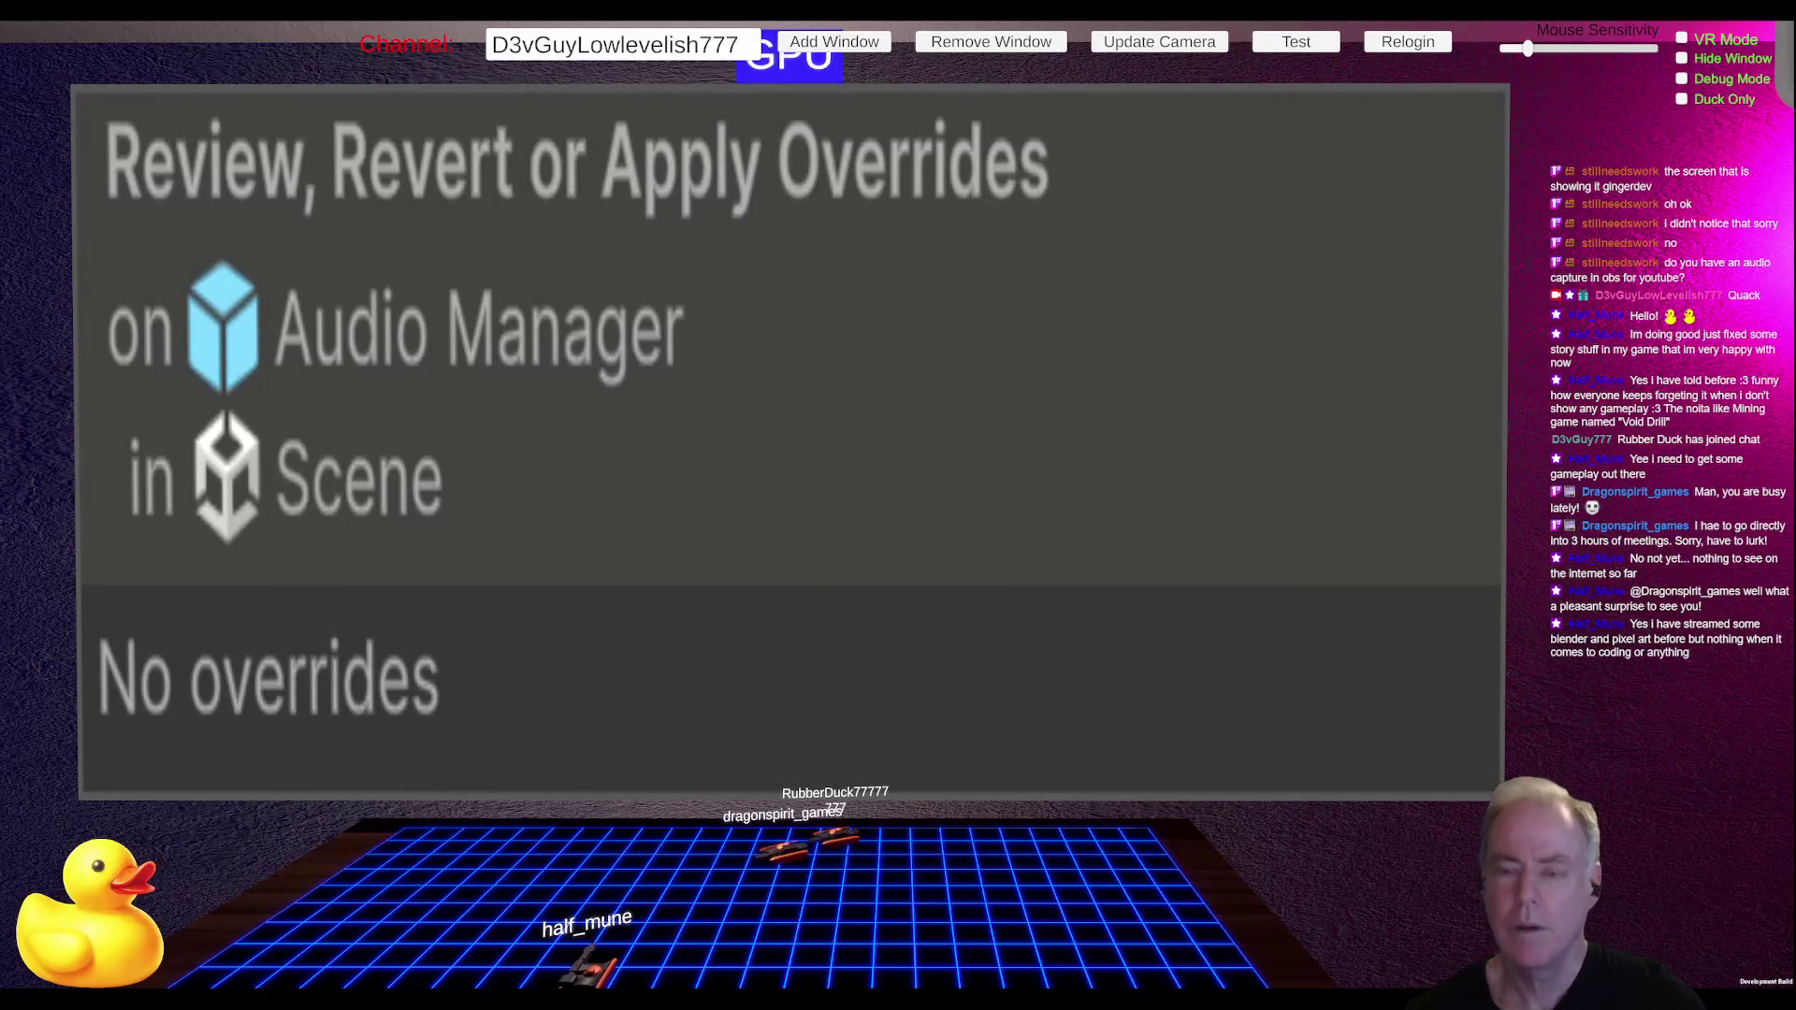
Step: Reselect Game Manager and review its remaining prefab overrides
{"action": "left_click", "coordinate": [643, 182]}
{"action": "left_click", "coordinate": [644, 179]}
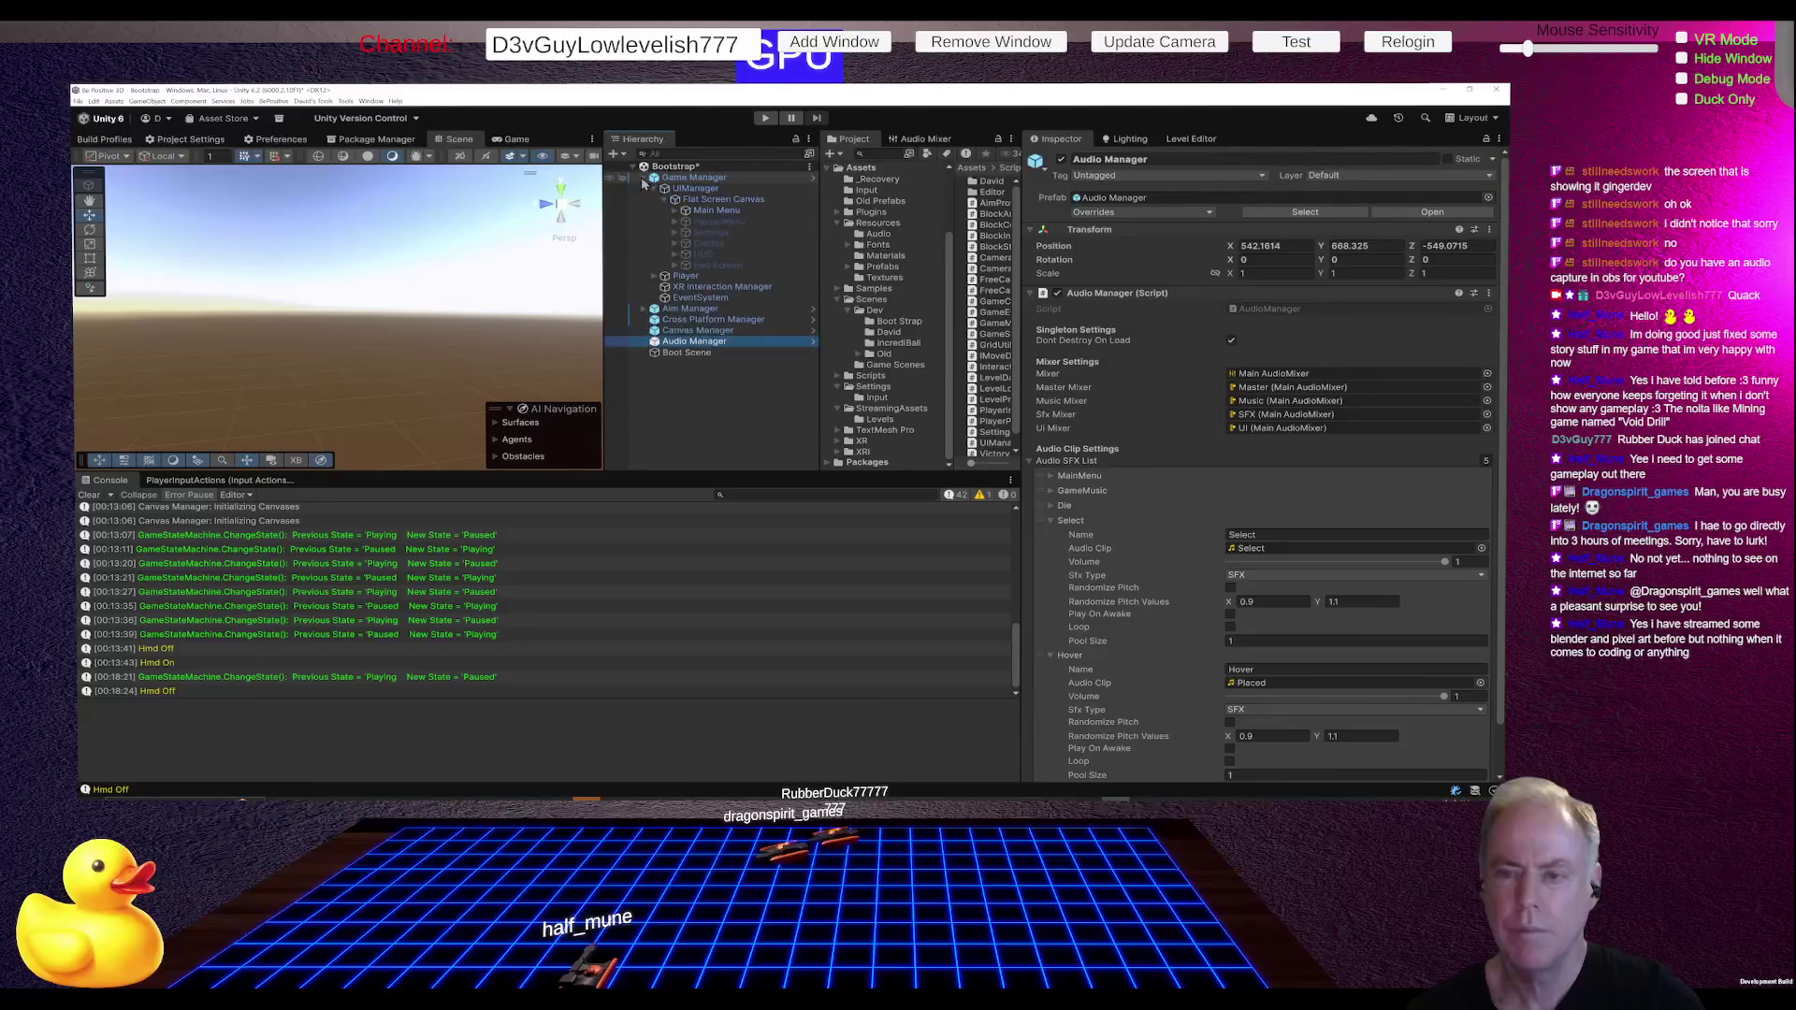
{"action": "left_click", "coordinate": [643, 179]}
{"action": "left_click", "coordinate": [666, 178]}
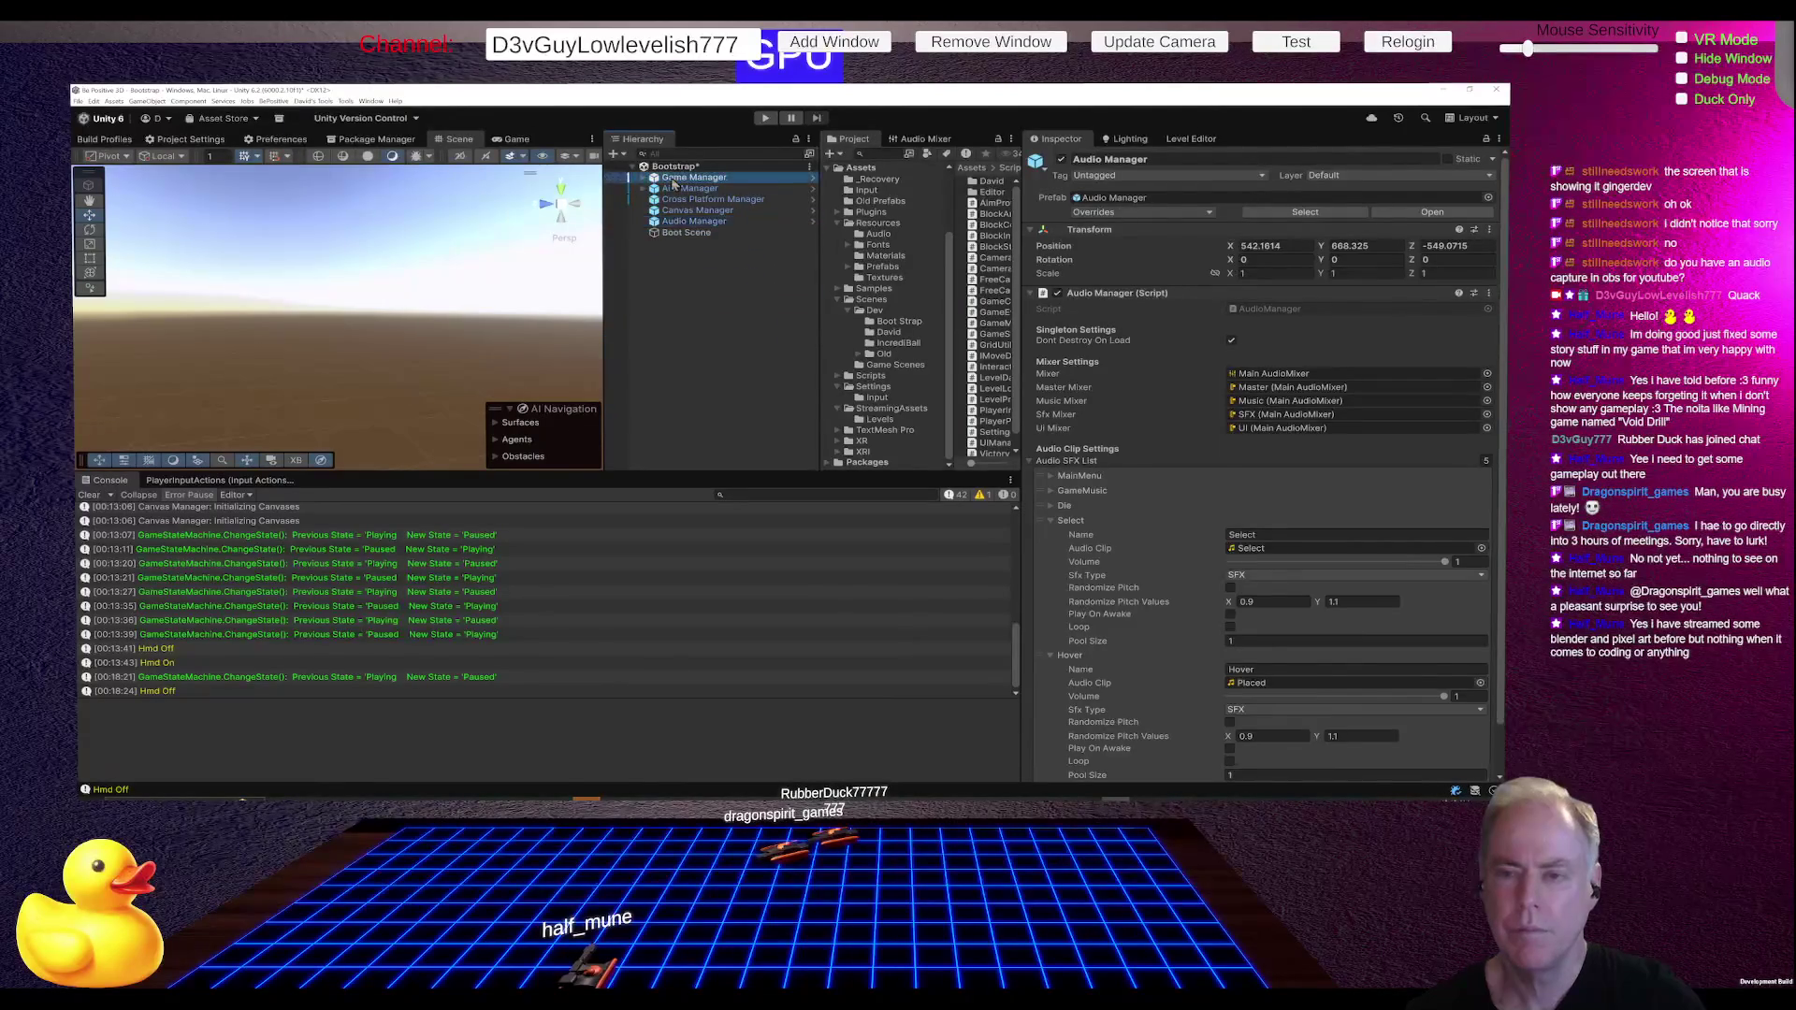
{"action": "left_click", "coordinate": [1095, 213]}
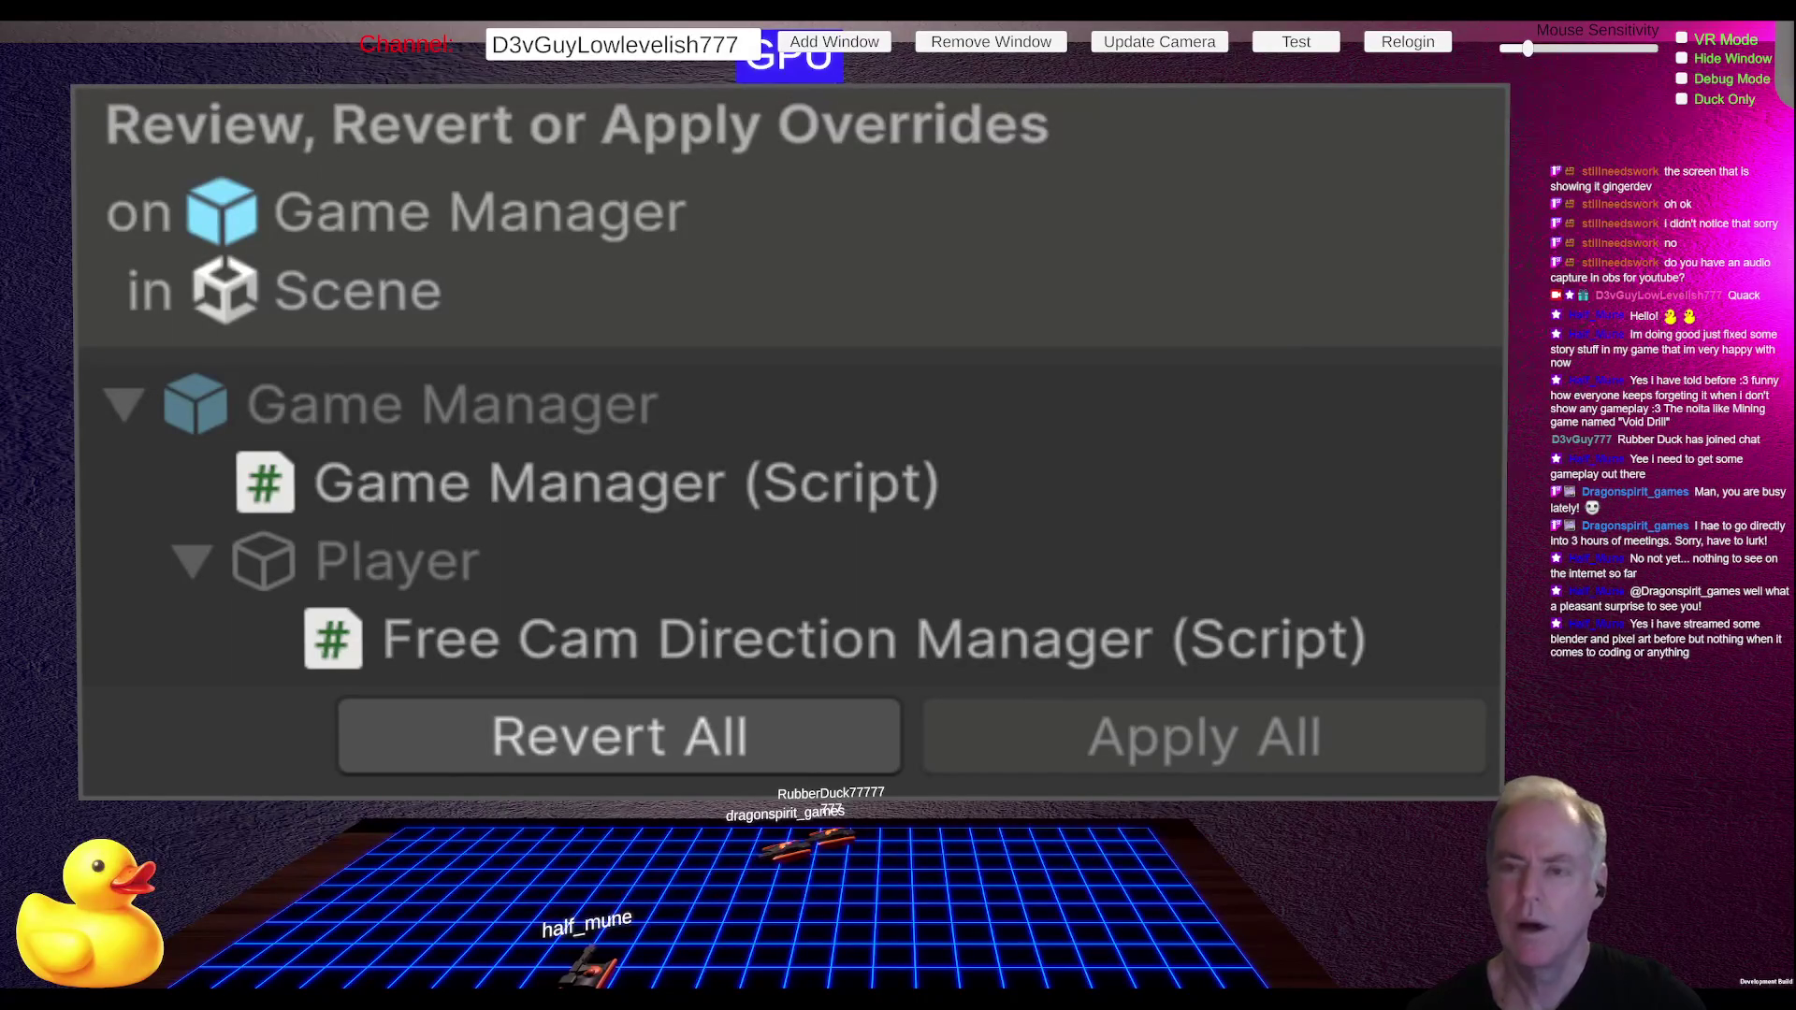
Step: Review the remaining overrides on Aim Manager, including the XR Origin's Parent Constraint, and Cross Platform Manager
{"action": "left_click", "coordinate": [690, 190]}
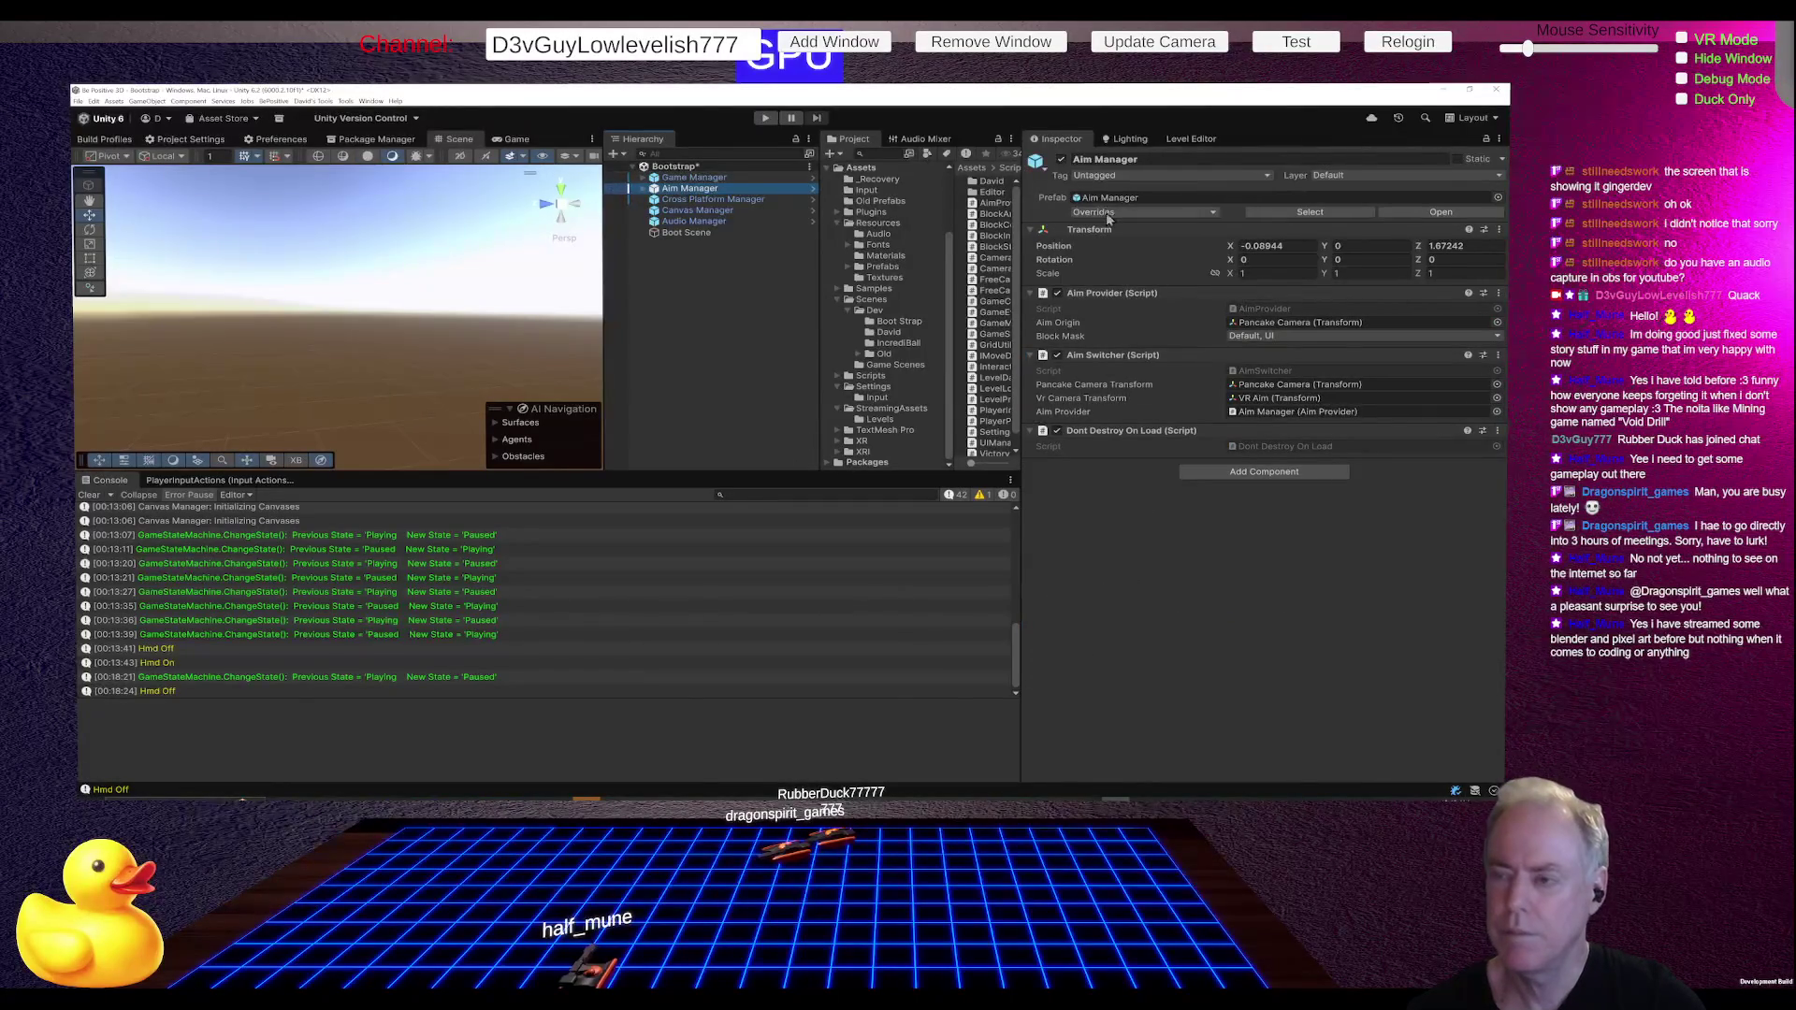
{"action": "left_click", "coordinate": [1105, 212]}
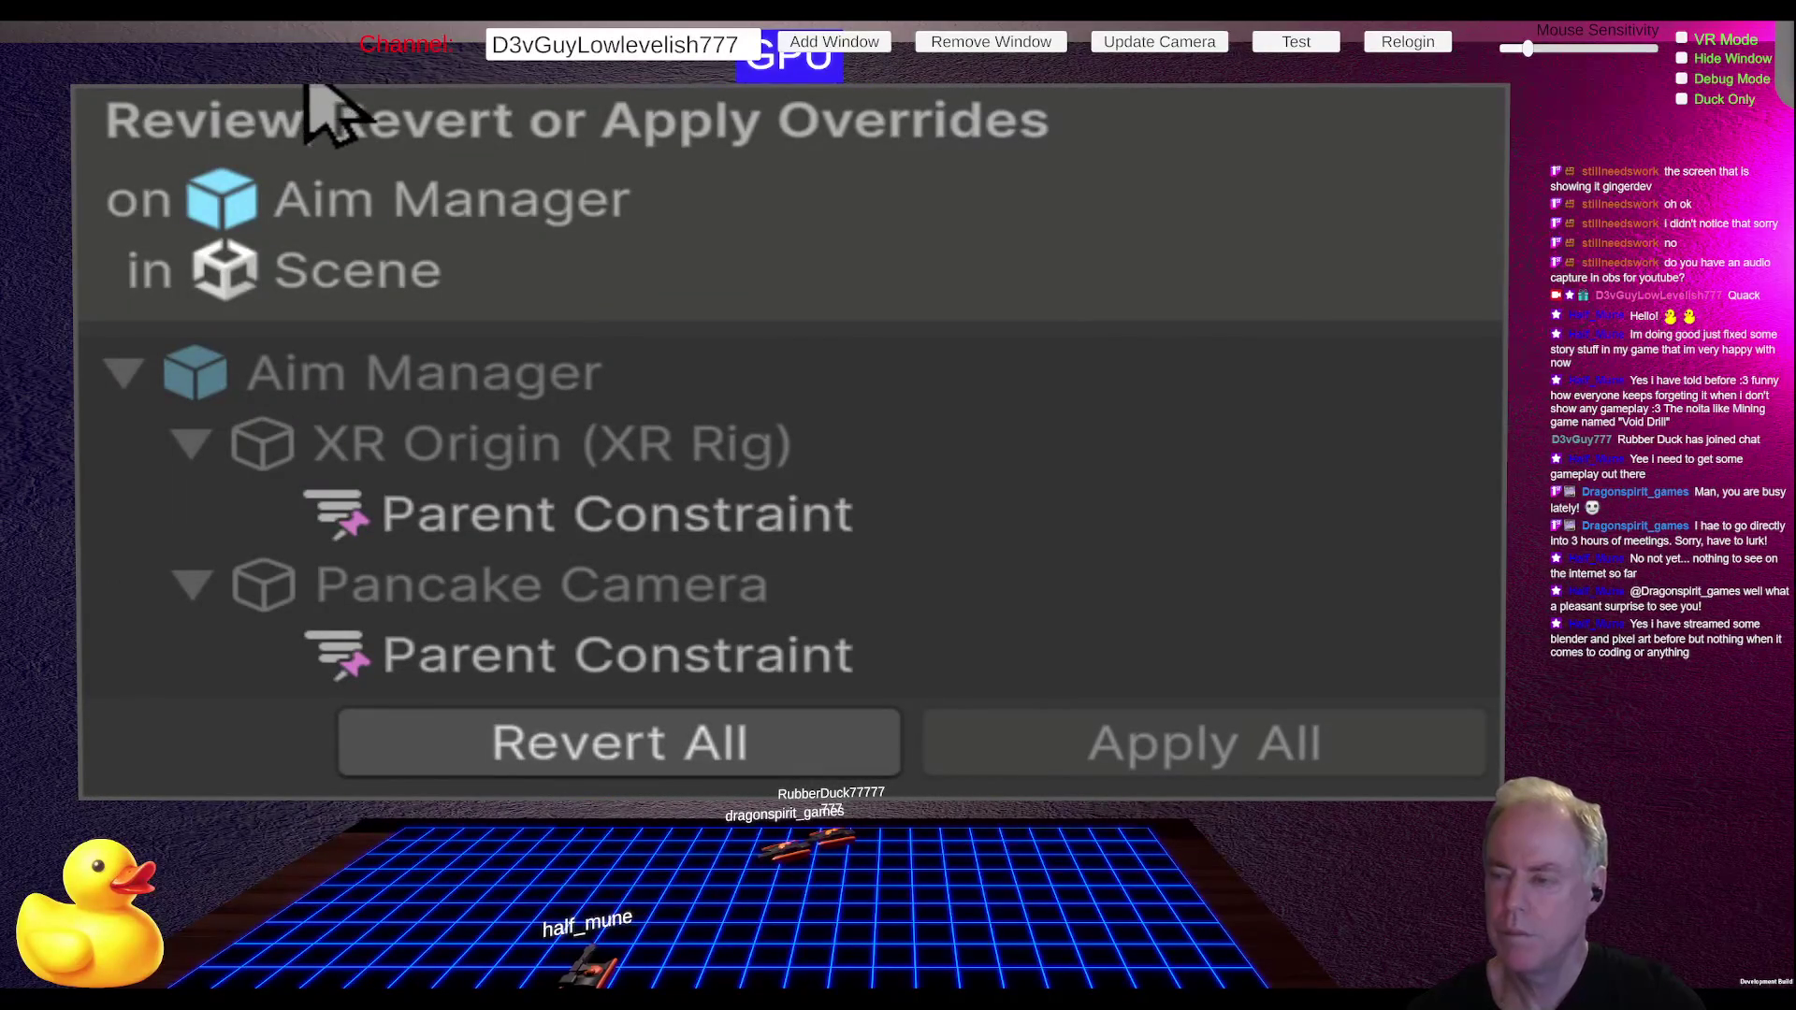
{"action": "left_click", "coordinate": [786, 524]}
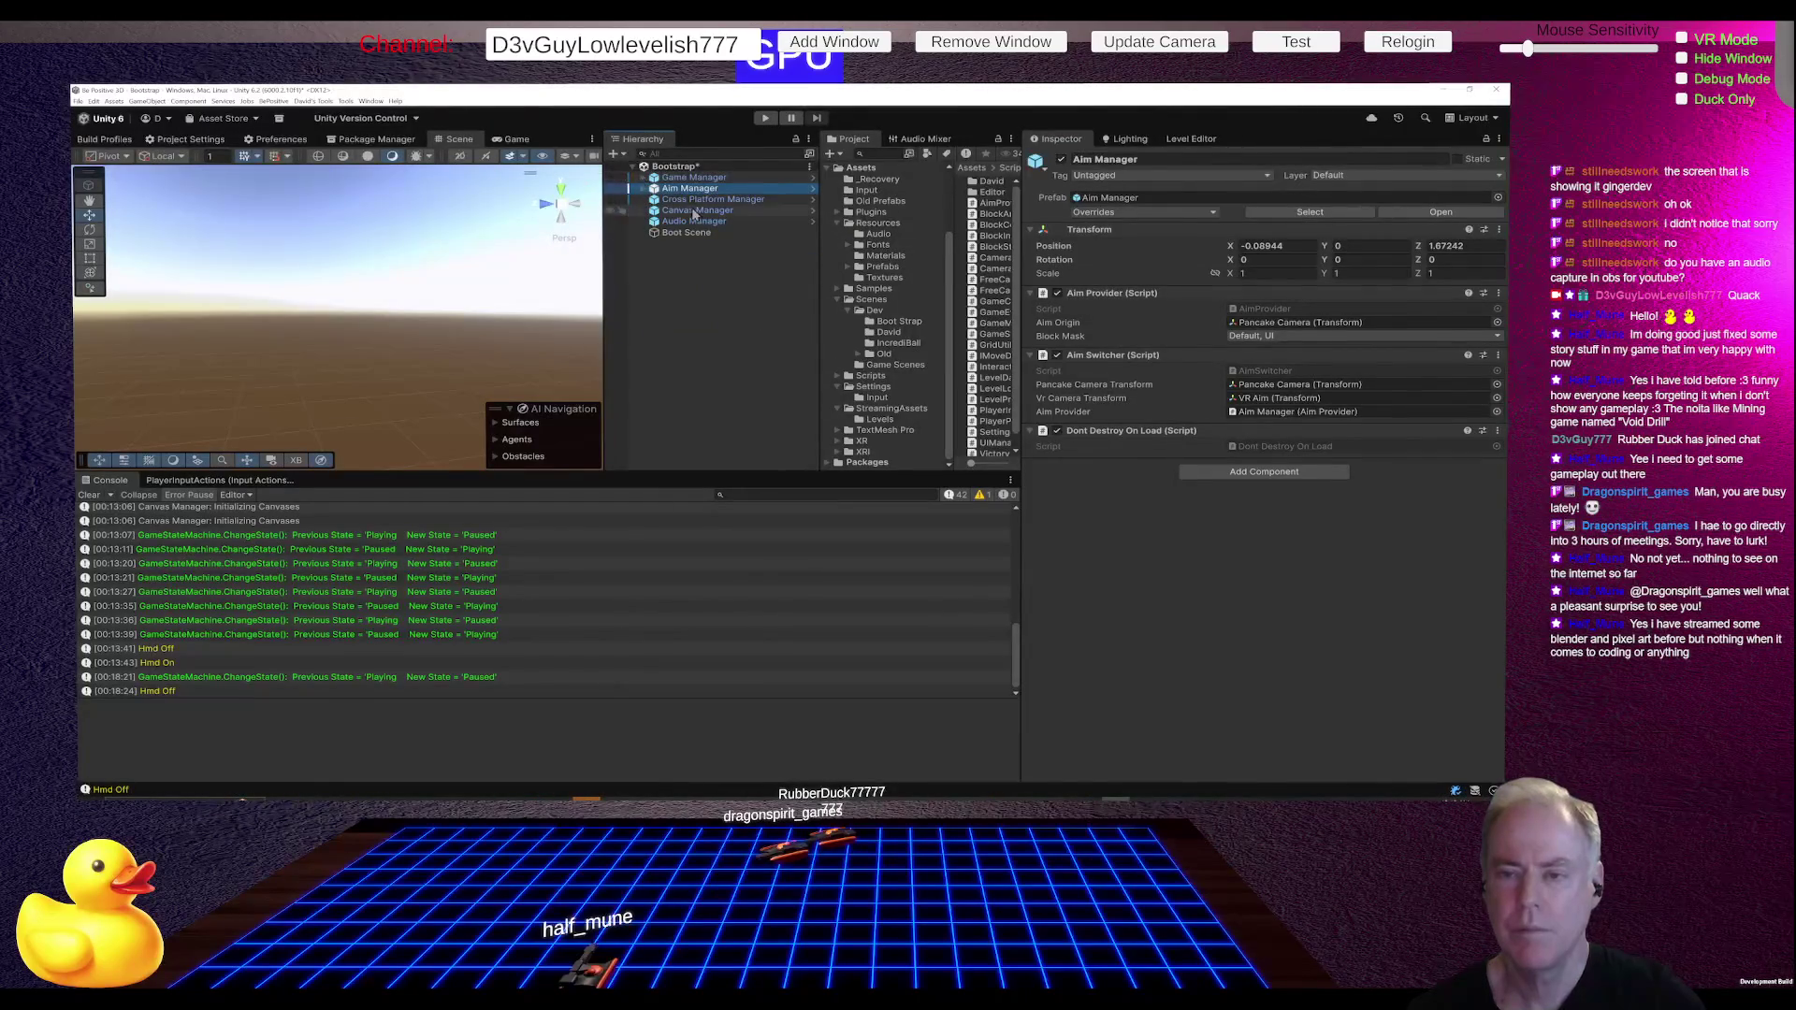
{"action": "left_click", "coordinate": [694, 200]}
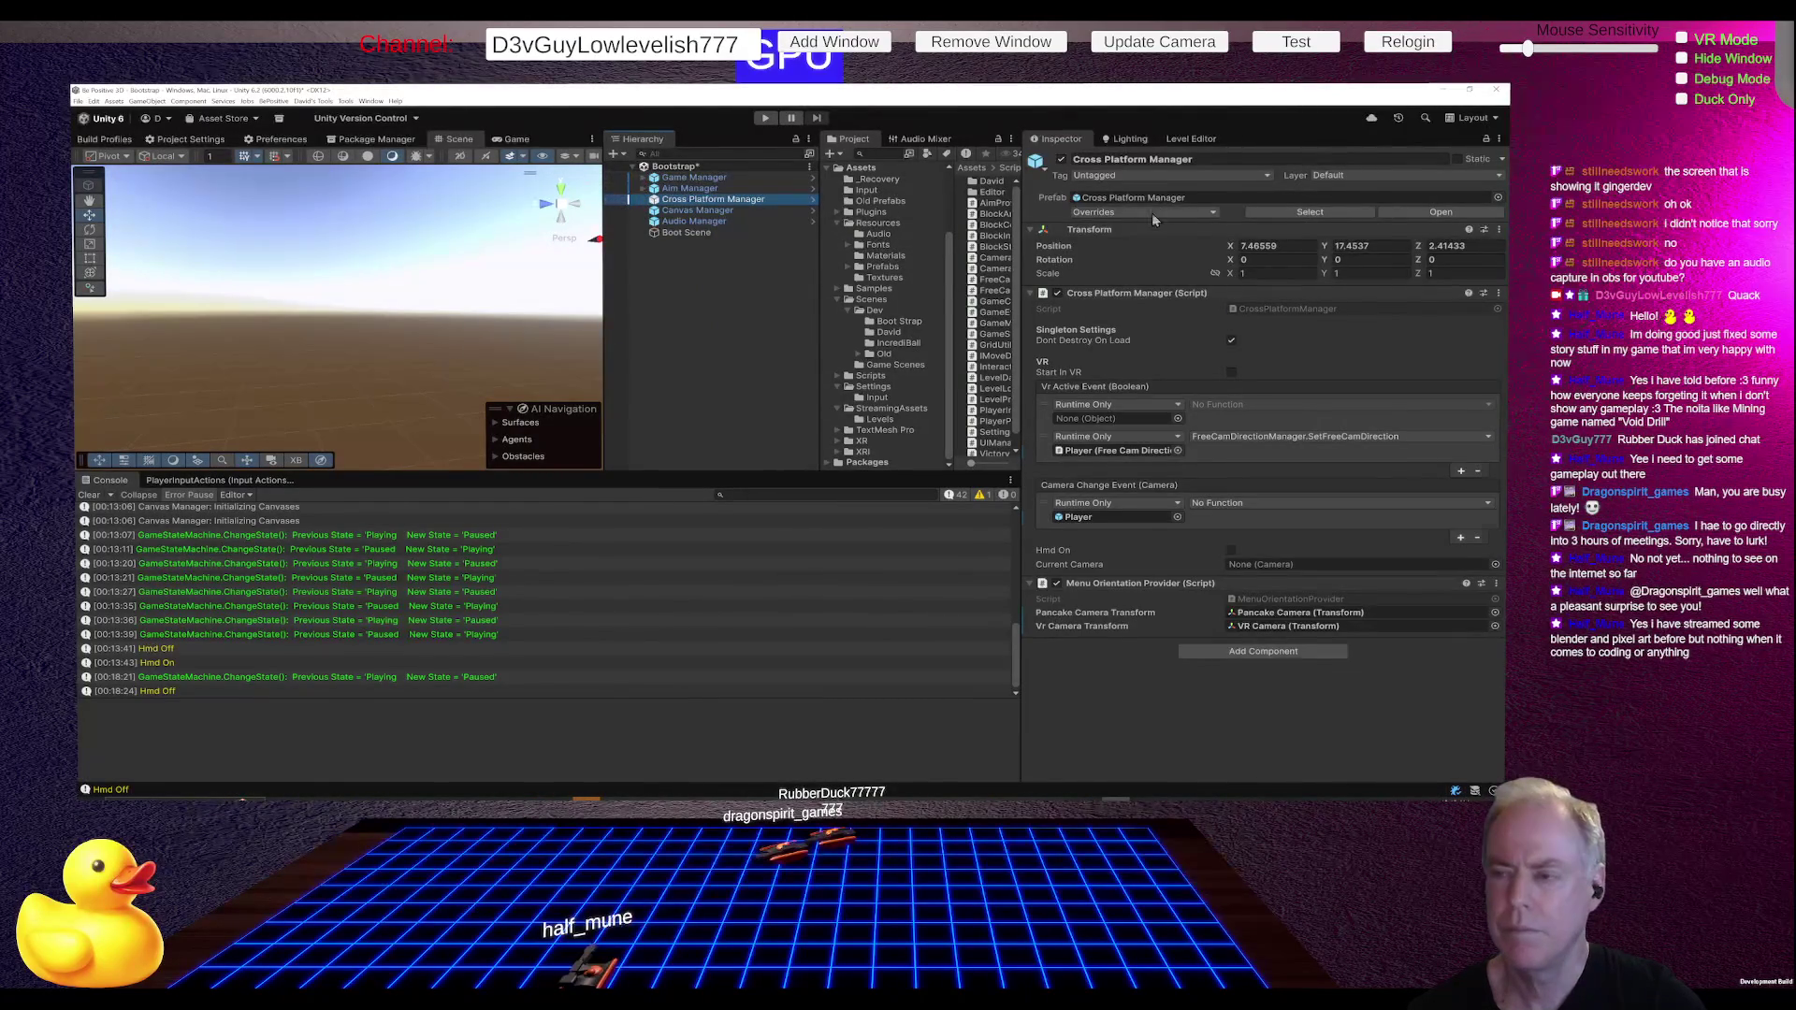
{"action": "left_click", "coordinate": [1152, 212]}
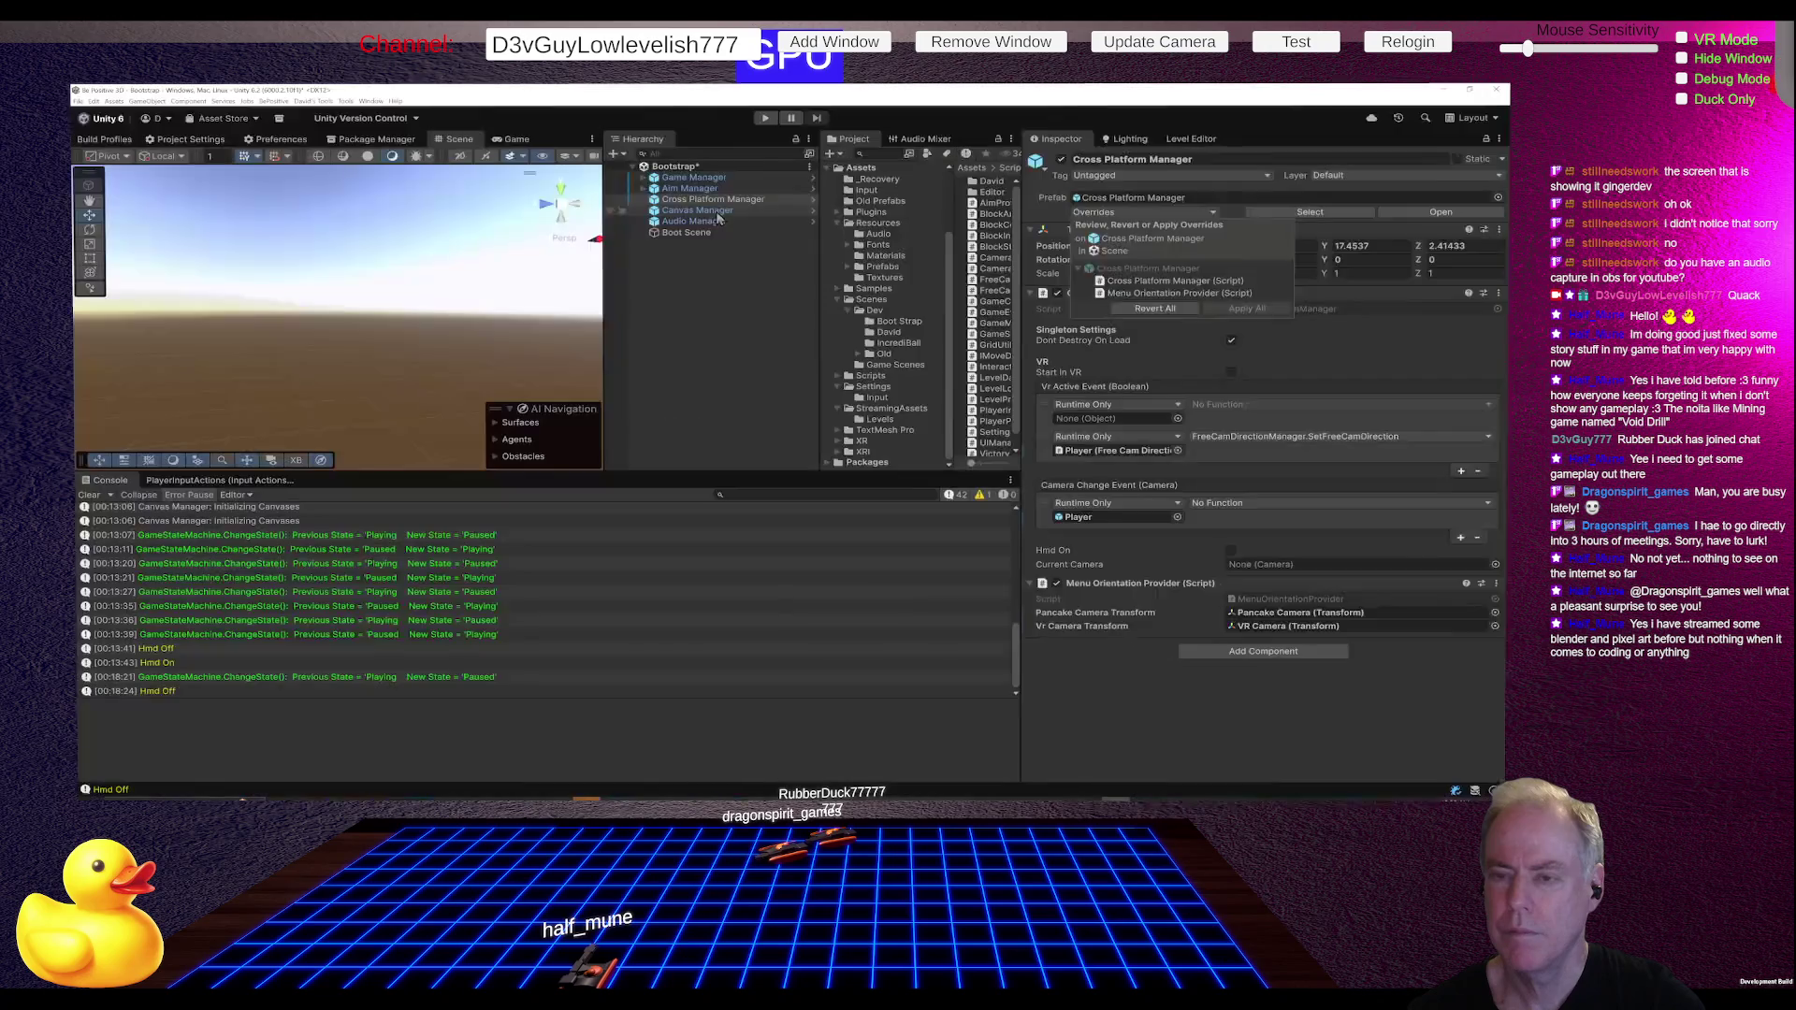
Step: Select Canvas Manager, save the Bootstrap scene, and switch to Fork
{"action": "left_click", "coordinate": [711, 209]}
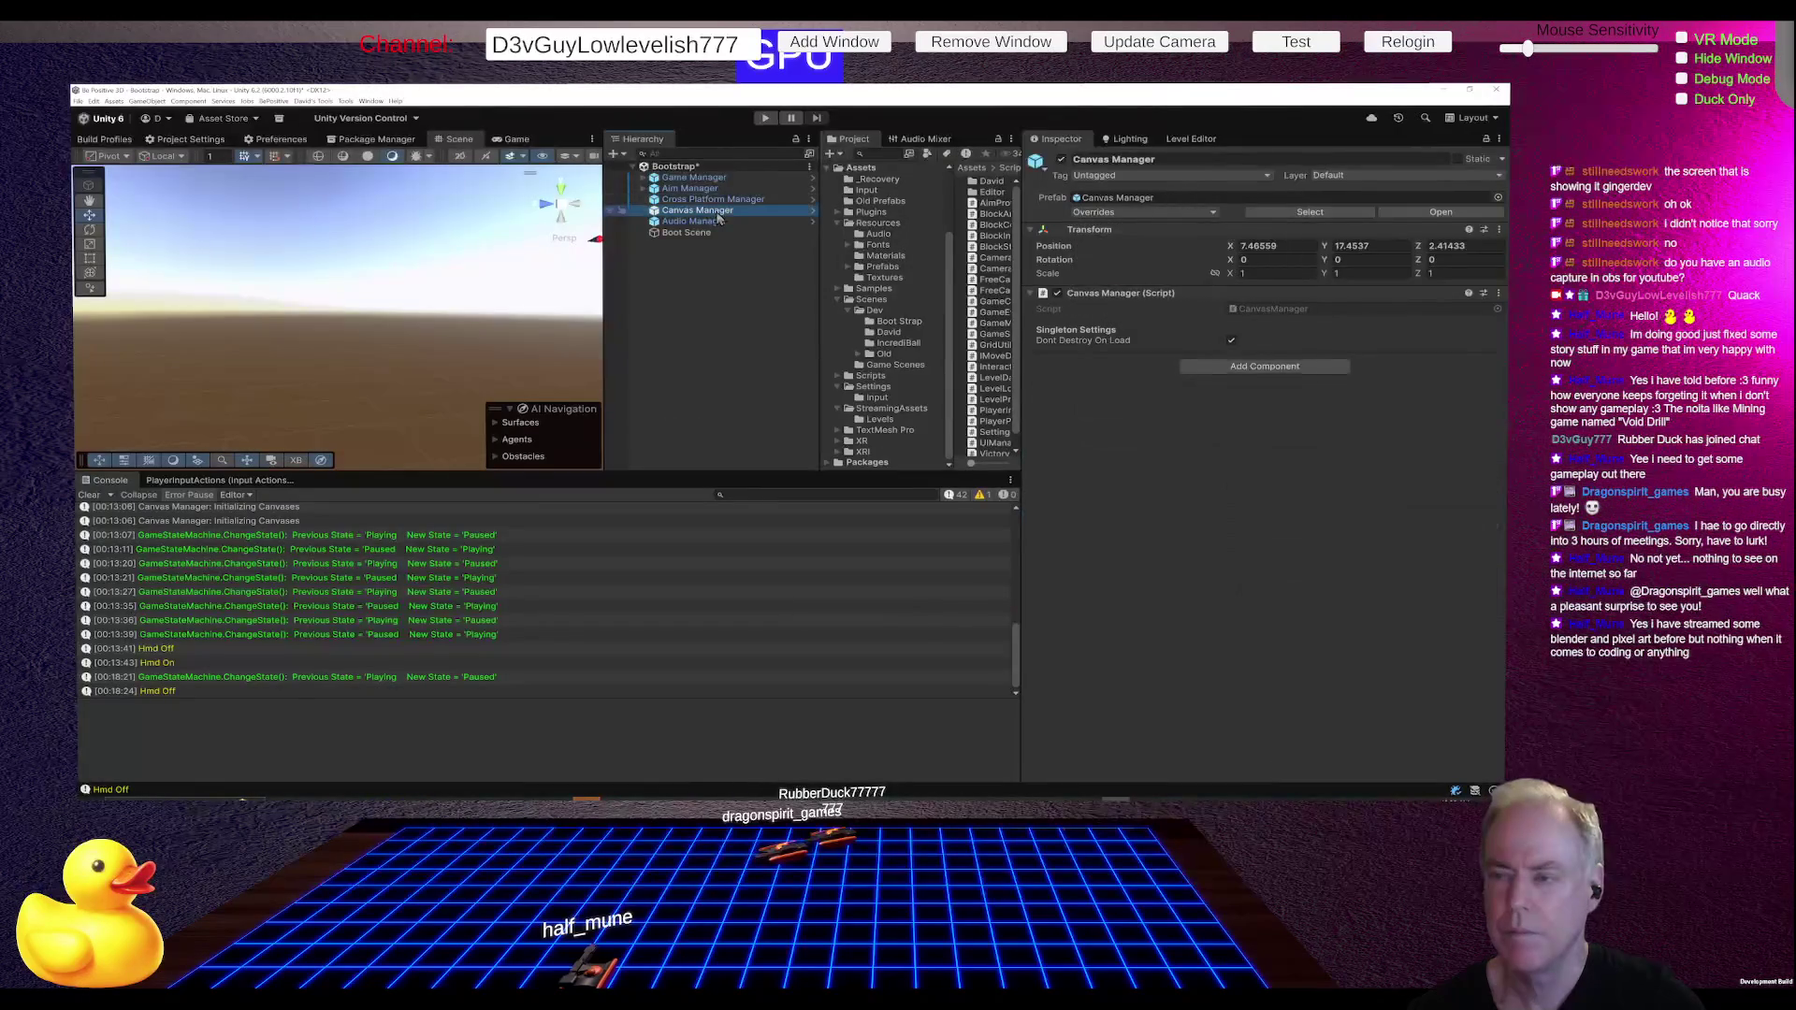
{"action": "key", "text": "ctrl+s"}
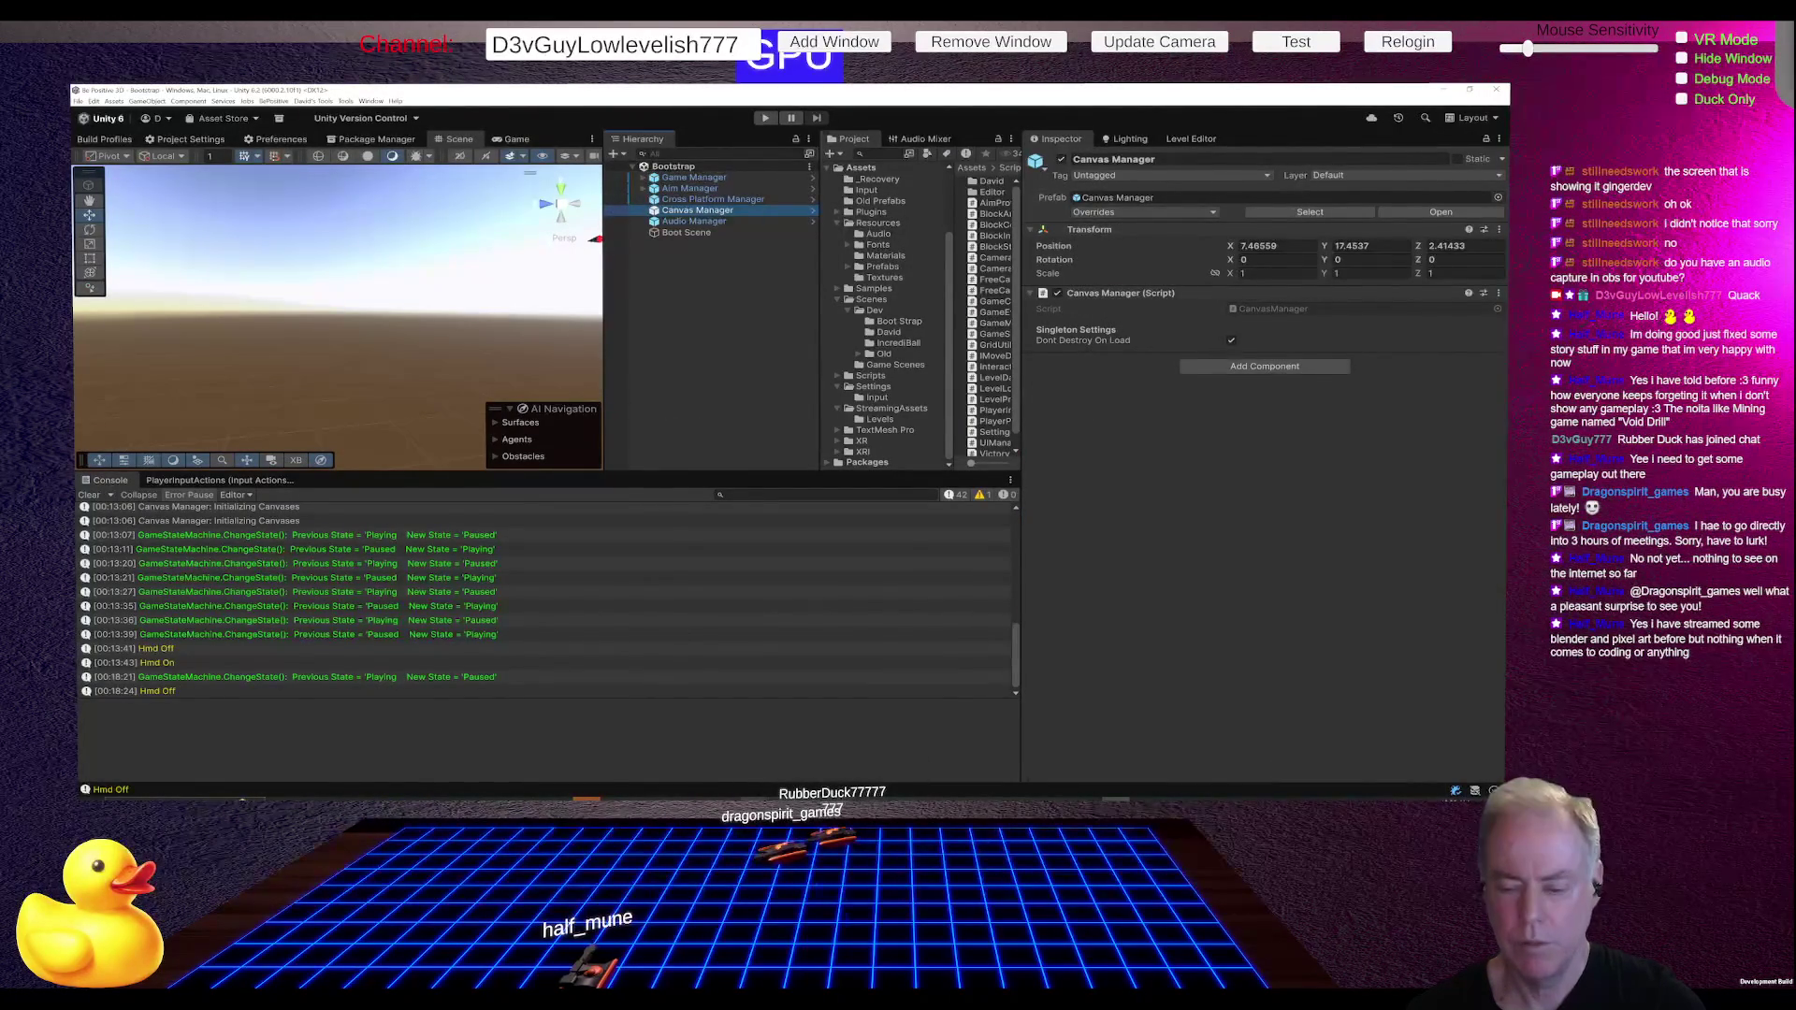
{"action": "key", "text": "alt+Tab"}
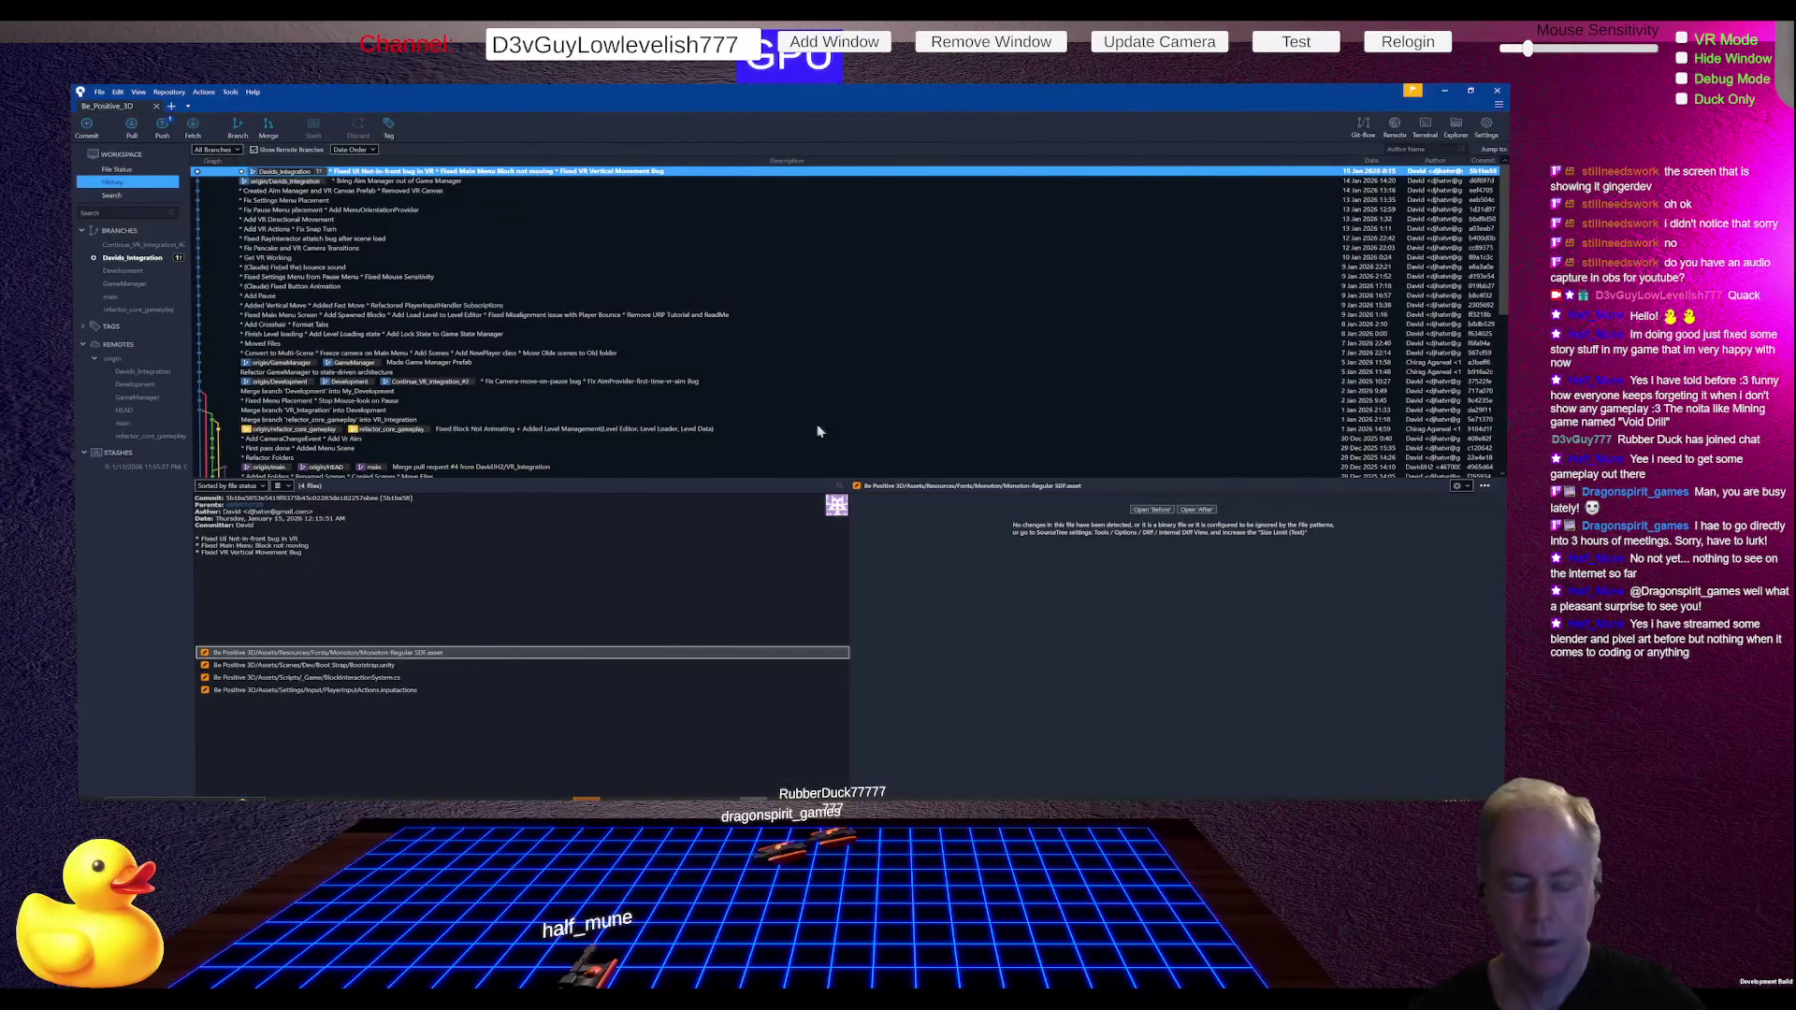
Step: Stage the four changed files and commit them as 'APPLIED ALL CHANGES to Prefabs', pushing to origin
{"action": "left_click", "coordinate": [117, 169]}
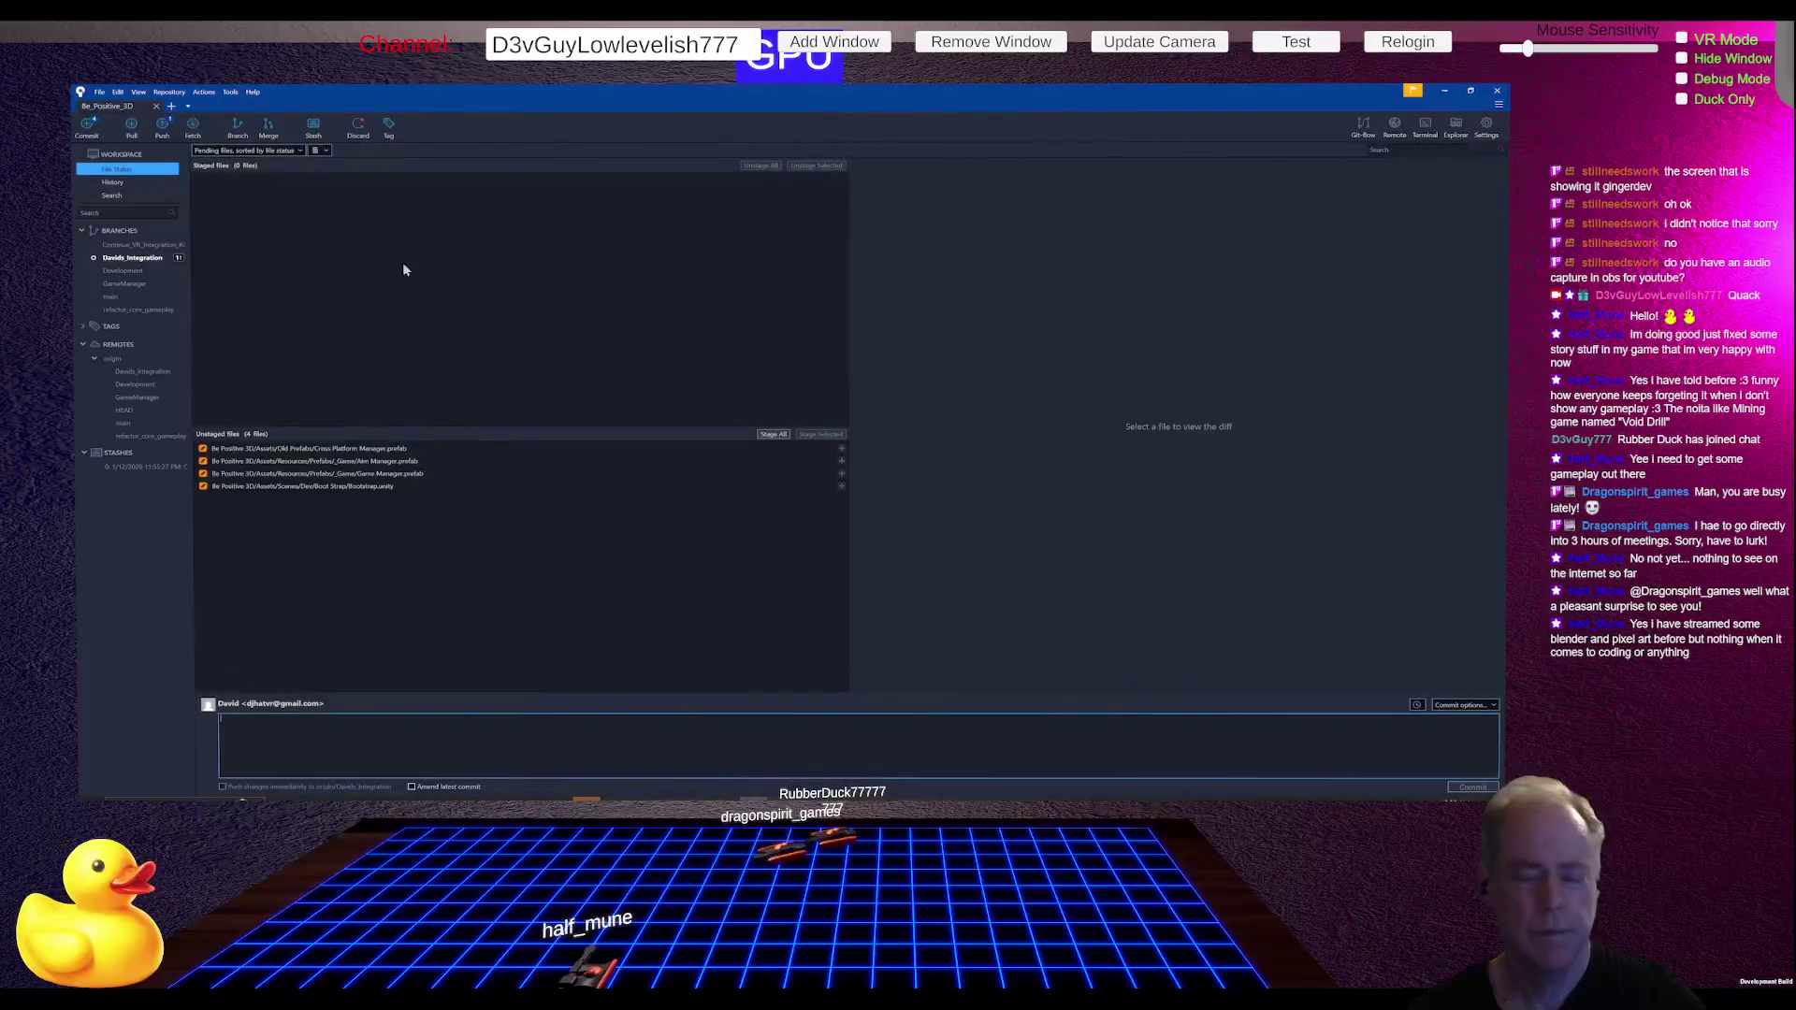
{"action": "left_click", "coordinate": [773, 434]}
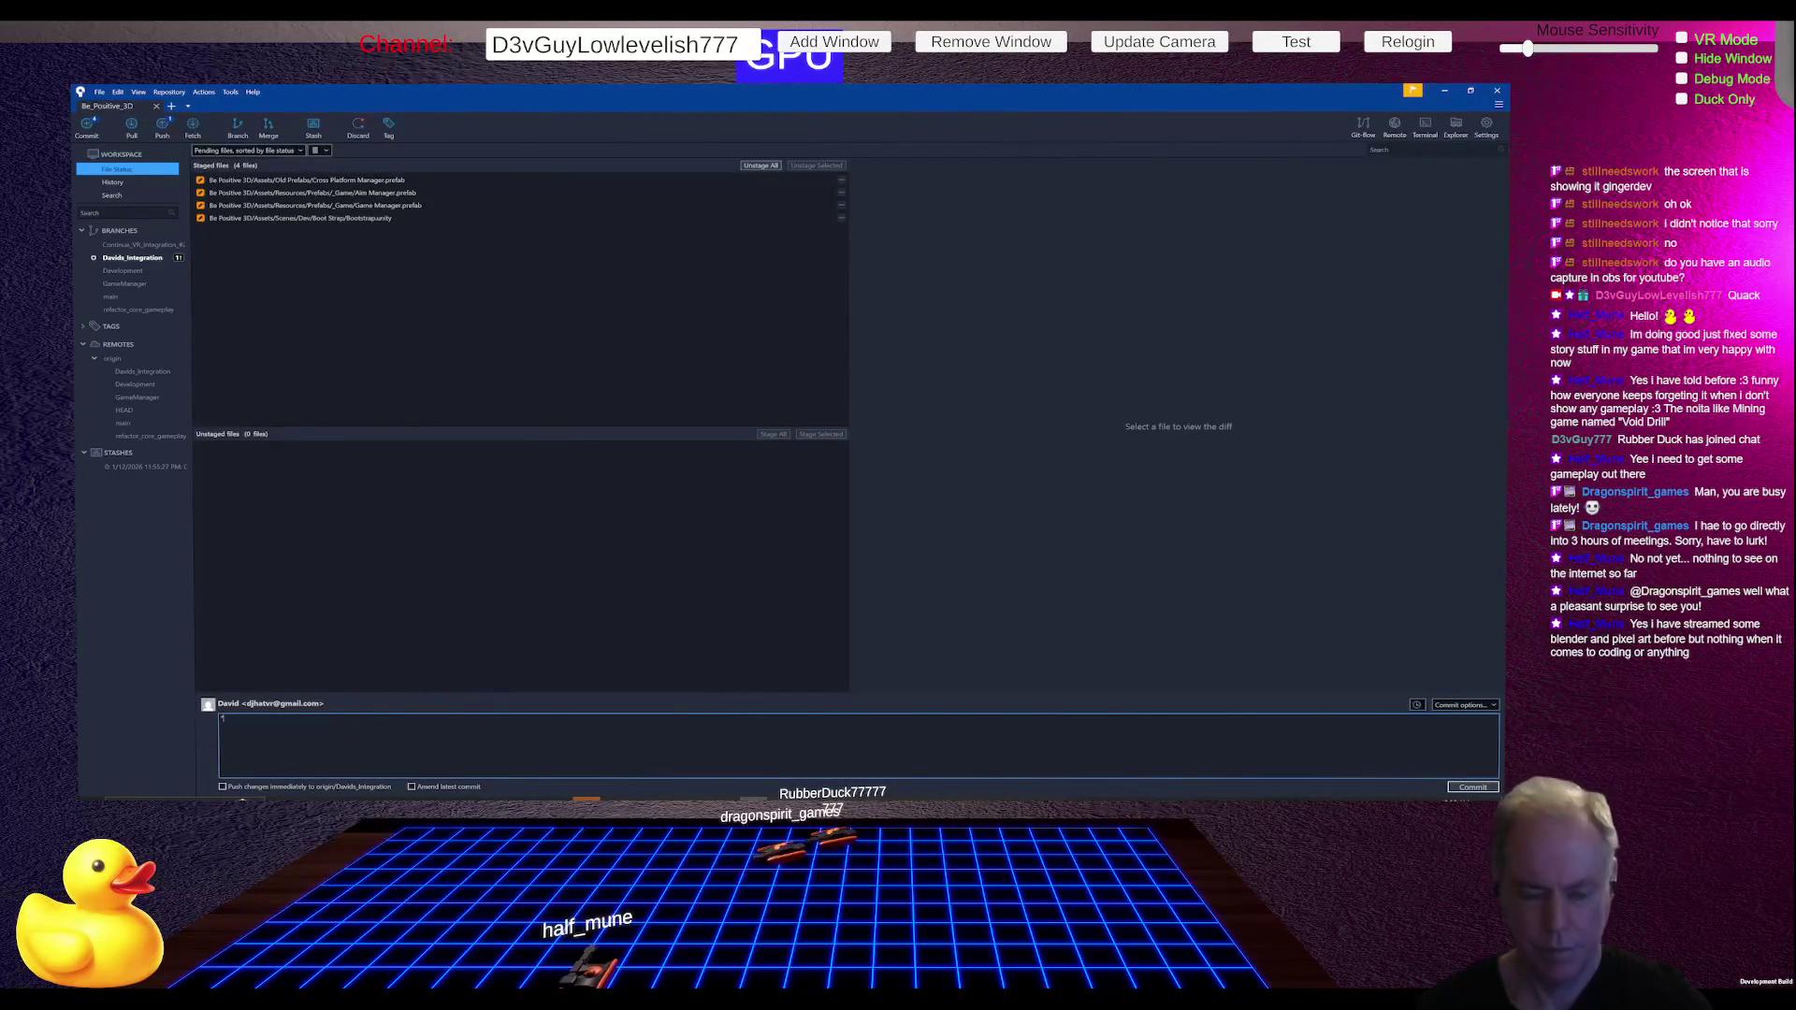
{"action": "key", "text": "Caps_Lock"}
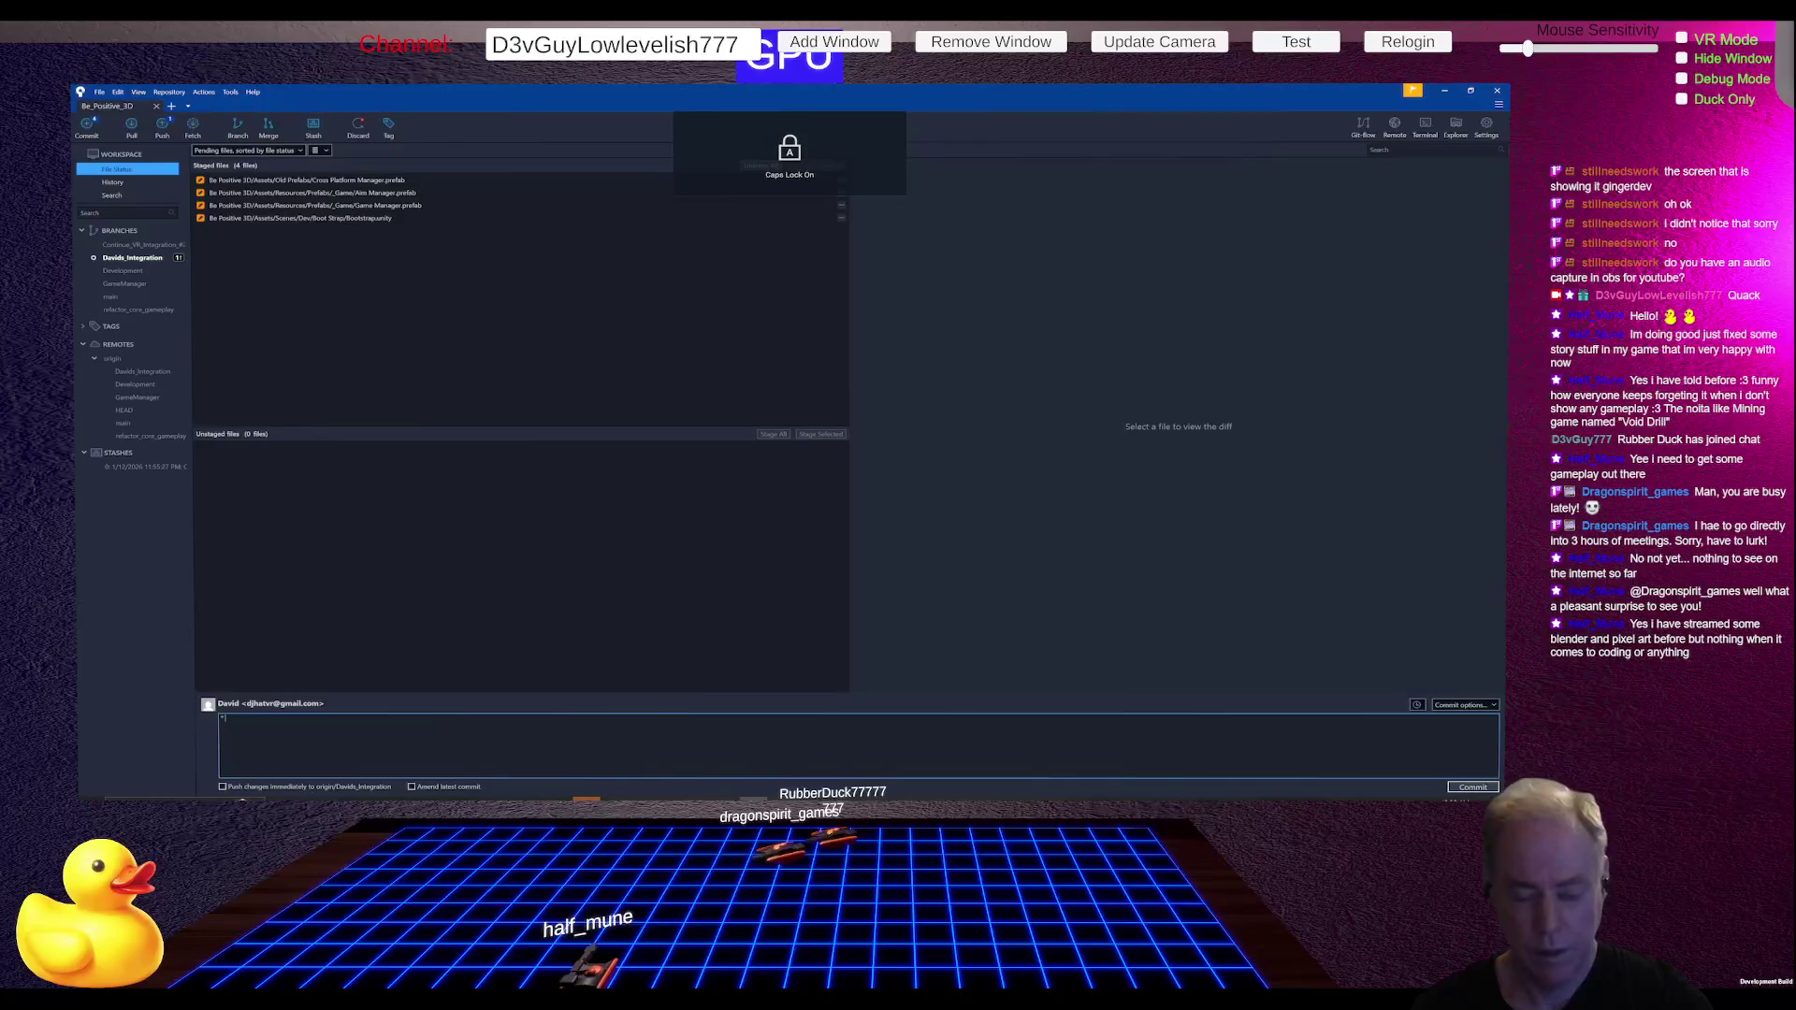
{"action": "type", "text": "APPLY"}
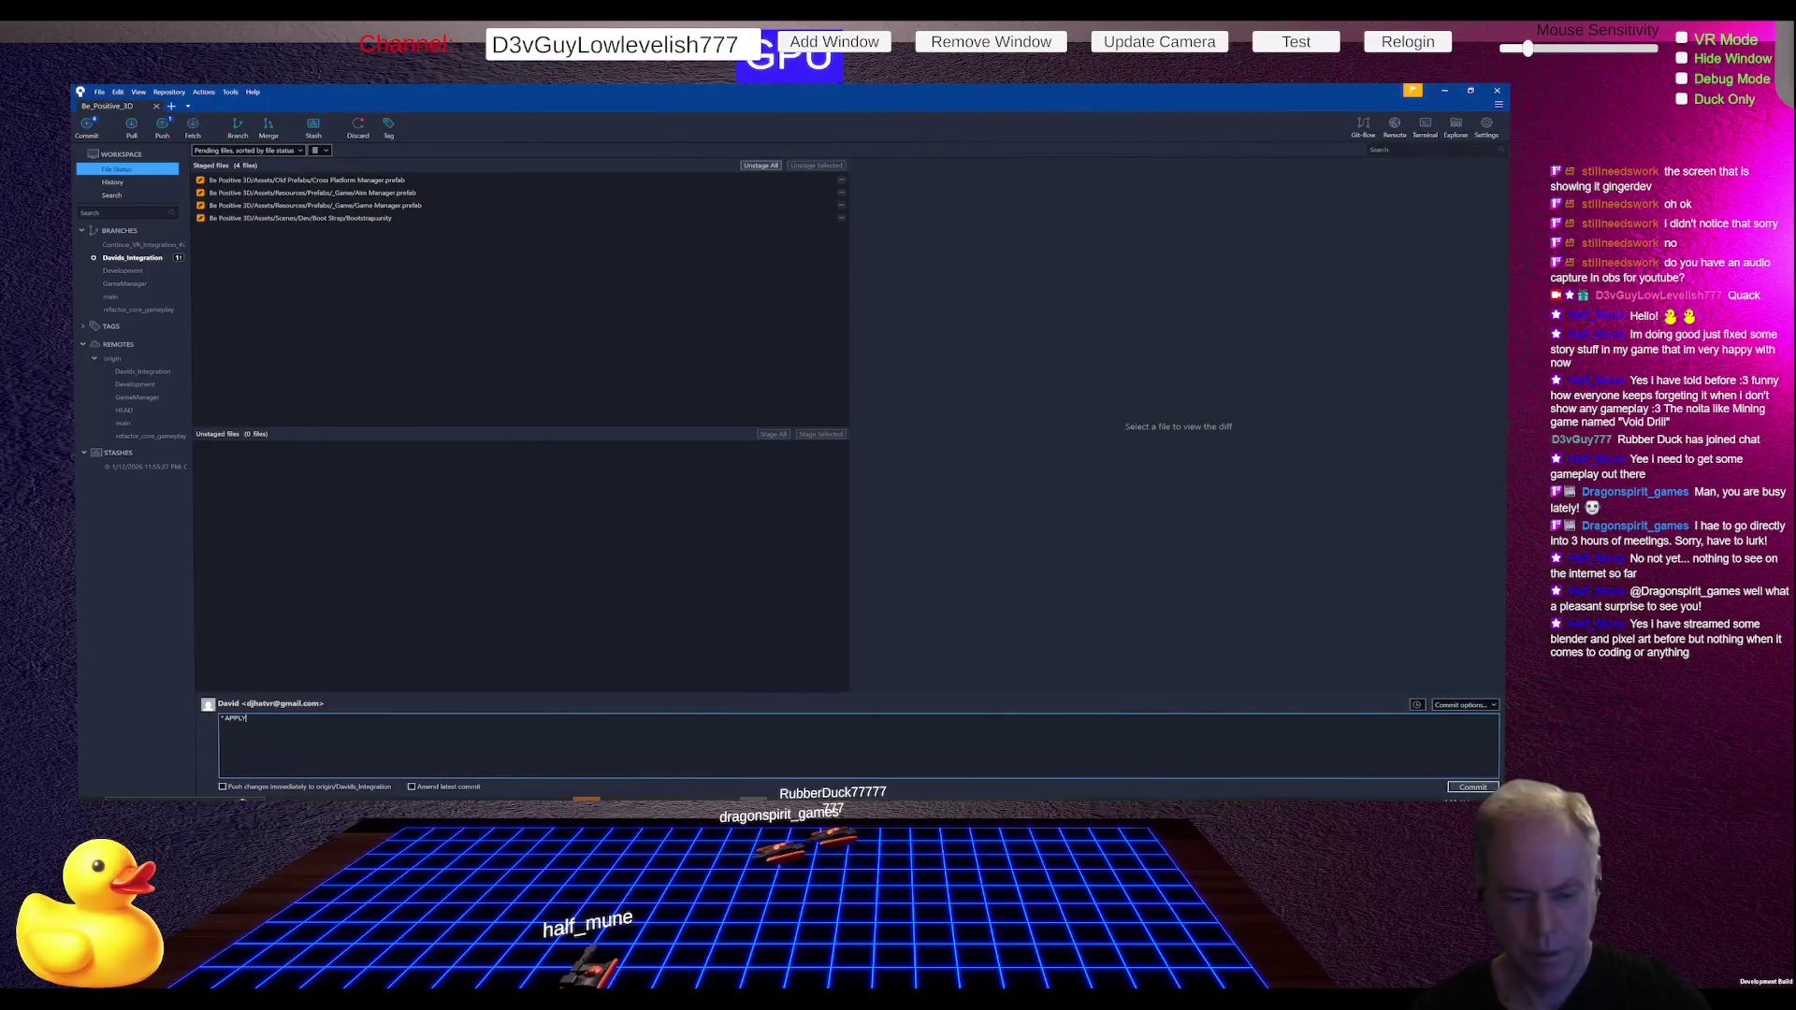
{"action": "key", "text": "BackSpace"}
{"action": "type", "text": "IE"}
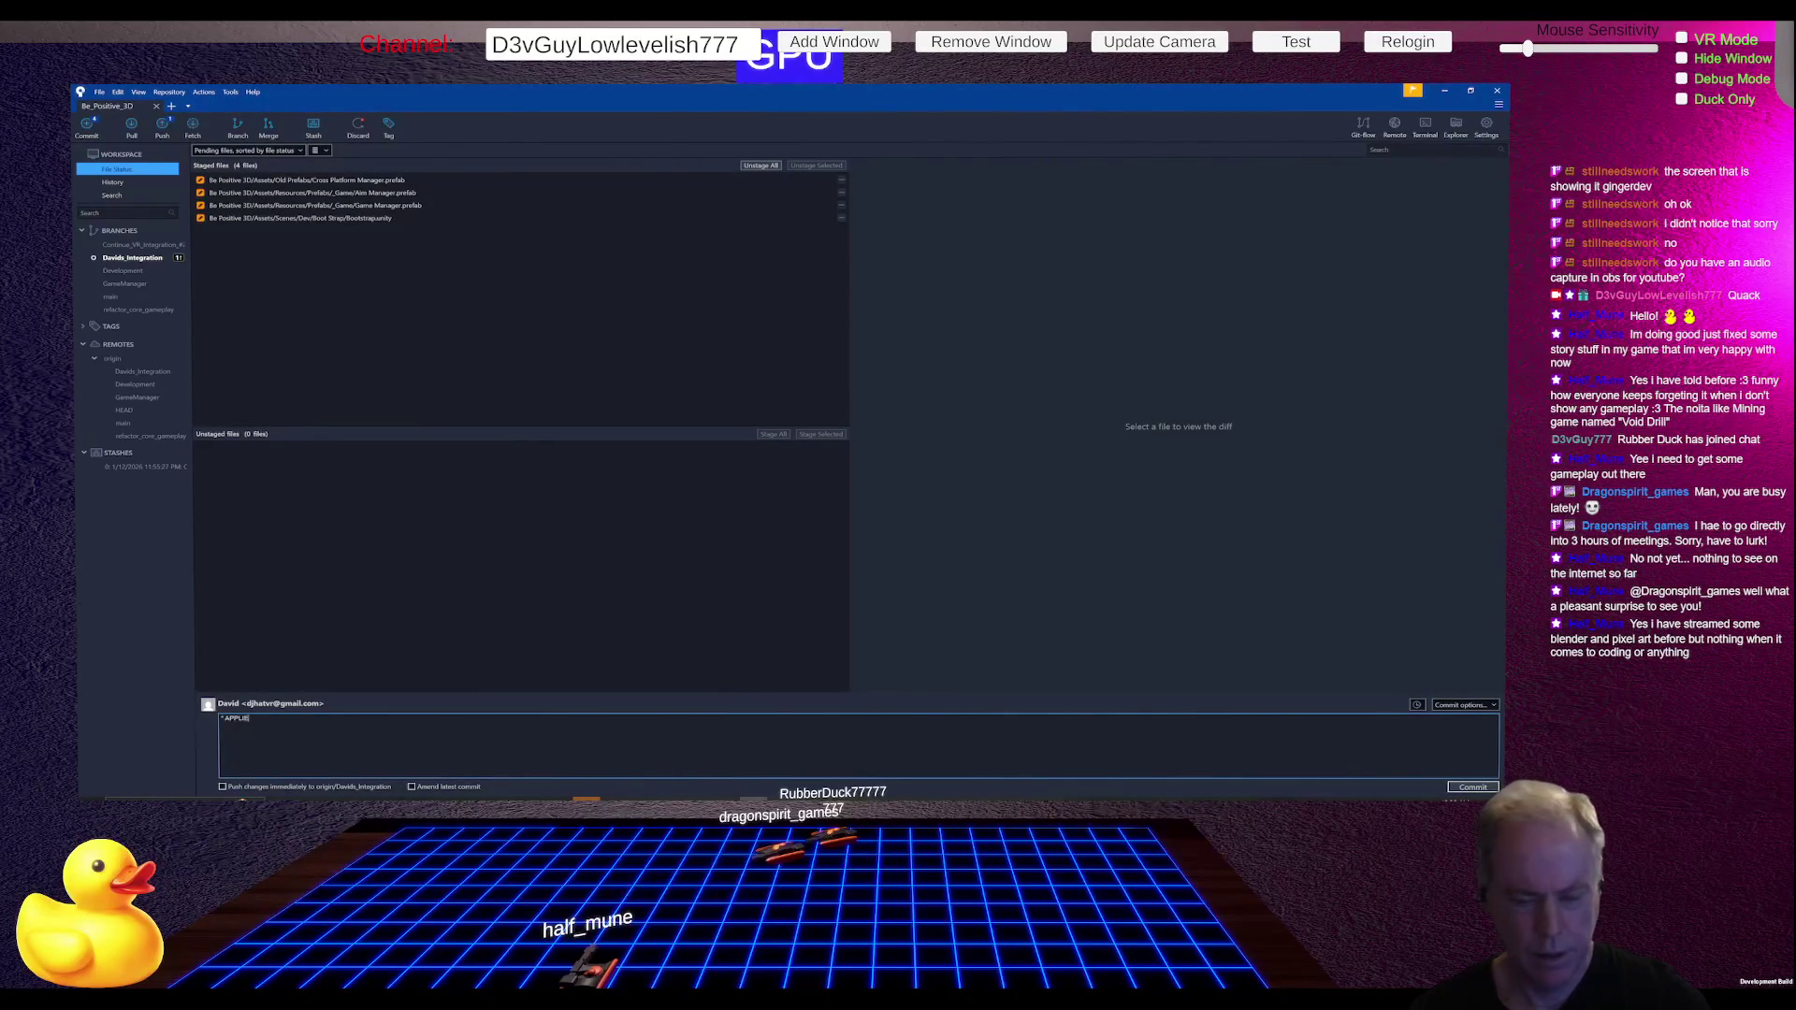
{"action": "type", "text": "D ALL"}
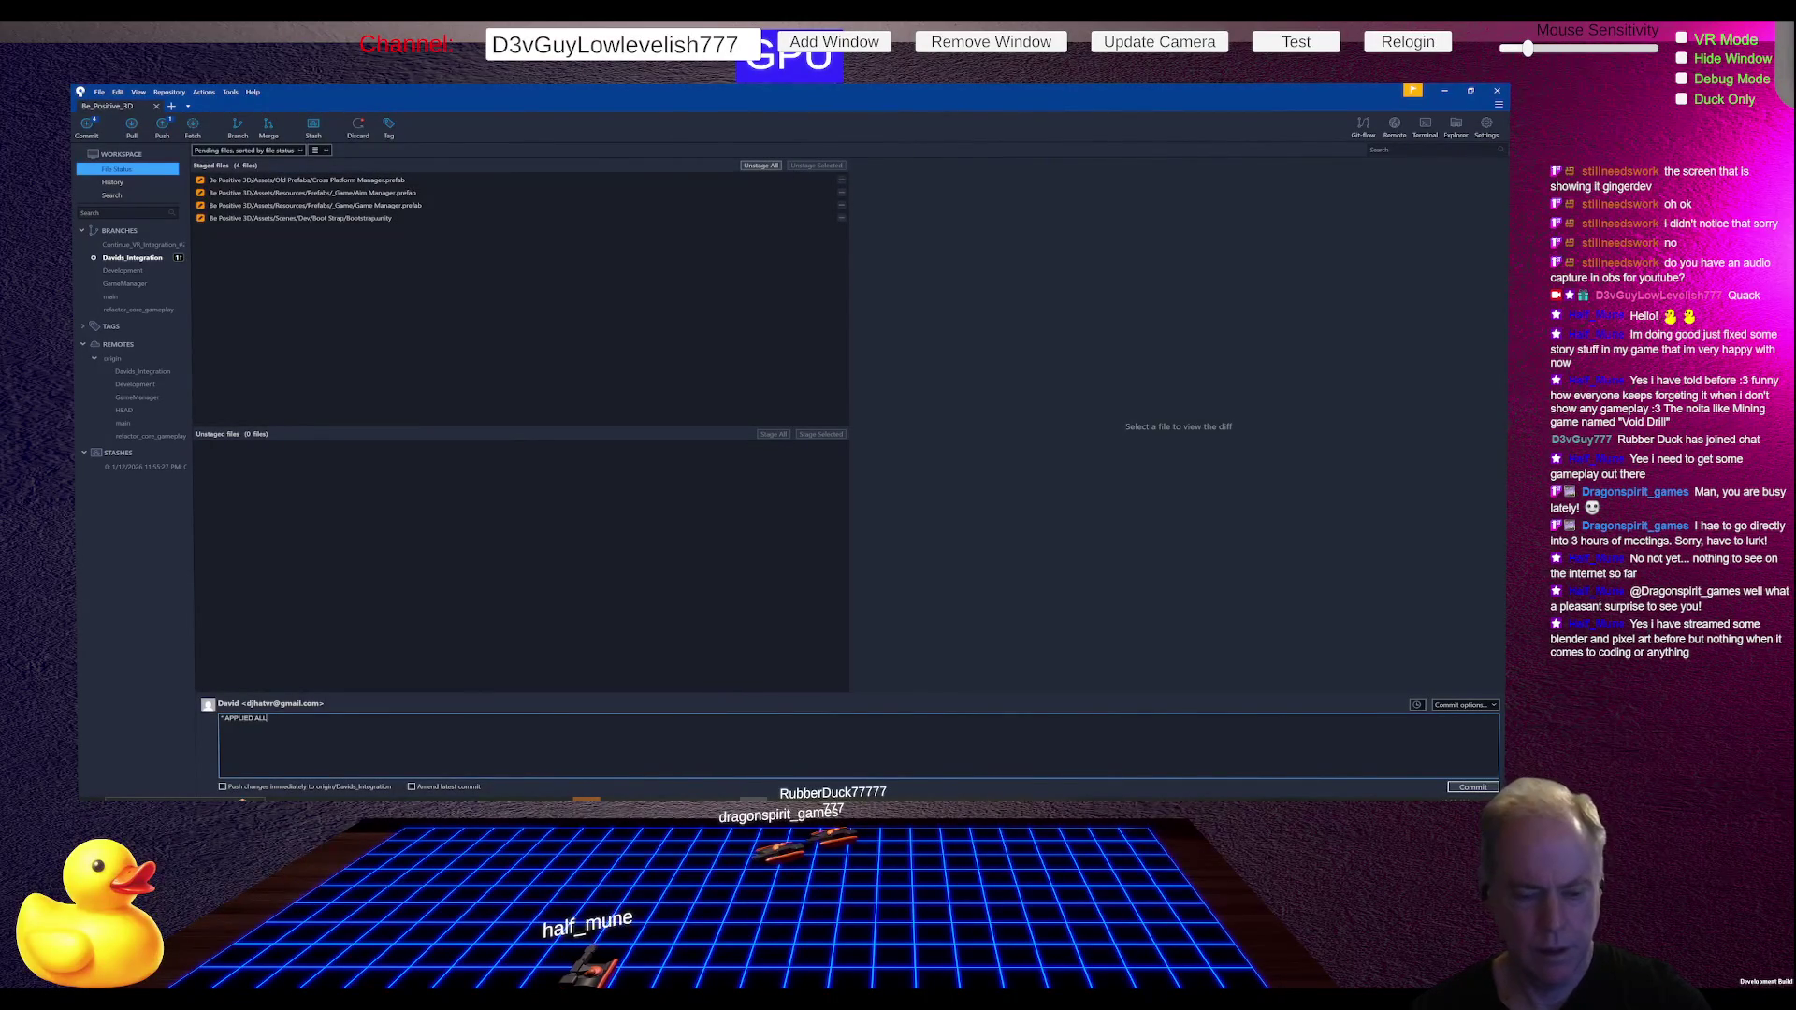
{"action": "type", "text": " CHANGES"}
{"action": "key", "text": "Caps_Lock"}
{"action": "type", "text": "to Prefabs"}
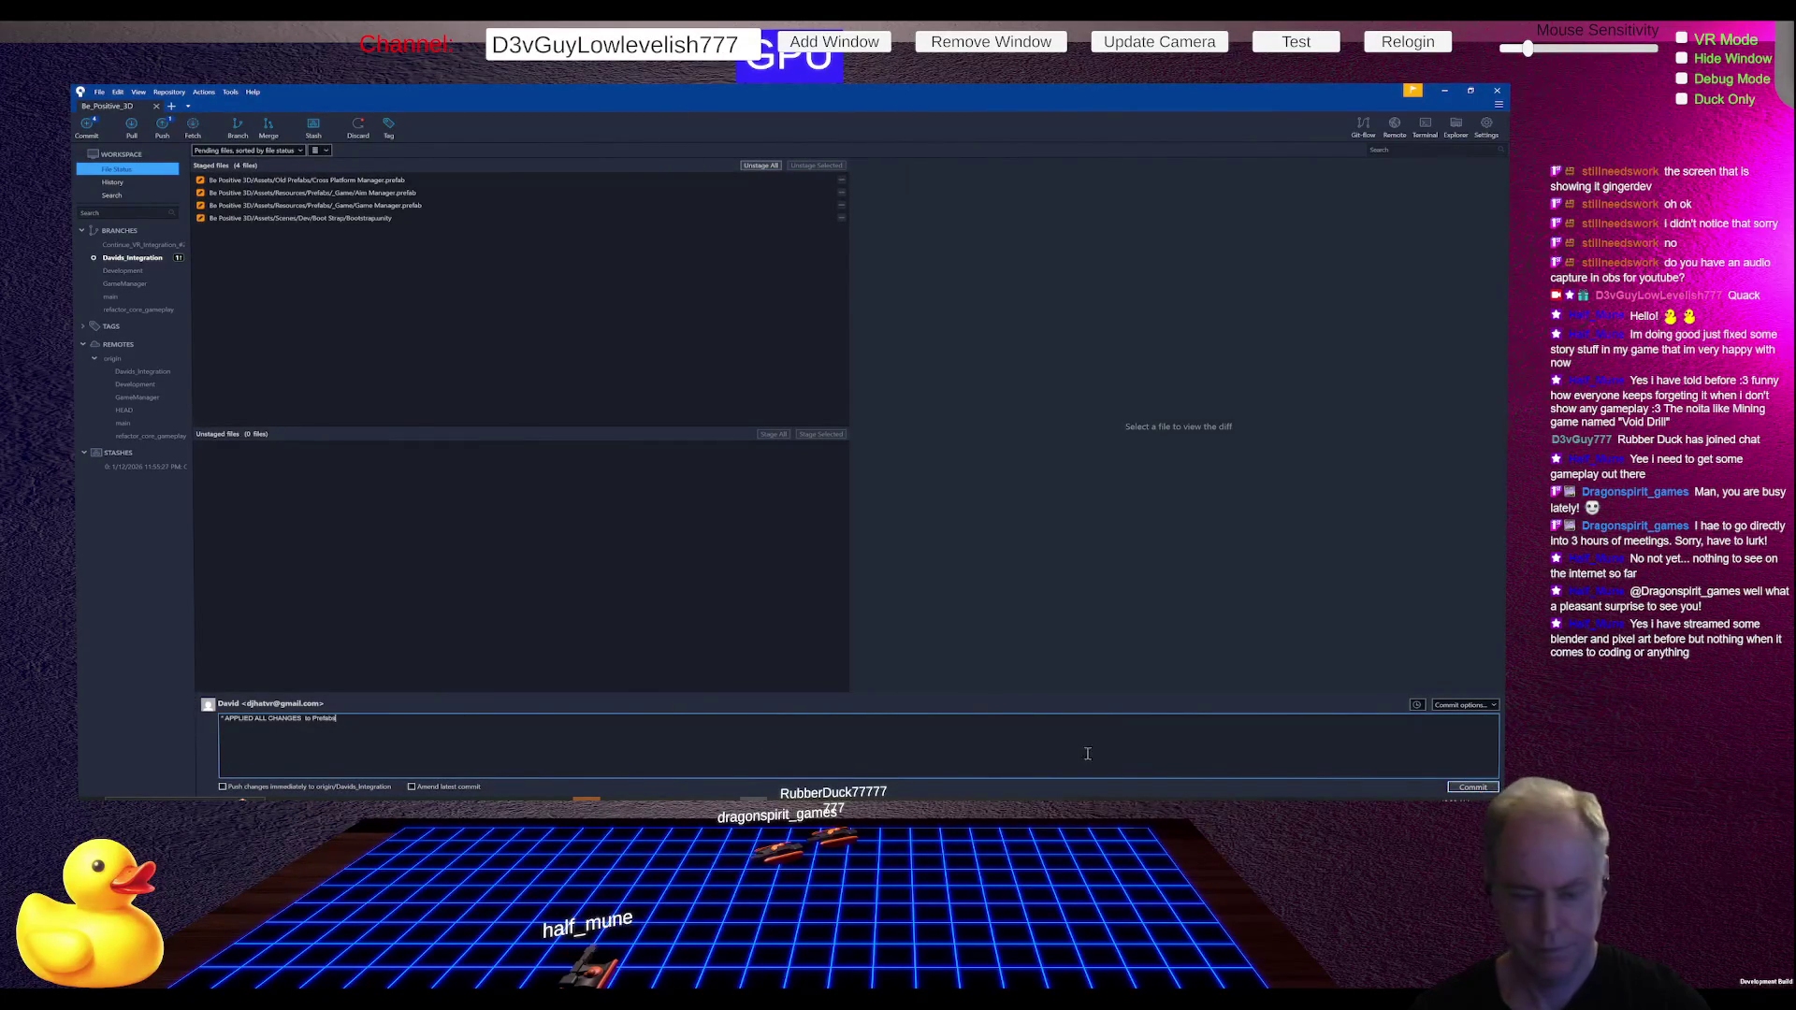
{"action": "left_click", "coordinate": [264, 792]}
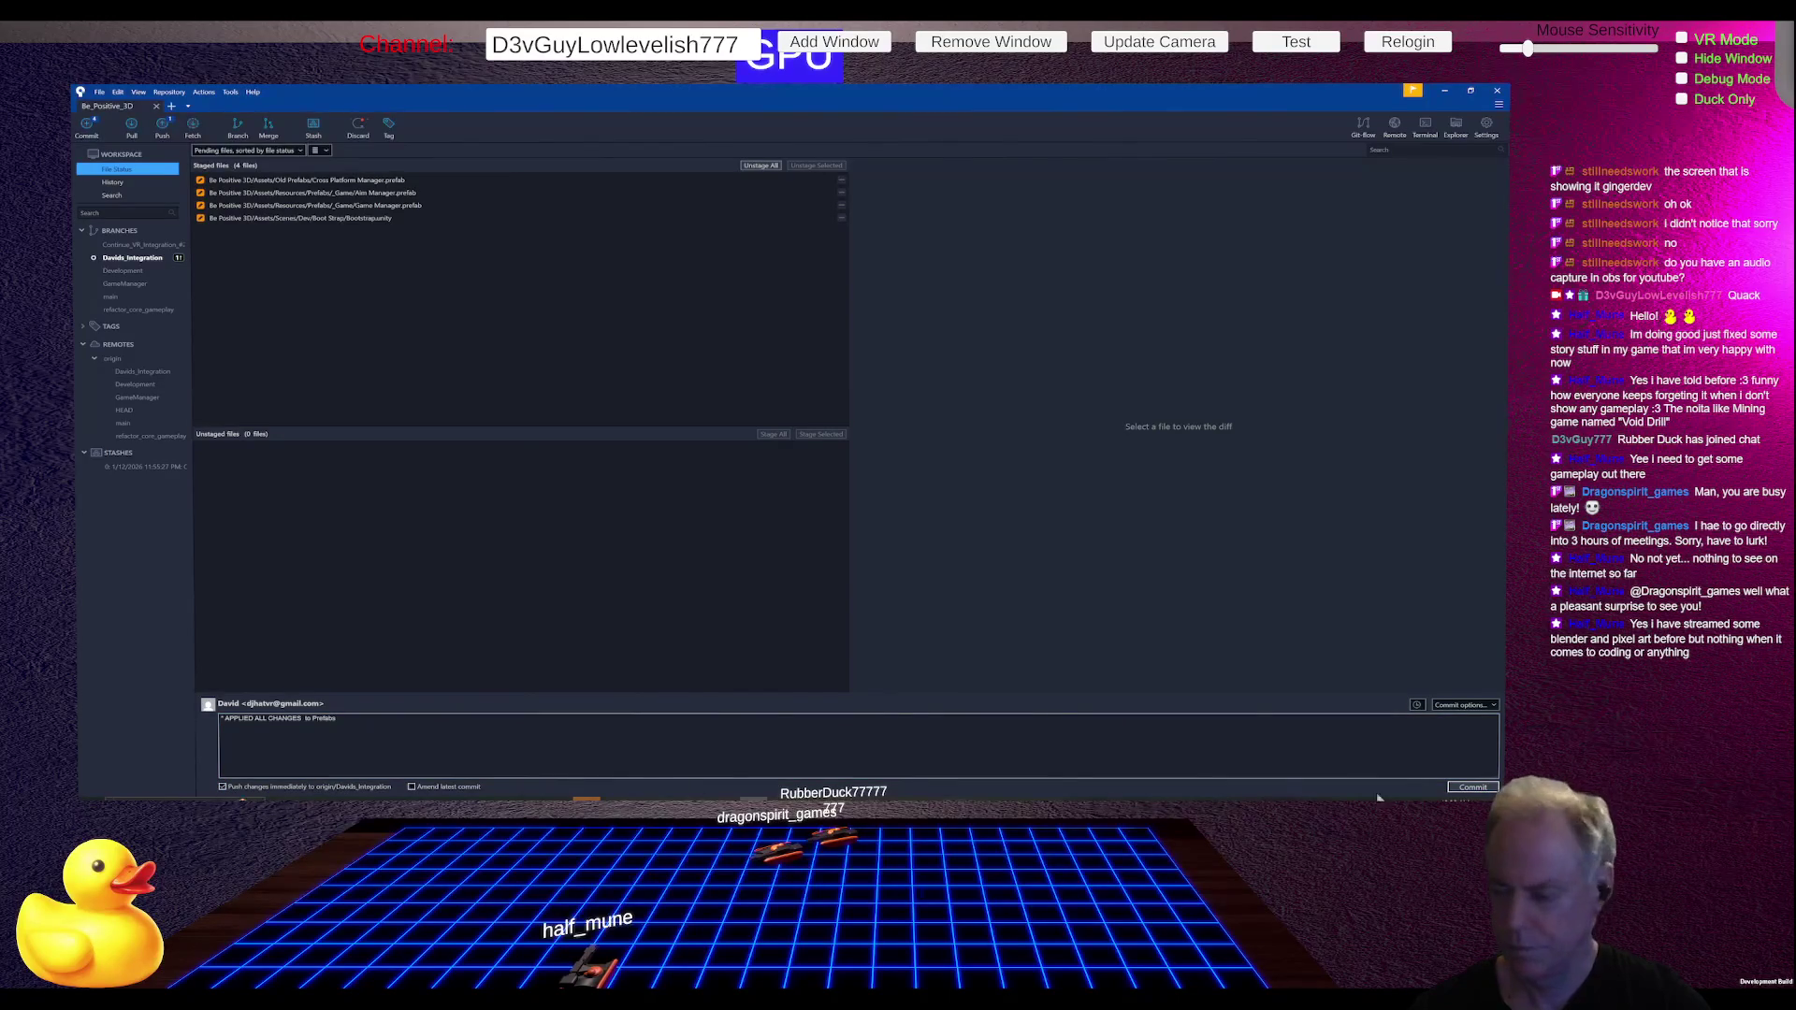
{"action": "left_click", "coordinate": [1468, 788]}
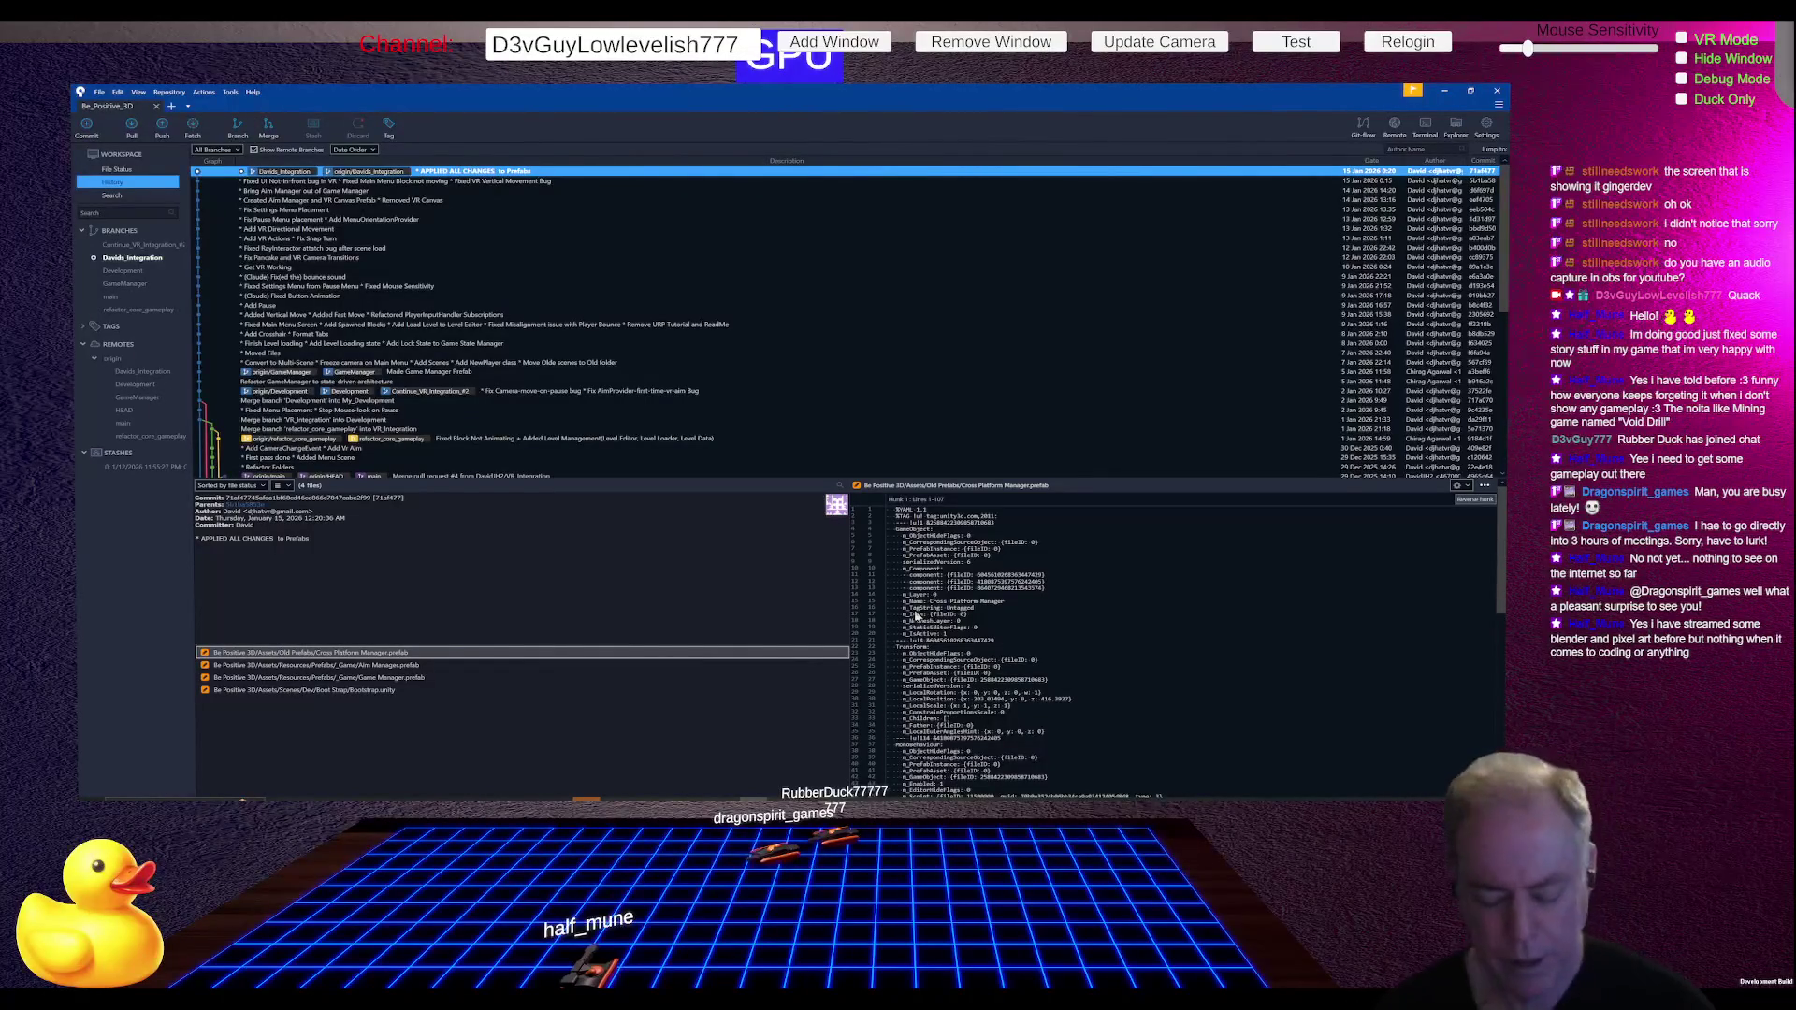
{"action": "key", "text": "alt+Tab"}
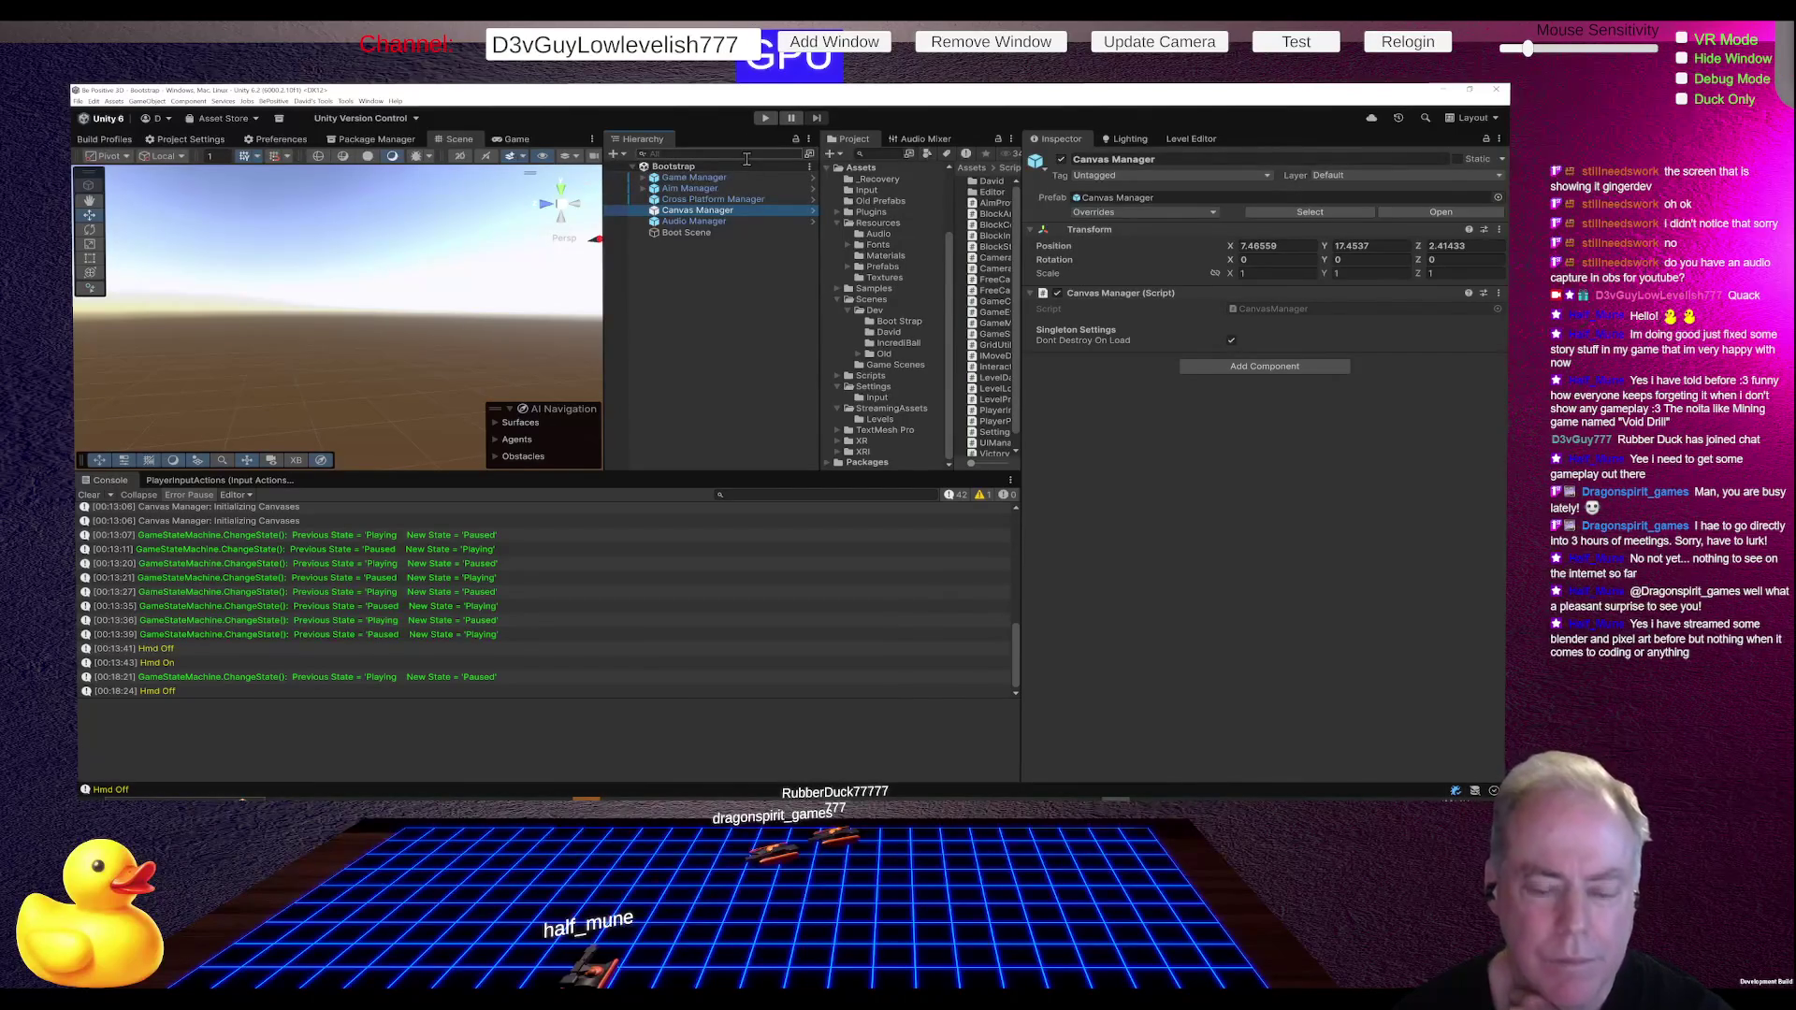
{"action": "left_click", "coordinate": [765, 119]}
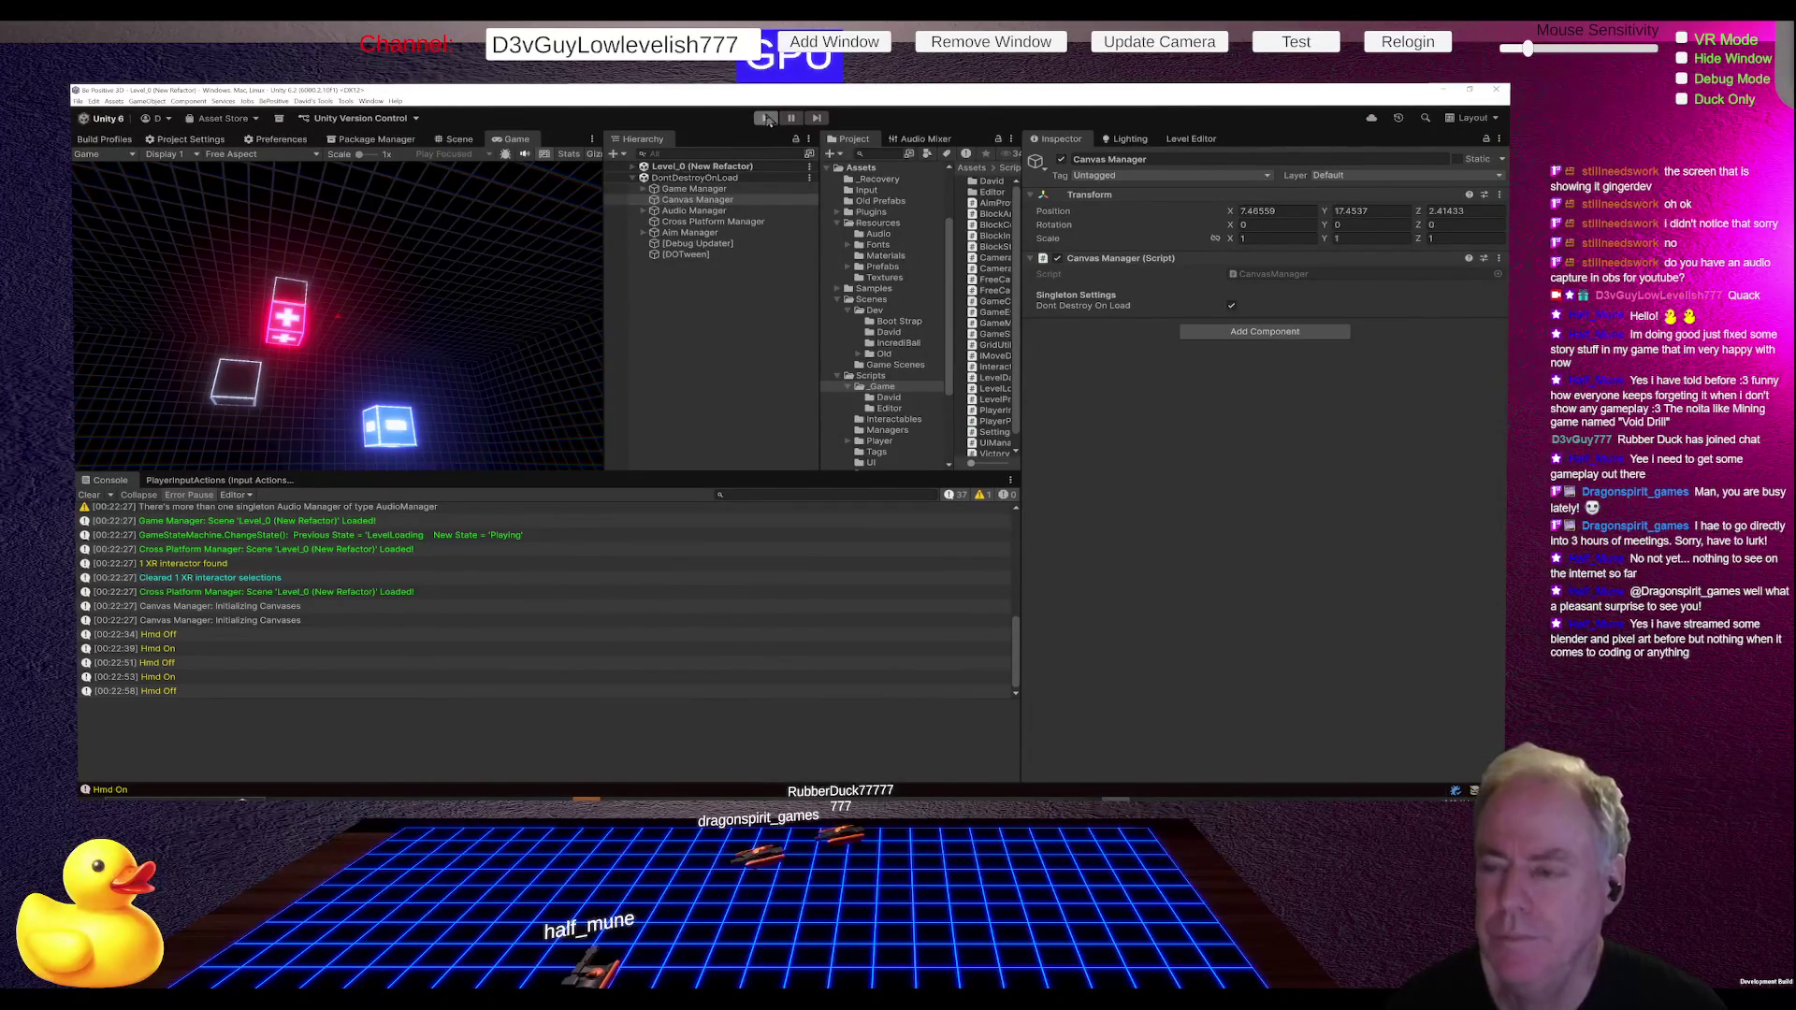
{"action": "left_click", "coordinate": [766, 119]}
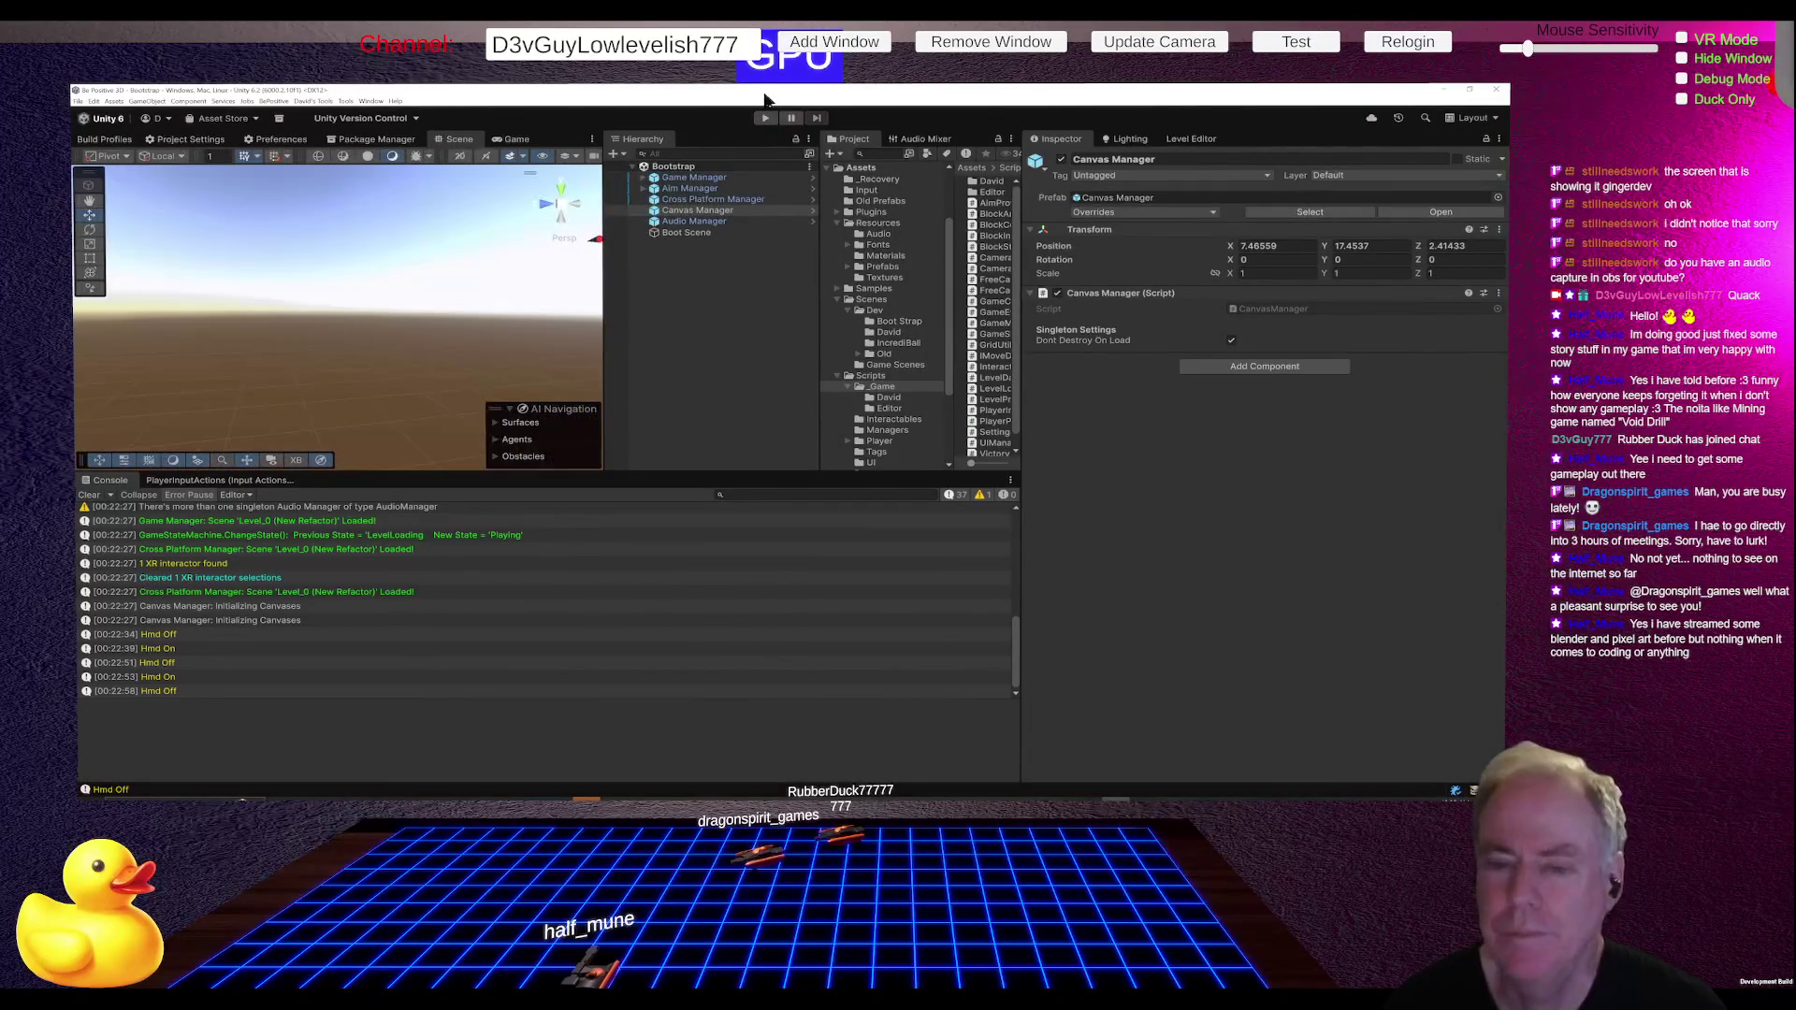
Step: Add a Menu [XR Controller] binding to the Pause action in PlayerInputActions
{"action": "left_click", "coordinate": [218, 481]}
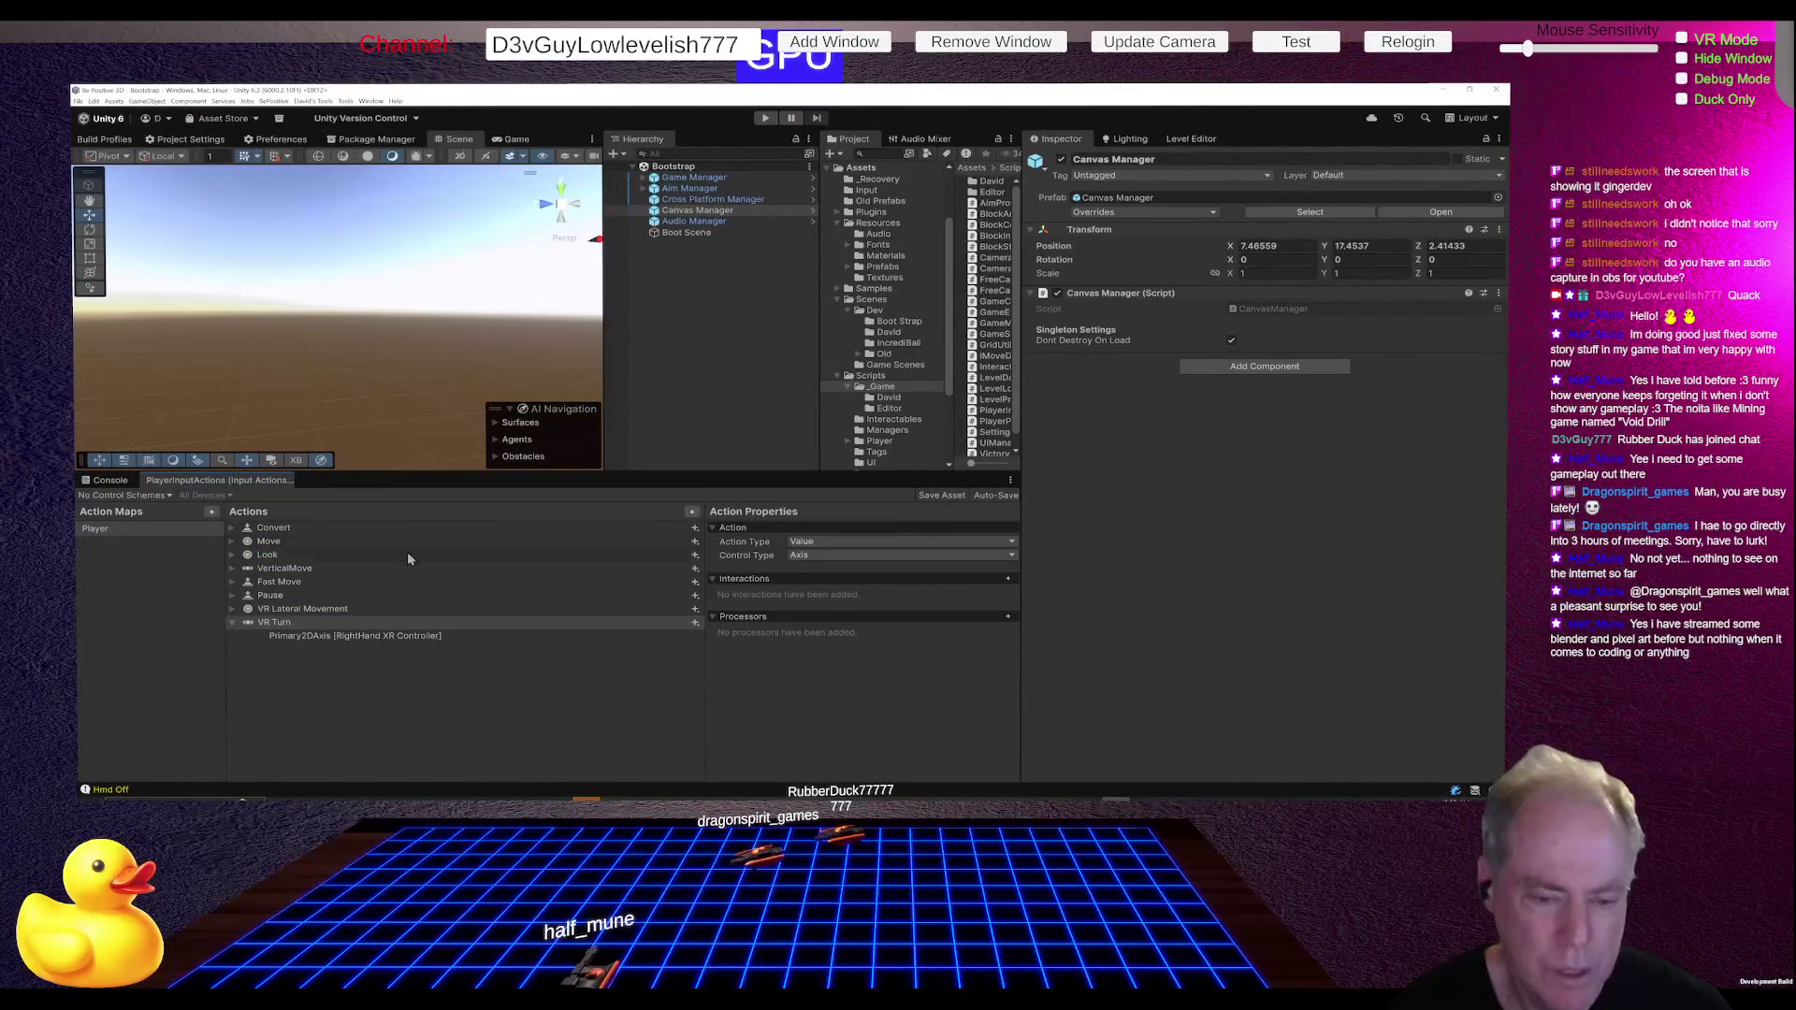
{"action": "left_click", "coordinate": [294, 602]}
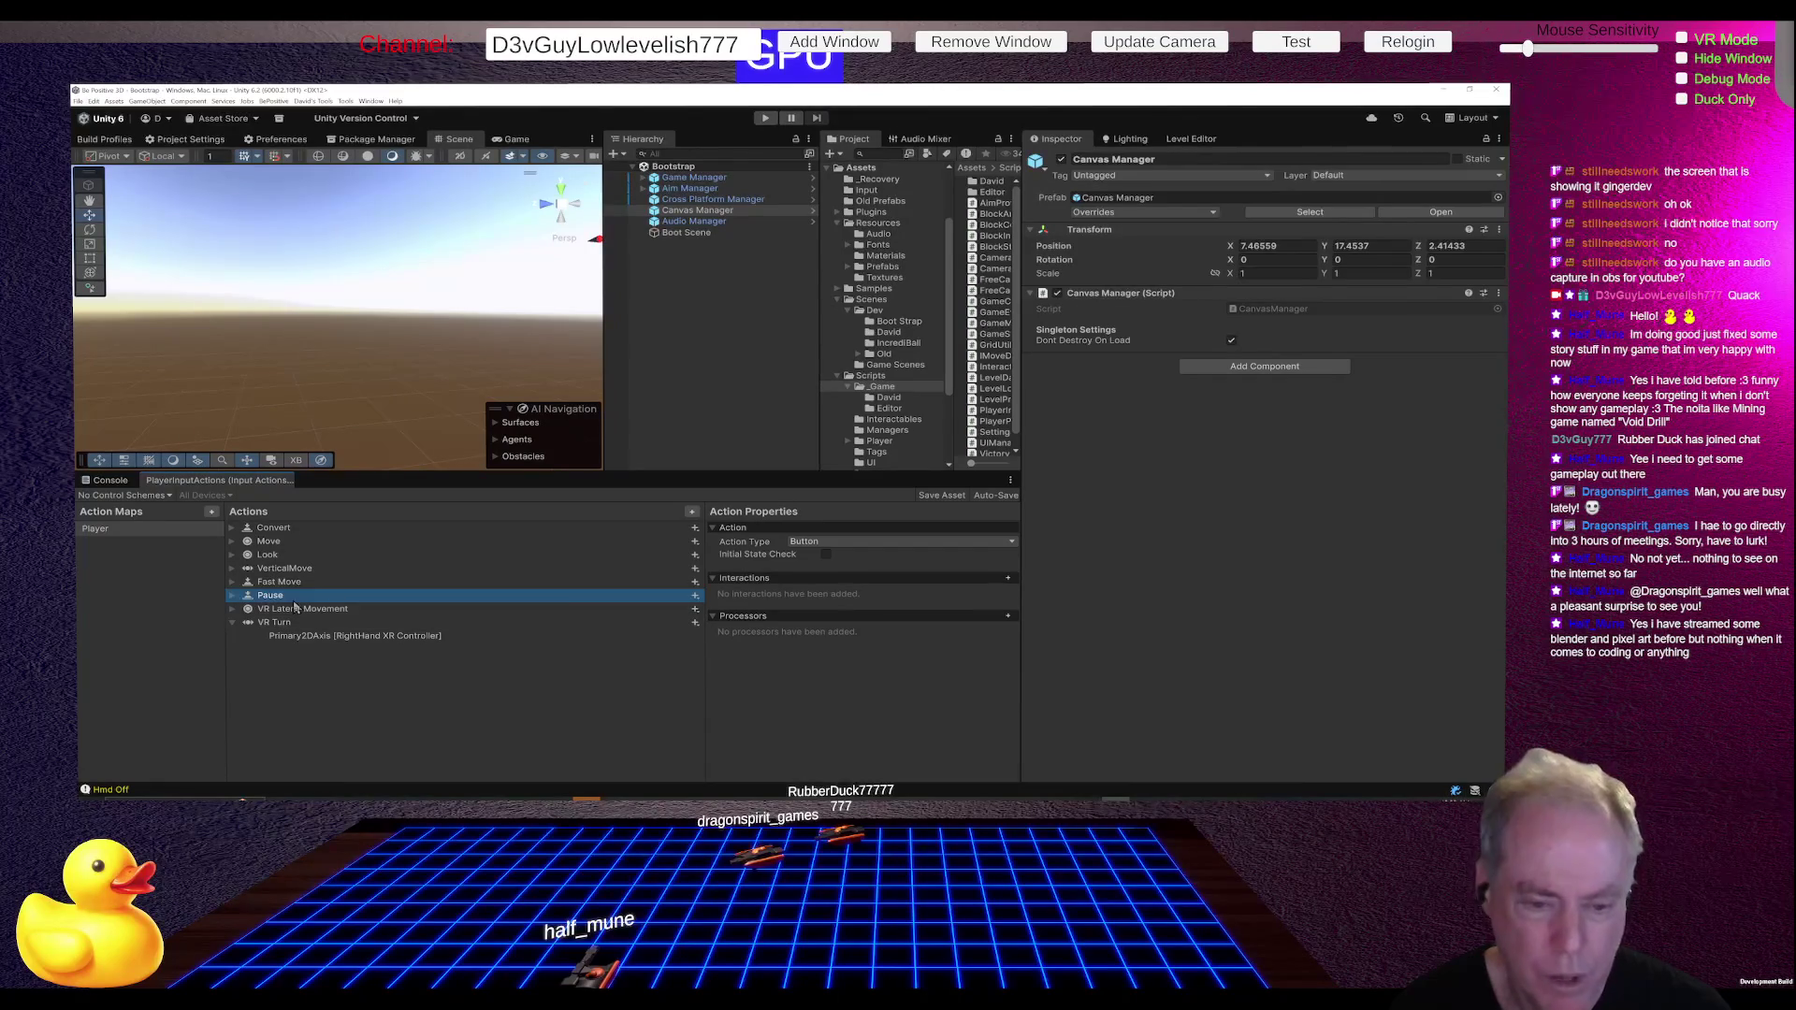
{"action": "left_click", "coordinate": [233, 598]}
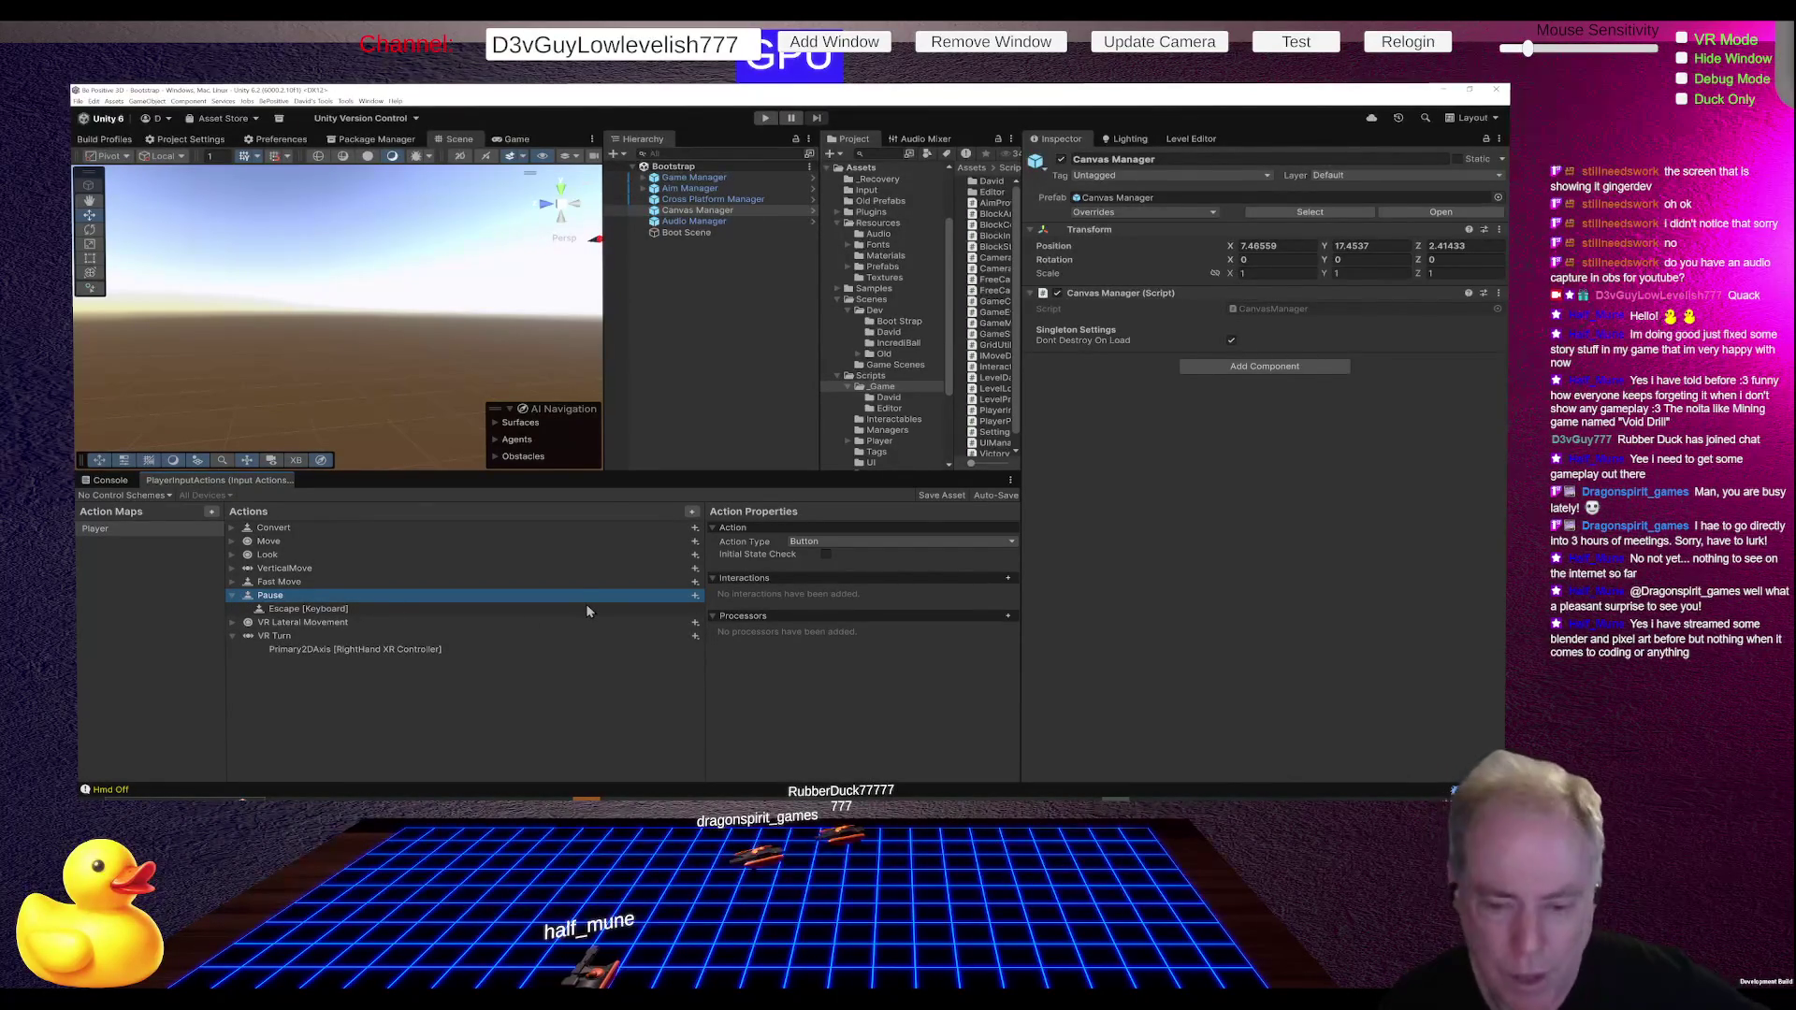
{"action": "left_click", "coordinate": [695, 595]}
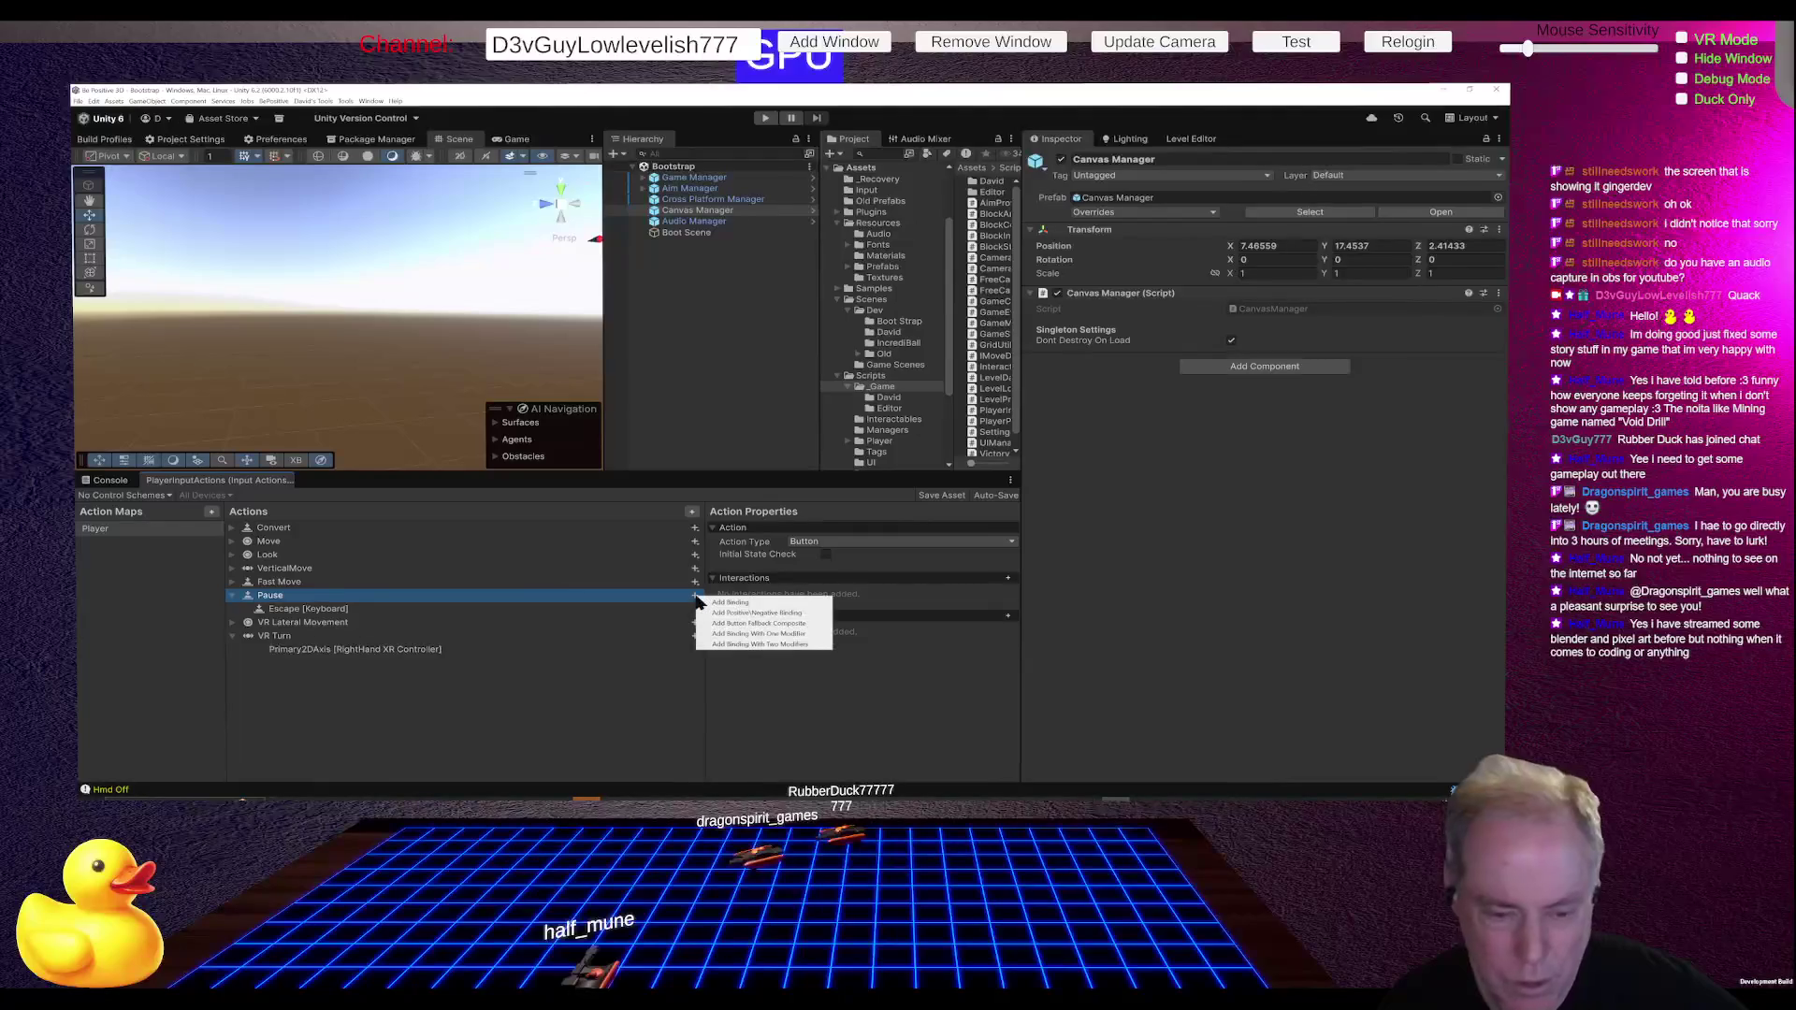
{"action": "left_click", "coordinate": [719, 604]}
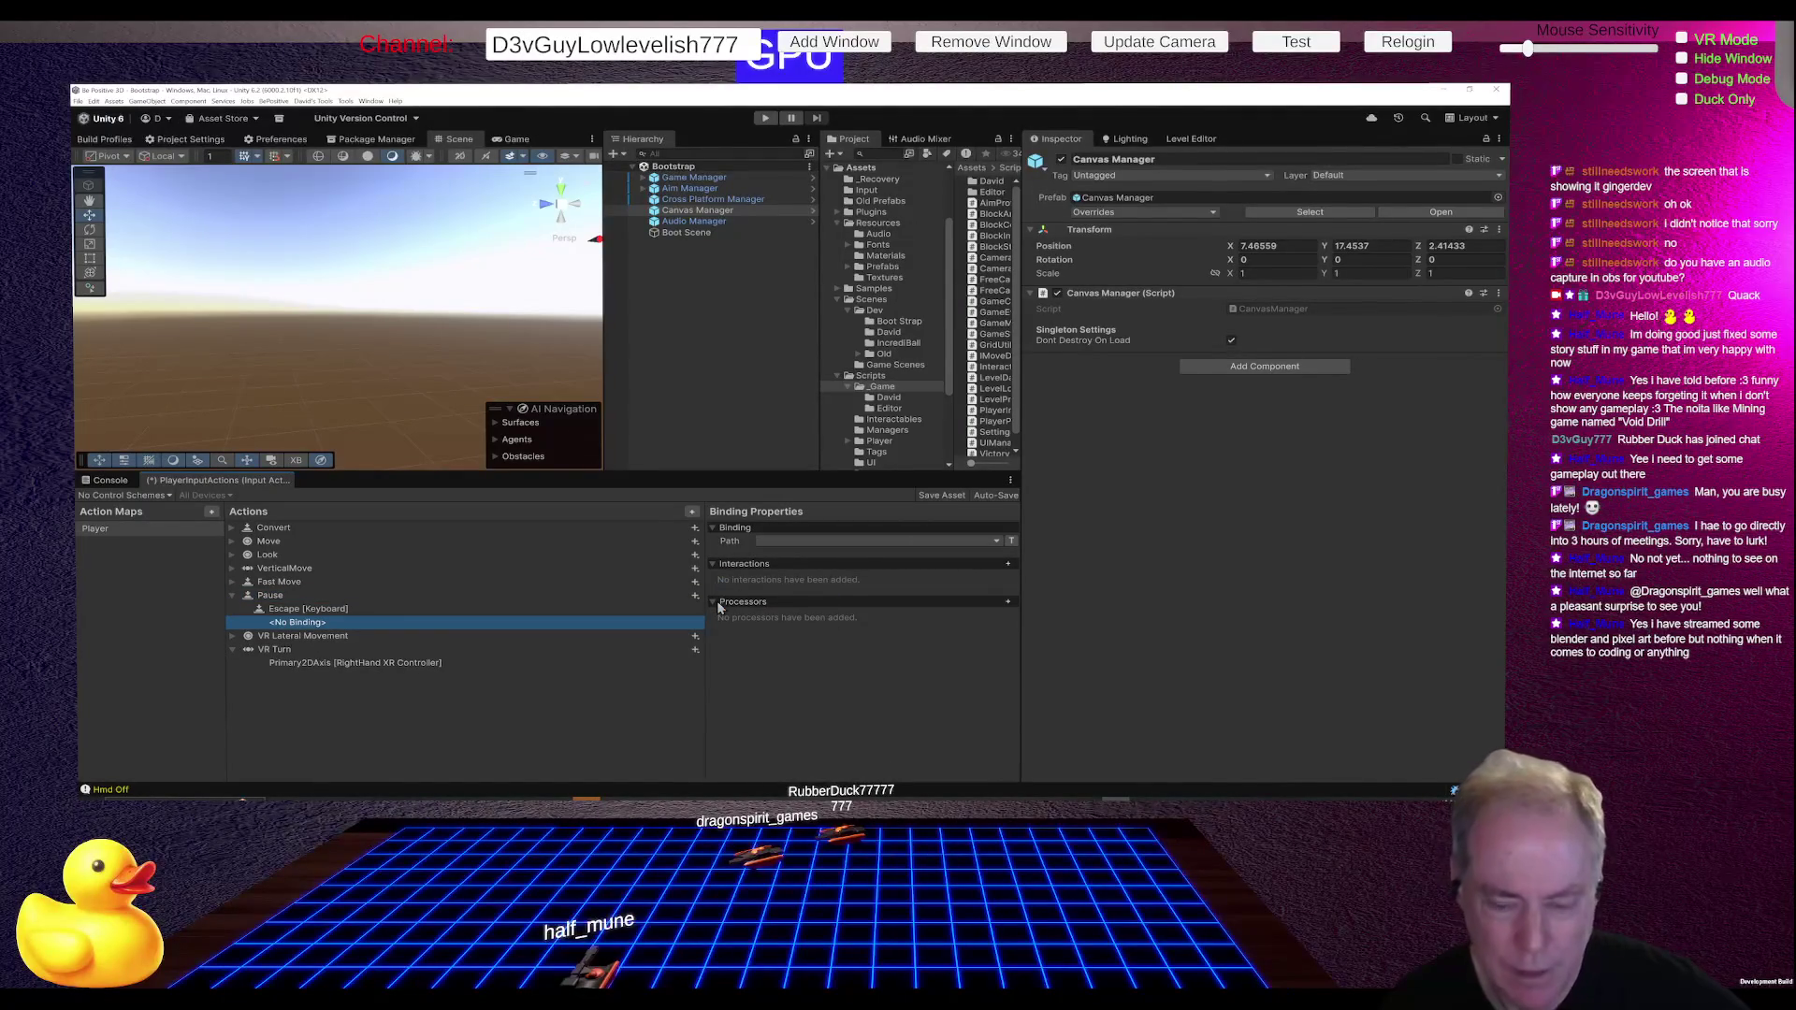
{"action": "left_click", "coordinate": [828, 541]}
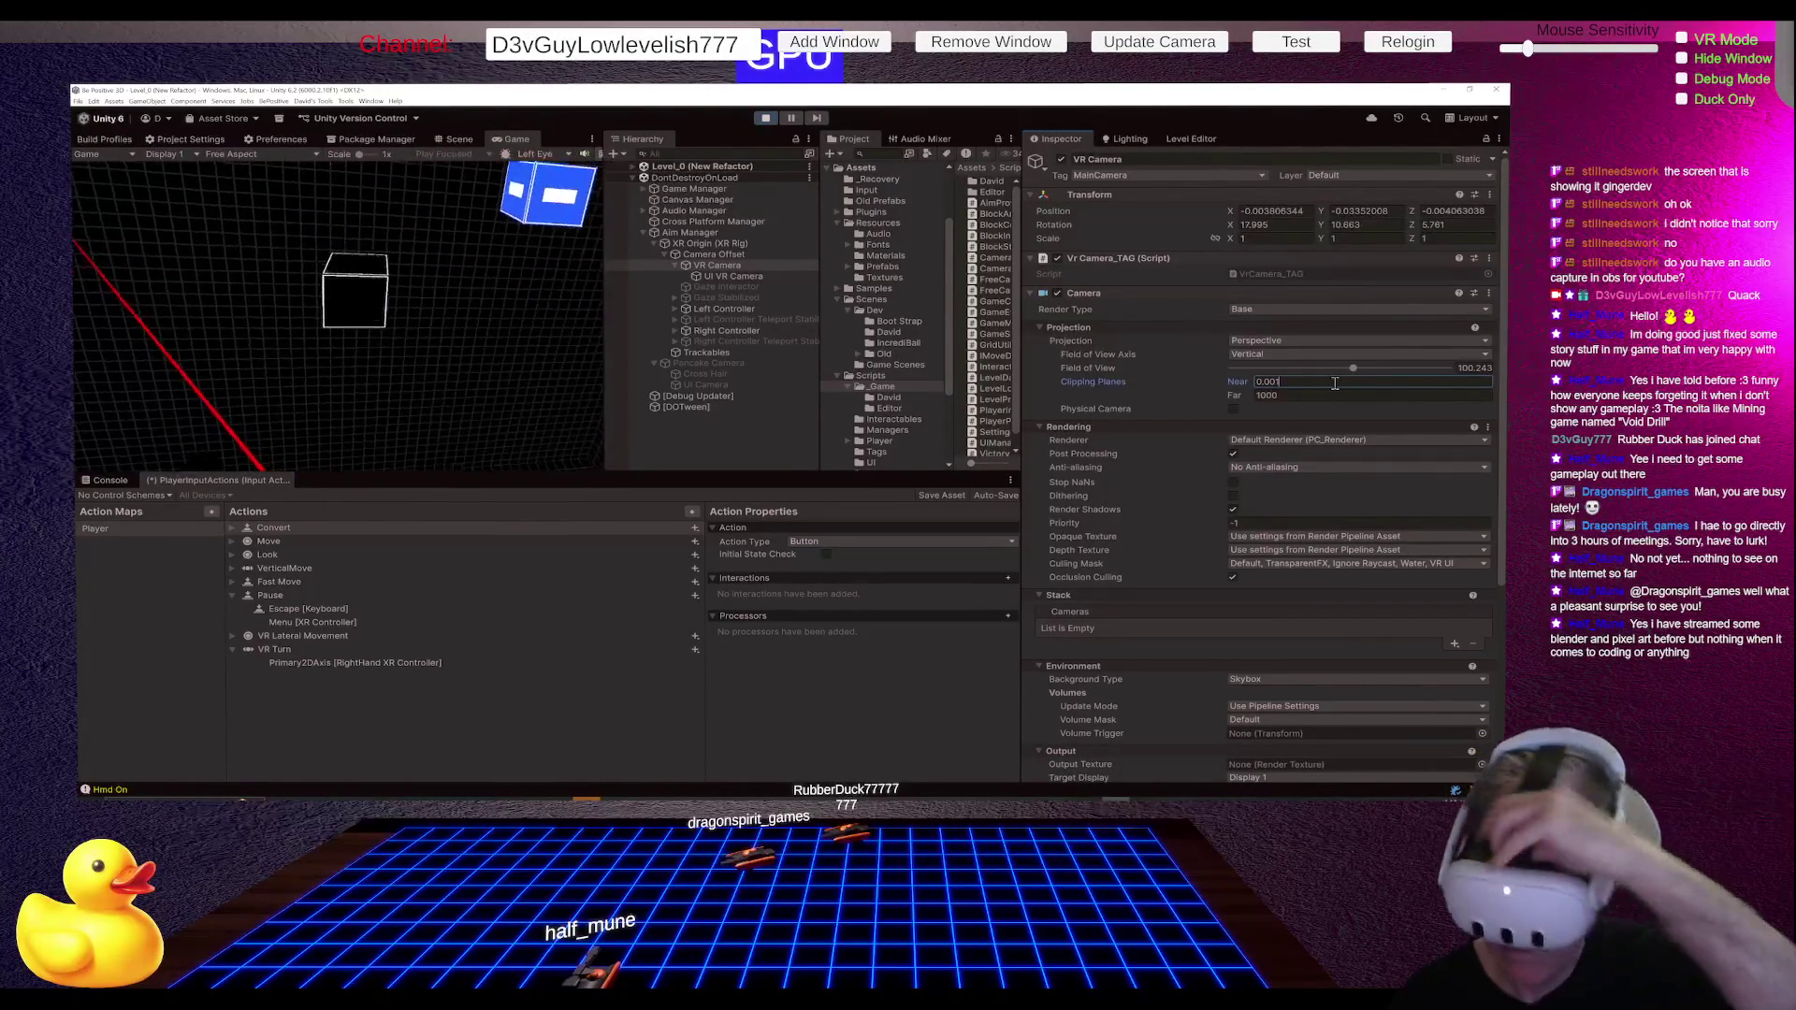
Step: Change the VR Camera's Near clipping value from 0.001 to 0.1, keeping Far at 1000
{"action": "key", "text": "BackSpace"}
{"action": "key", "text": "BackSpace"}
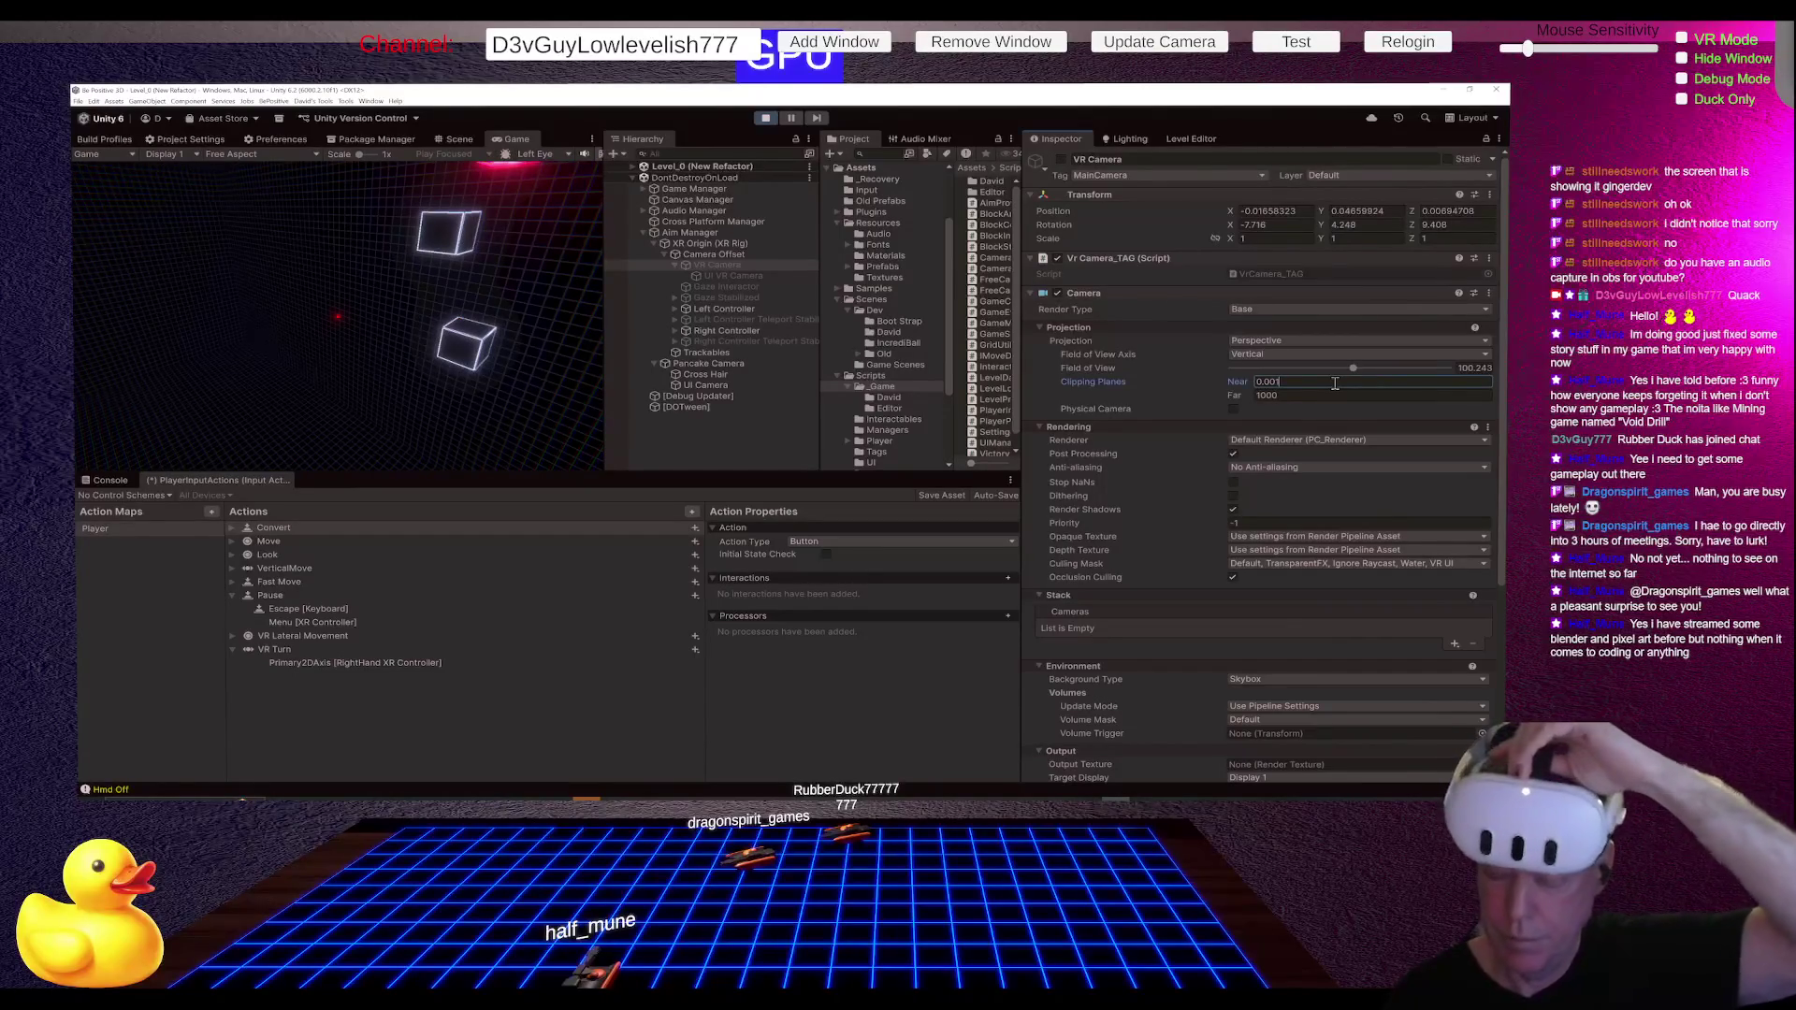
{"action": "key", "text": "BackSpace"}
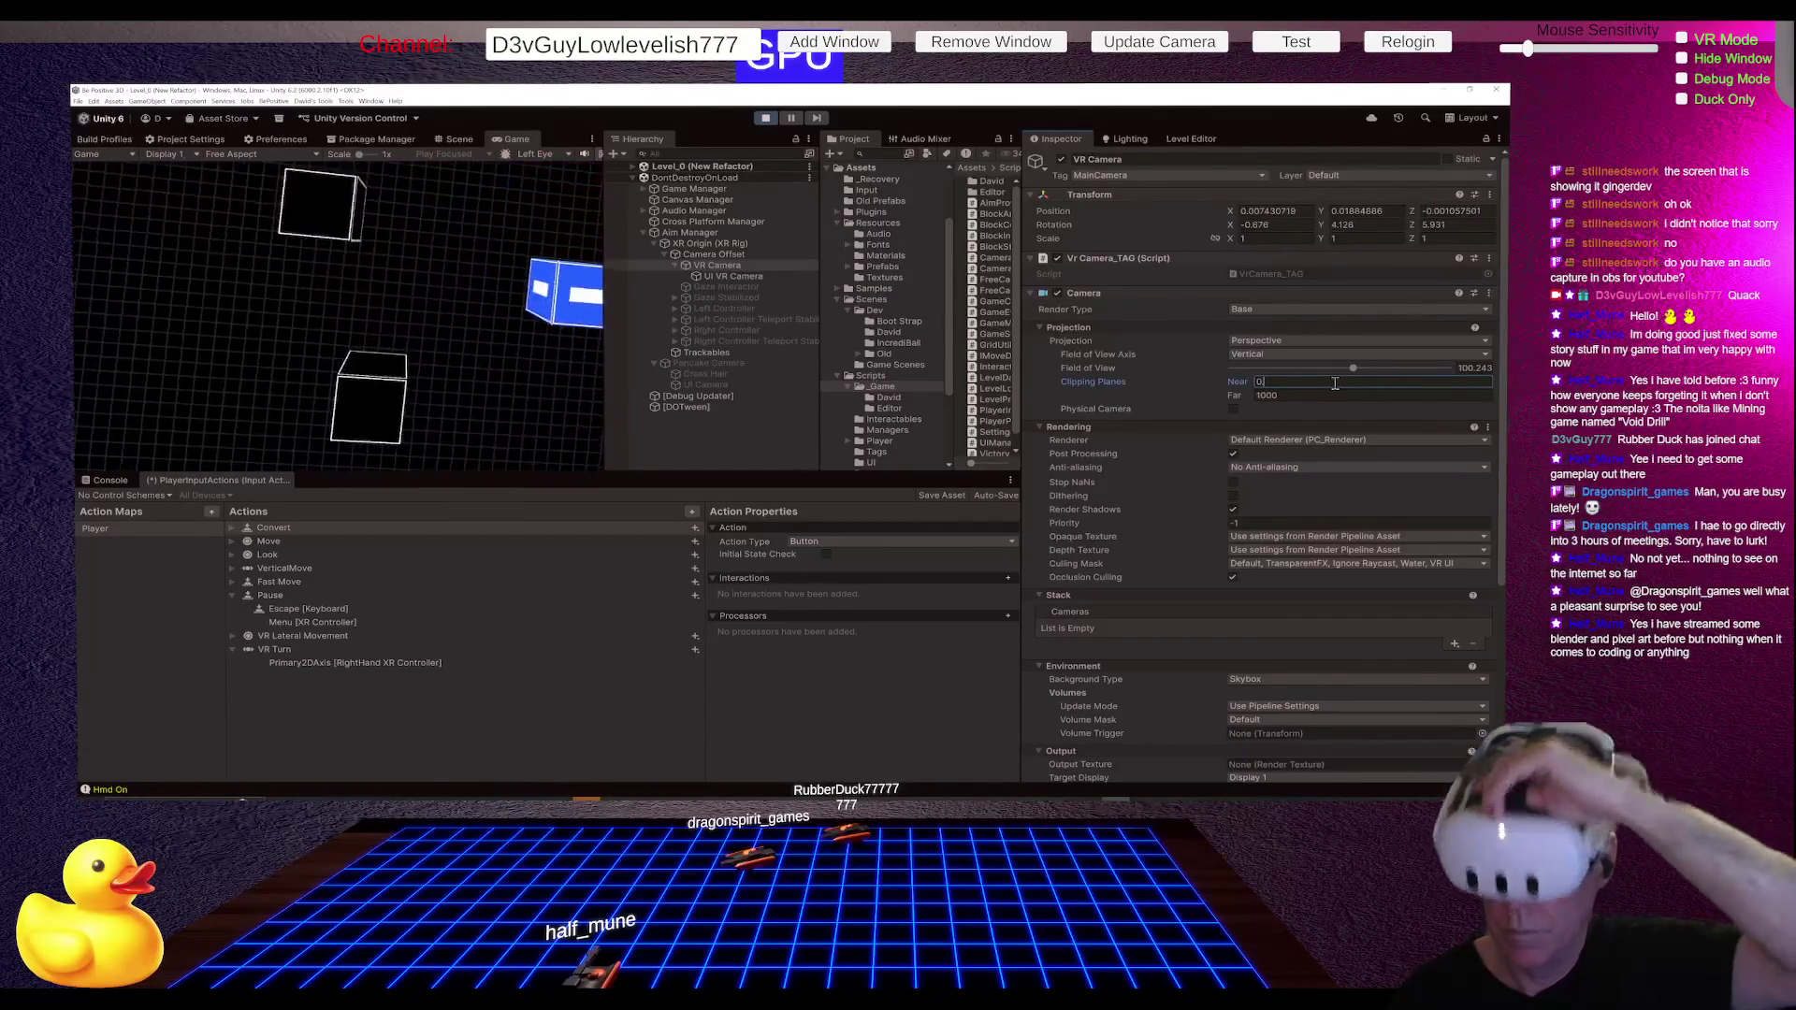
{"action": "type", "text": "1"}
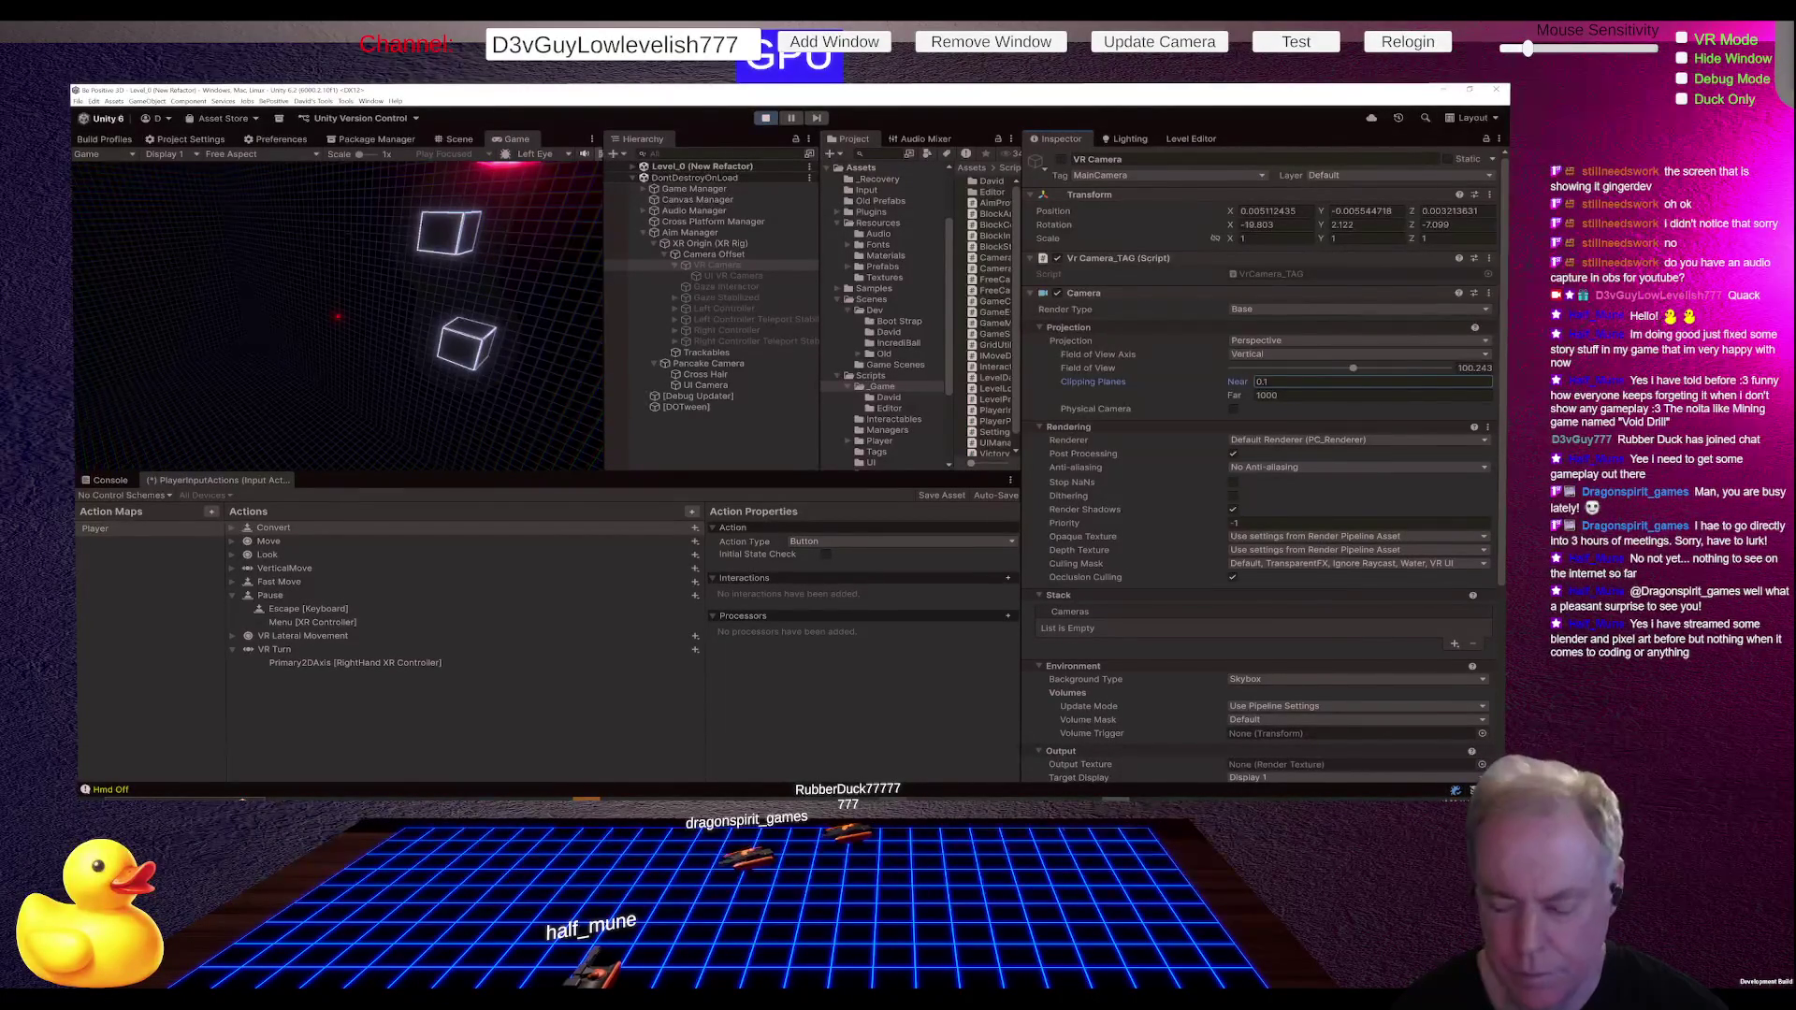
Step: Send ChatGPT the question 'The Near Cliping plan is not working in VR with URP'
{"action": "mouse_move", "coordinate": [865, 806]}
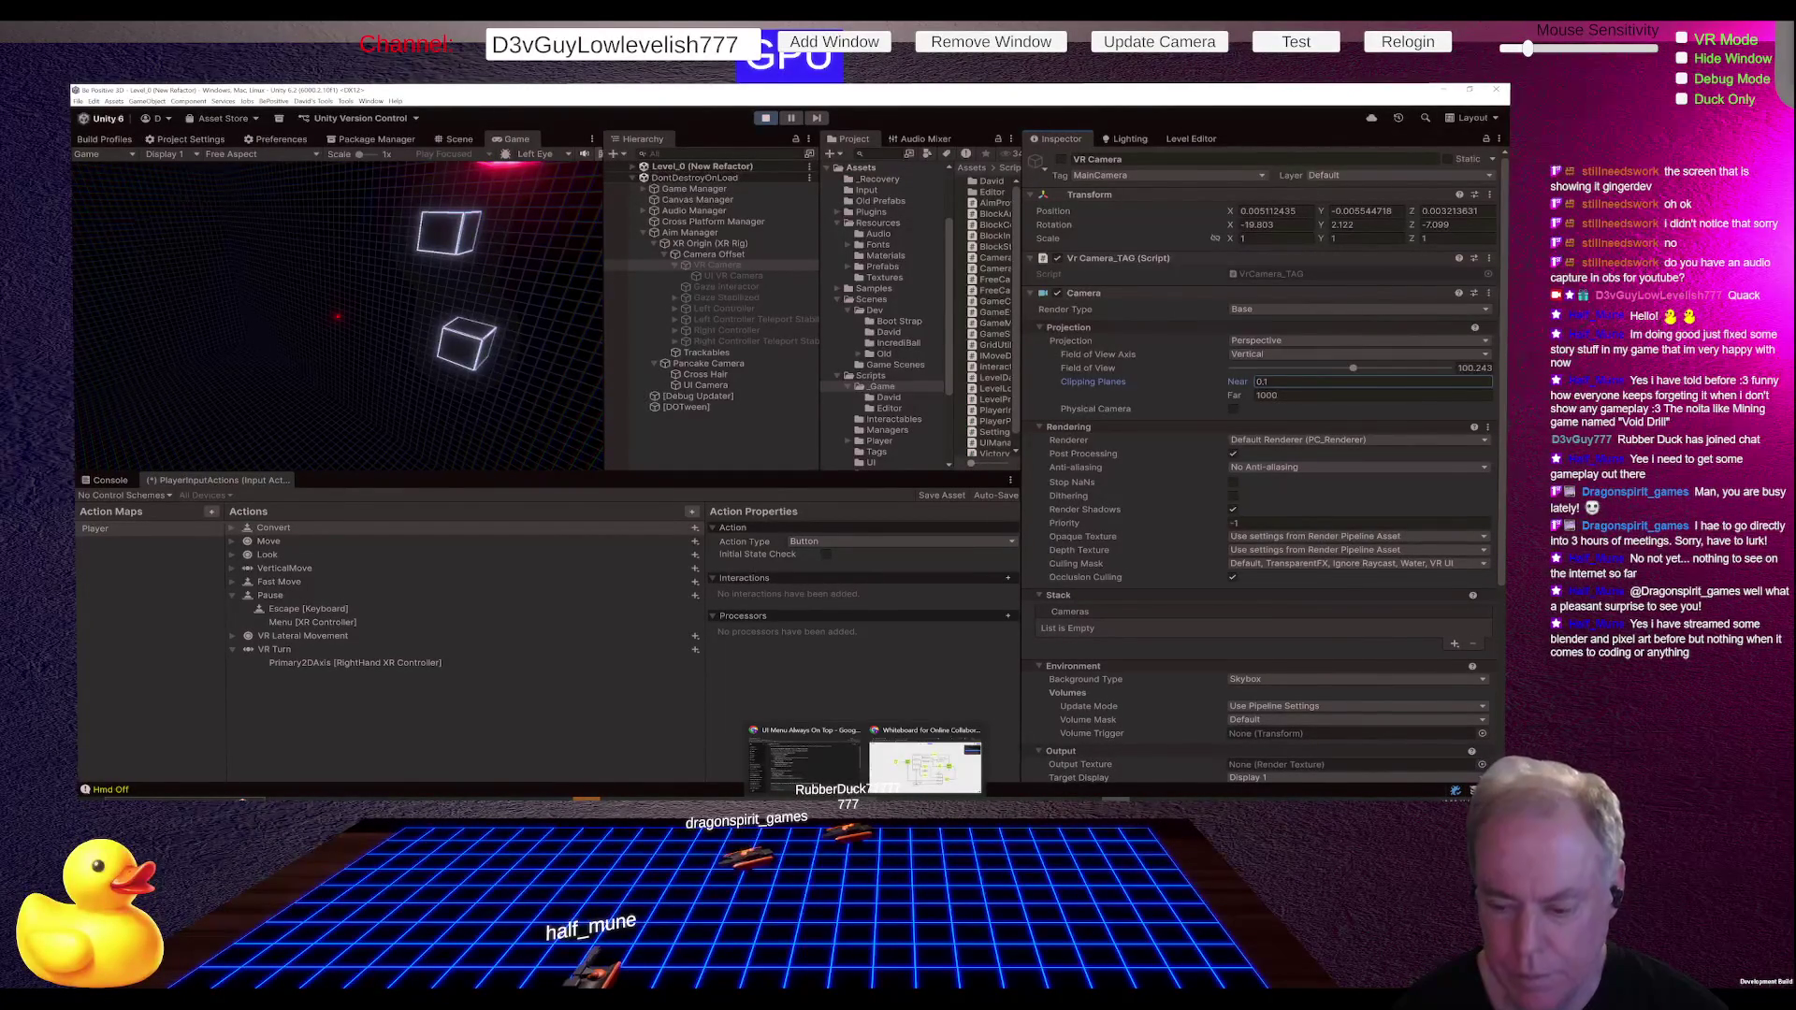
{"action": "left_click", "coordinate": [813, 772]}
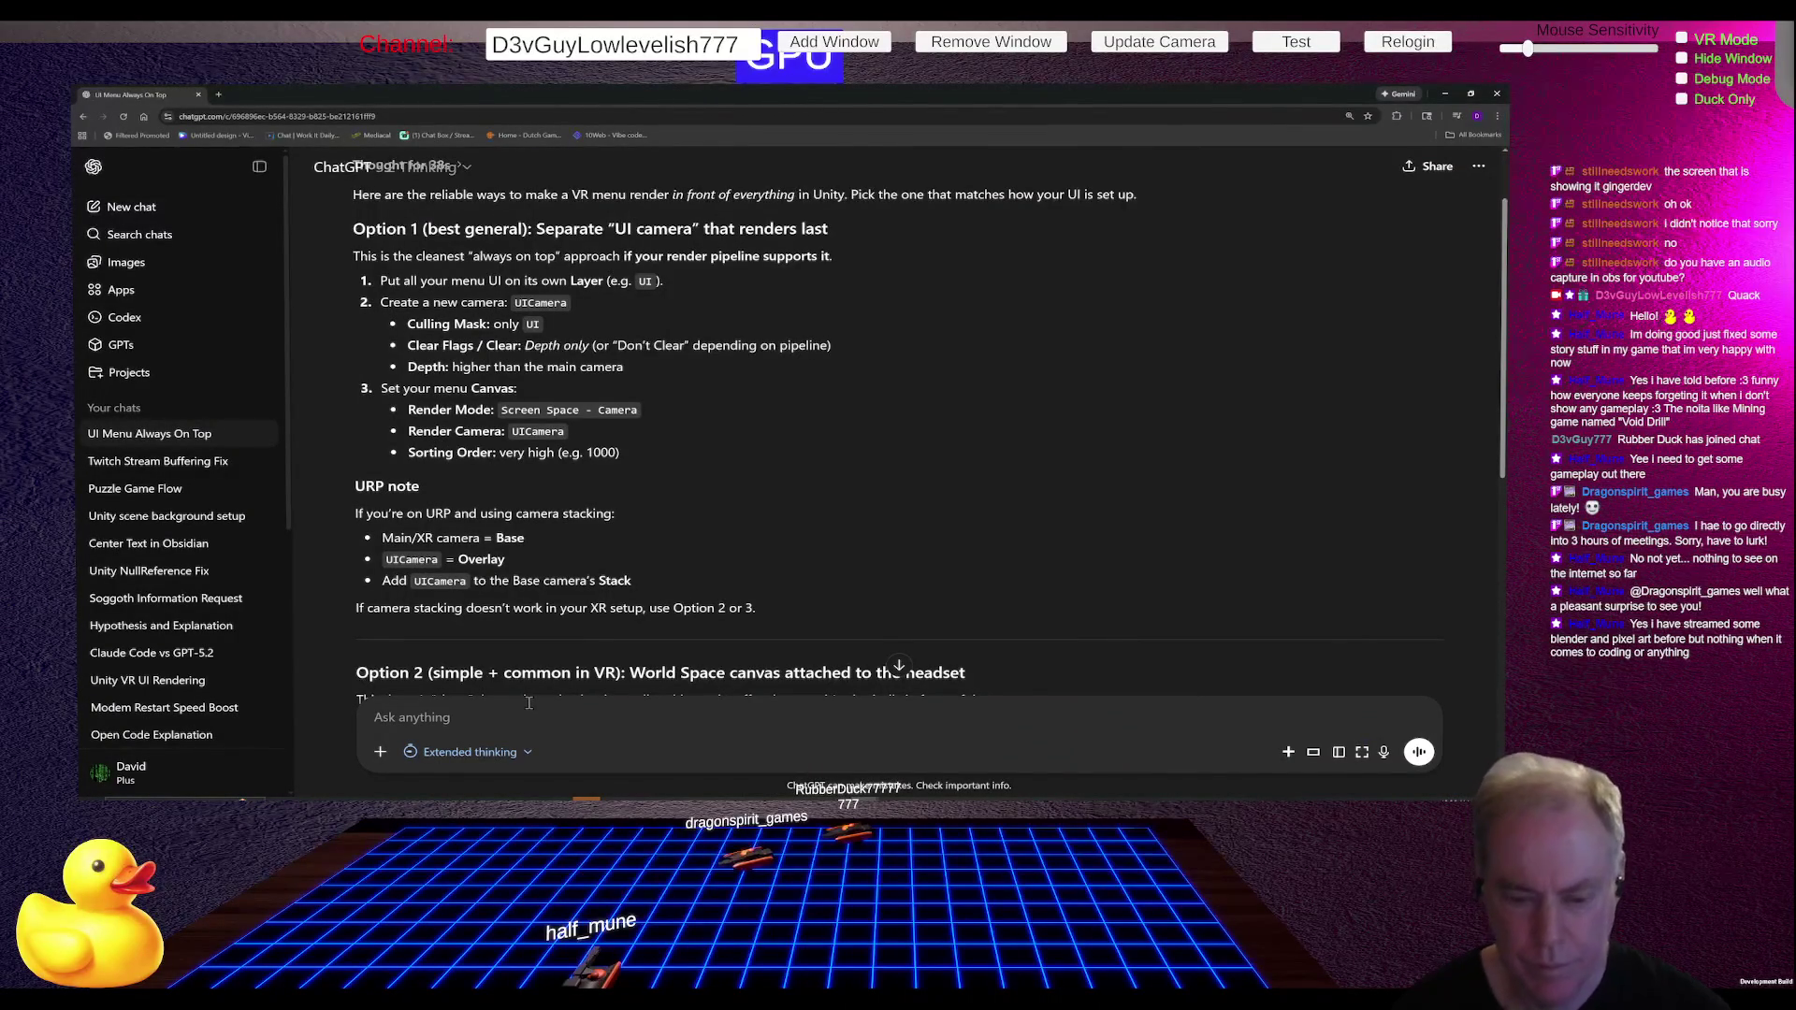
{"action": "type", "text": "How"}
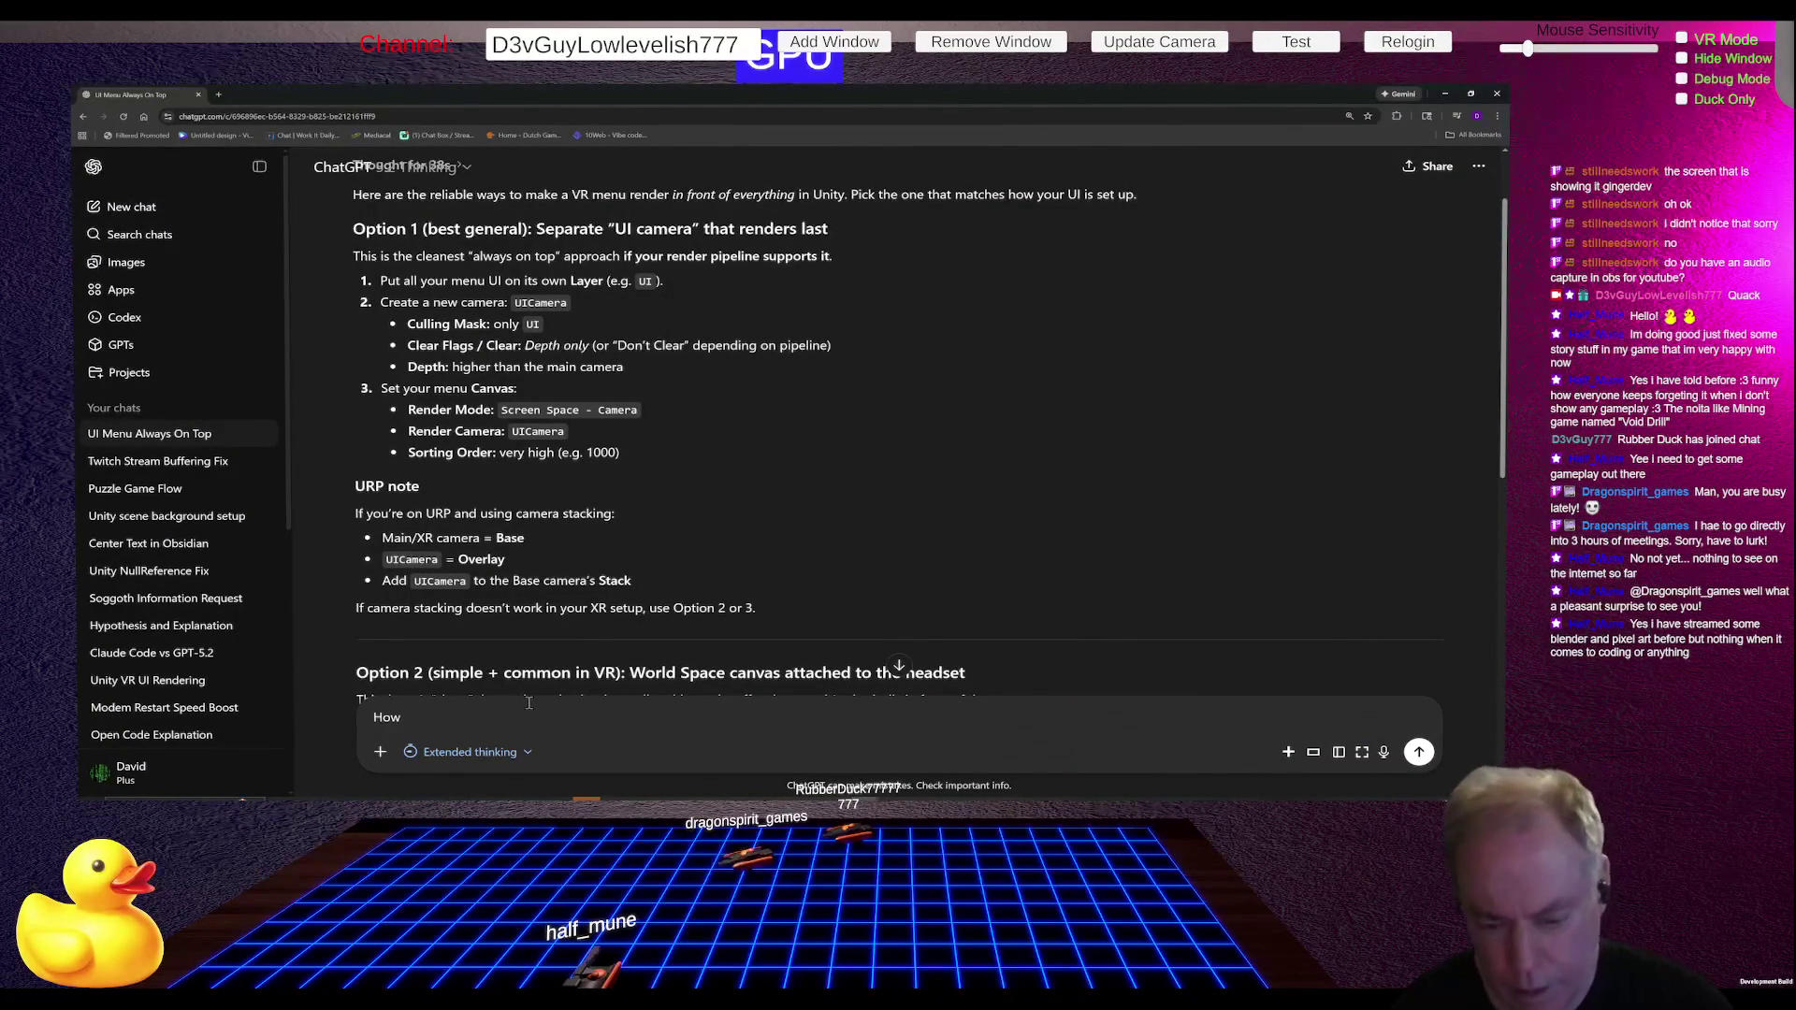
{"action": "key", "text": "BackSpace"}
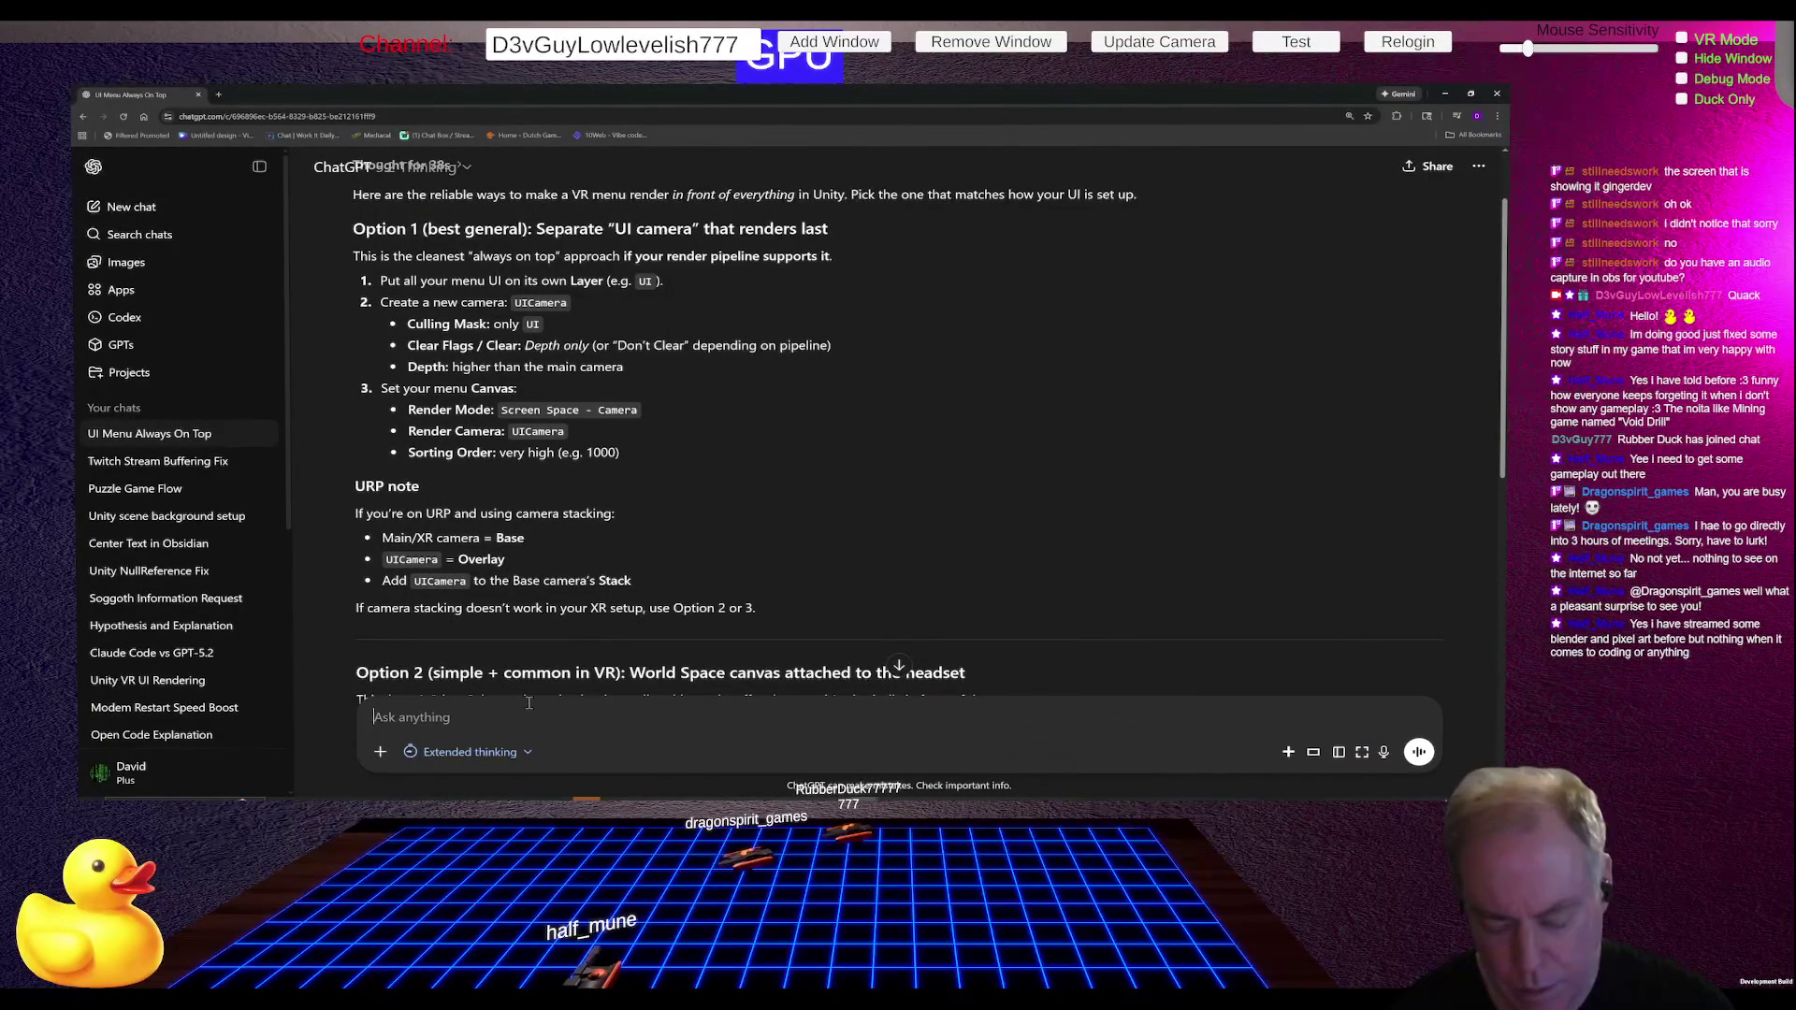
{"action": "type", "text": "The "}
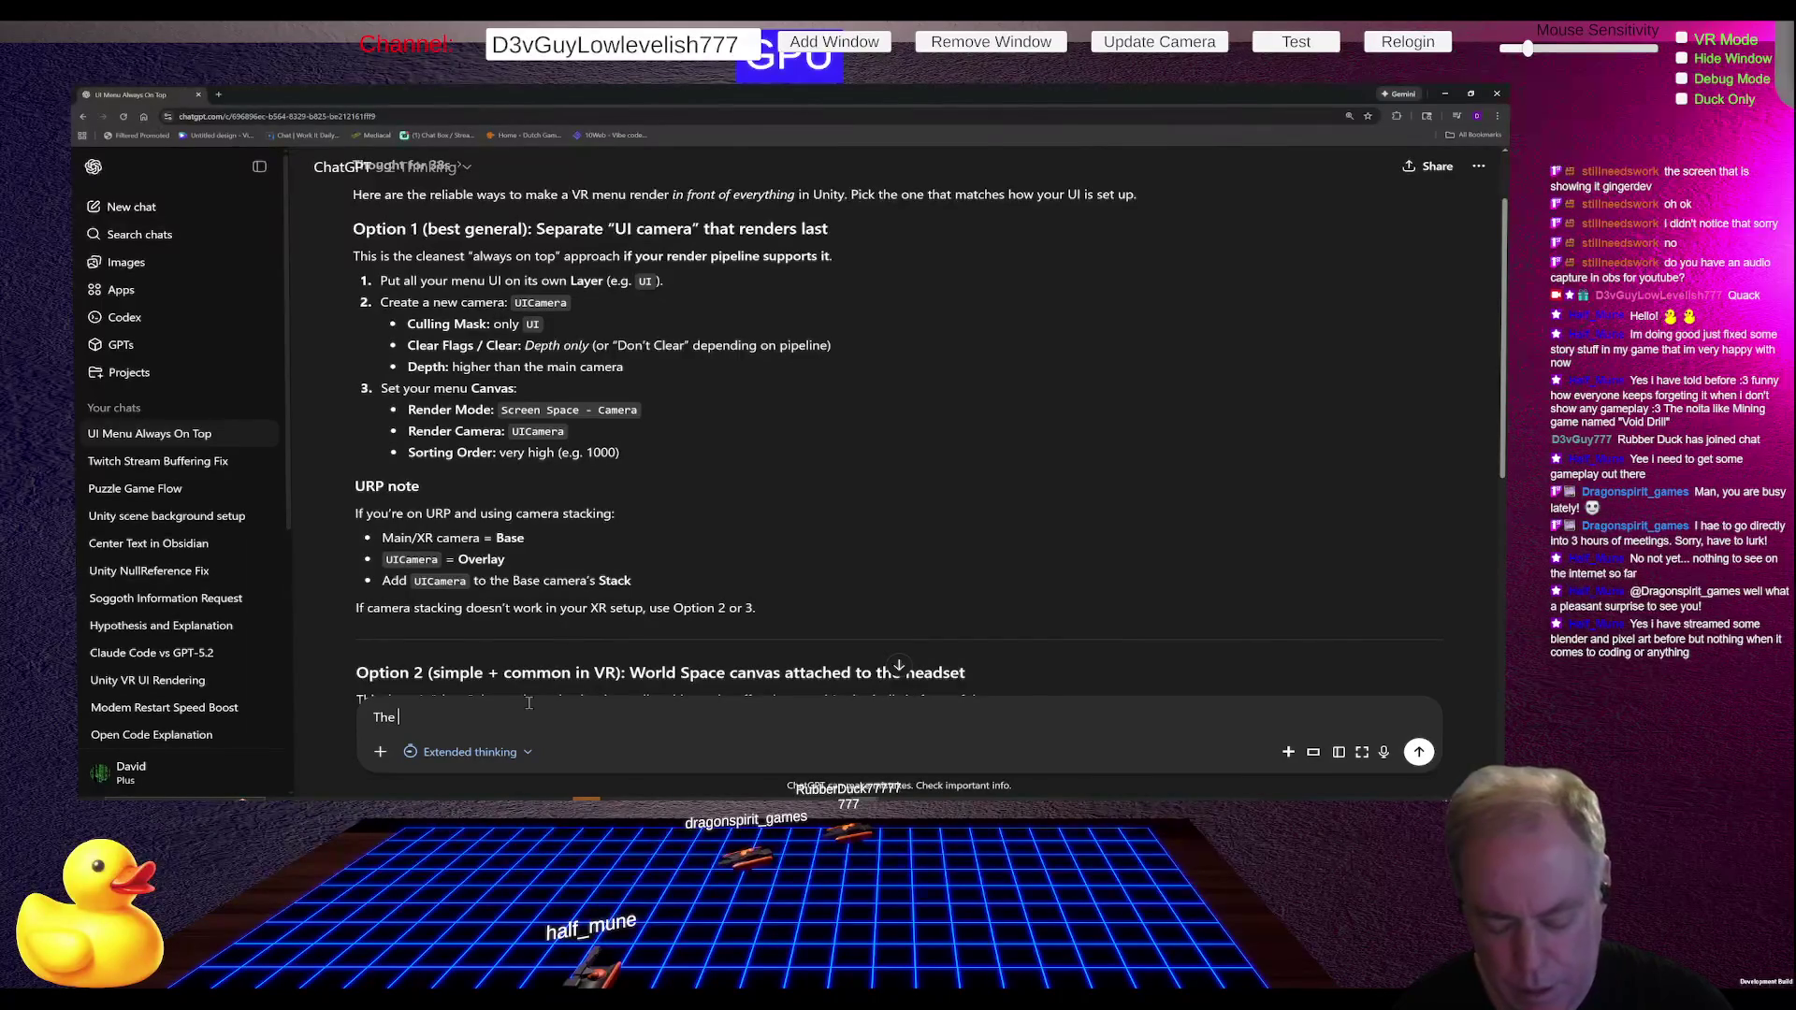
{"action": "type", "text": "Near"}
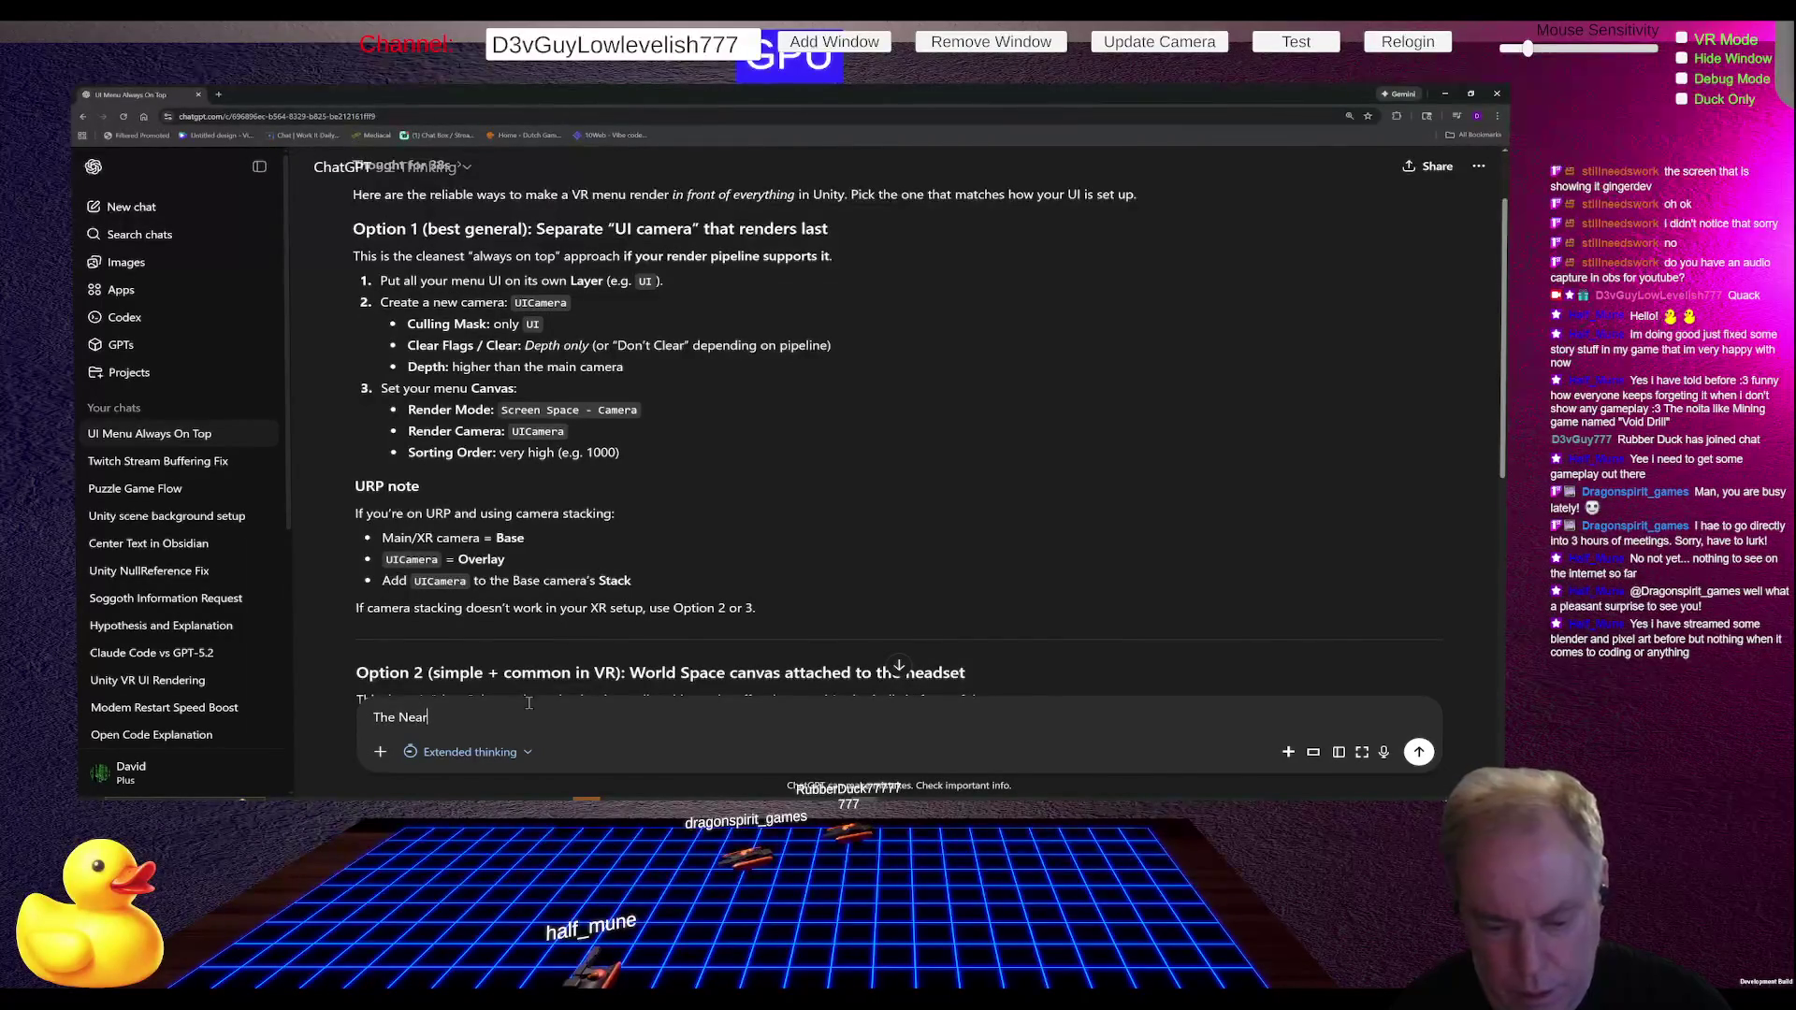
{"action": "type", "text": " Clip"}
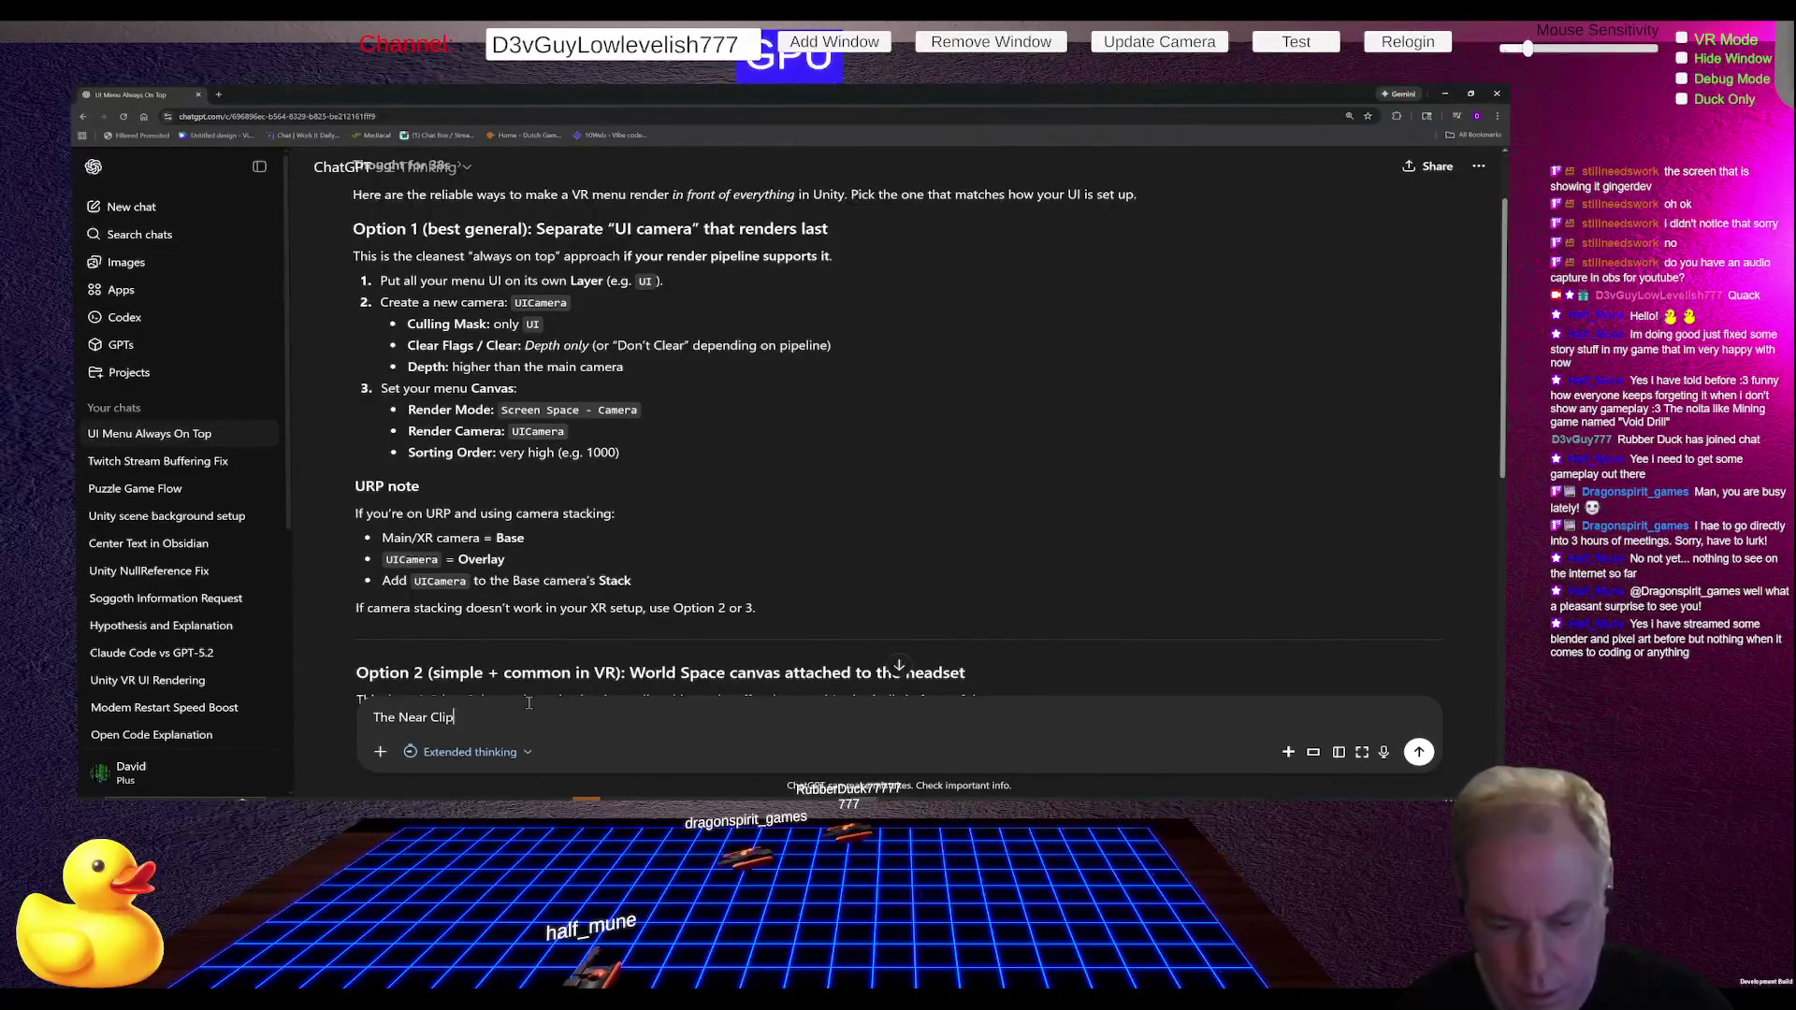
{"action": "type", "text": "ing plan"}
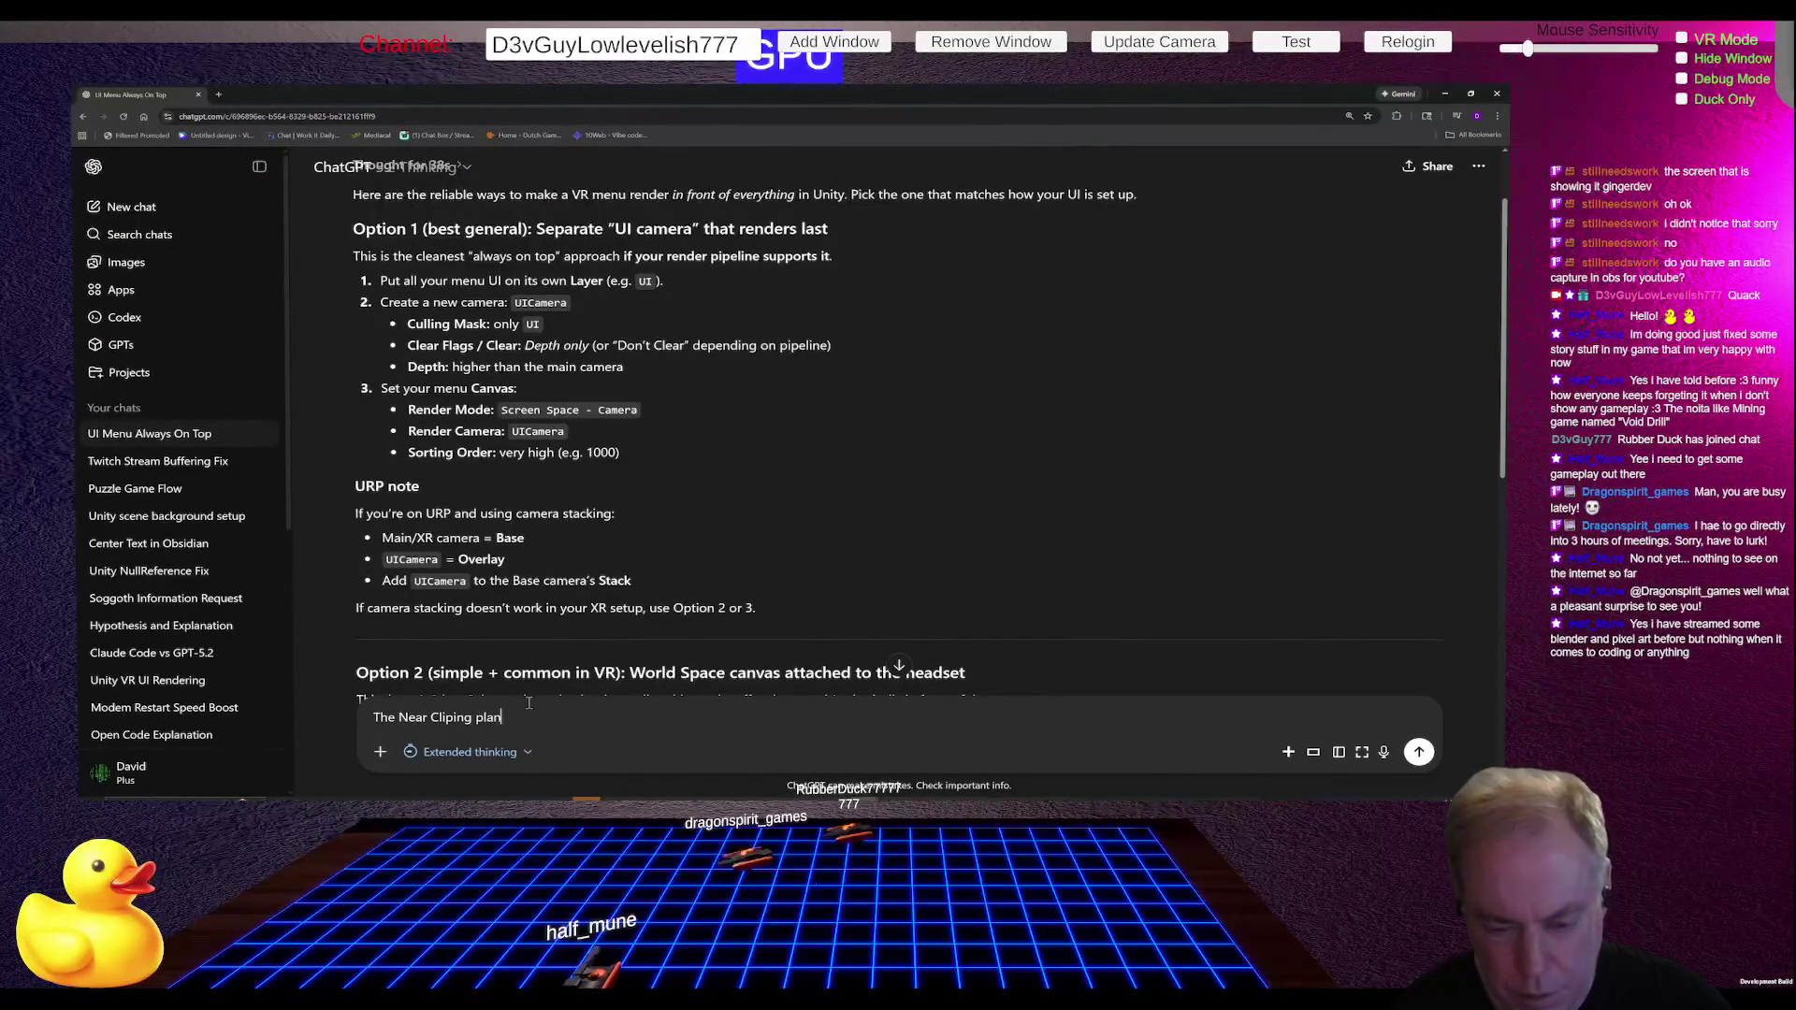
{"action": "type", "text": " is not working in "}
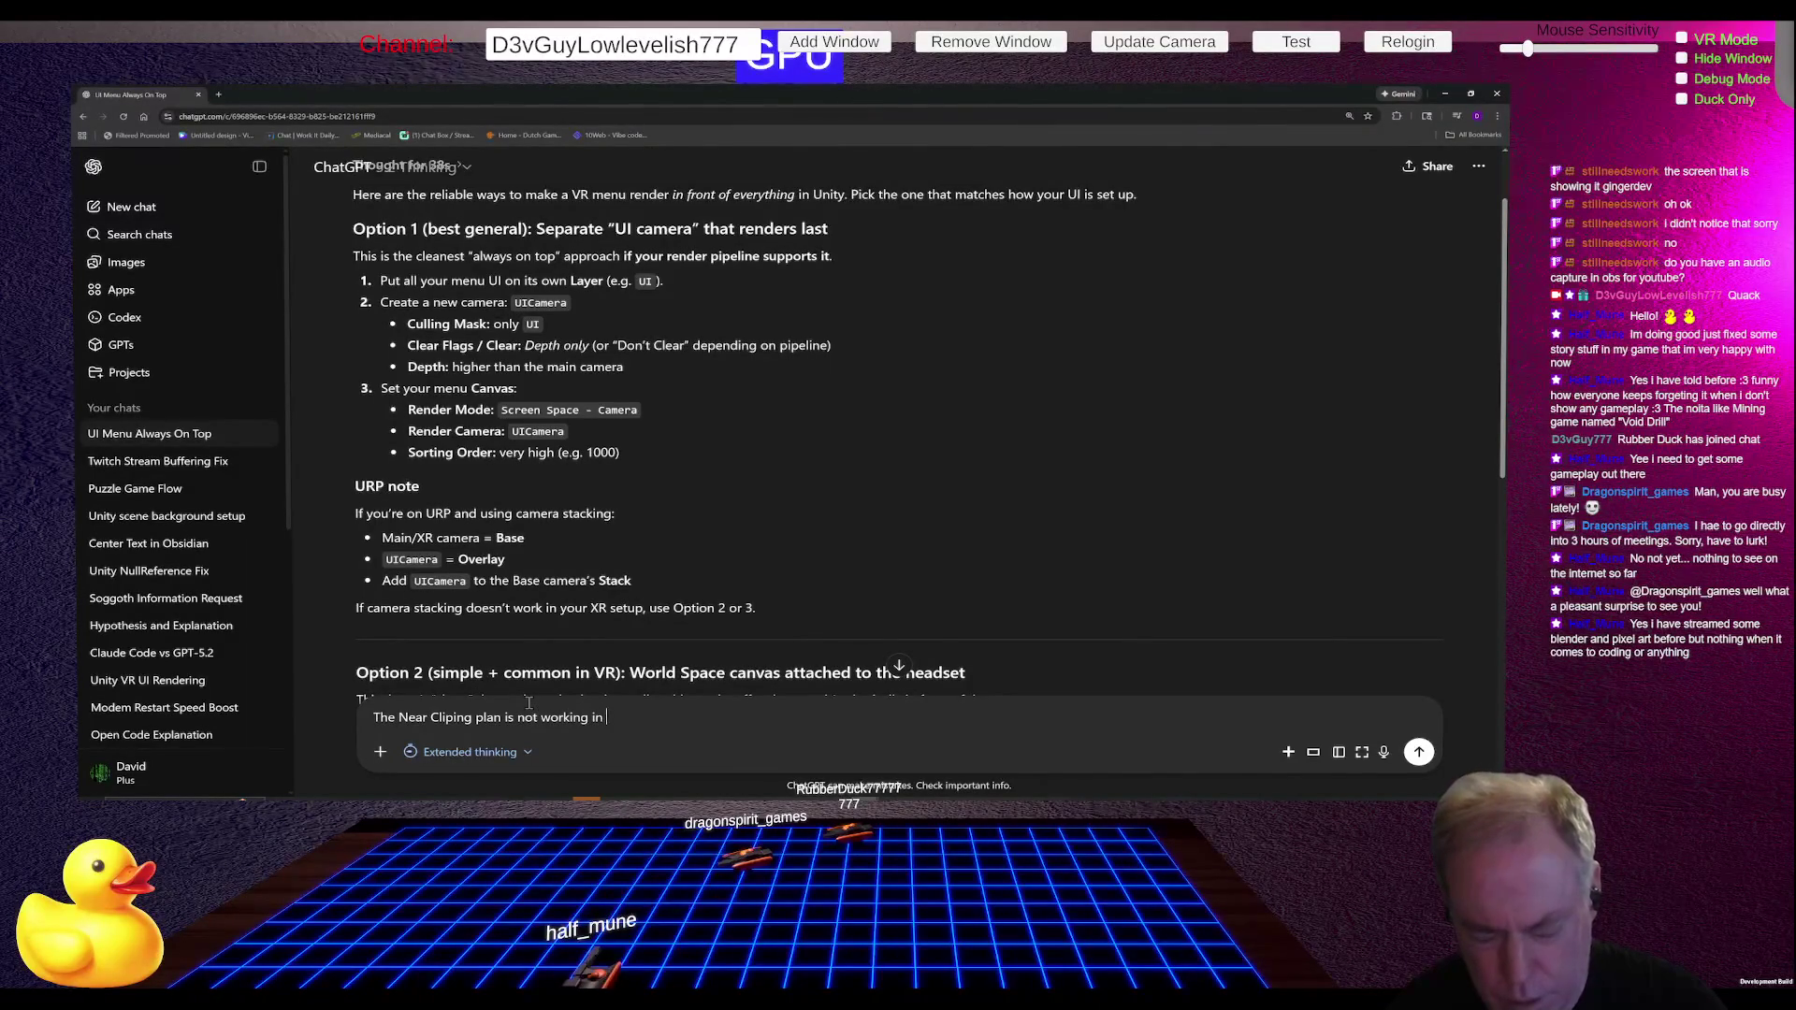
{"action": "type", "text": "VR with R"}
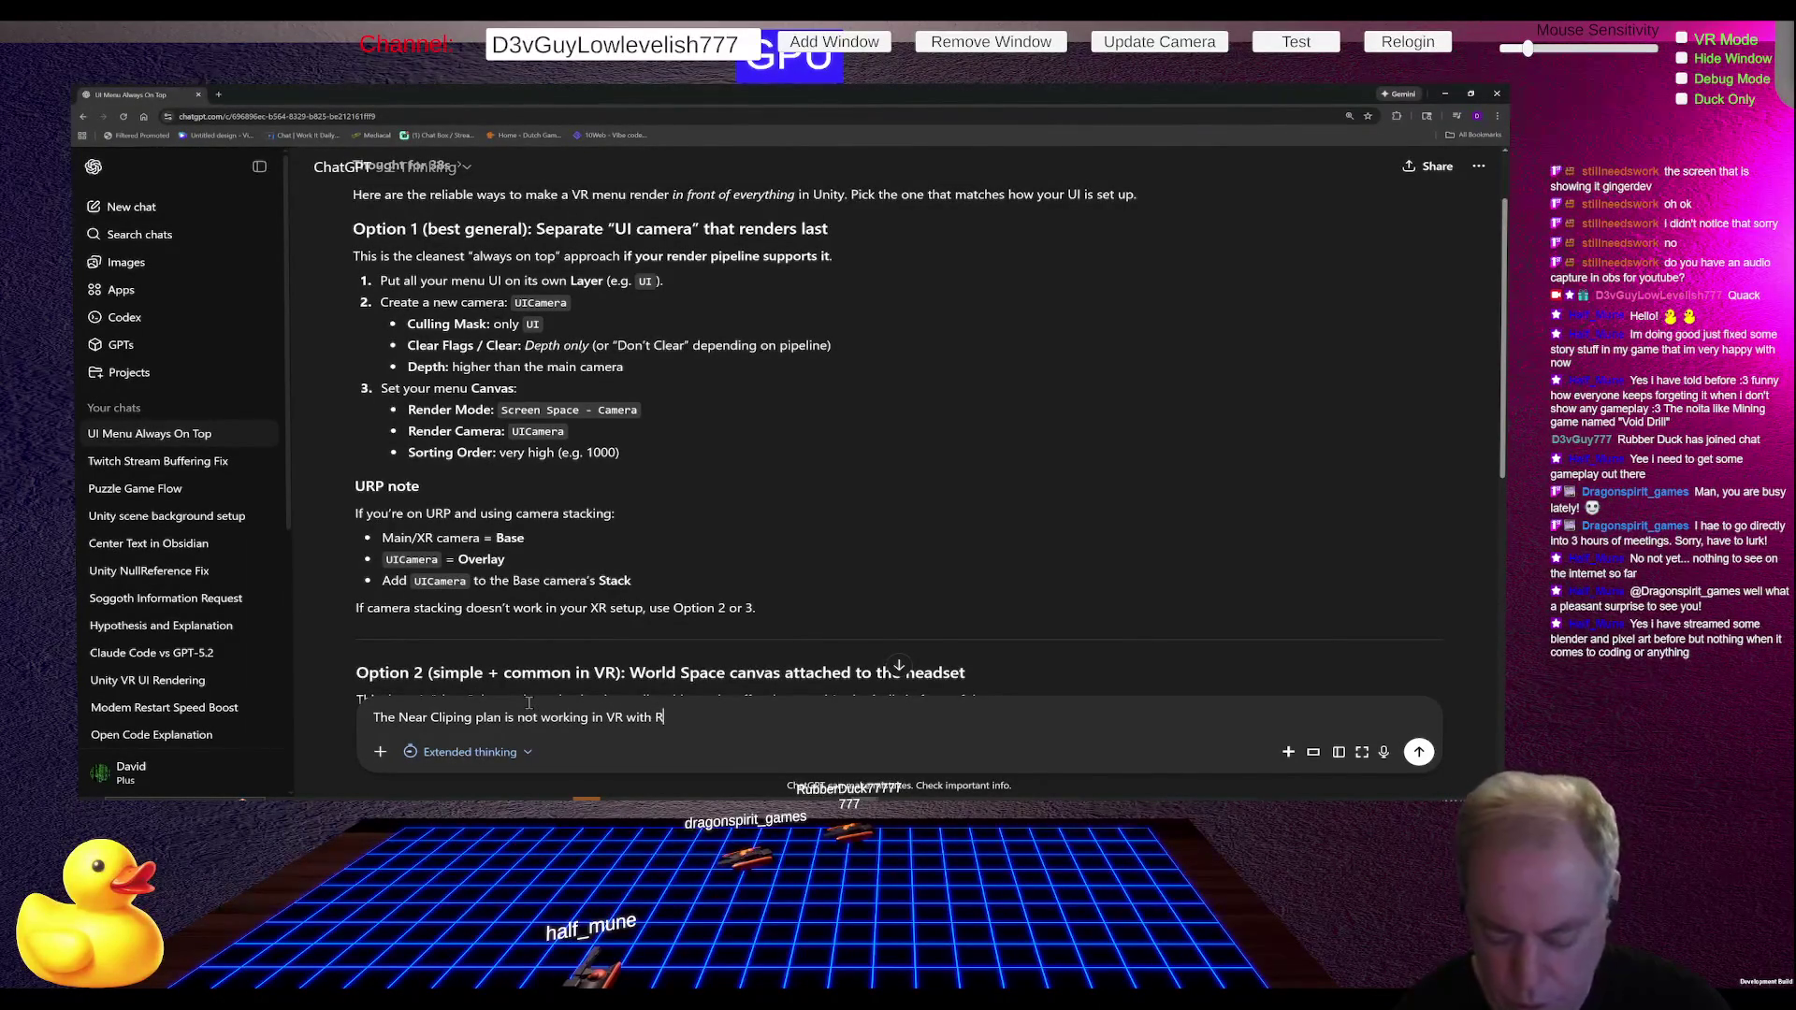
{"action": "key", "text": "BackSpace"}
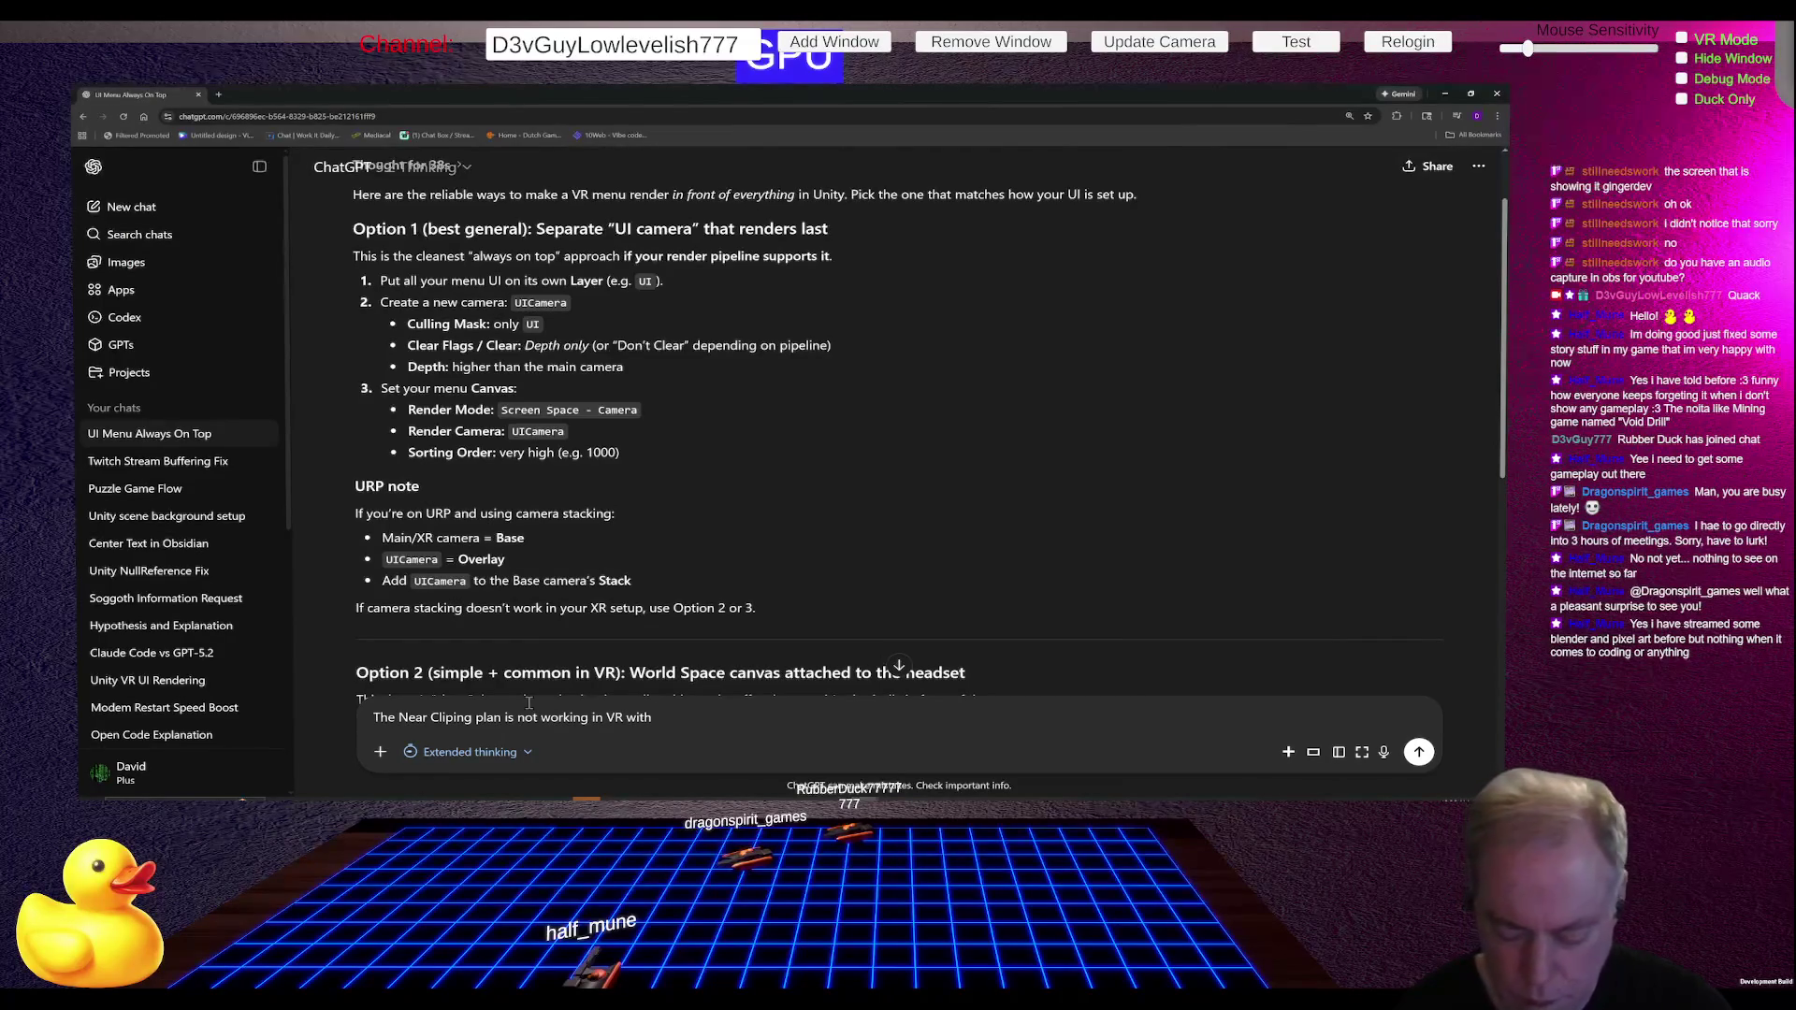
{"action": "type", "text": " URP"}
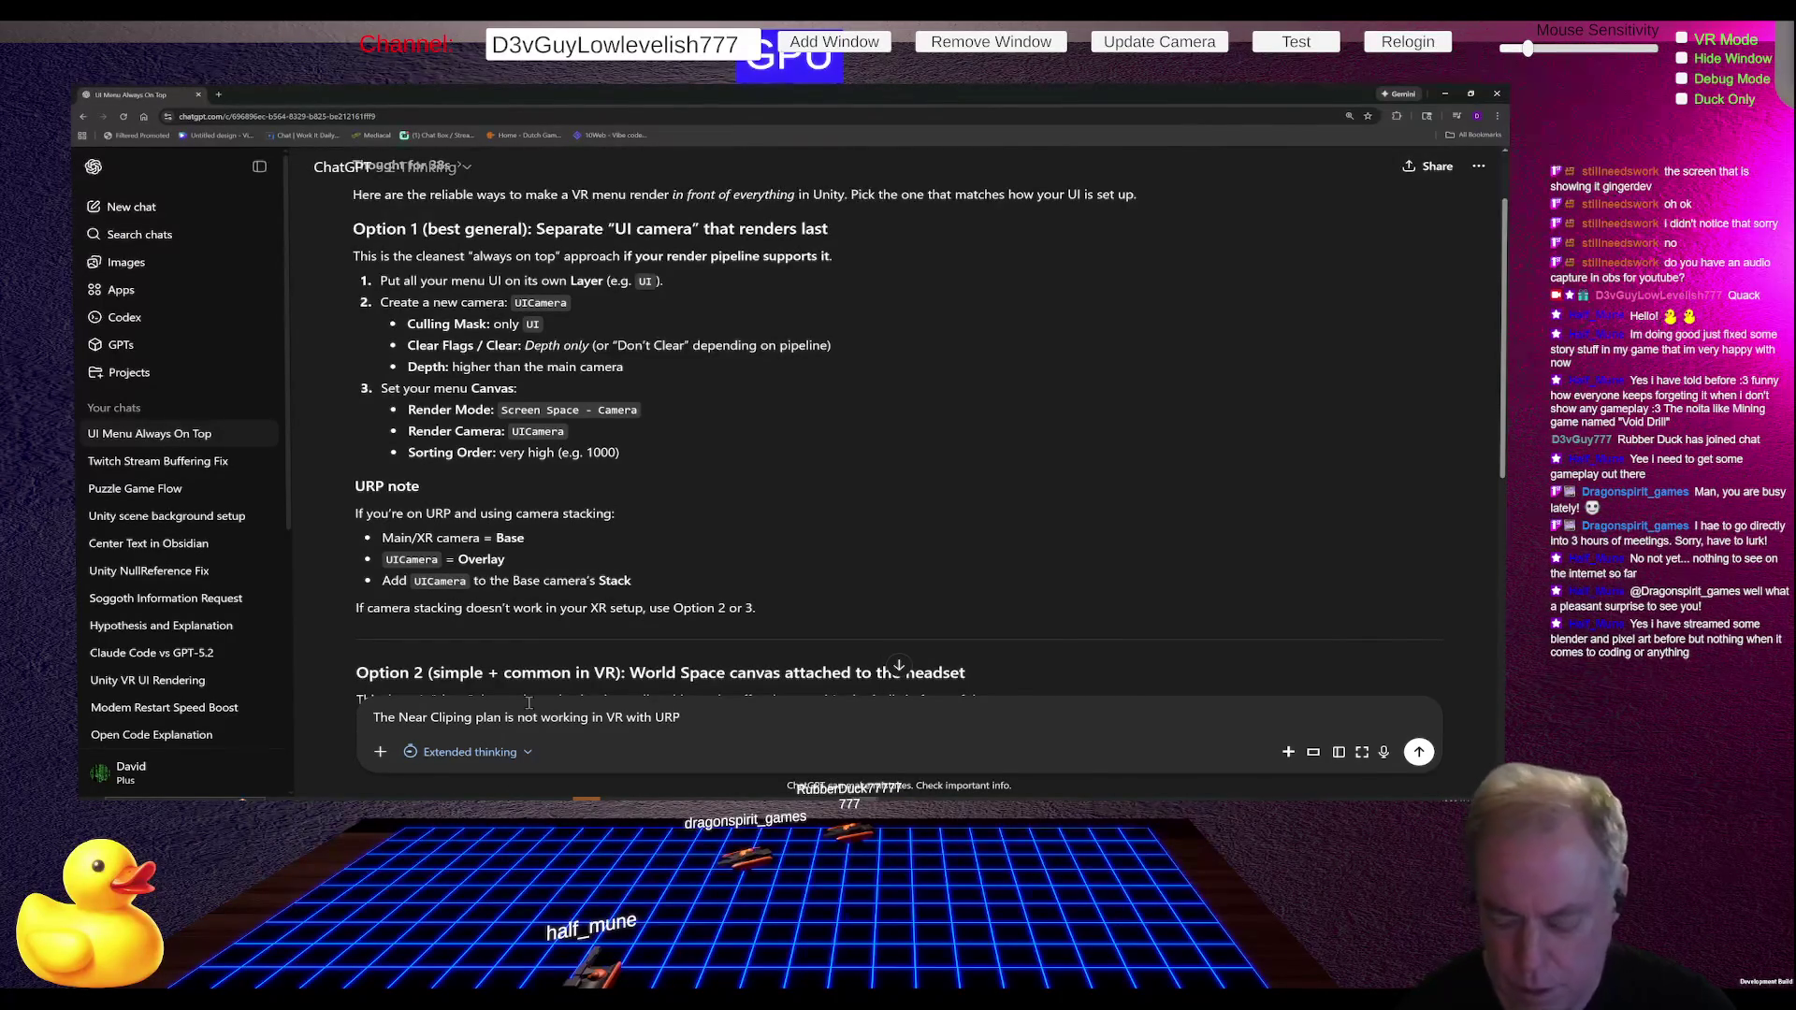
{"action": "key", "text": "Return"}
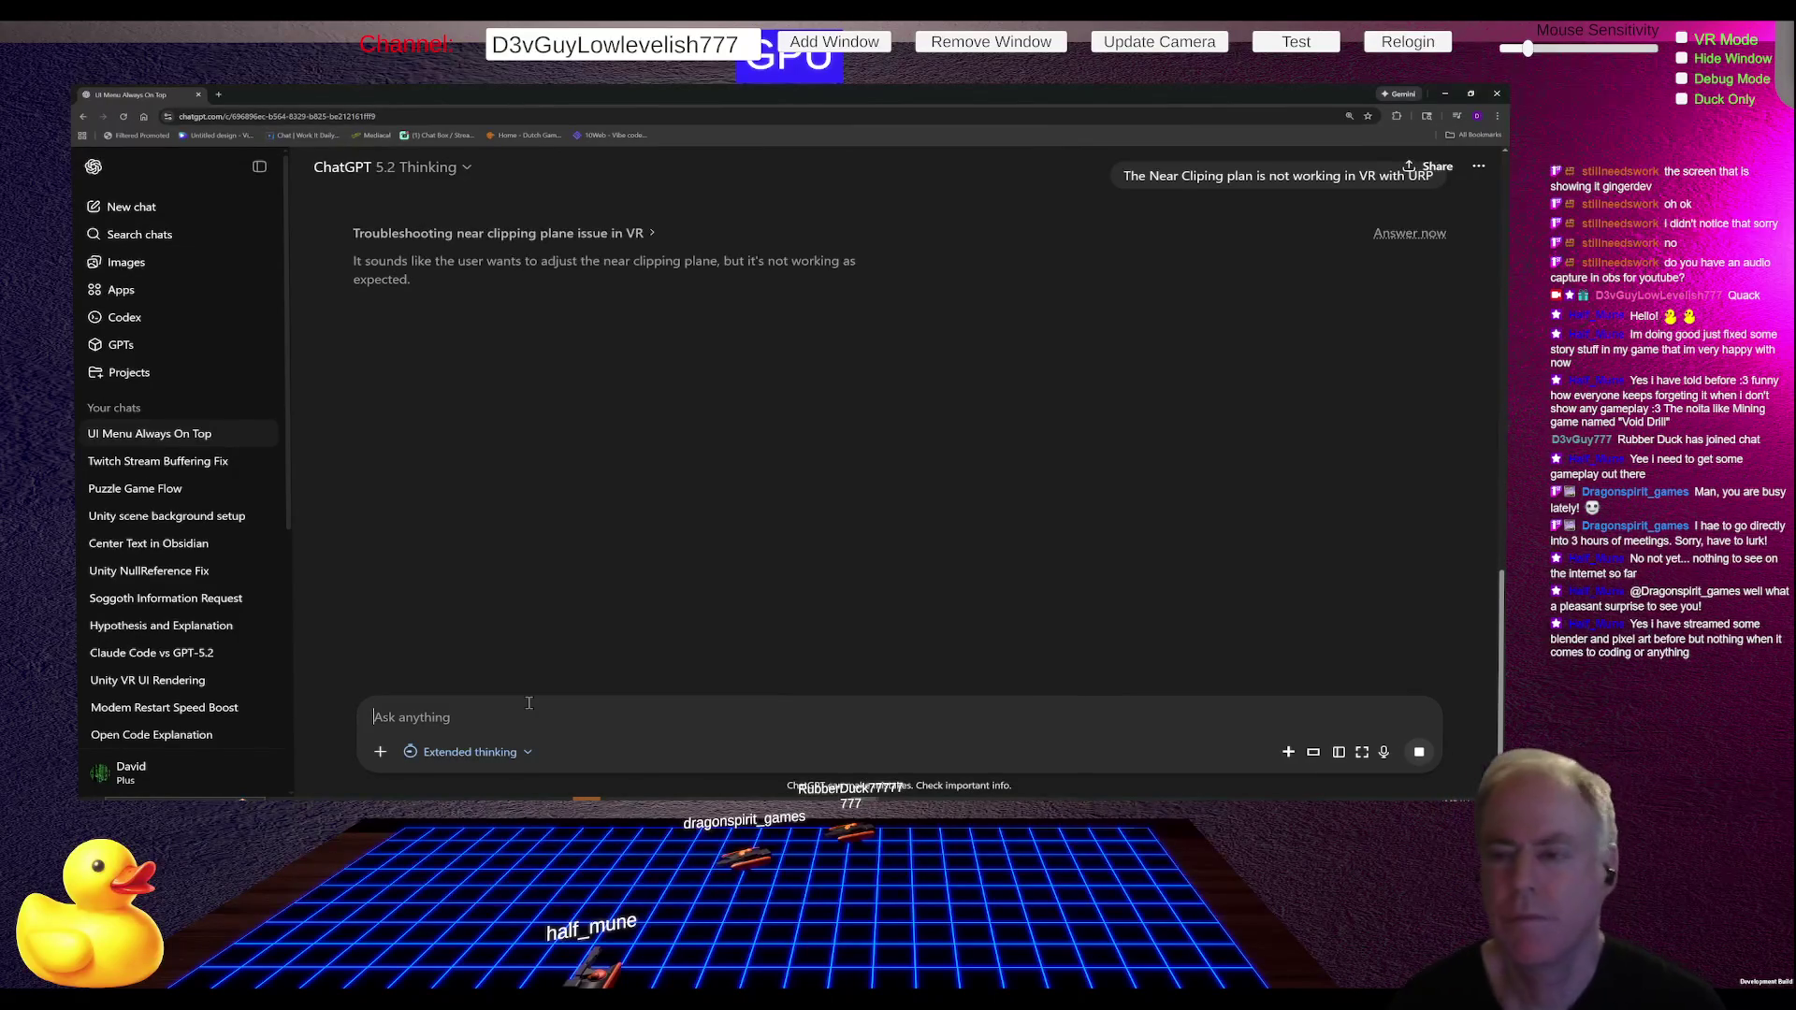
{"action": "key", "text": "alt+Tab"}
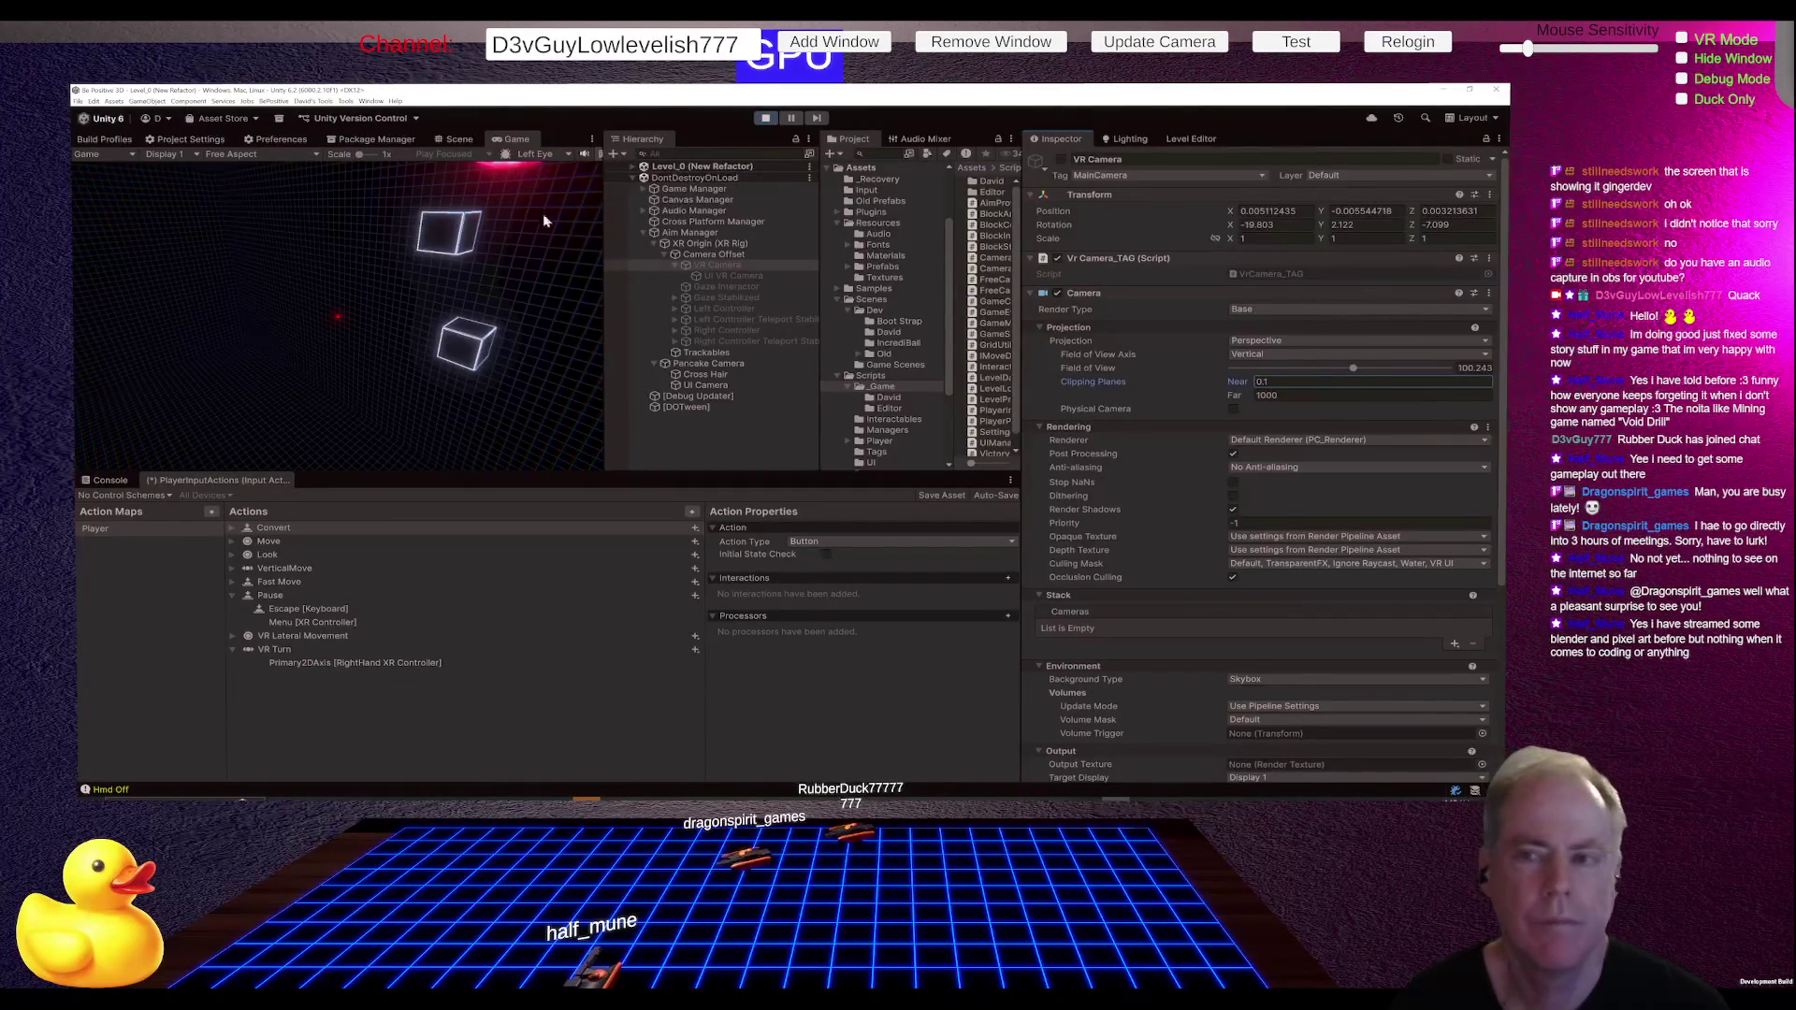
Step: Stop the game and look through Build Profiles and the Project Settings Player page
{"action": "left_click", "coordinate": [766, 119]}
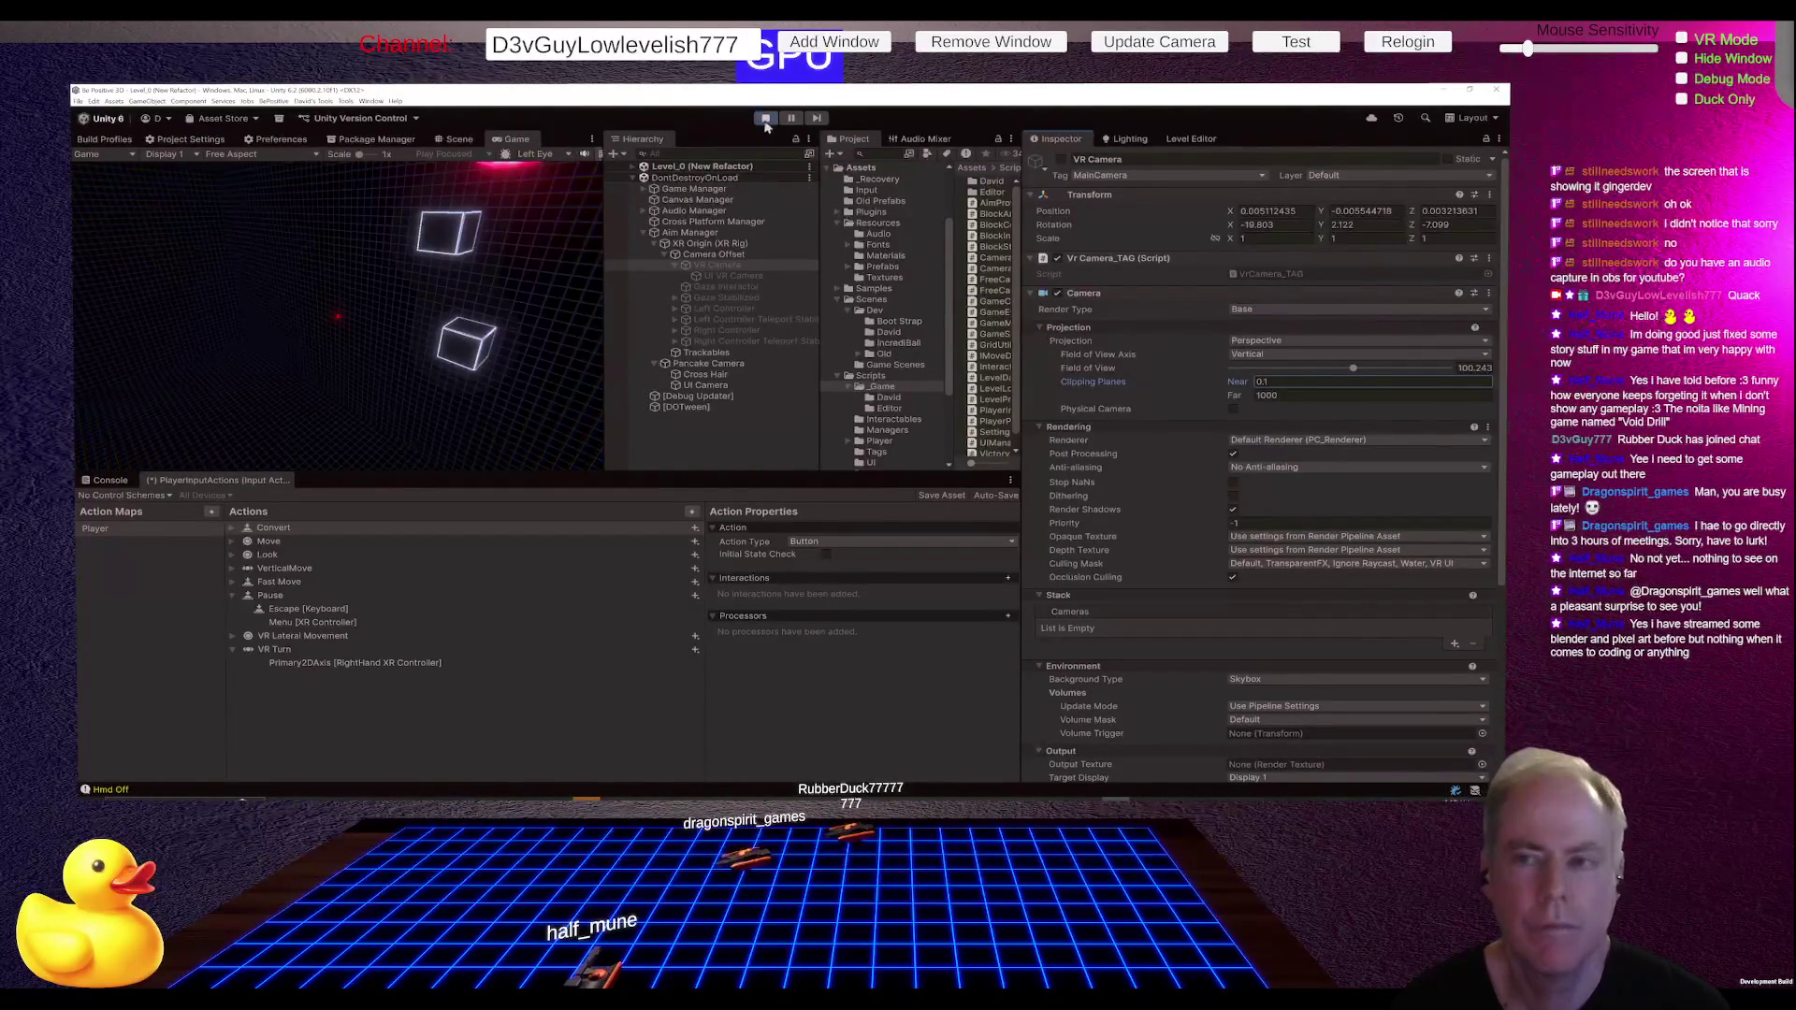
{"action": "left_click", "coordinate": [104, 138]}
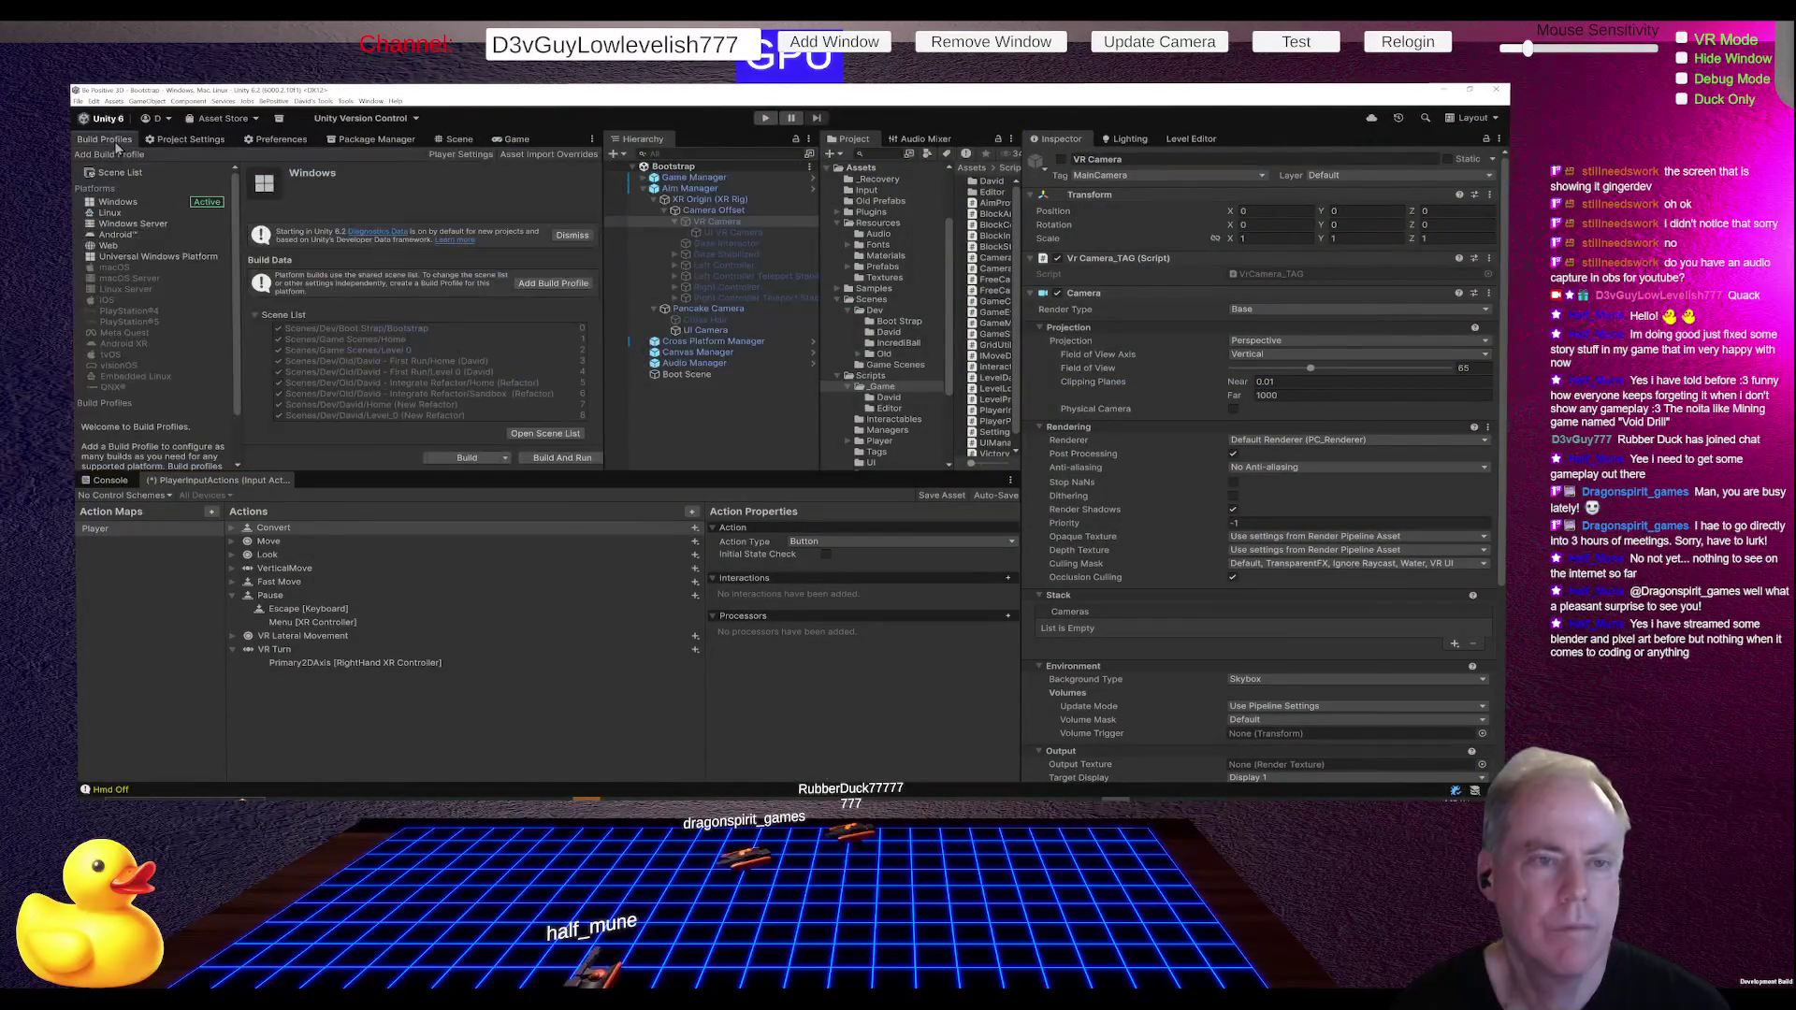
{"action": "left_click", "coordinate": [190, 139]}
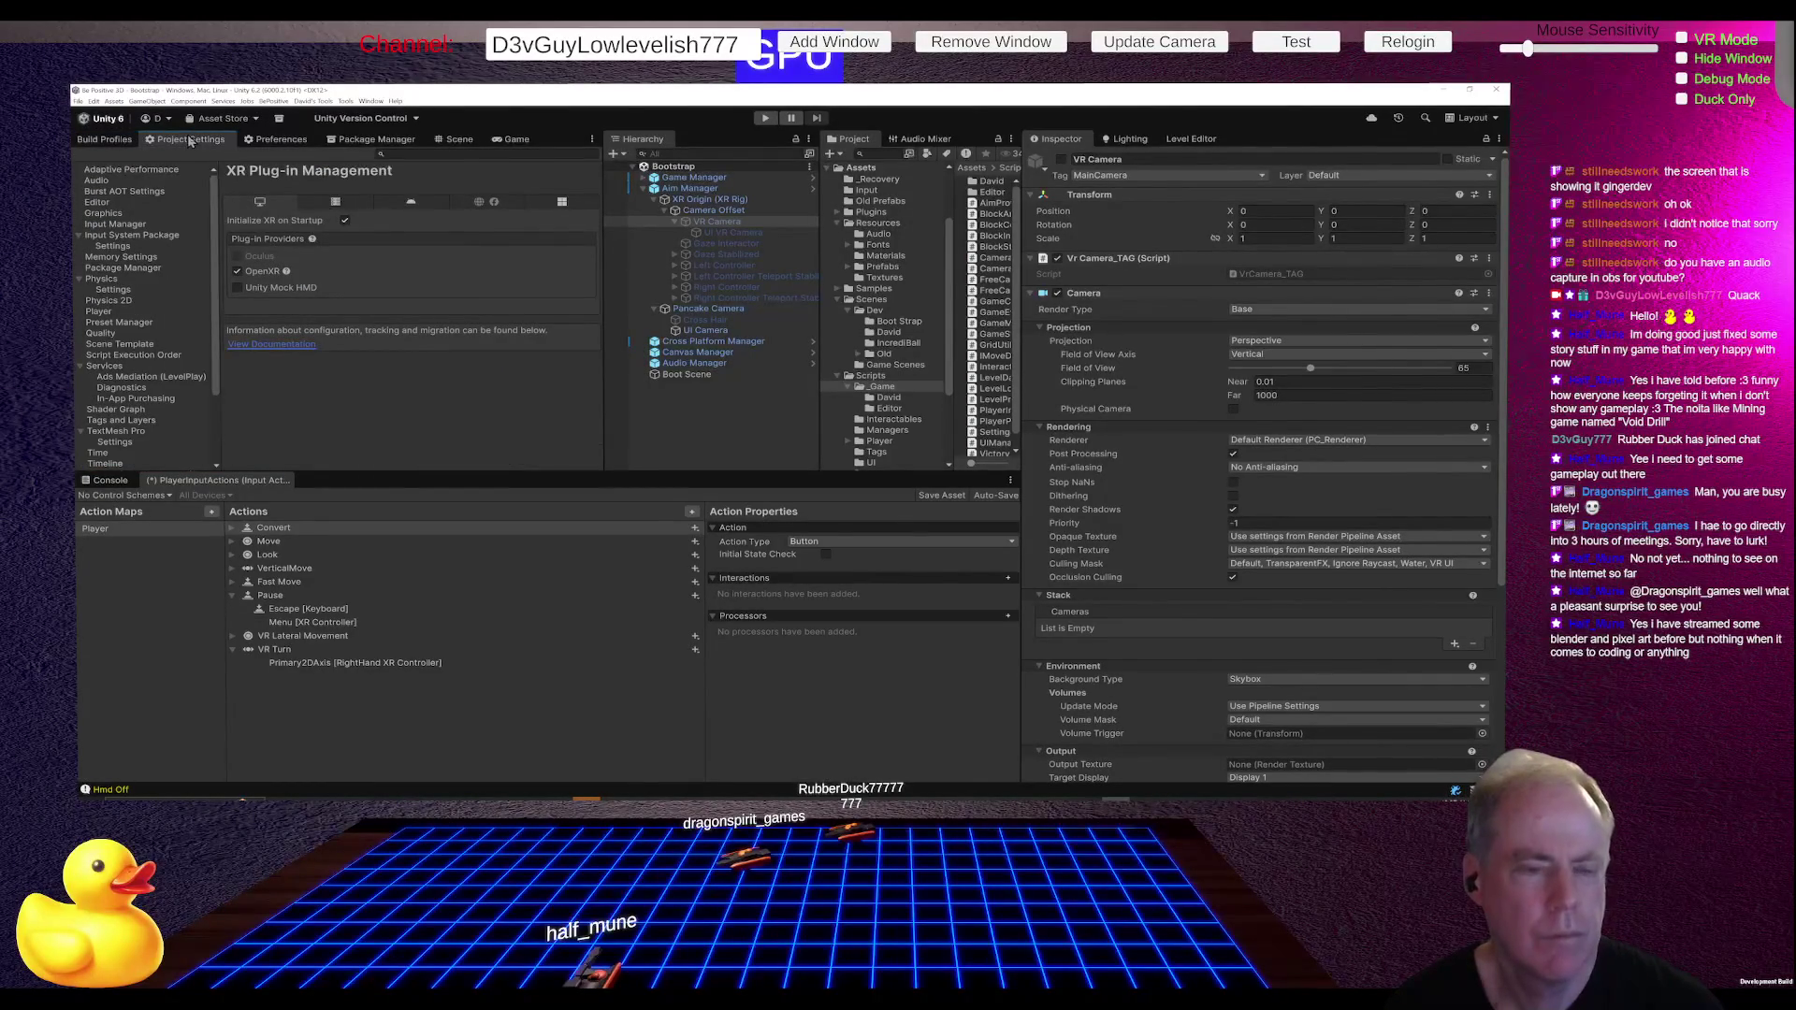
{"action": "left_click", "coordinate": [98, 311]}
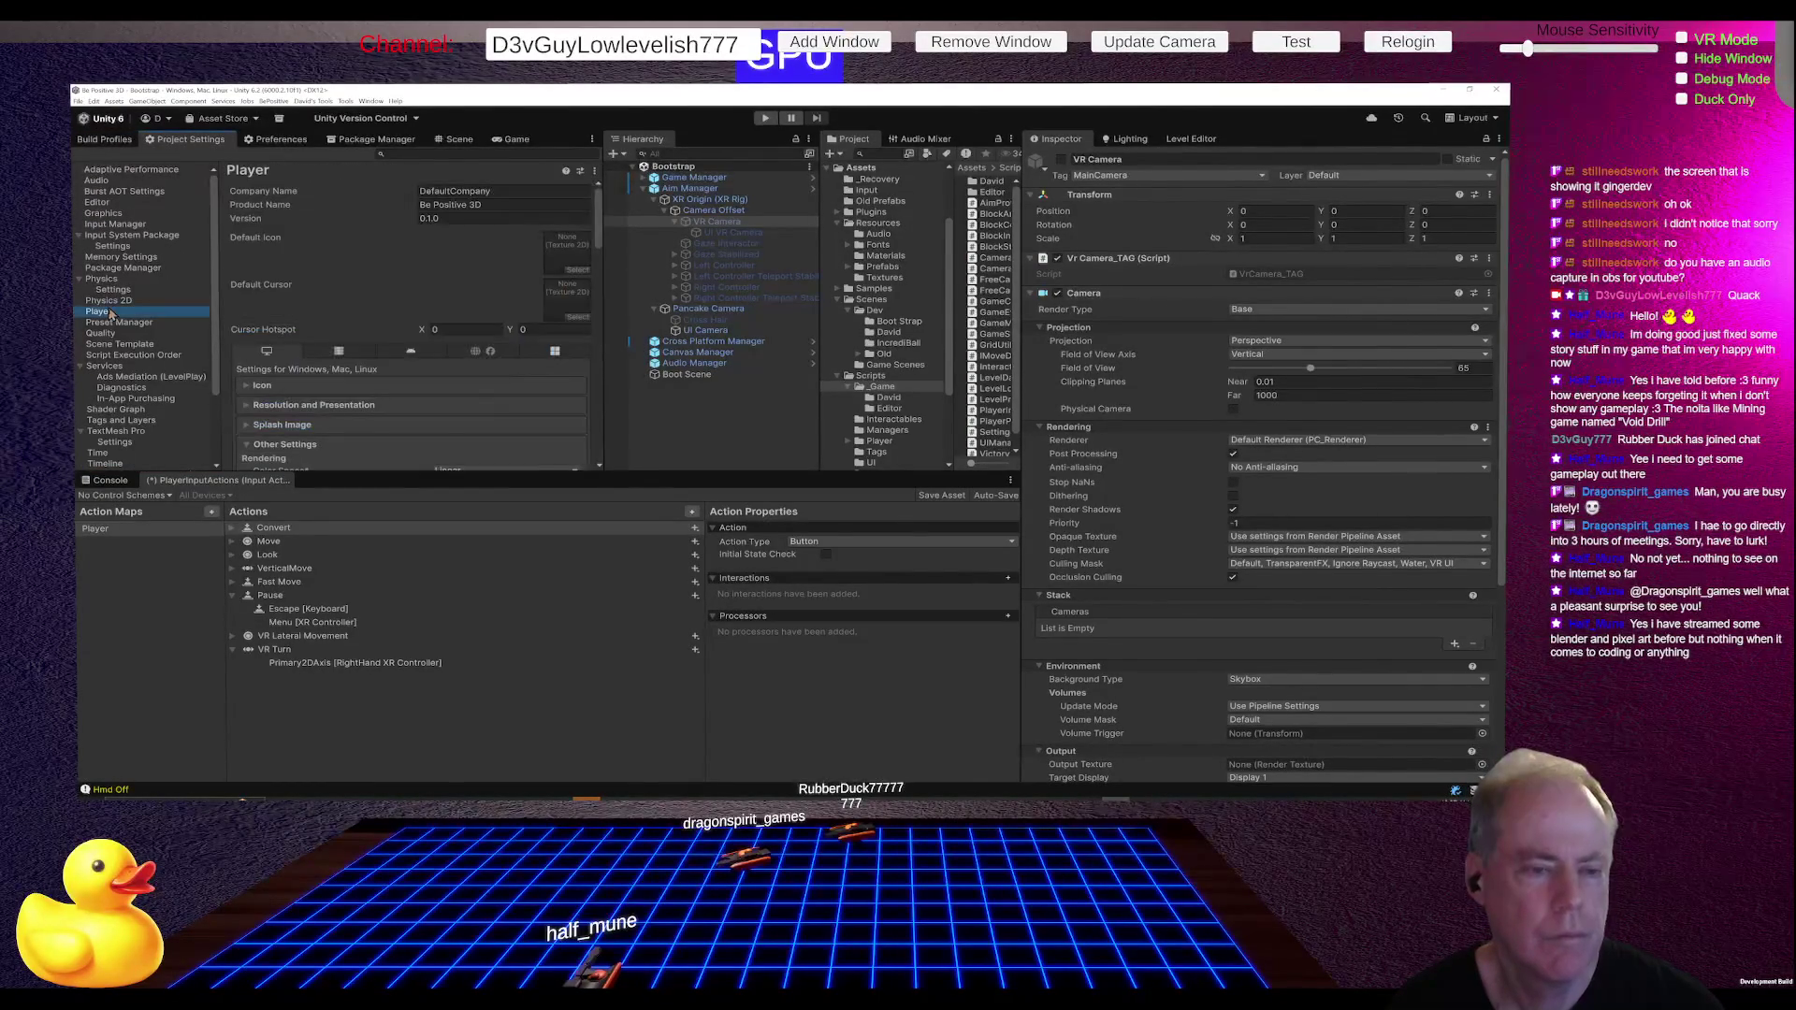
{"action": "left_click", "coordinate": [105, 140]}
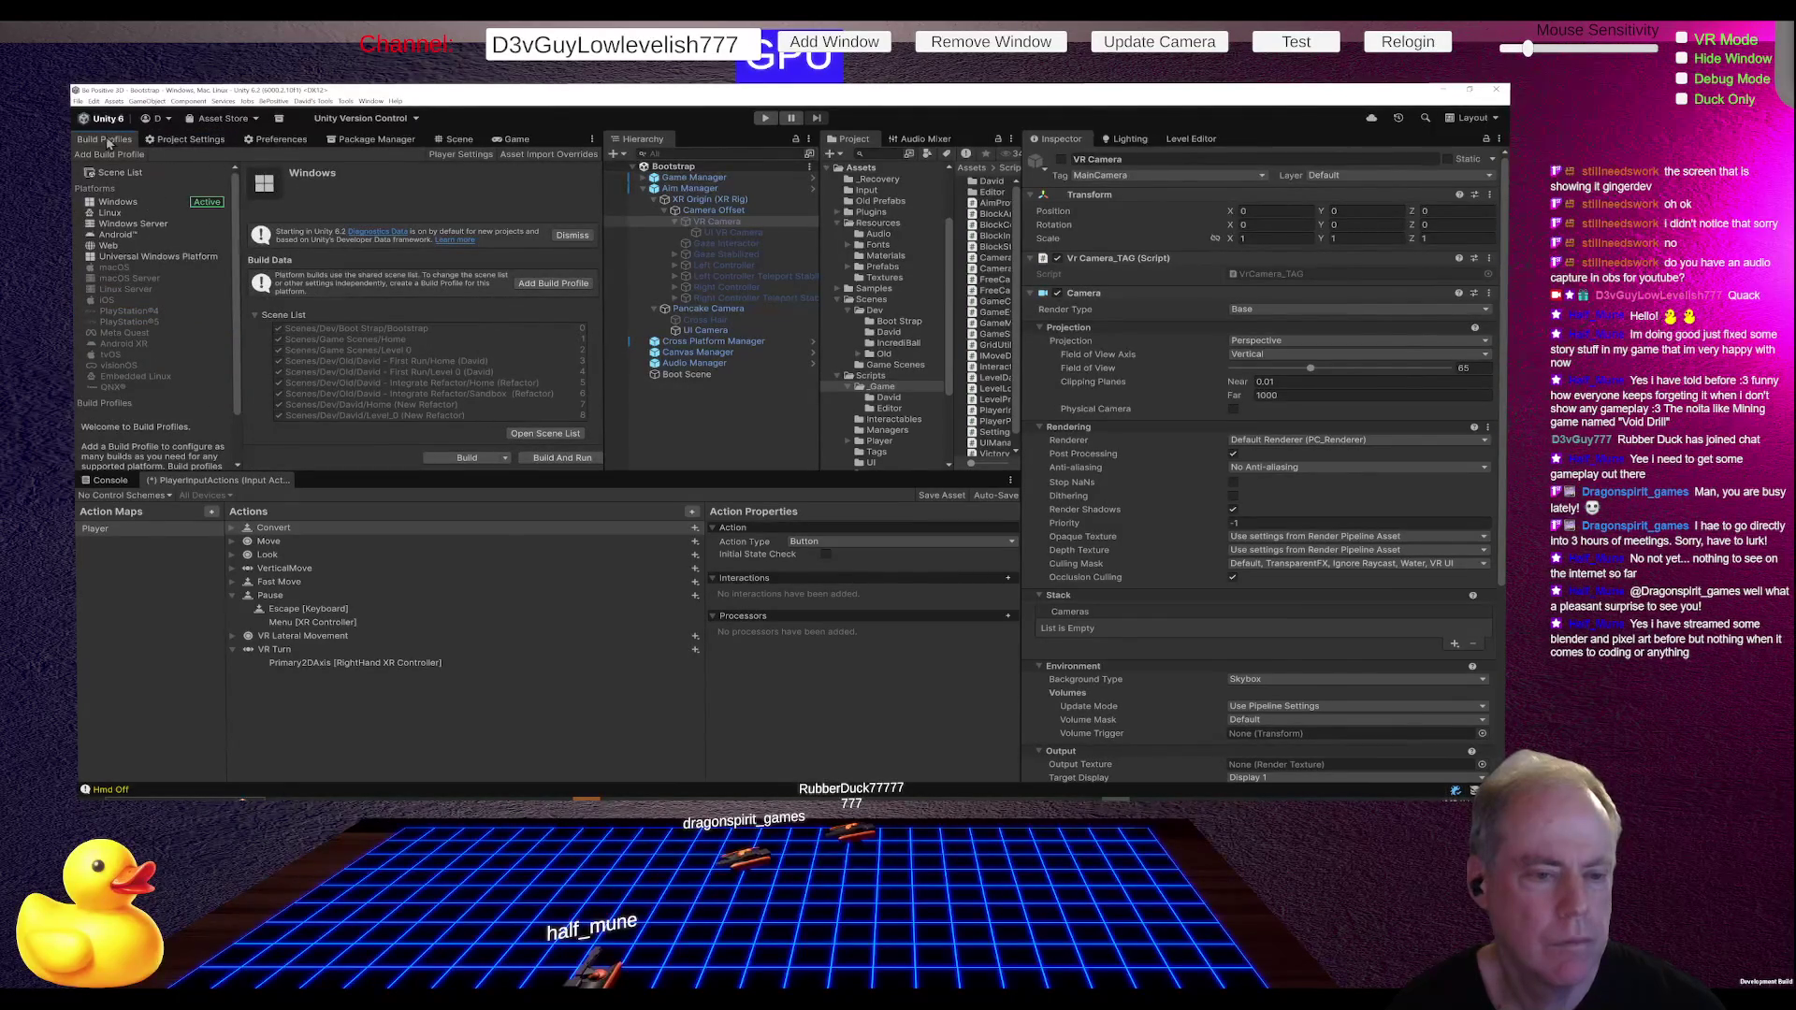
{"action": "left_click", "coordinate": [204, 140]}
Step: Browse the OpenXR settings under XR Plug-in Management and read ChatGPT's answer about runtime clamping
{"action": "left_click_drag", "start_coordinate": [379, 482], "coordinate": [379, 583]}
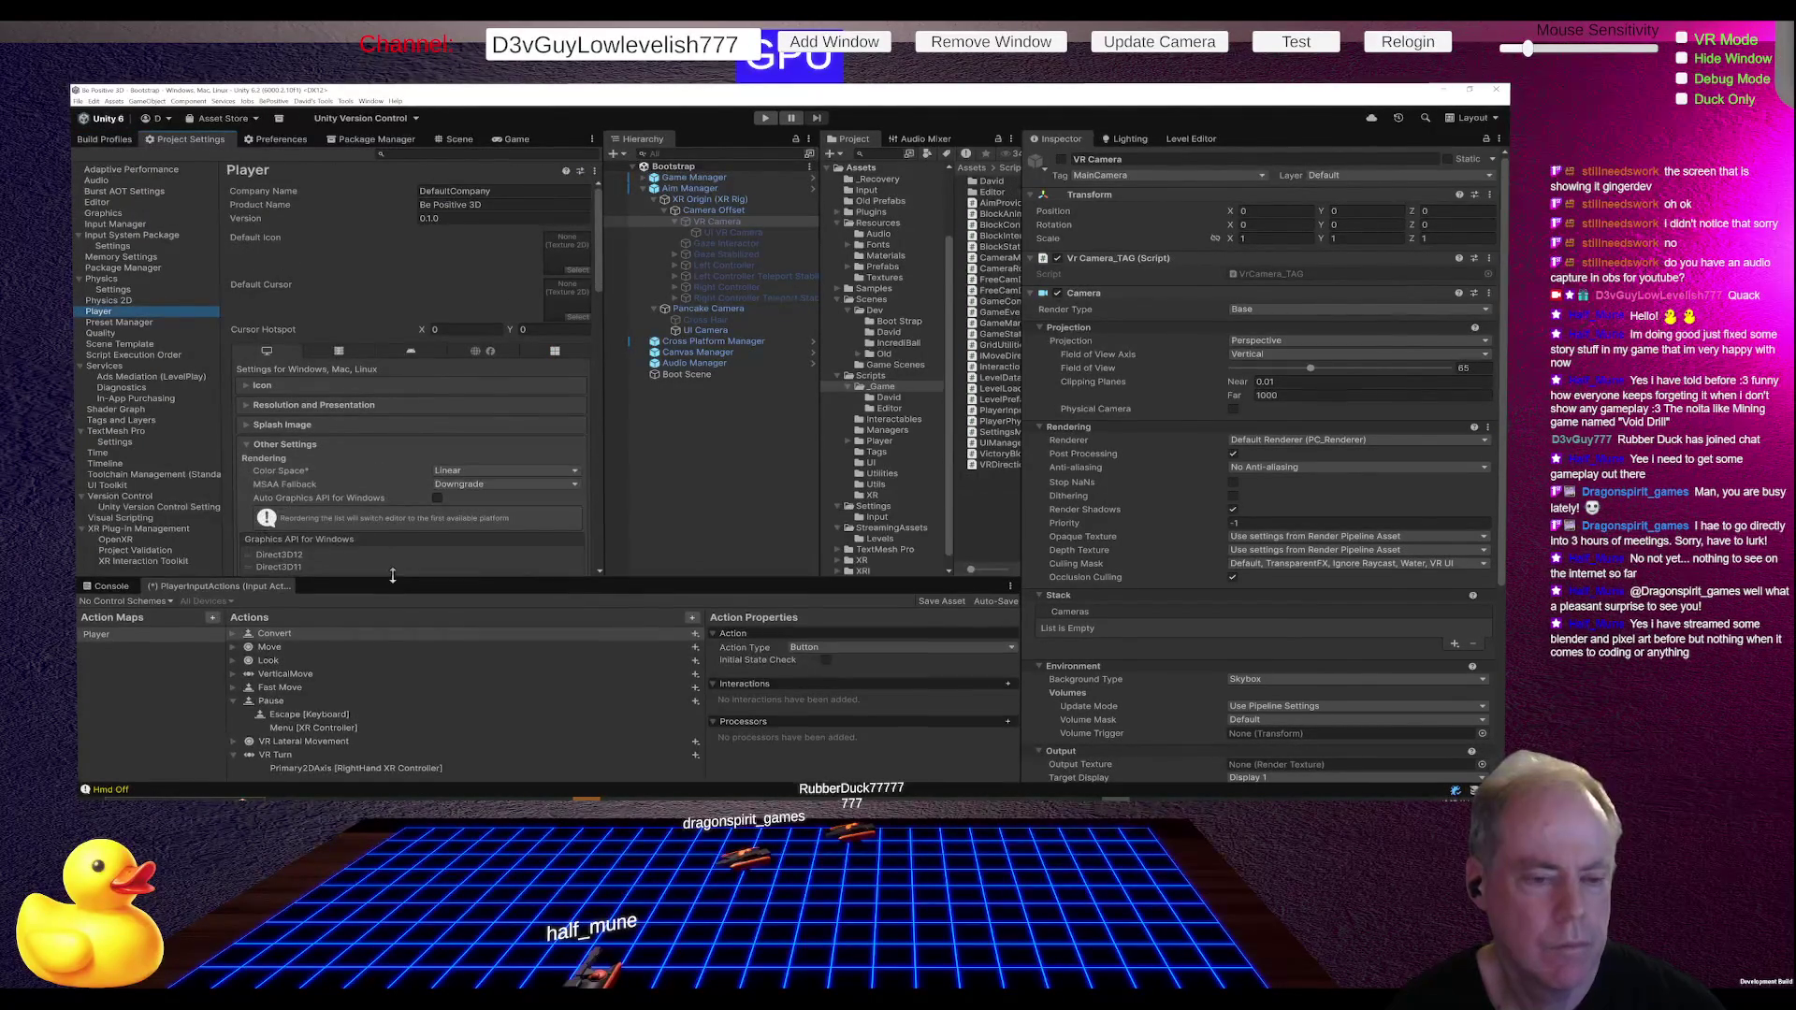
{"action": "left_click", "coordinate": [173, 529]}
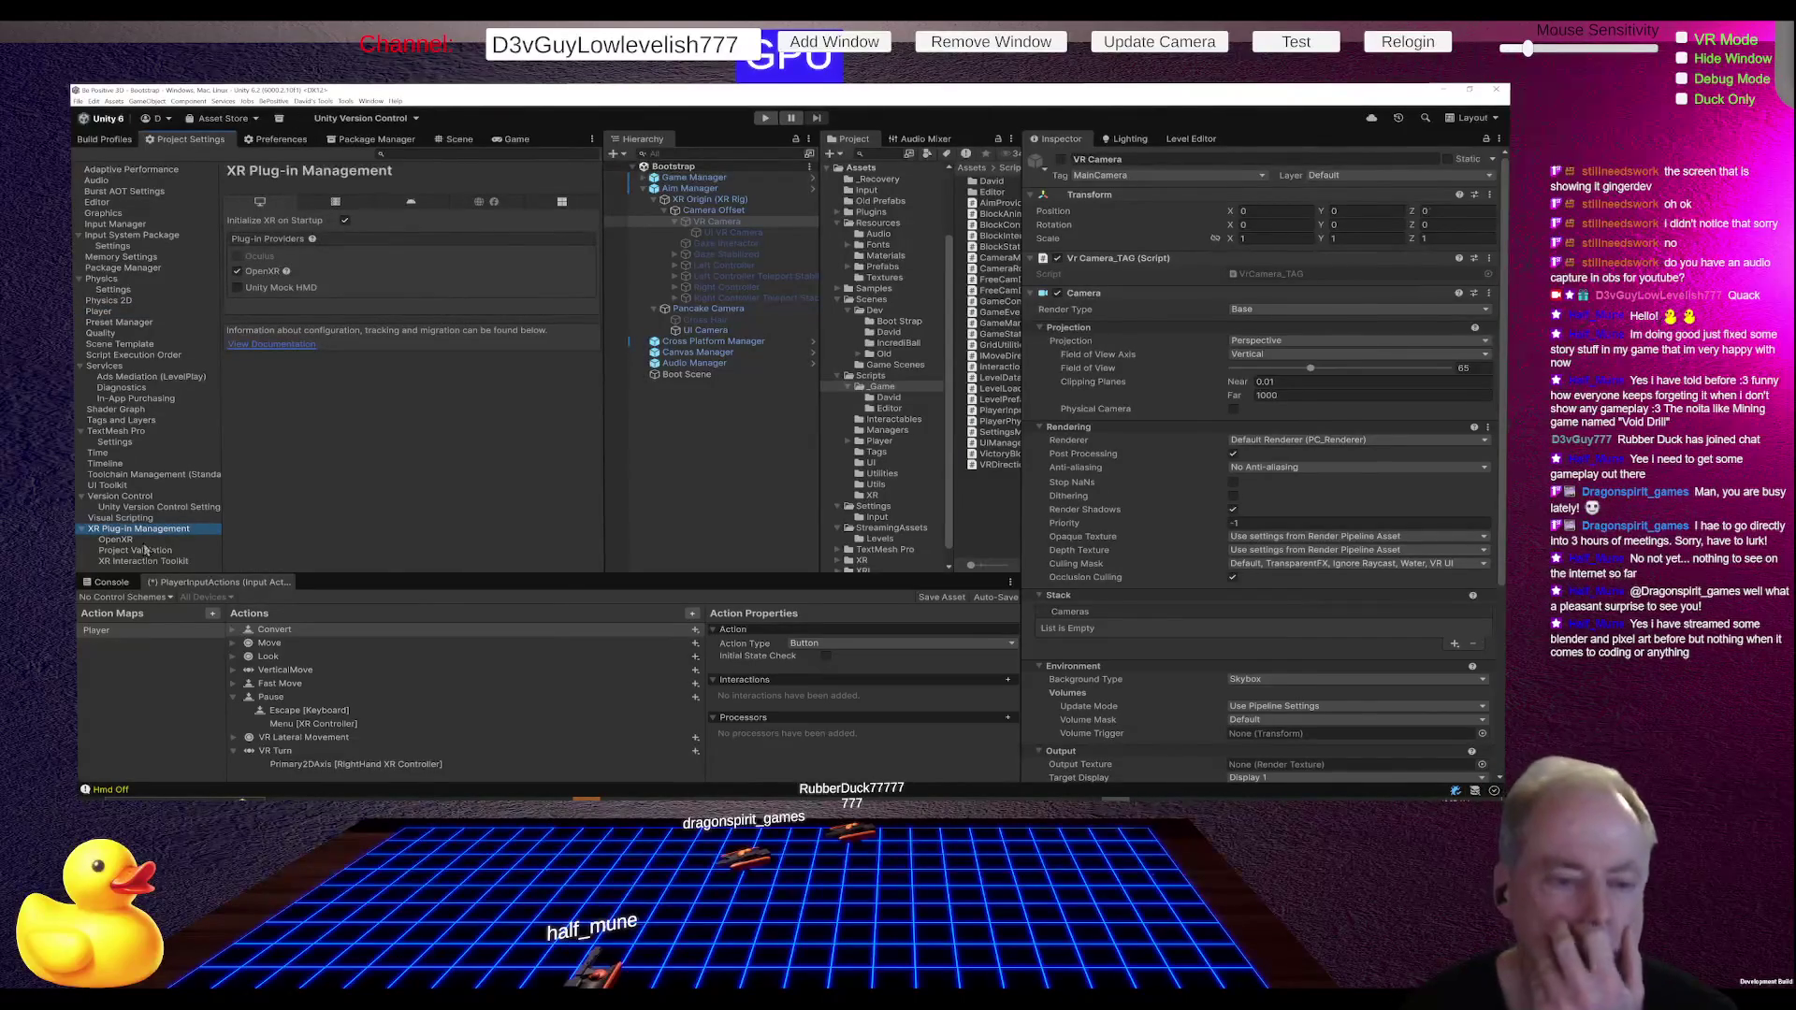
{"action": "left_click", "coordinate": [145, 540]}
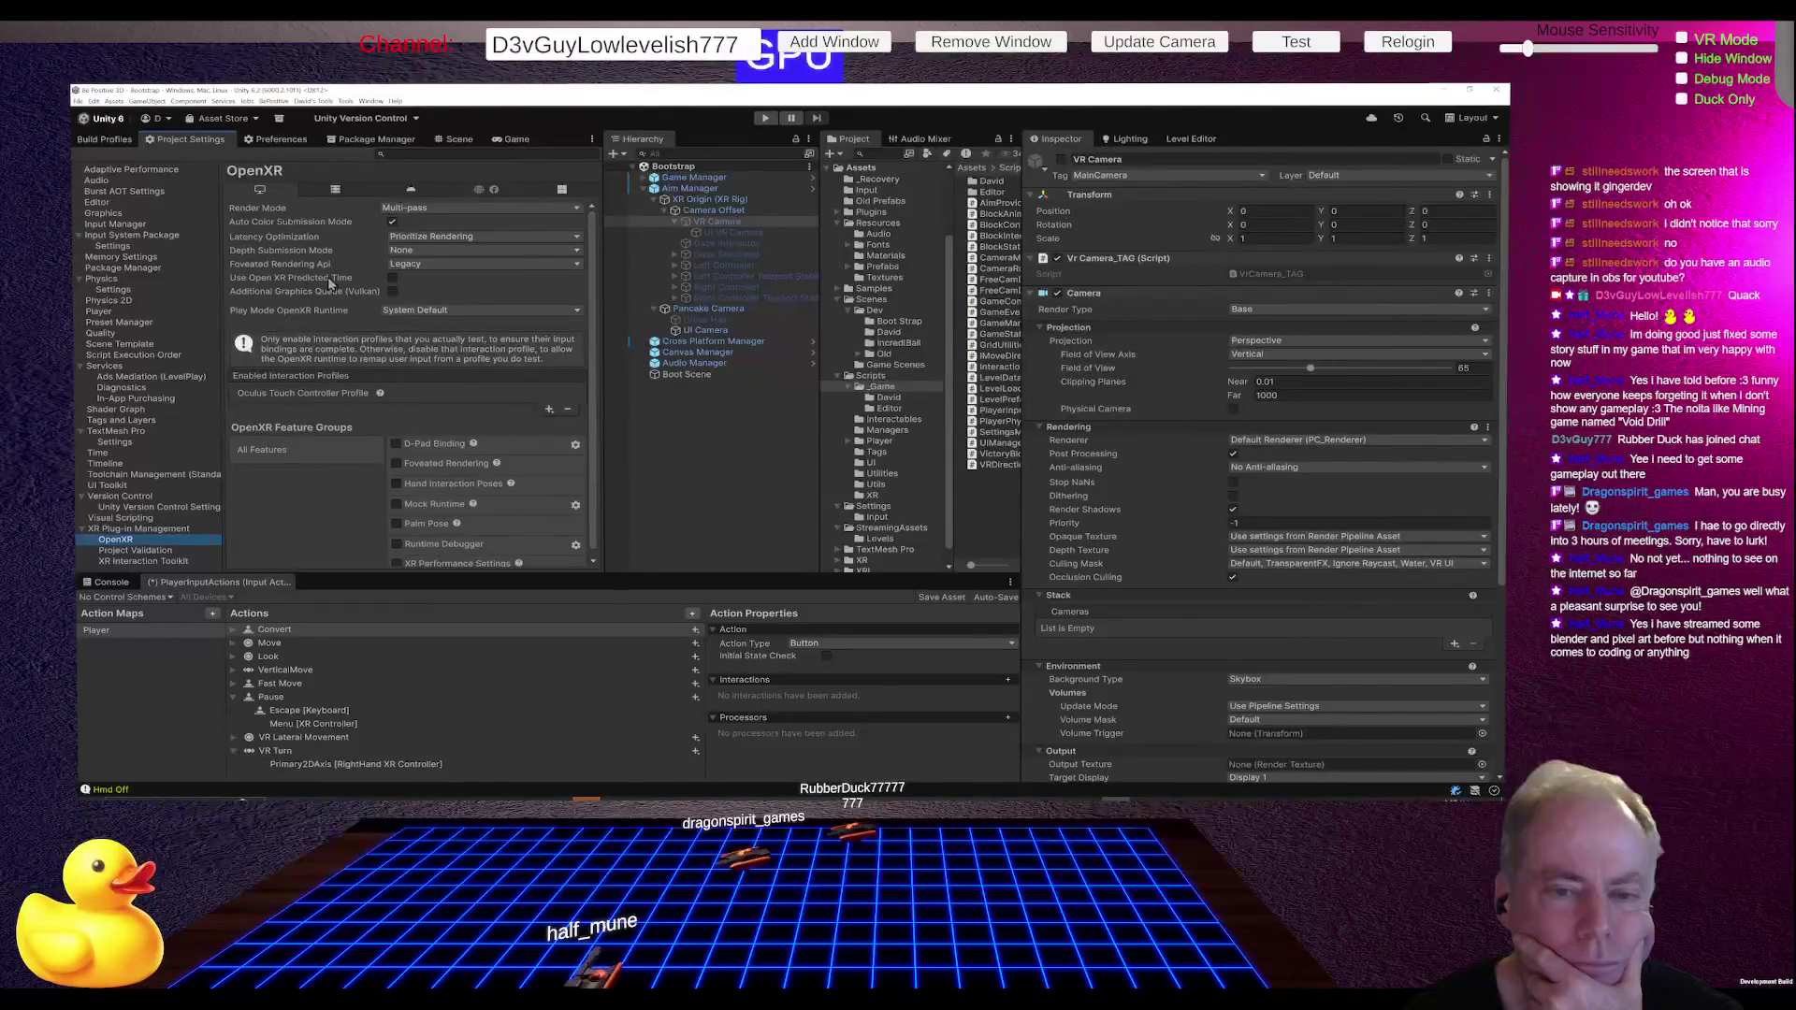
{"action": "mouse_move", "coordinate": [324, 297]}
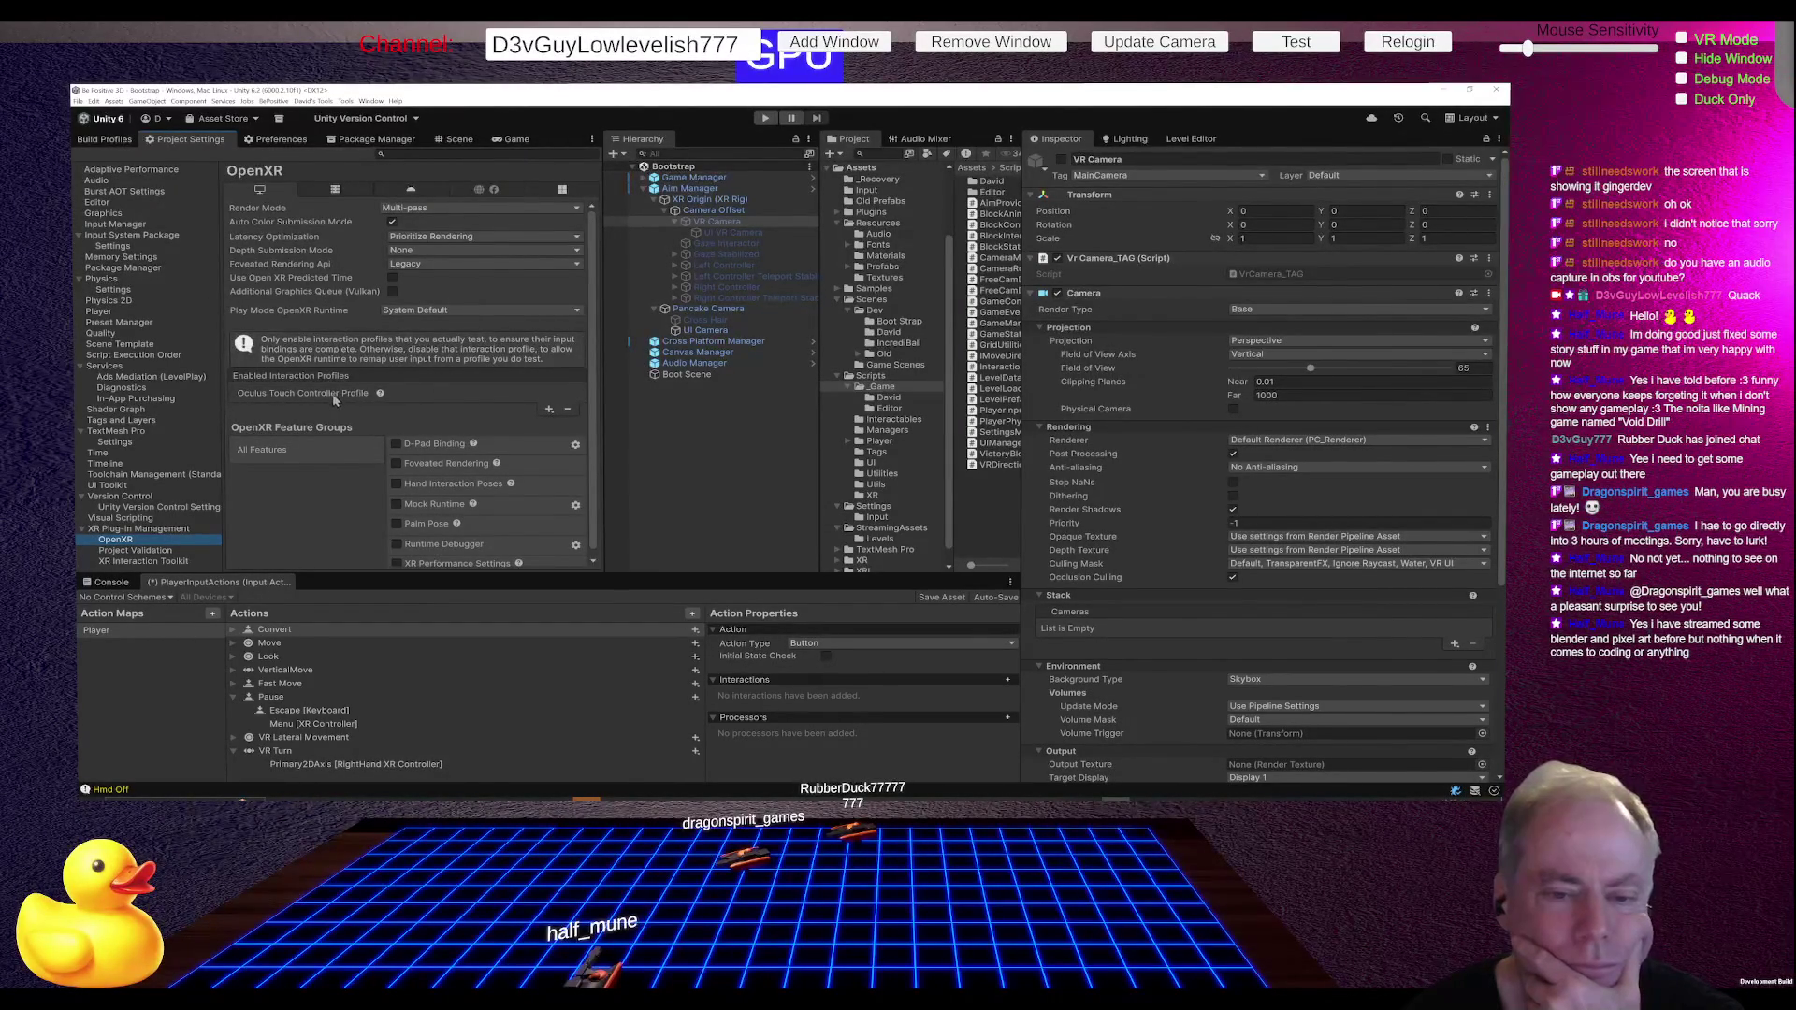
{"action": "scroll", "coordinate": [520, 458], "scroll_direction": "down", "scroll_amount": 1}
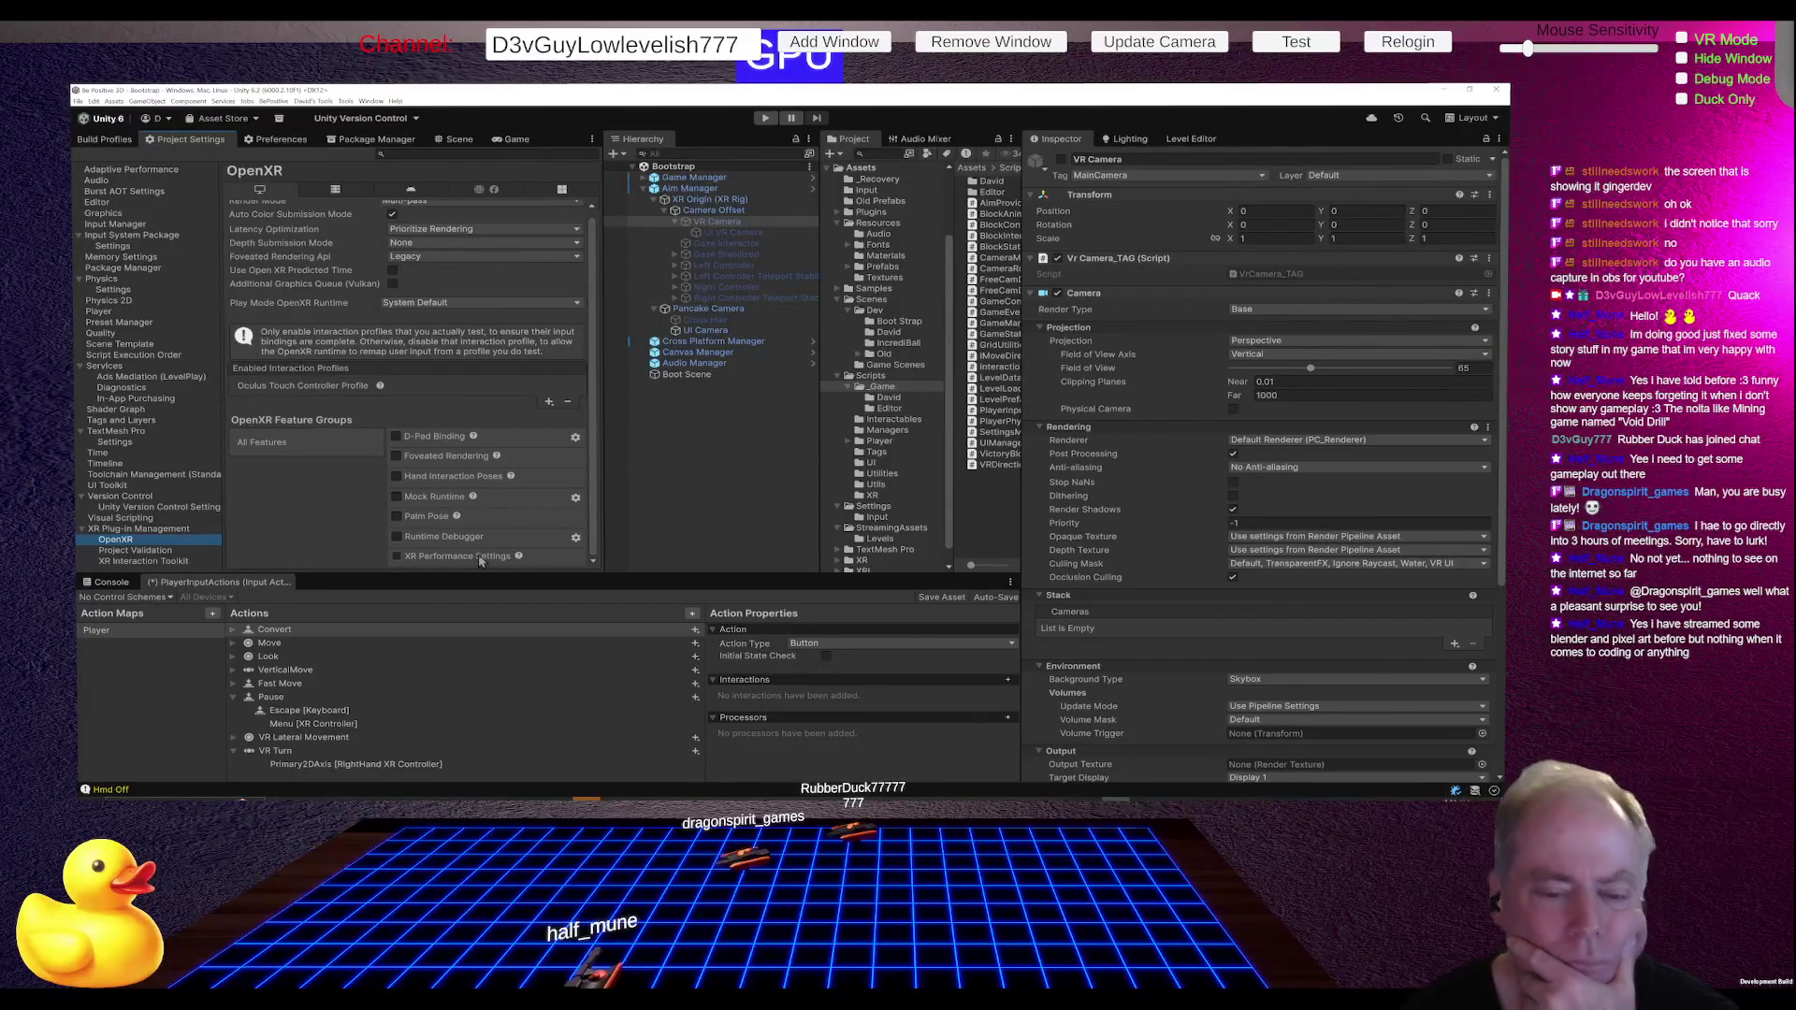
{"action": "key", "text": "alt+Tab"}
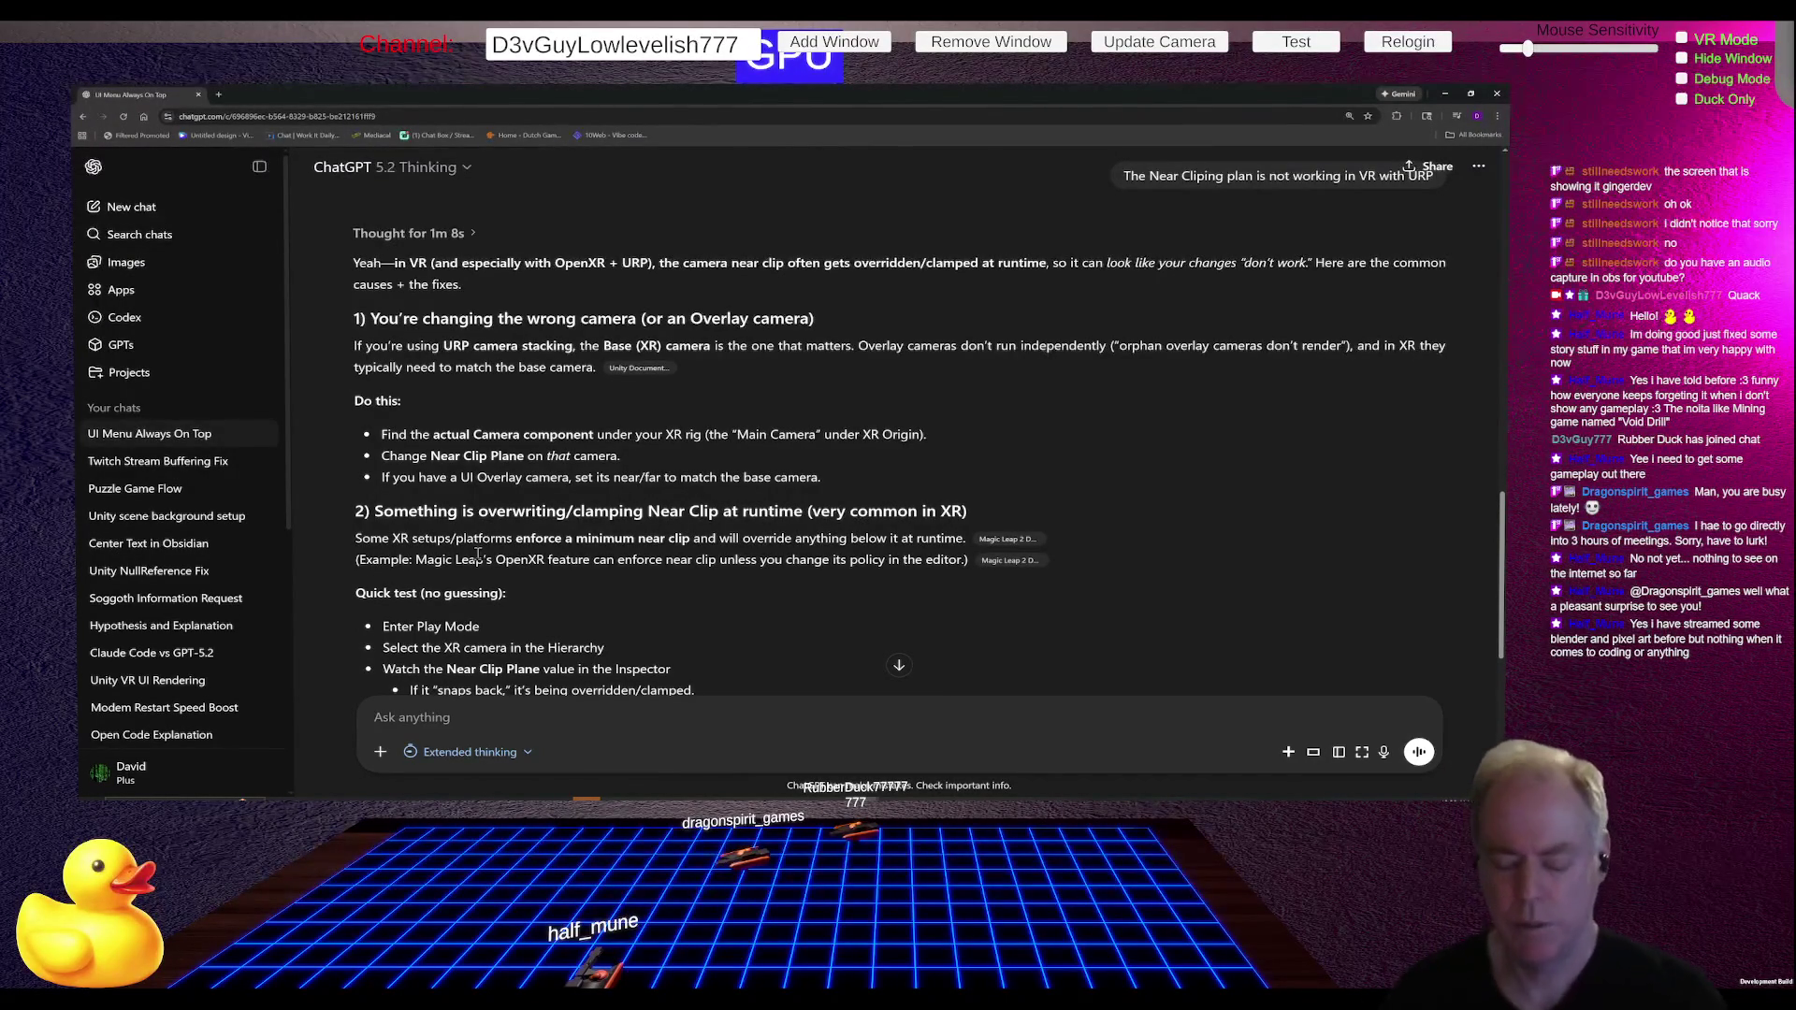
{"action": "key", "text": "alt+Tab"}
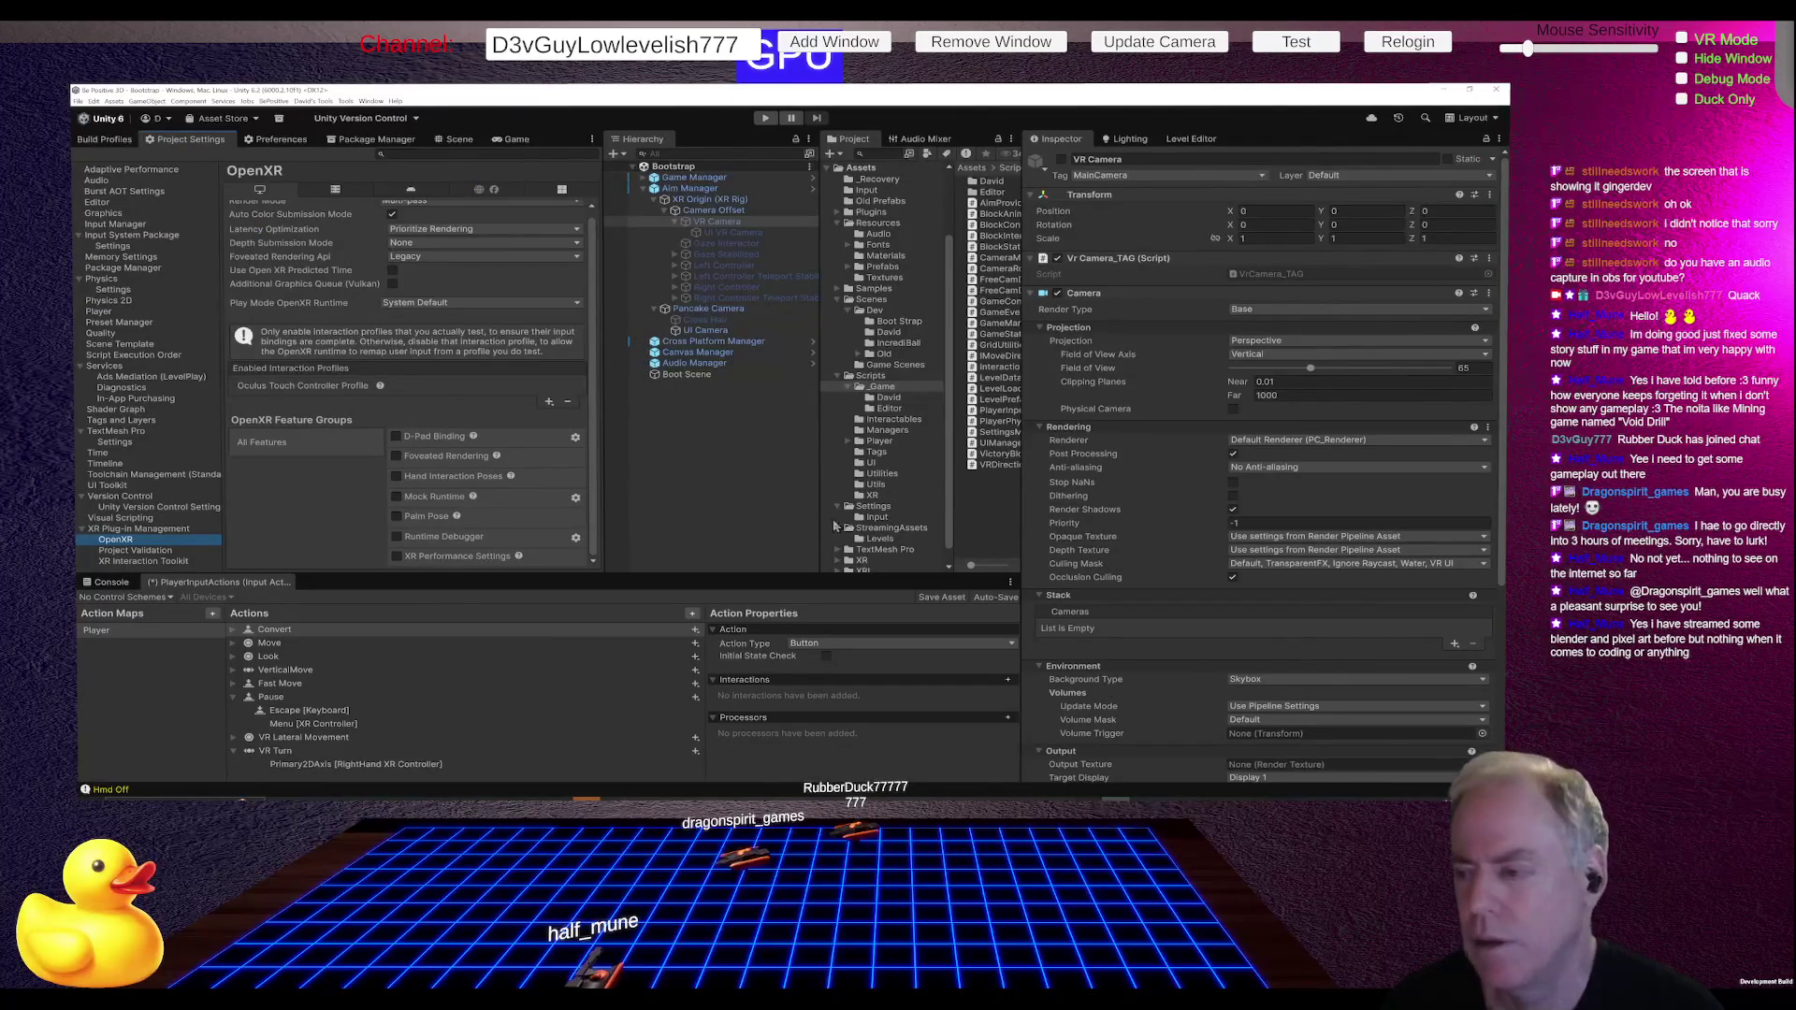
Step: Set the UI VR Camera's Near clipping plane from 0.3 to 0.1 and test it in Play mode
{"action": "left_click", "coordinate": [733, 232]}
{"action": "left_click", "coordinate": [1282, 348]}
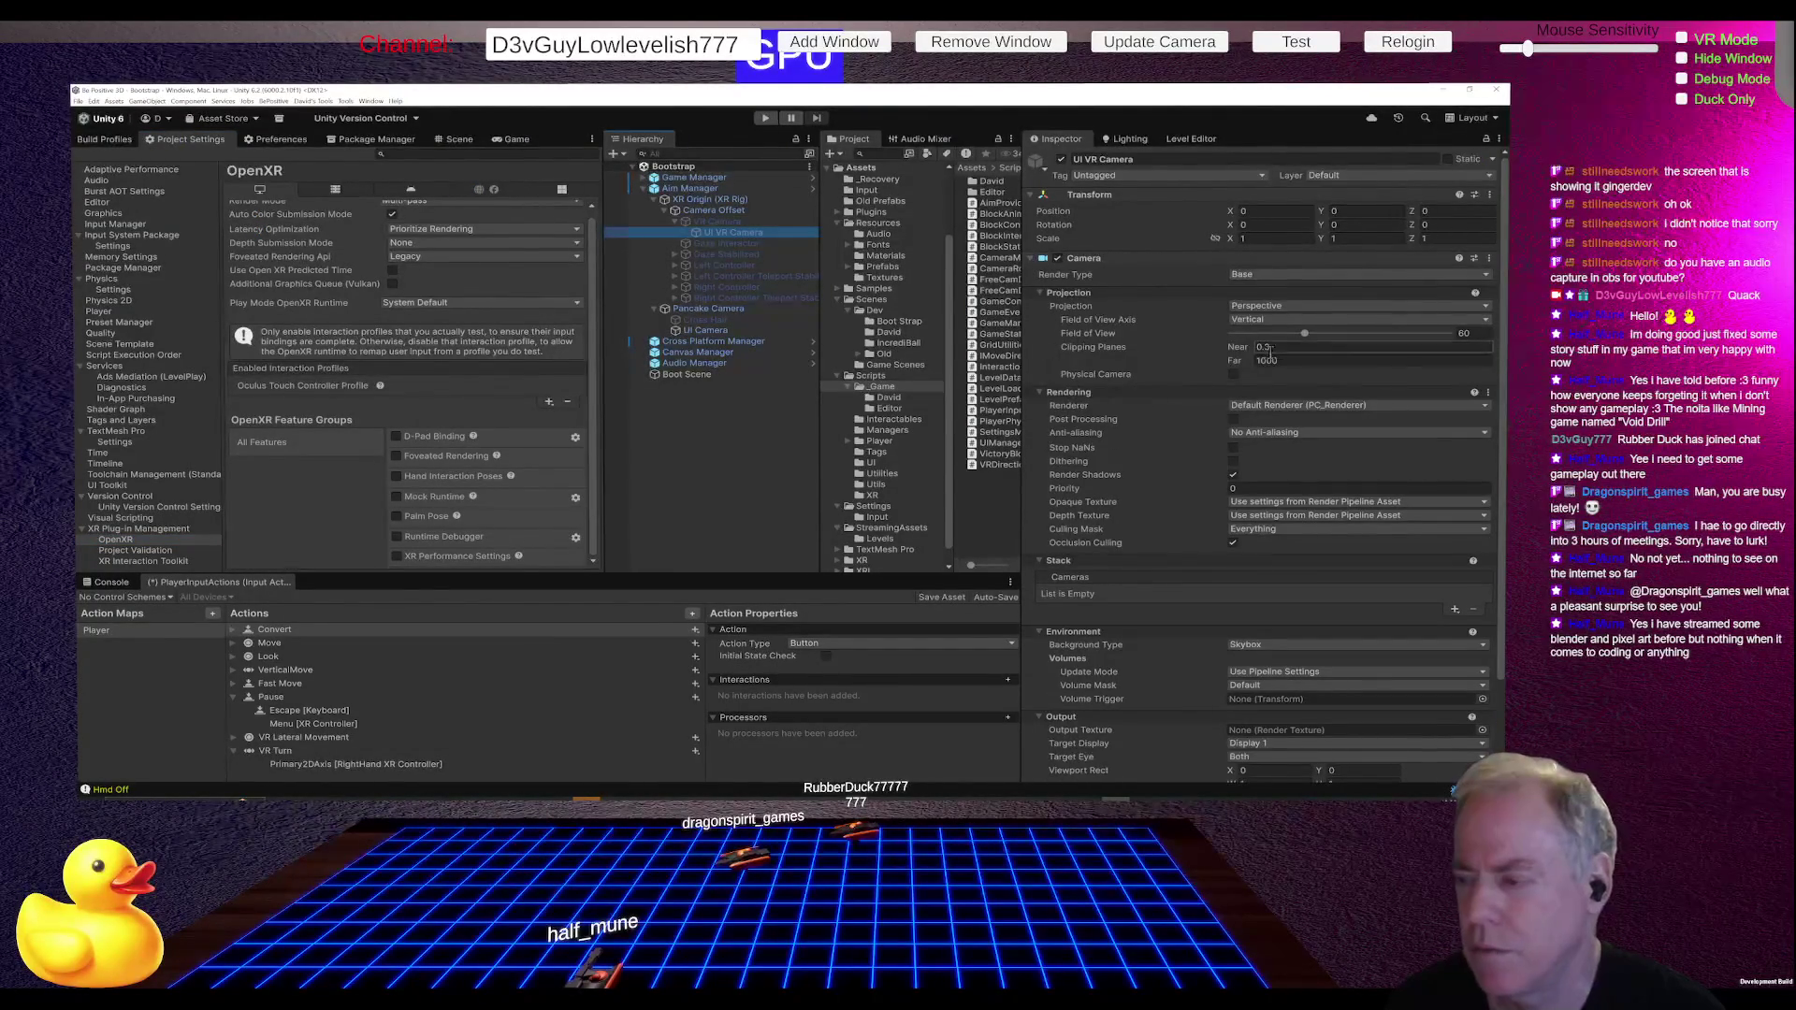
{"action": "type", "text": ".1"}
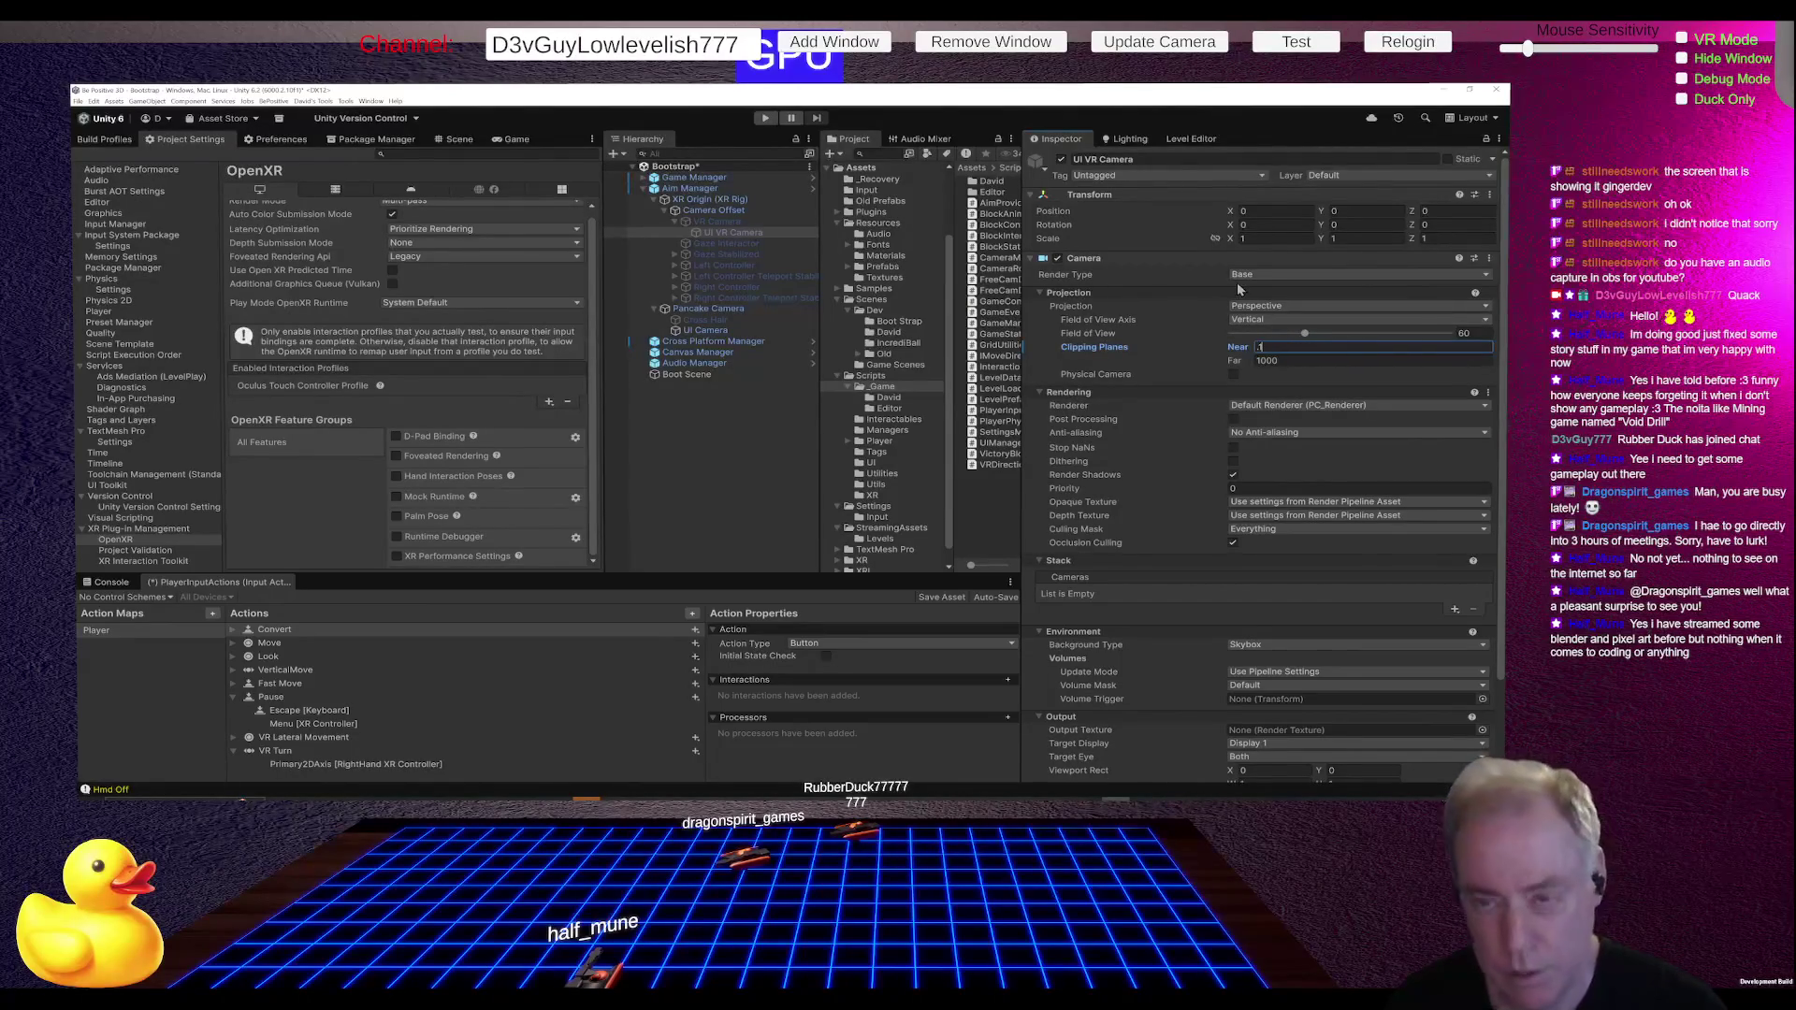
{"action": "left_click", "coordinate": [769, 118]}
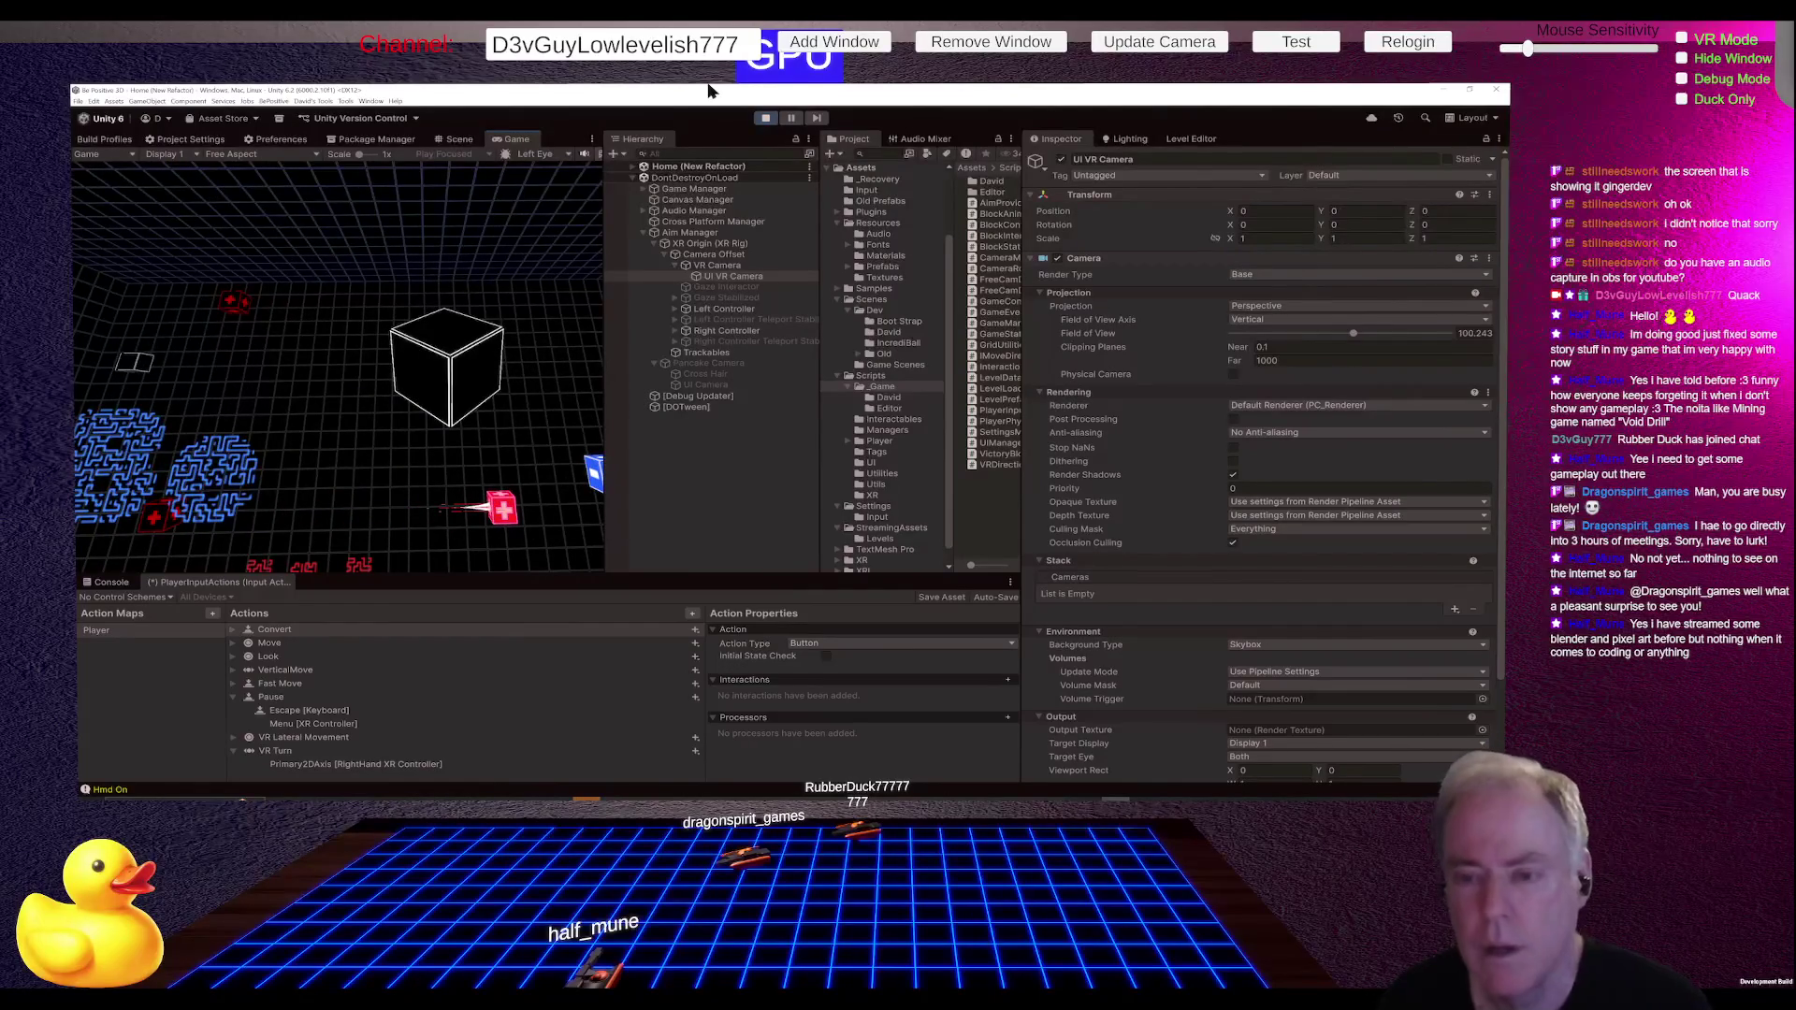
{"action": "key", "text": "alt+Tab"}
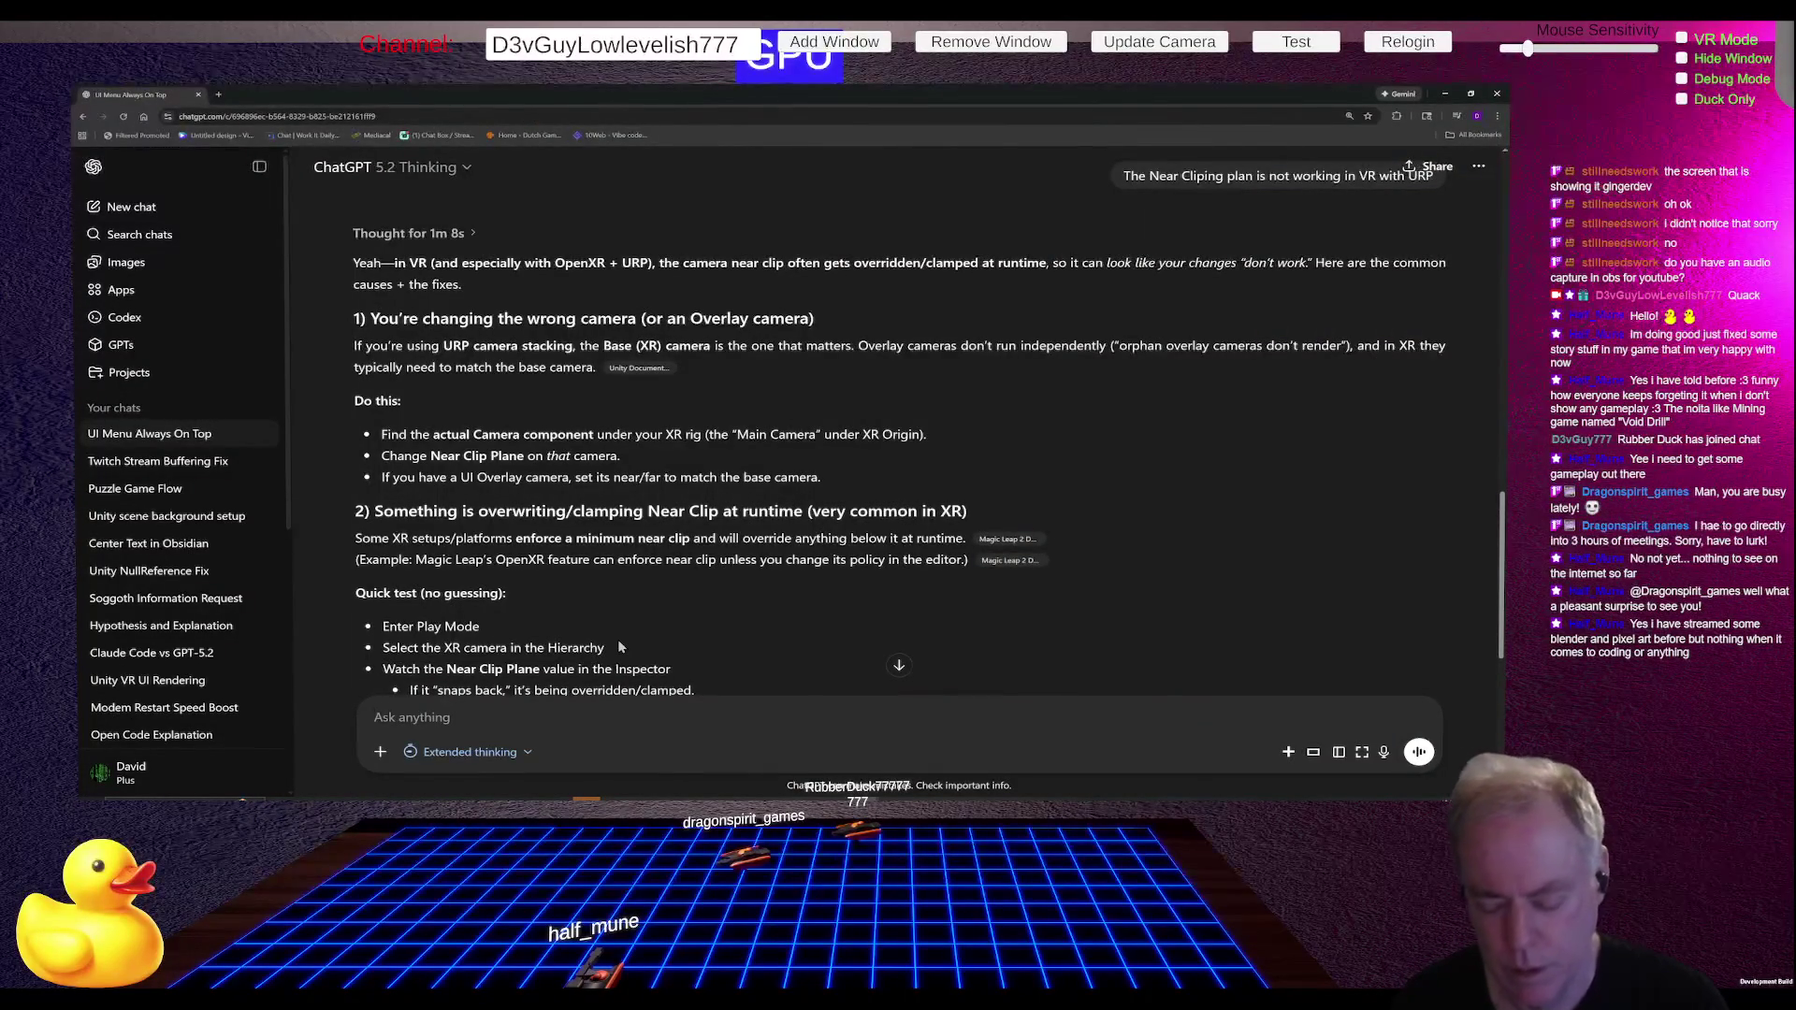
Step: Ask ChatGPT what the quoted "don't work" means and why changing the UI camera fixed it
{"action": "type", "text": "Changing the UI camear fixed, \""}
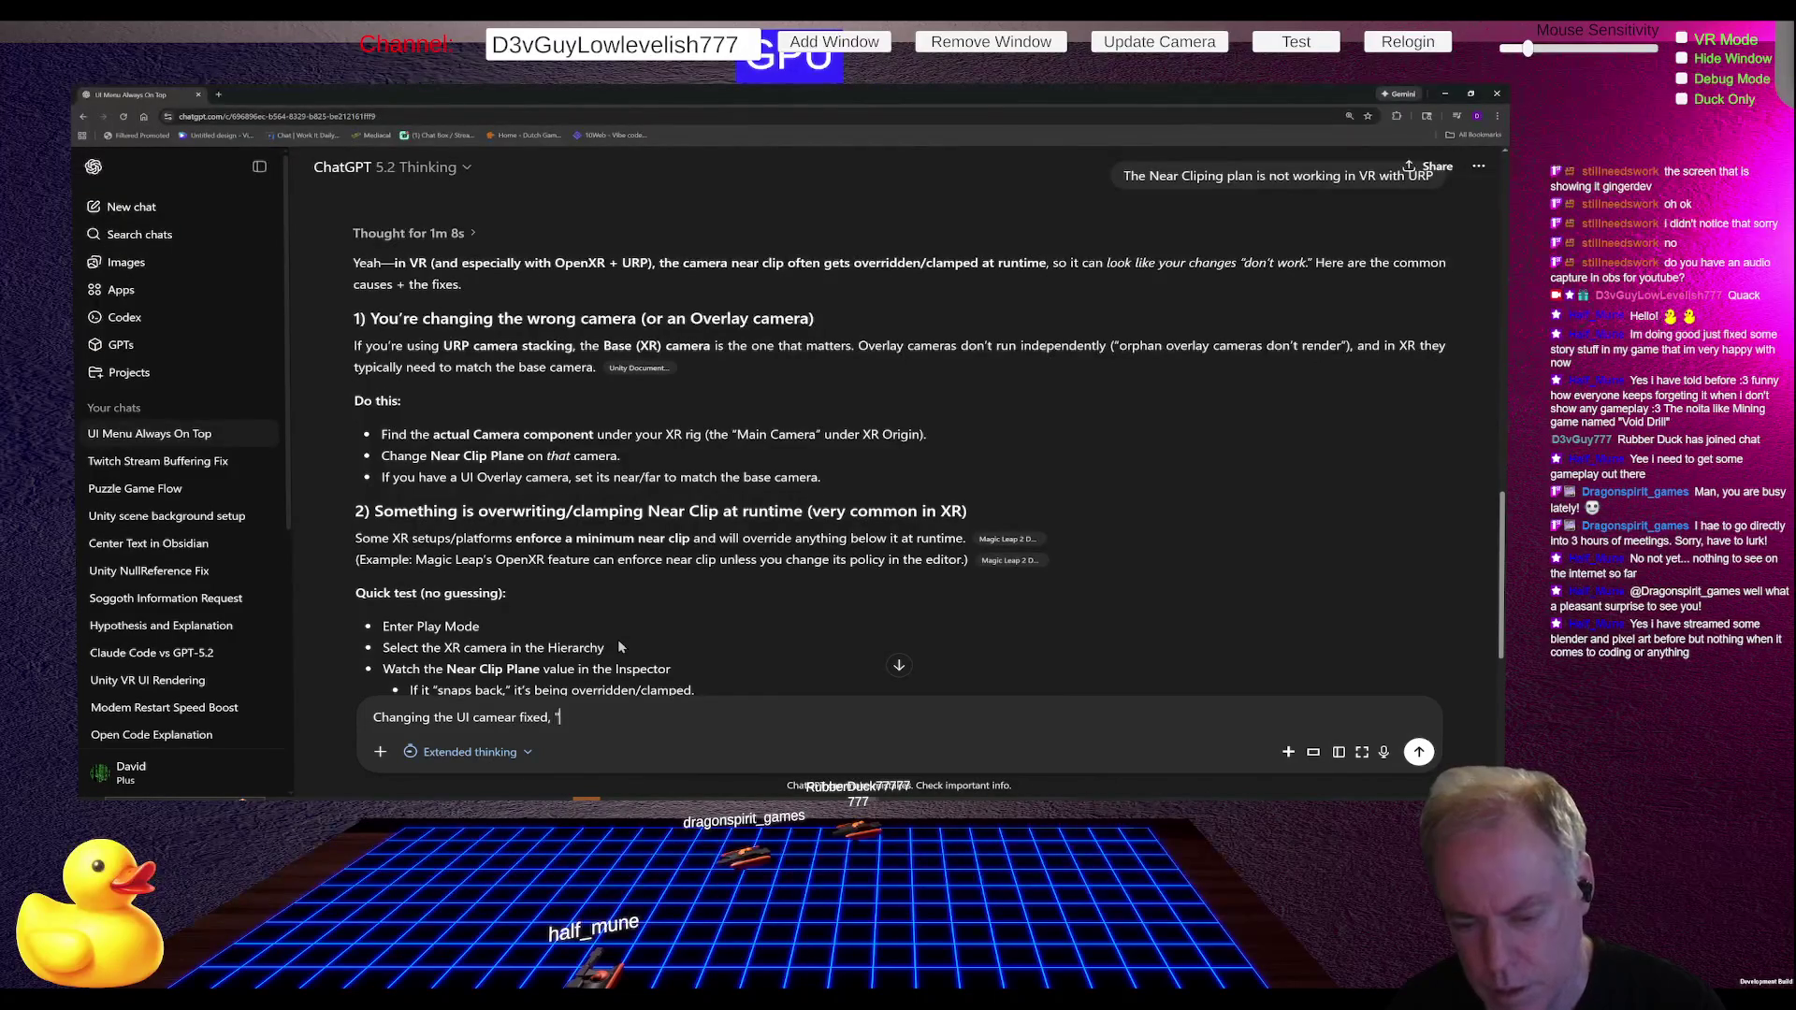
{"action": "type", "text": "why\""}
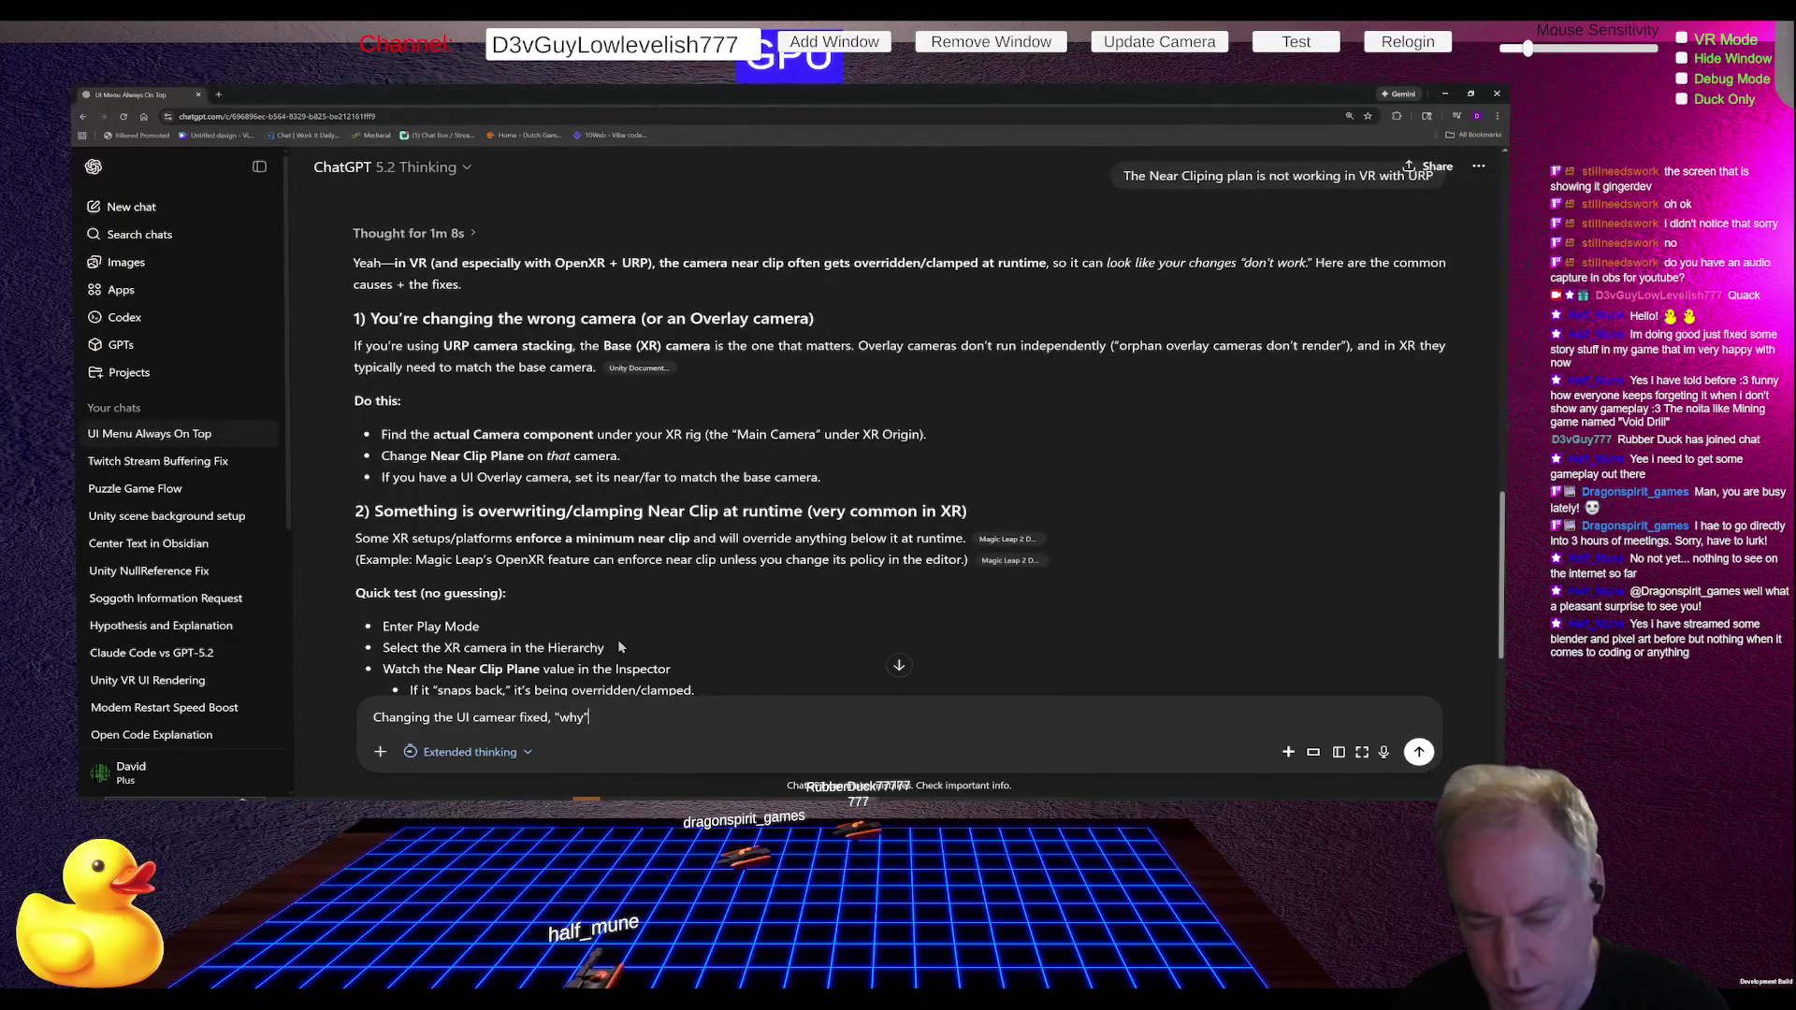
{"action": "key", "text": "Home"}
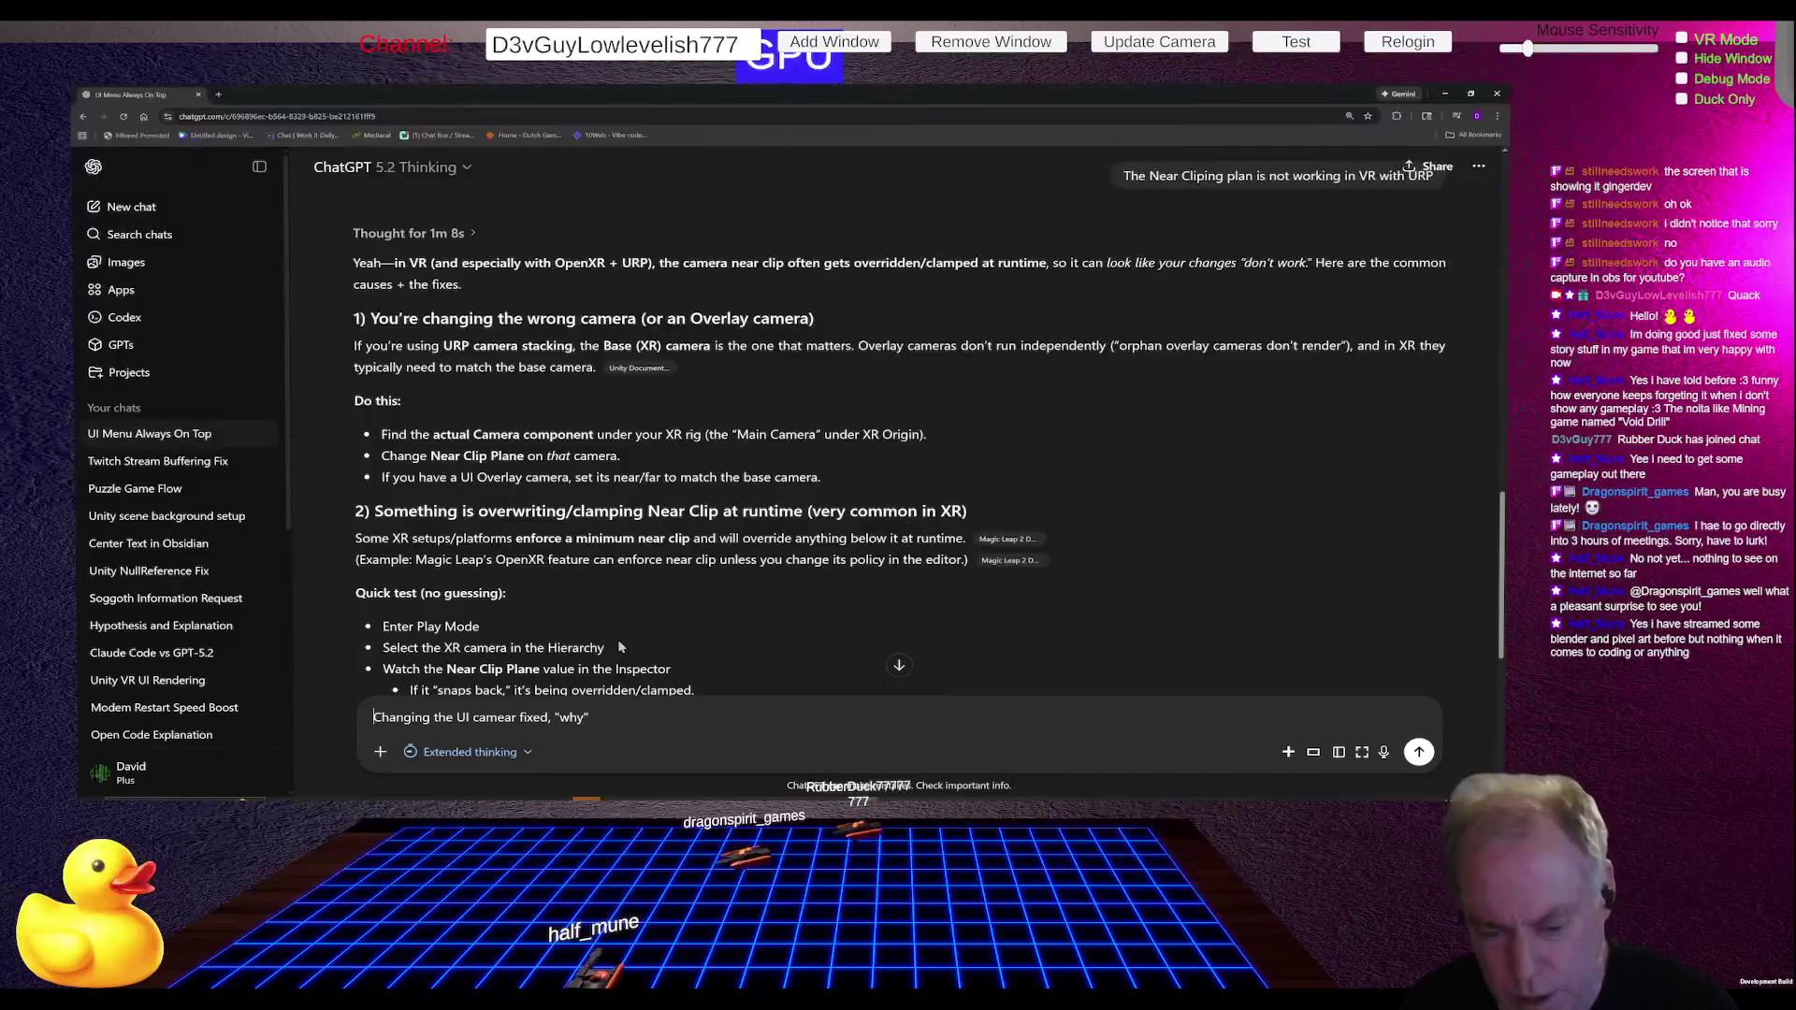
{"action": "key", "text": "shift+Return"}
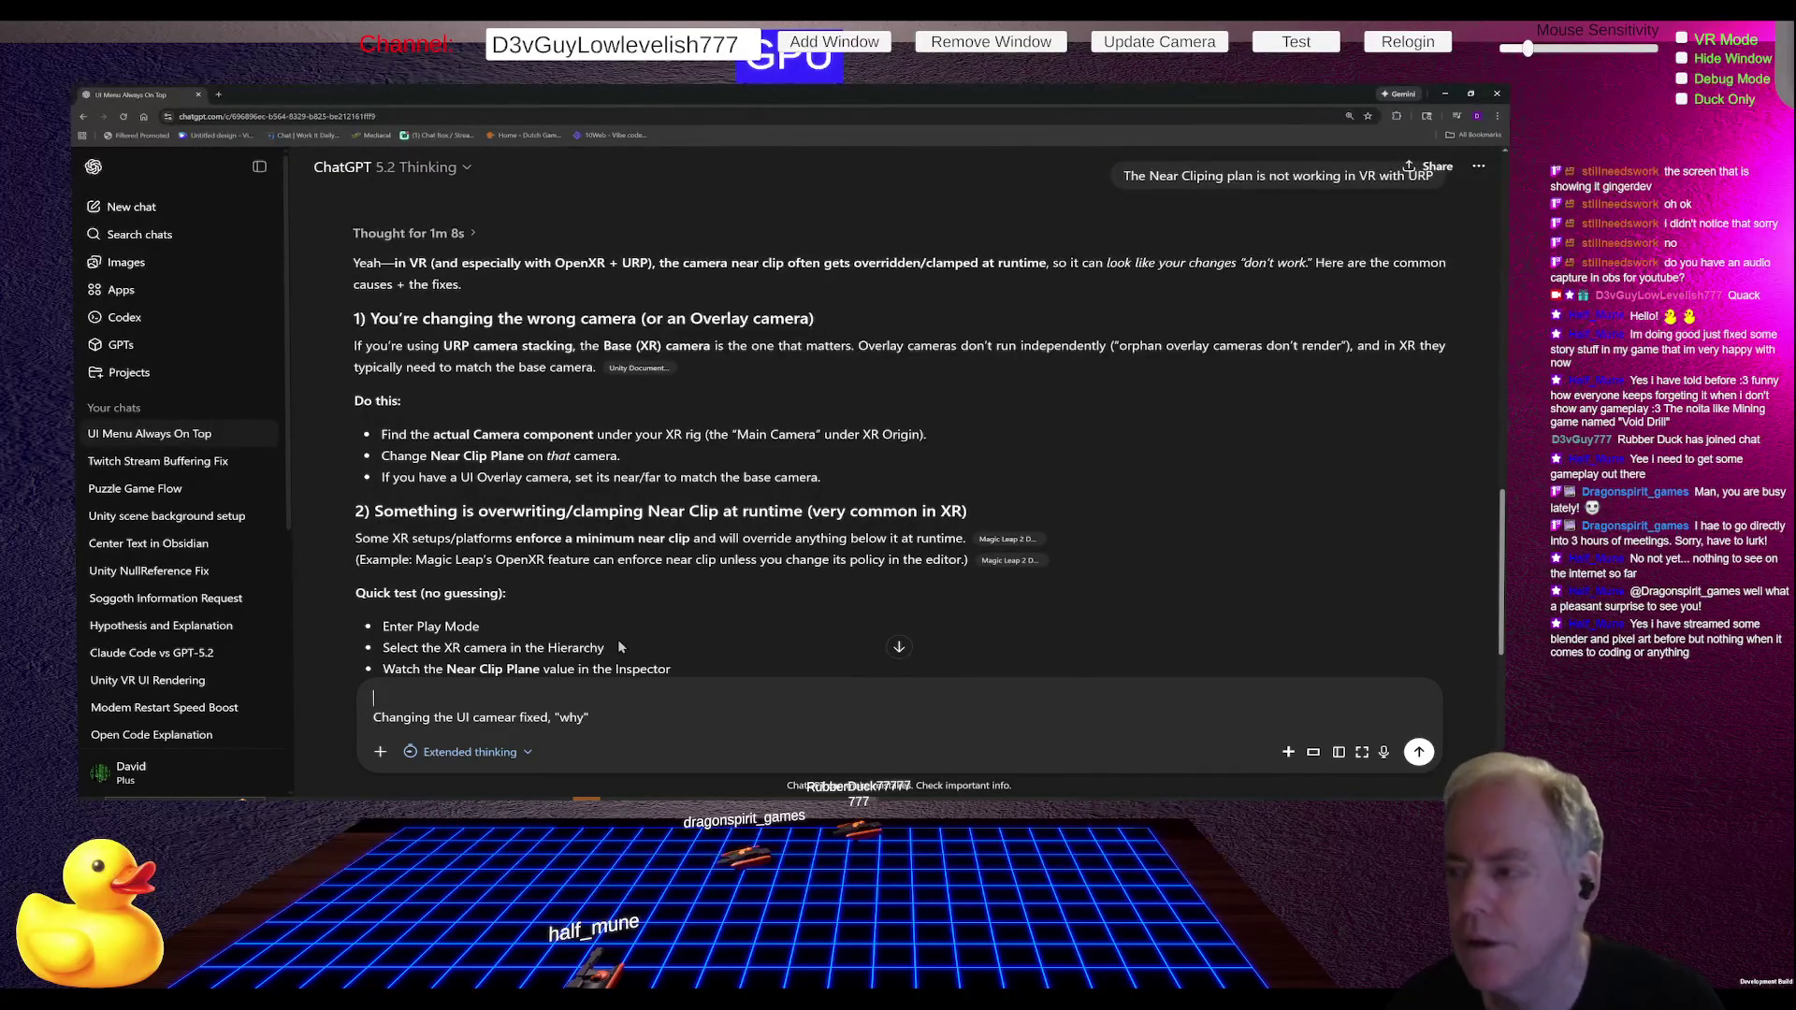
{"action": "type", "text": "*"}
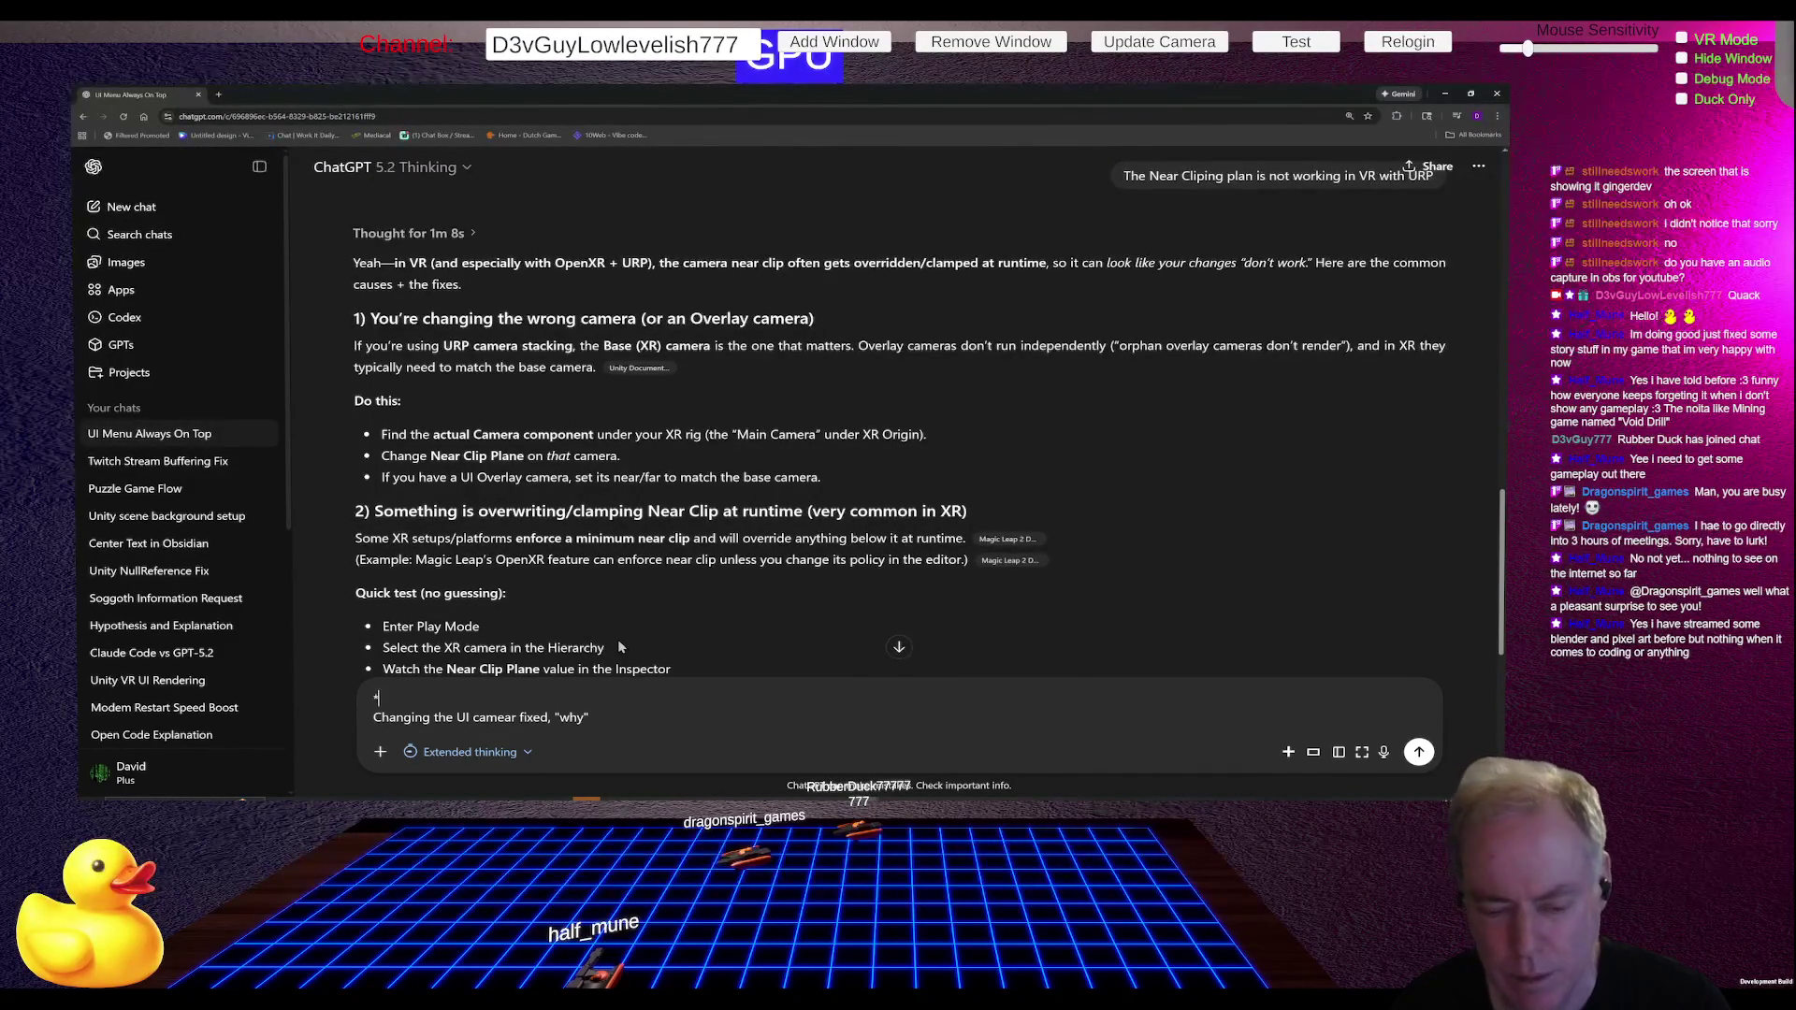
{"action": "type", "text": " What do"}
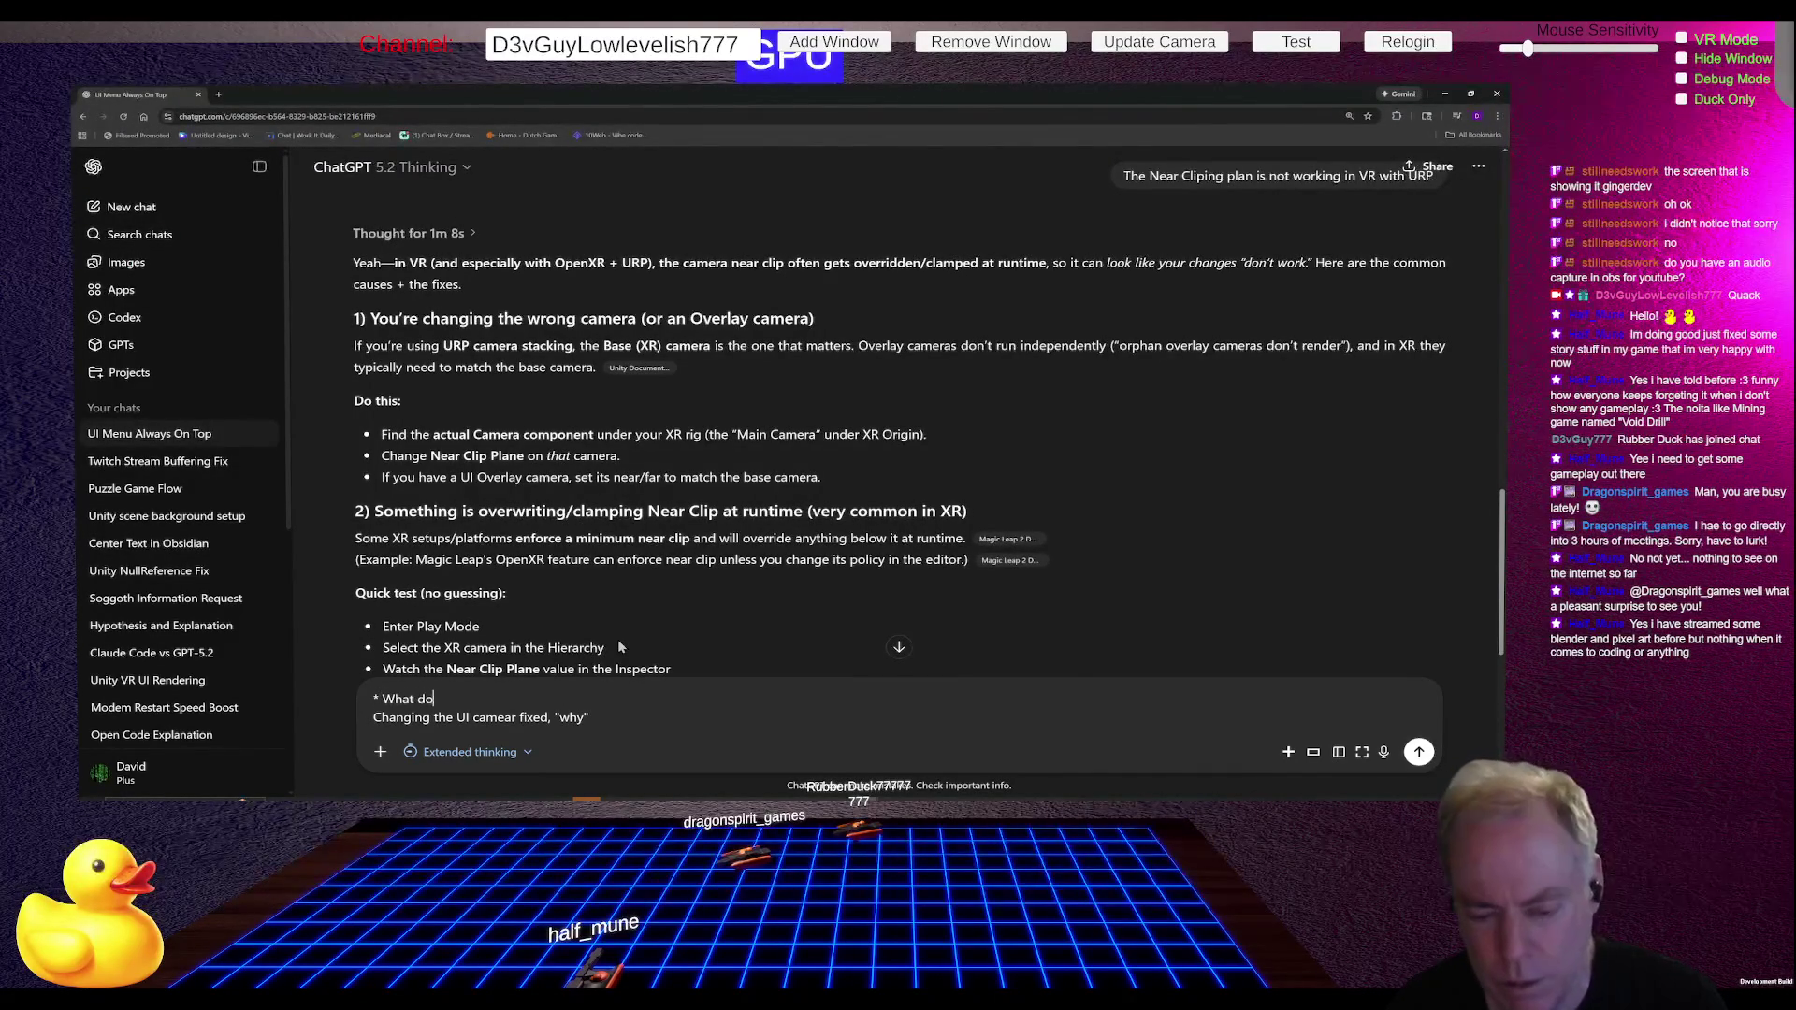
{"action": "type", "text": " you mean by"}
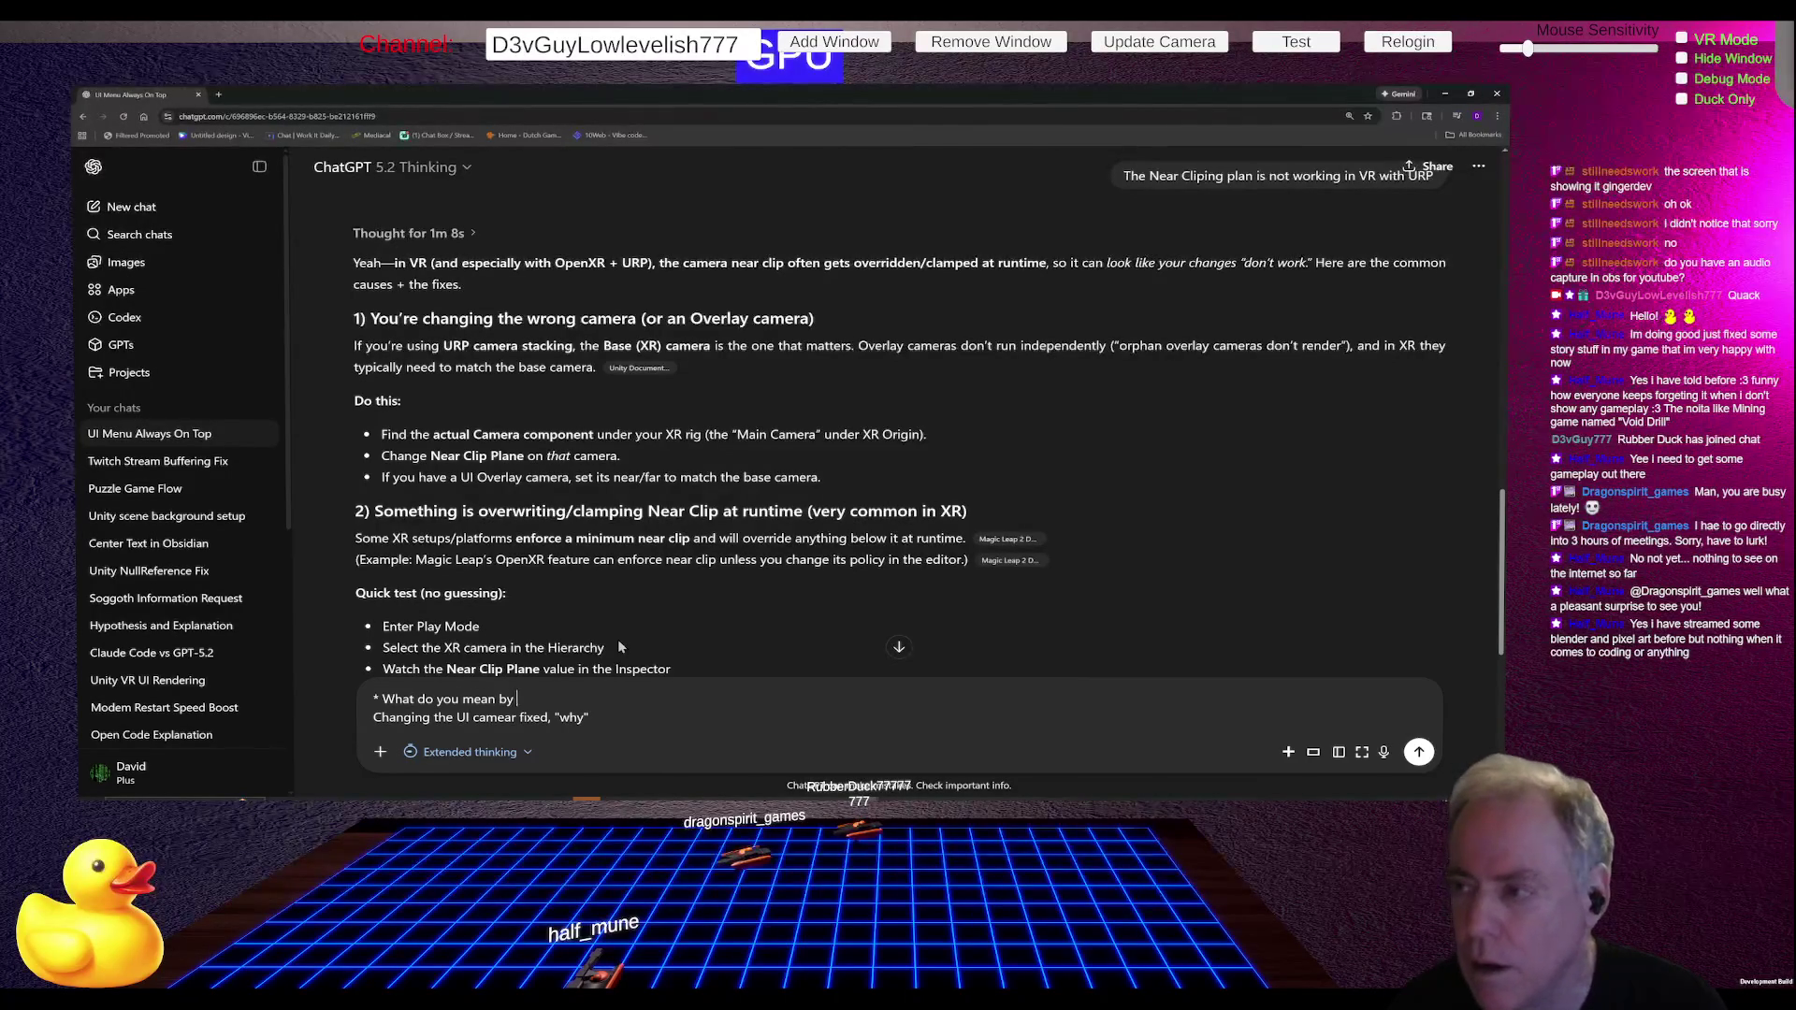
{"action": "type", "text": " \""}
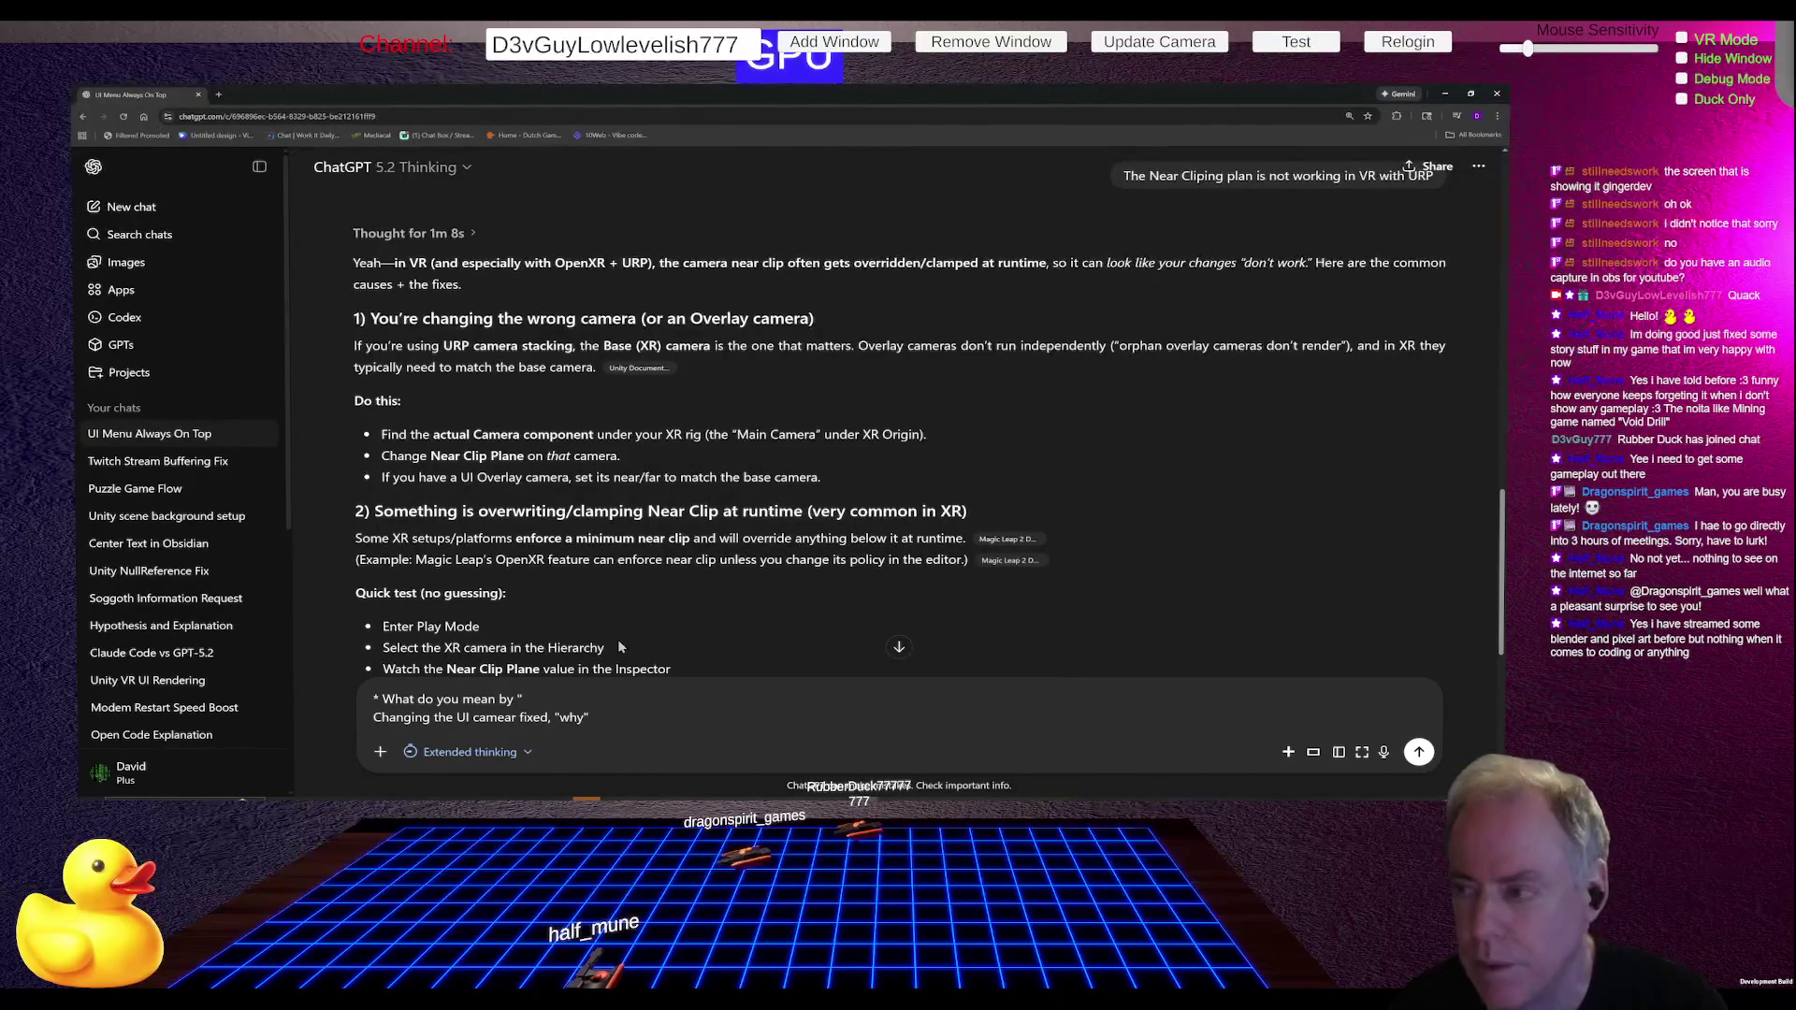
{"action": "type", "text": "don't"}
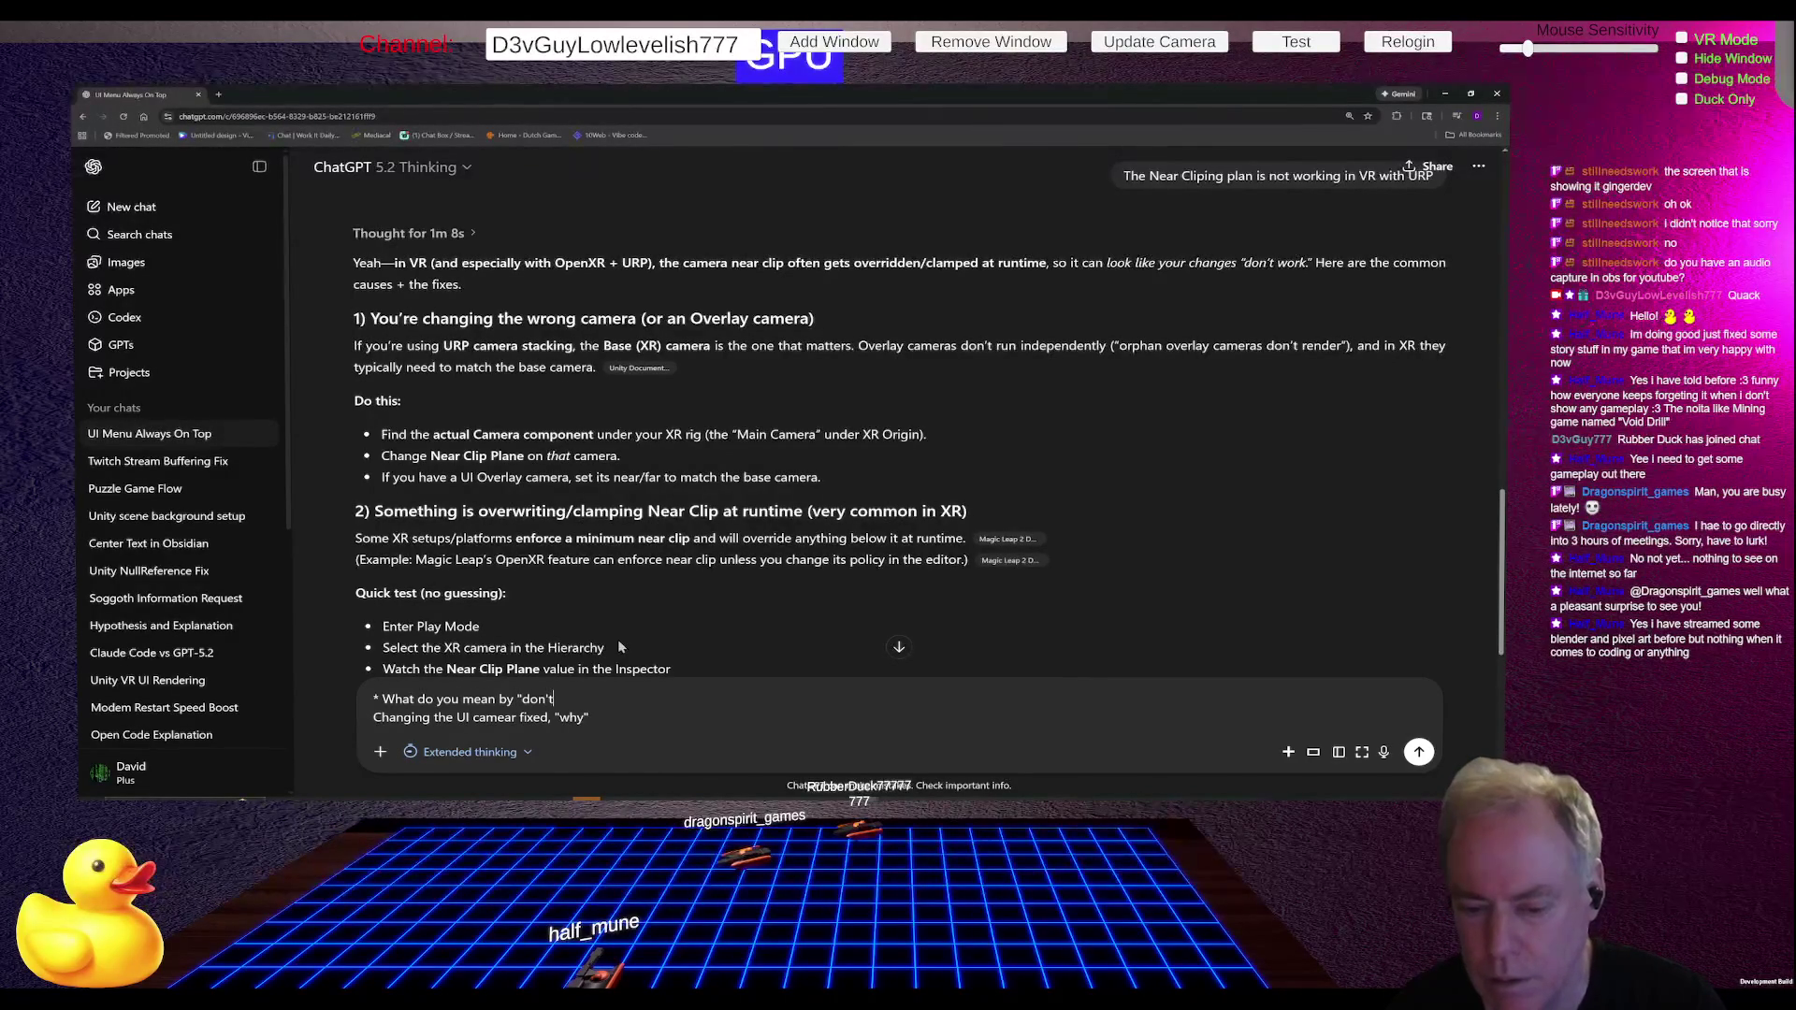
{"action": "type", "text": " work' i"}
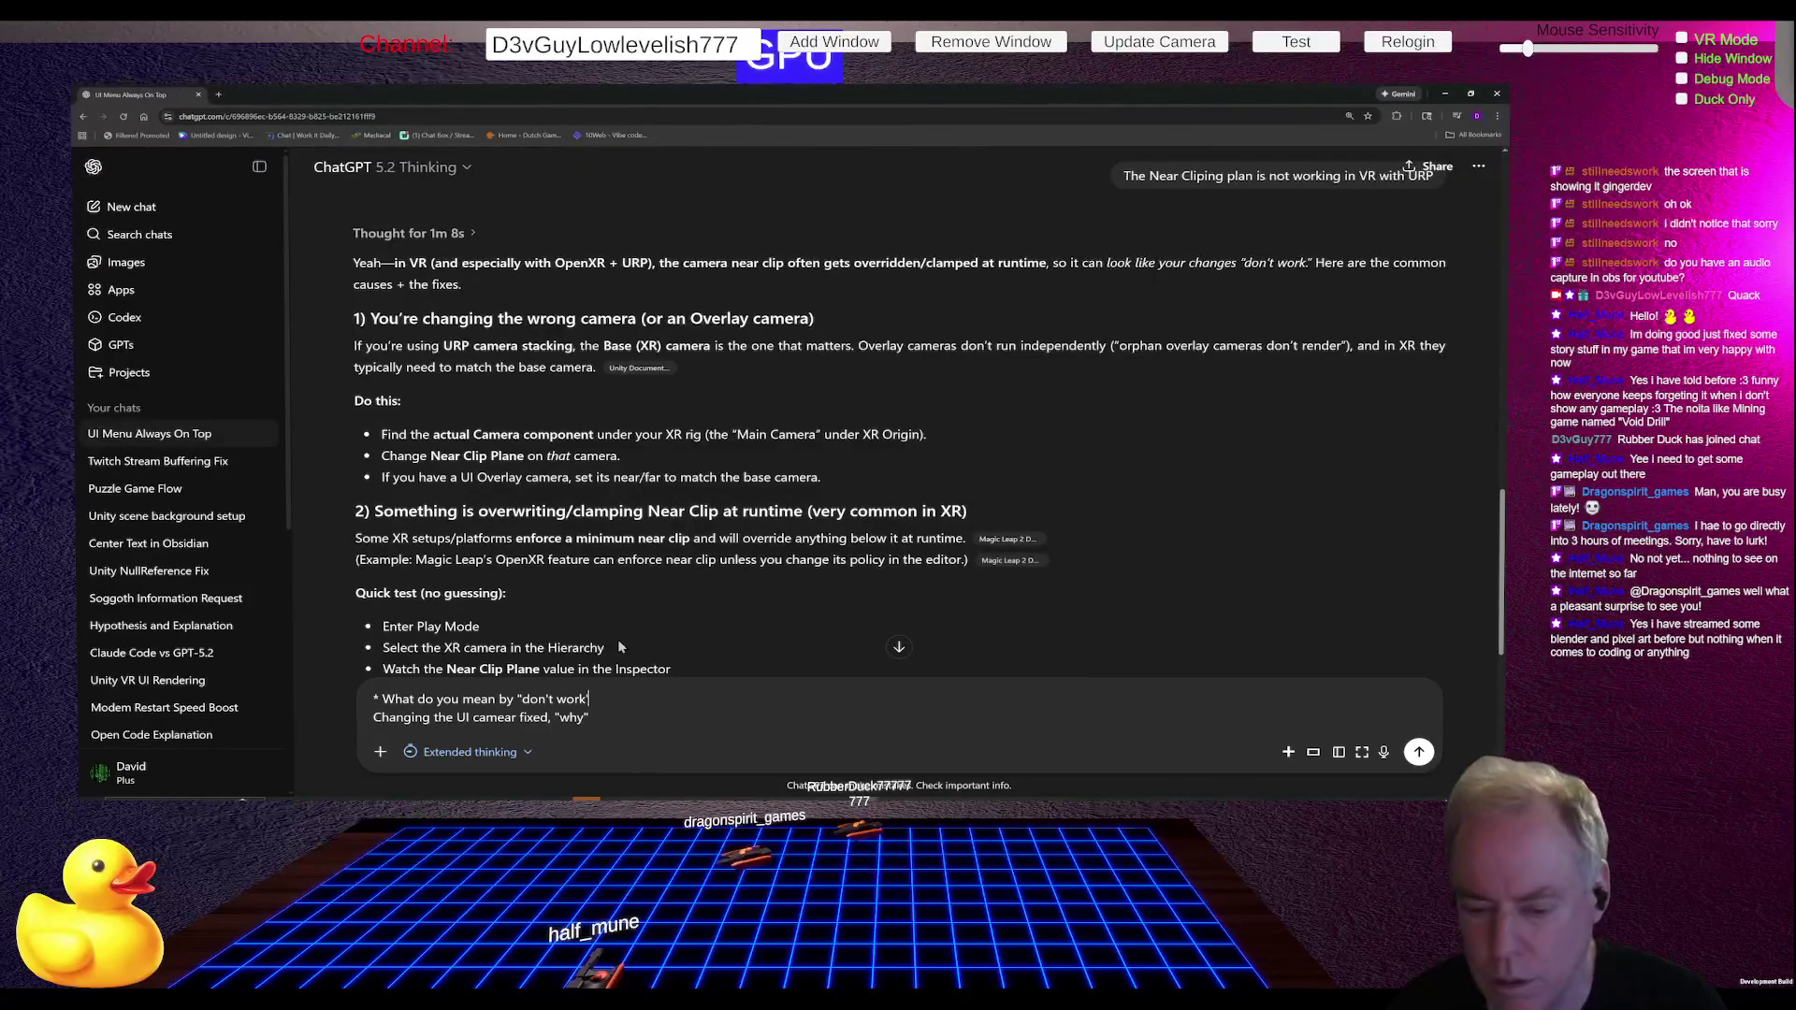
{"action": "type", "text": "n quo"}
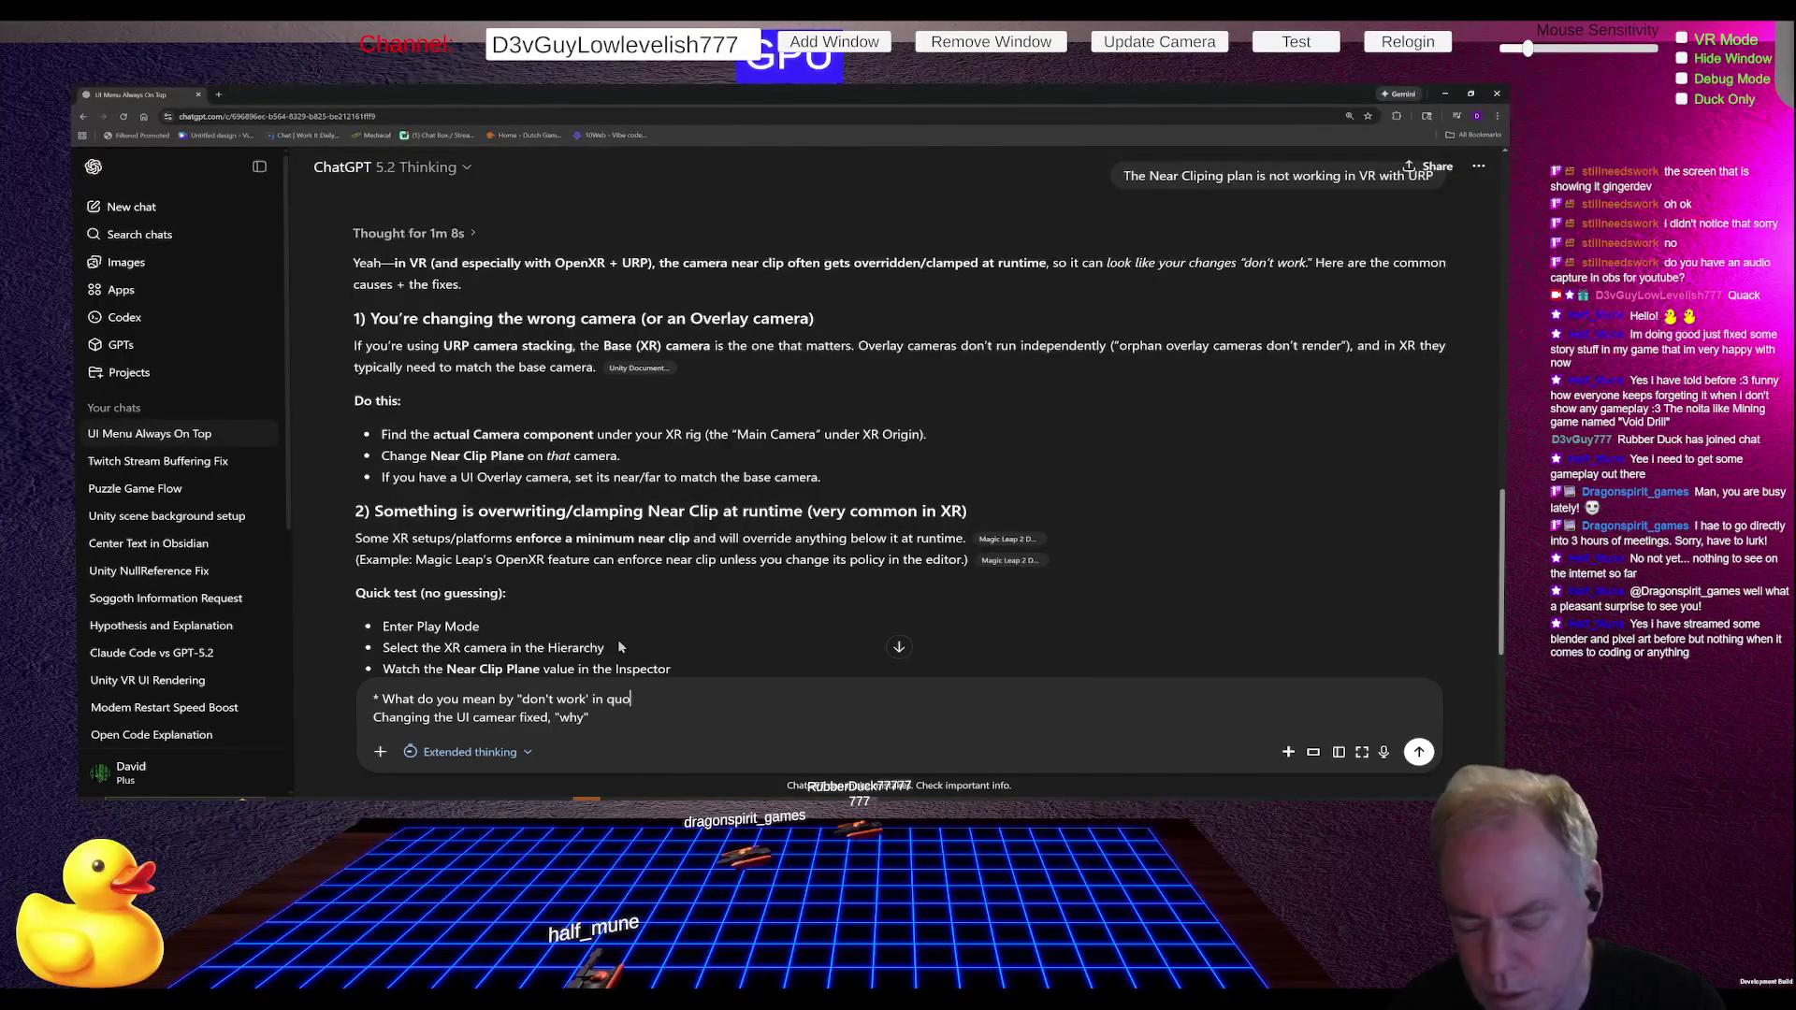
{"action": "type", "text": "tes "}
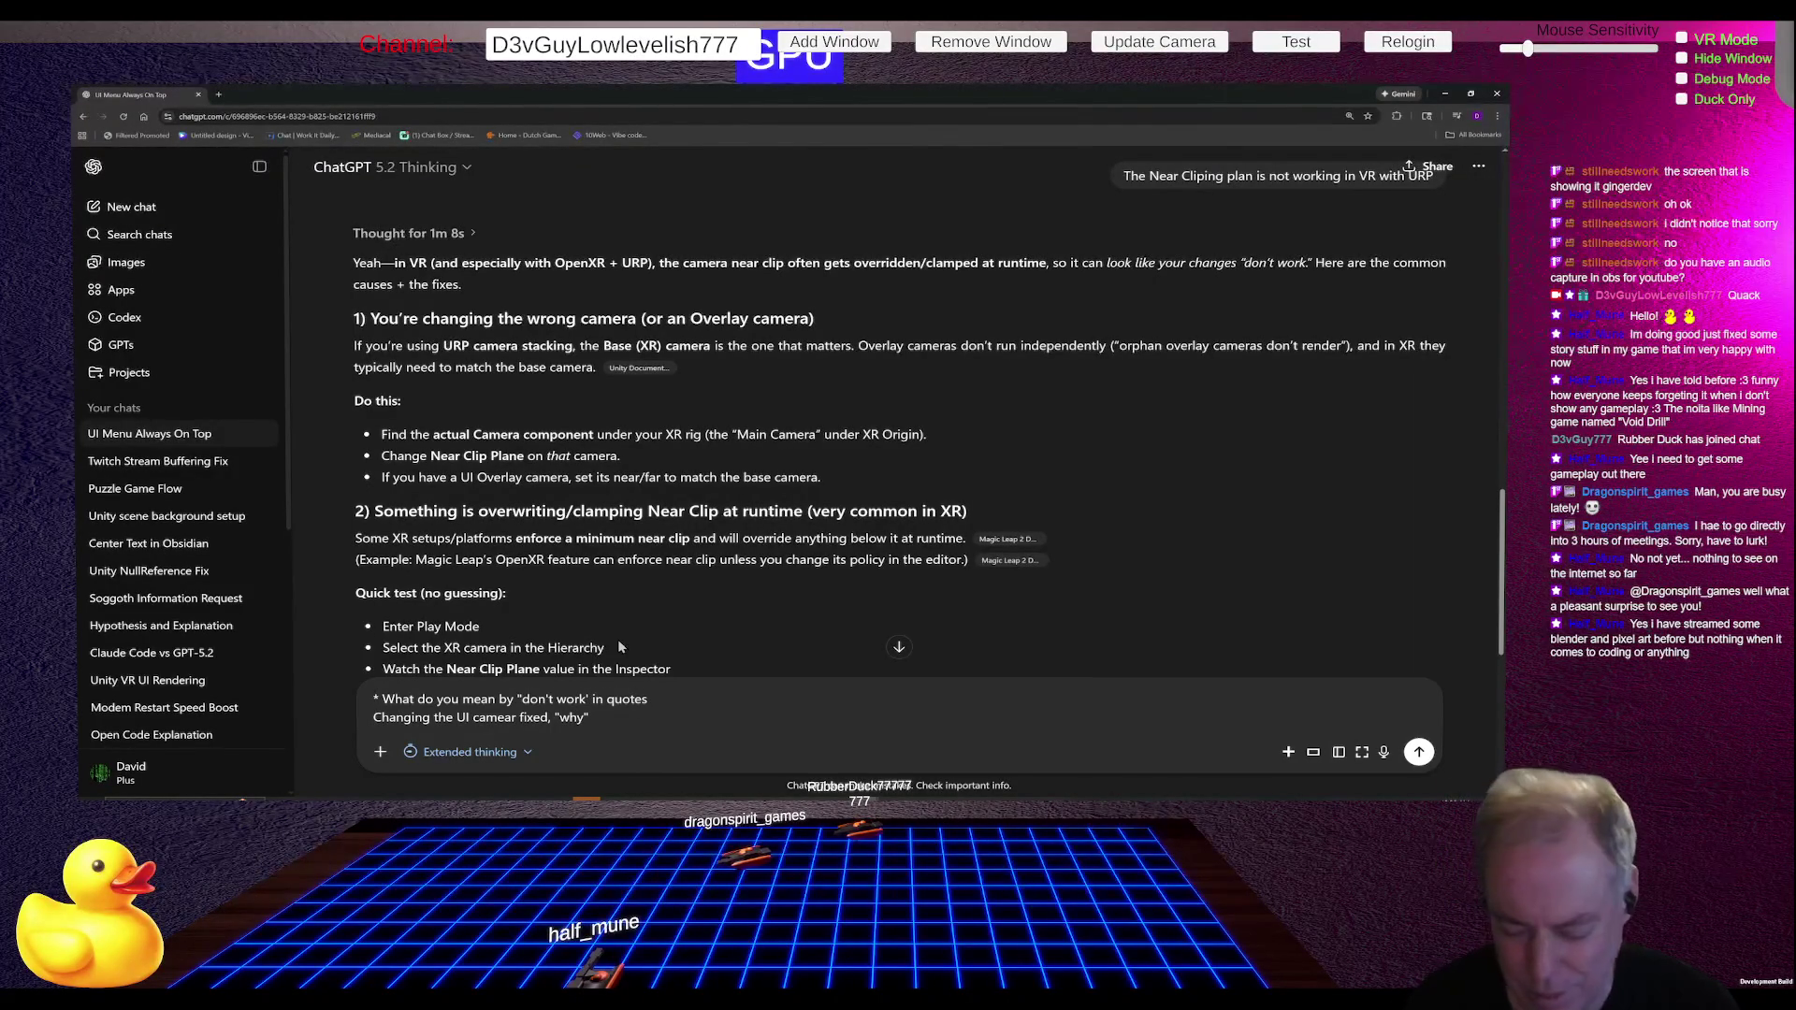
{"action": "type", "text": "*"}
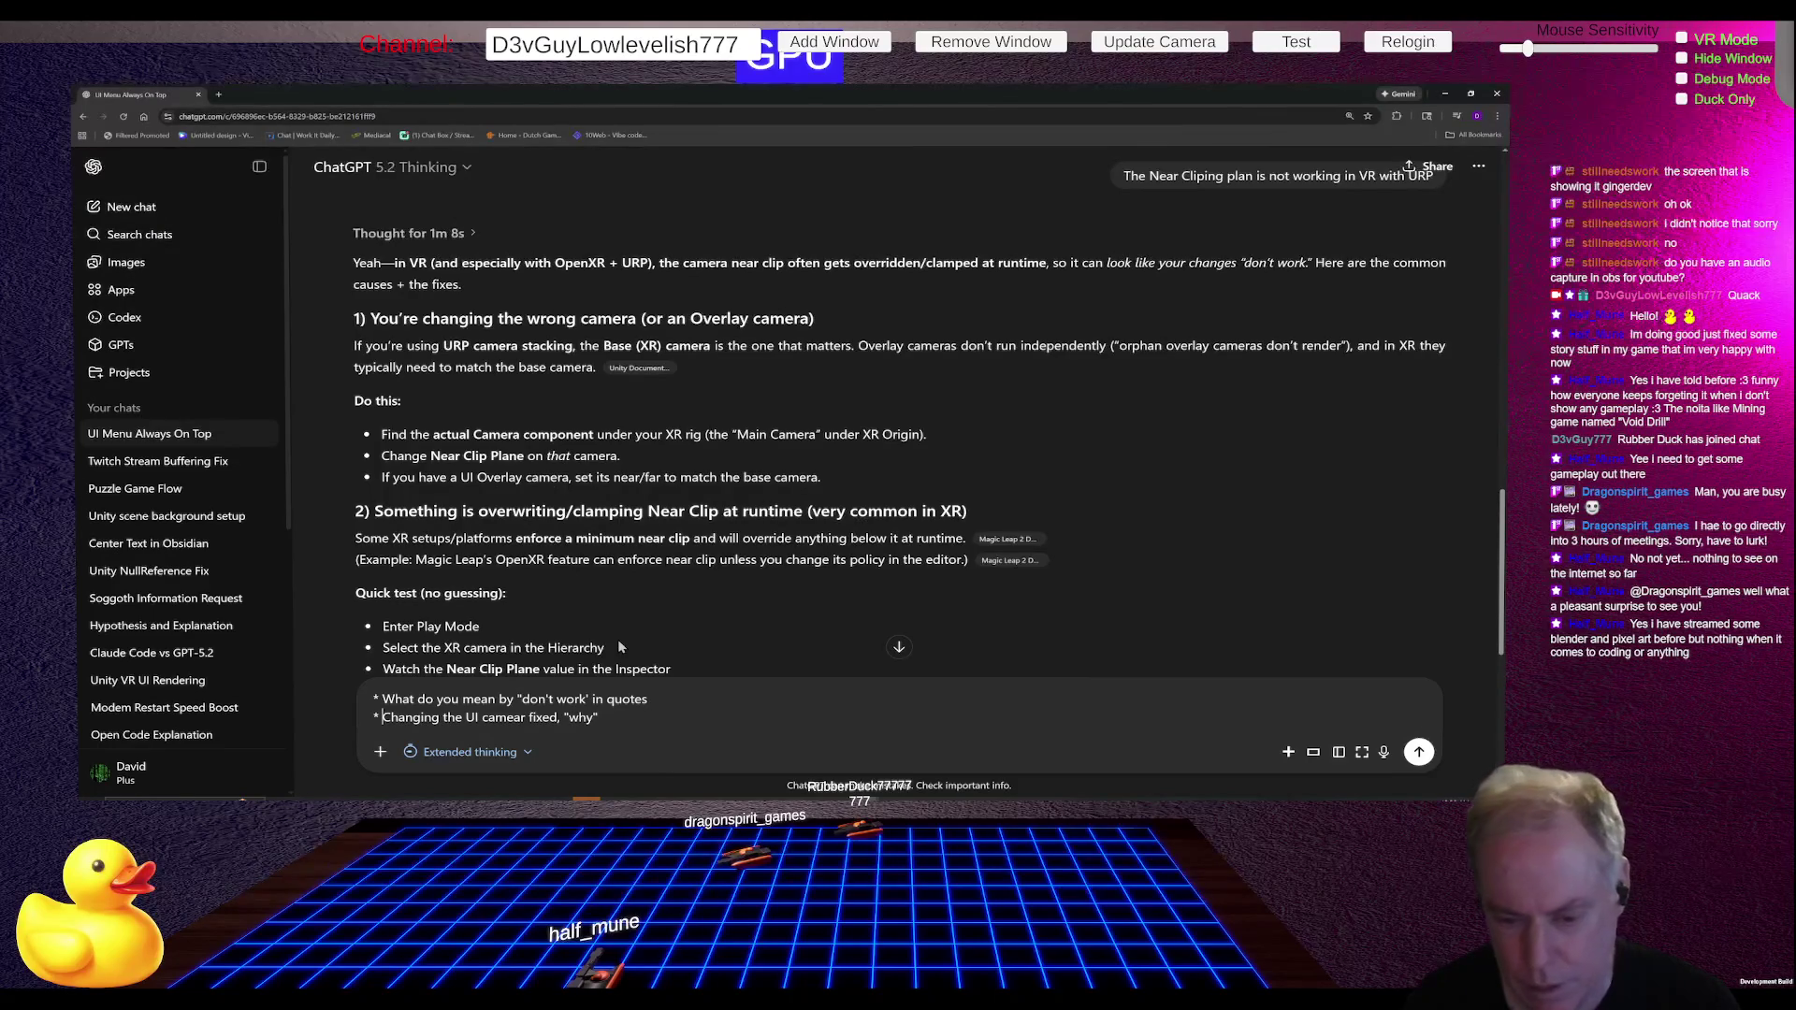
{"action": "key", "text": "Return"}
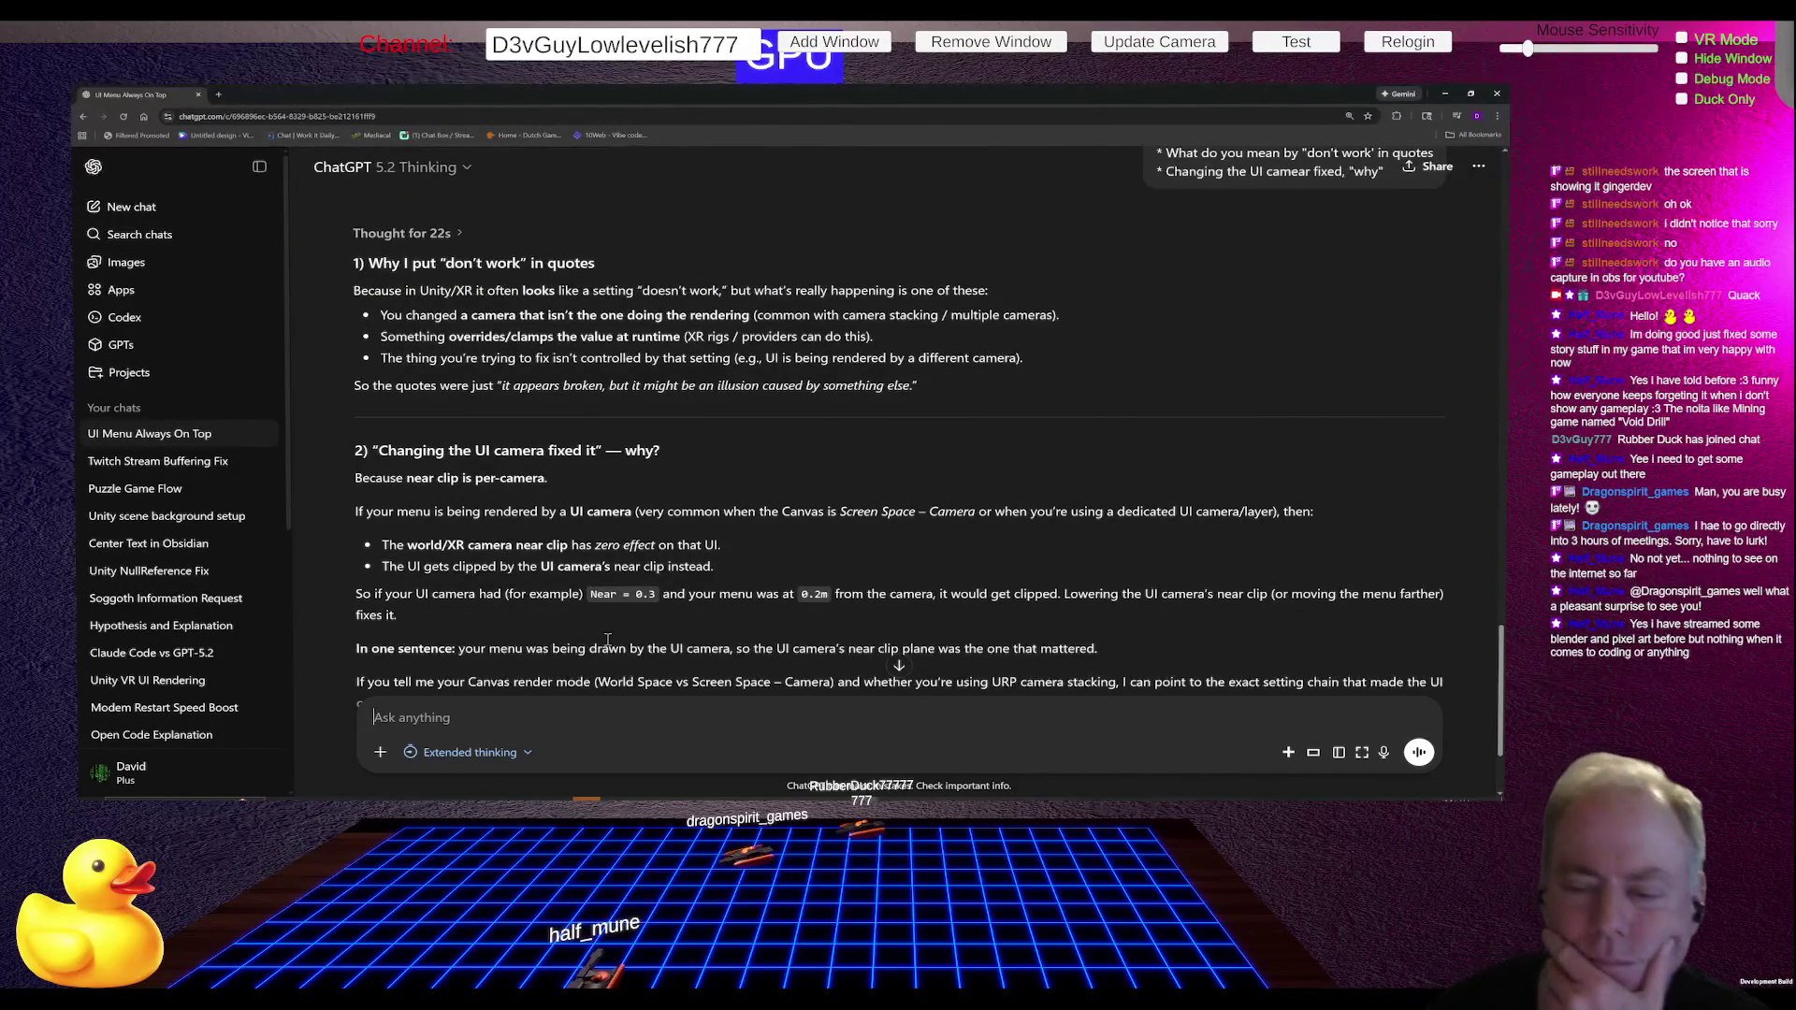
Step: Scroll up the ChatGPT conversation to compare the new reply with the earlier answer
{"action": "scroll", "coordinate": [443, 702], "scroll_direction": "up", "scroll_amount": 3}
{"action": "scroll", "coordinate": [443, 702], "scroll_direction": "up", "scroll_amount": 10}
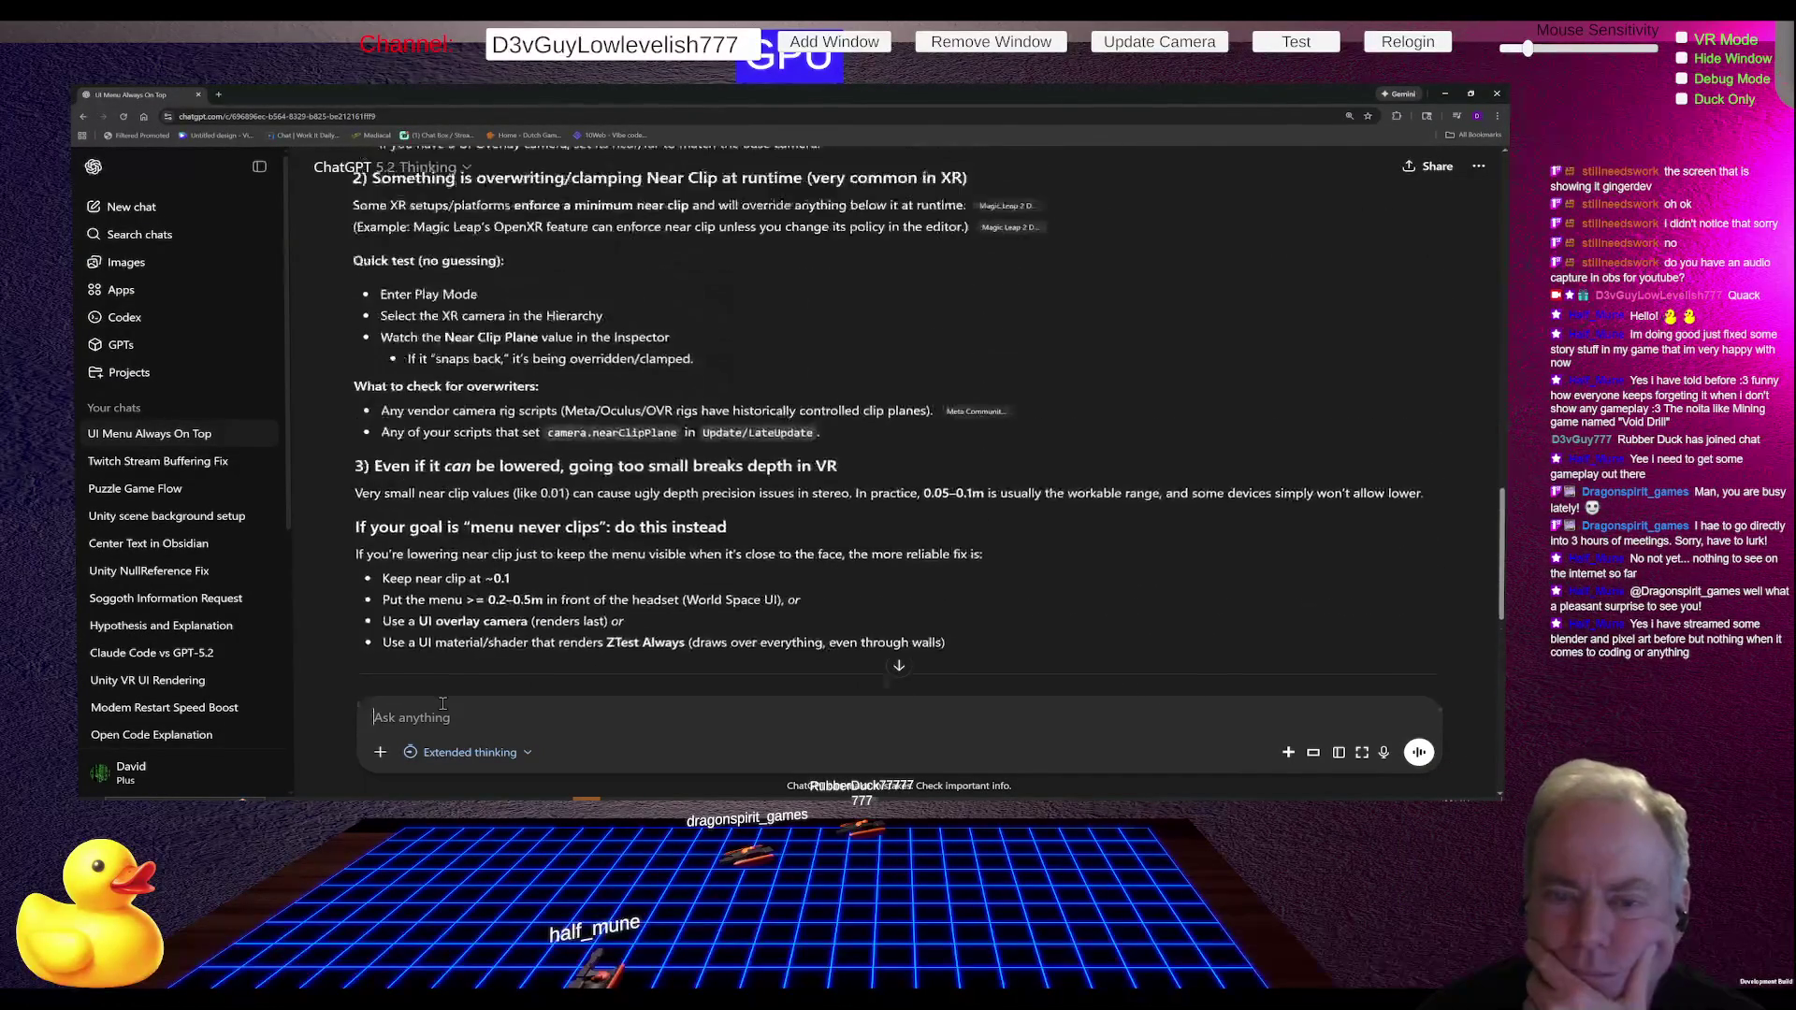
{"action": "scroll", "coordinate": [443, 702], "scroll_direction": "up", "scroll_amount": 1}
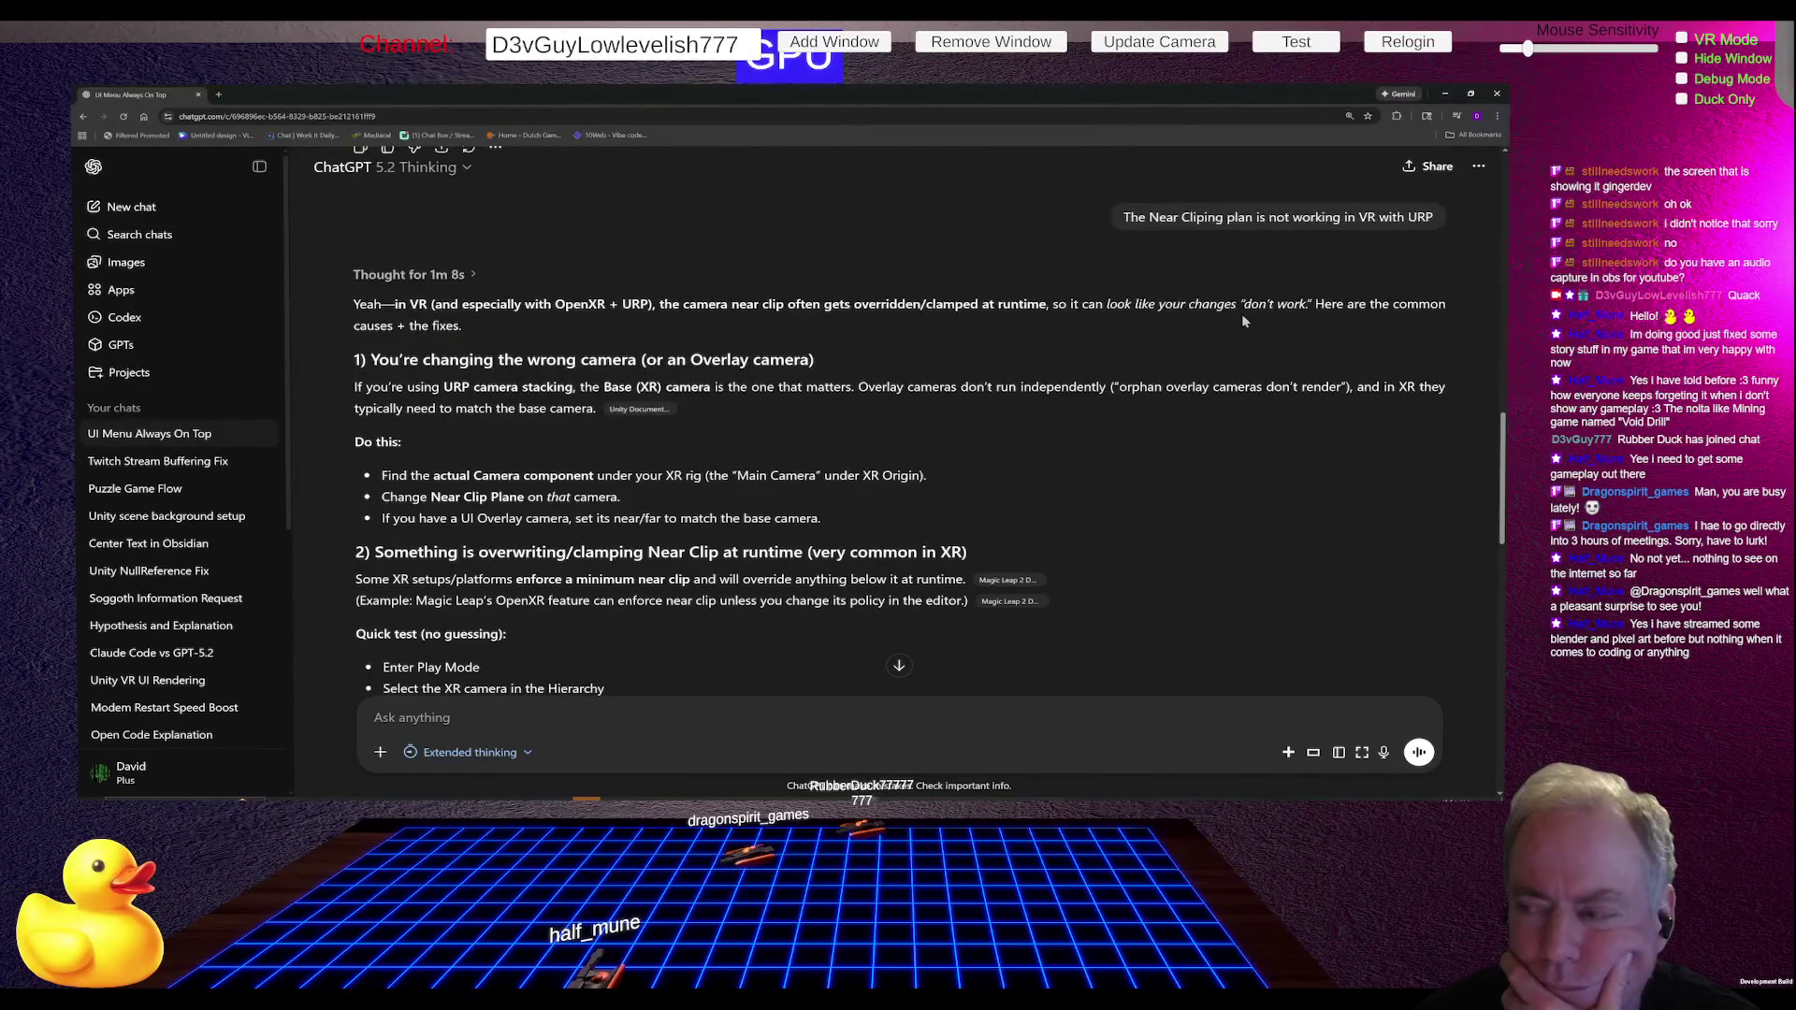
{"action": "scroll", "coordinate": [1272, 306], "scroll_direction": "down", "scroll_amount": 15}
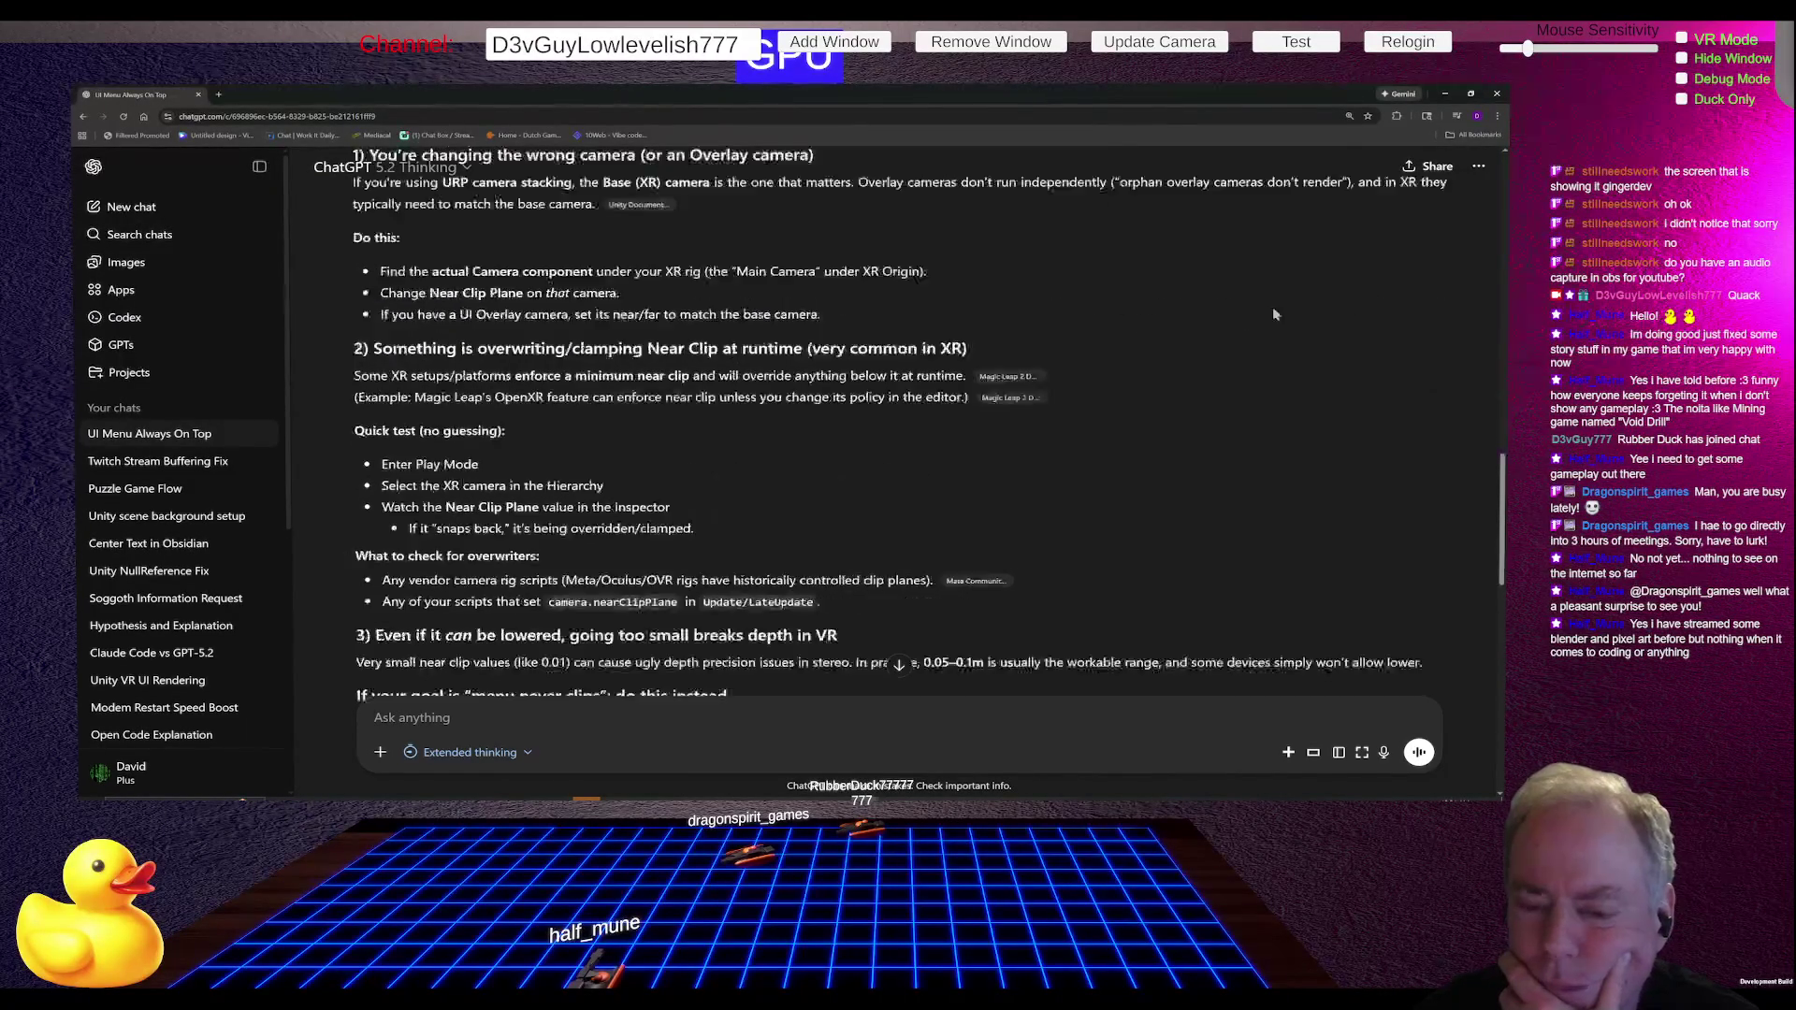
{"action": "scroll", "coordinate": [1150, 357], "scroll_direction": "down", "scroll_amount": 3}
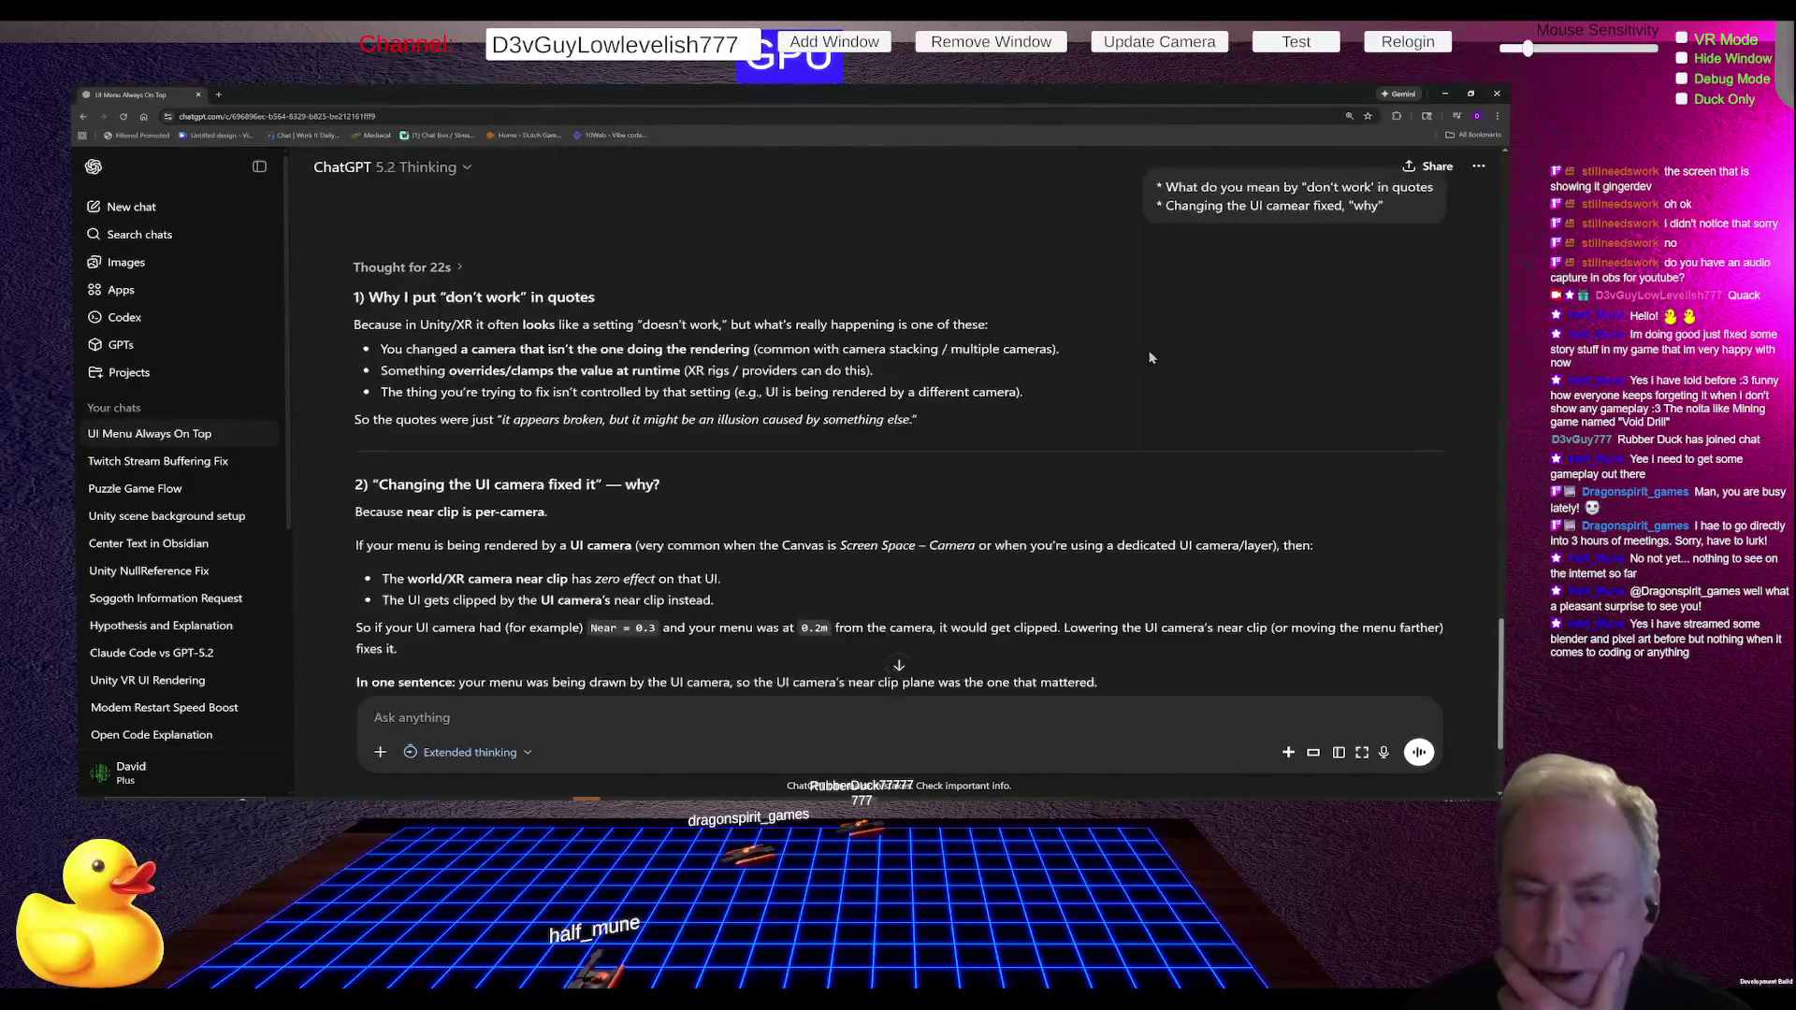
{"action": "scroll", "coordinate": [1150, 357], "scroll_direction": "down", "scroll_amount": 1}
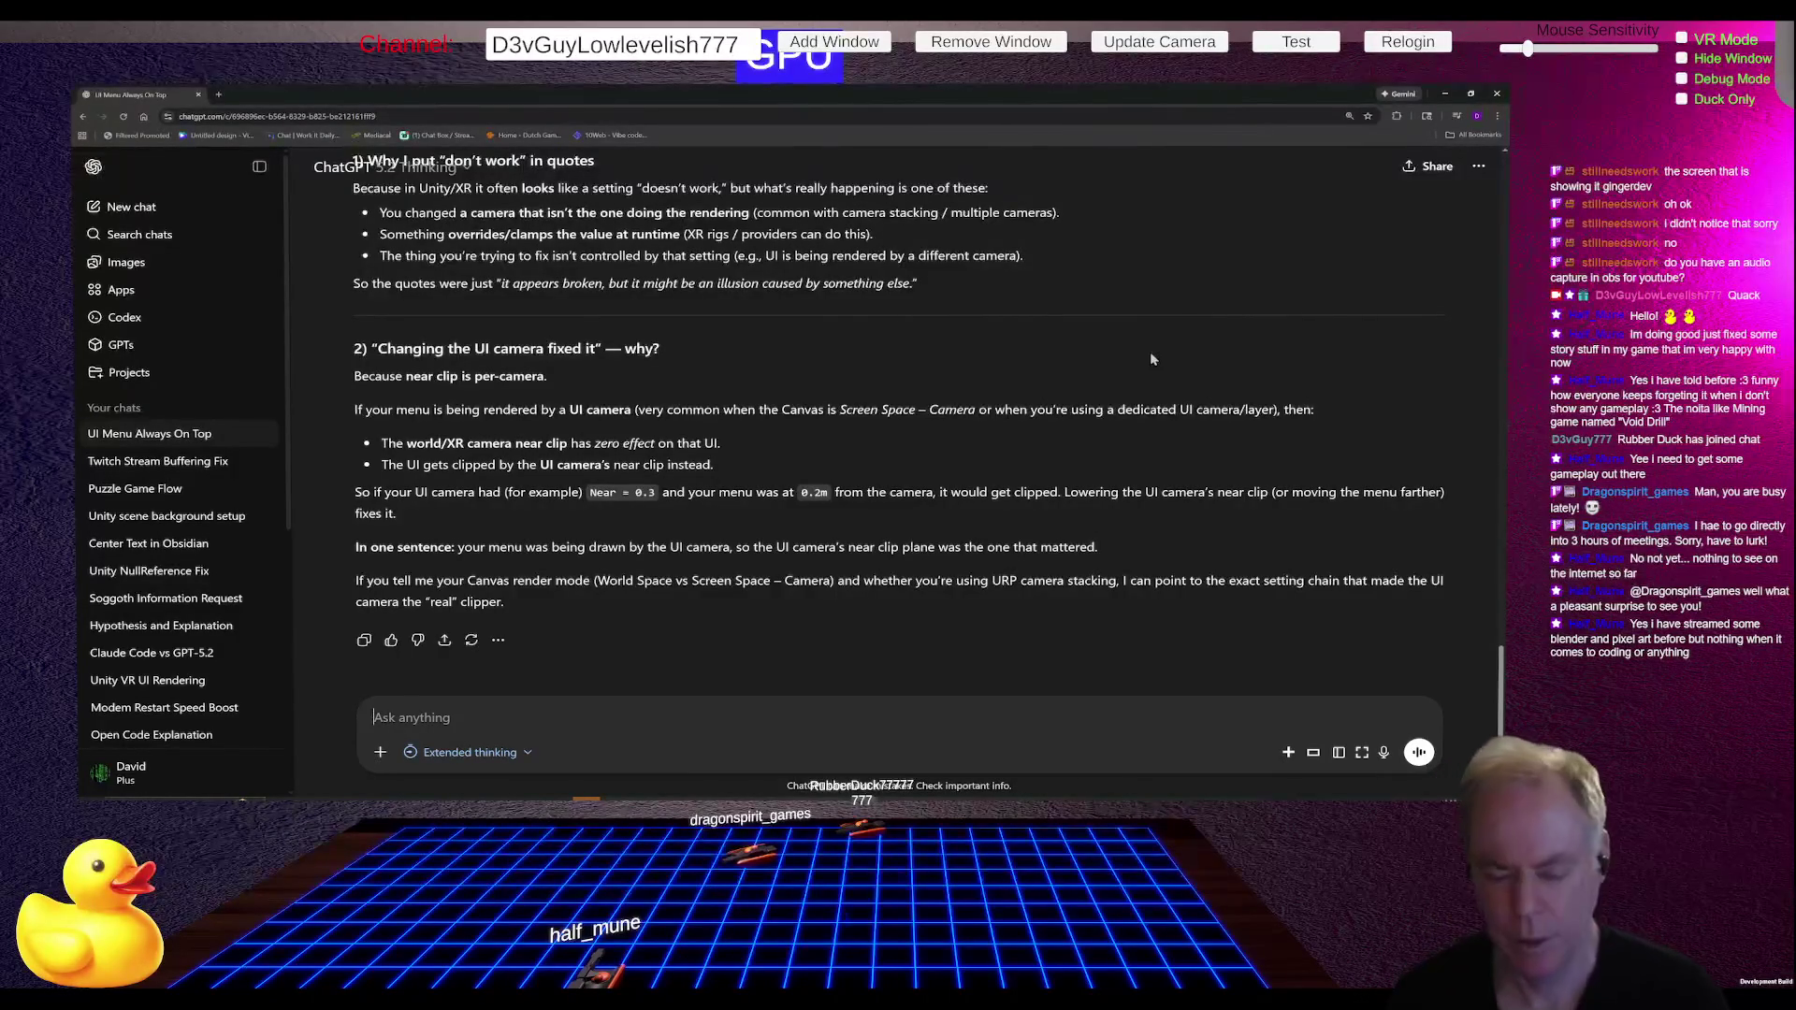
Step: Tell ChatGPT it wasn't a UI z-clipping issue but a controller, then return to Unity
{"action": "type", "text": "It wasn't a UI cliping"}
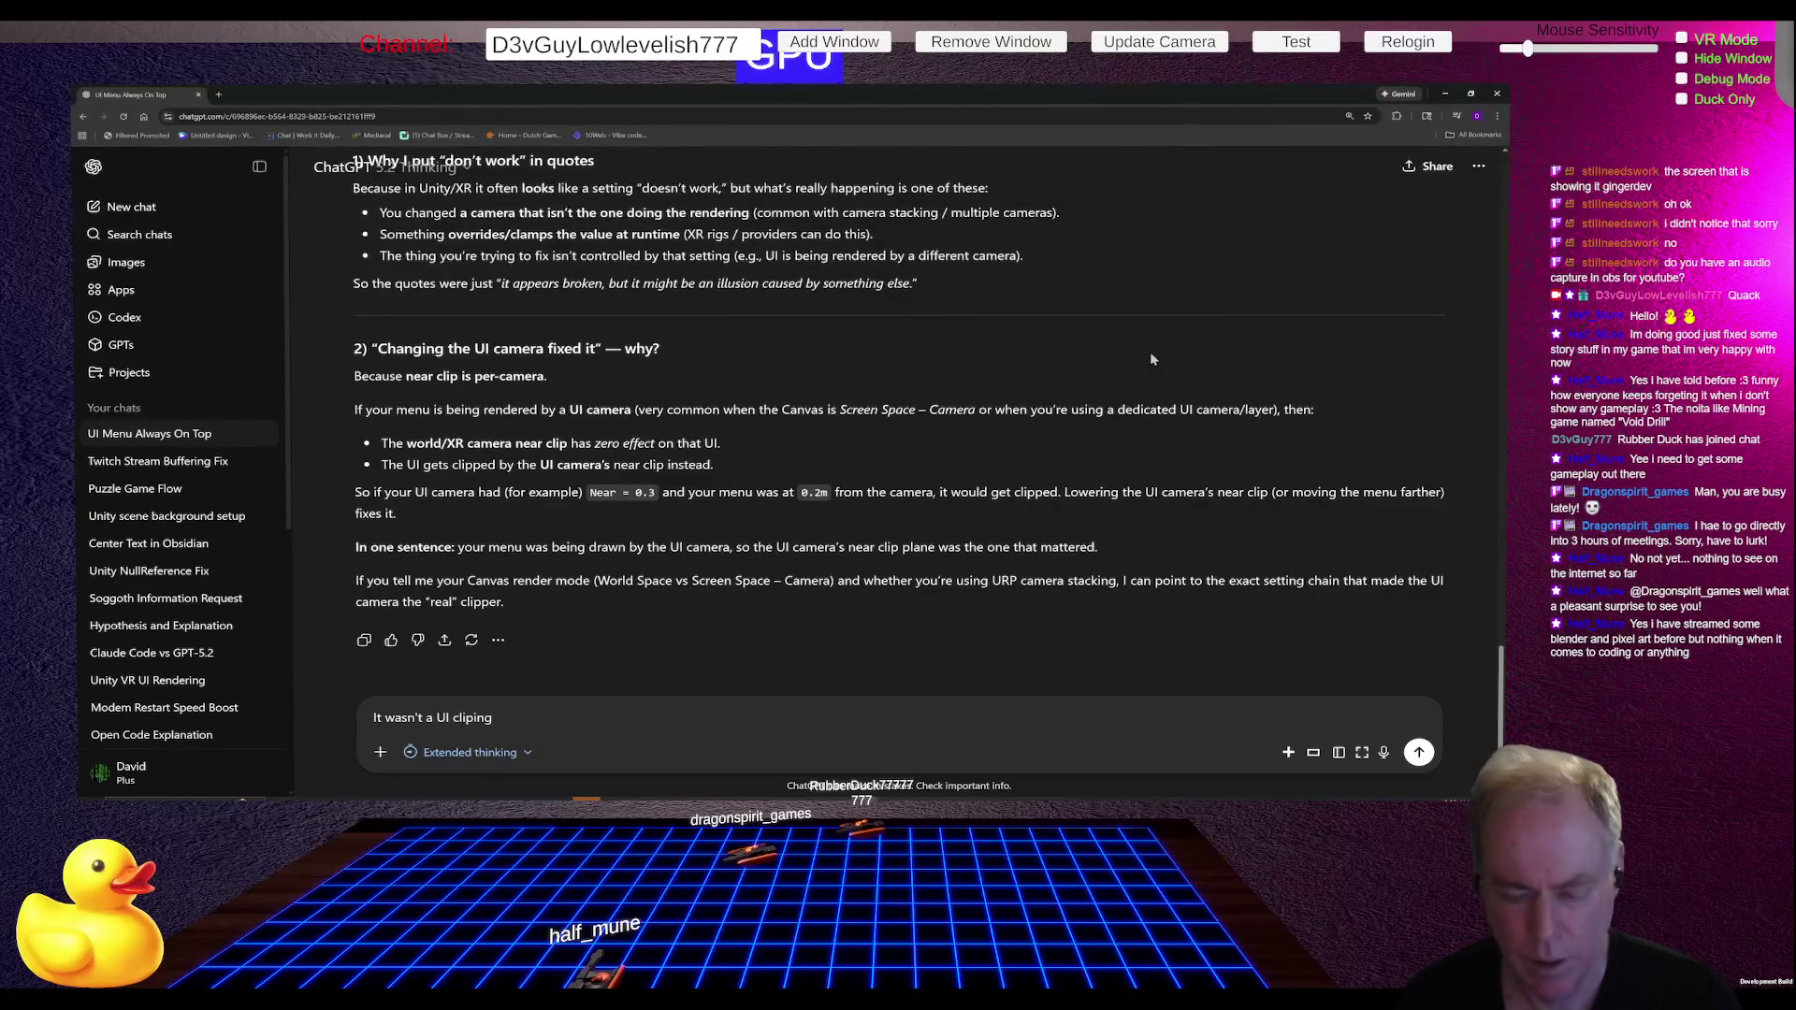
{"action": "type", "text": "z-"}
{"action": "key", "text": "Delete"}
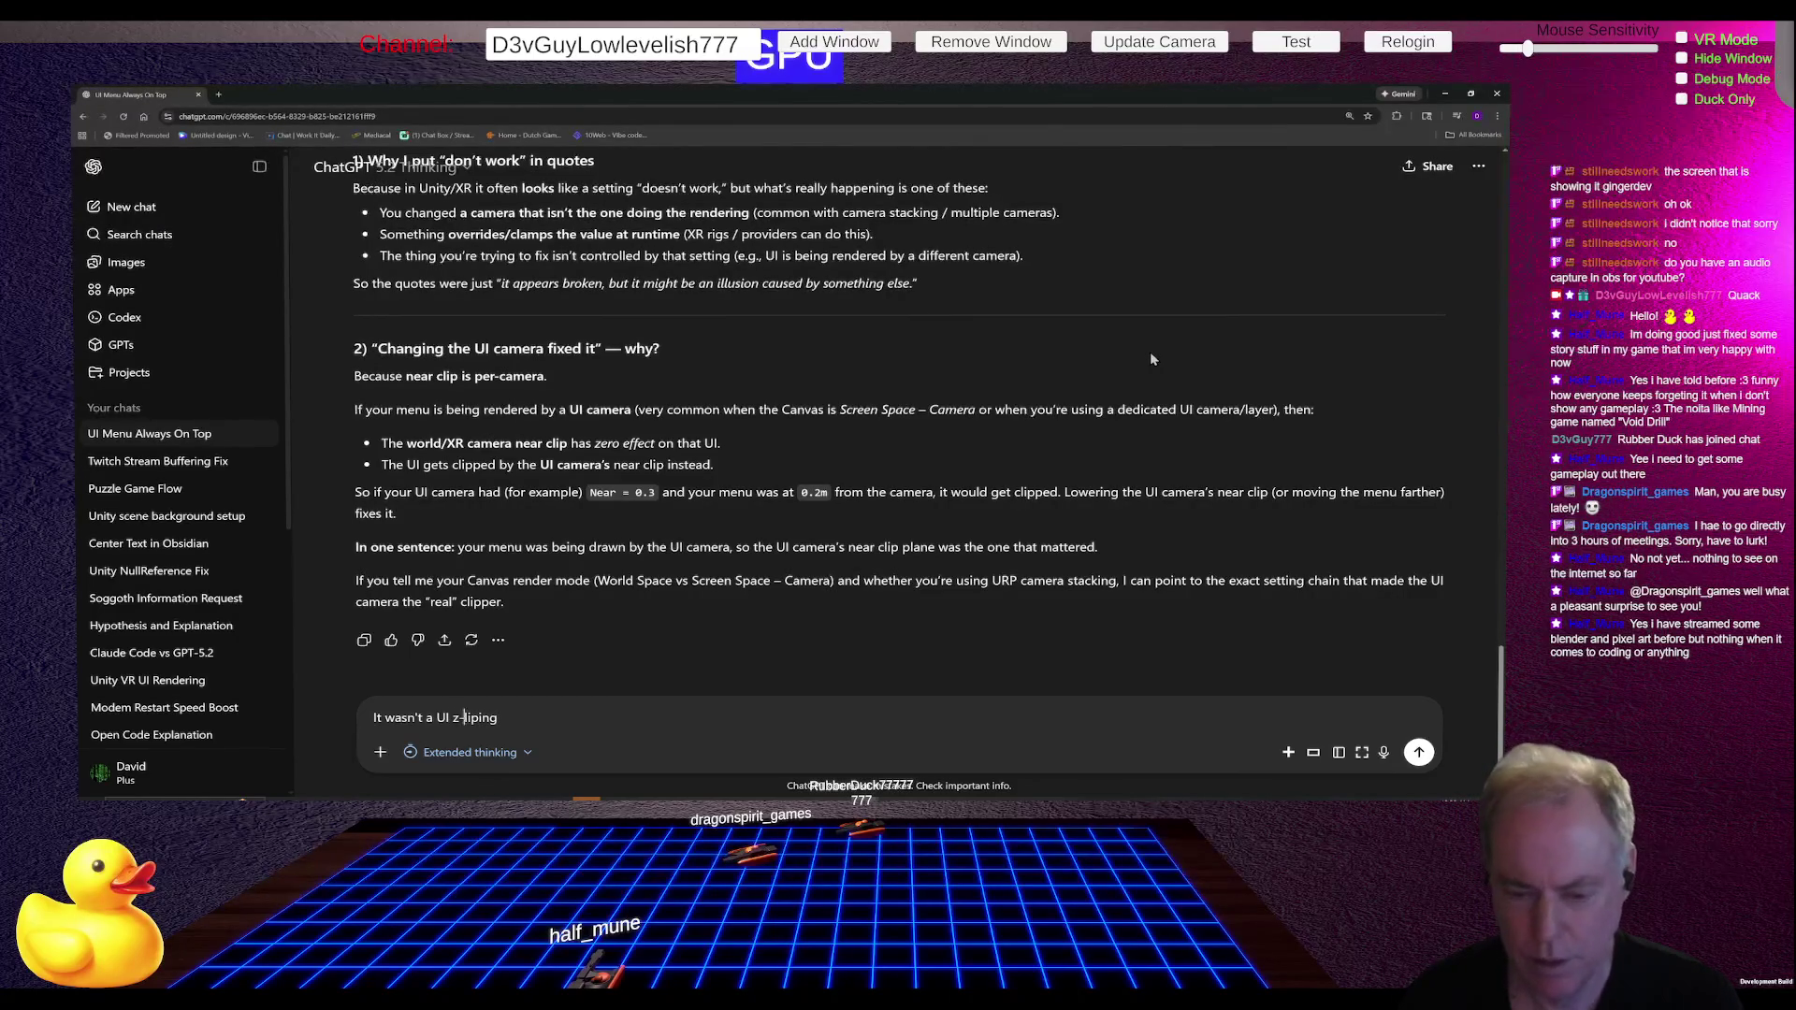
{"action": "type", "text": "clip"}
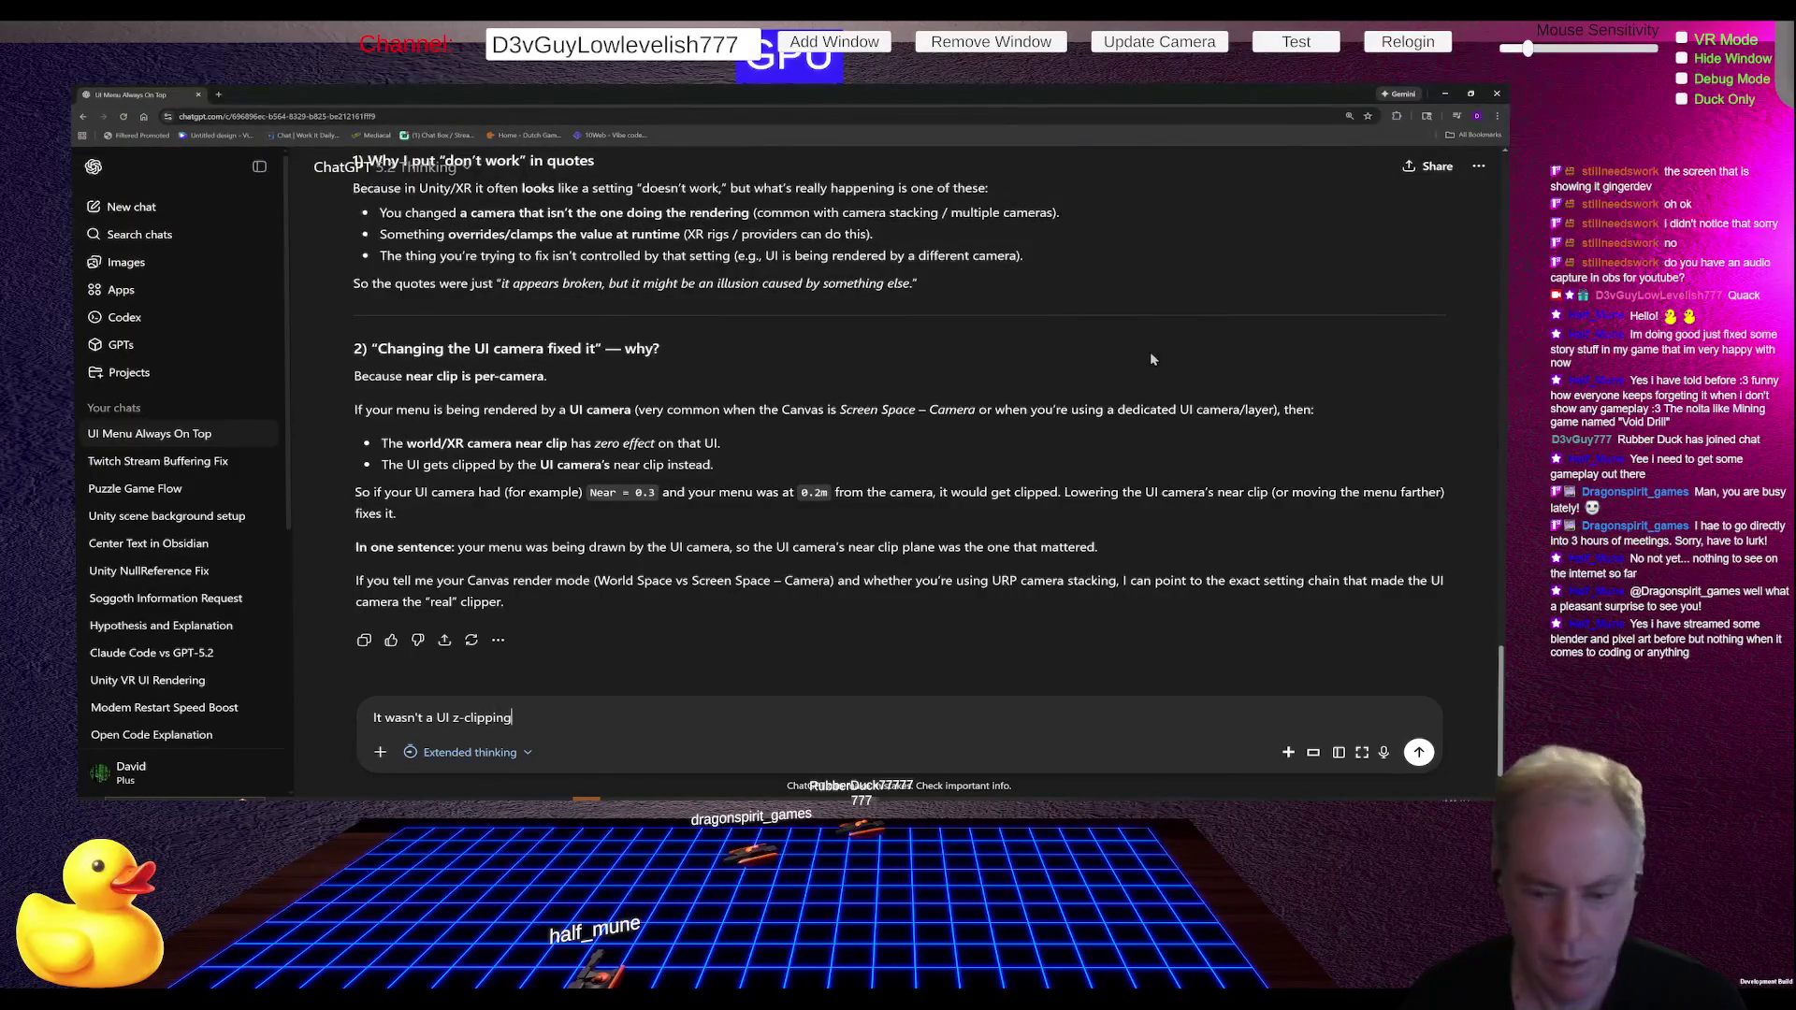
{"action": "type", "text": "issue"}
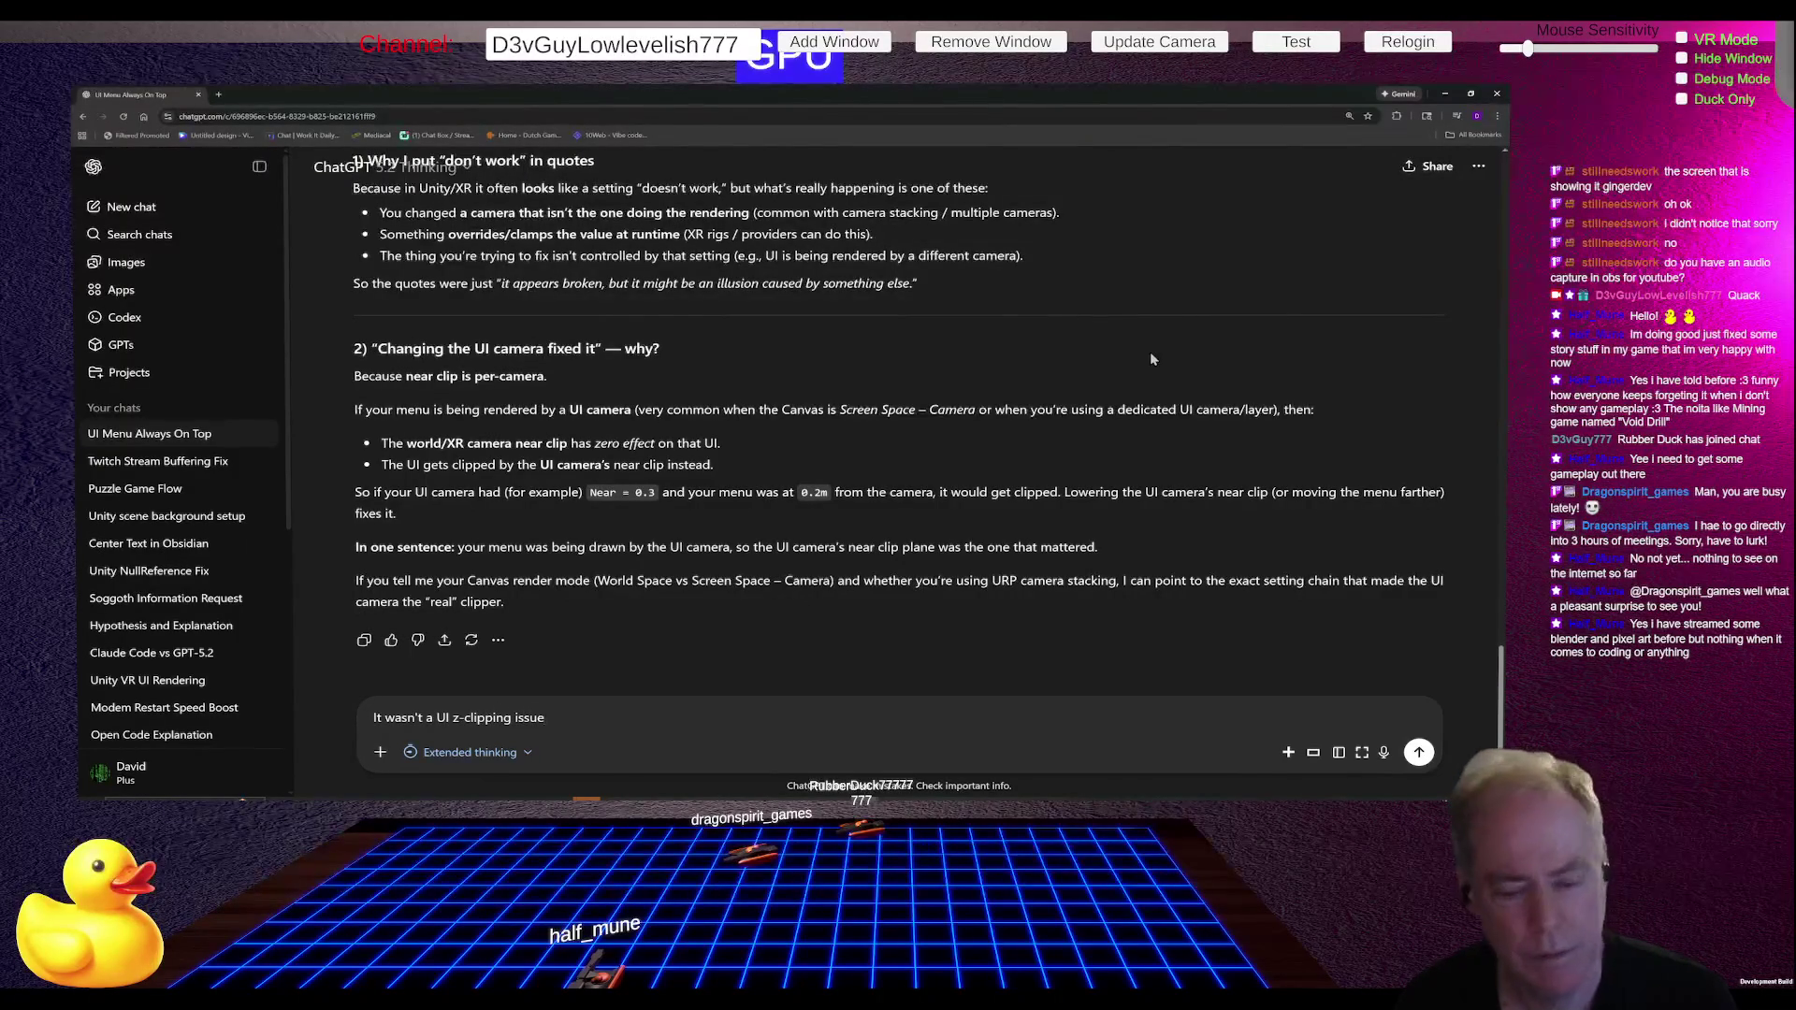
{"action": "type", "text": ". it was a controller"}
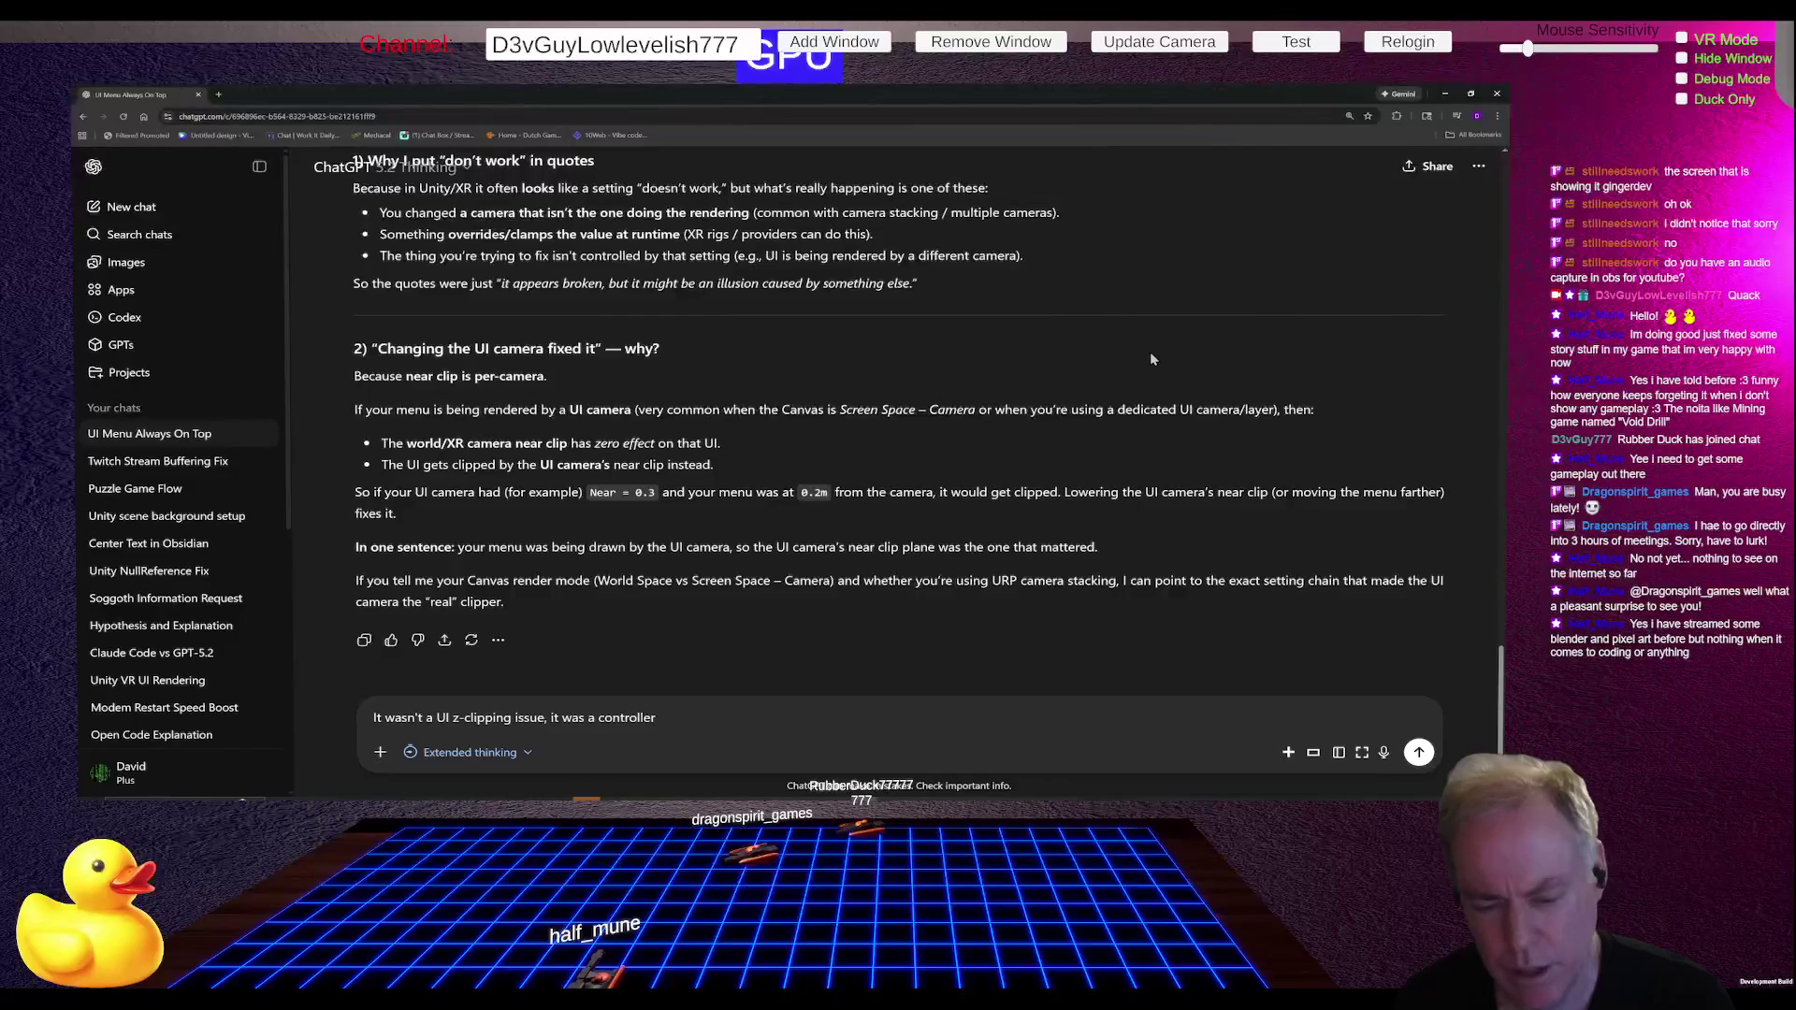
{"action": "key", "text": "Return"}
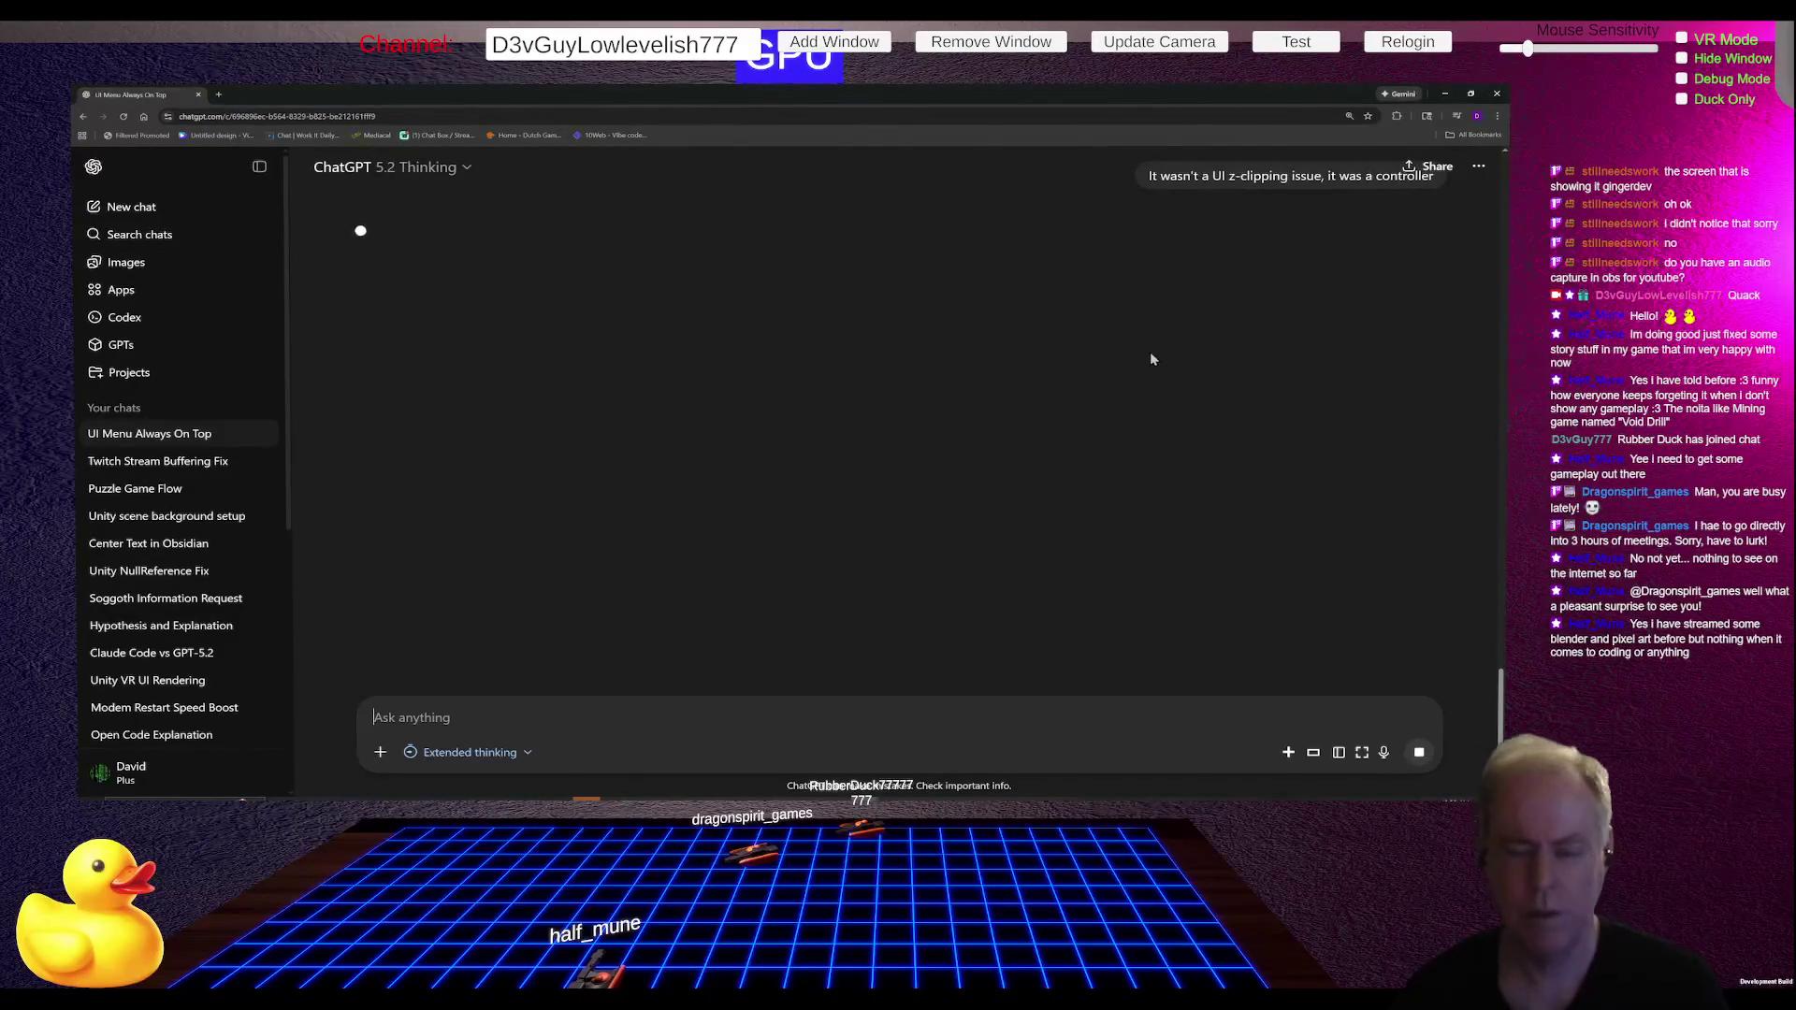
{"action": "key", "text": "alt+Tab"}
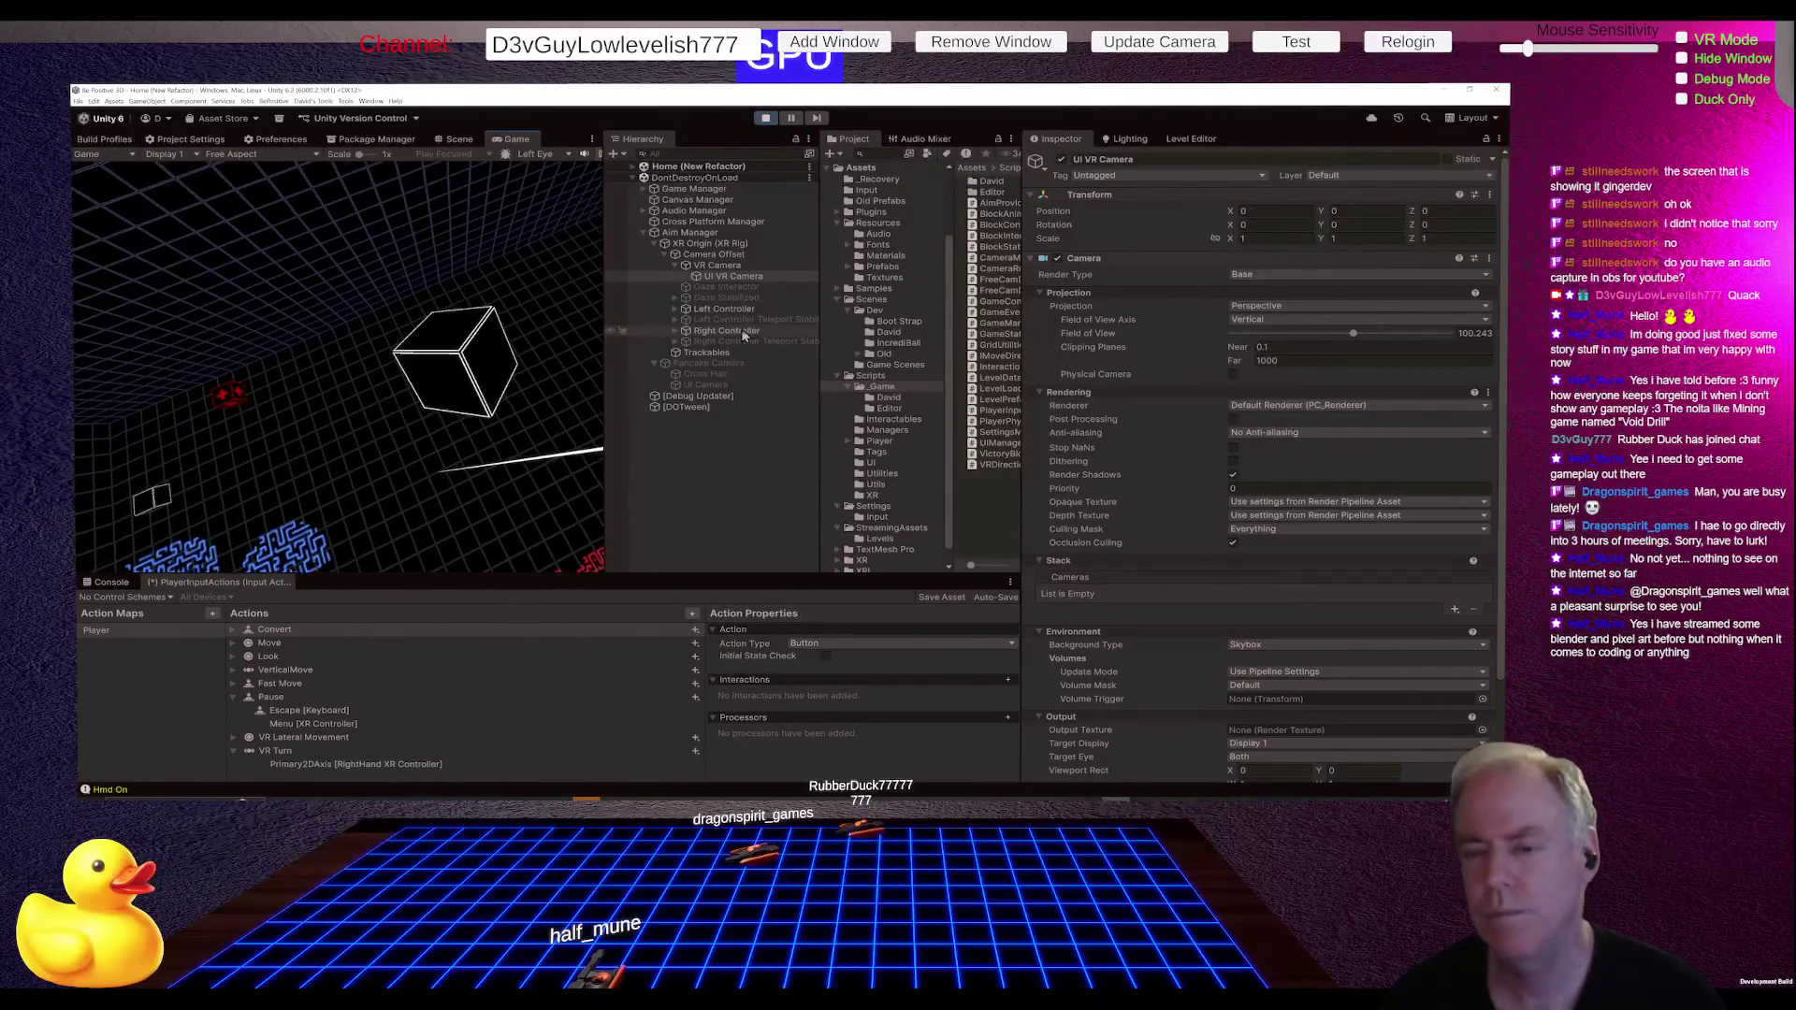
Step: Inspect the Right Controller's settings, then go back to ChatGPT's answer
{"action": "left_click", "coordinate": [744, 332]}
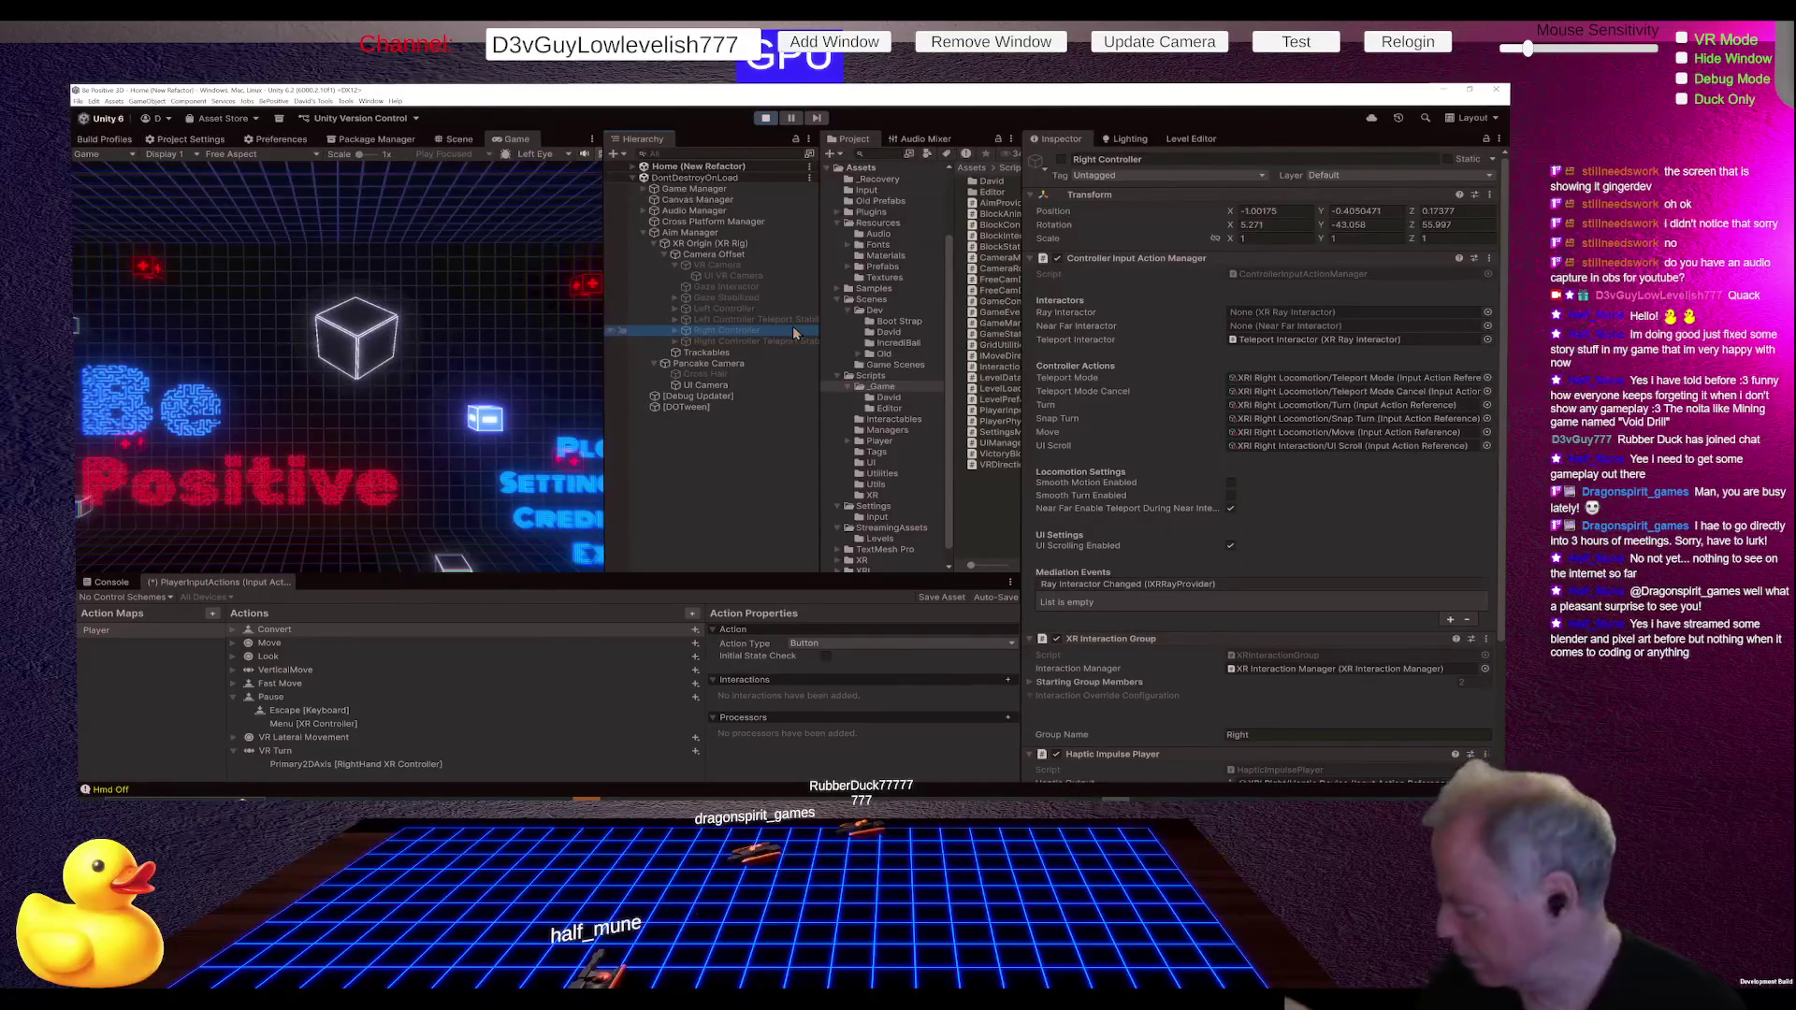
{"action": "key", "text": "alt+Tab"}
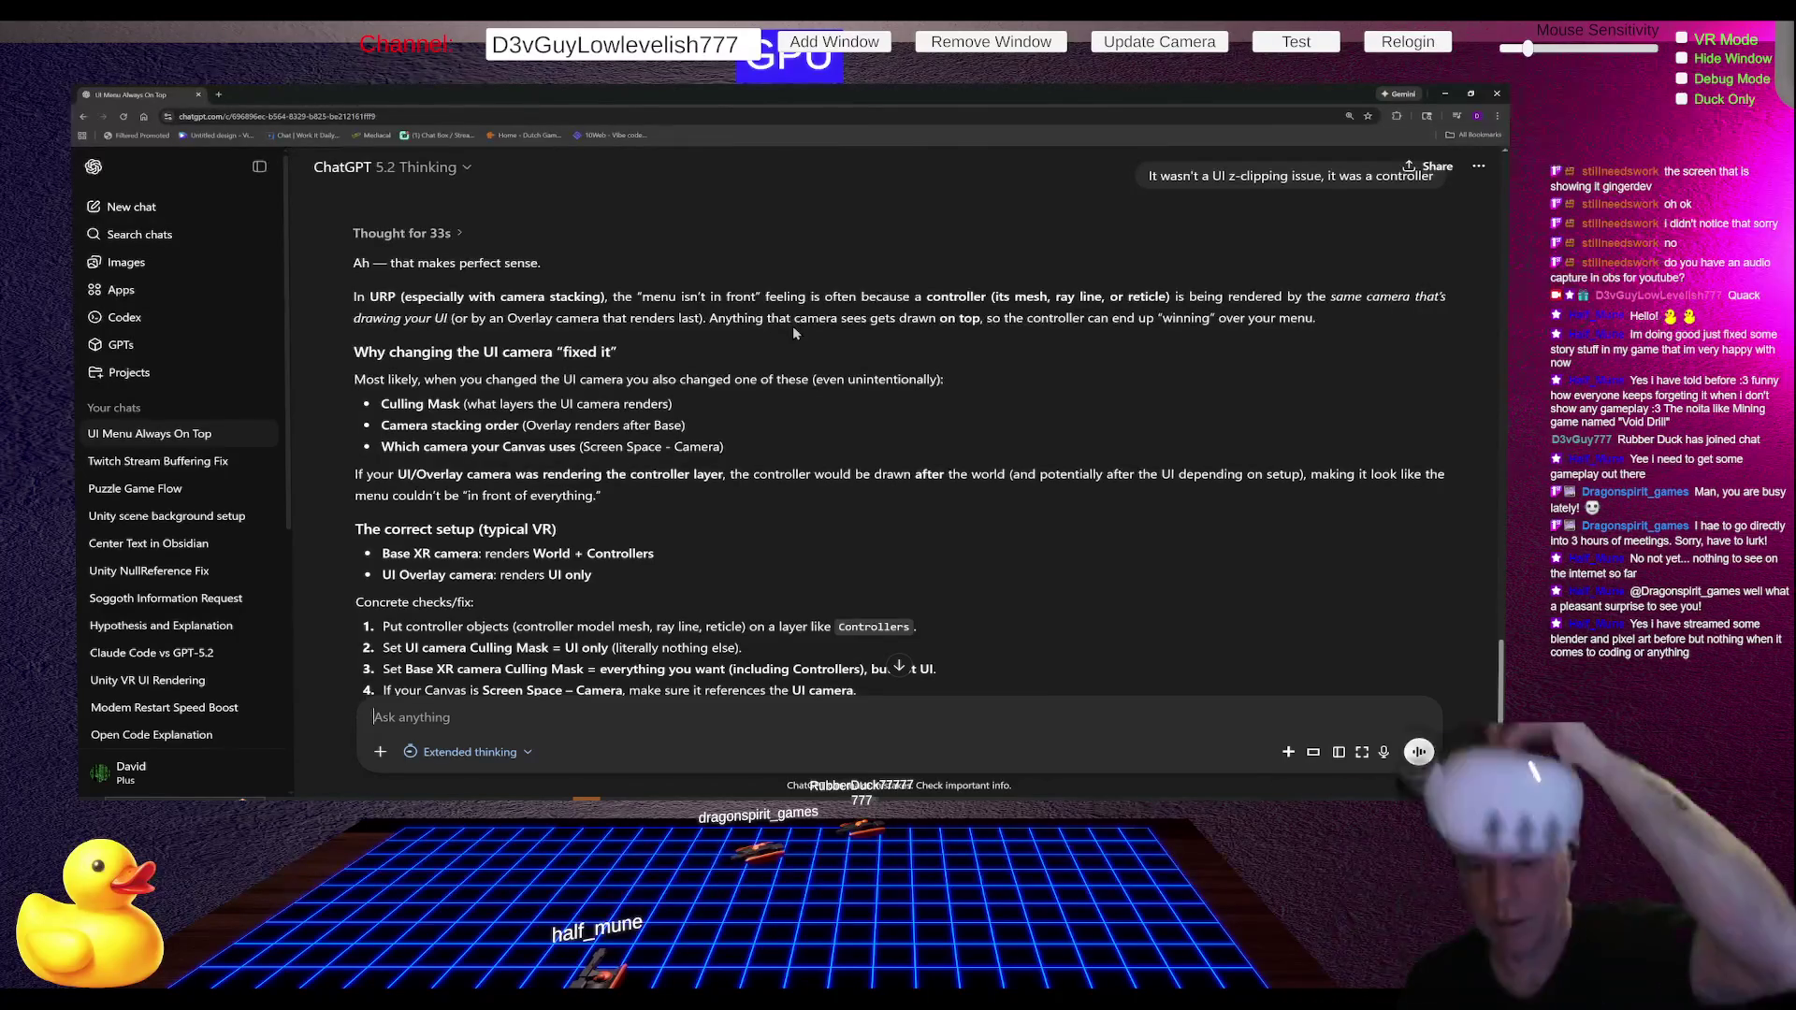
Step: Leave ChatGPT's controller answer and return to the Unity editor running in play mode
{"action": "key", "text": "alt+Tab"}
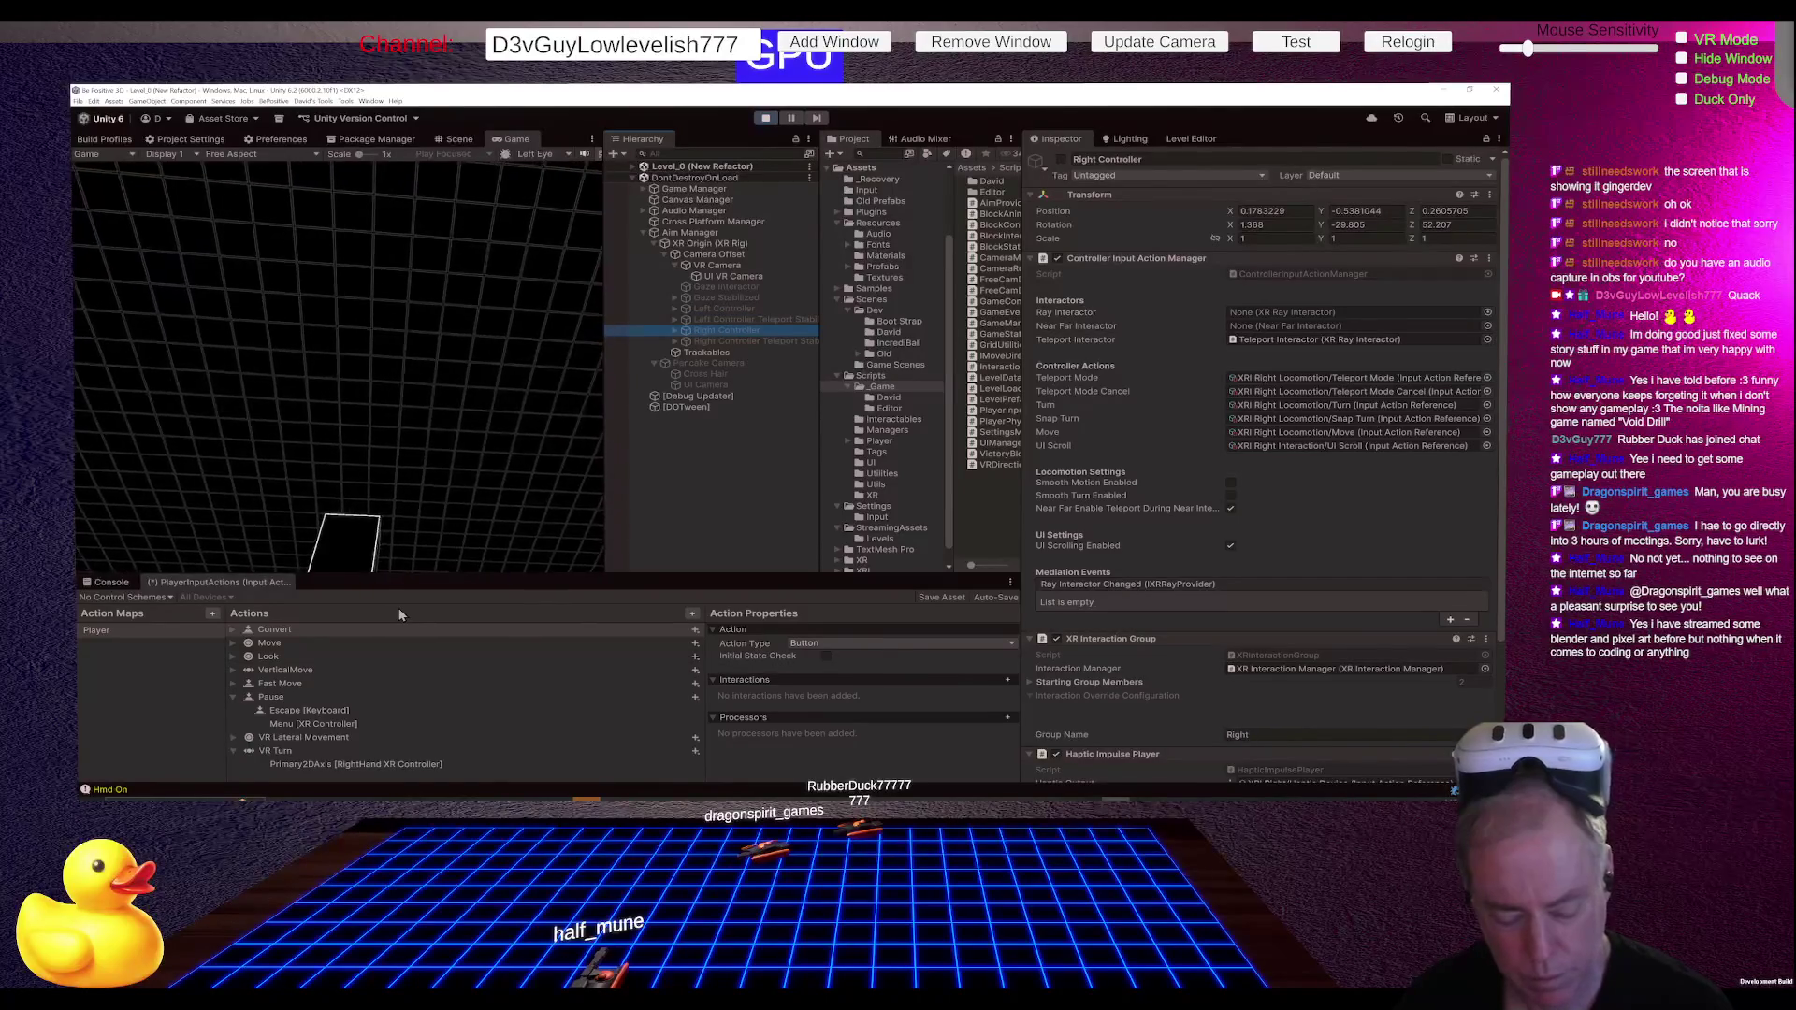
Step: Save the scene, bring up the [Paused] menu in play mode, then stop play
{"action": "key", "text": "ctrl+s"}
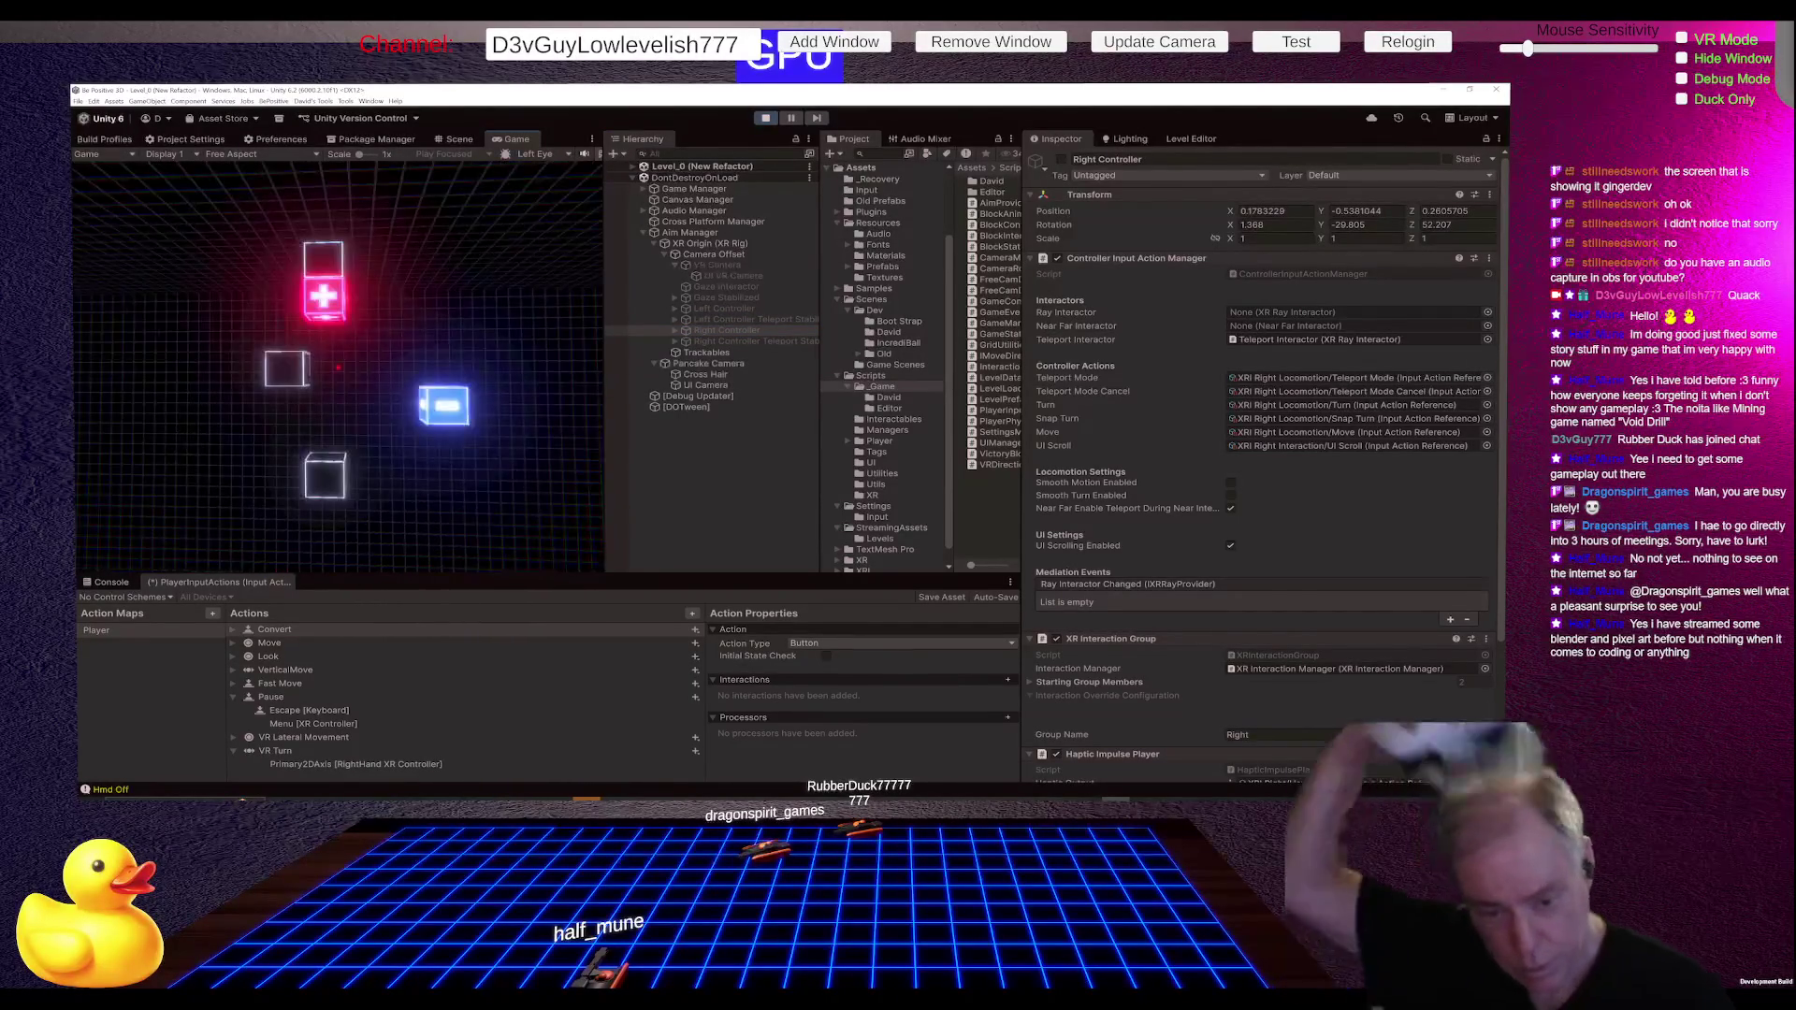
{"action": "key", "text": "Escape"}
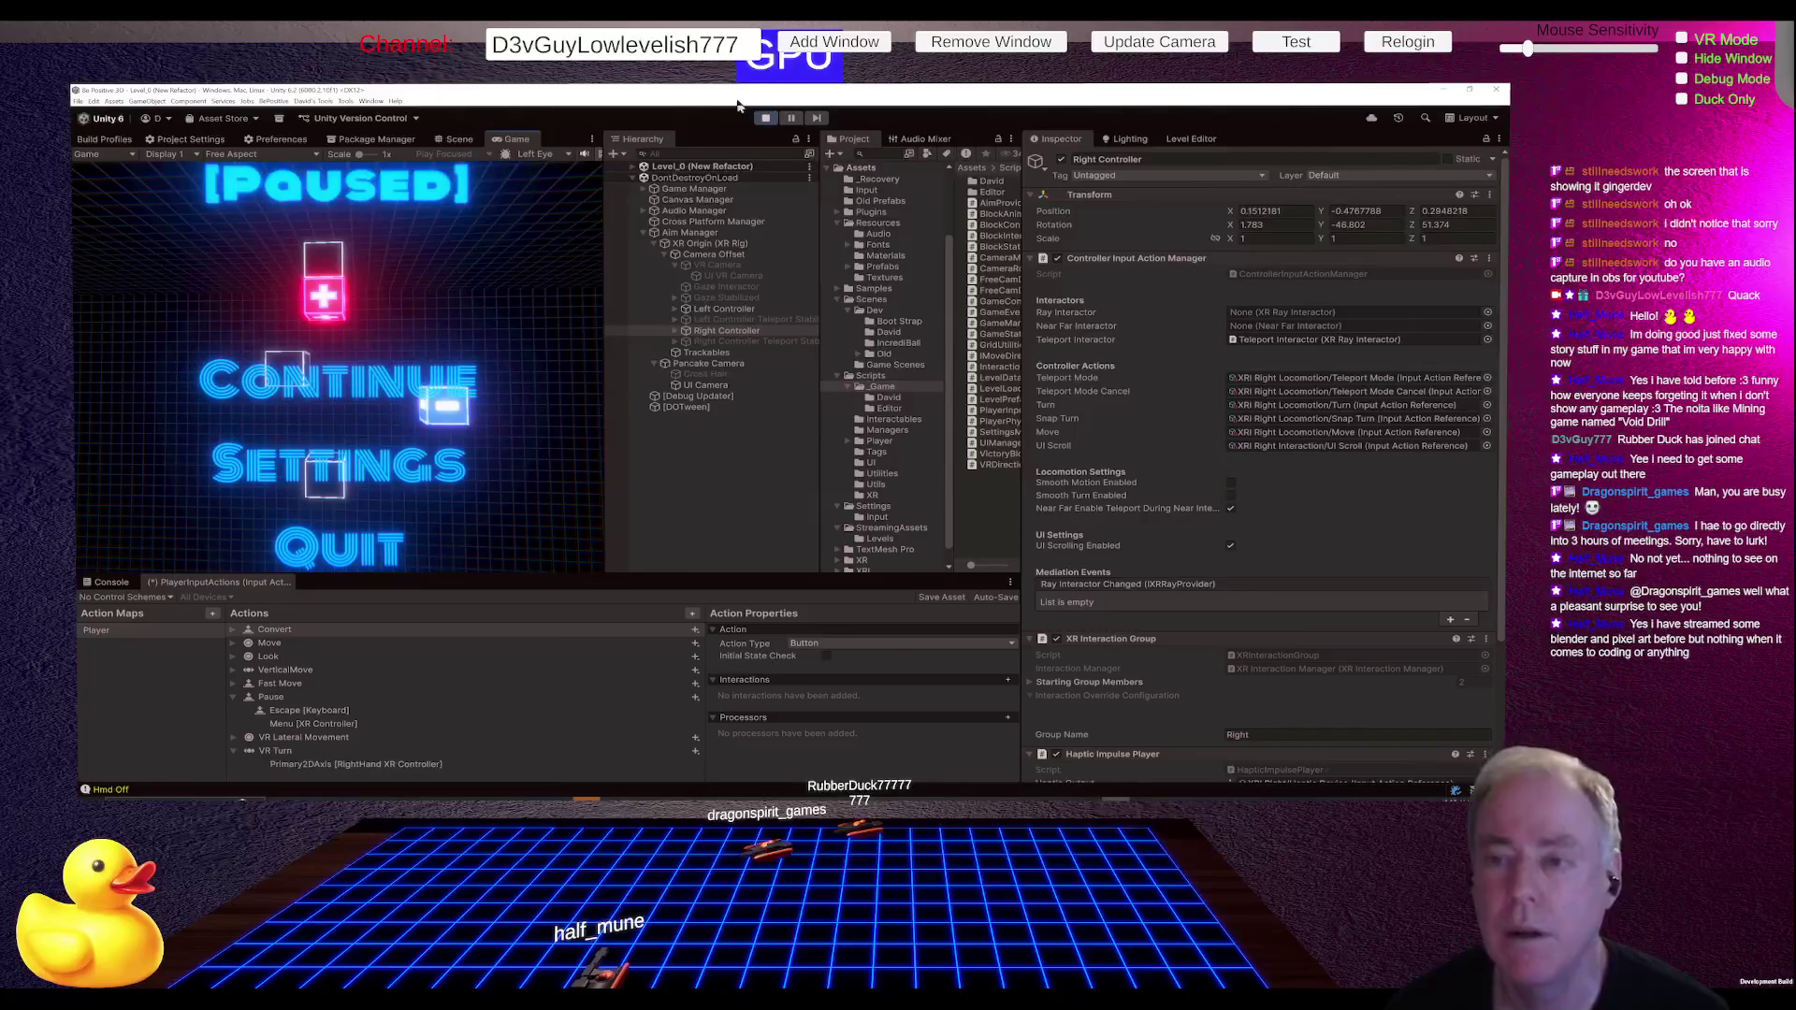
{"action": "left_click", "coordinate": [762, 120]}
{"action": "left_click", "coordinate": [185, 138]}
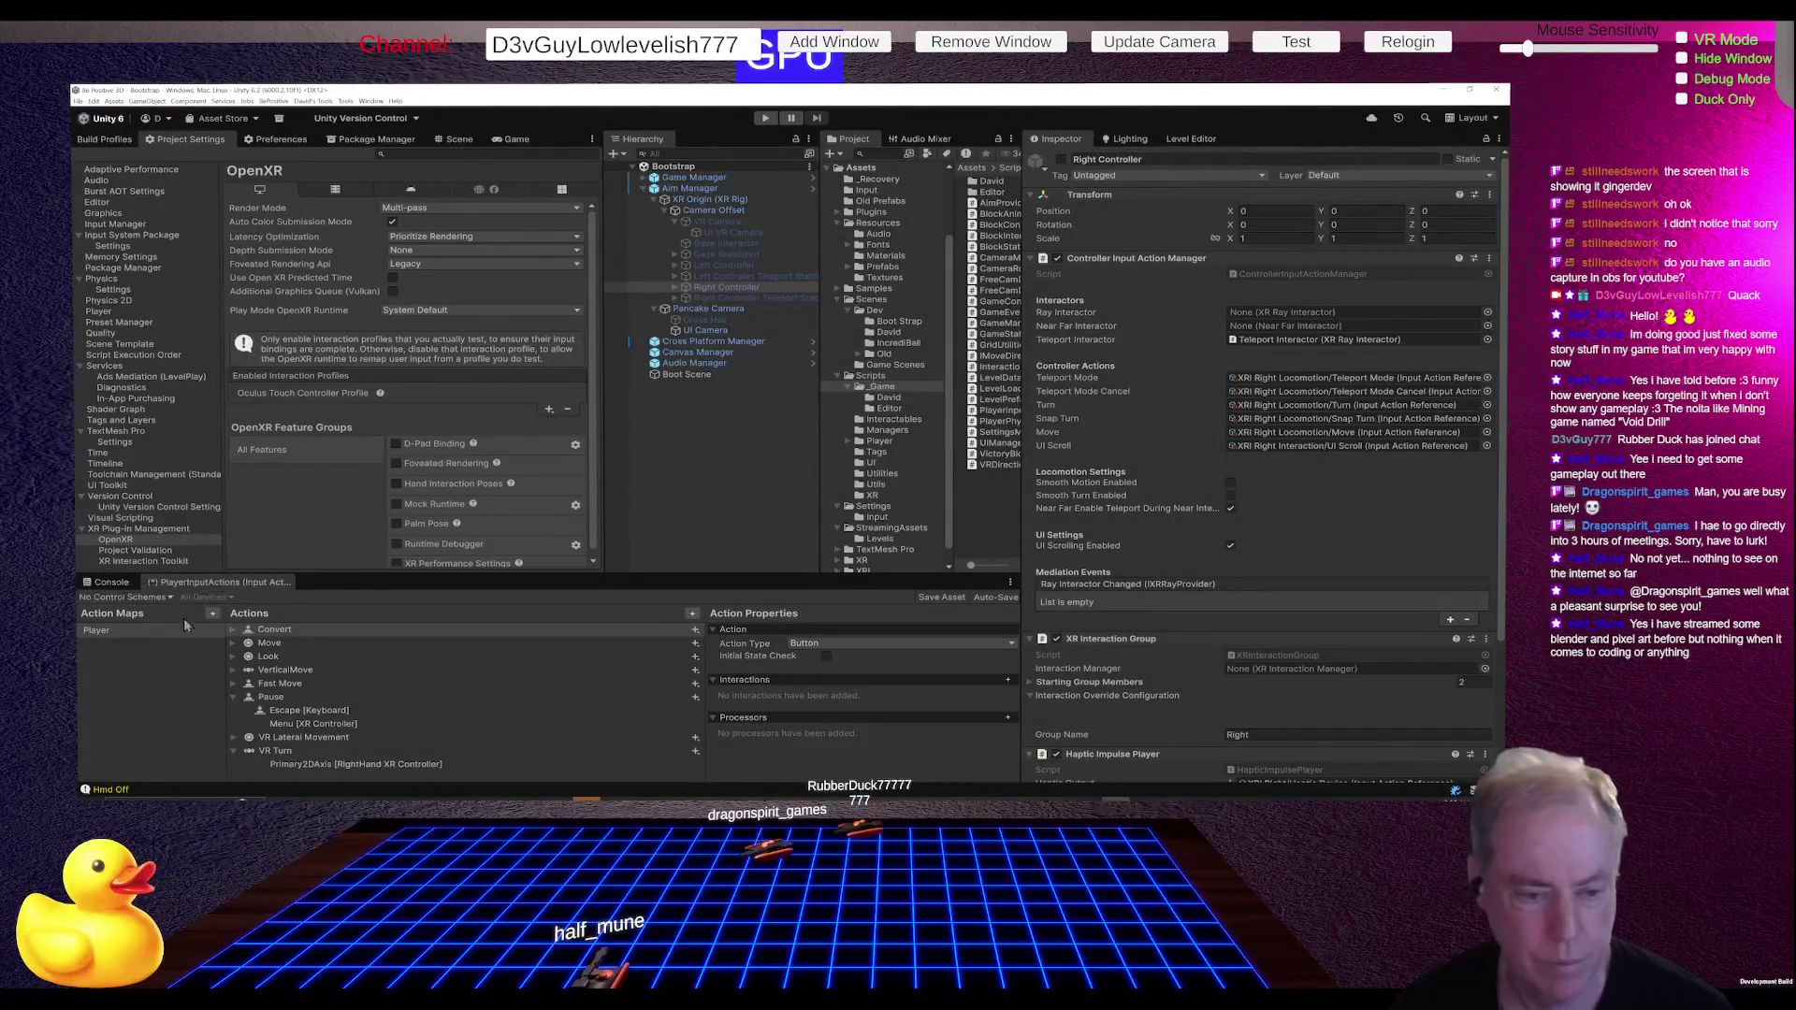
Step: Save the PlayerInputActions asset, play-test the pause menu among the controller cubes, then stop
{"action": "key", "text": "ctrl+s"}
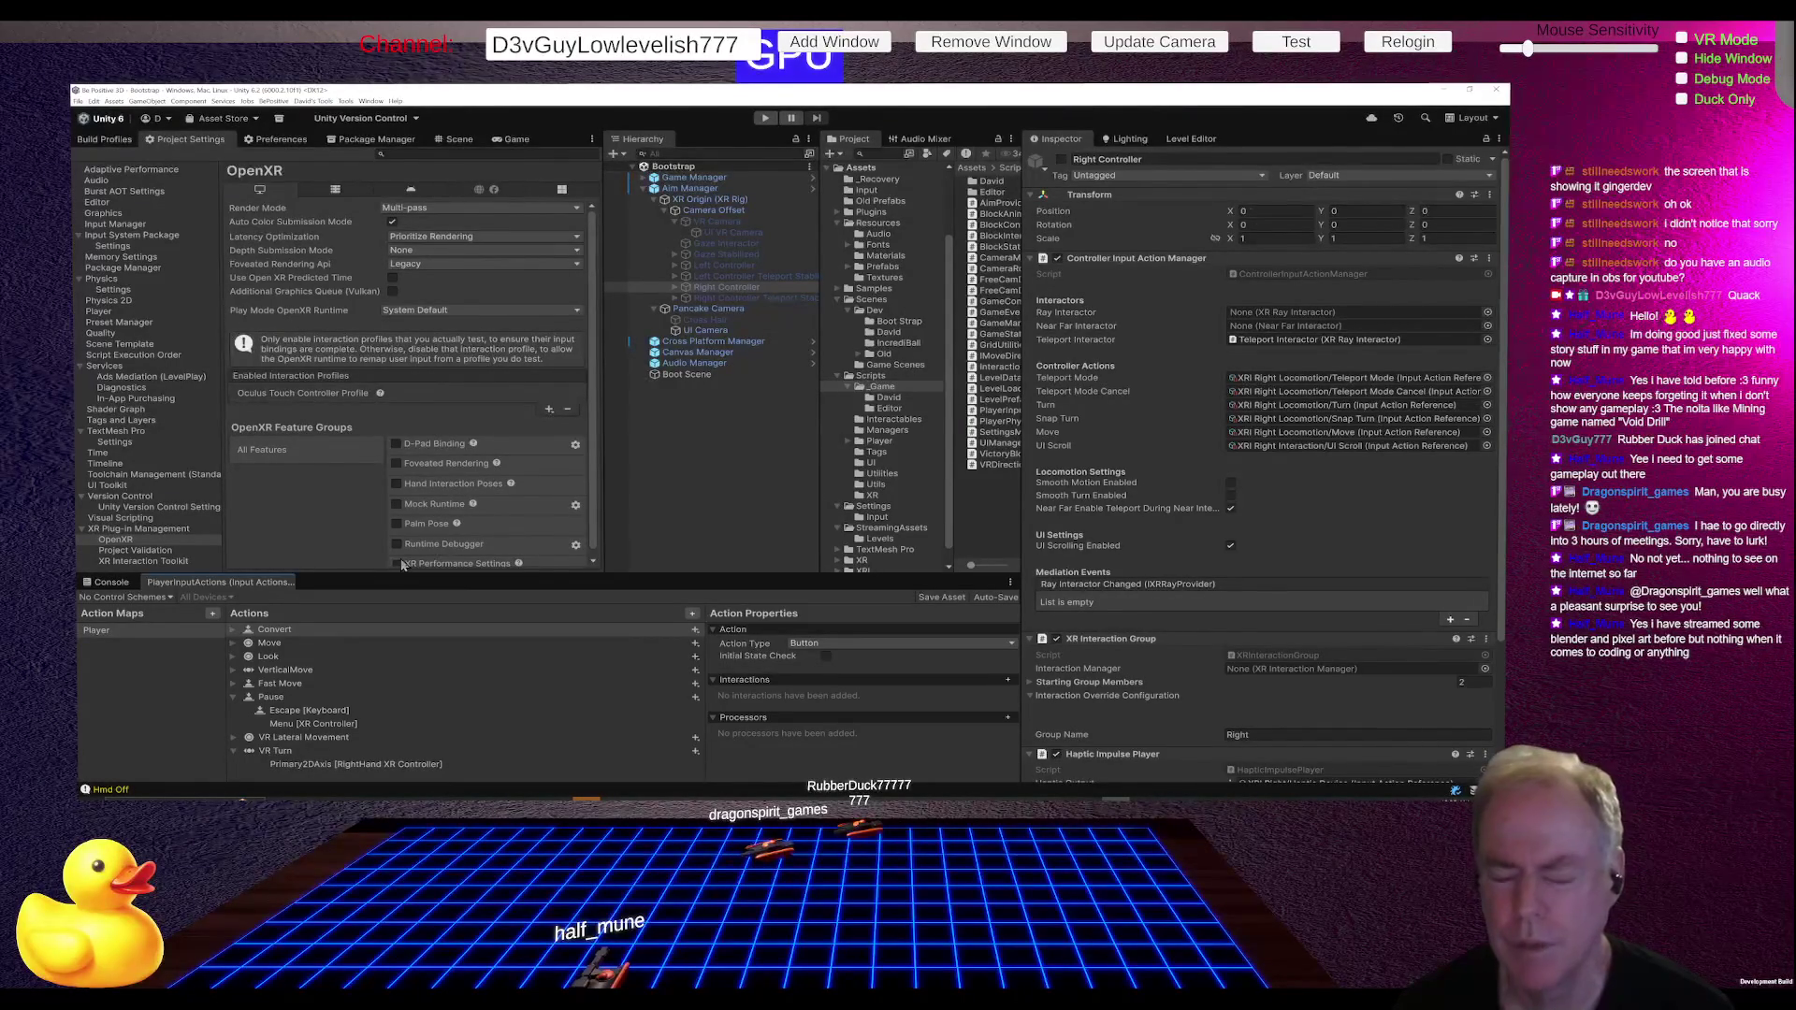
{"action": "left_click", "coordinate": [764, 118]}
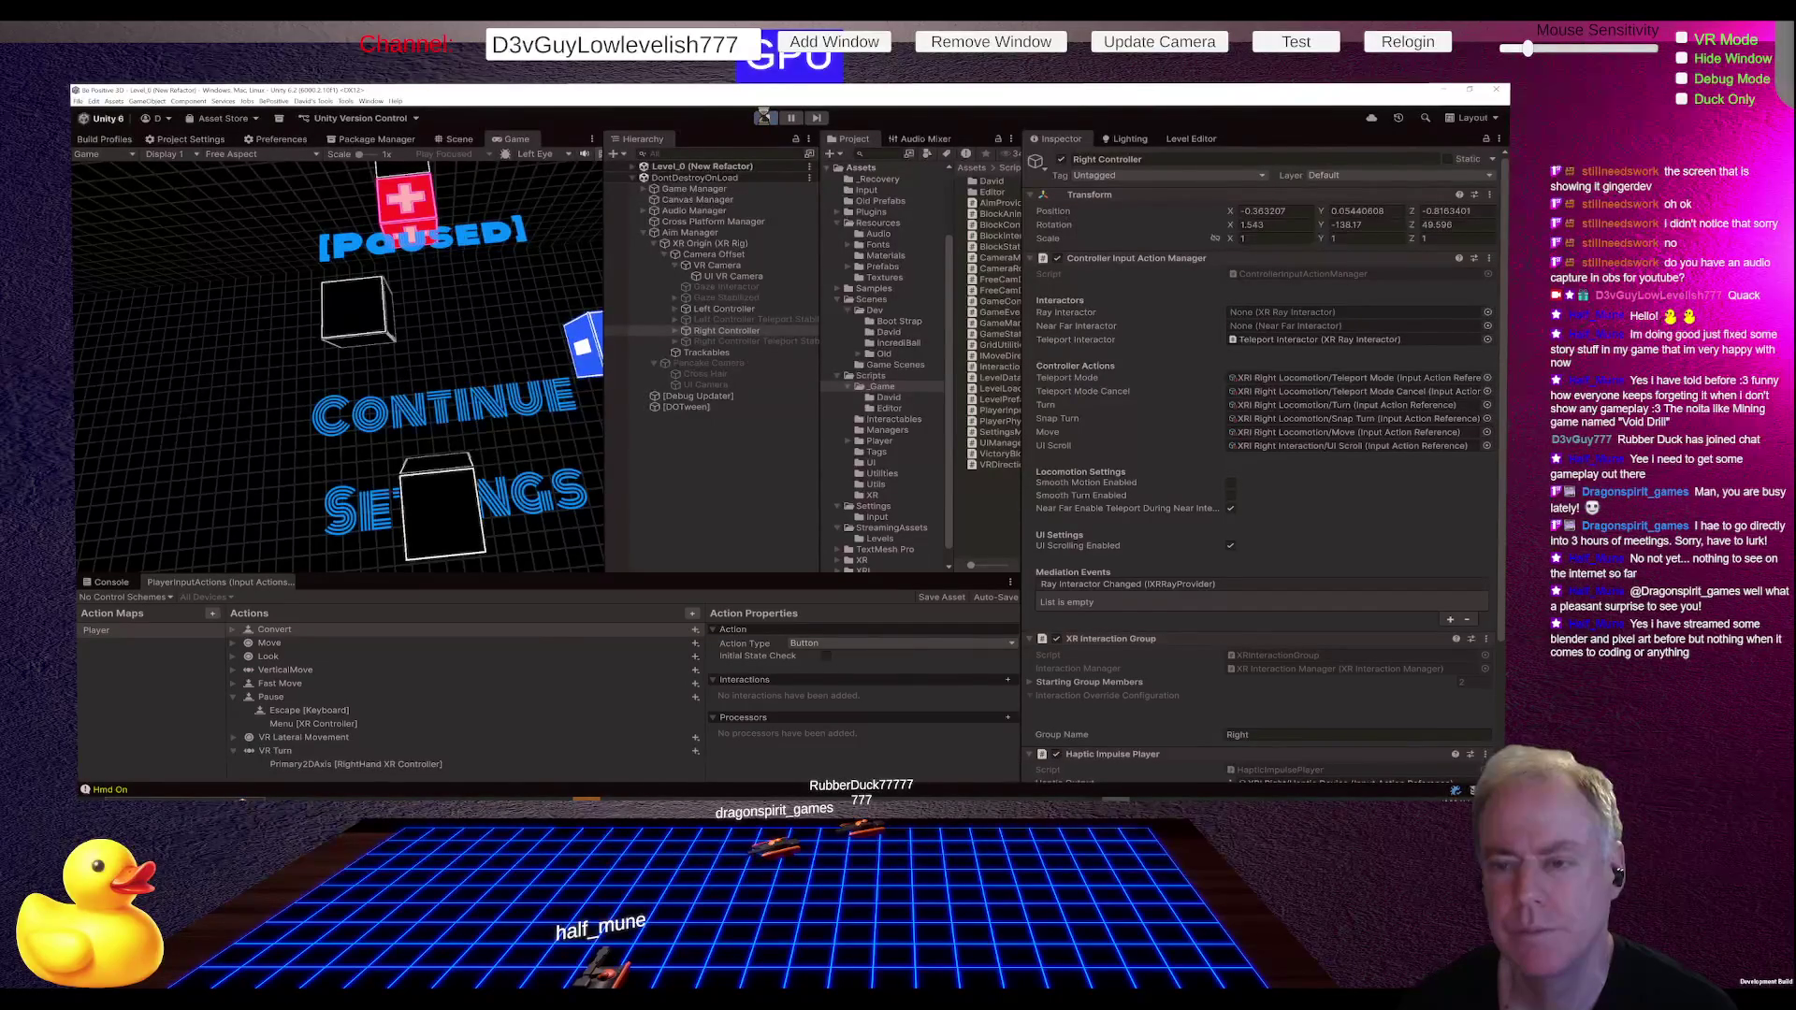
{"action": "left_click", "coordinate": [764, 116]}
Step: Set the UI VR Camera's culling mask to render only the UI layer
{"action": "left_click", "coordinate": [724, 221]}
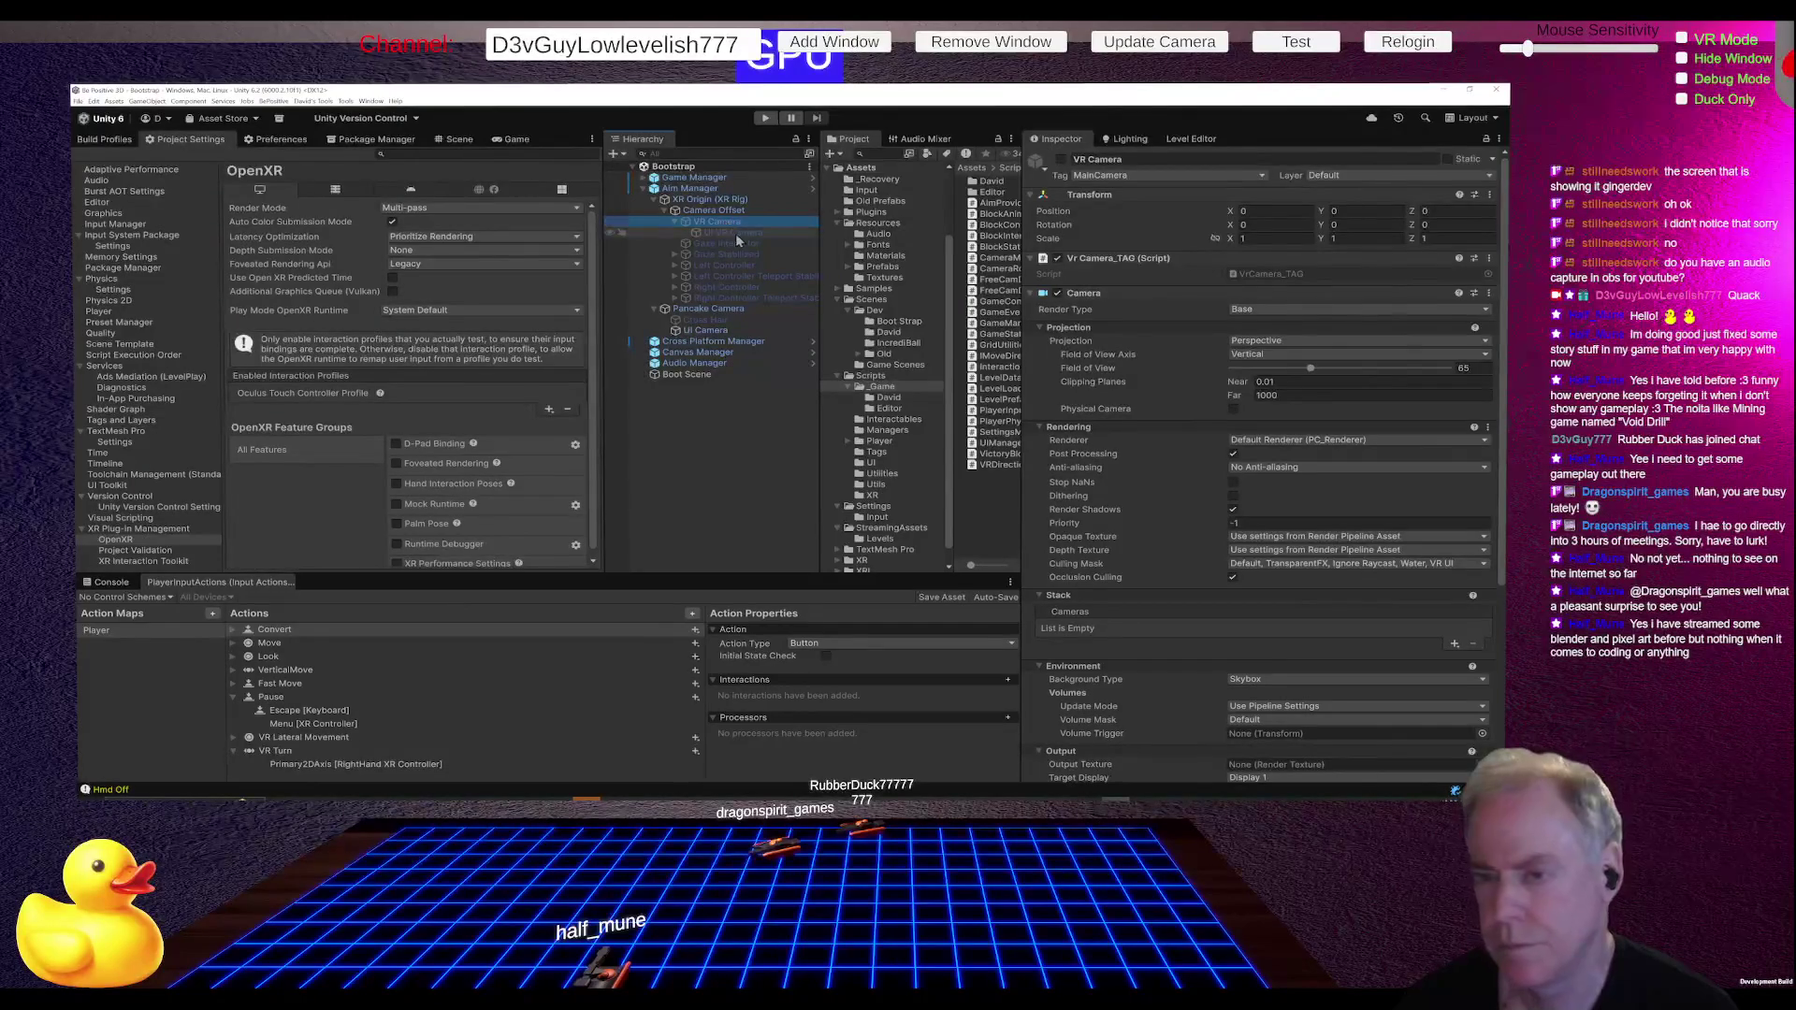
{"action": "left_click", "coordinate": [735, 233]}
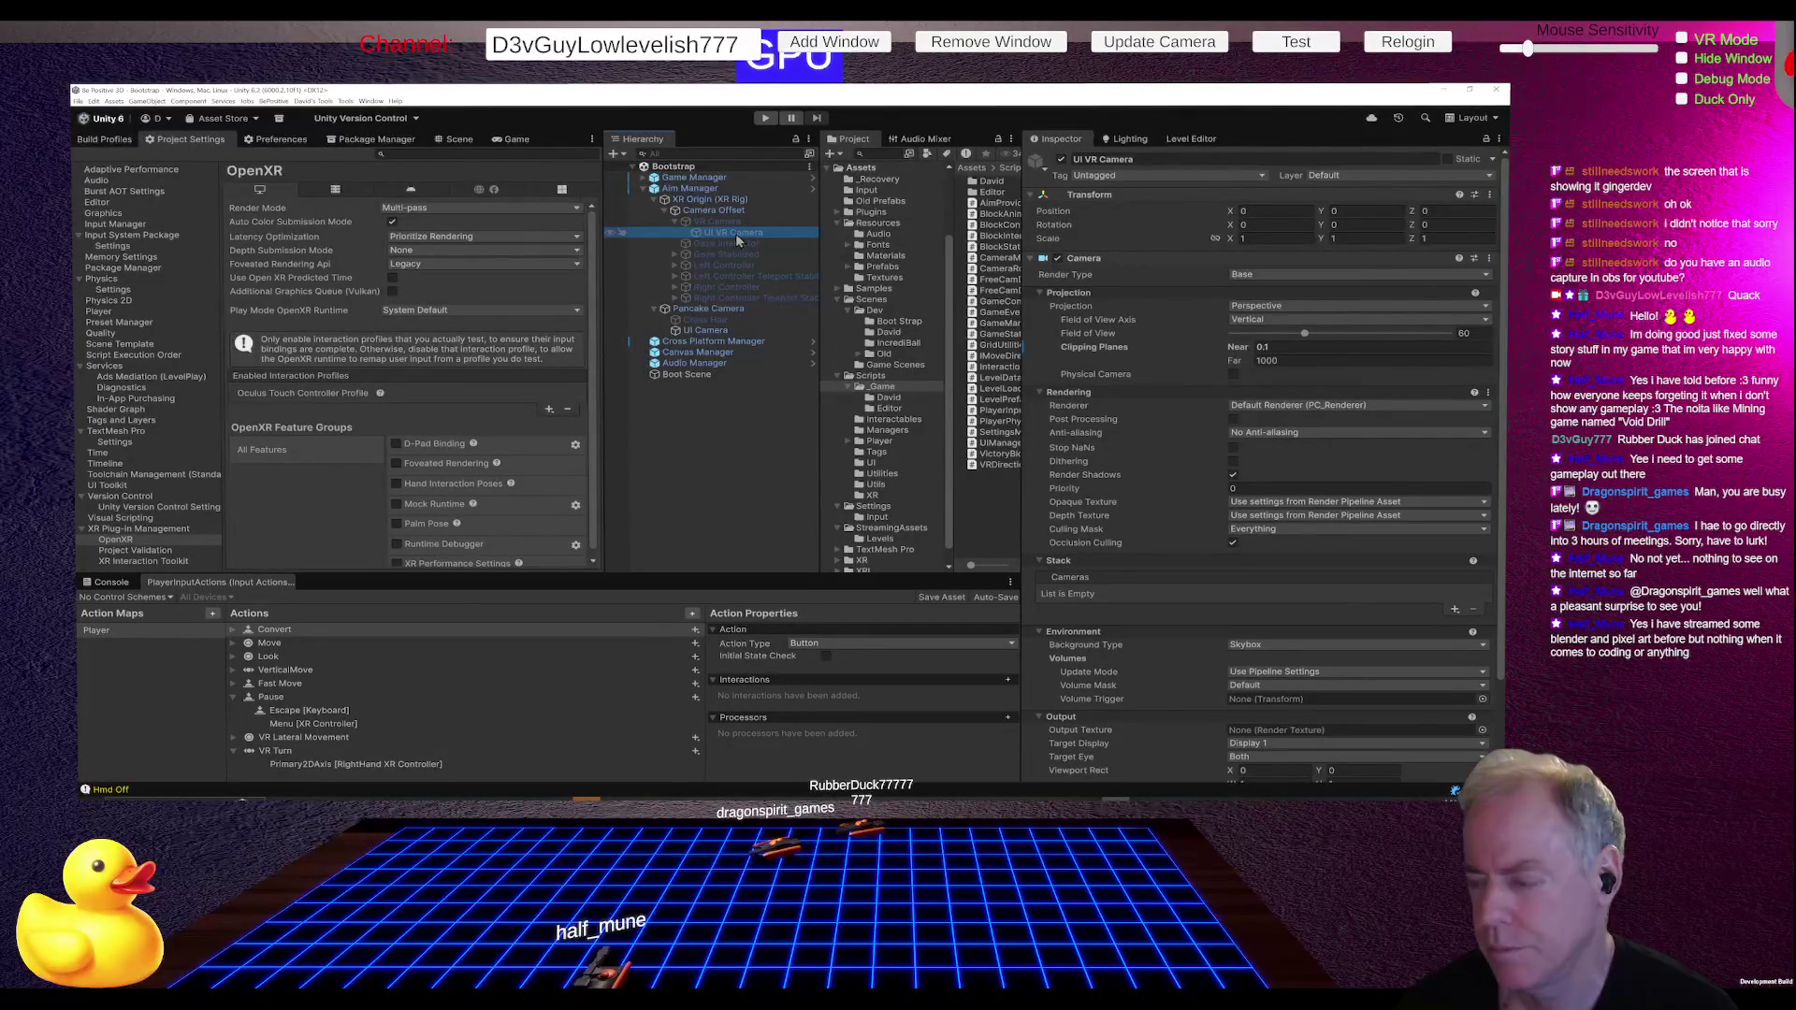
{"action": "left_click", "coordinate": [1277, 531]}
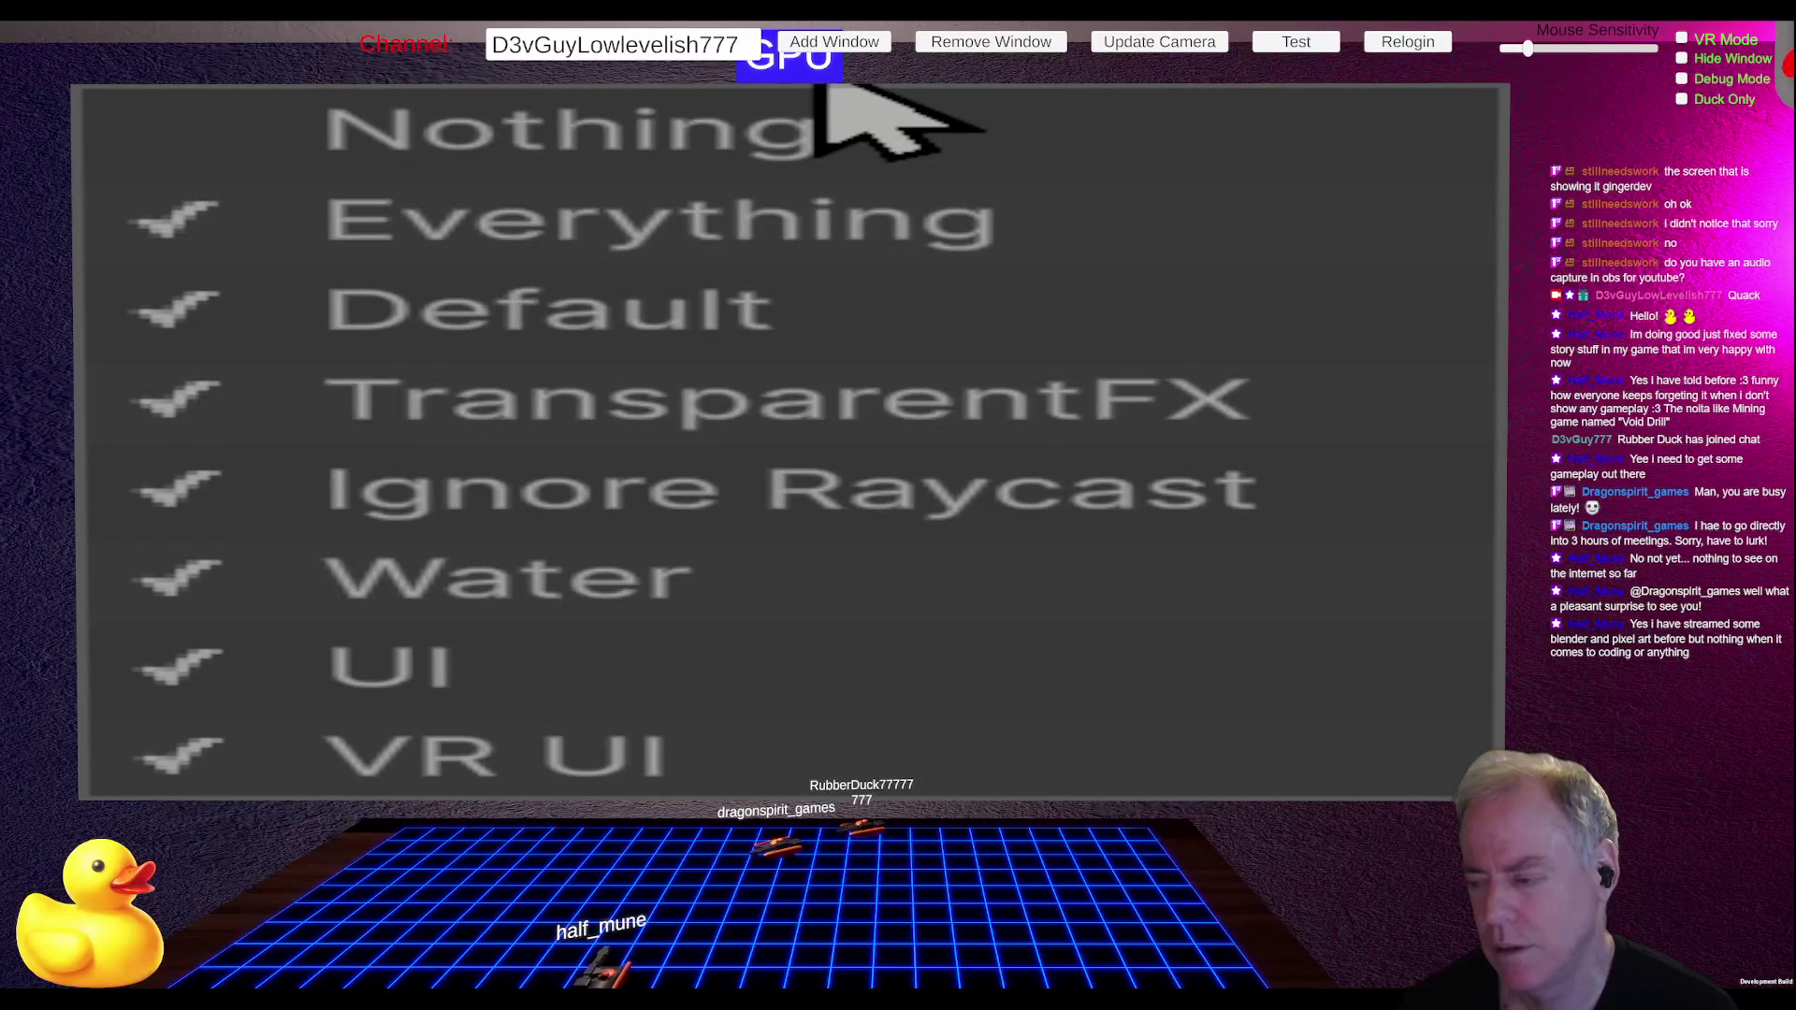
{"action": "left_click", "coordinate": [884, 151]}
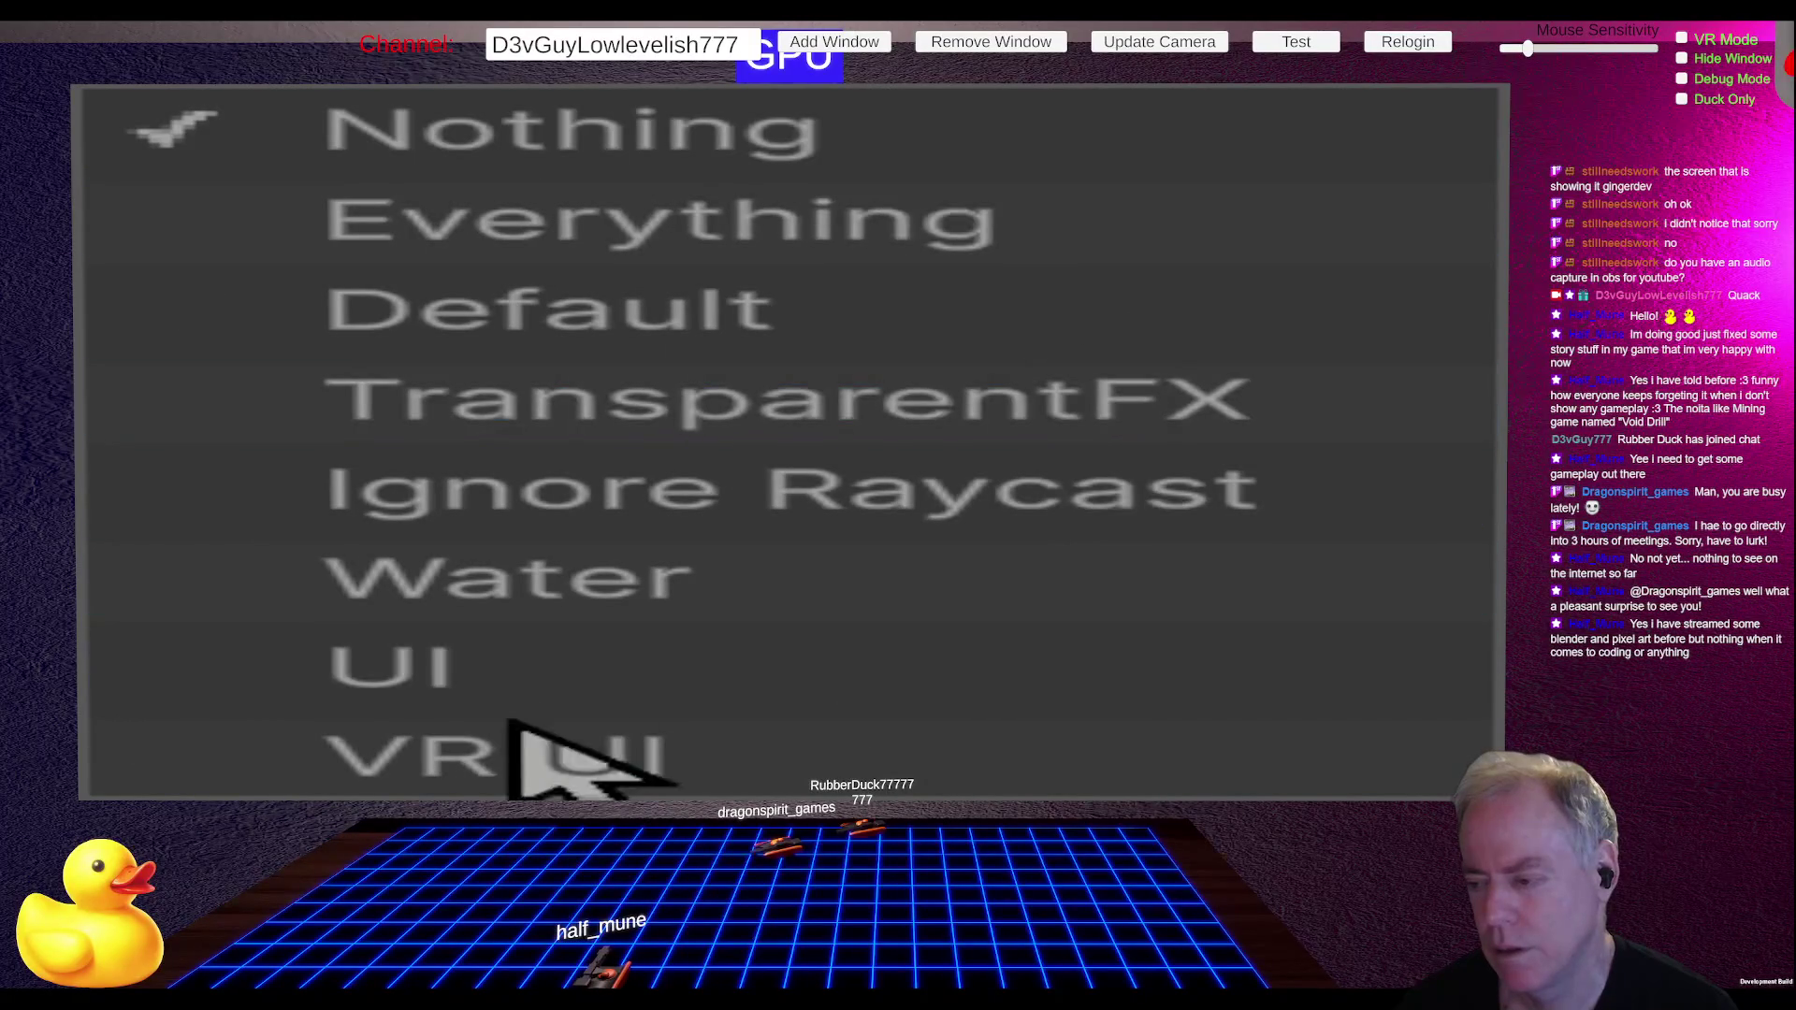
{"action": "left_click", "coordinate": [404, 675]}
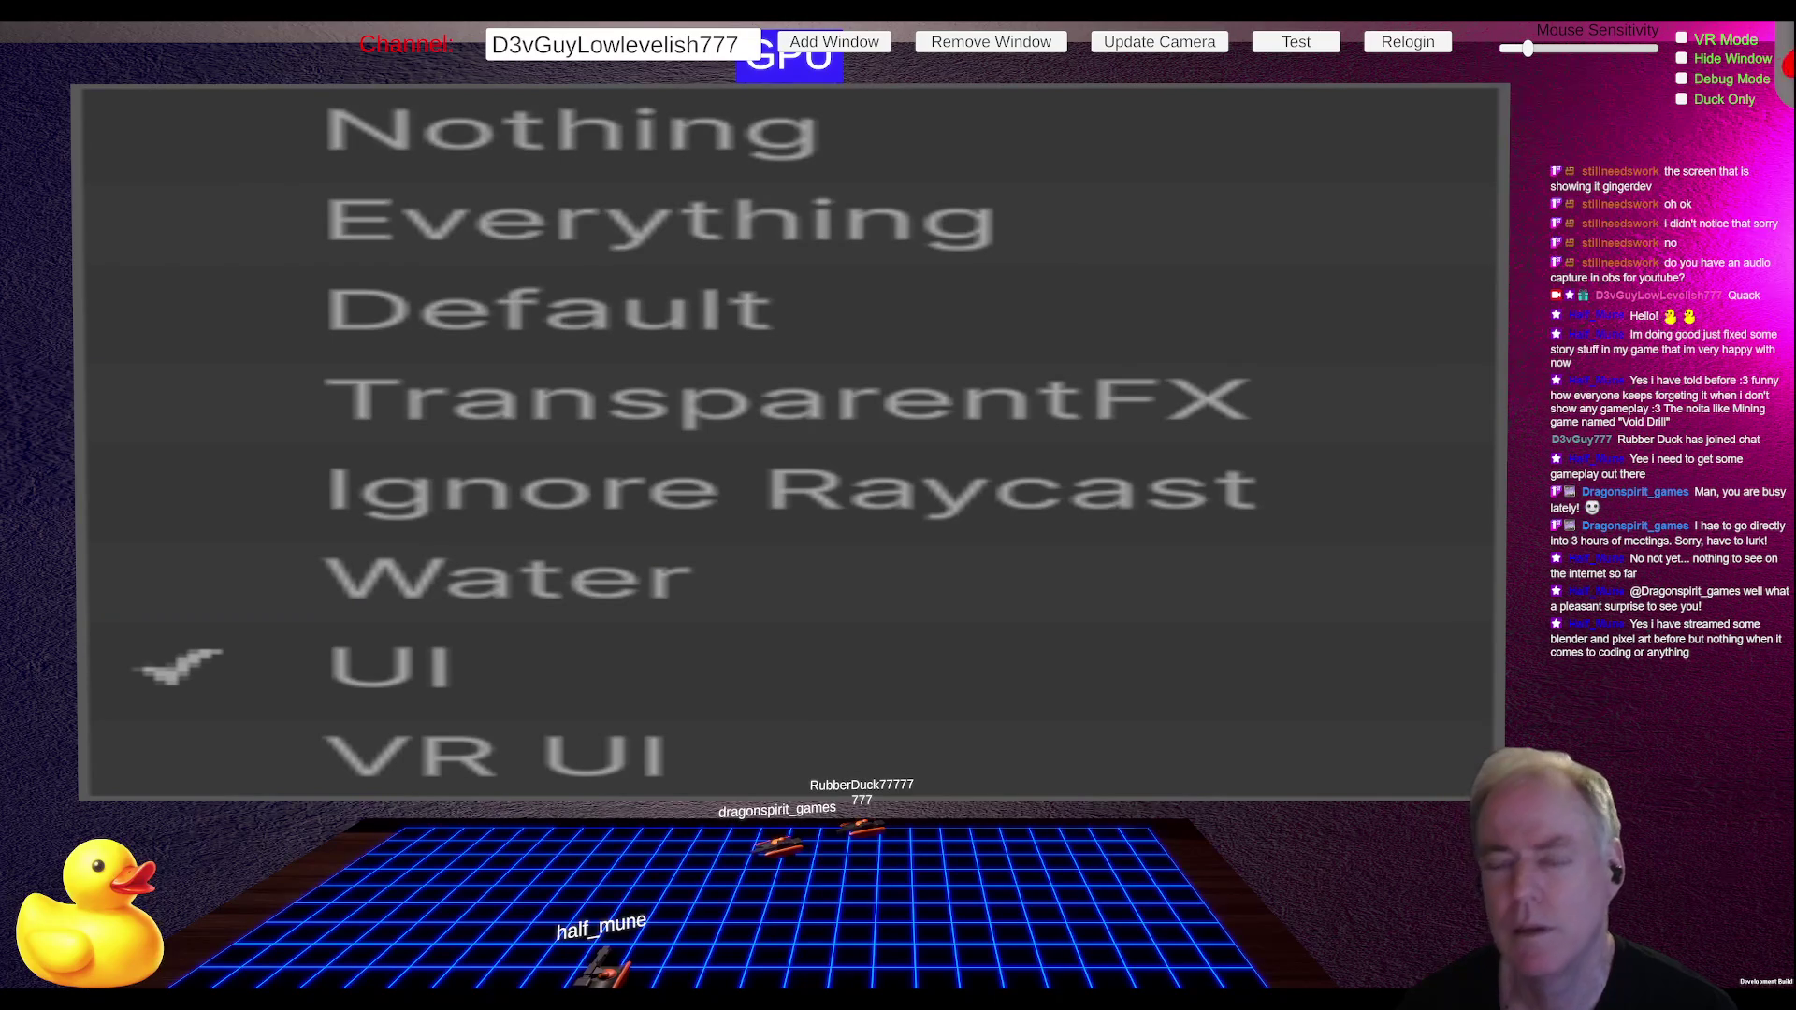
Step: Recheck the VR Camera's culling mask, leaving it unchanged, and select Pause's XR binding
{"action": "left_click", "coordinate": [1441, 579]}
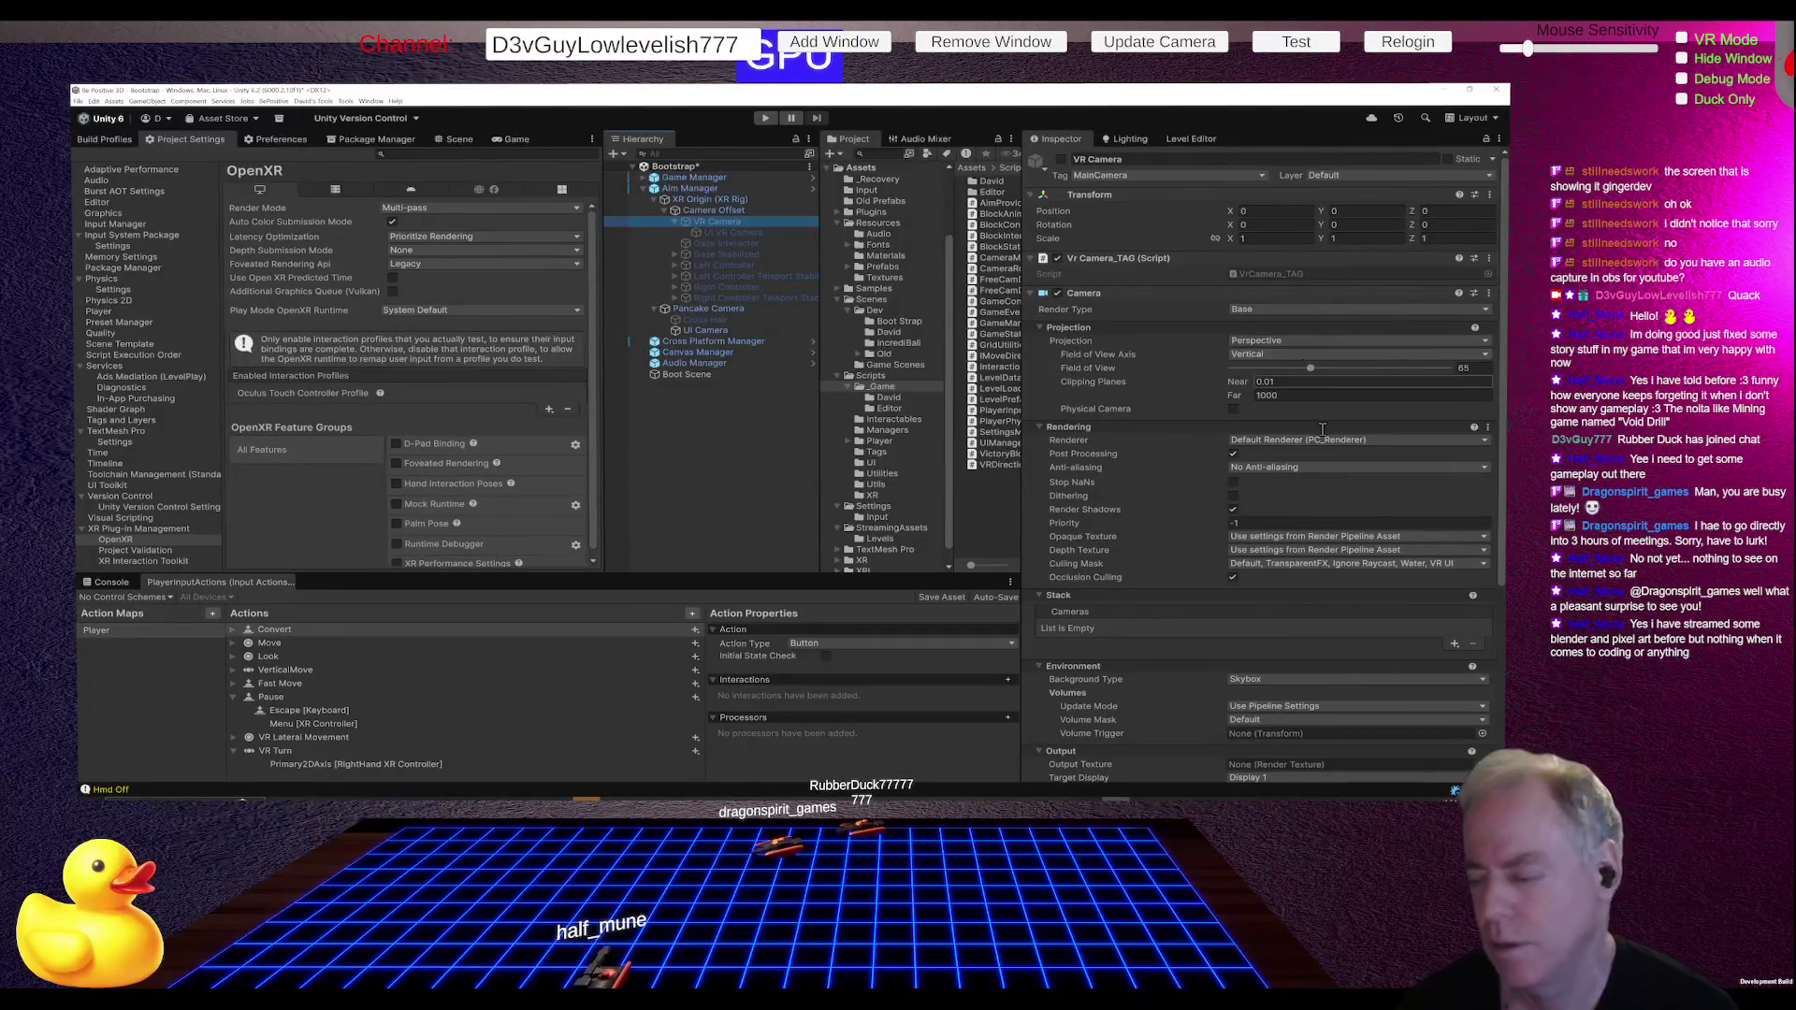
{"action": "left_click", "coordinate": [1368, 566]}
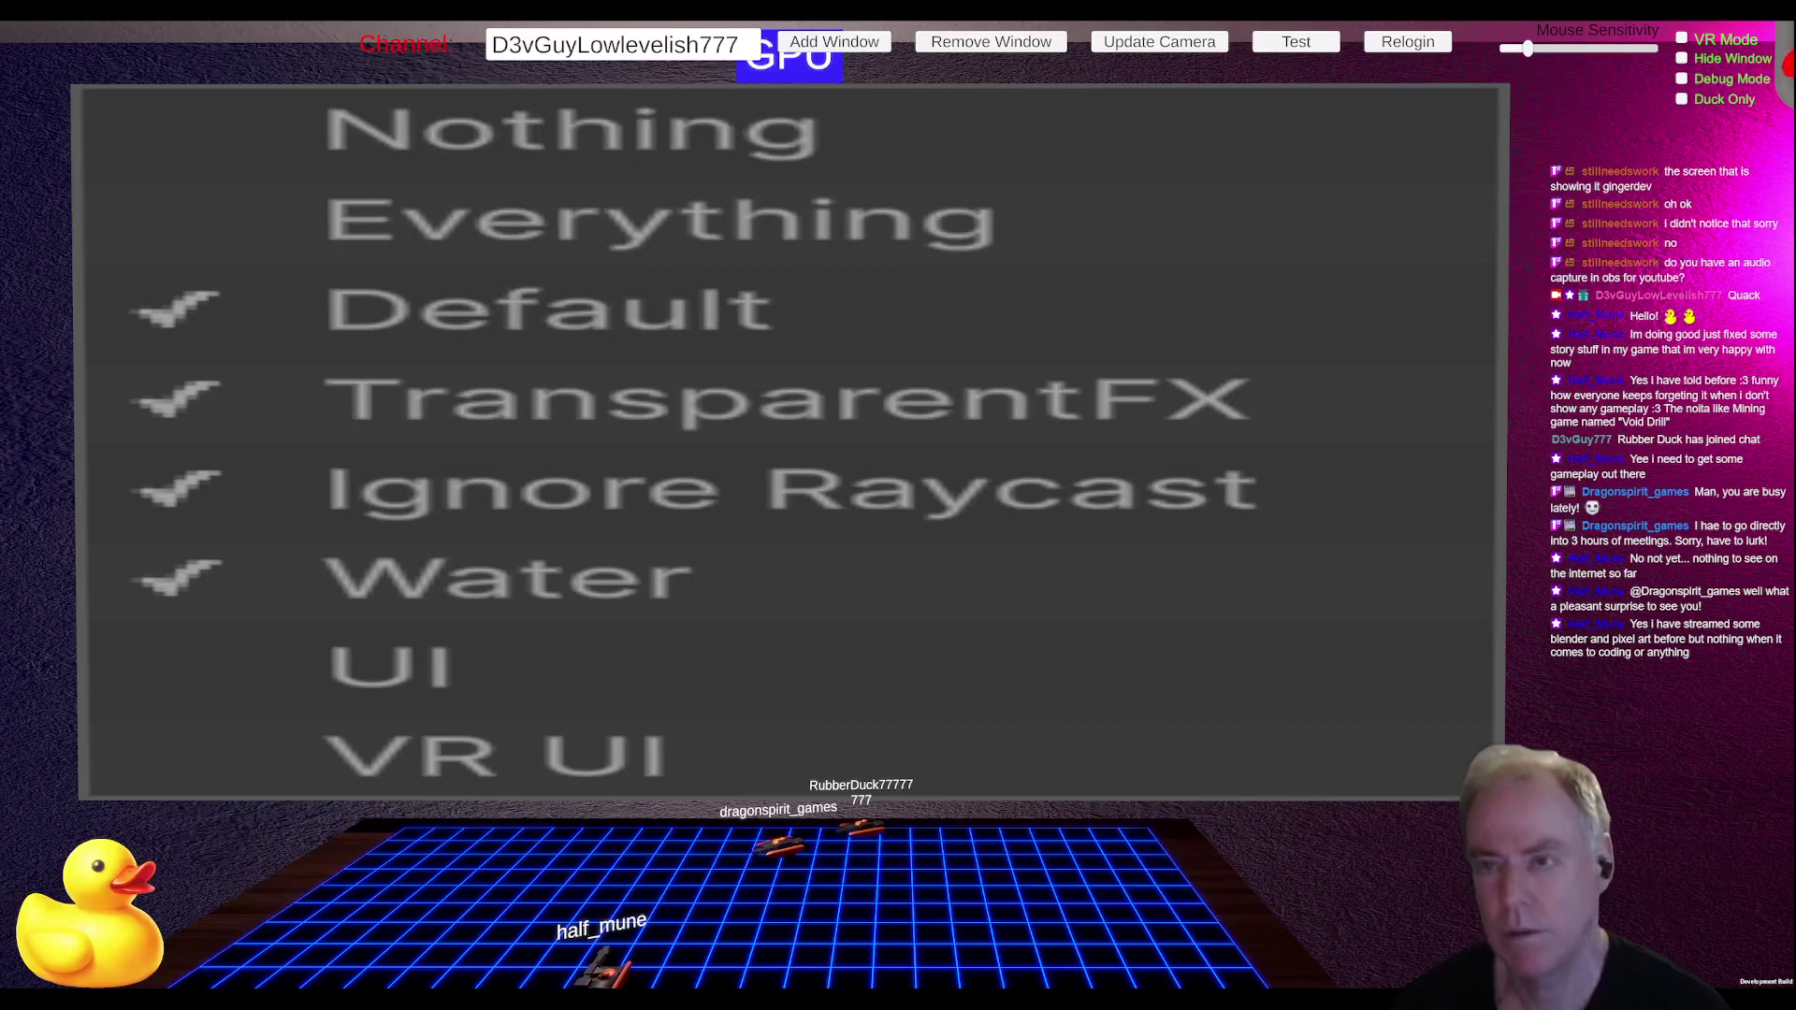
{"action": "key", "text": "Escape"}
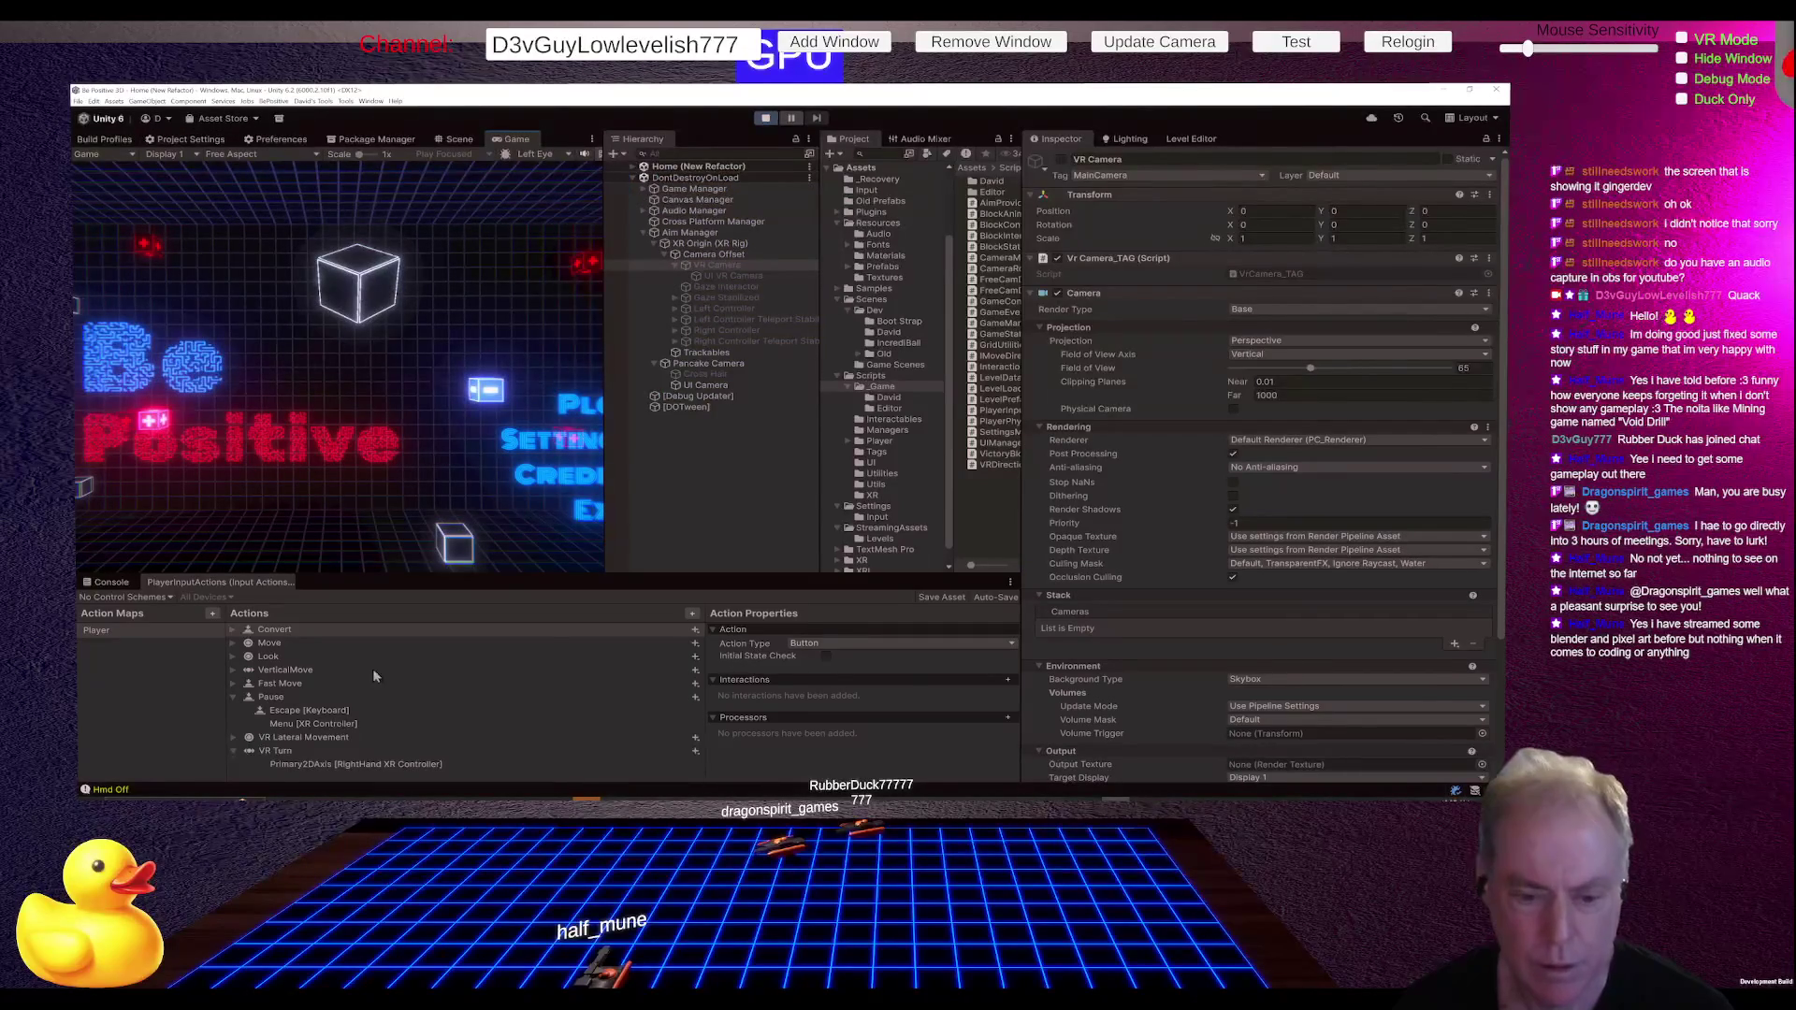
{"action": "left_click", "coordinate": [344, 726]}
Step: Stop play, bind Pause to the LeftHand XR Controller MenuButton usage, and play-test again
{"action": "key", "text": "ctrl+p"}
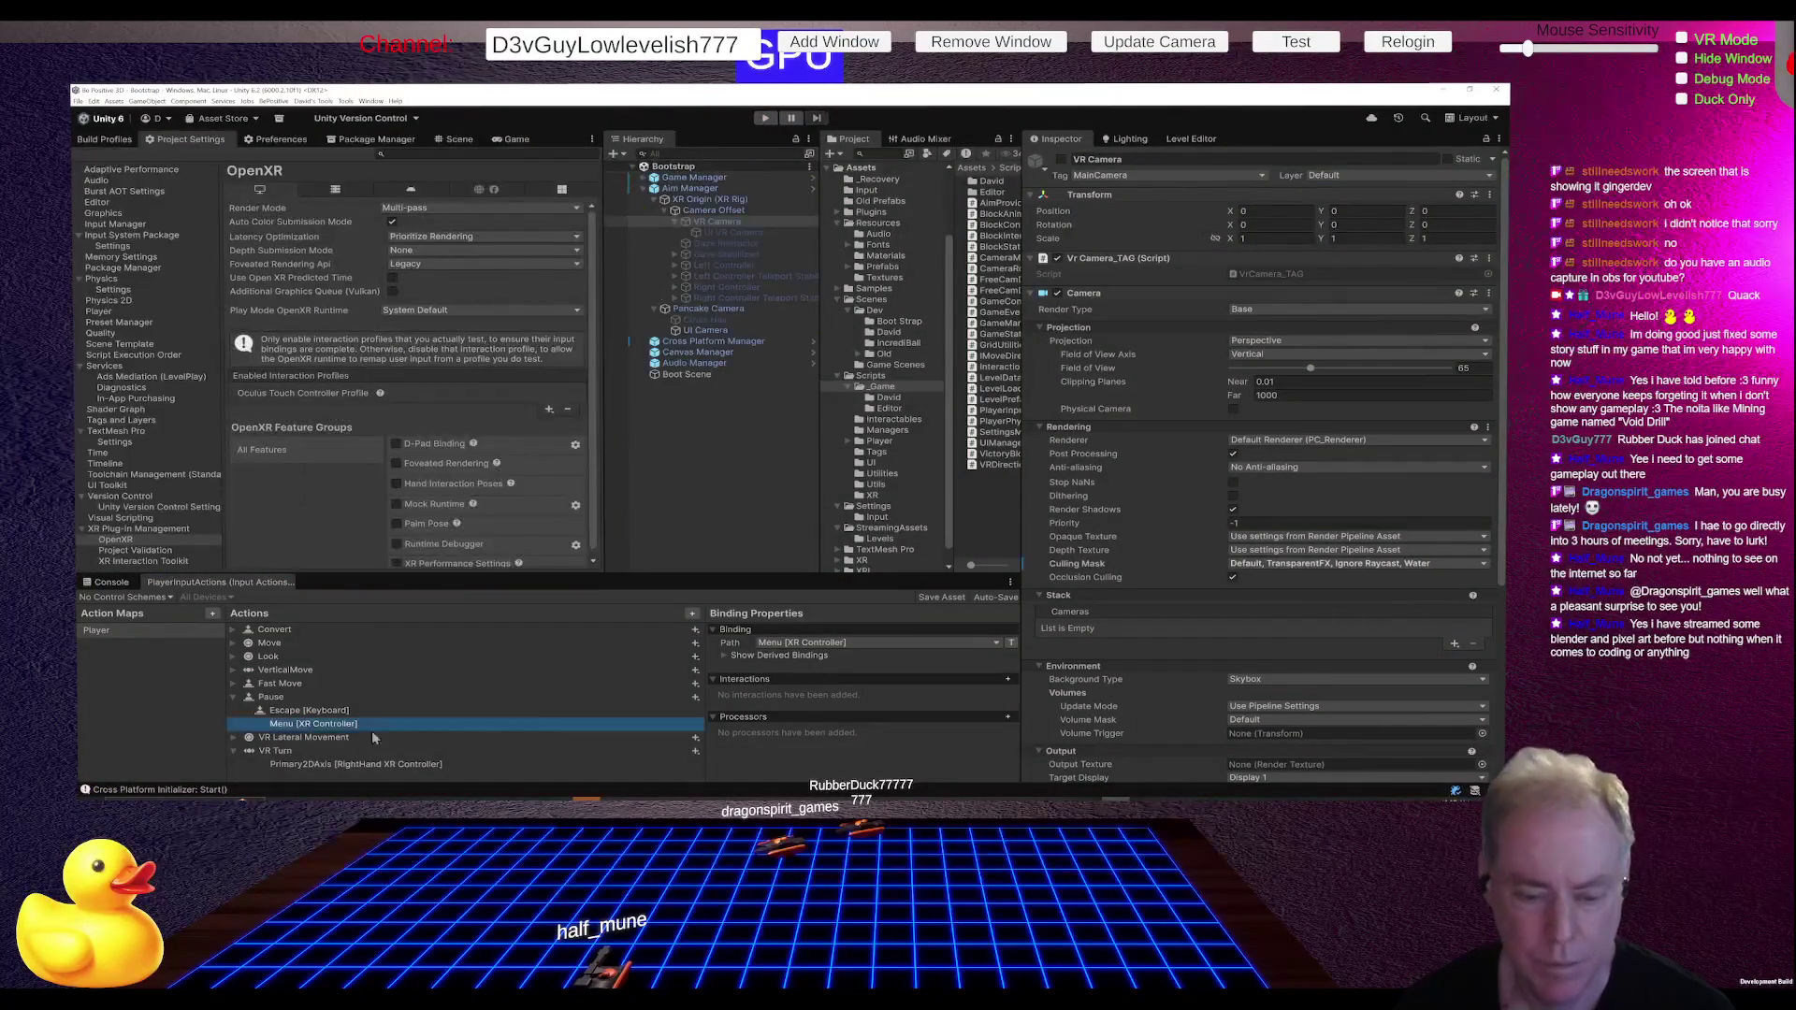
{"action": "left_click", "coordinate": [788, 644]}
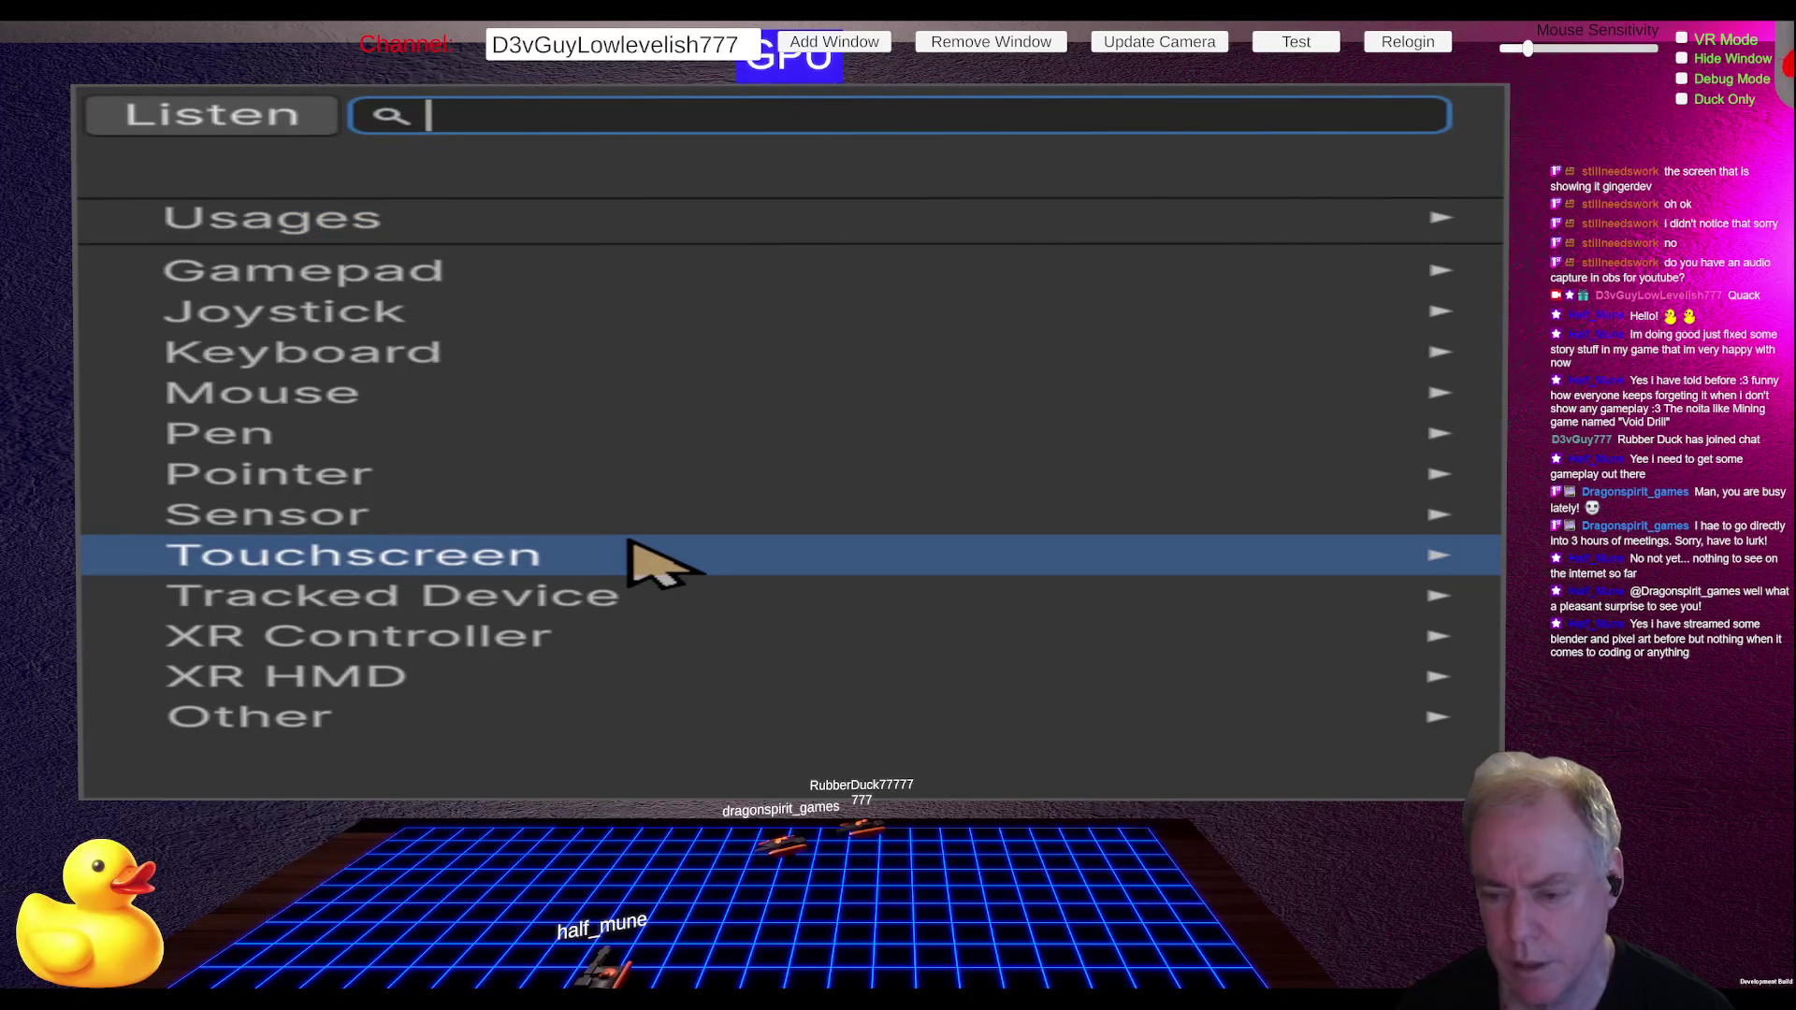
{"action": "left_click", "coordinate": [533, 633]}
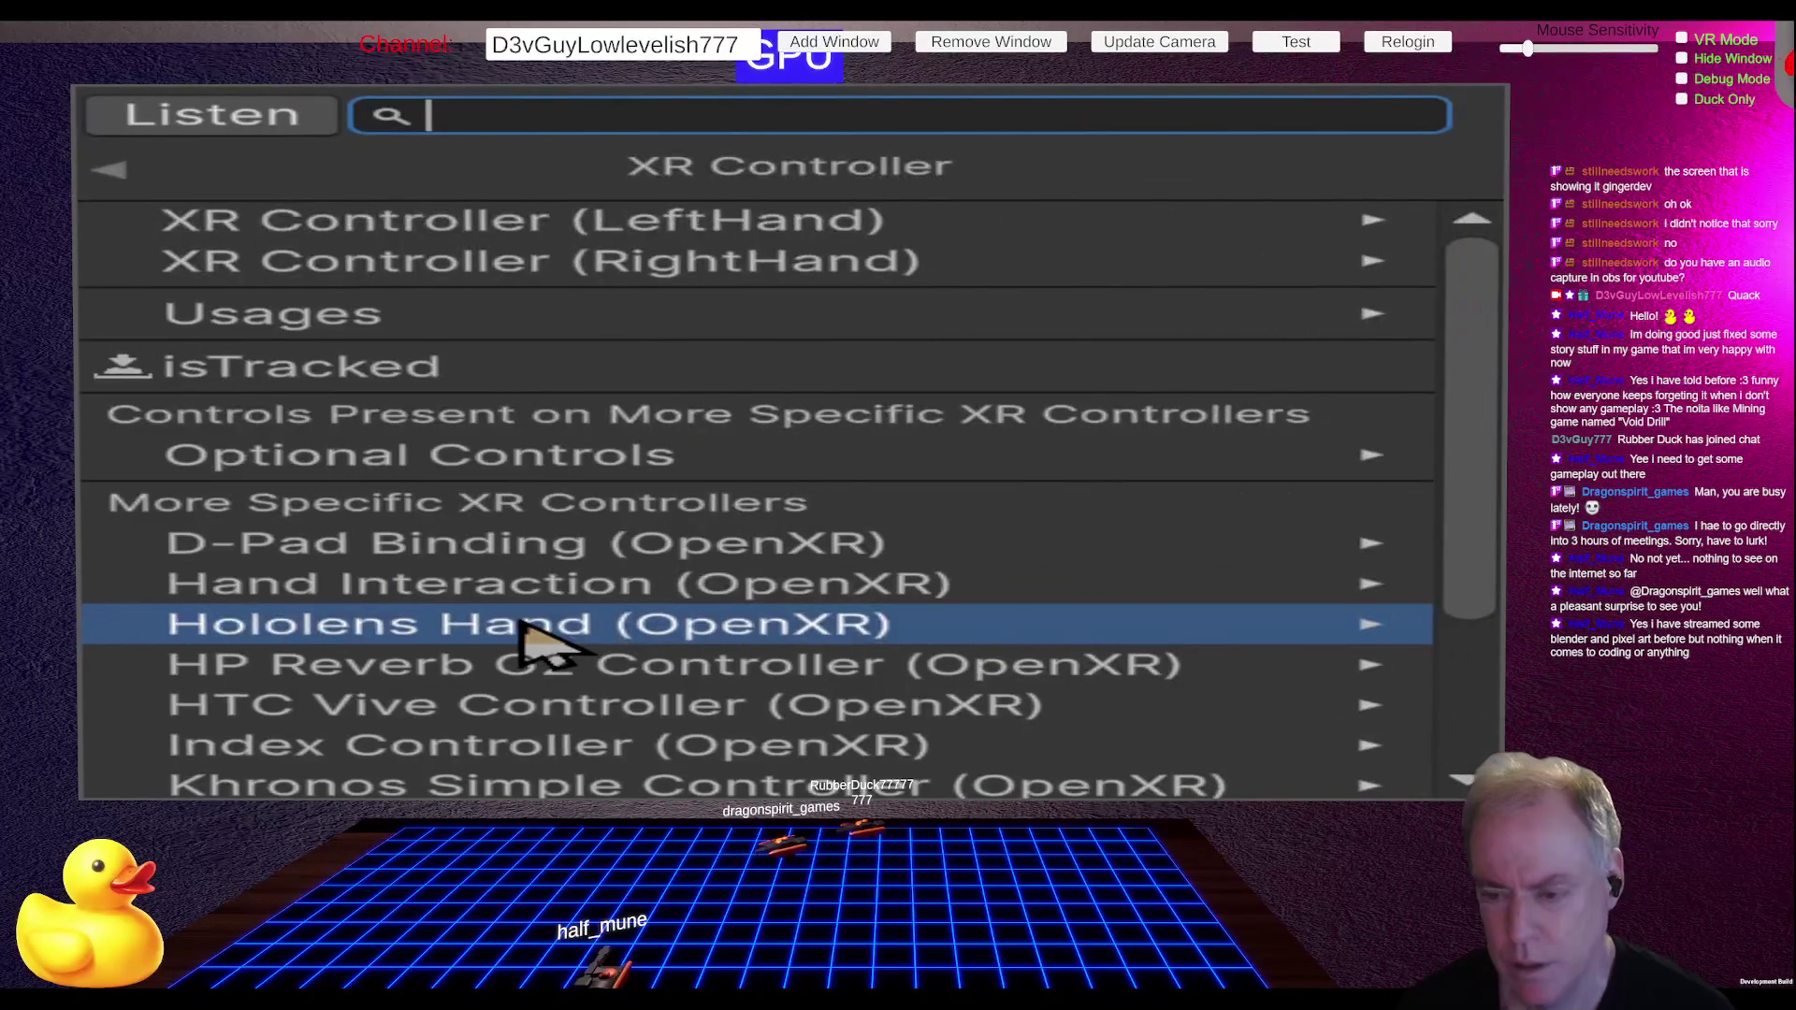
{"action": "left_click", "coordinate": [977, 224]}
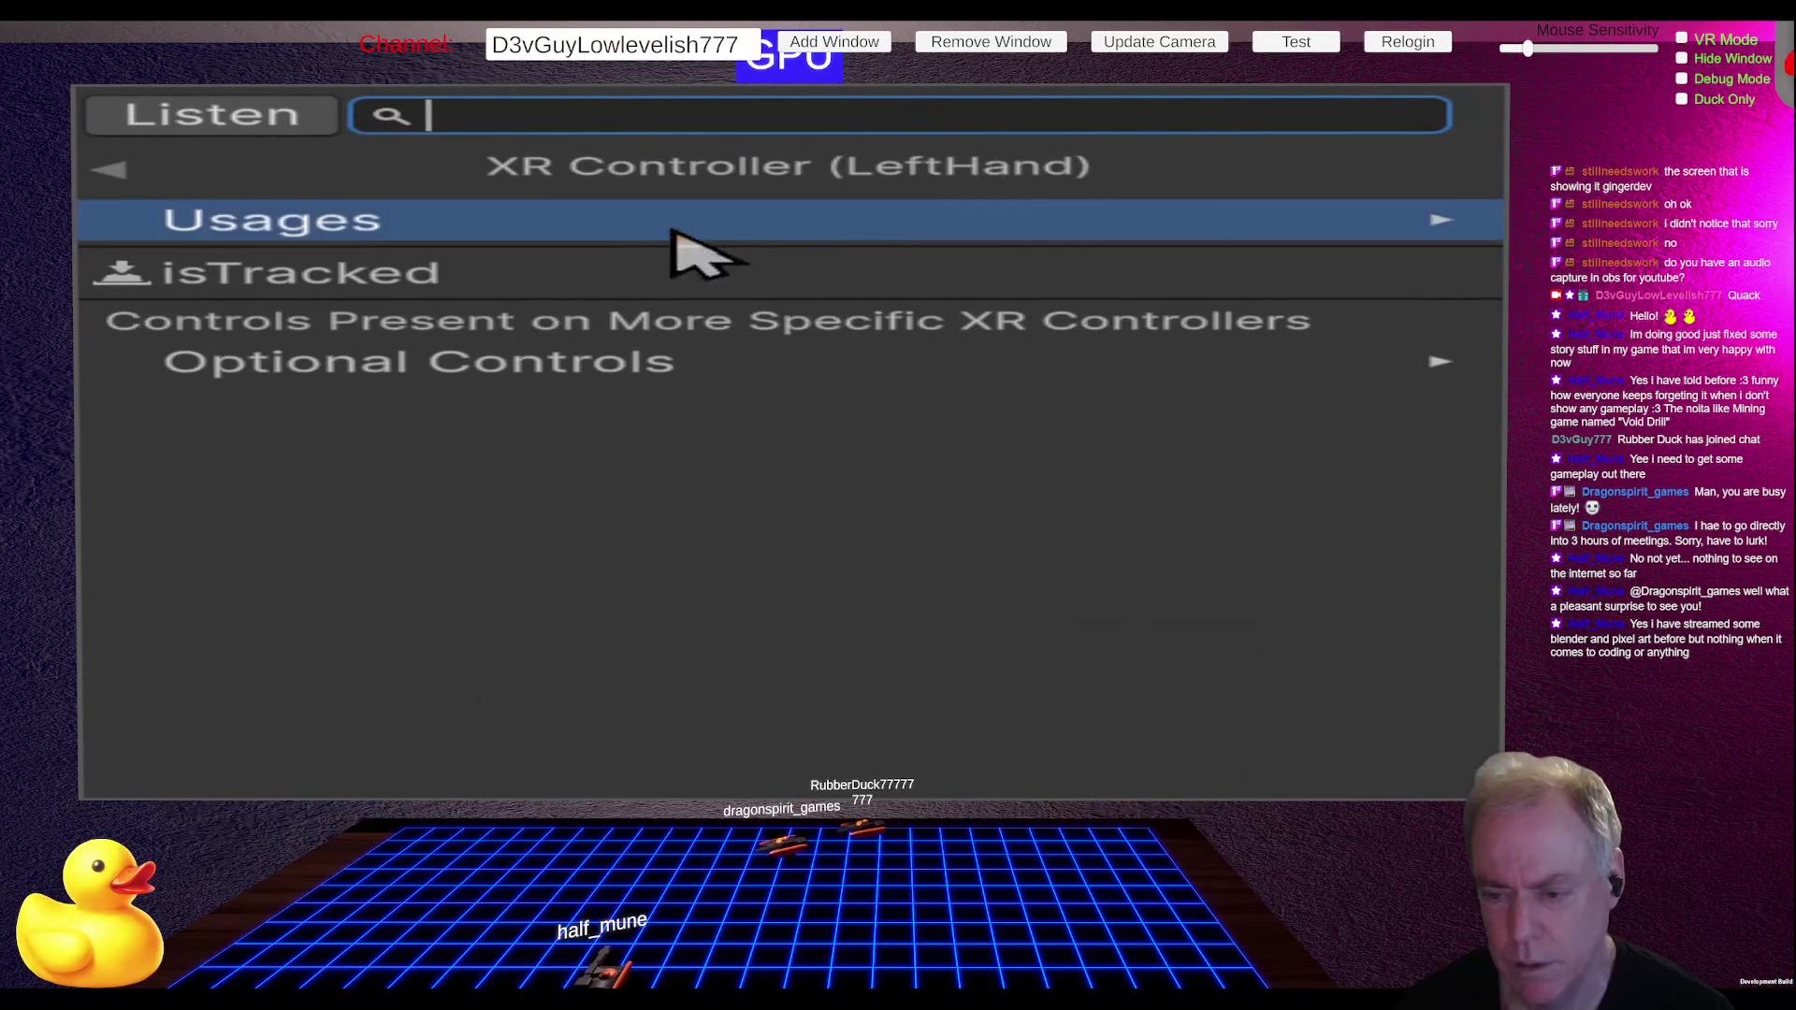
{"action": "left_click", "coordinate": [552, 226]}
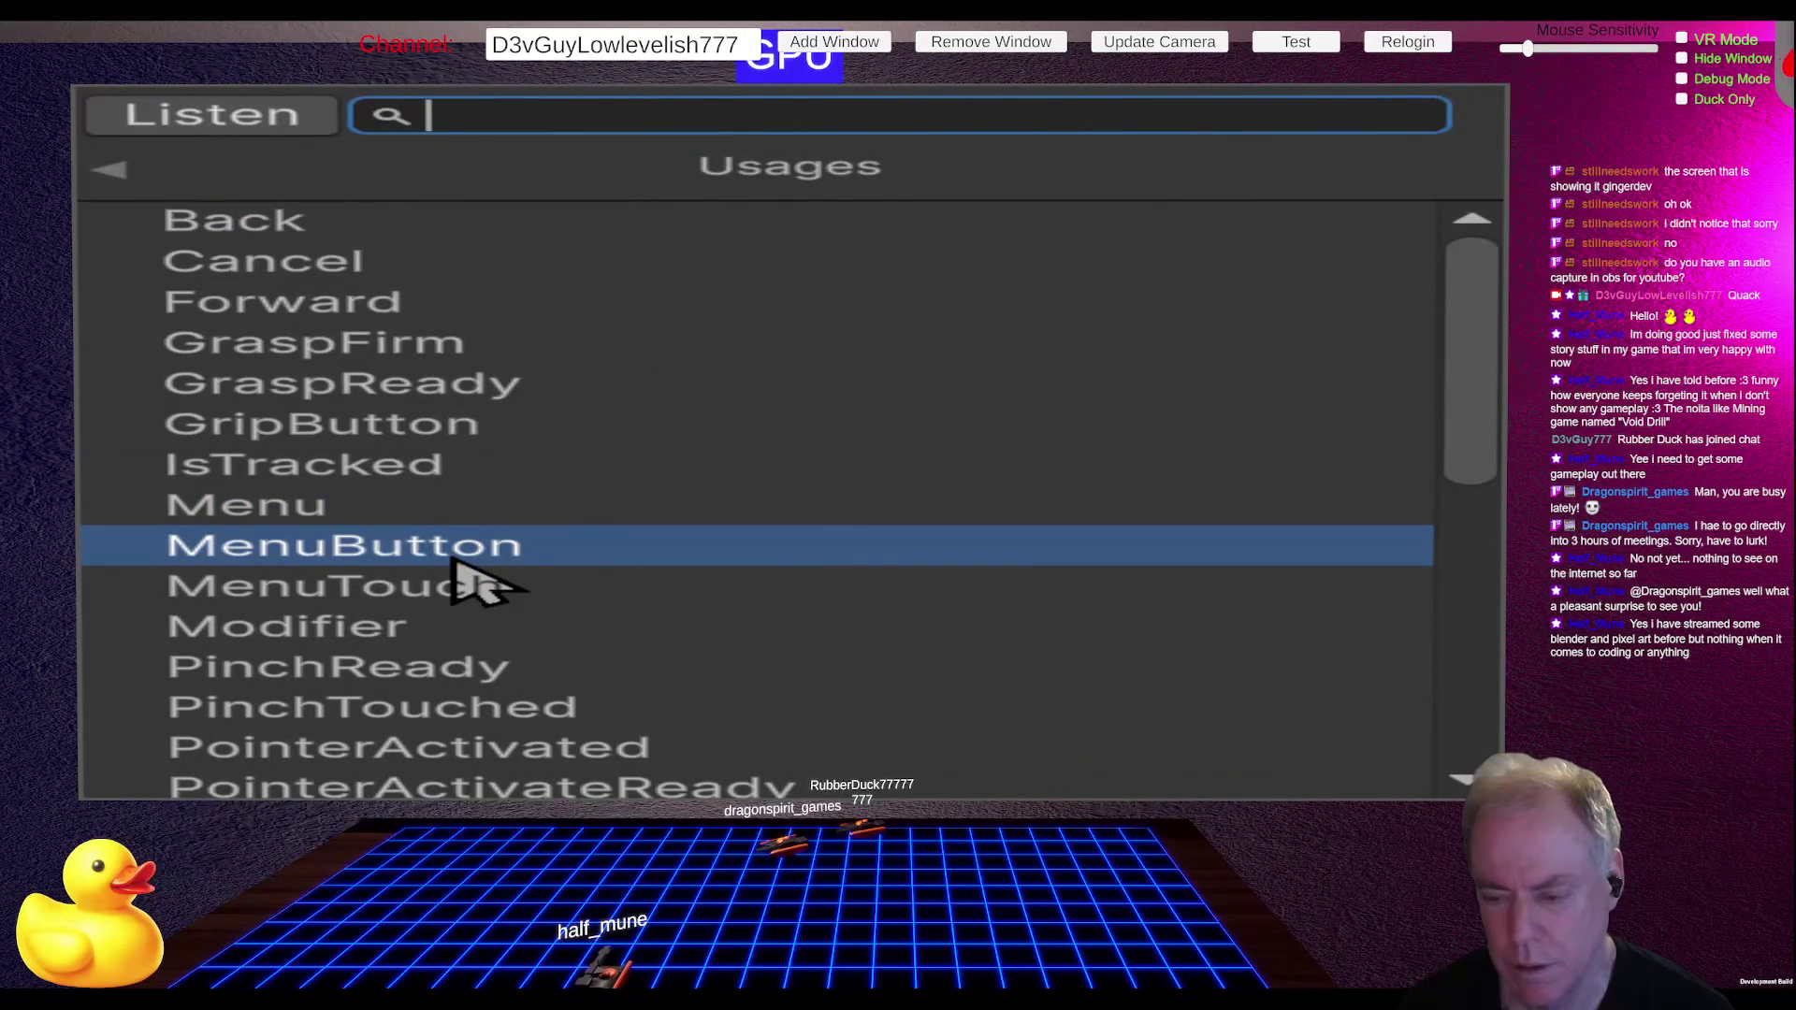
{"action": "left_click", "coordinate": [453, 559]}
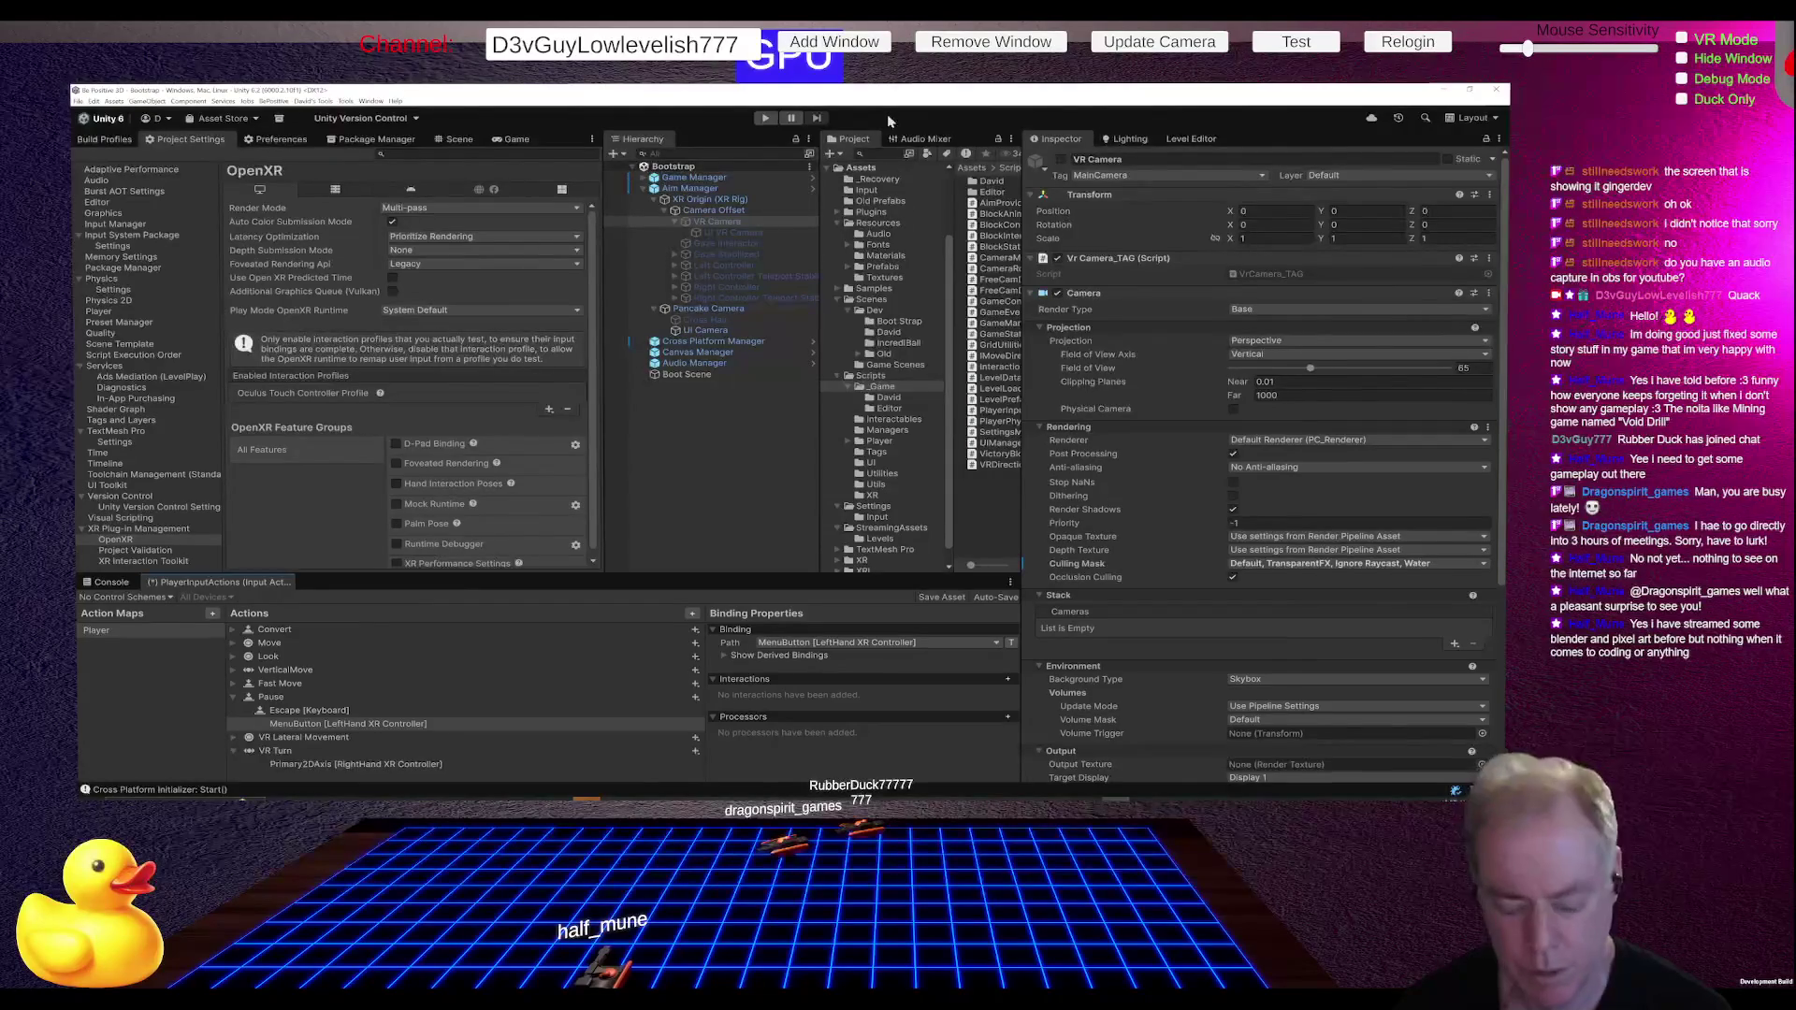
{"action": "left_click", "coordinate": [763, 118]}
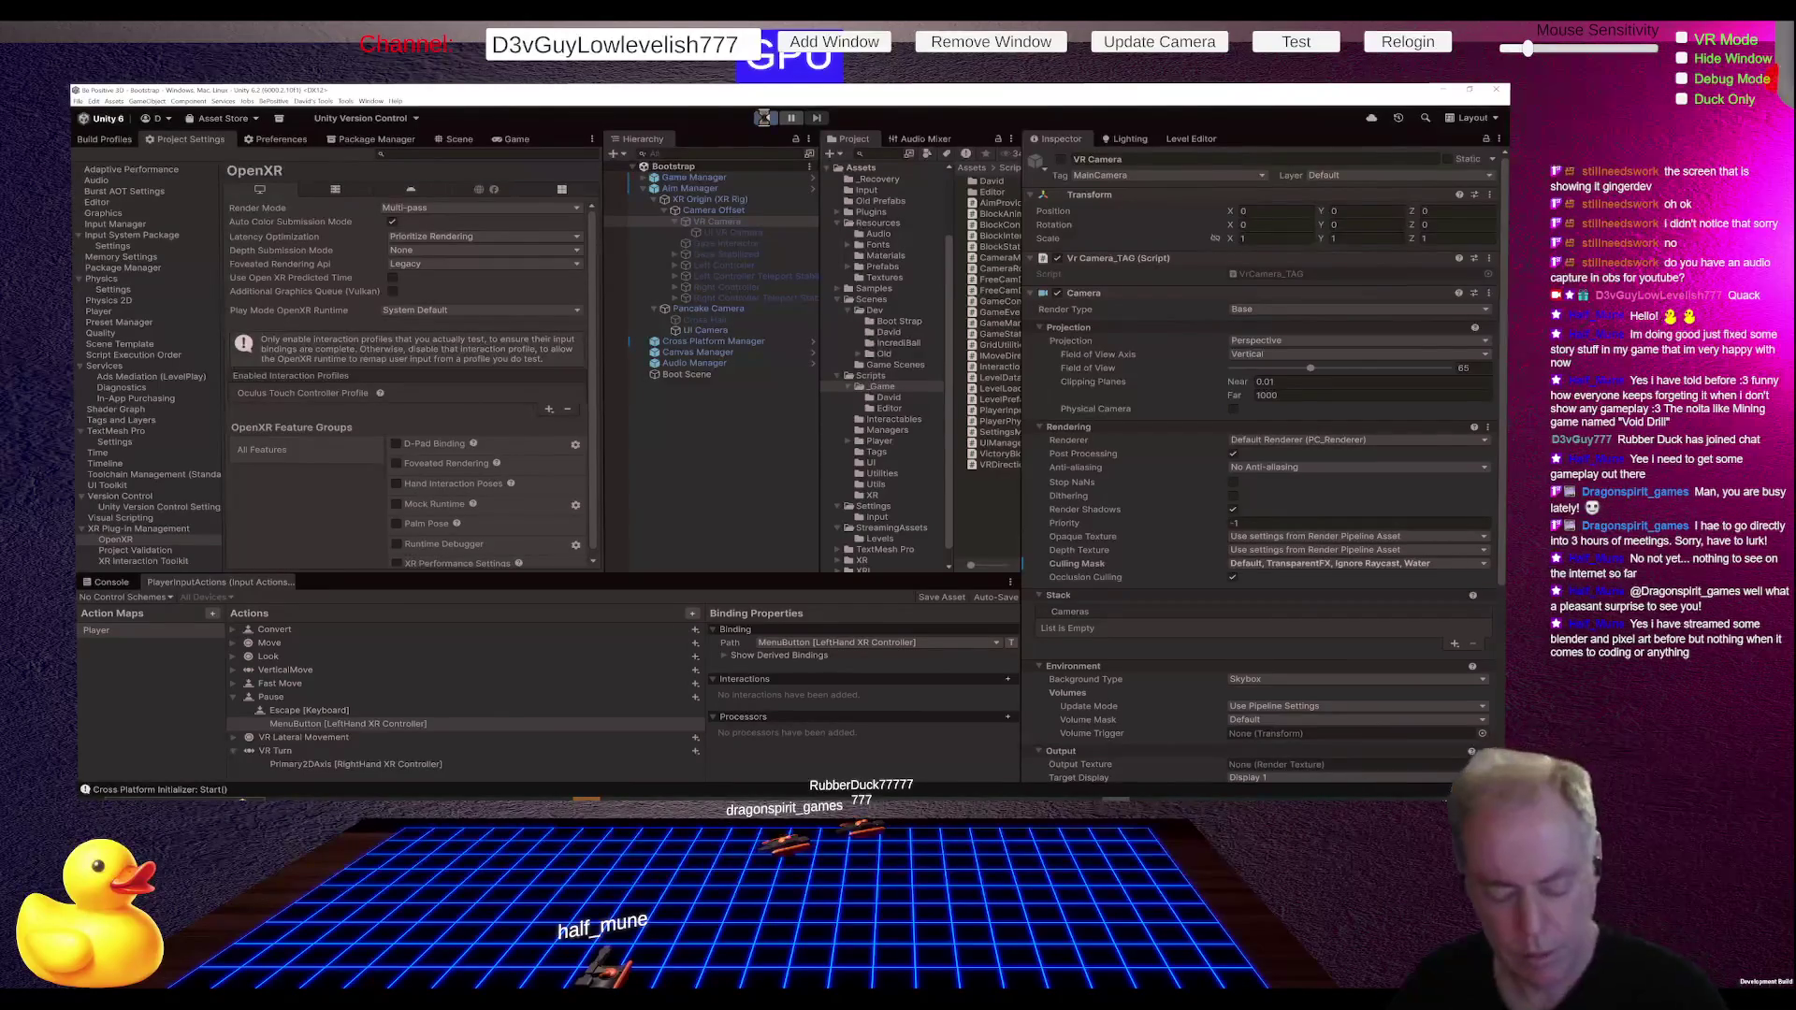
{"action": "left_click", "coordinate": [764, 118]}
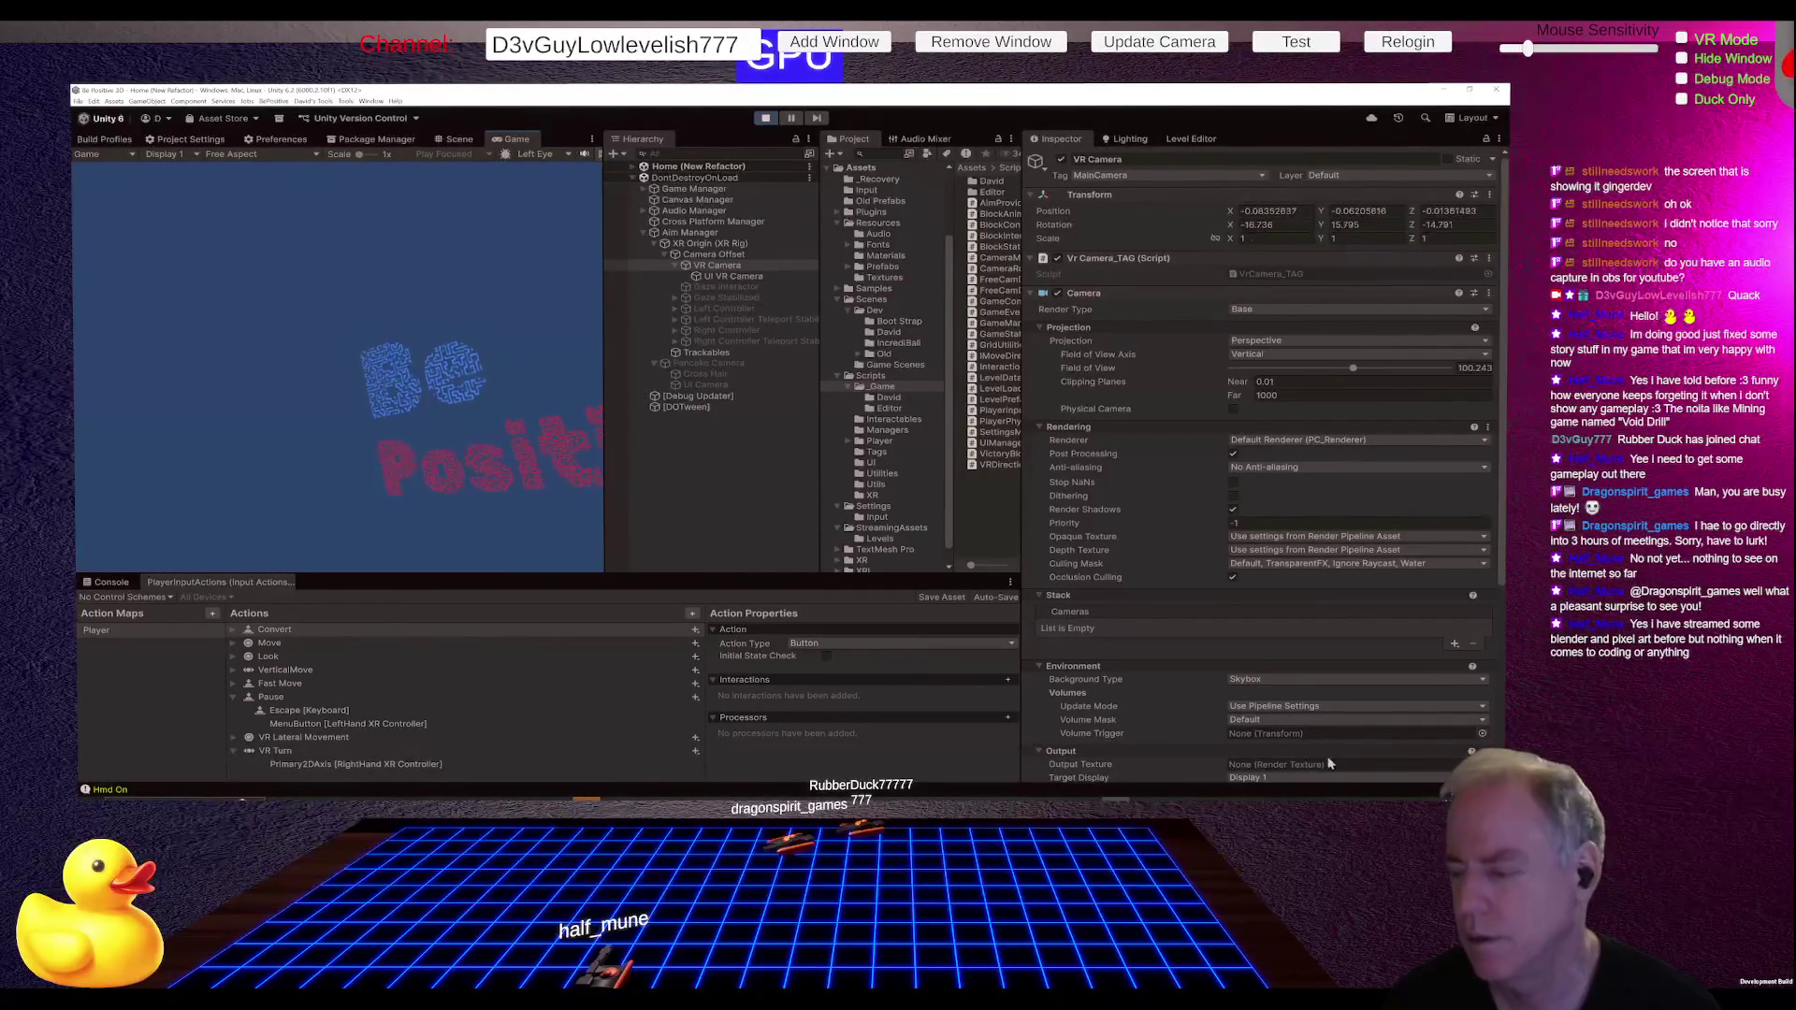
Step: Set the VR Camera's culling mask to Everything and the UI VR Camera's to Nothing
{"action": "left_click", "coordinate": [1334, 563]}
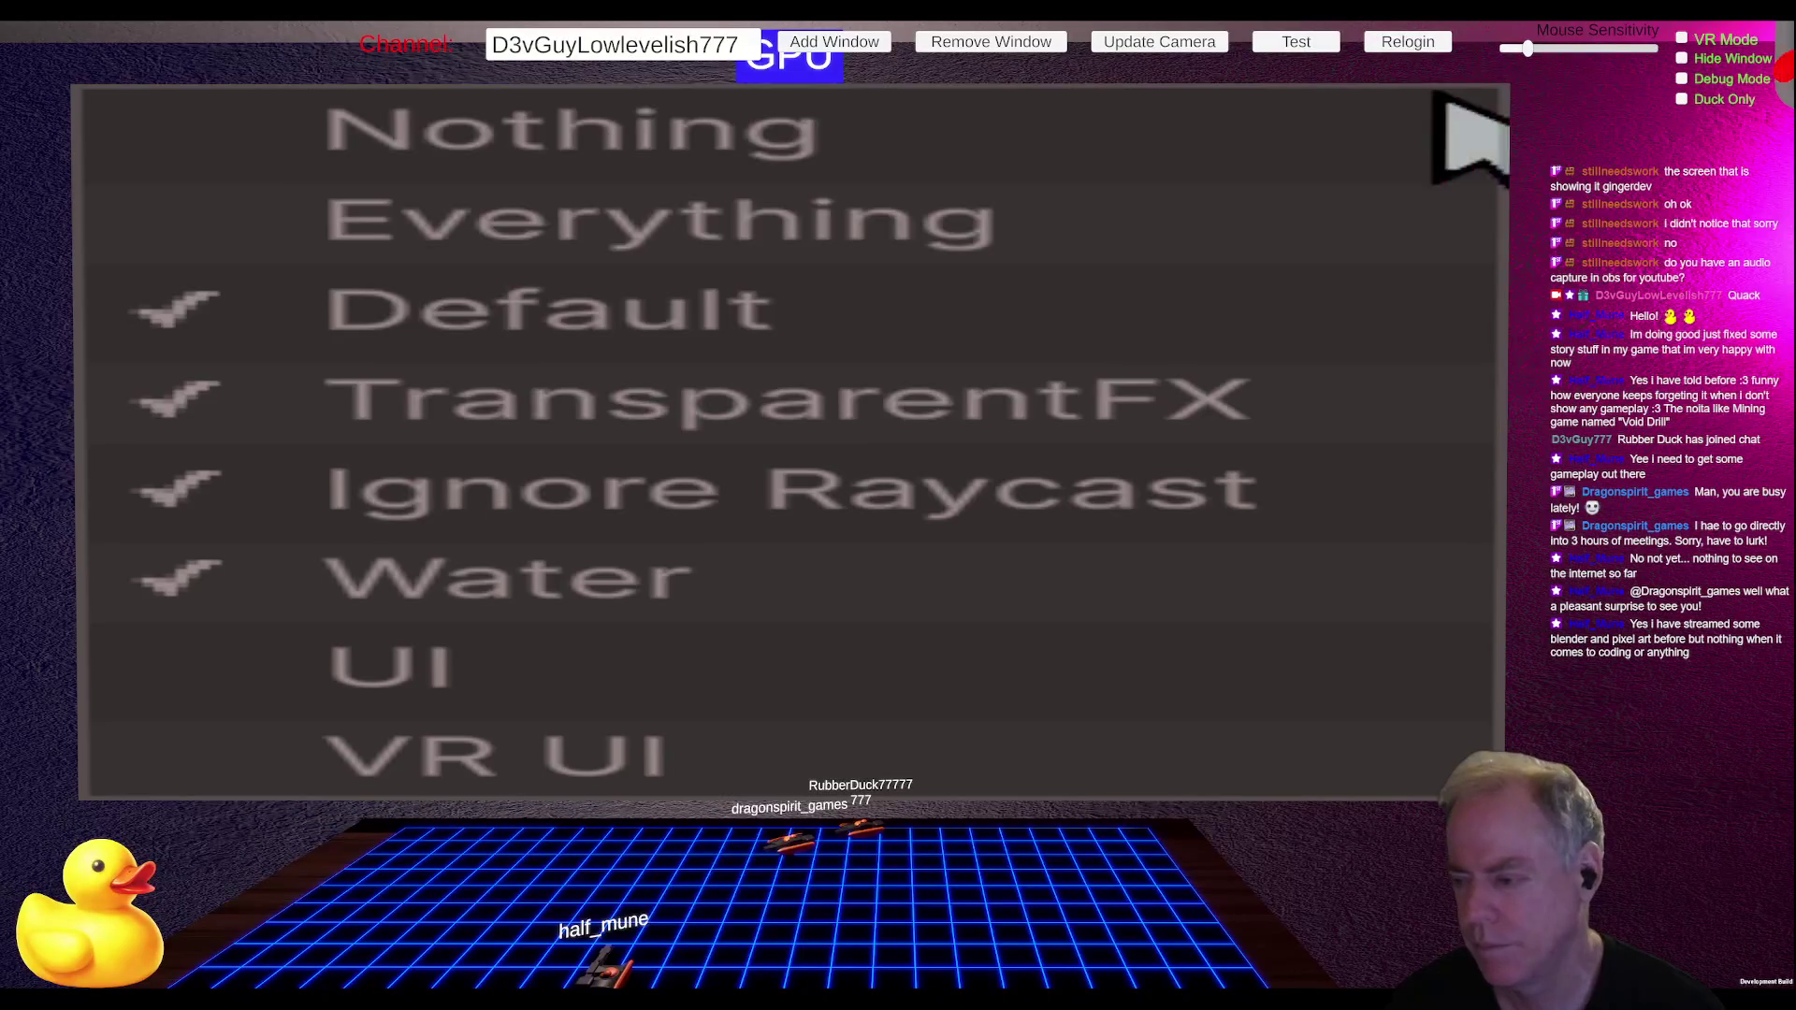
{"action": "left_click", "coordinate": [858, 207]}
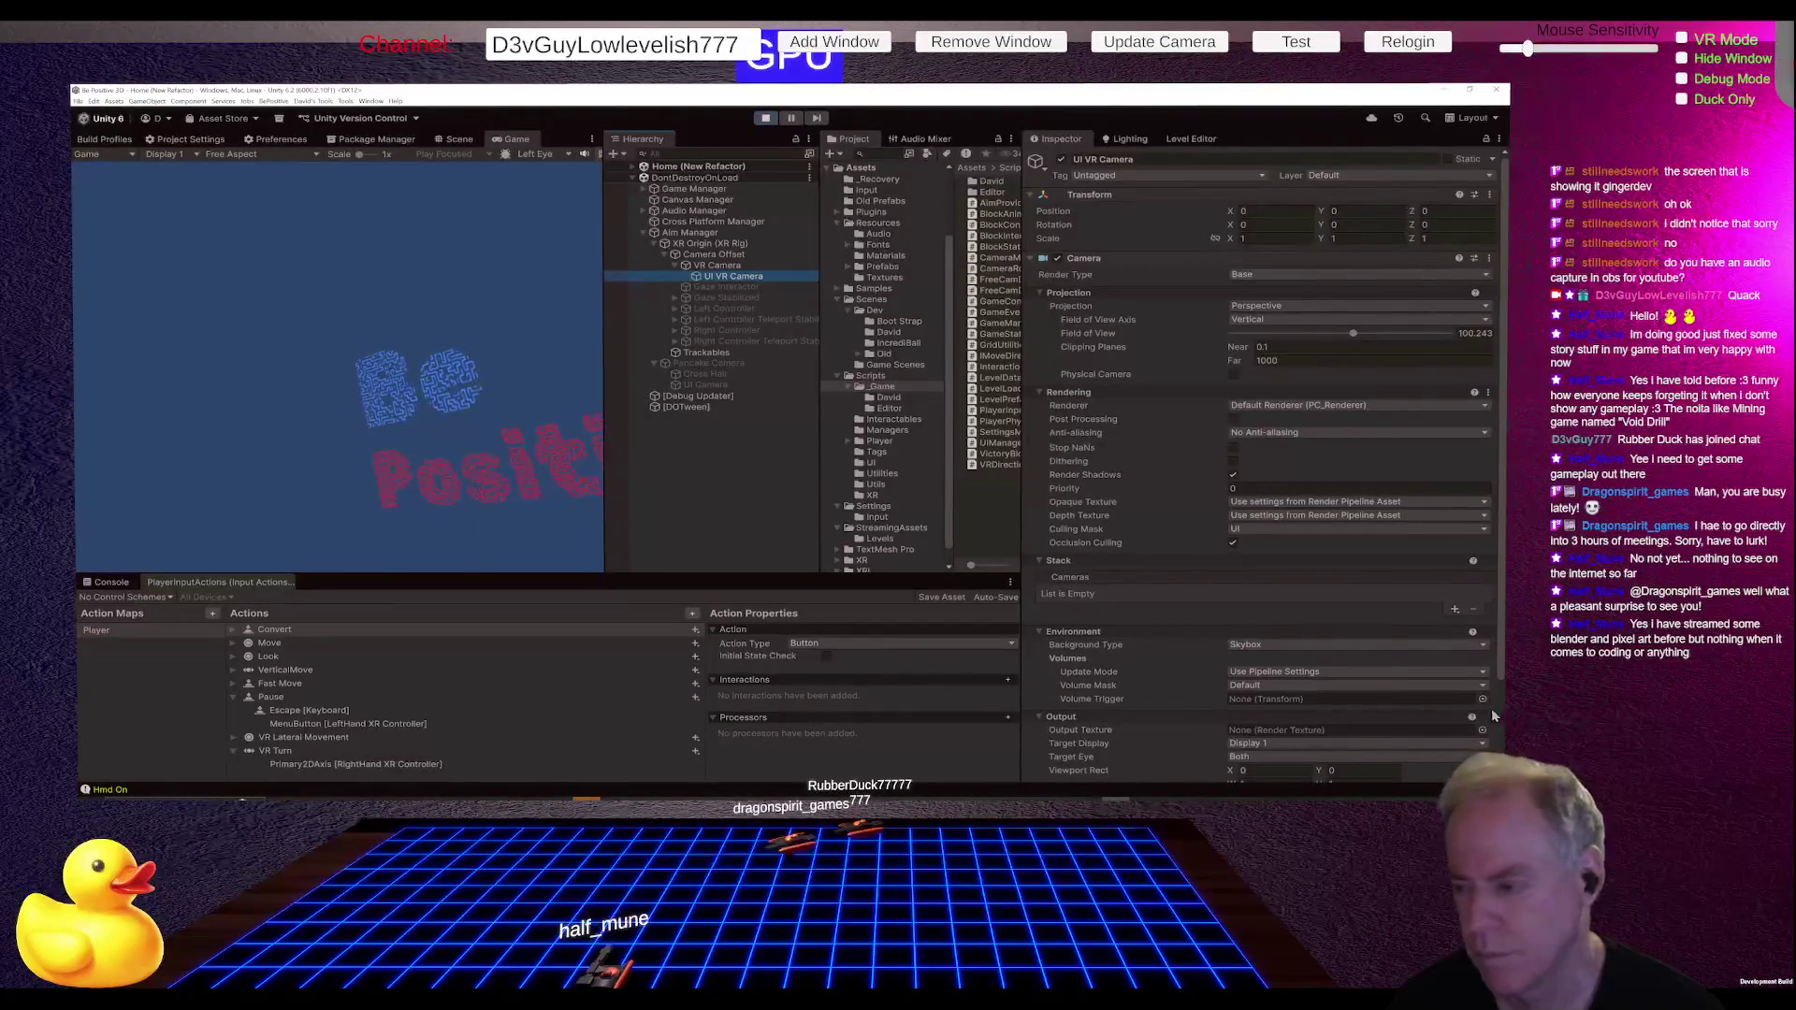
{"action": "left_click", "coordinate": [1285, 525]}
{"action": "left_click", "coordinate": [801, 140]}
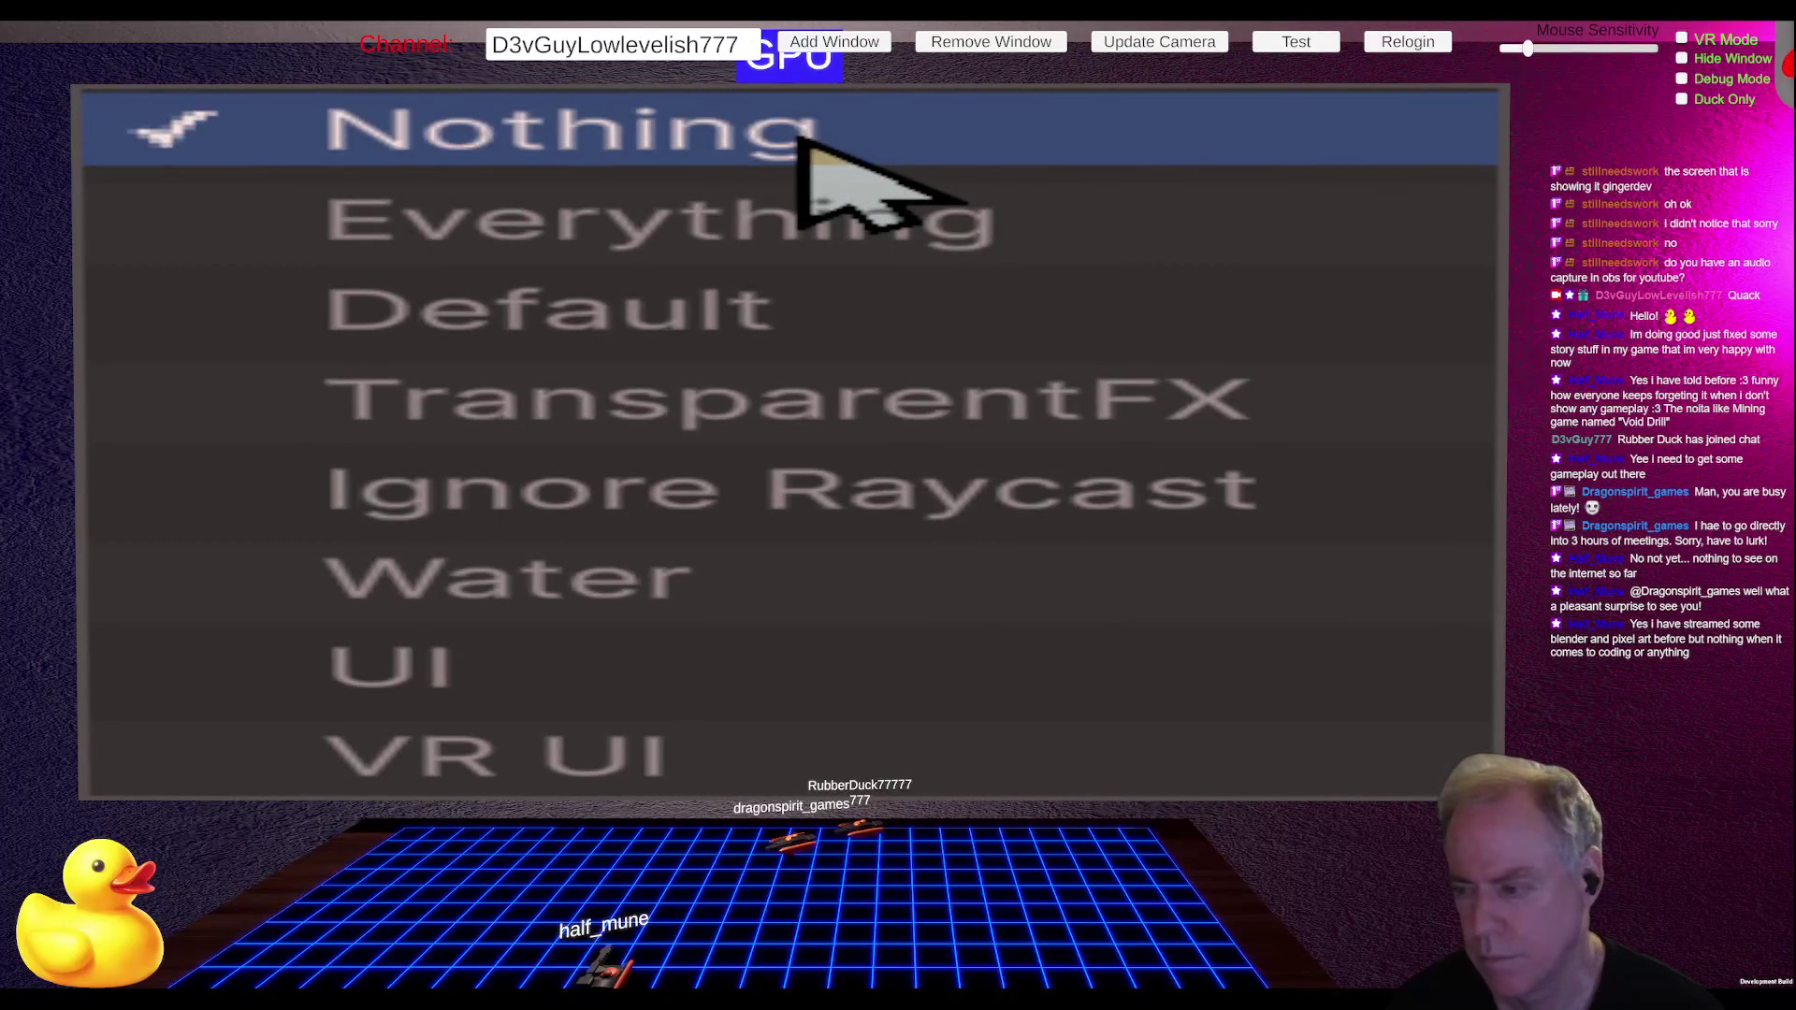
{"action": "left_click", "coordinate": [735, 269]}
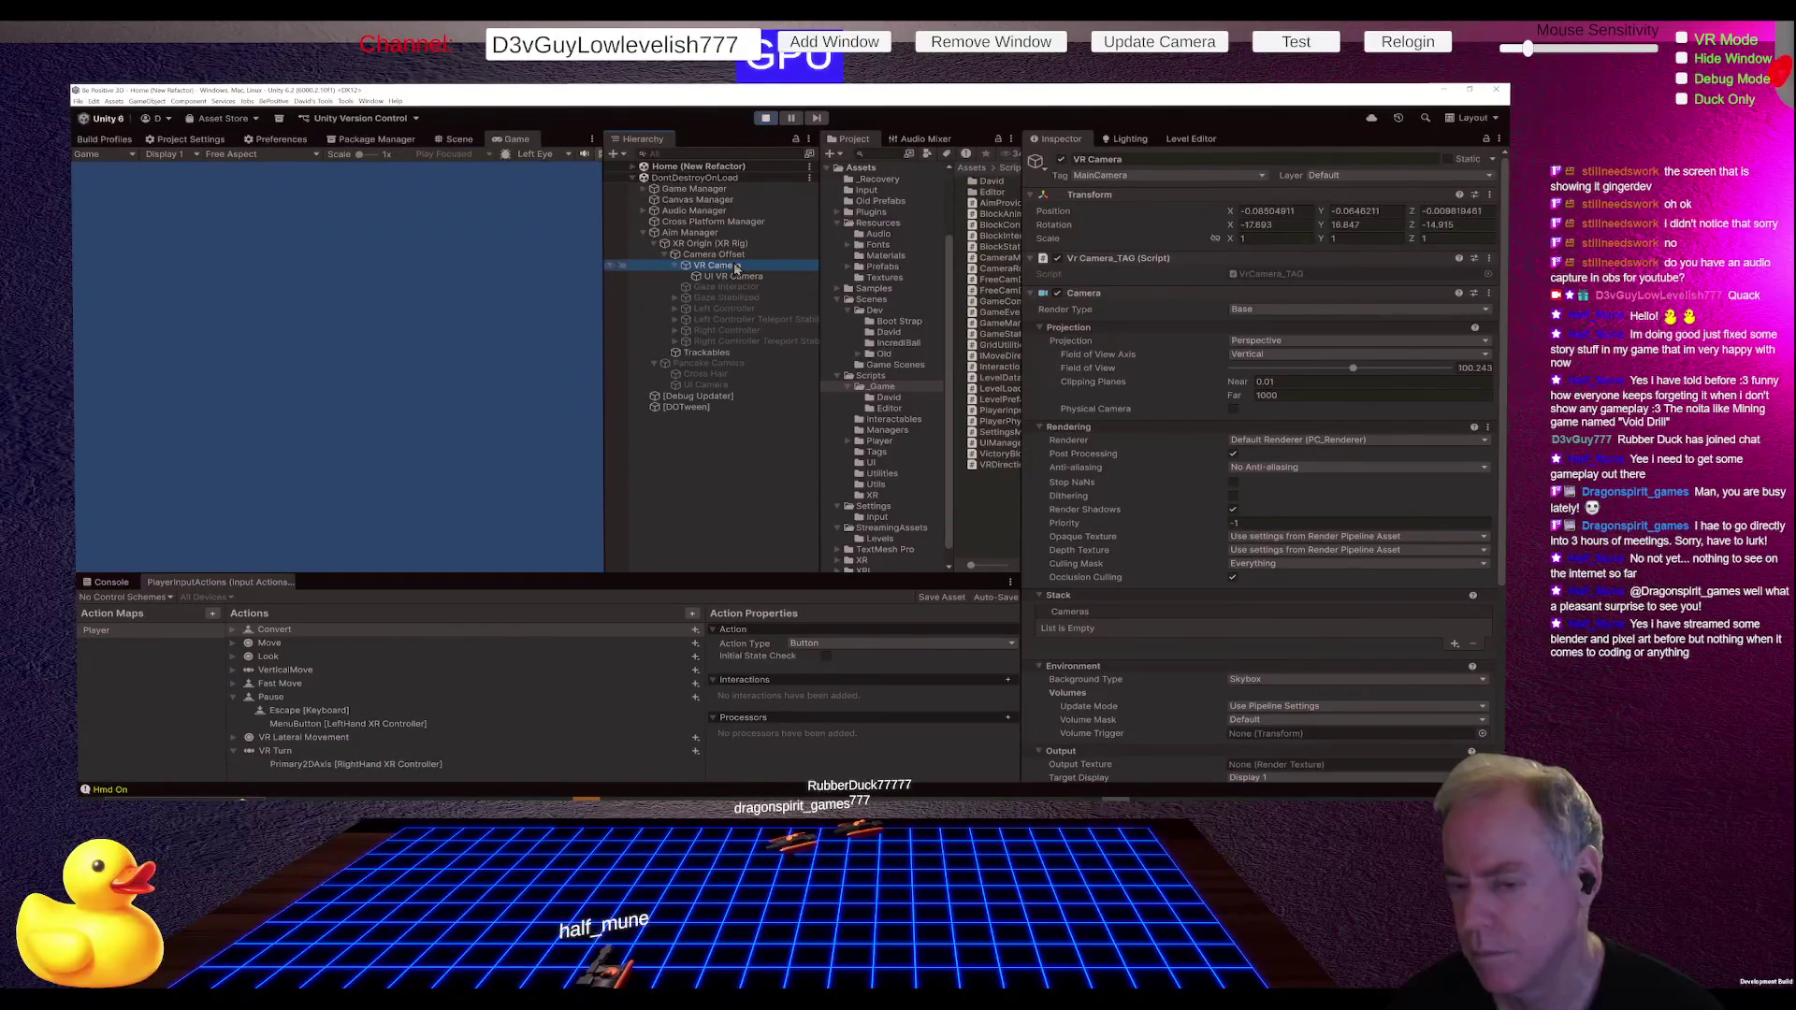
{"action": "left_click", "coordinate": [1263, 566]}
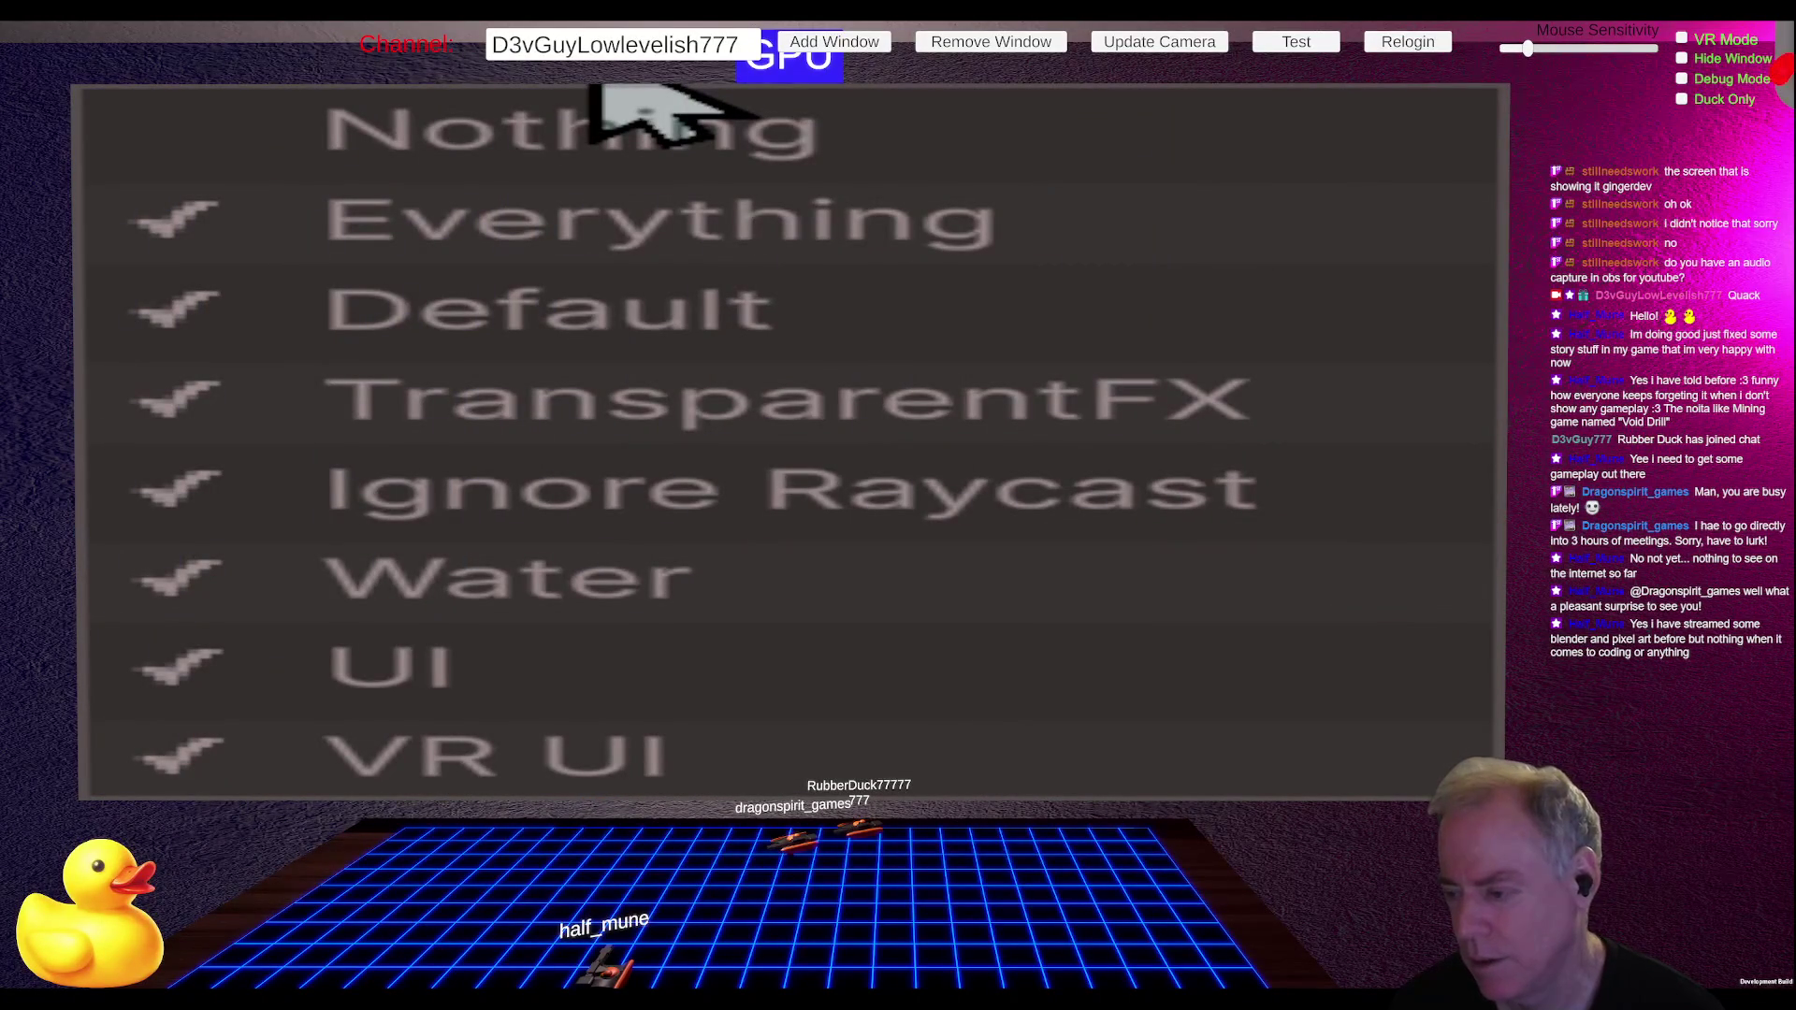
{"action": "left_click", "coordinate": [1348, 611]}
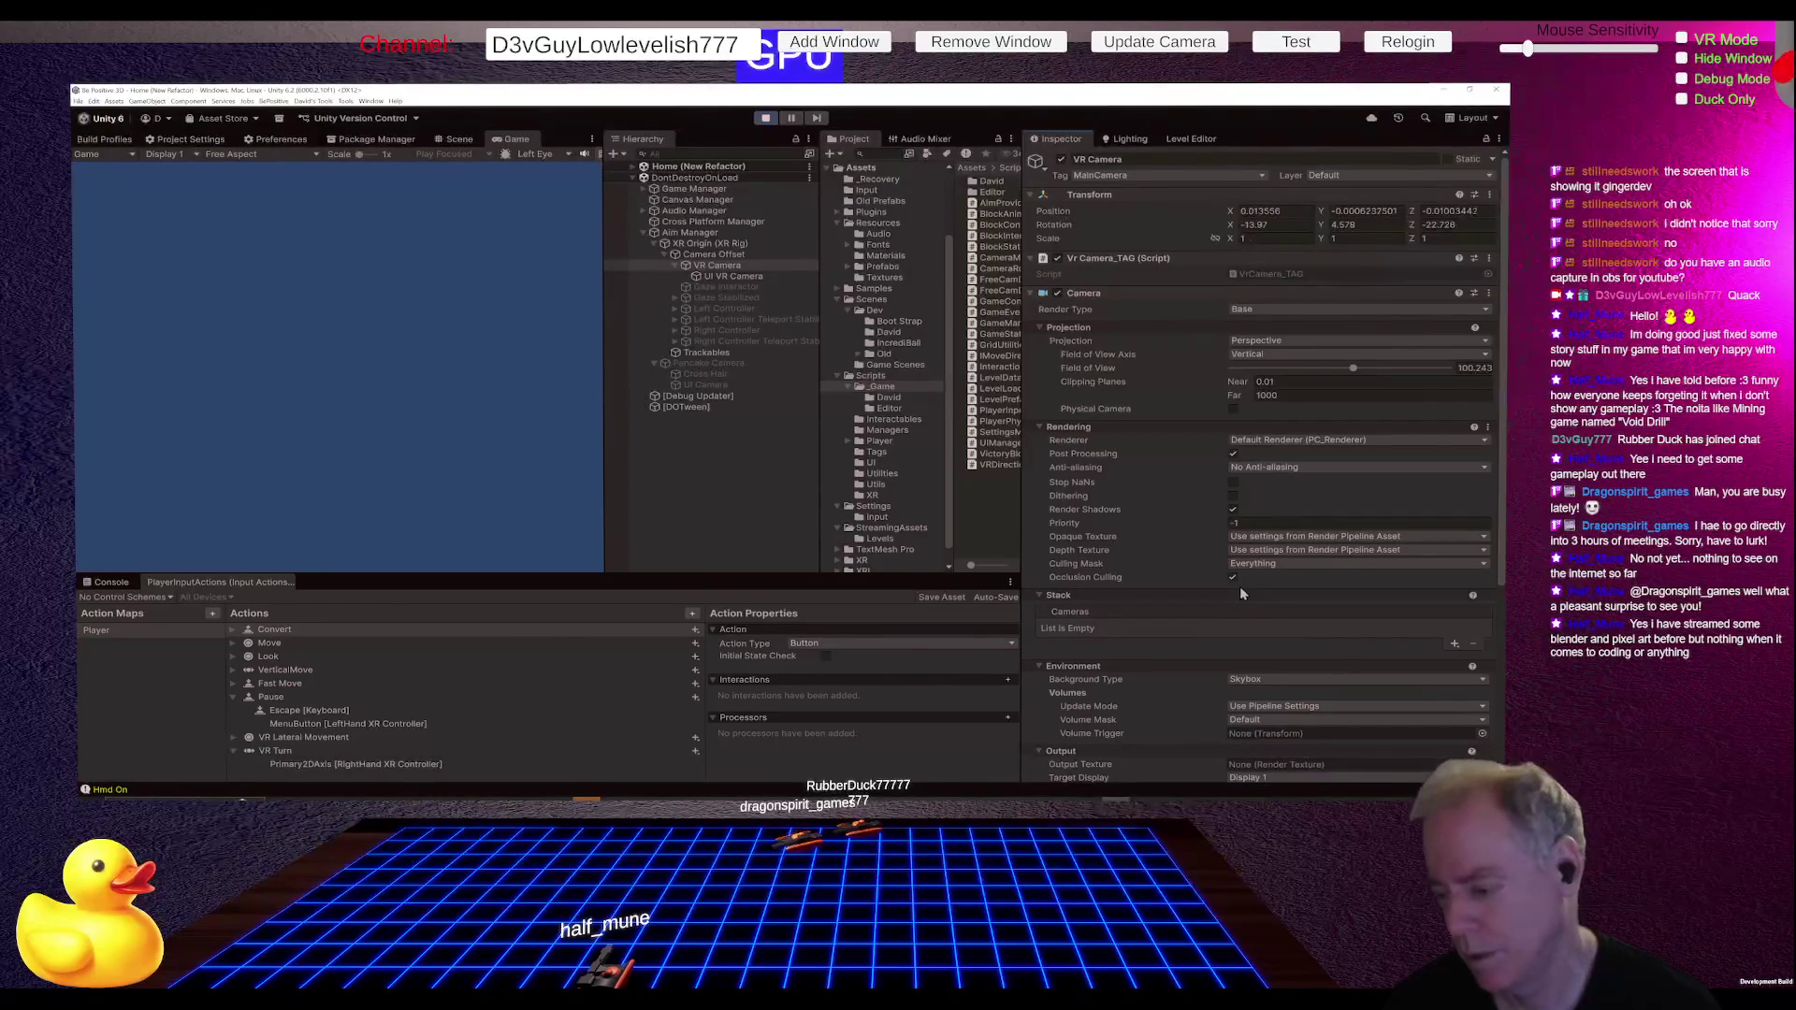
{"action": "scroll", "coordinate": [1240, 592], "scroll_direction": "down", "scroll_amount": 3}
Step: Make the VR Camera a Base camera with post processing off and Priority 0
{"action": "scroll", "coordinate": [1240, 592], "scroll_direction": "up", "scroll_amount": 3}
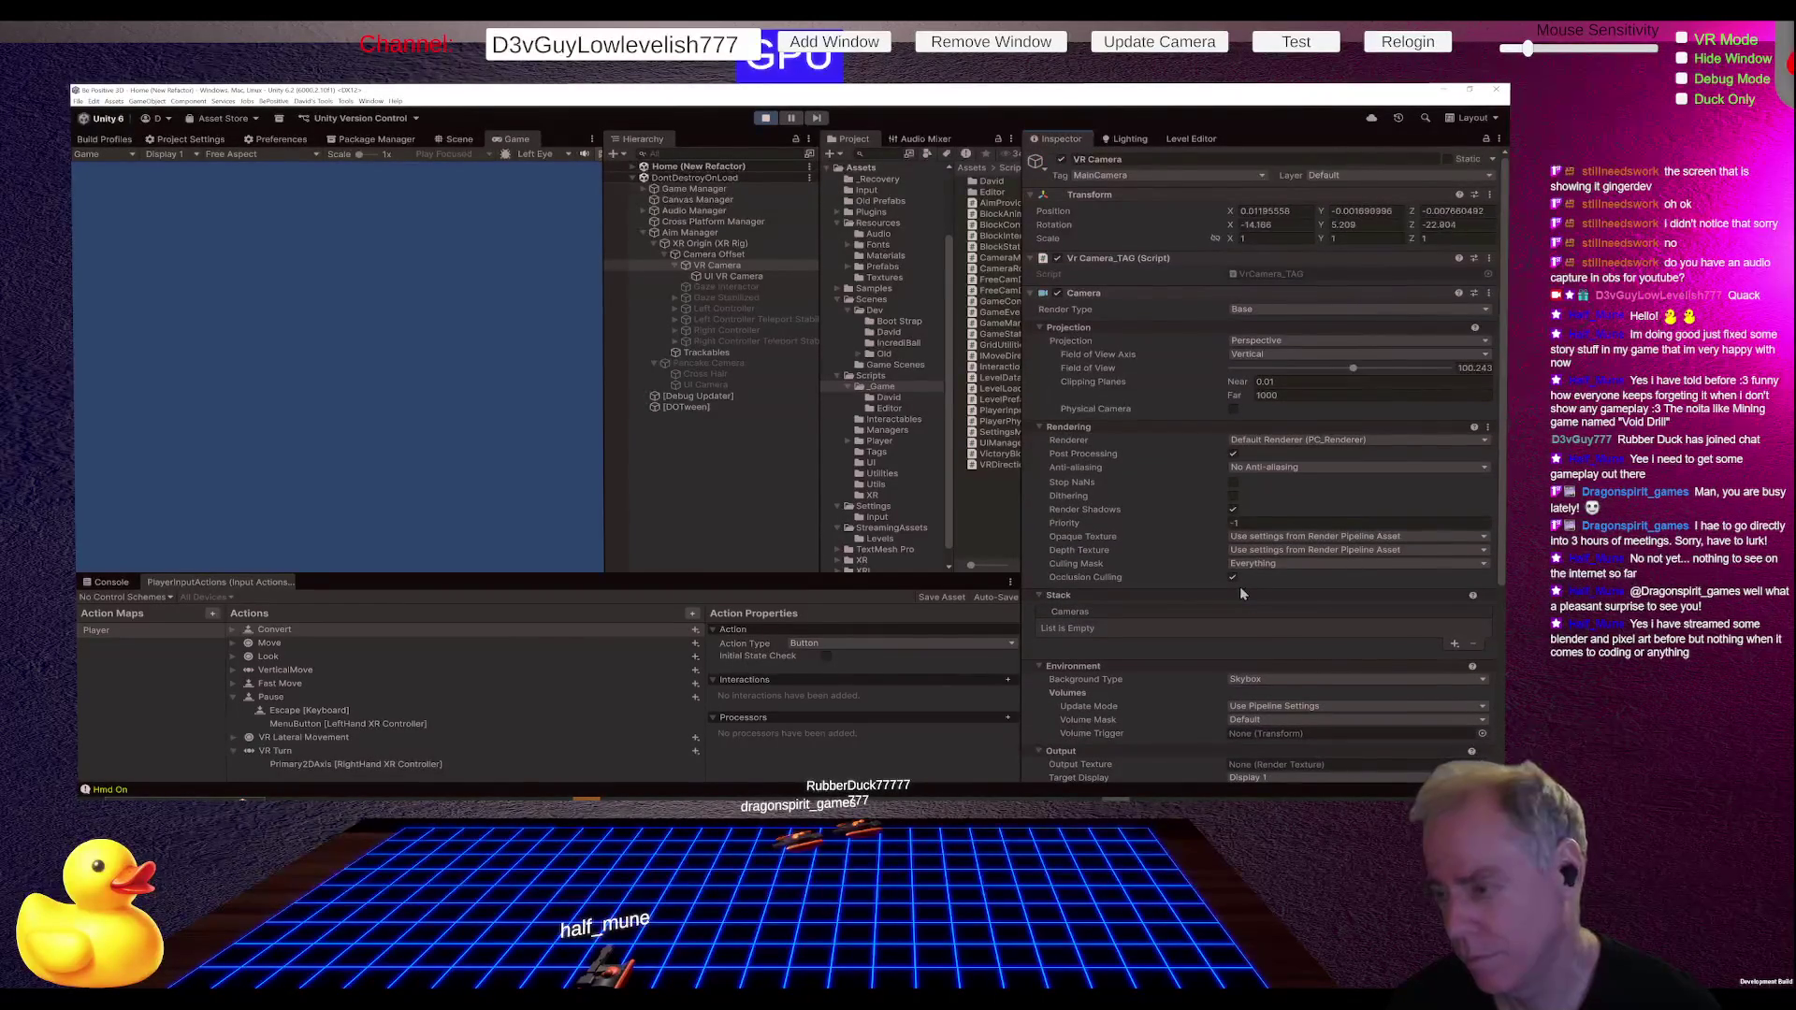
{"action": "left_click", "coordinate": [1283, 310]}
{"action": "left_click", "coordinate": [1277, 332]}
{"action": "left_click", "coordinate": [1274, 308]}
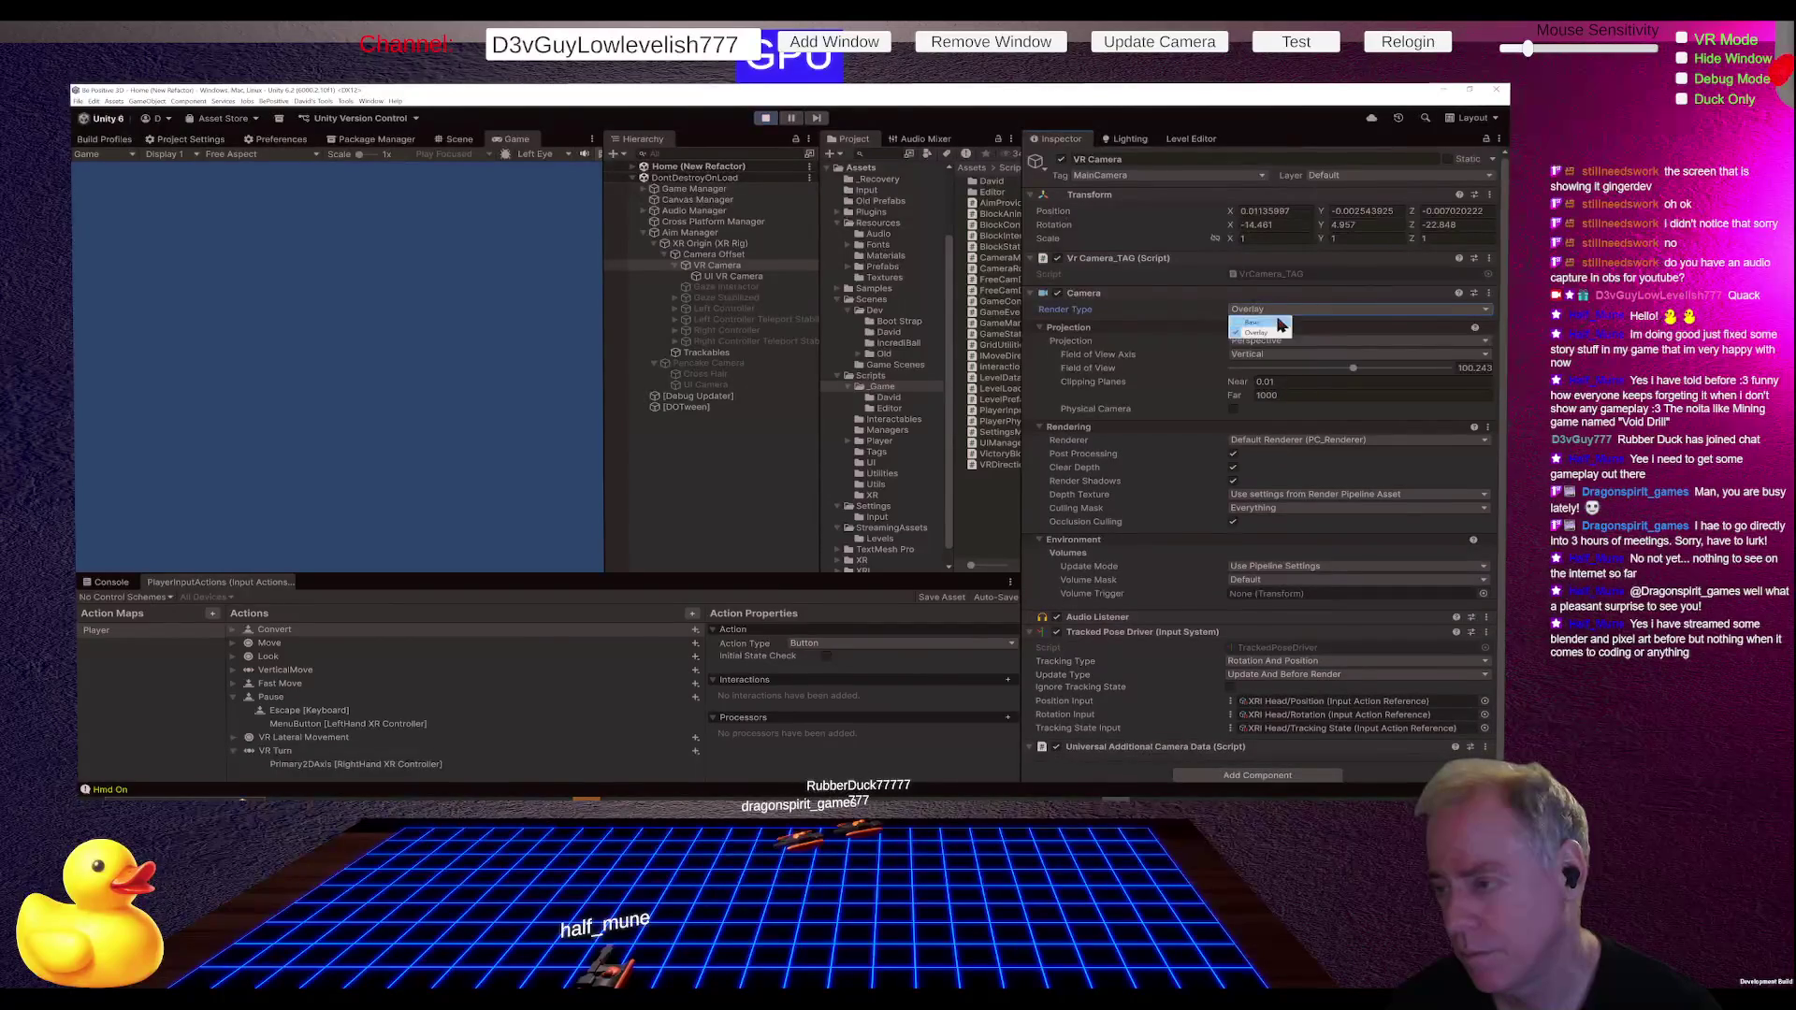
{"action": "left_click", "coordinate": [1277, 321]}
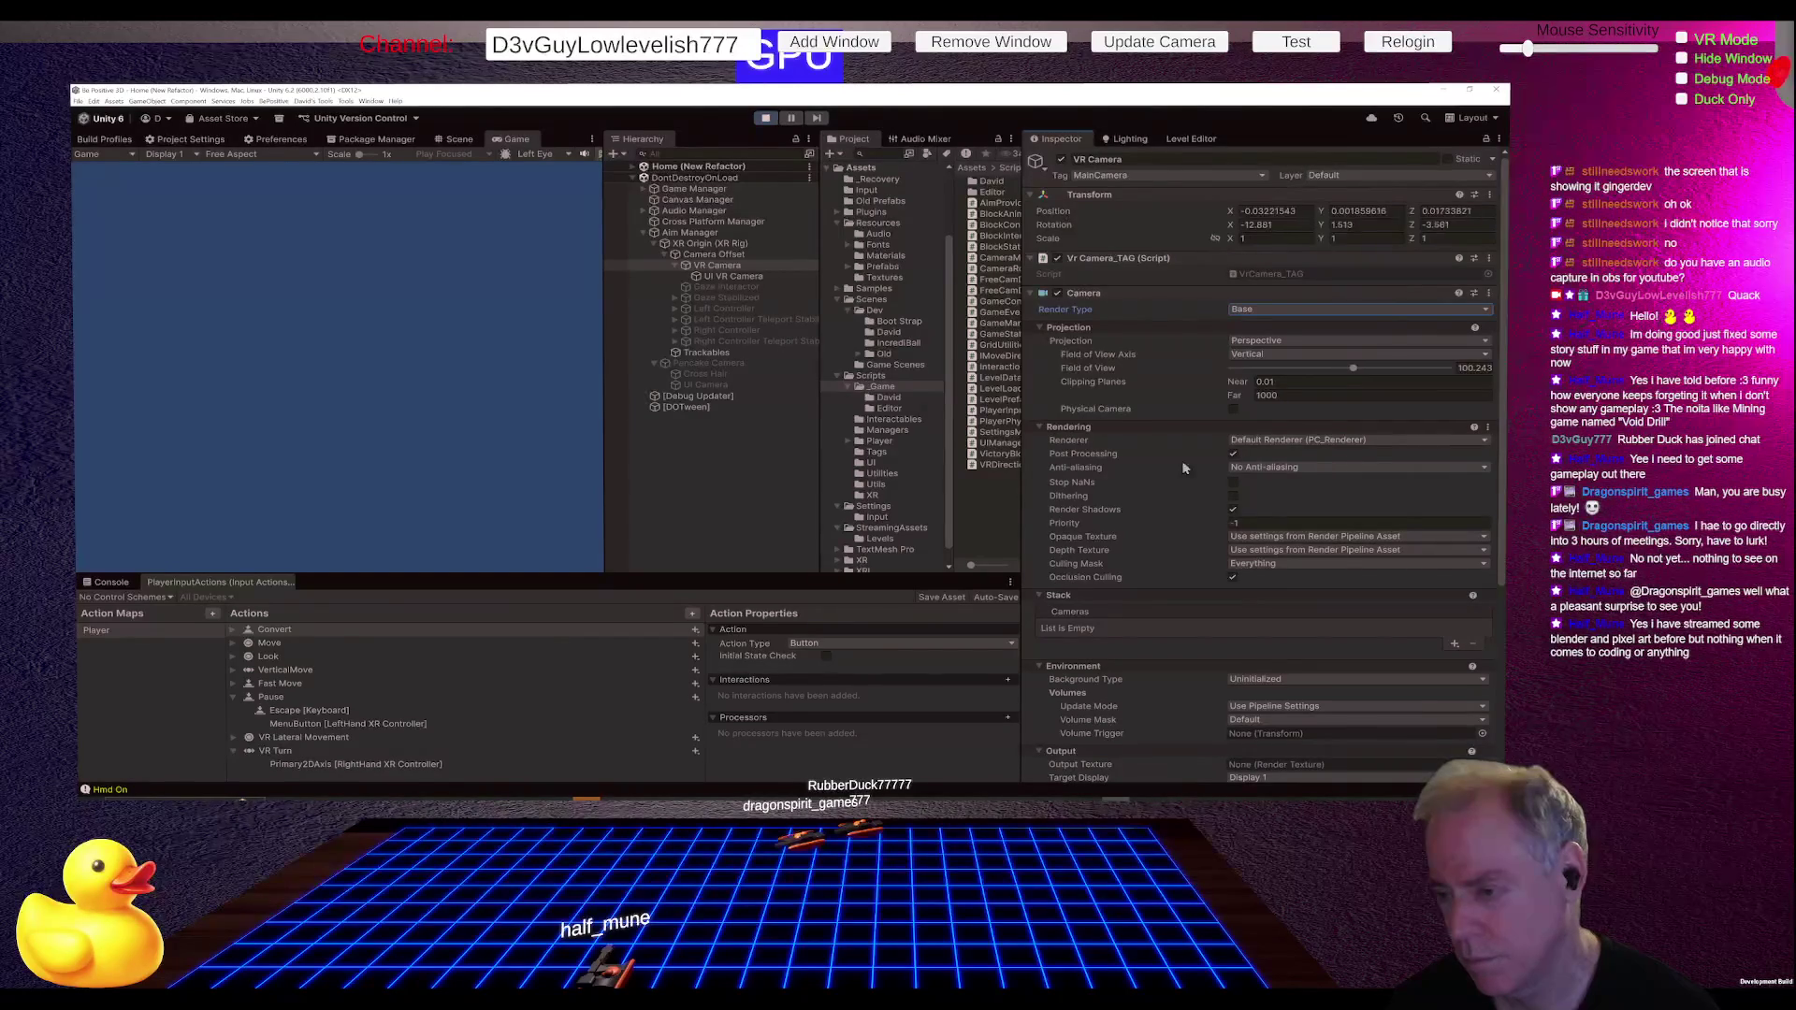
{"action": "left_click", "coordinate": [1232, 457]}
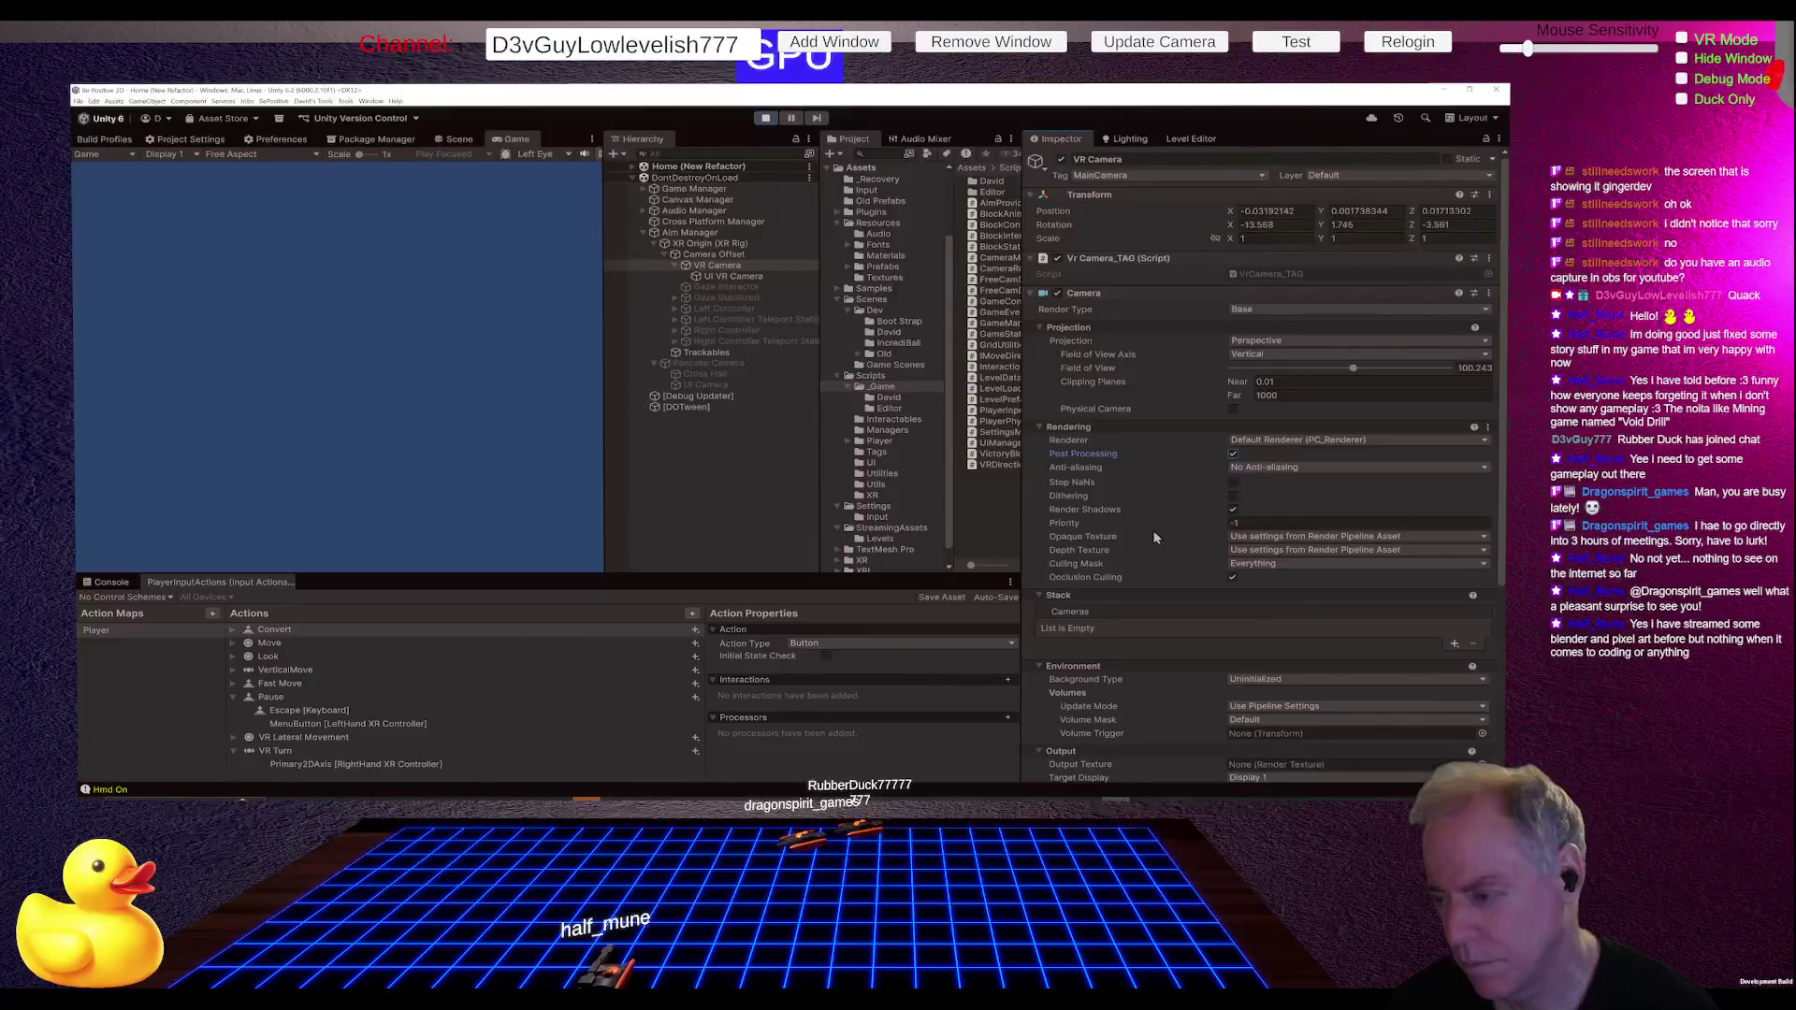
{"action": "left_click", "coordinate": [1252, 523]}
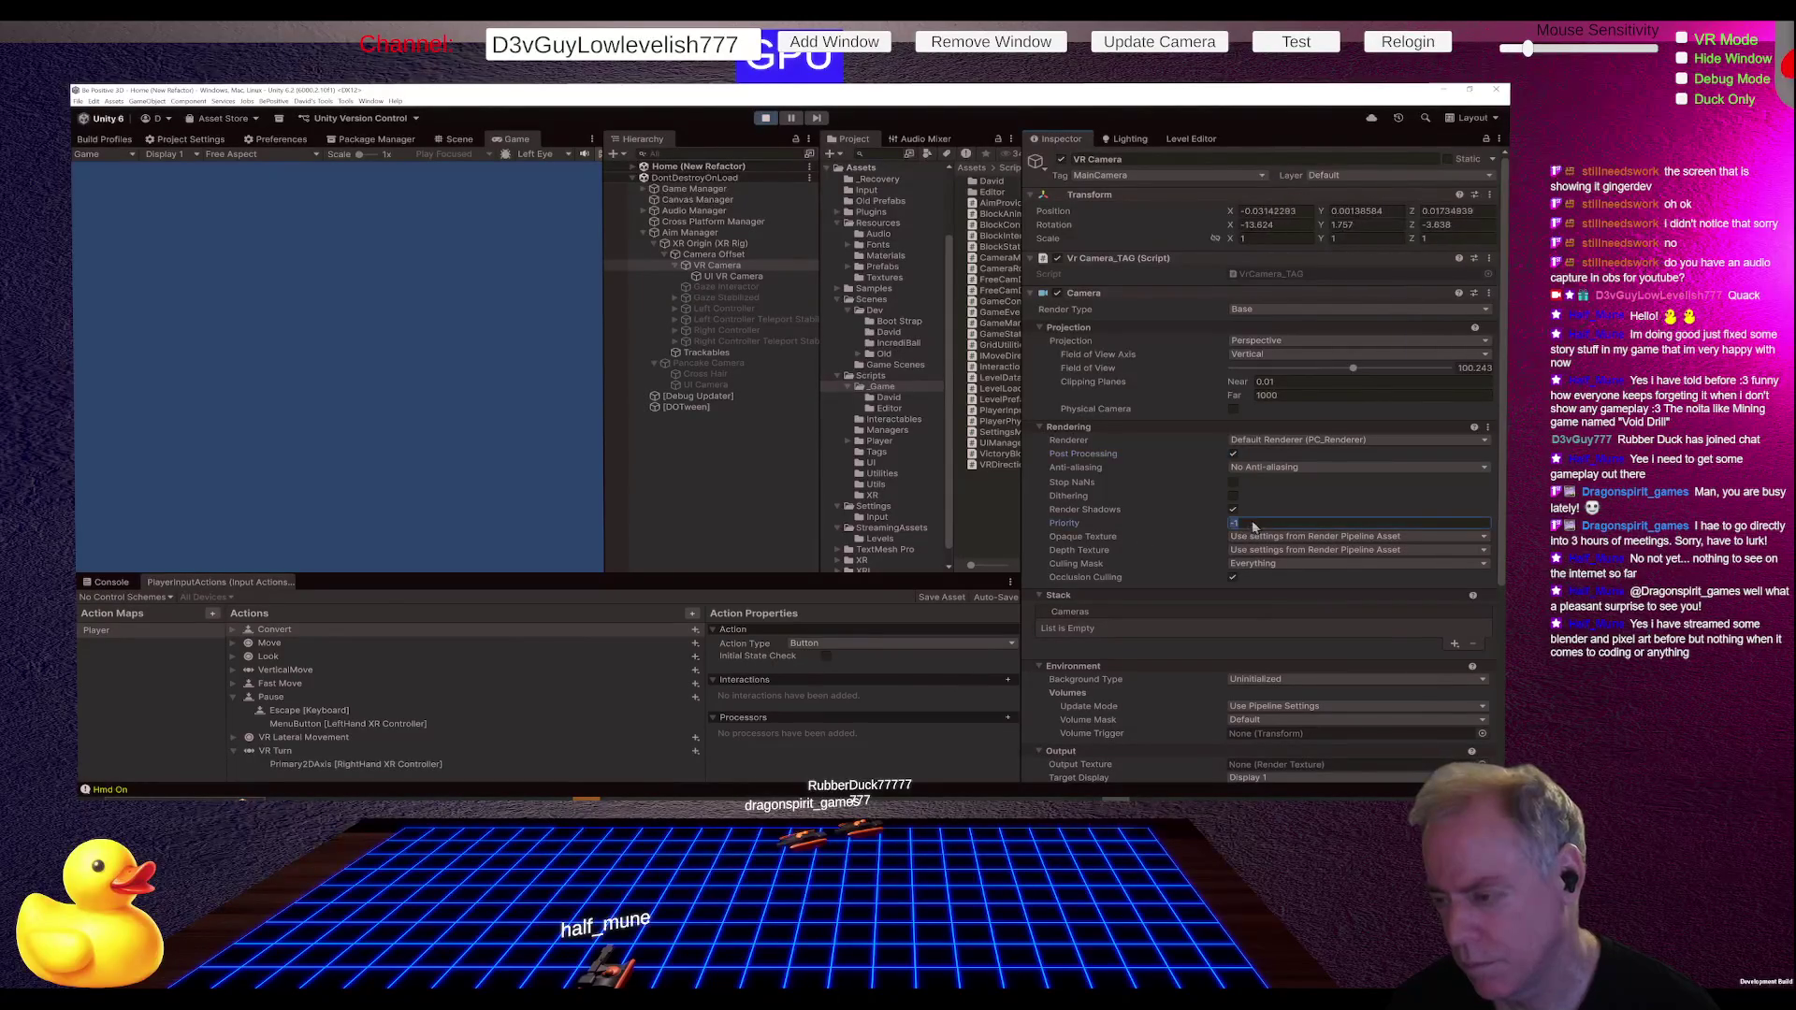
{"action": "type", "text": "0"}
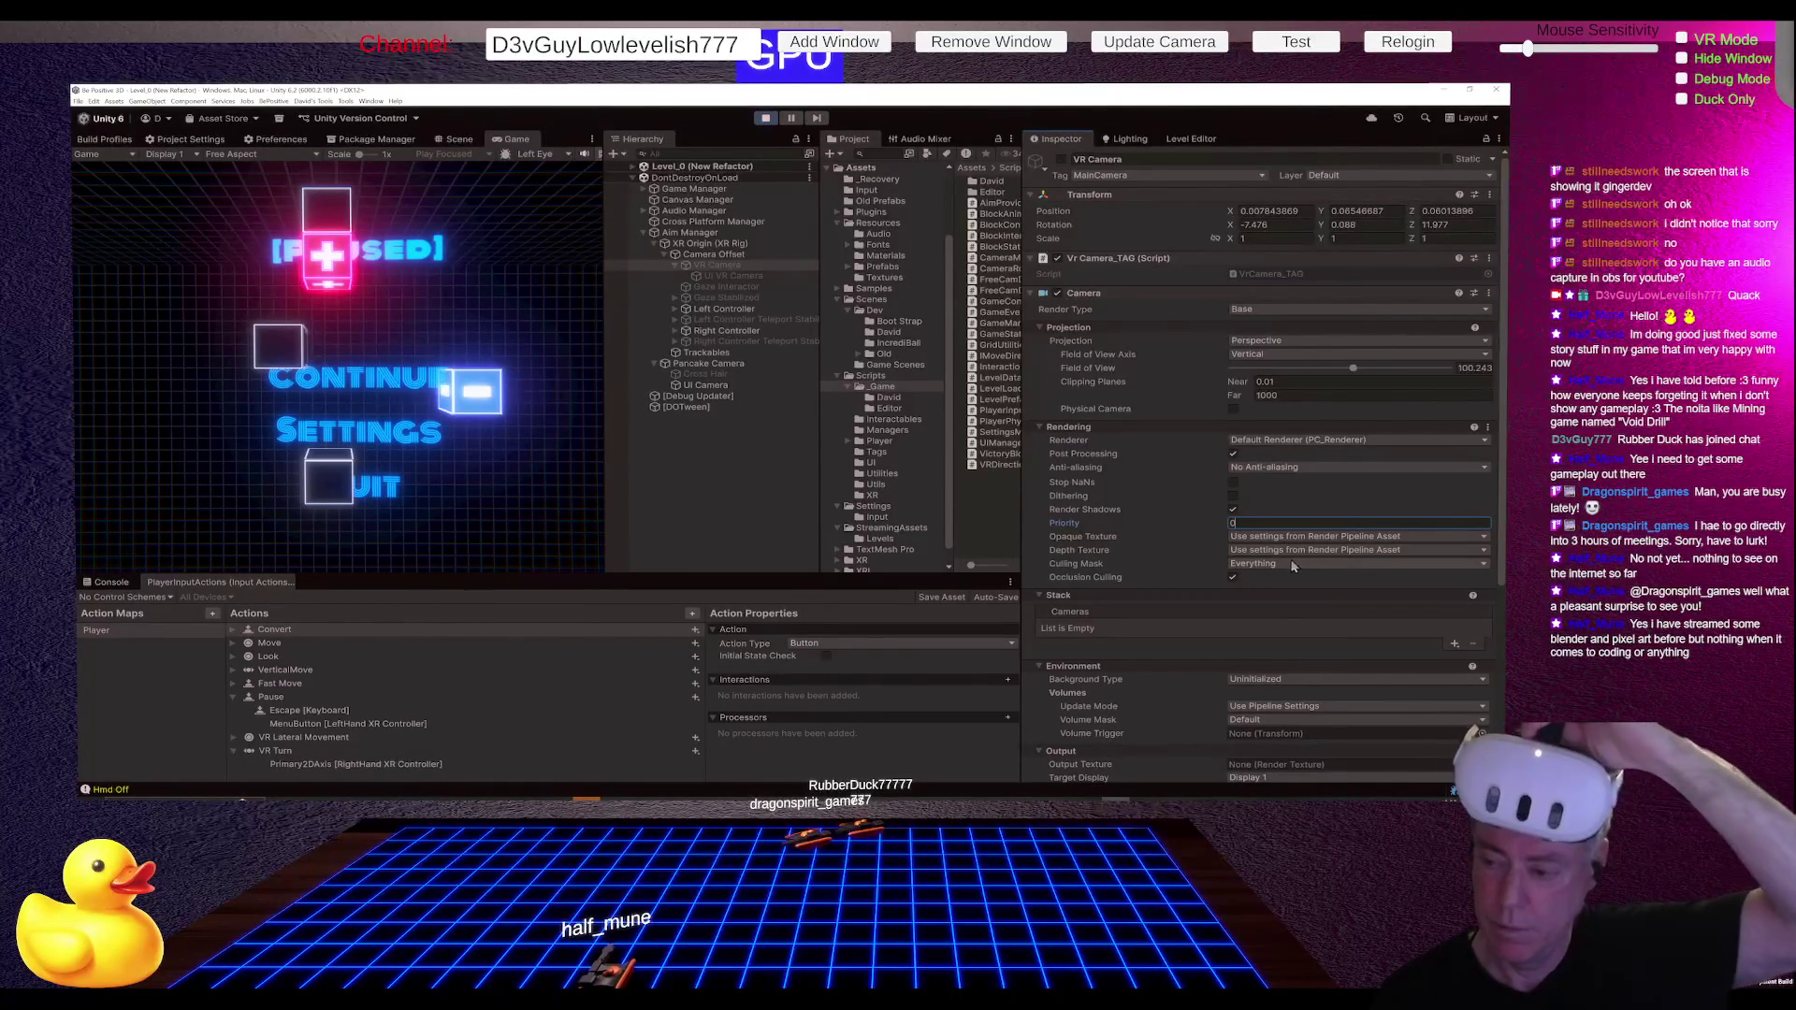
Step: Remove the UI and VR UI layers from the VR Camera's Culling Mask
{"action": "left_click", "coordinate": [1294, 562]}
{"action": "left_click", "coordinate": [703, 674]}
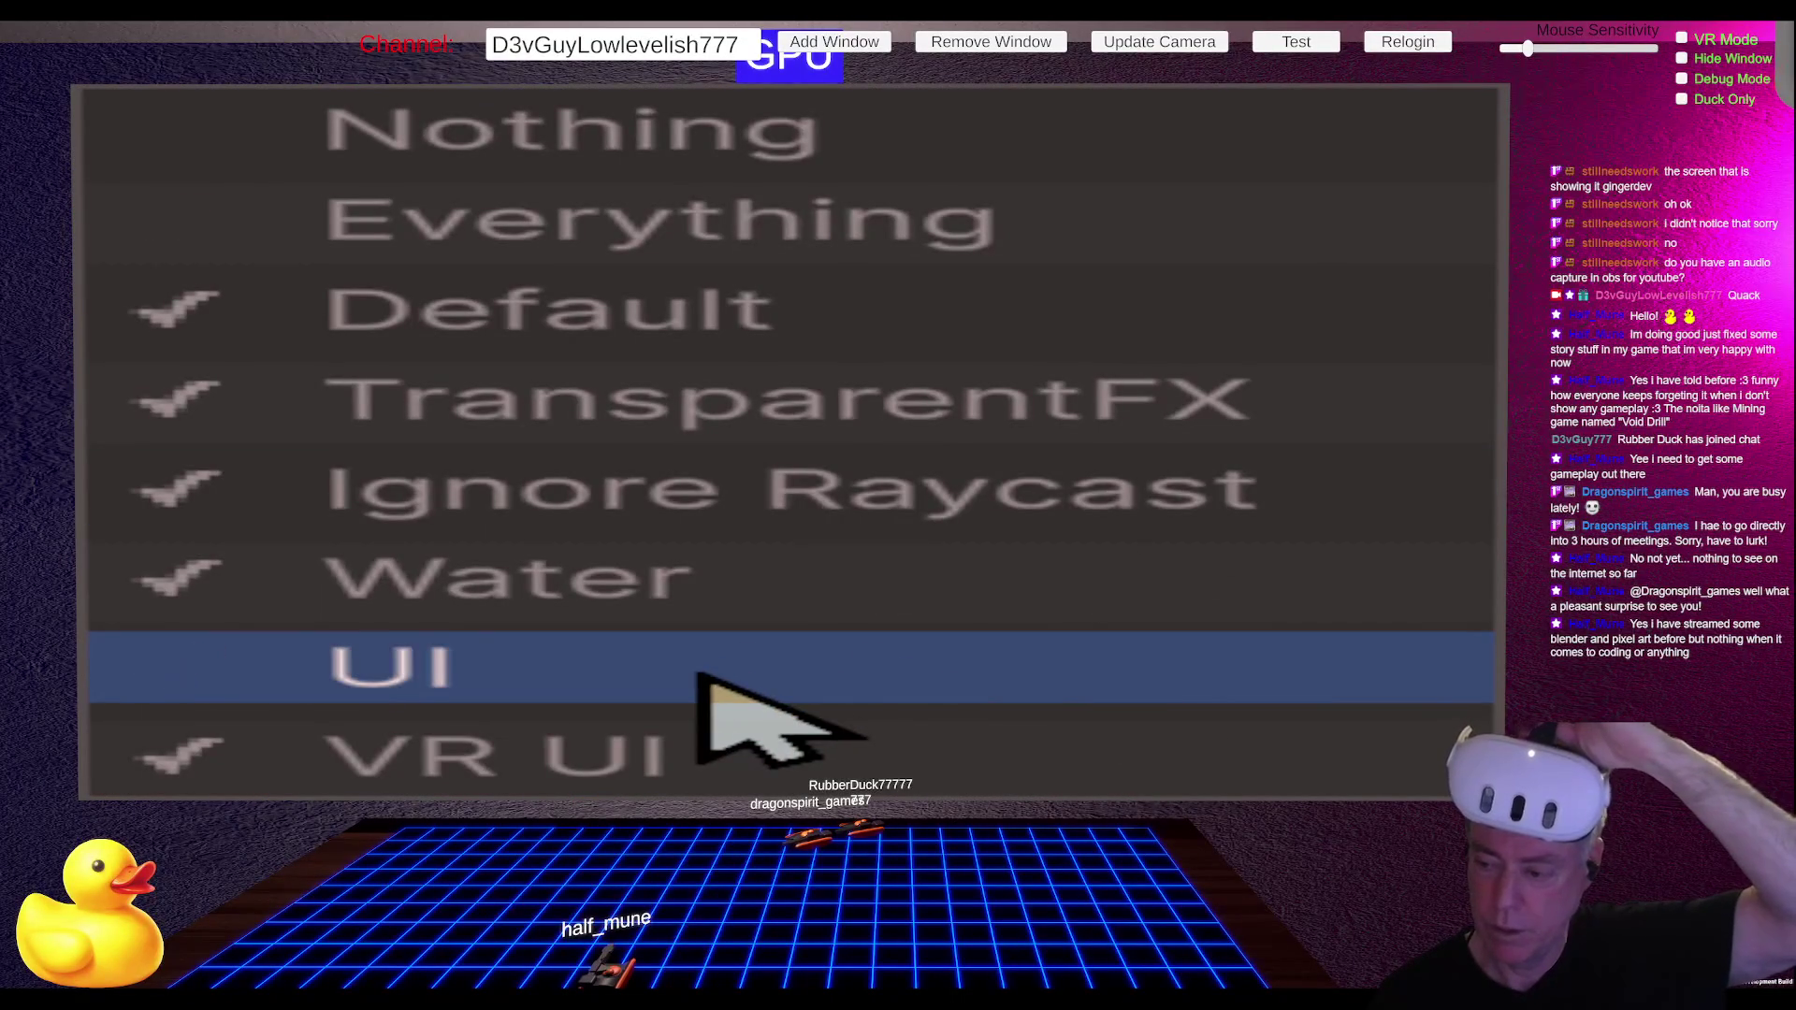
{"action": "left_click", "coordinate": [592, 773]}
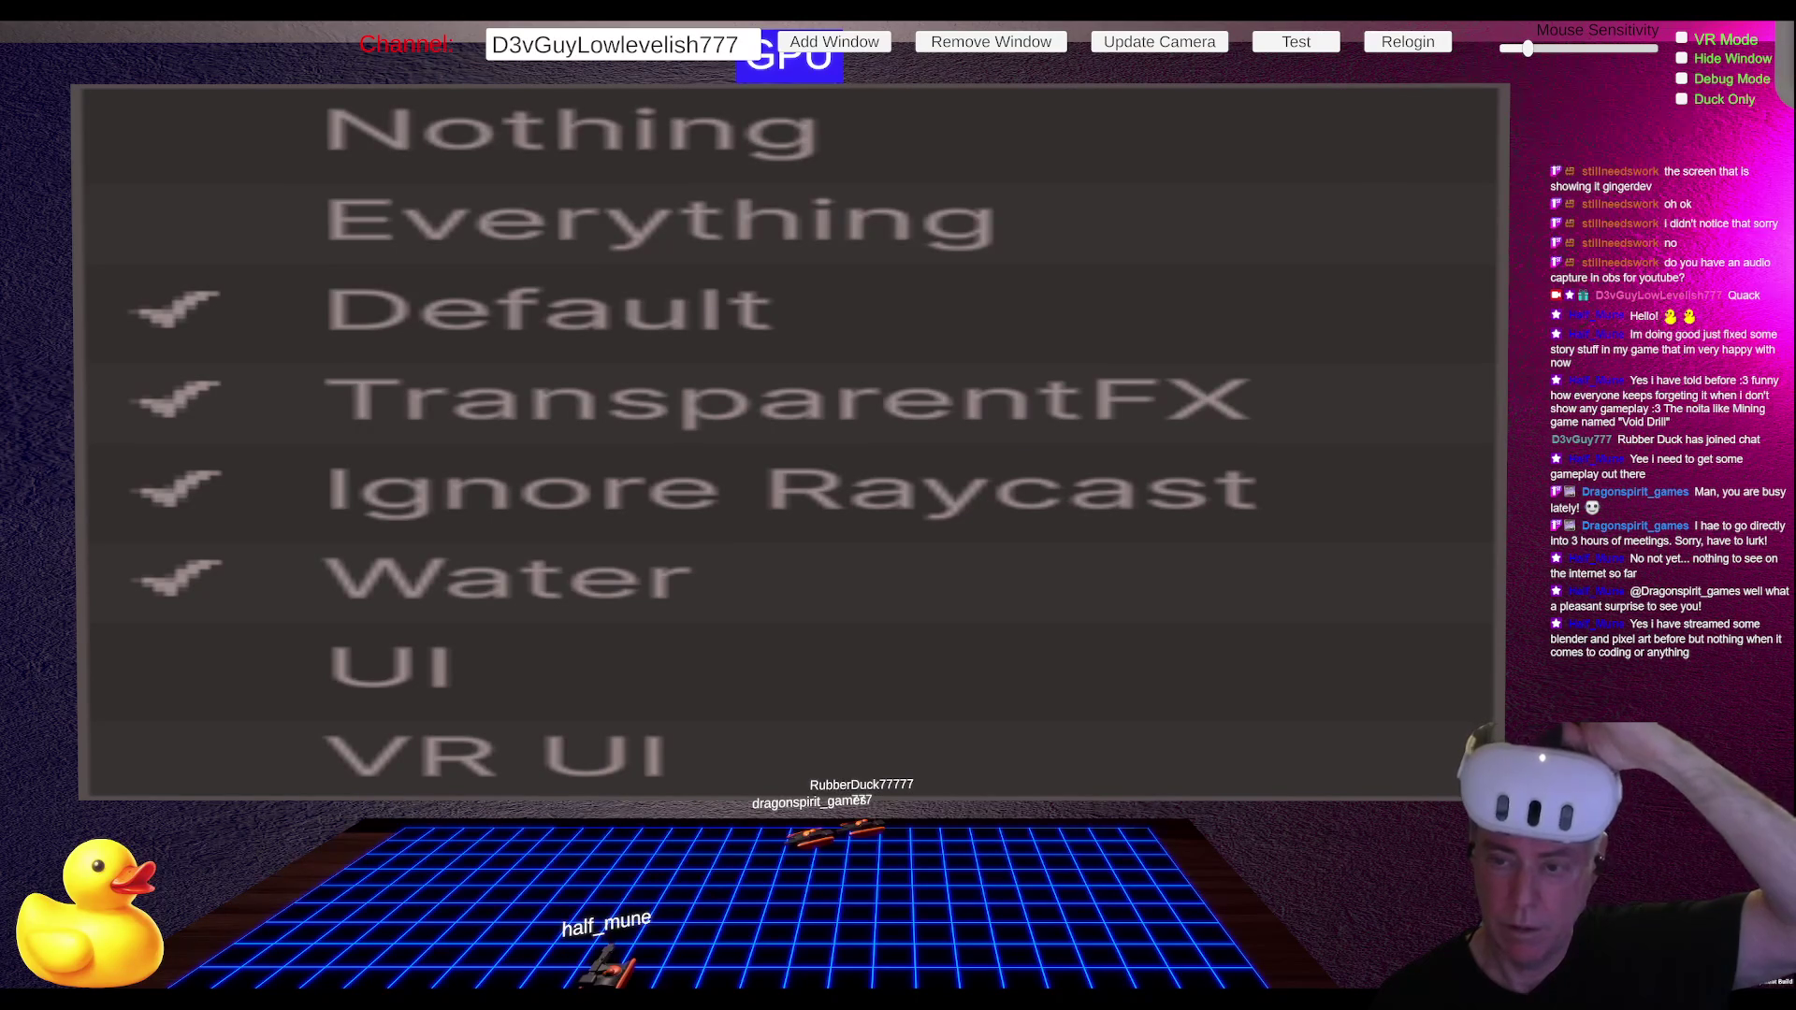
{"action": "left_click", "coordinate": [927, 288]}
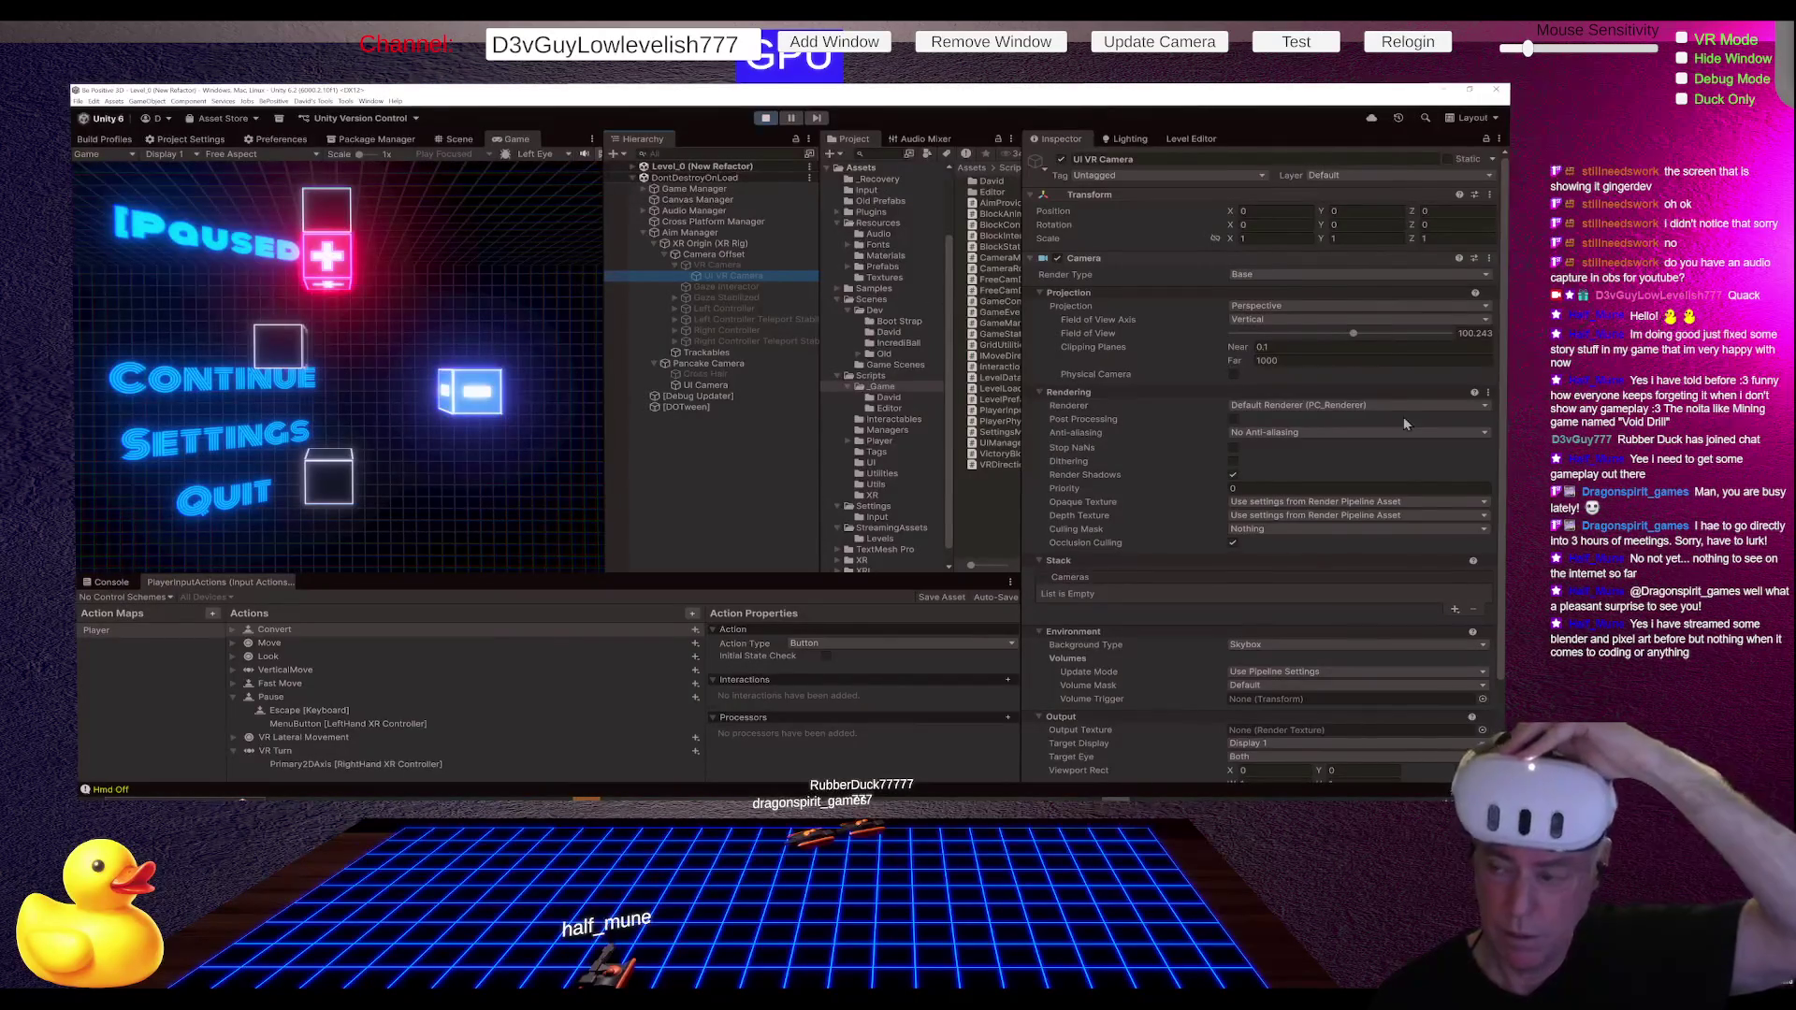
Step: Set the UI VR Camera's Culling Mask to include the UI and VR UI layers
{"action": "left_click", "coordinate": [1288, 531]}
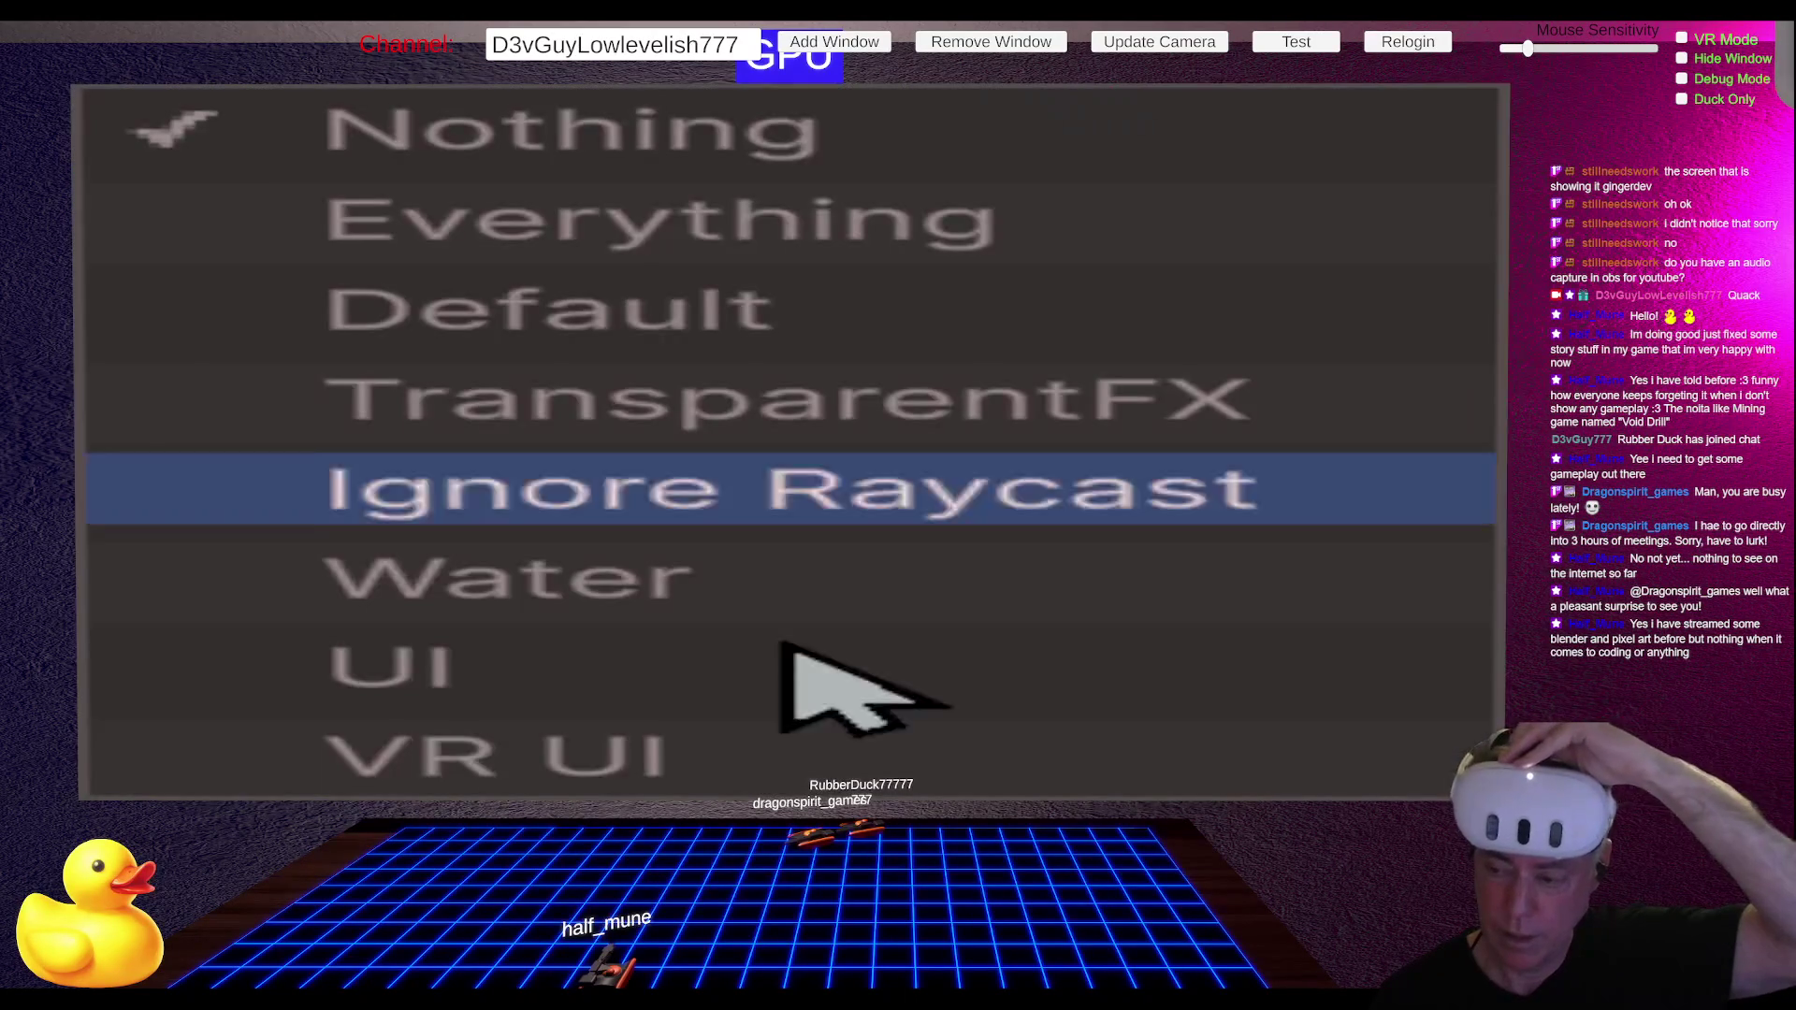
{"action": "left_click", "coordinate": [550, 696]}
{"action": "left_click", "coordinate": [604, 745]}
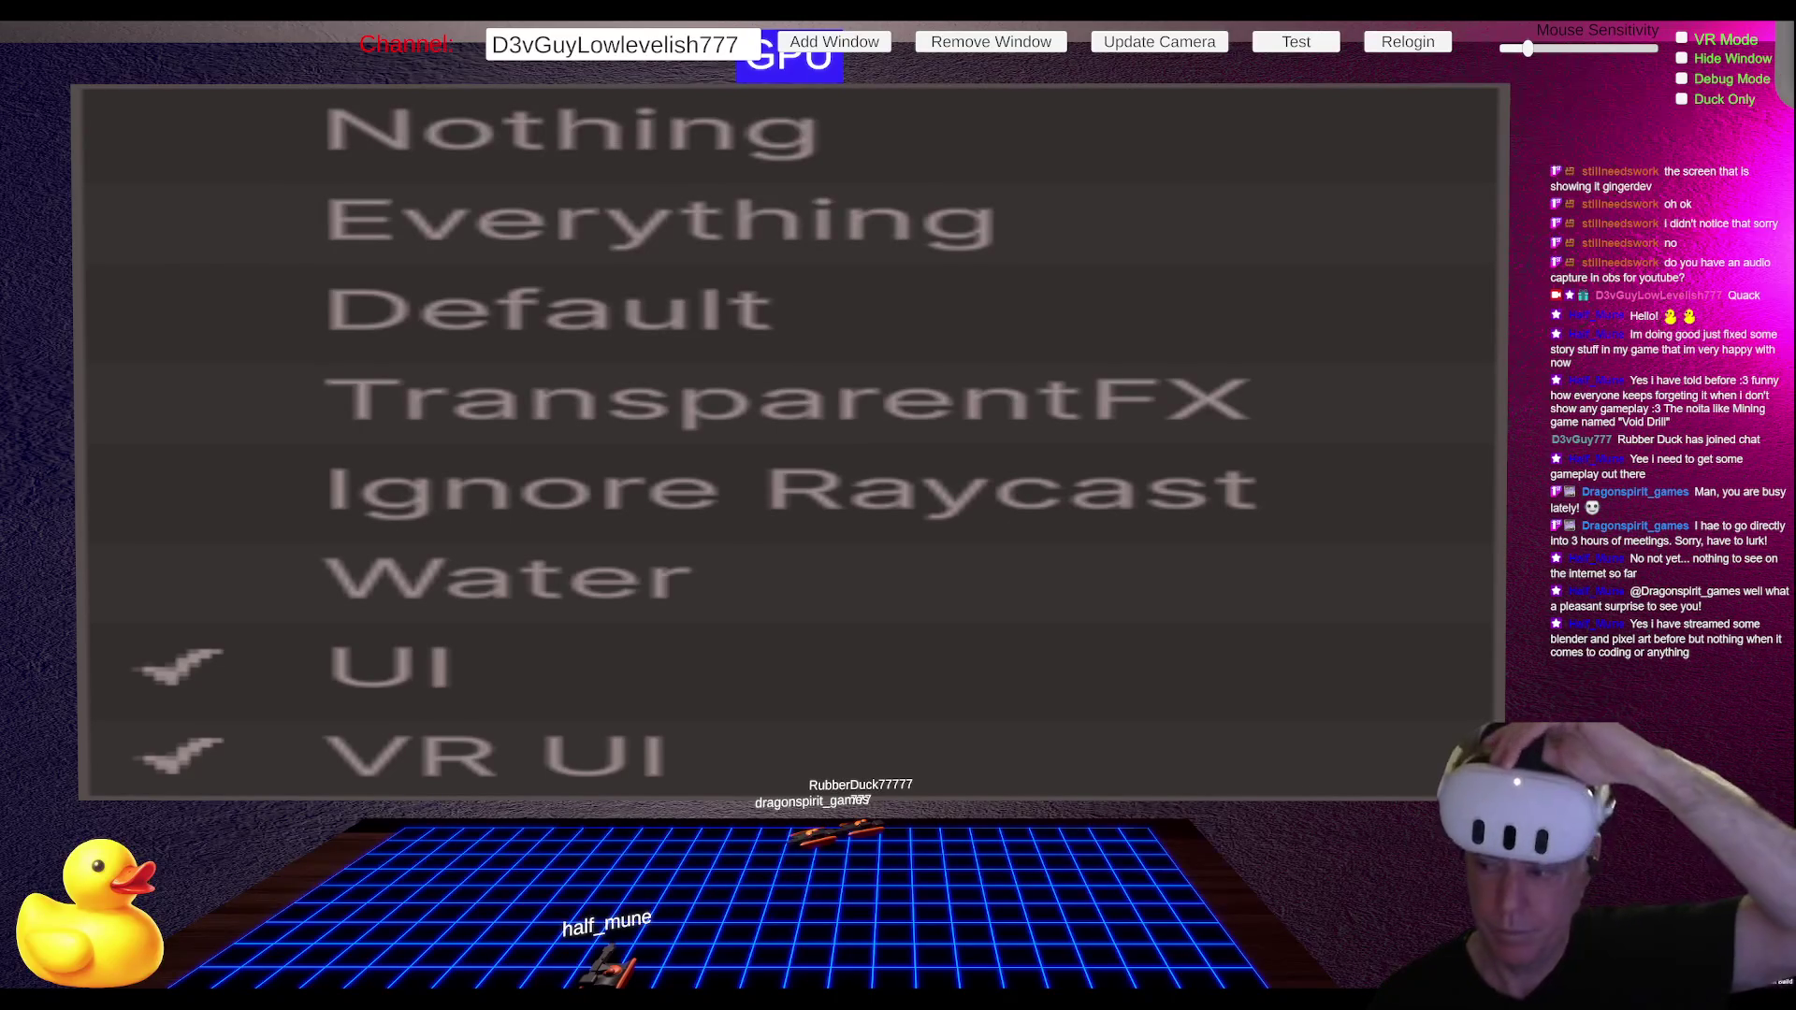
{"action": "left_click", "coordinate": [1298, 531]}
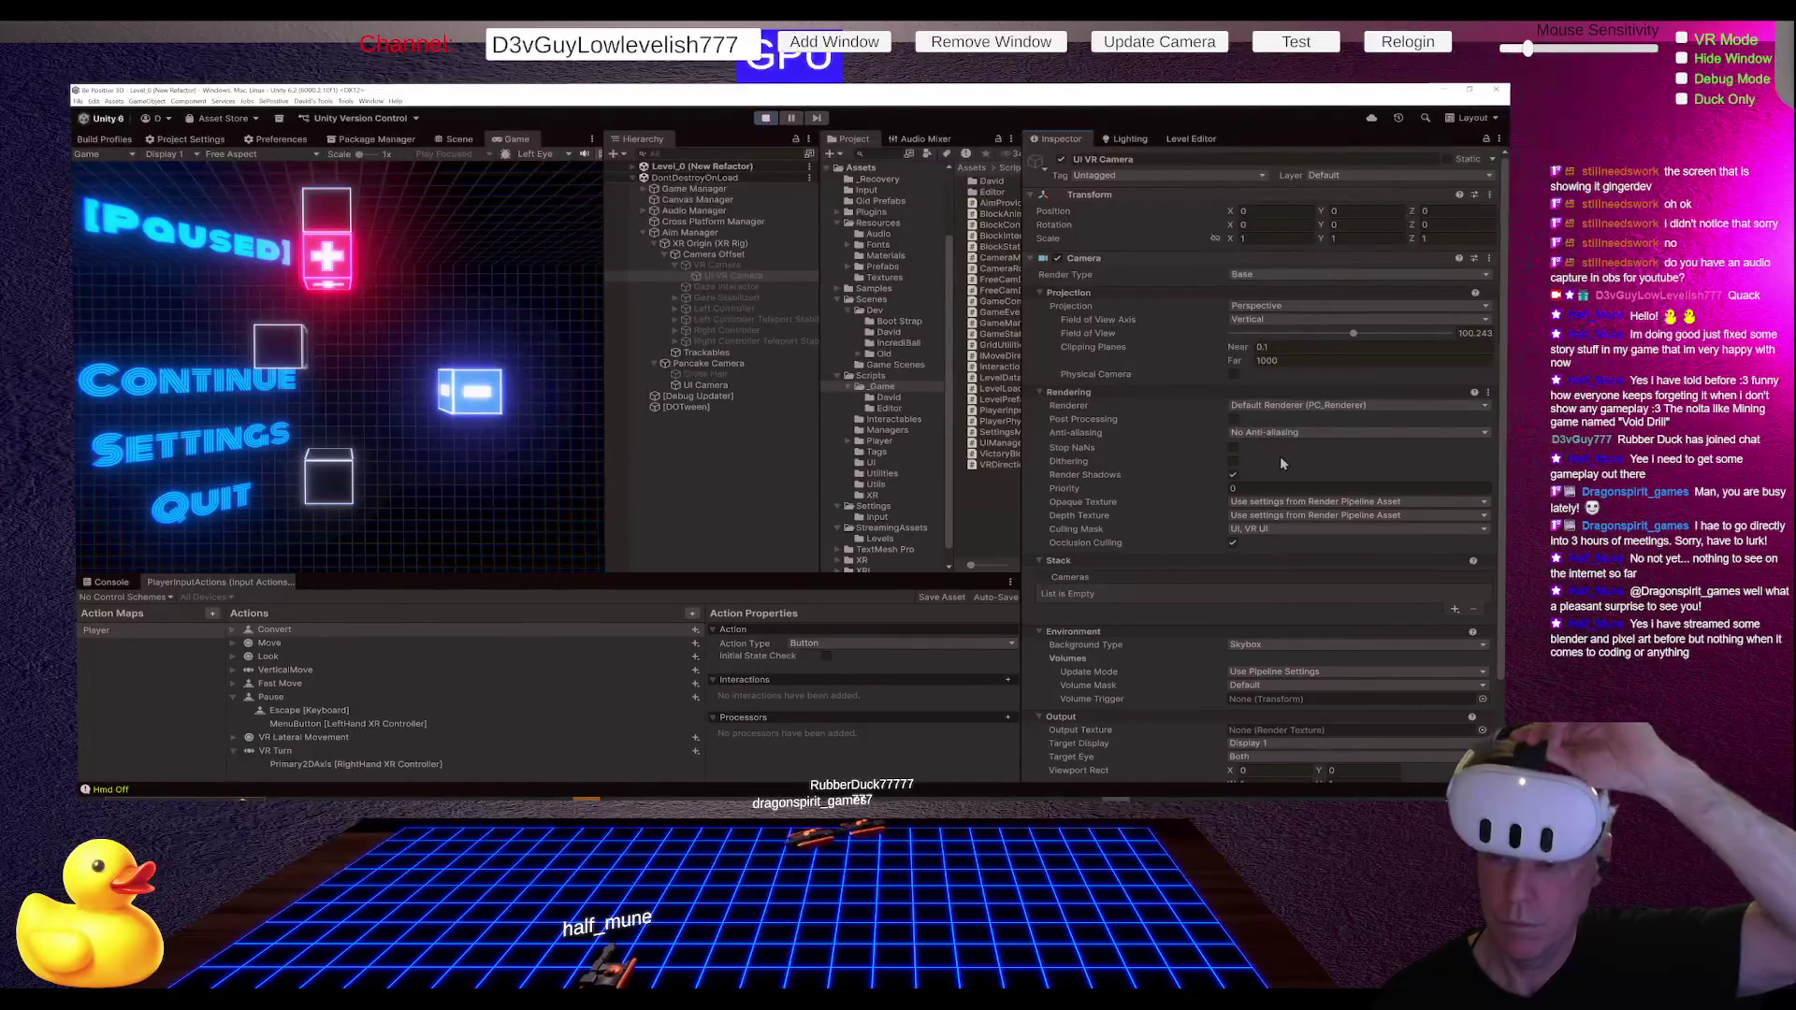
Step: Change the UI VR Camera's Render Type to Overlay
{"action": "left_click", "coordinate": [1328, 274]}
{"action": "left_click", "coordinate": [1275, 298]}
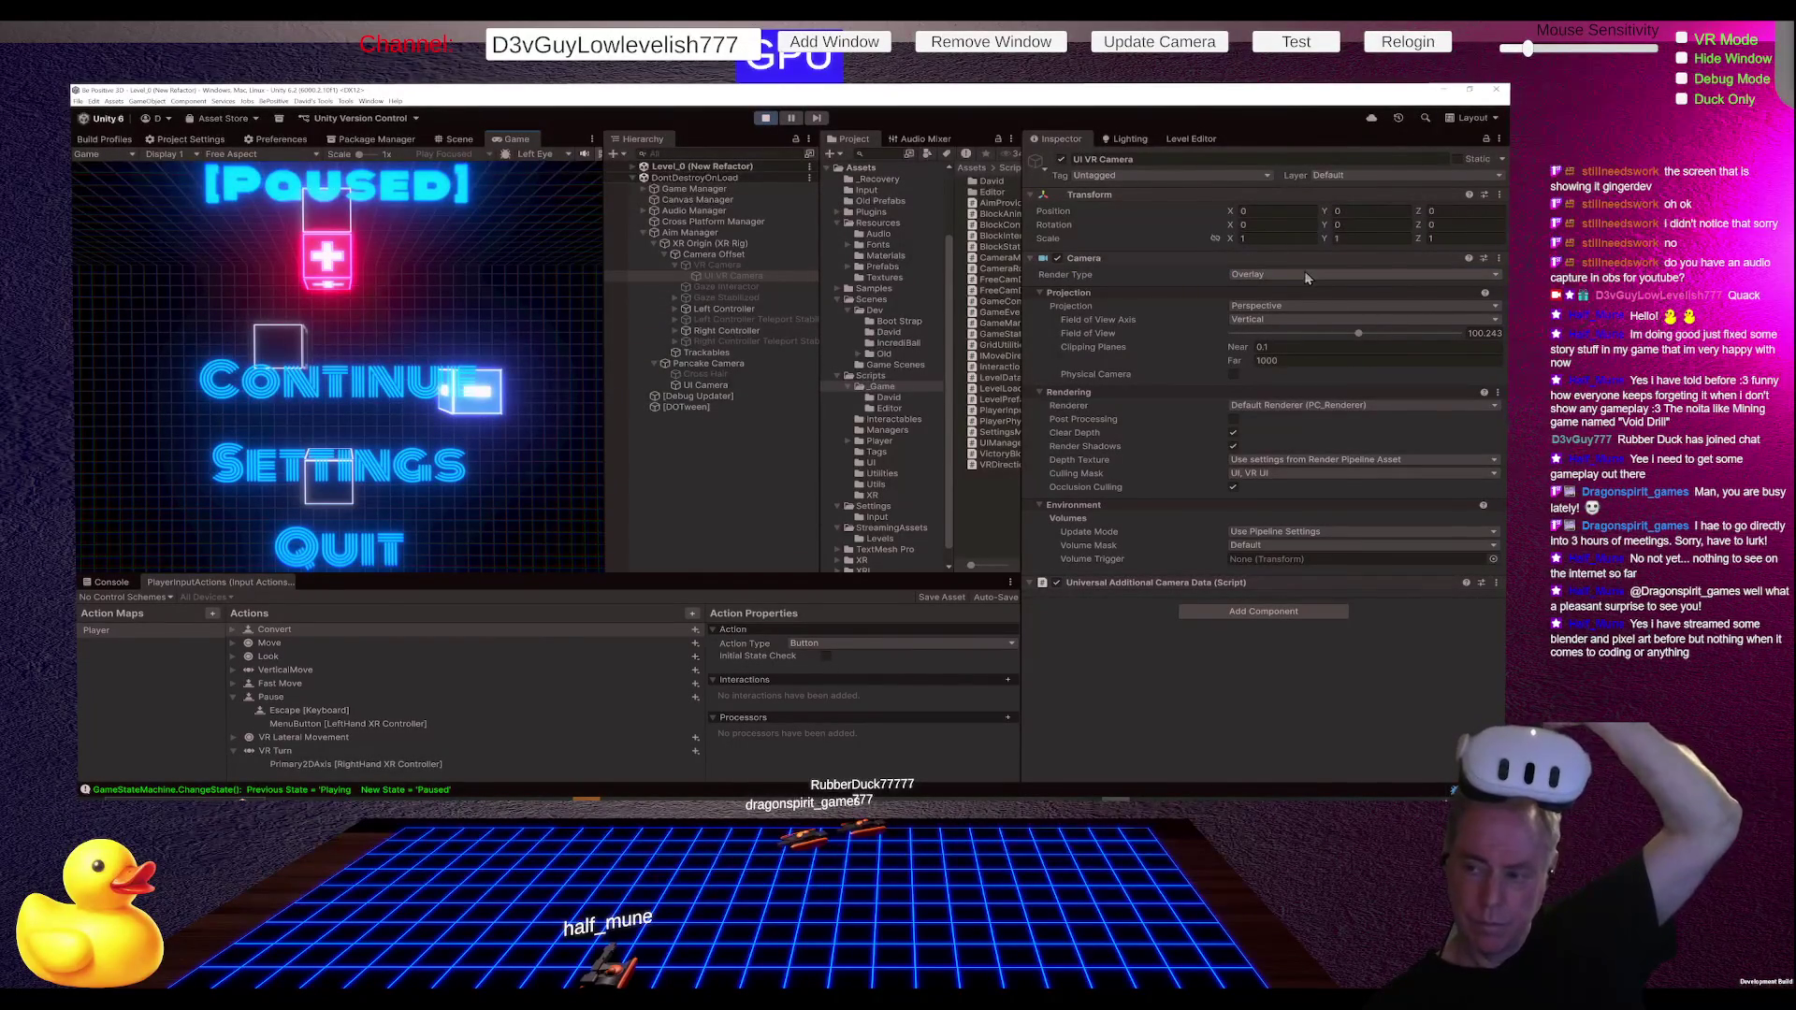
{"action": "left_click", "coordinate": [767, 266]}
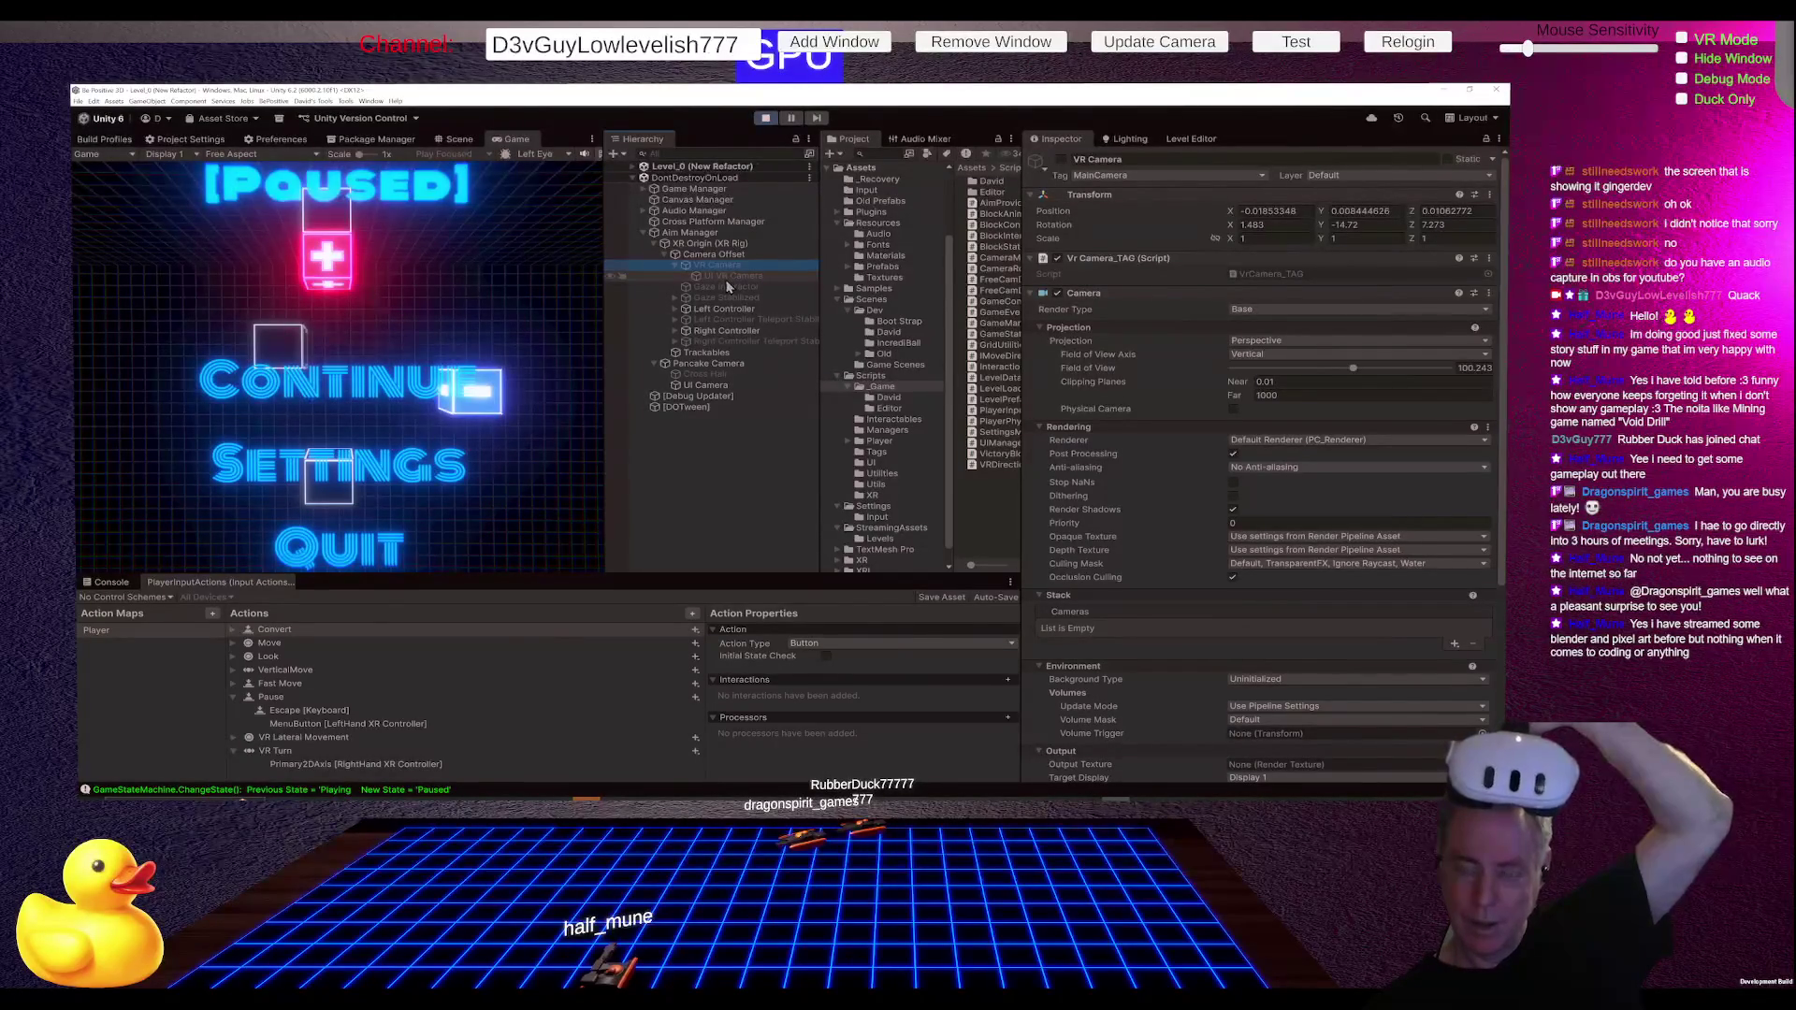
Step: Add UI VR Camera as an Overlay entry in the VR Camera's Stack list
{"action": "left_click", "coordinate": [1454, 644]}
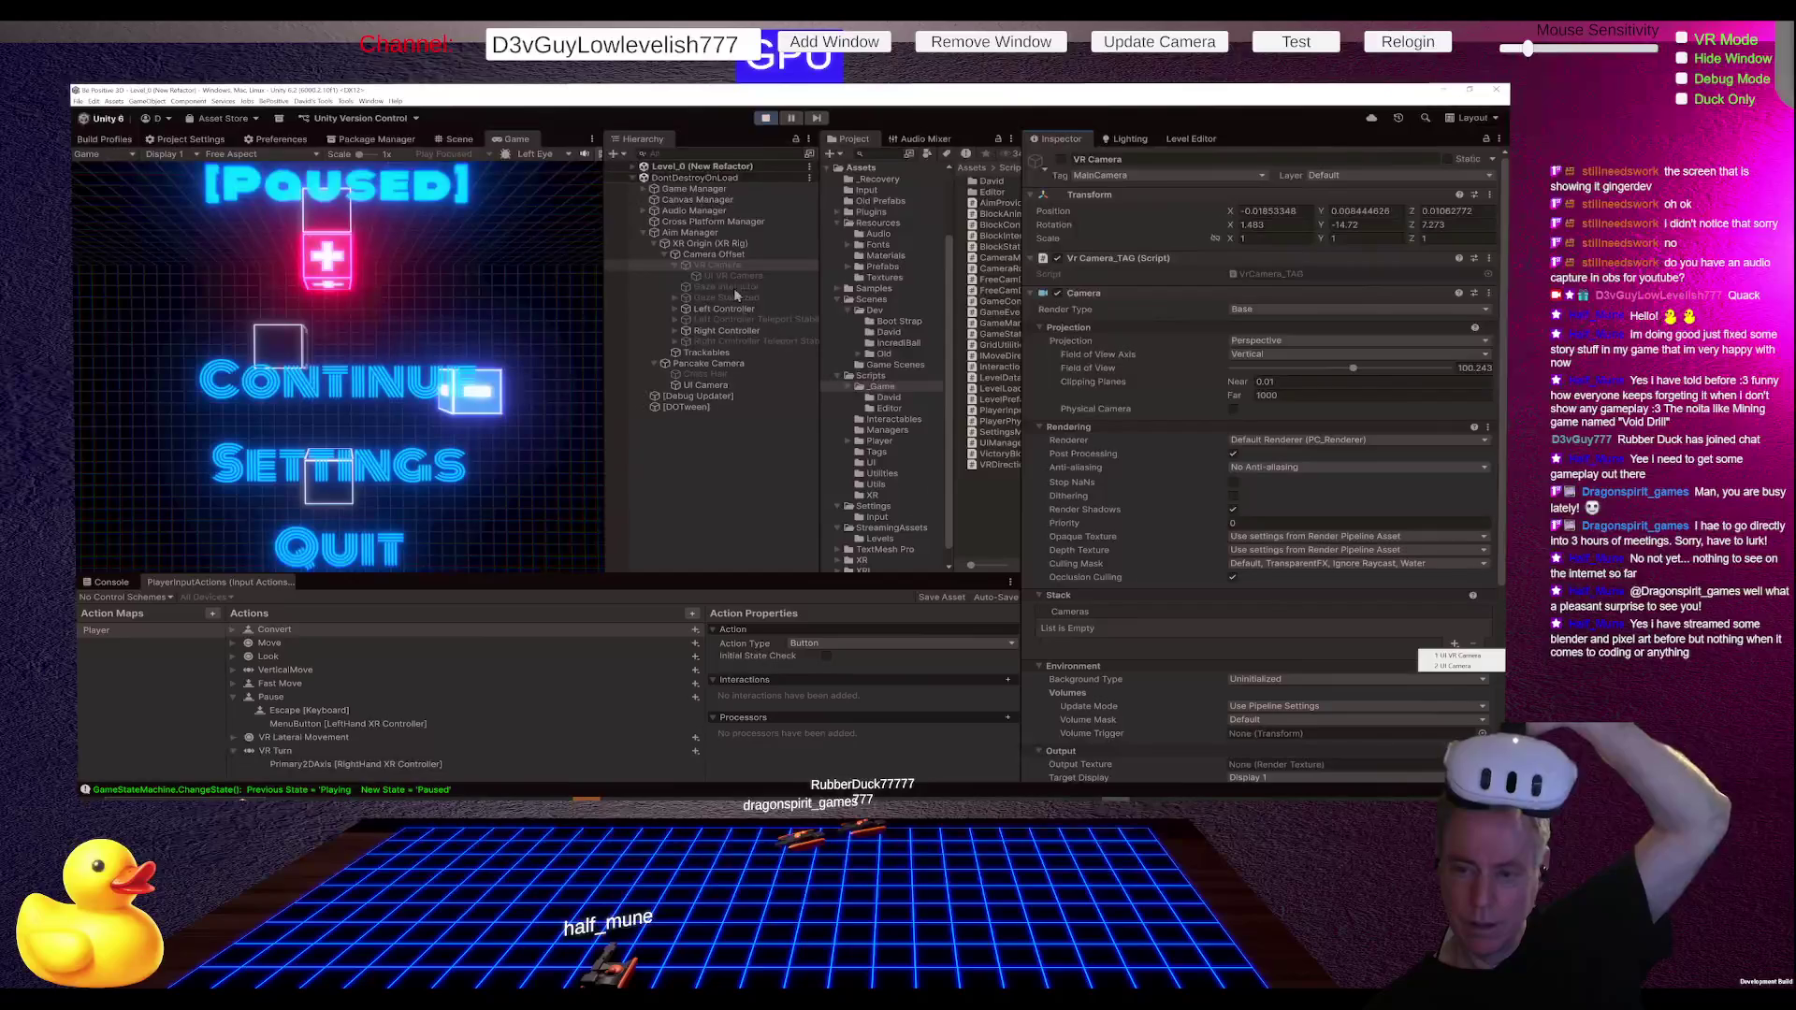
{"action": "mouse_move", "coordinate": [726, 277]}
{"action": "left_mouse_down"}
{"action": "mouse_move", "coordinate": [1069, 534]}
{"action": "mouse_move", "coordinate": [1102, 628]}
{"action": "mouse_move", "coordinate": [1047, 553]}
{"action": "mouse_move", "coordinate": [1120, 631]}
{"action": "left_mouse_up"}
{"action": "left_click", "coordinate": [1454, 645]}
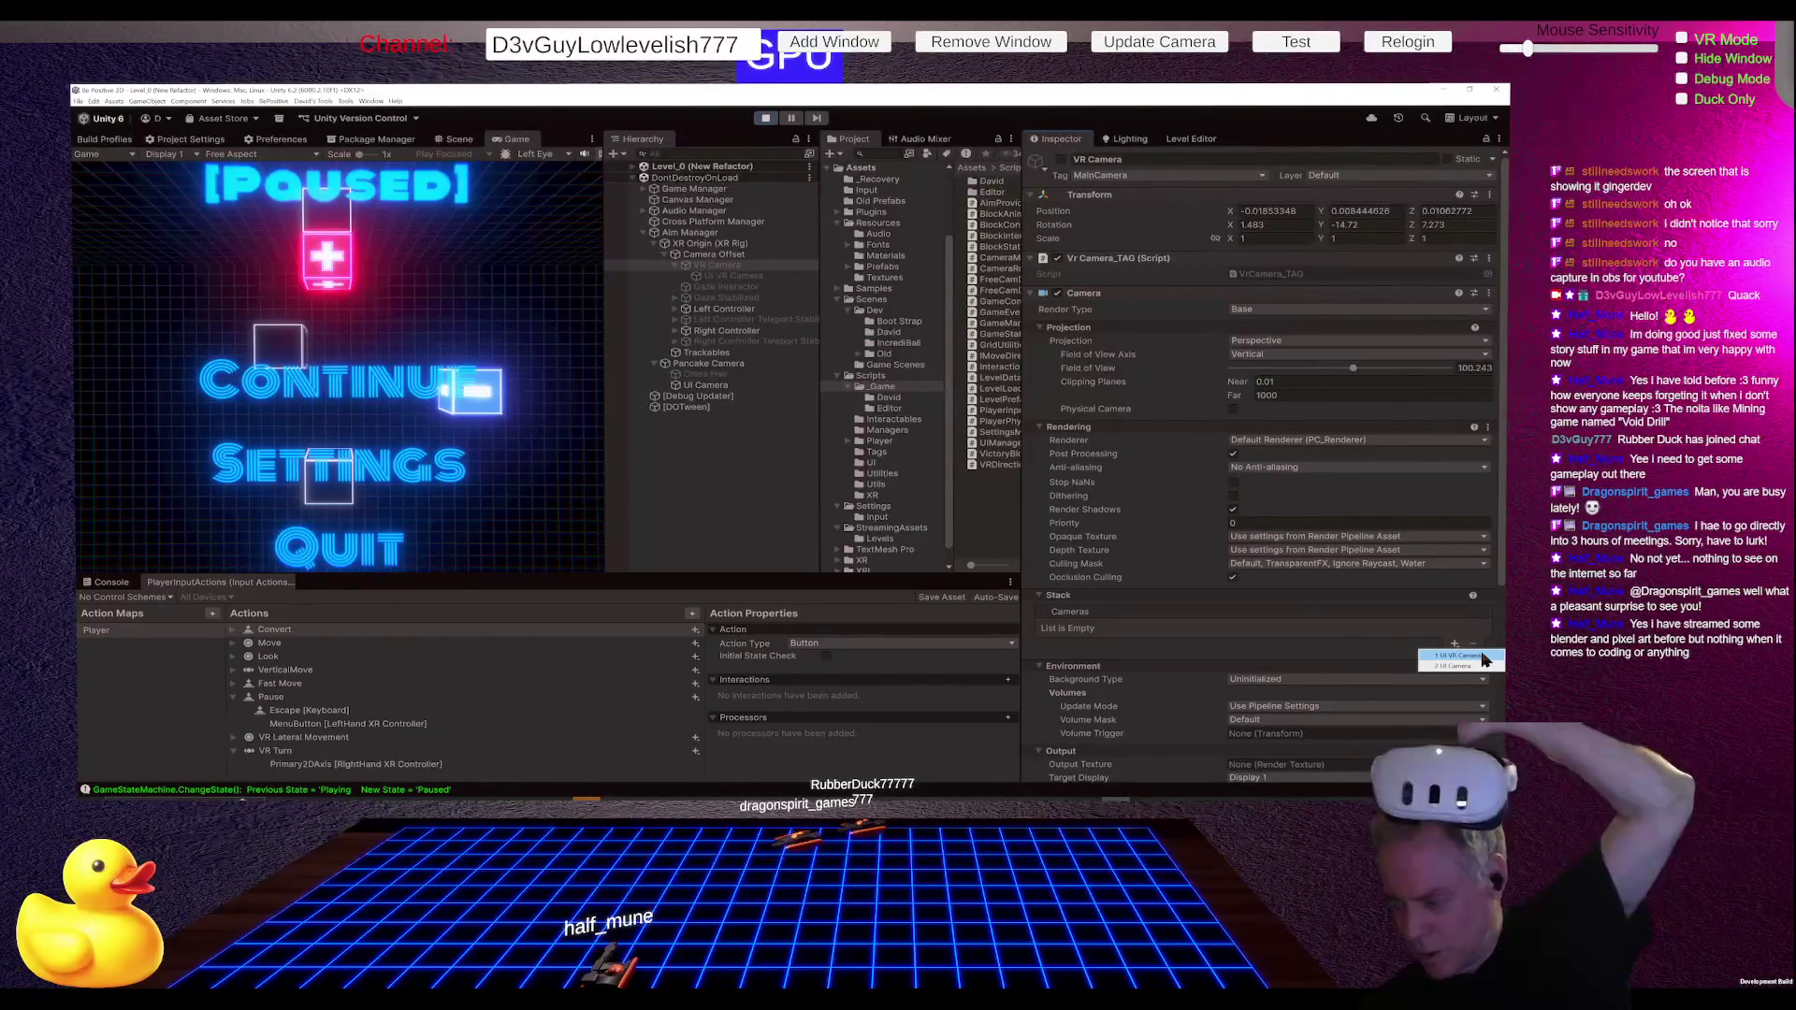
{"action": "left_click", "coordinate": [1471, 658]}
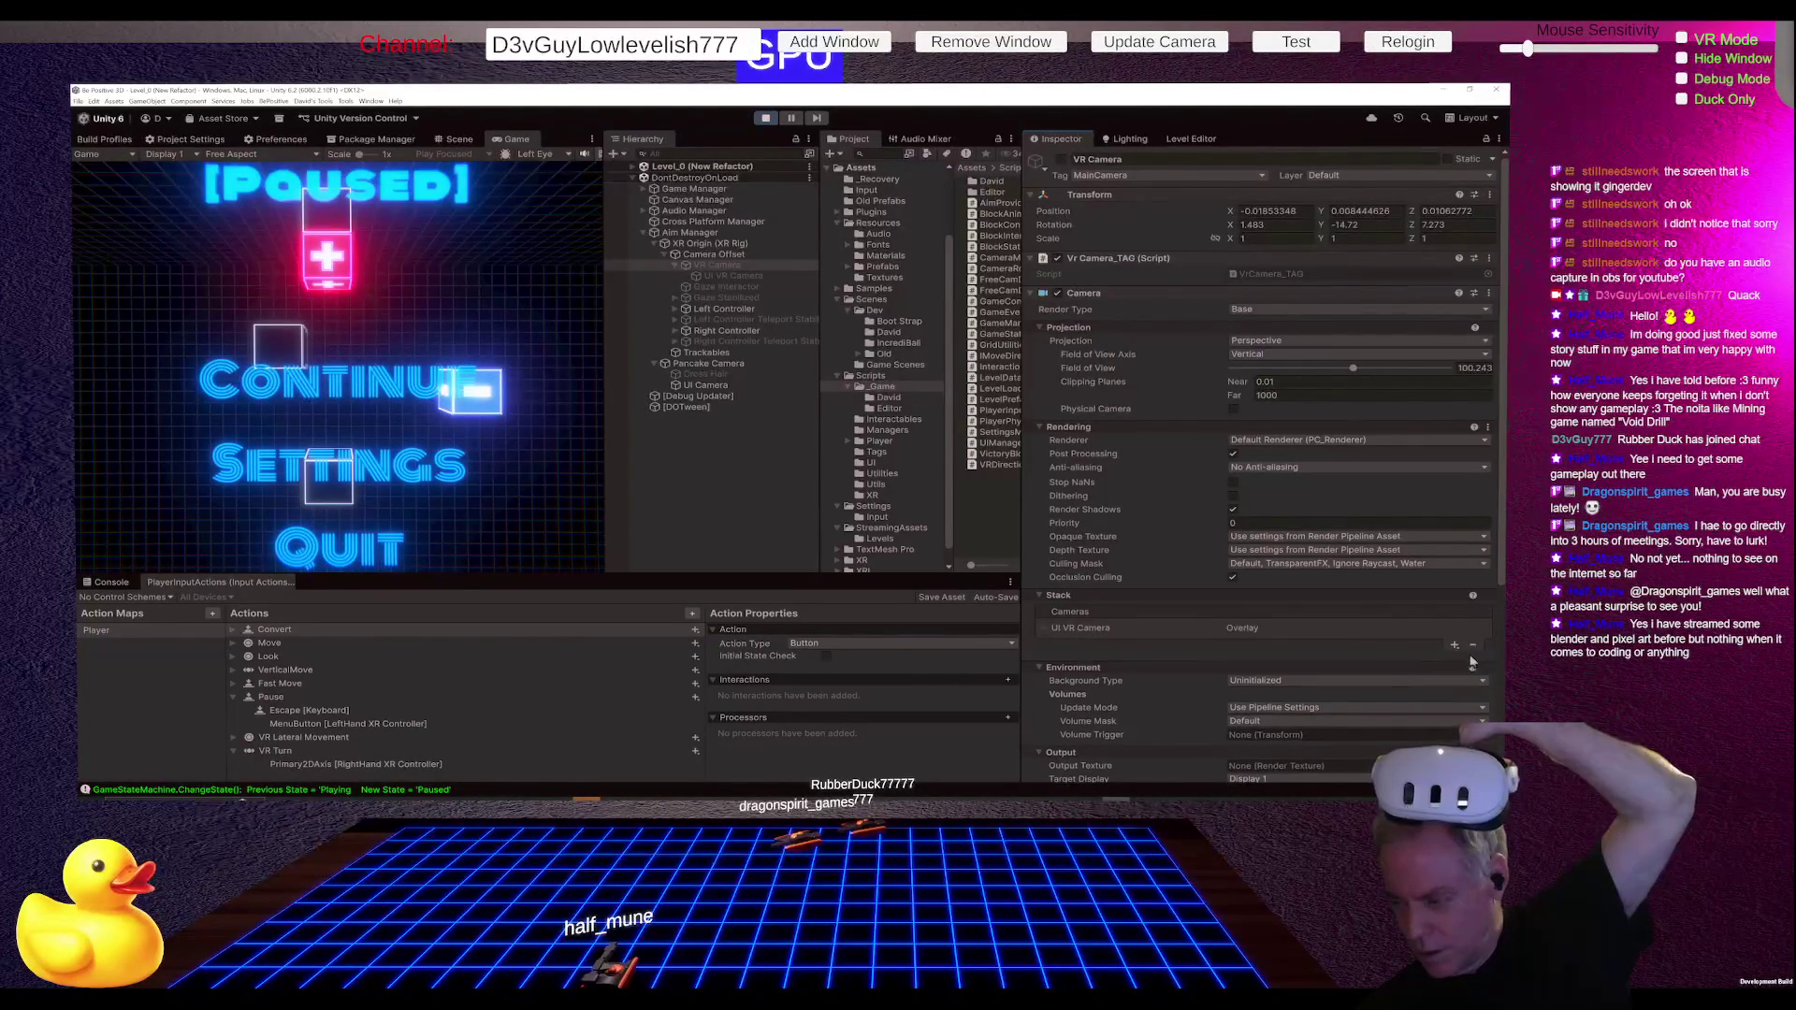
{"action": "left_click", "coordinate": [733, 264]}
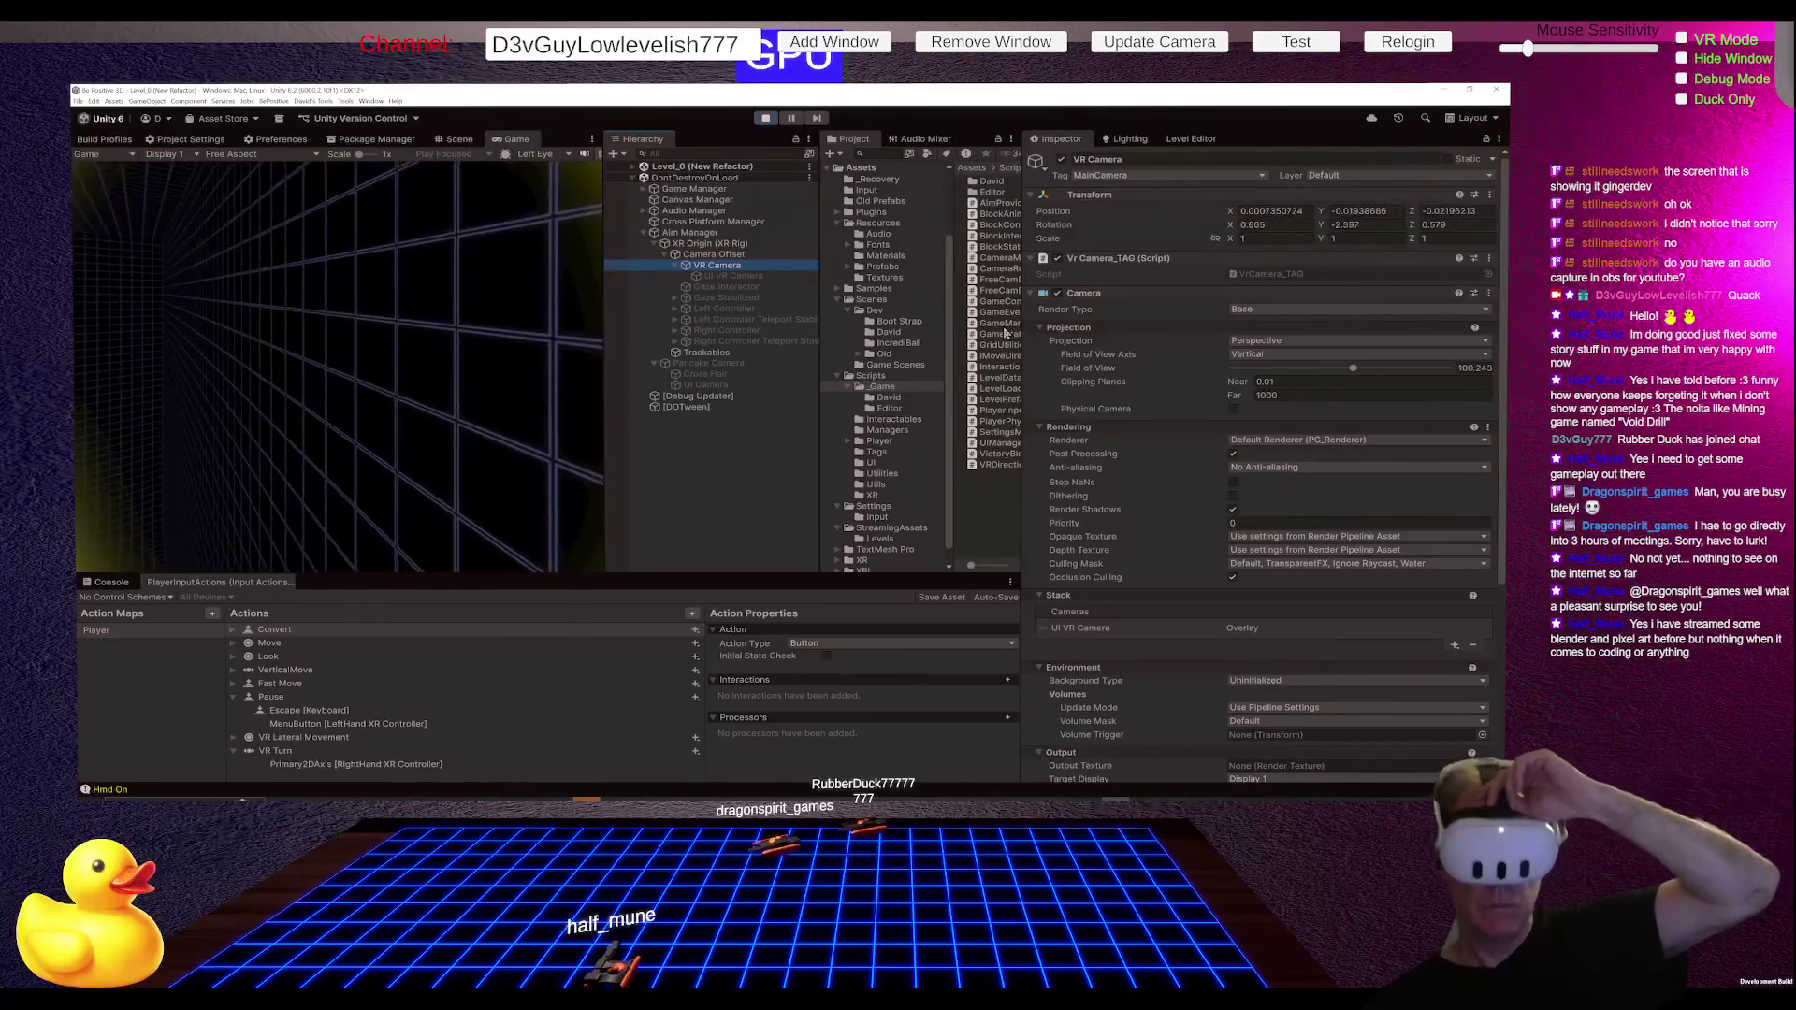
{"action": "left_click", "coordinate": [1062, 159]}
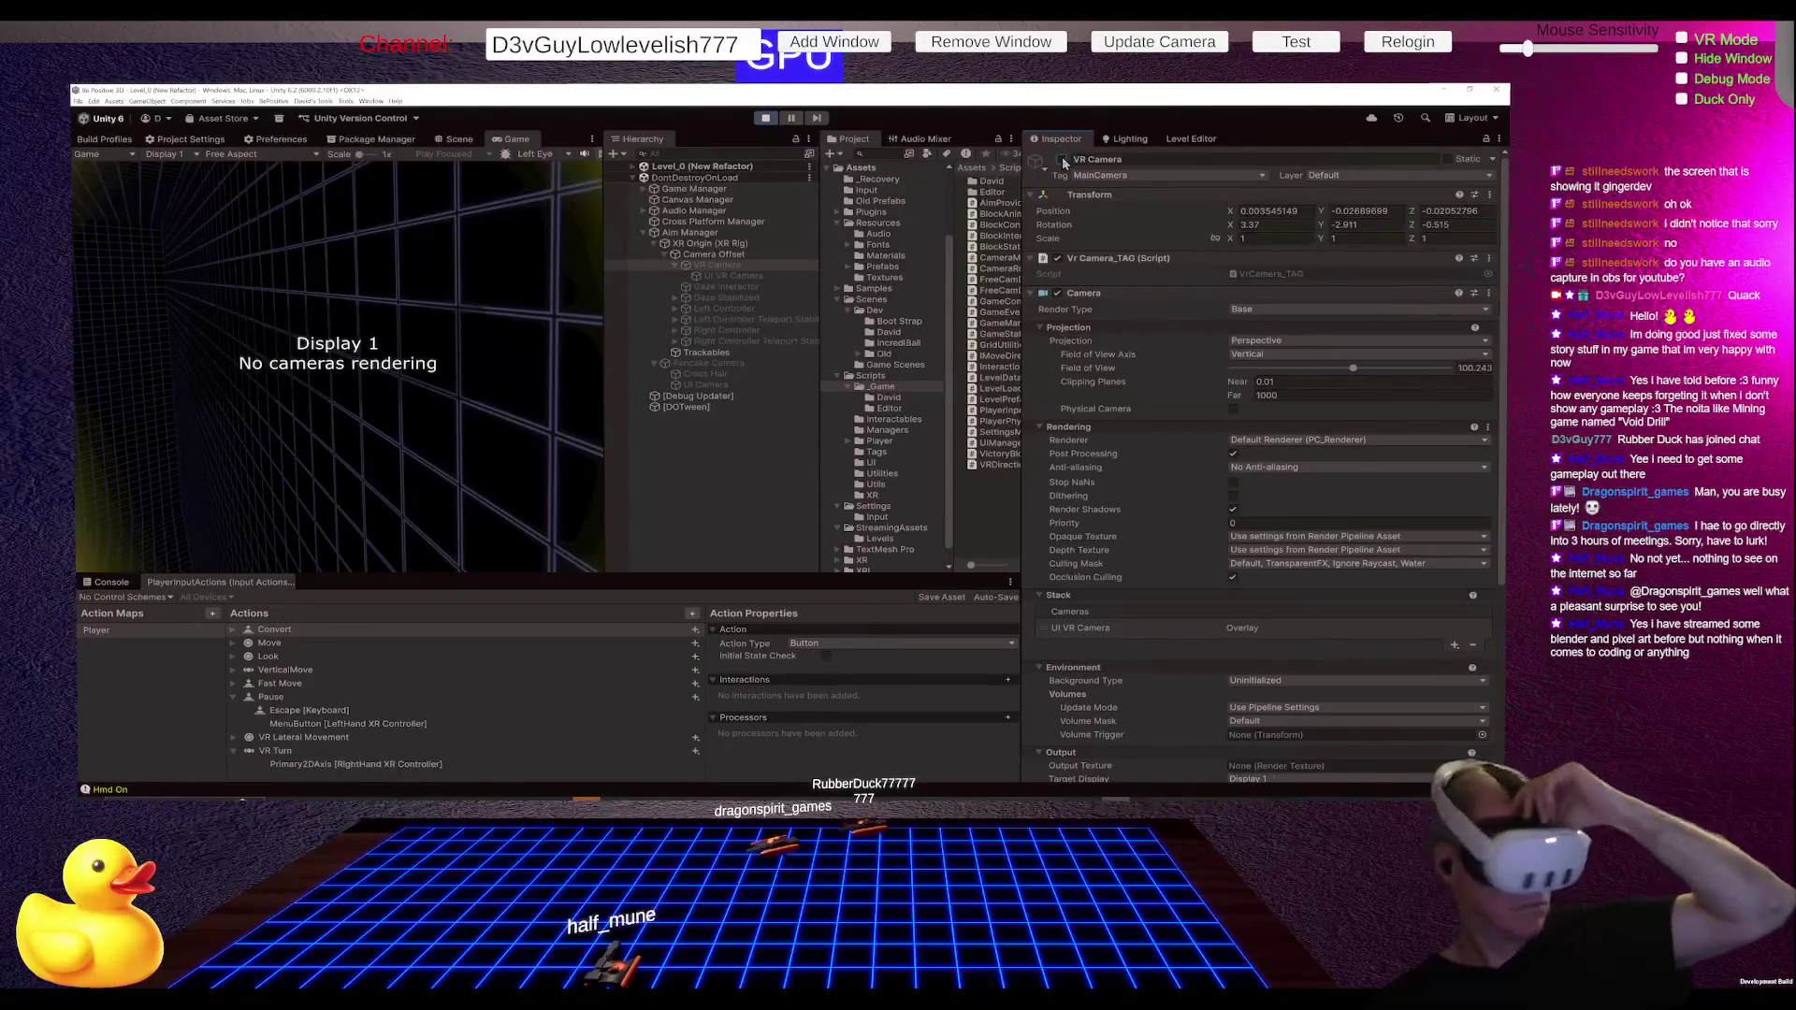
{"action": "left_click", "coordinate": [1063, 159]}
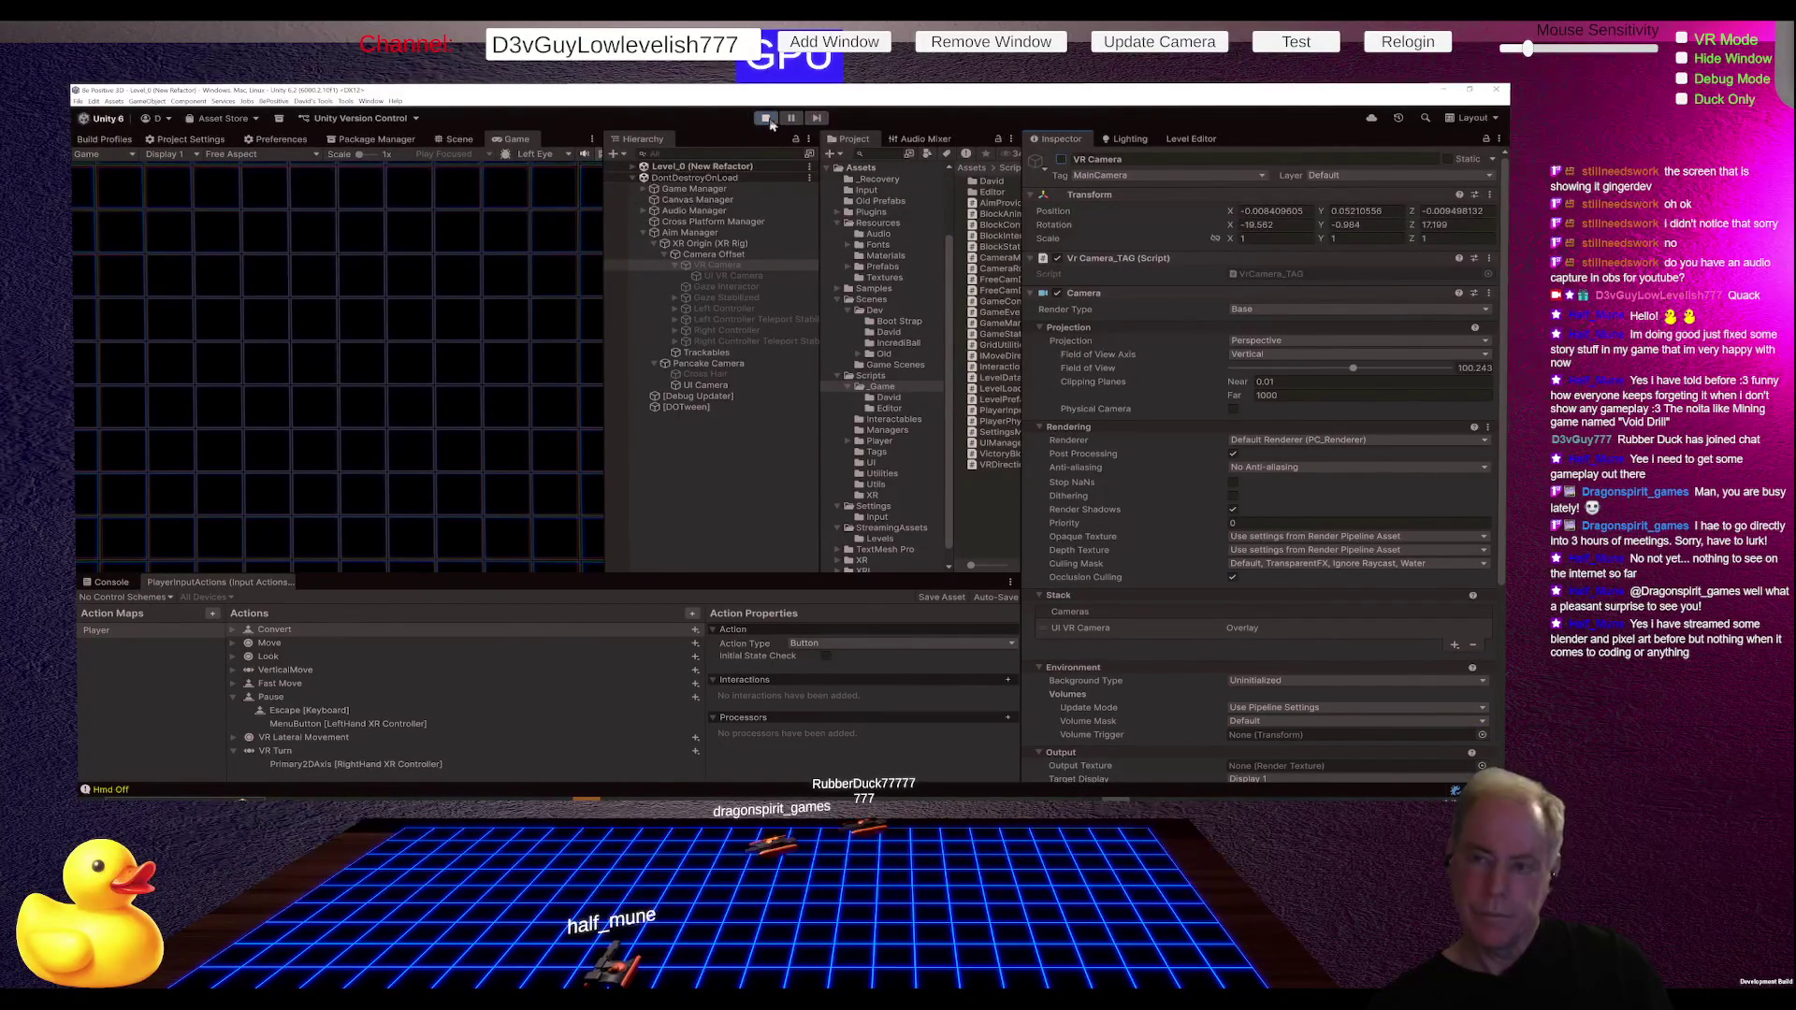
{"action": "left_click", "coordinate": [1059, 160]}
{"action": "left_click", "coordinate": [769, 279]}
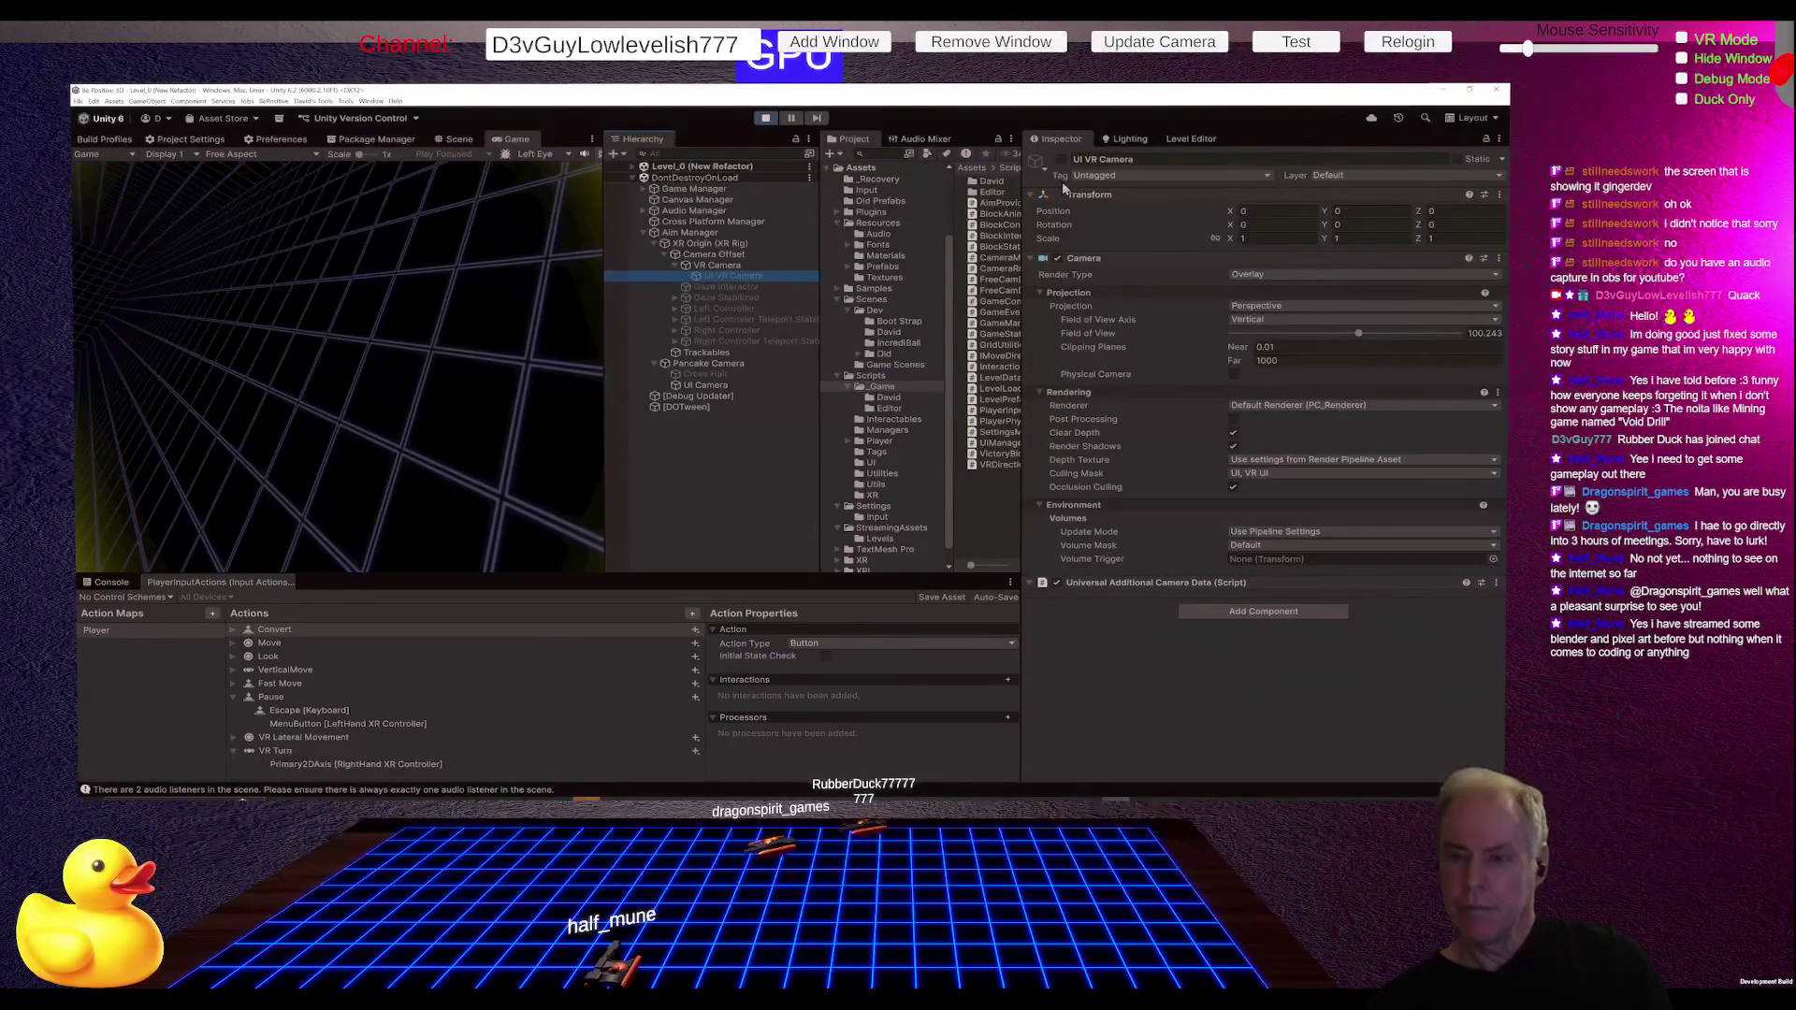
{"action": "left_click", "coordinate": [717, 266]}
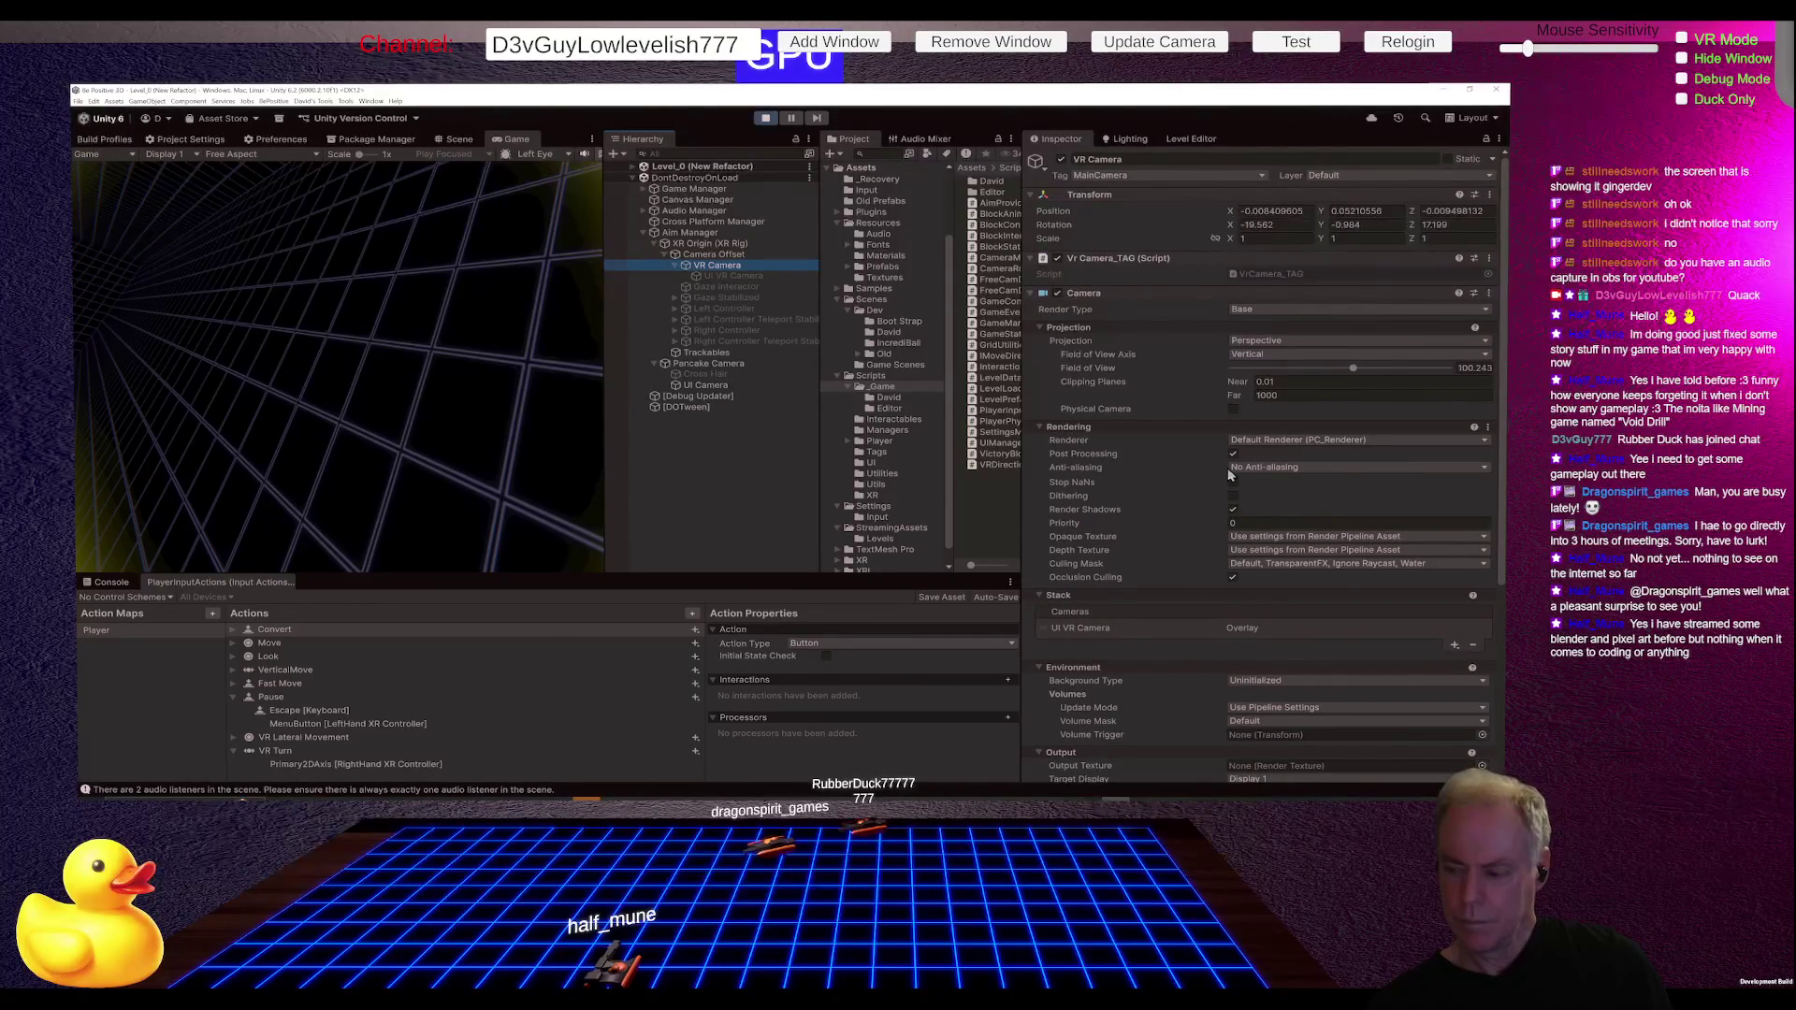
{"action": "scroll", "coordinate": [1254, 505], "scroll_direction": "down", "scroll_amount": 3}
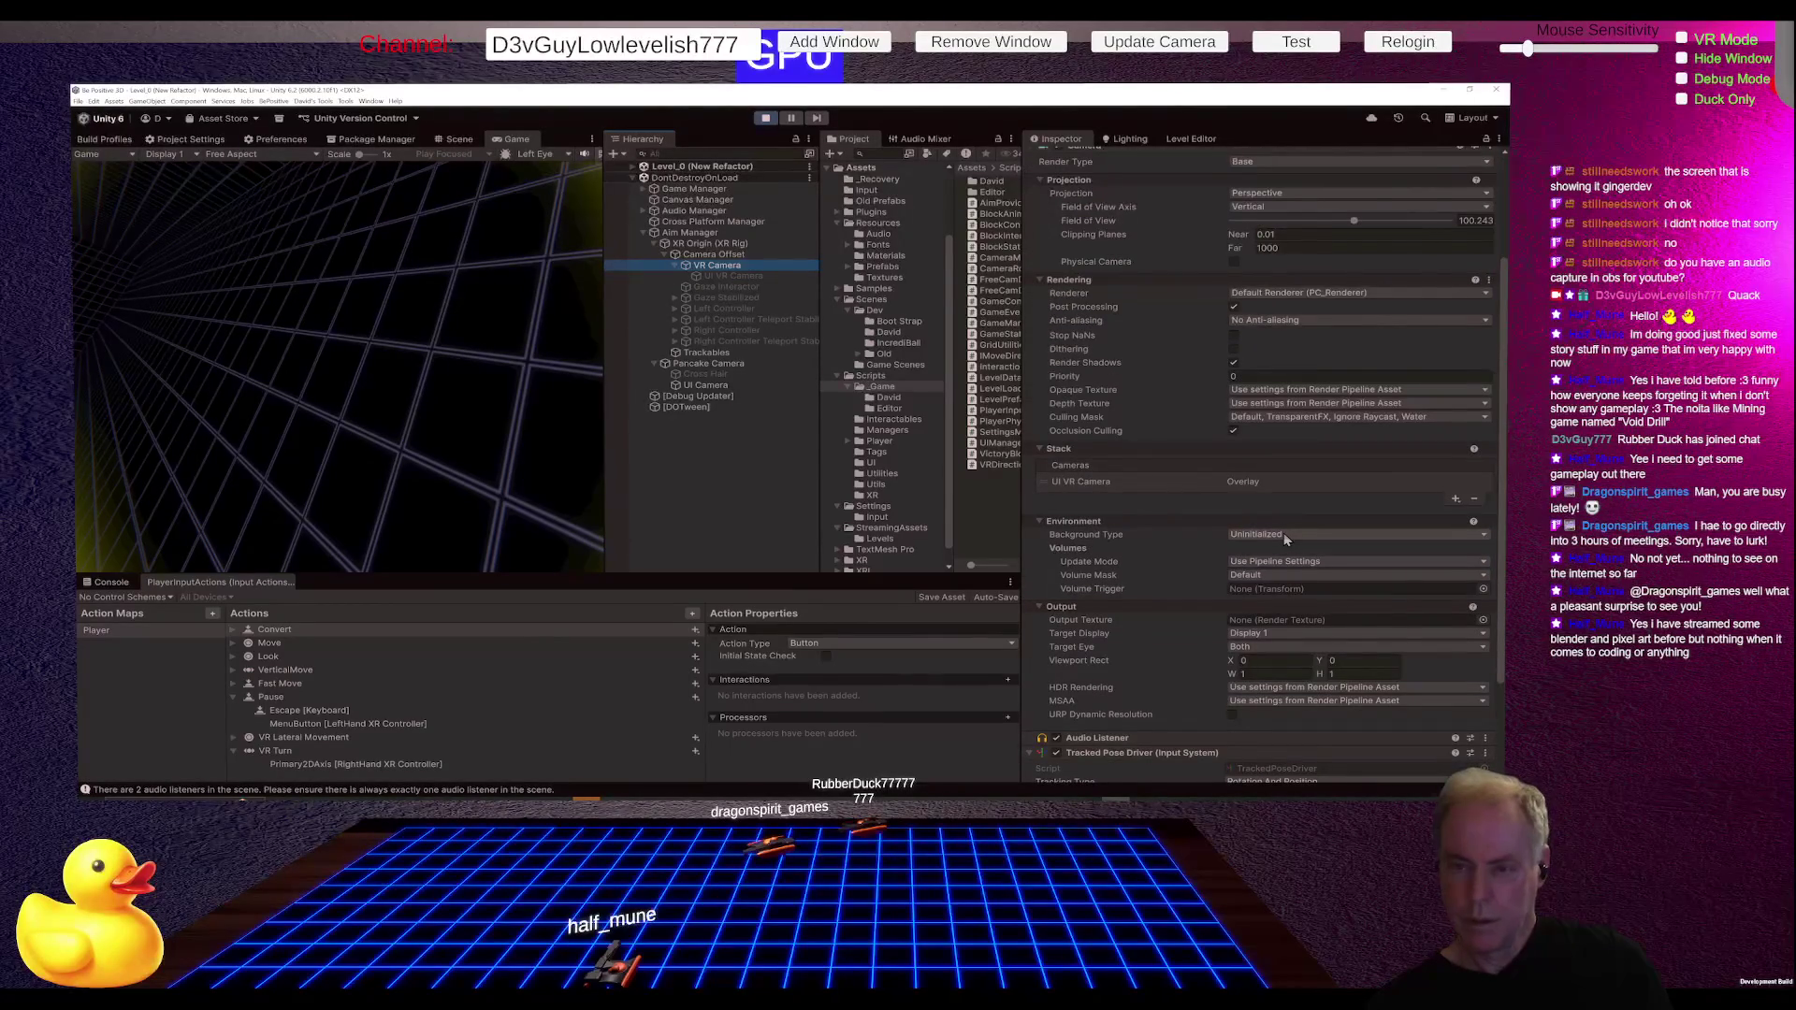
Step: Give the VR Camera a near-black (0A0B0B) Solid Color background, then pause the game
{"action": "left_click", "coordinate": [1281, 535]}
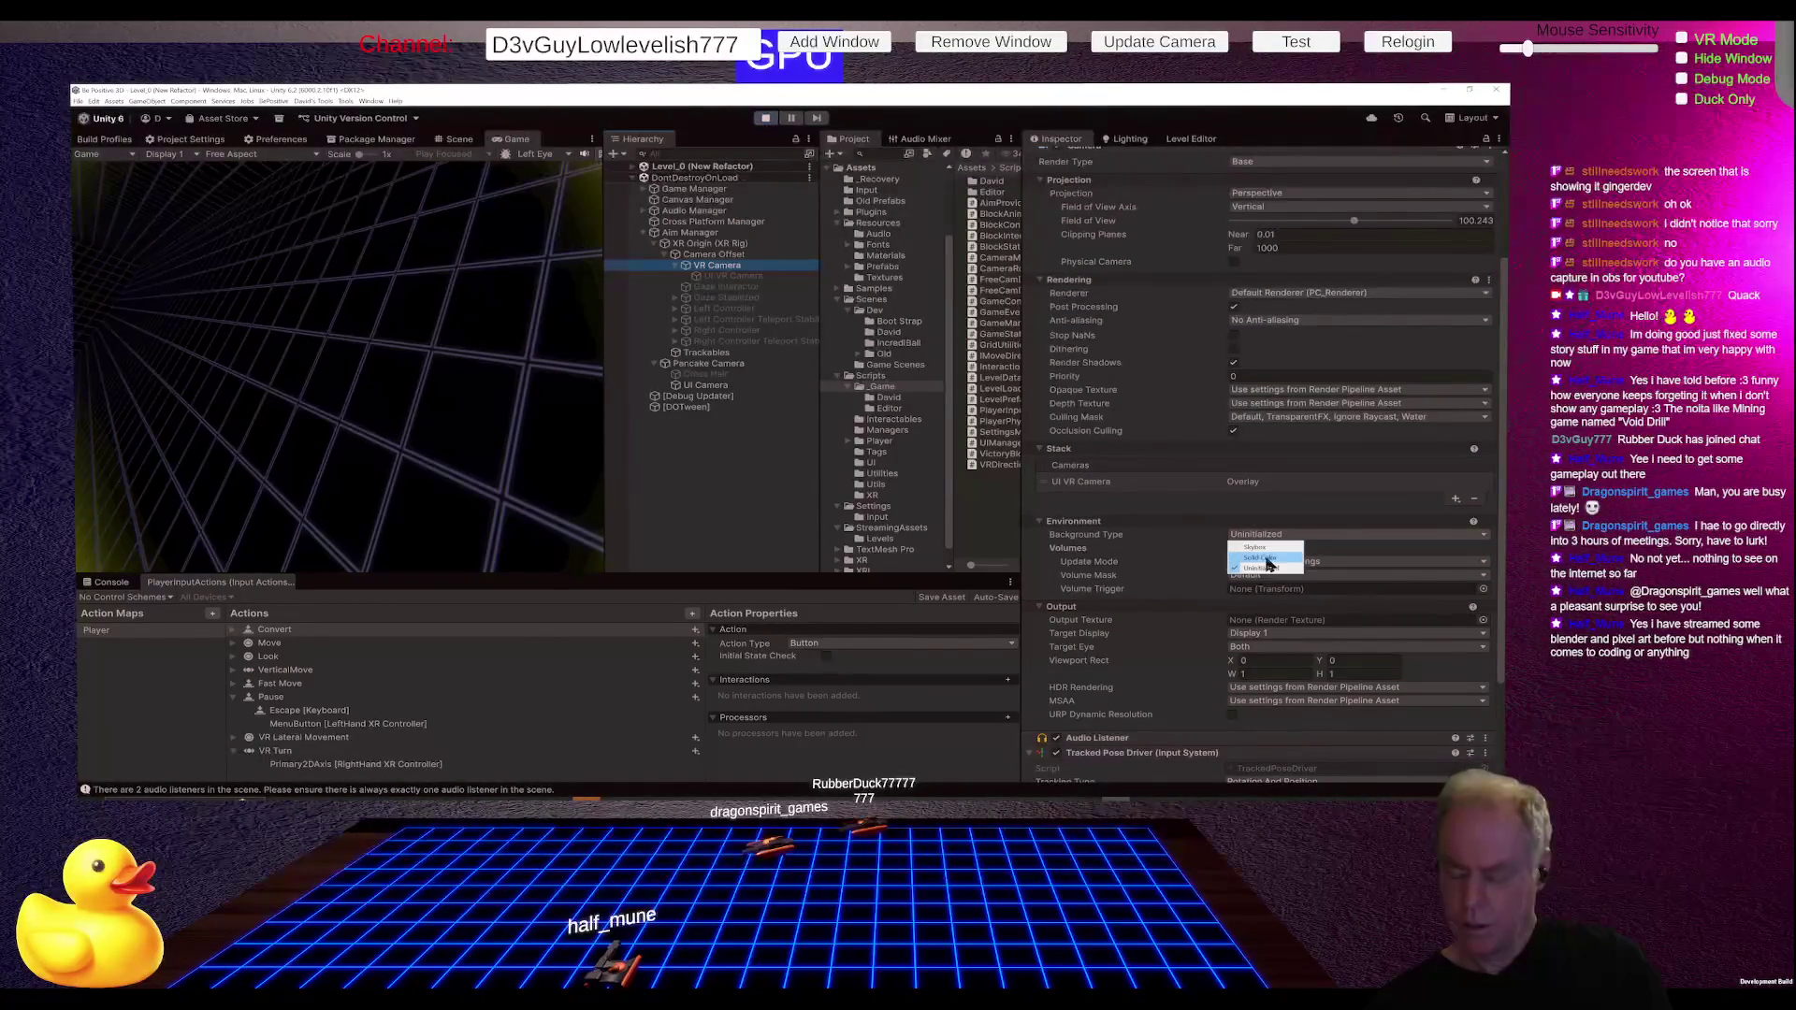
{"action": "left_click", "coordinate": [1270, 557]}
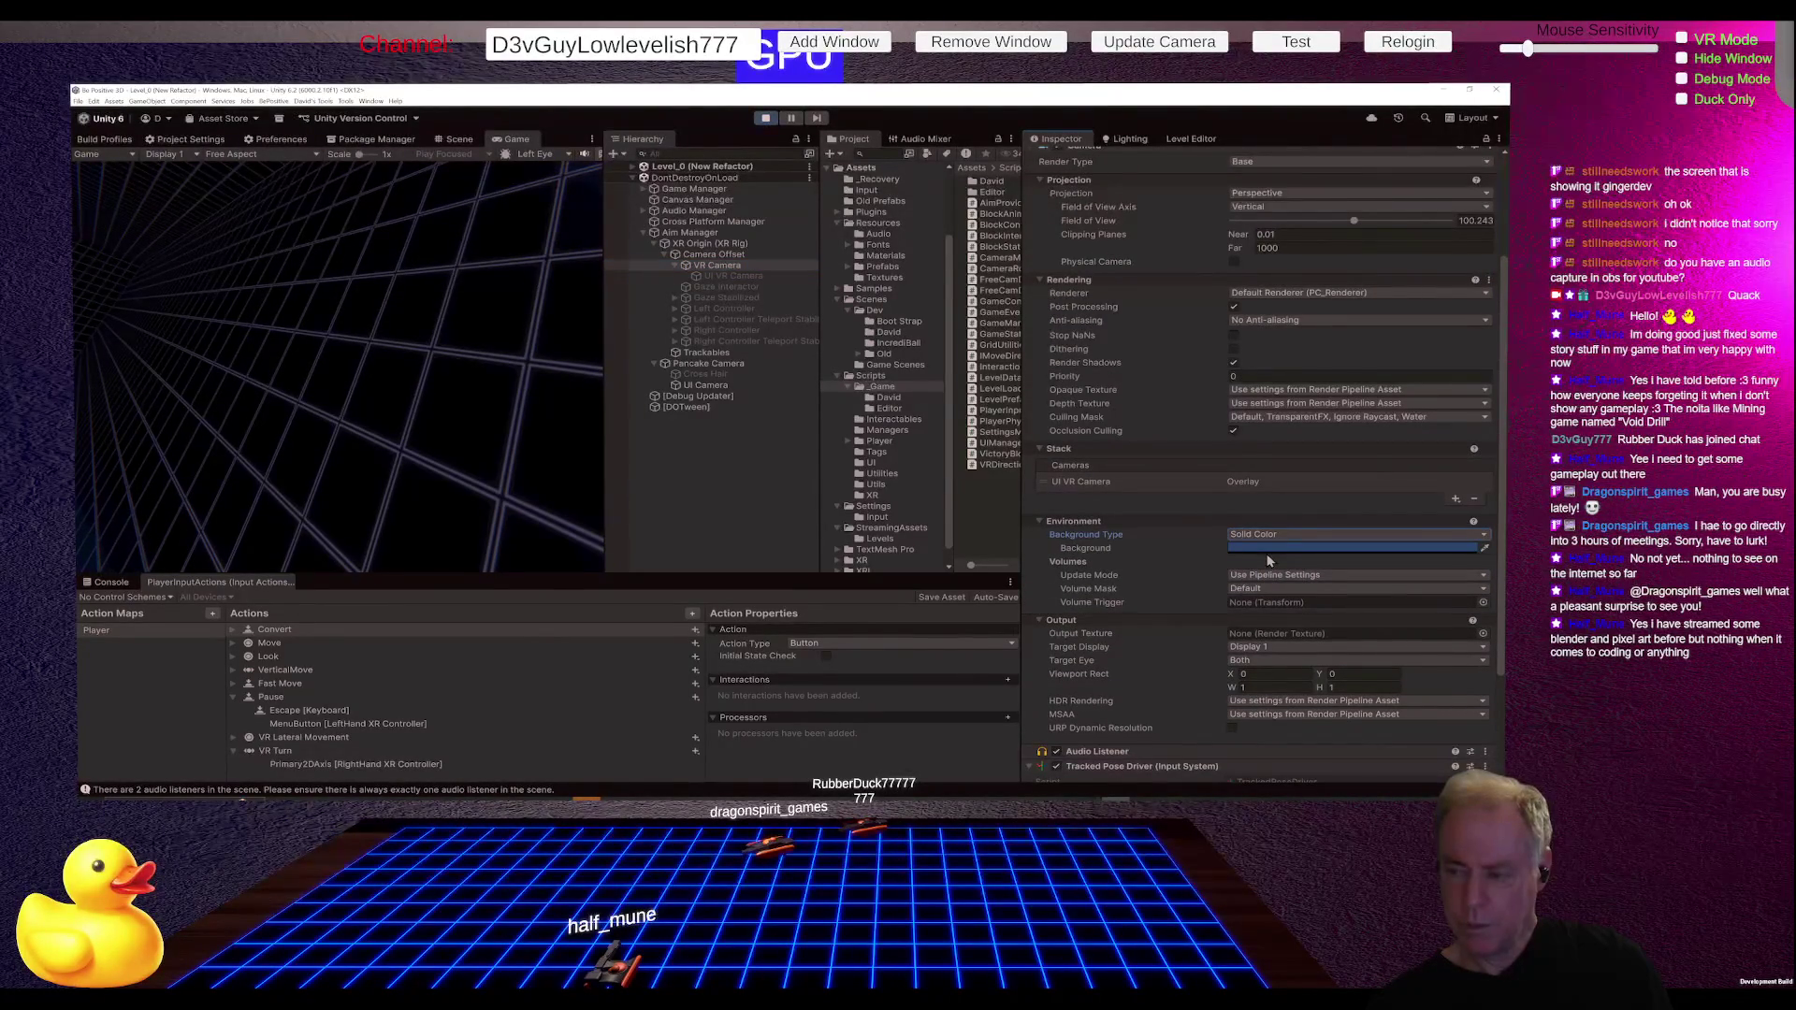
{"action": "left_click", "coordinate": [1268, 548]}
{"action": "left_click_drag", "start_coordinate": [705, 296], "coordinate": [527, 328]}
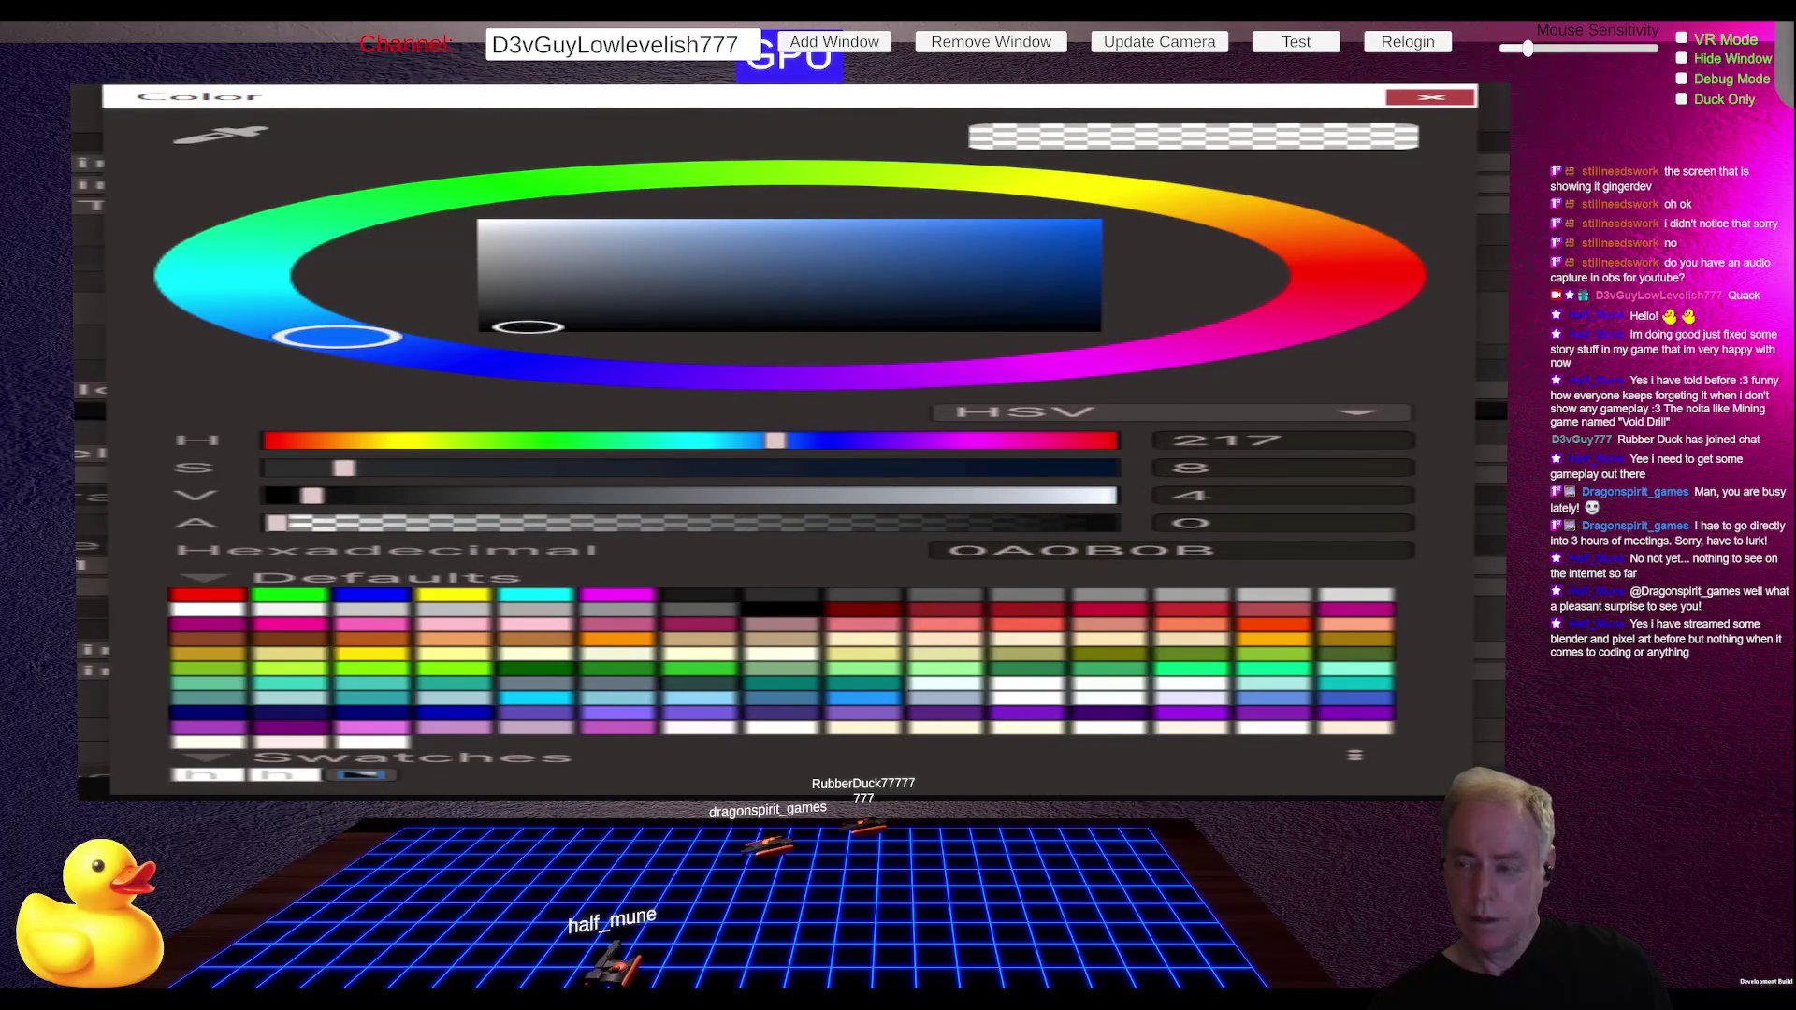
{"action": "key", "text": "Escape"}
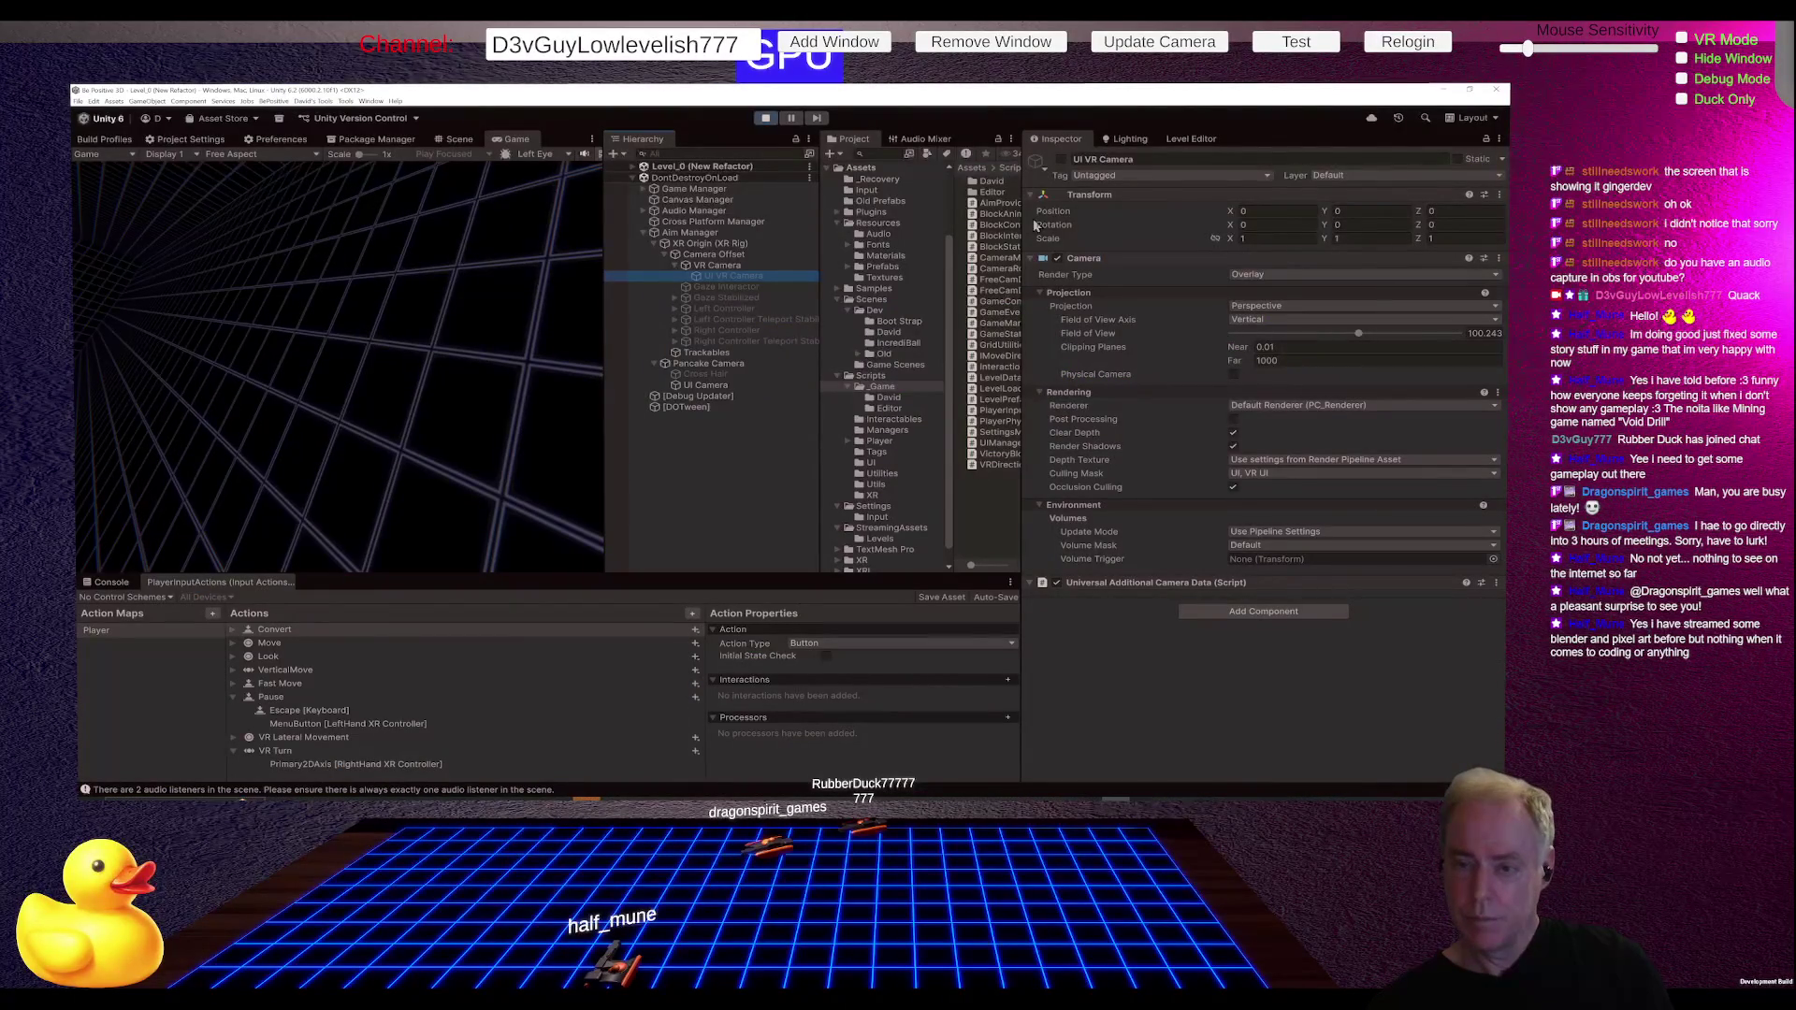
{"action": "key", "text": "Escape"}
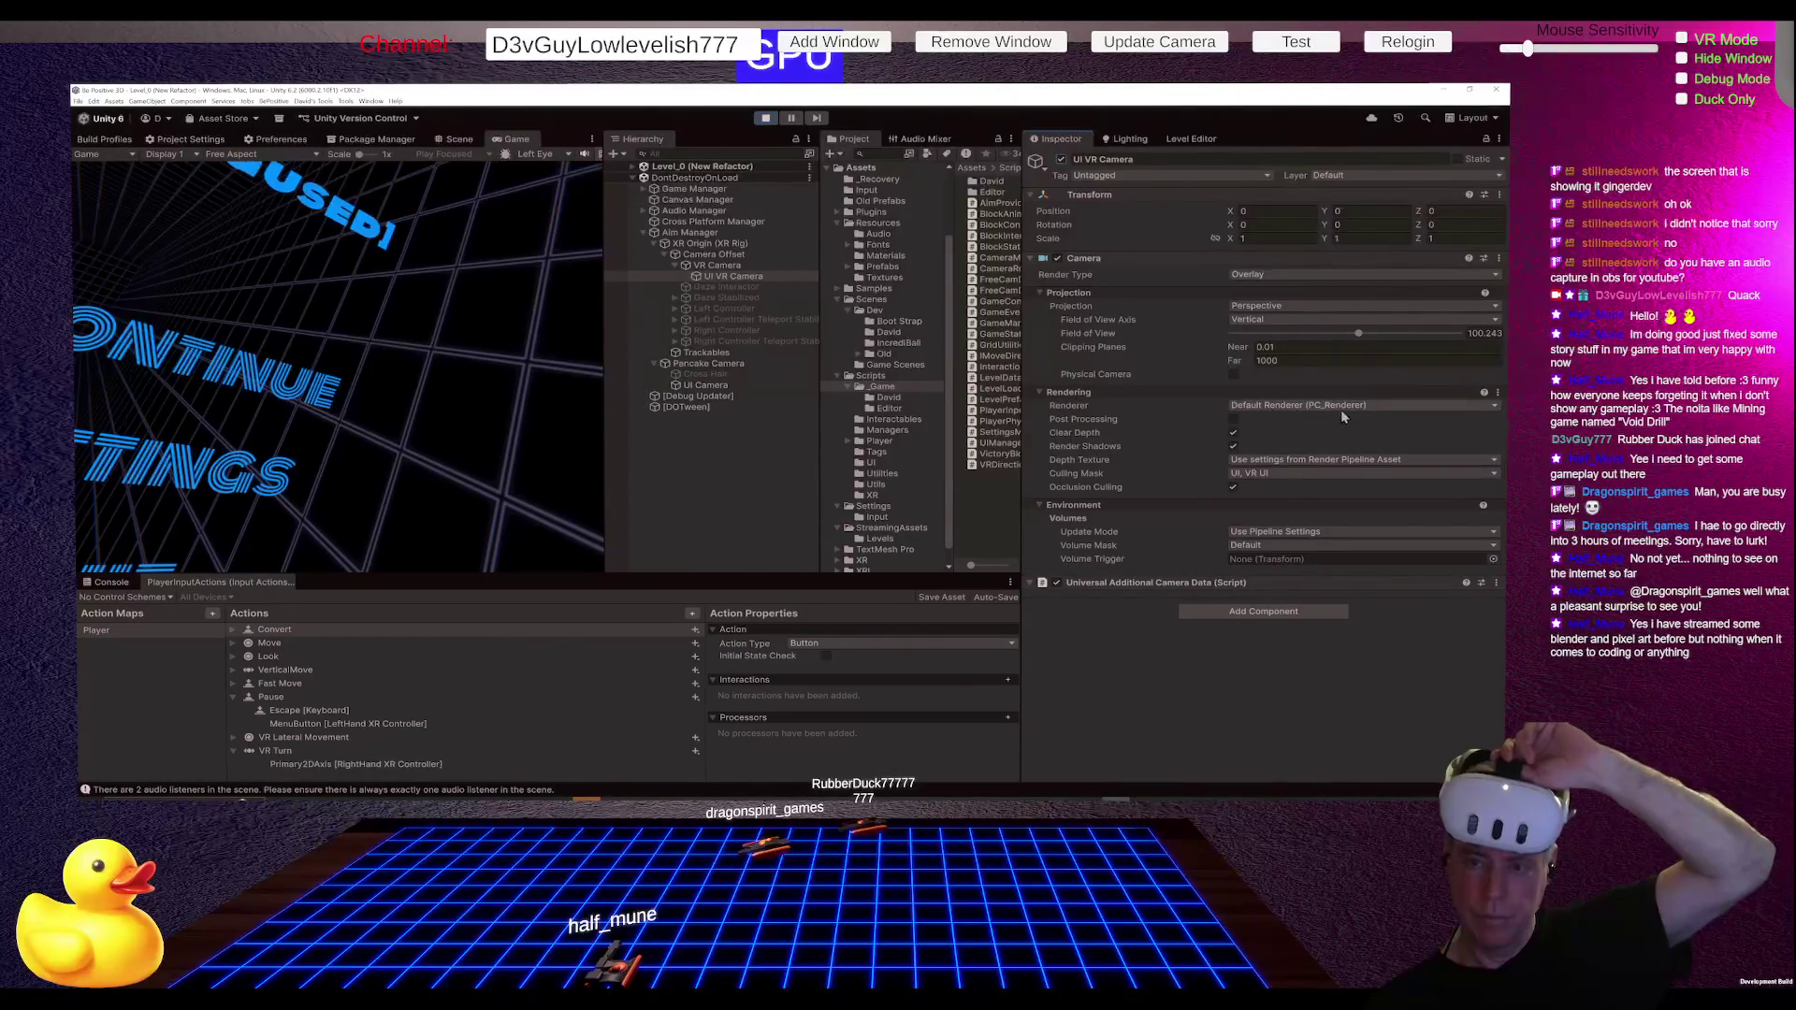
{"action": "left_click", "coordinate": [730, 267]}
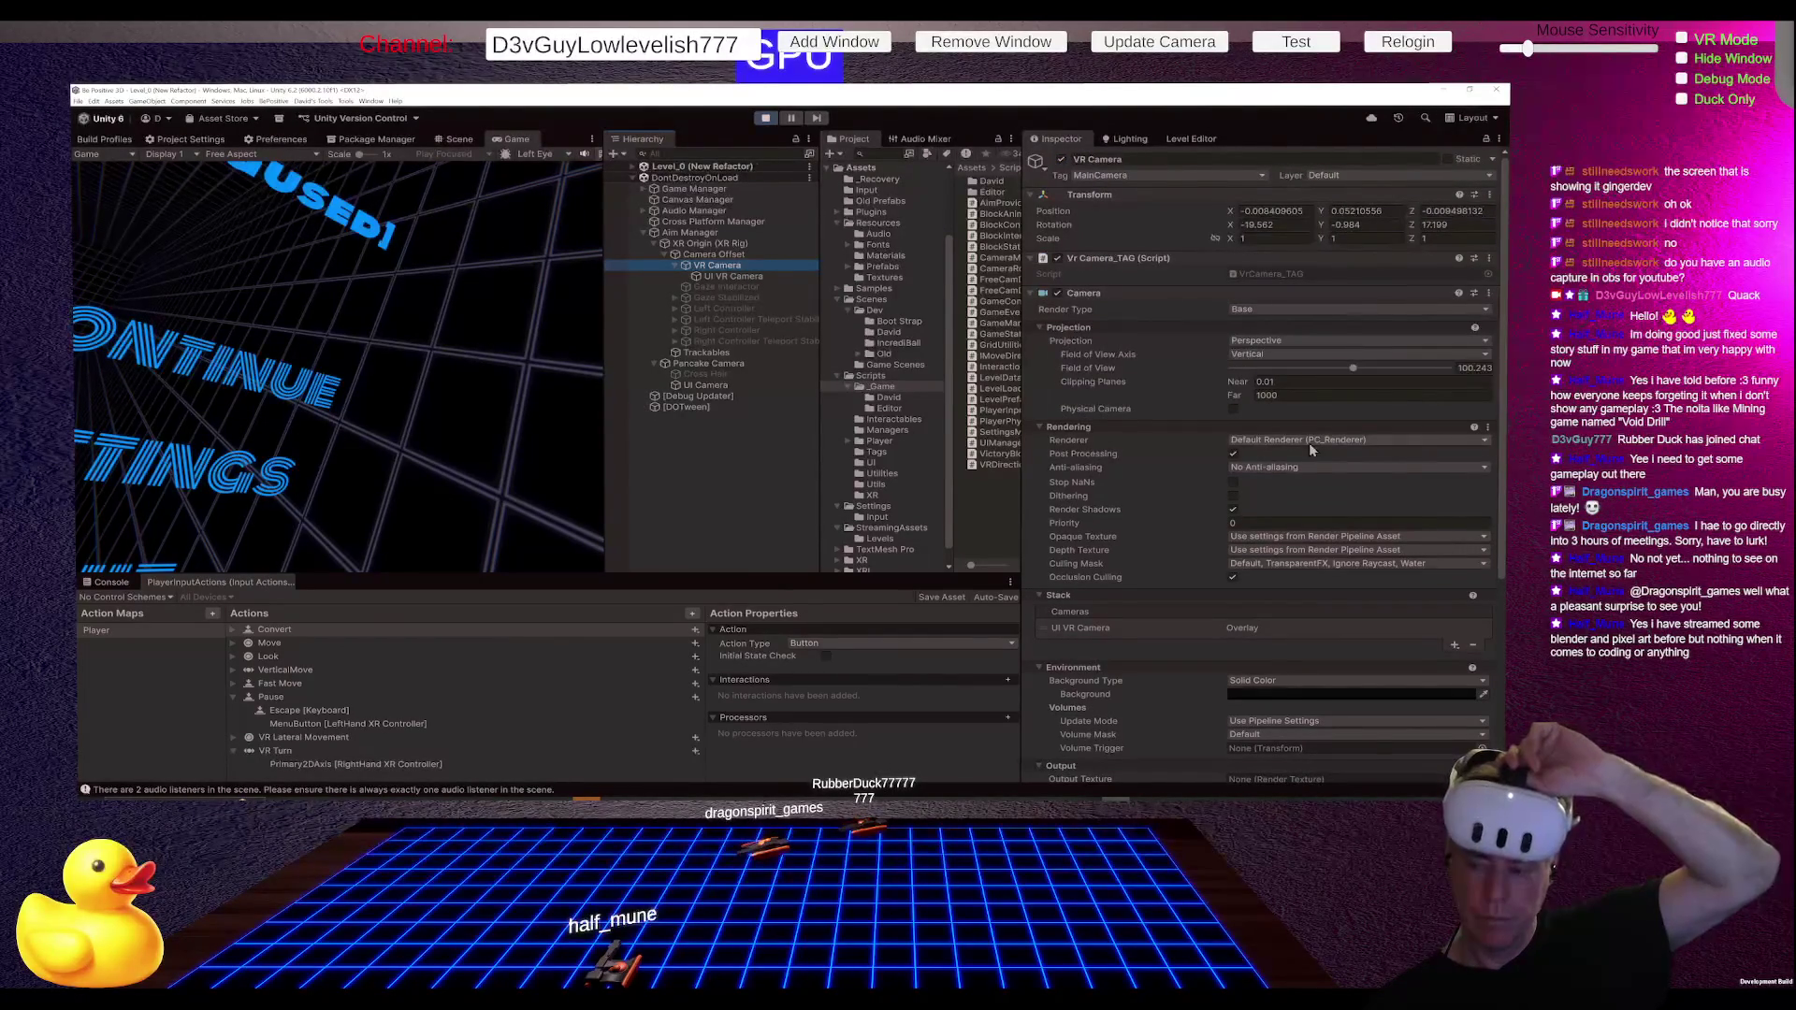
Step: Try an Uninitialized background on the VR Camera, restore Solid Color, and switch to Fork
{"action": "left_click", "coordinate": [1319, 681]}
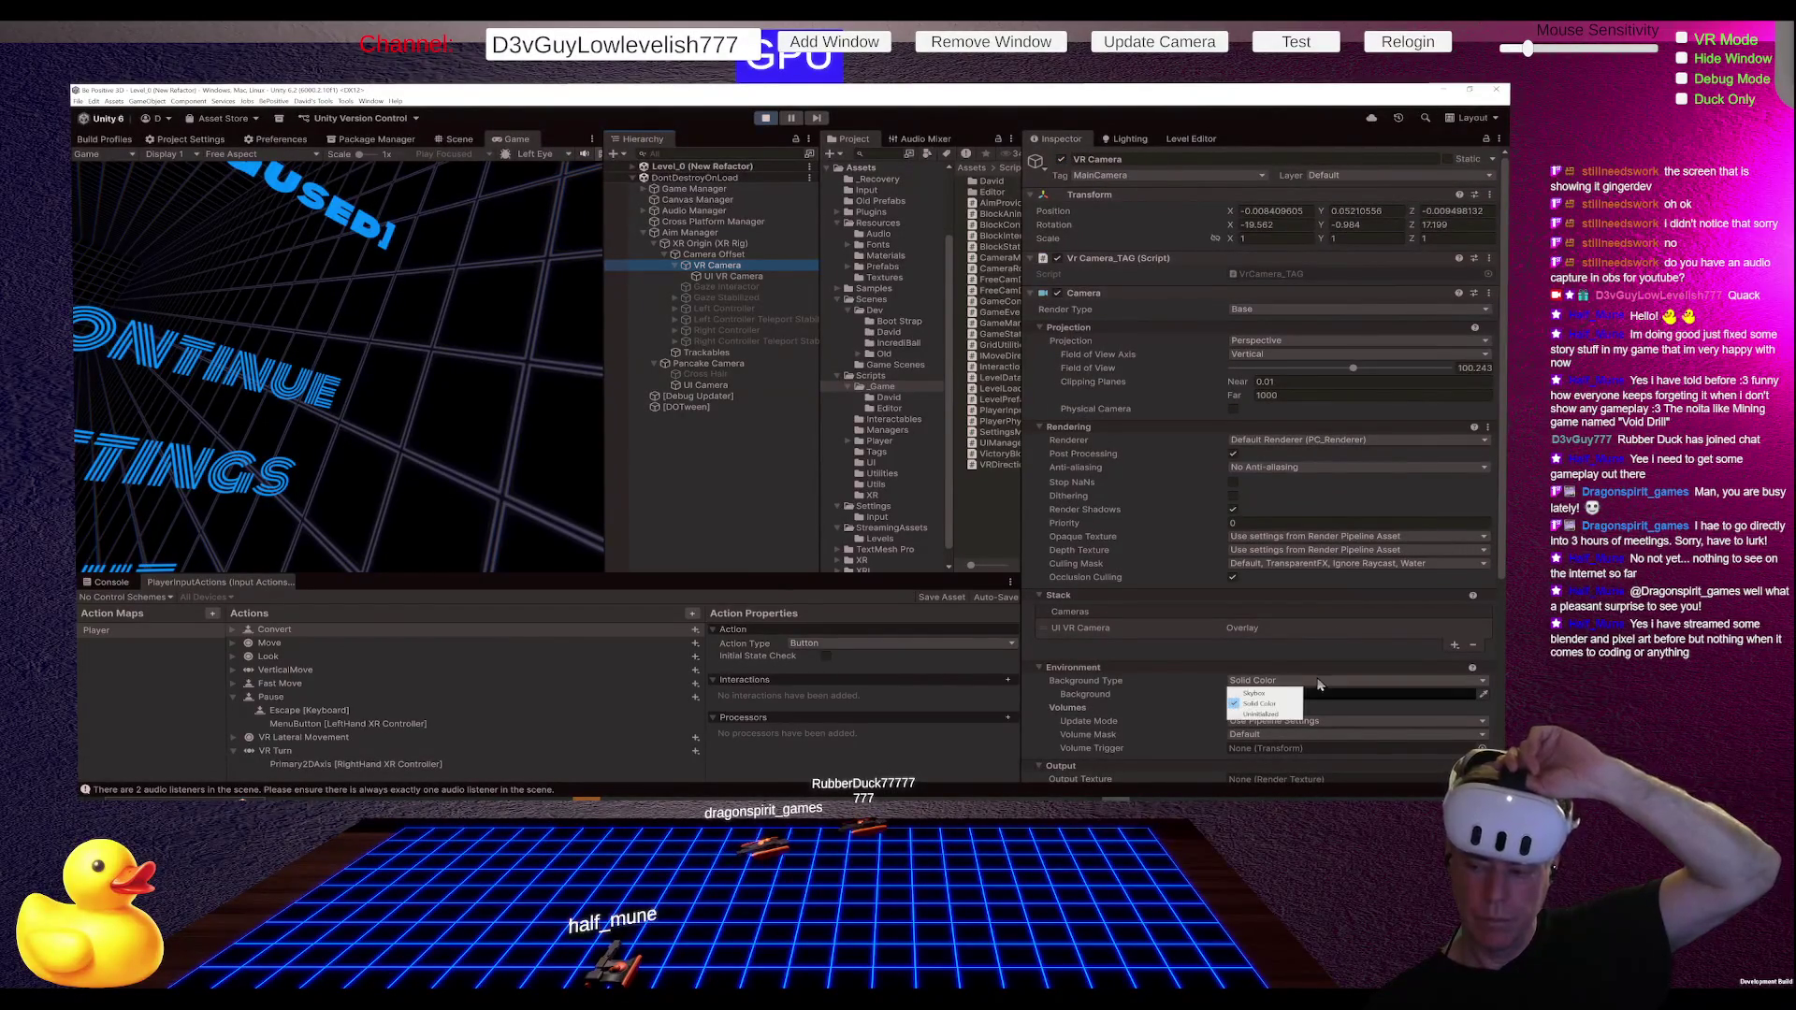
{"action": "left_click", "coordinate": [1270, 713]}
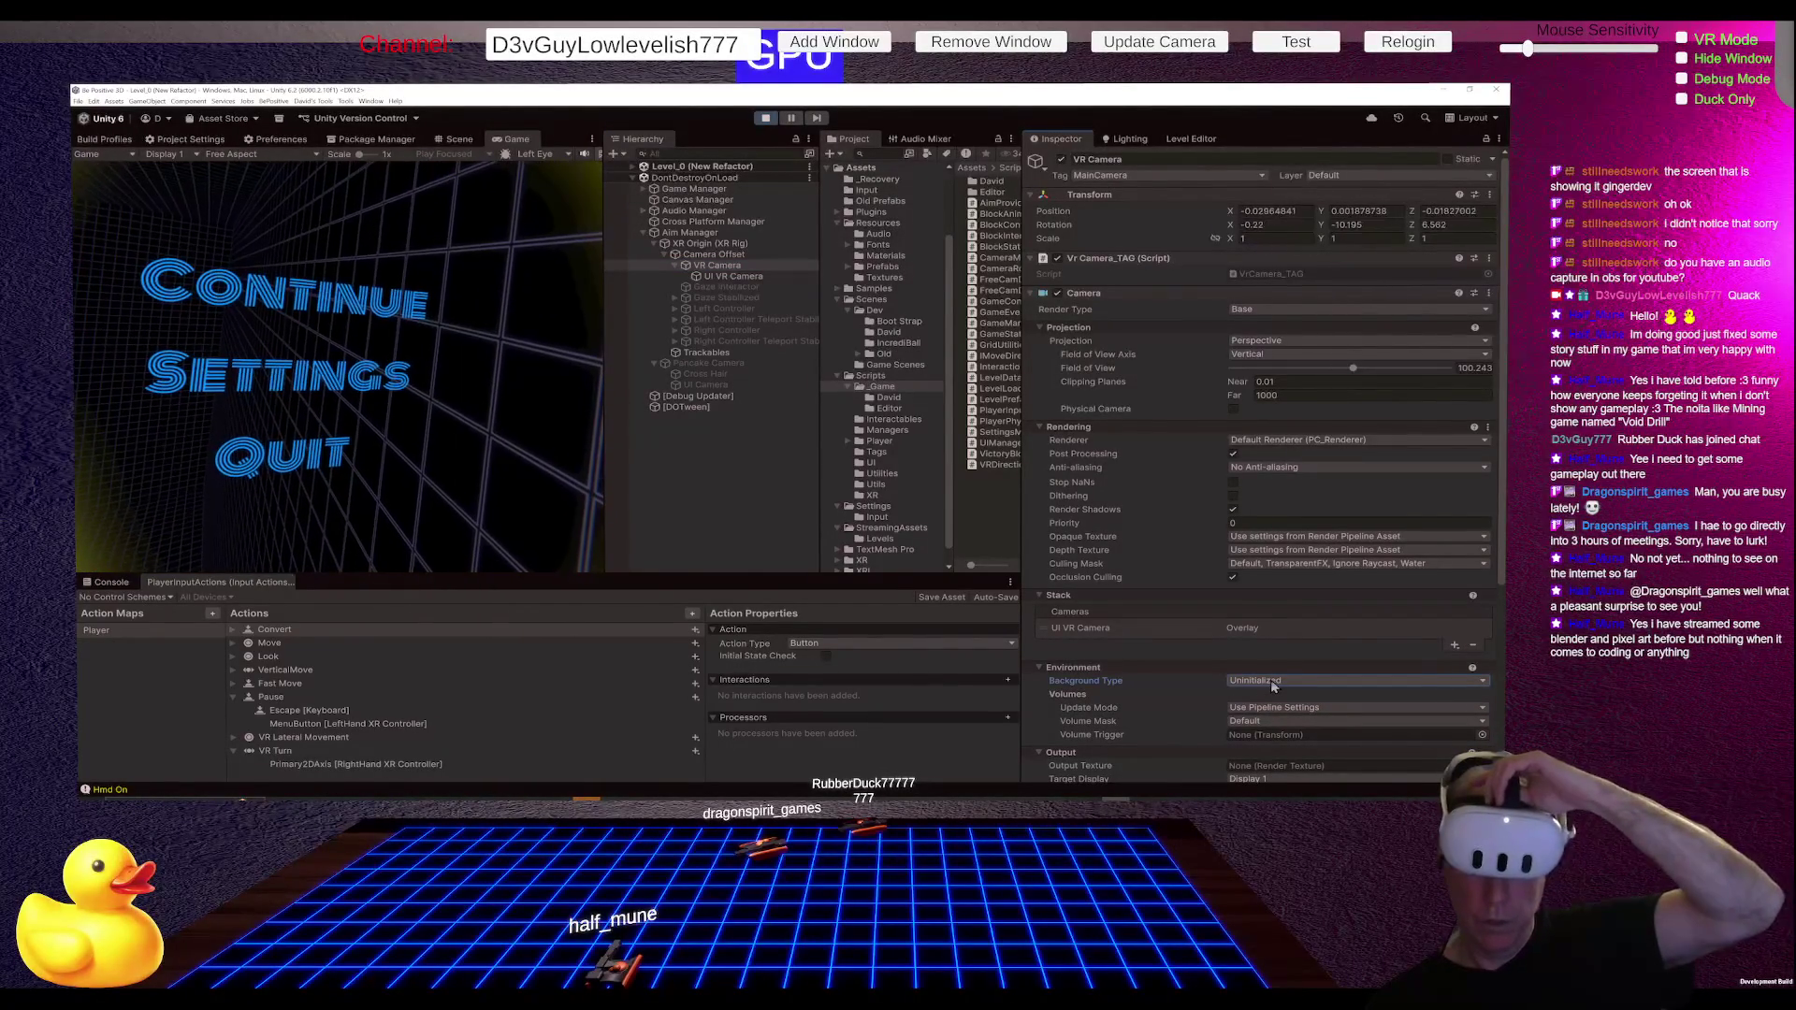
{"action": "left_click", "coordinate": [1270, 680]}
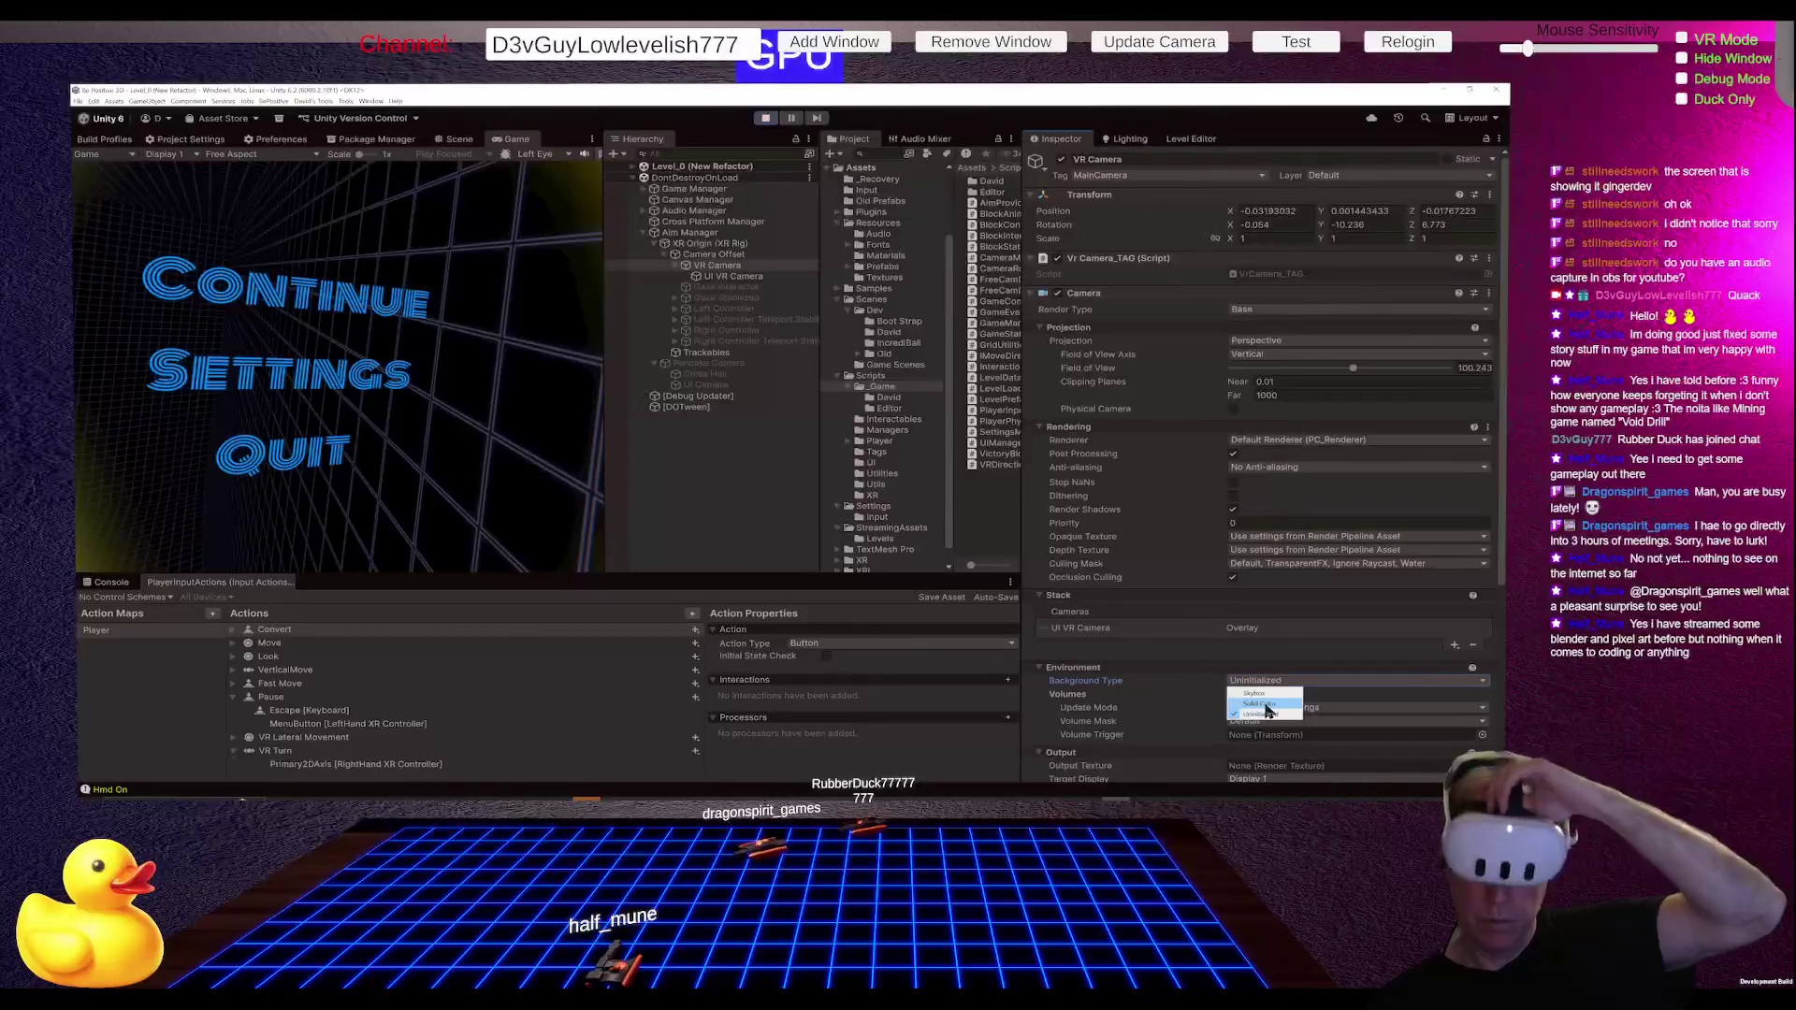
{"action": "left_click", "coordinate": [1265, 705]}
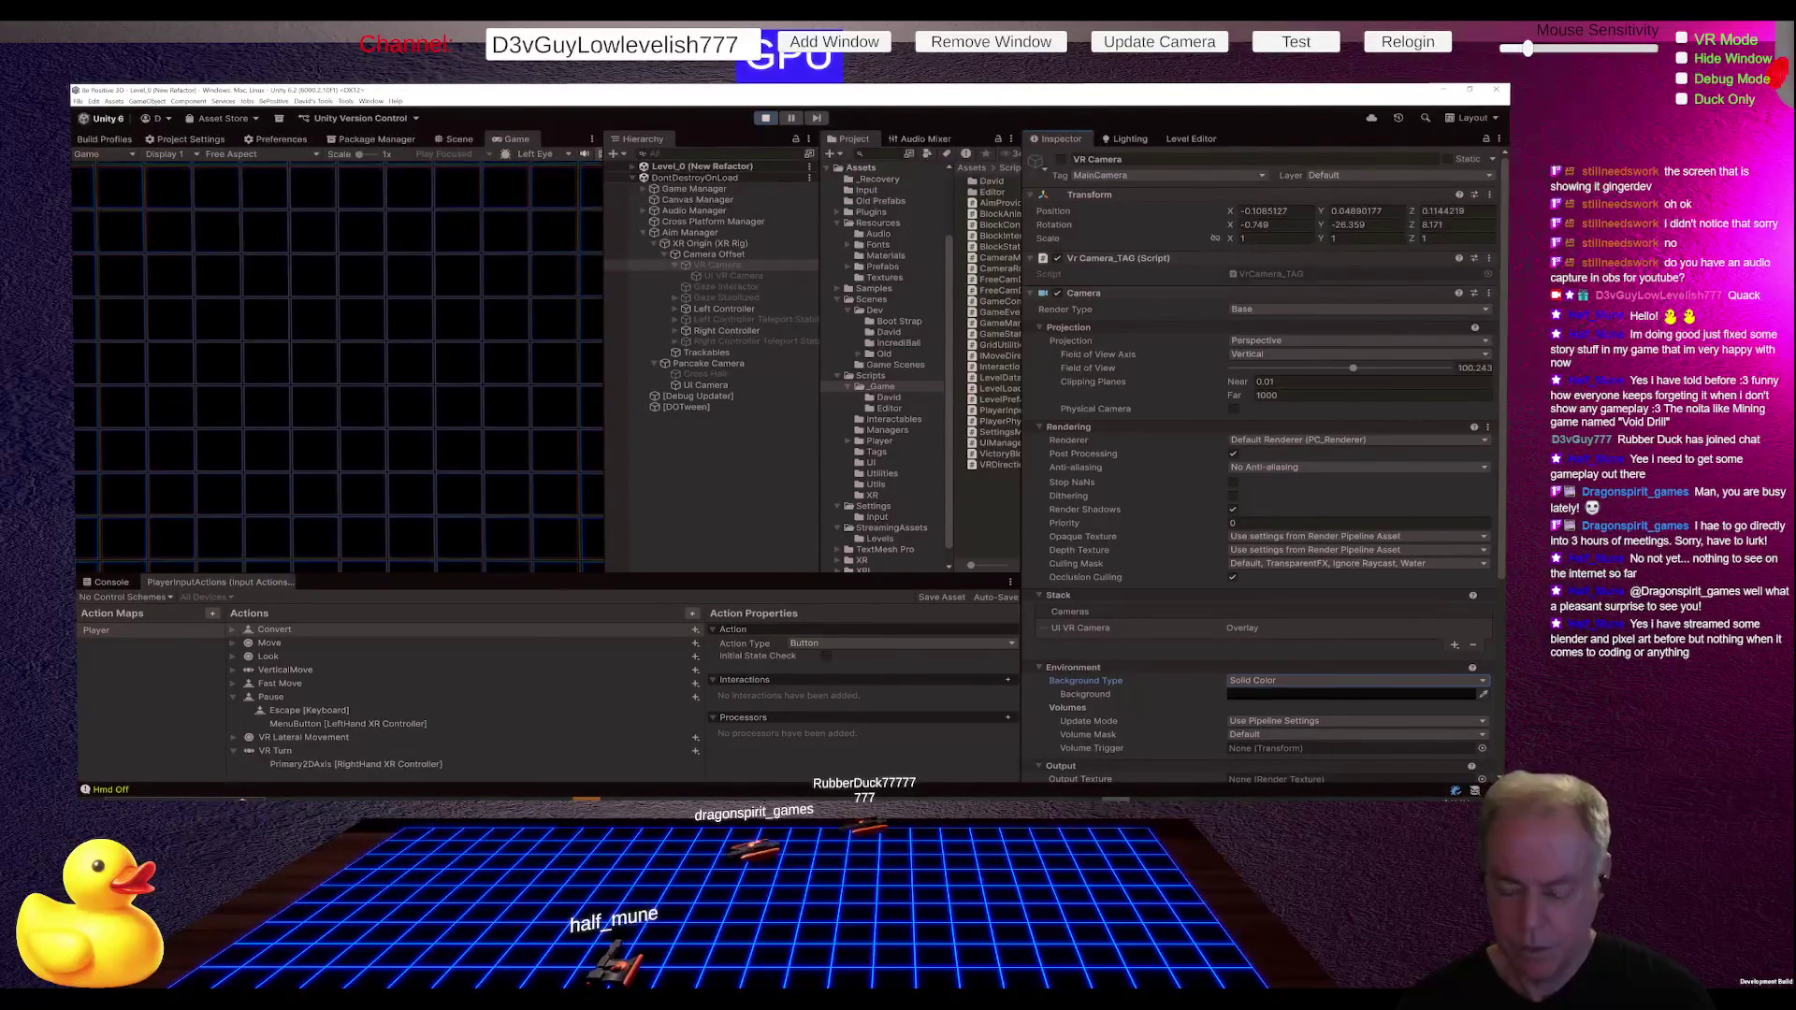
{"action": "key", "text": "alt+Tab"}
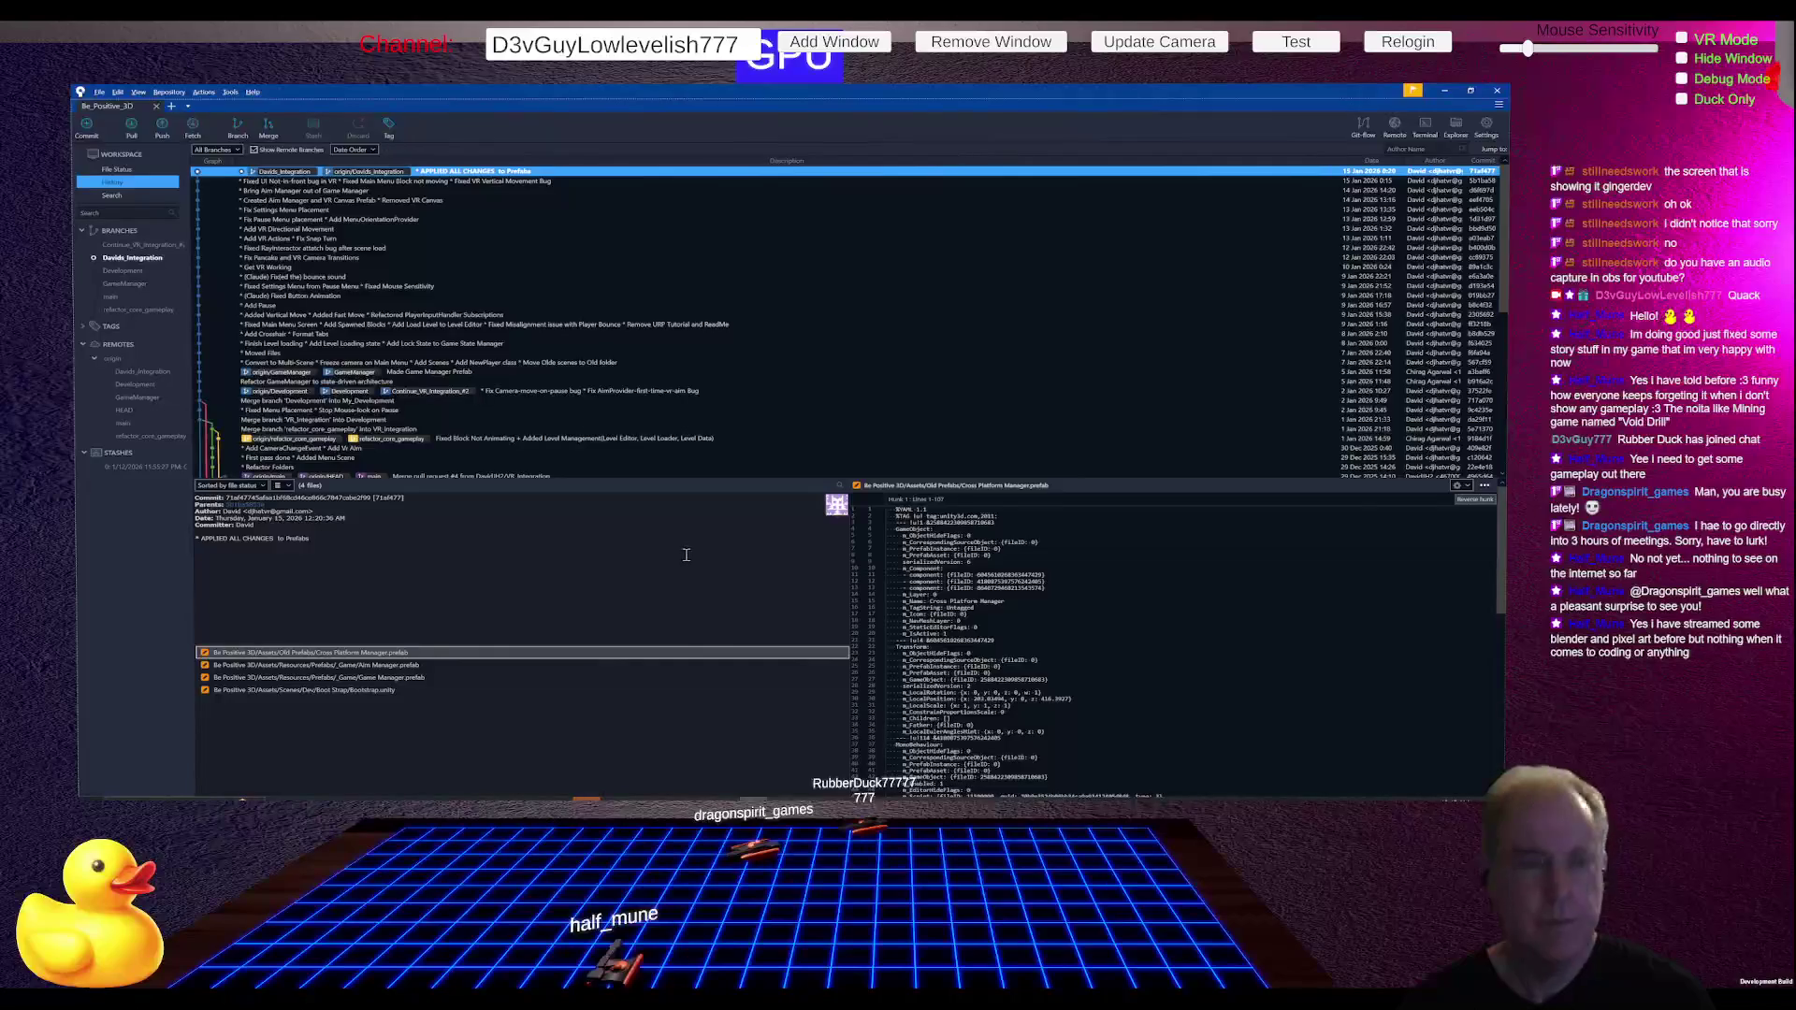
Step: Stage all changes and commit them with message 'Fixed VR Menu Button' plus a camera-stacking line
{"action": "left_click", "coordinate": [117, 171]}
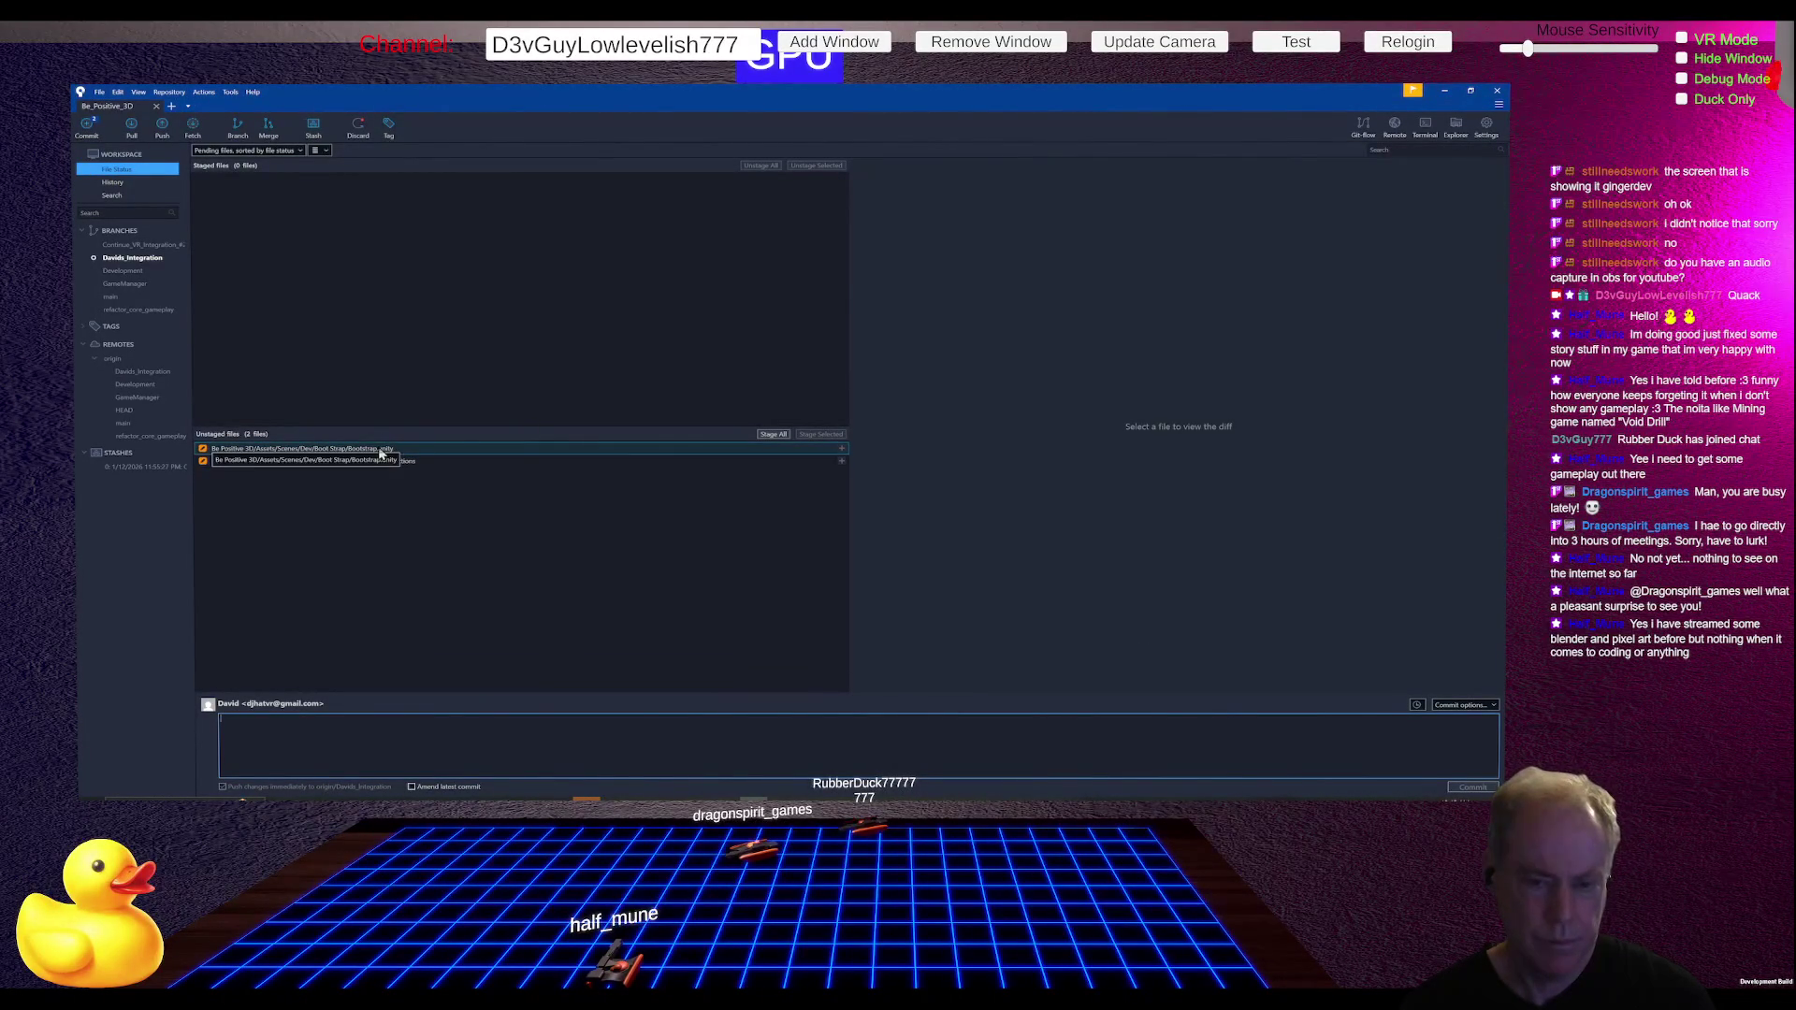
{"action": "left_click", "coordinate": [774, 434]}
{"action": "left_click", "coordinate": [417, 732]}
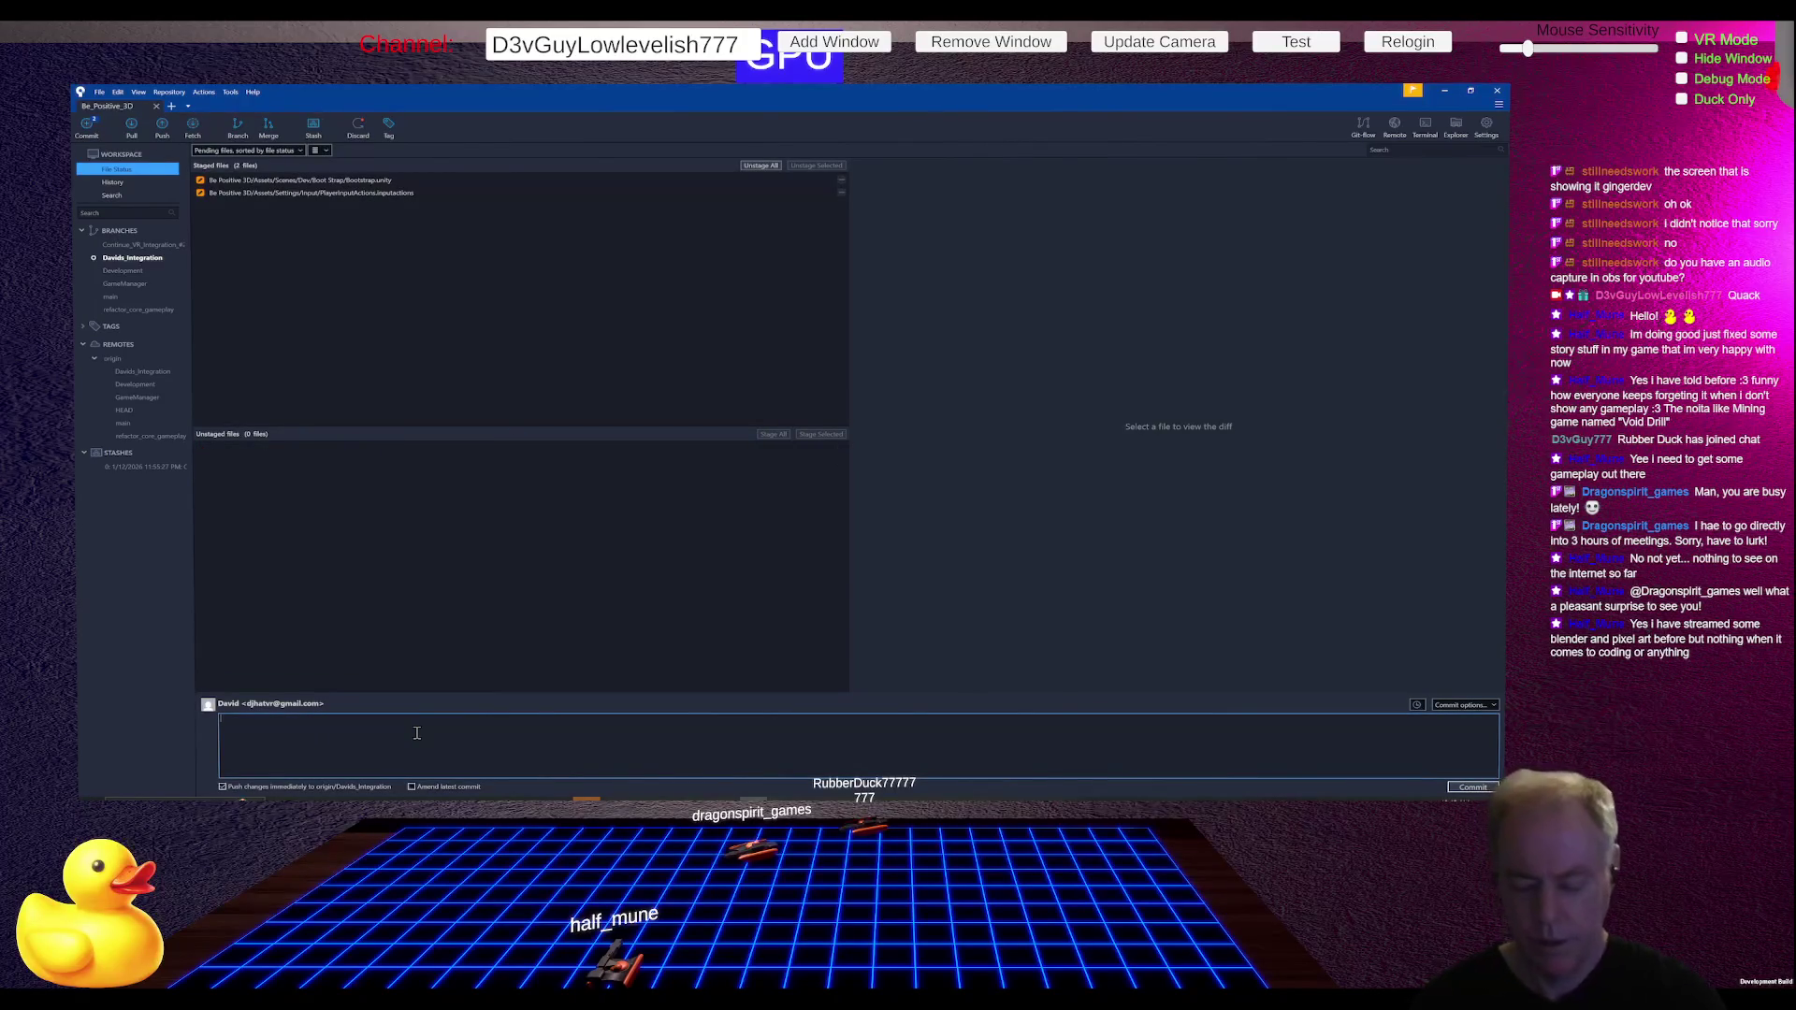
{"action": "type", "text": "* Fixed"}
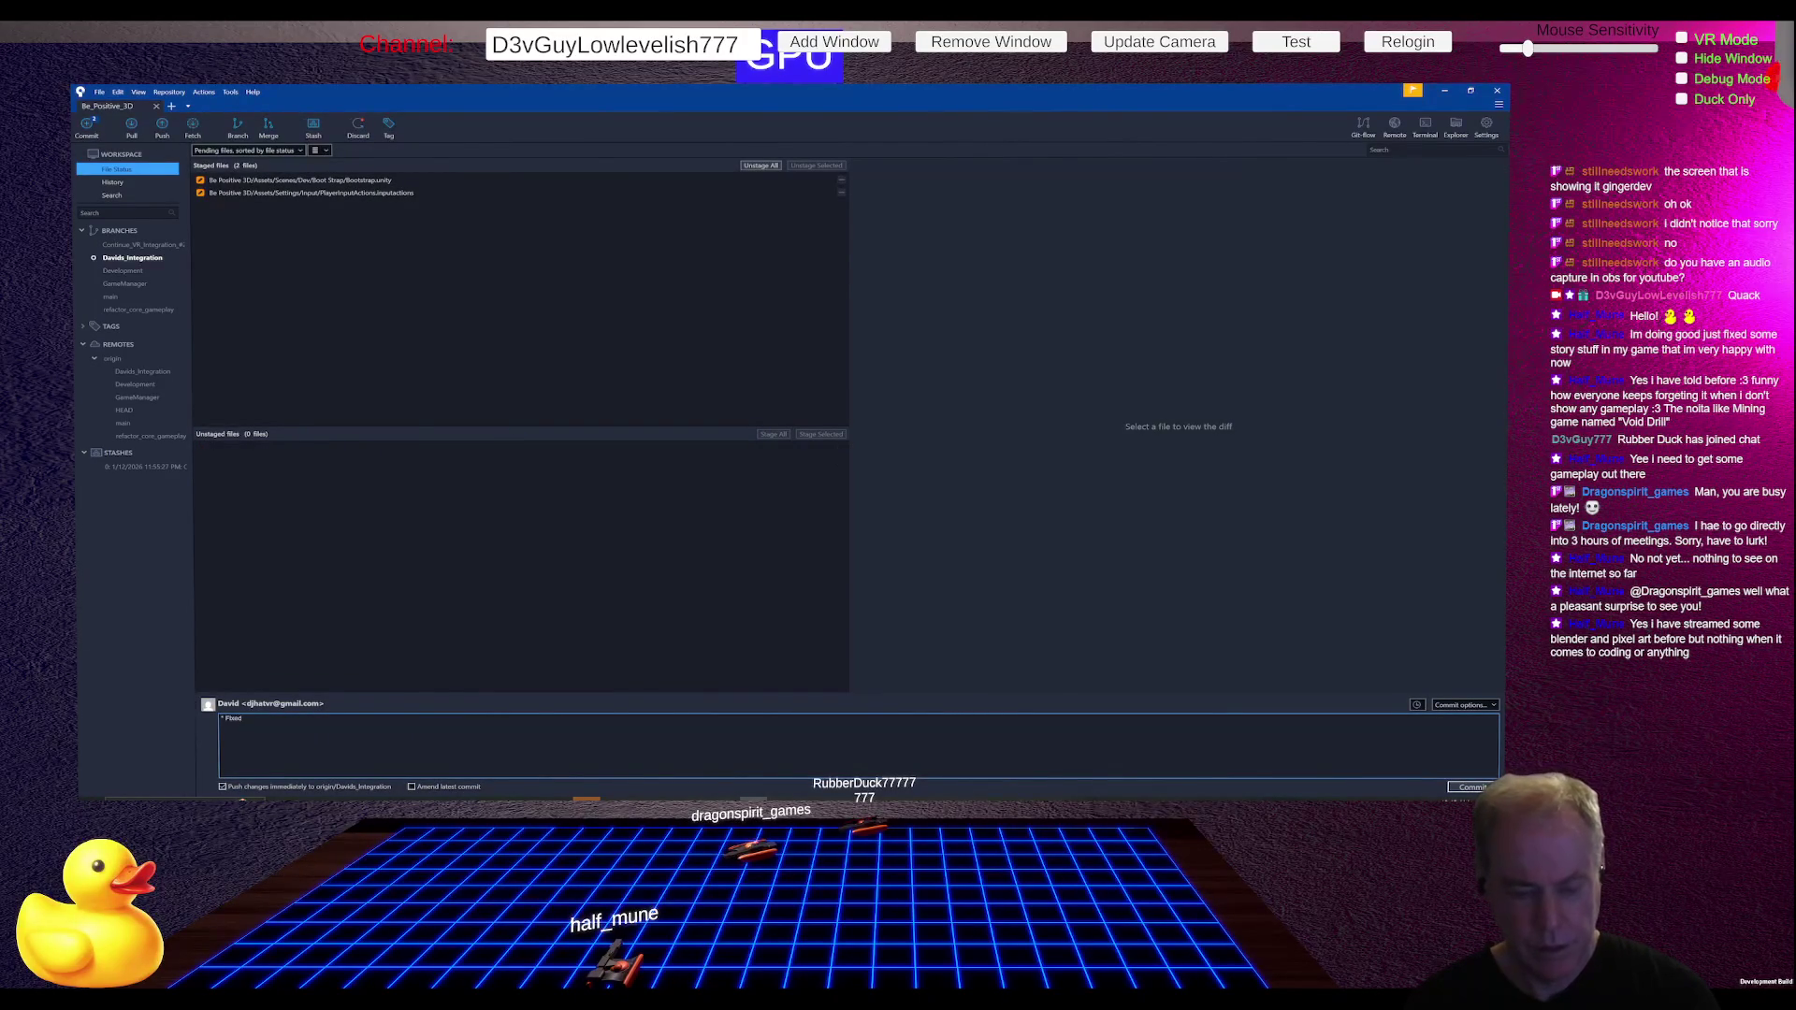
{"action": "type", "text": " M"}
{"action": "key", "text": "BackSpace"}
{"action": "type", "text": "VR Menu Button"}
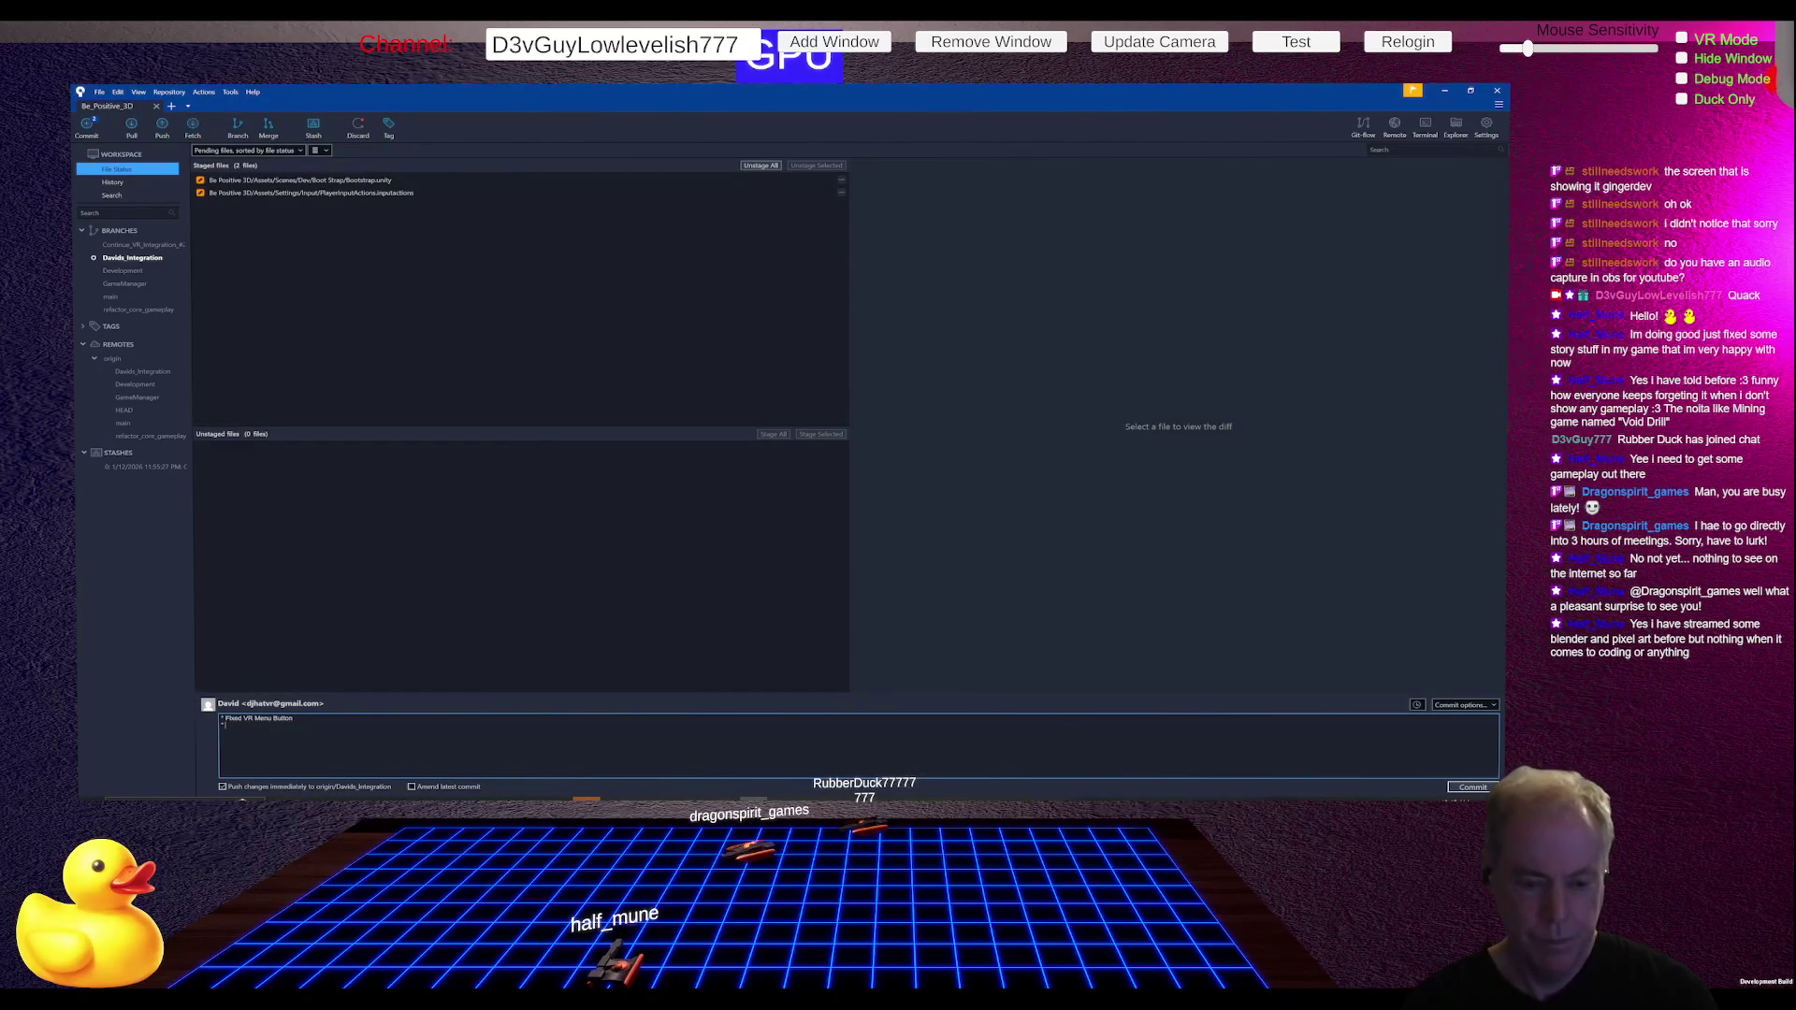
{"action": "key", "text": "Return"}
{"action": "type", "text": "*"}
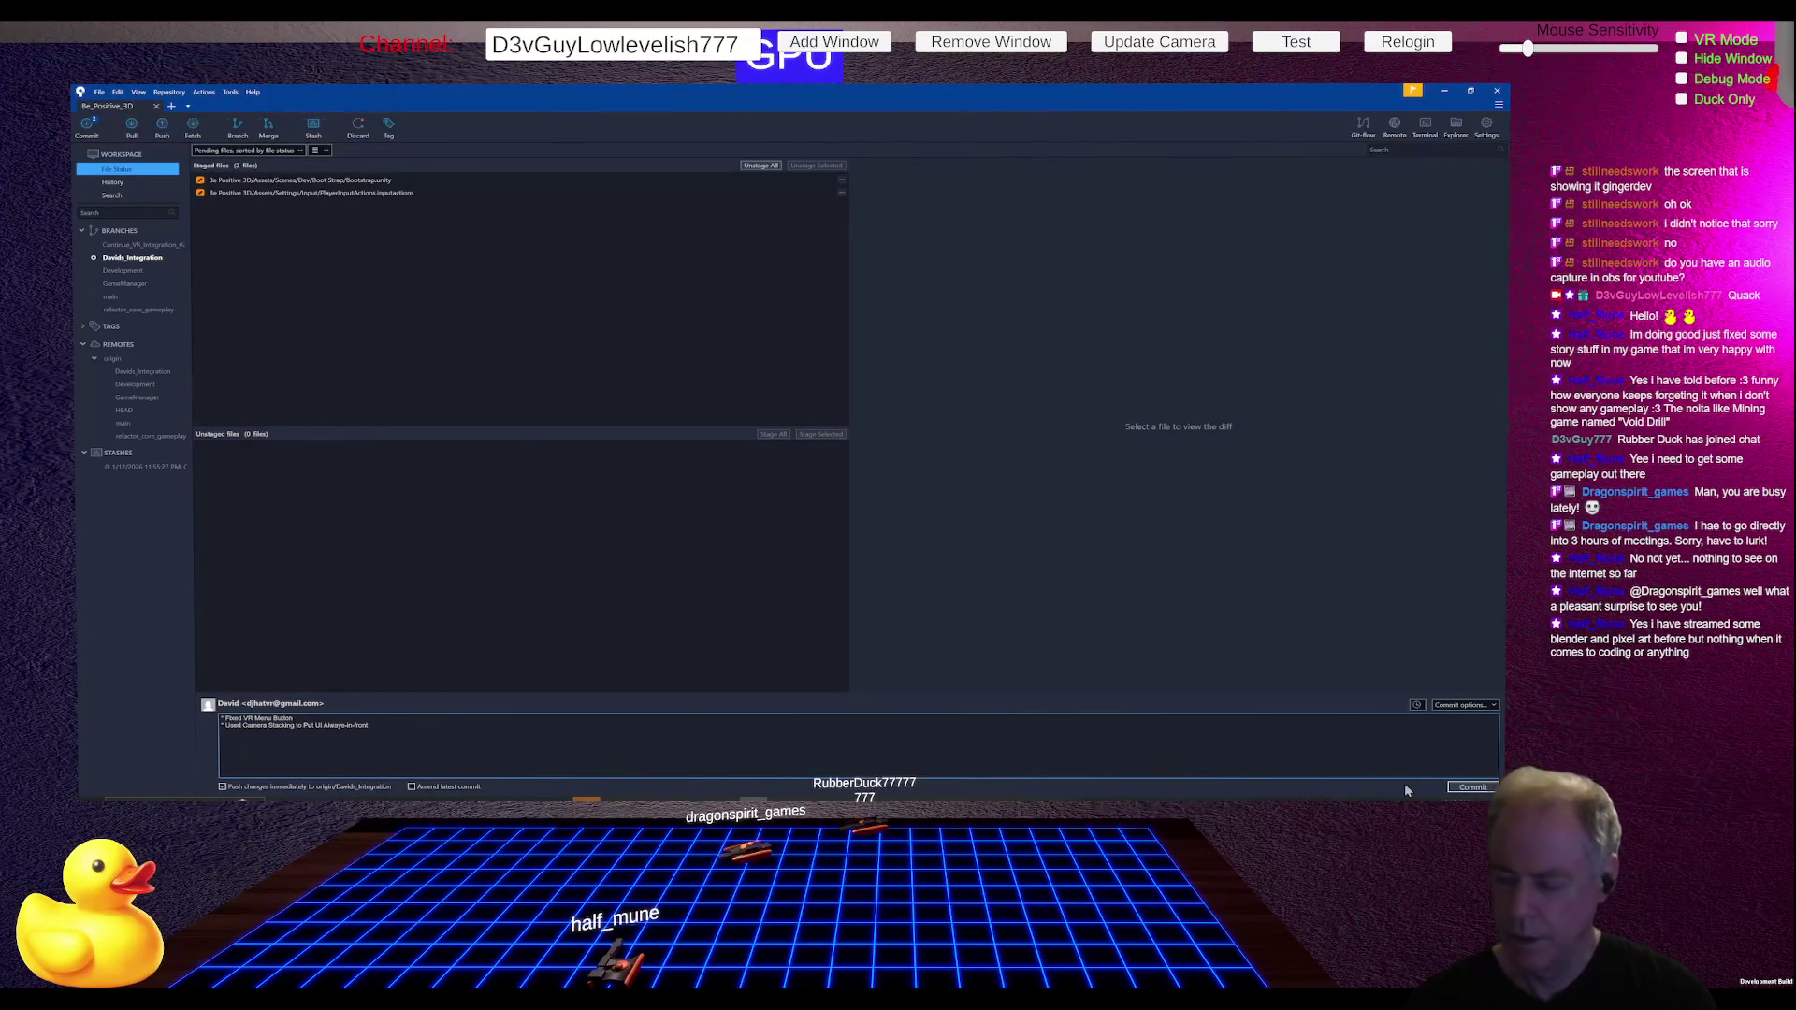
{"action": "left_click", "coordinate": [1484, 789]}
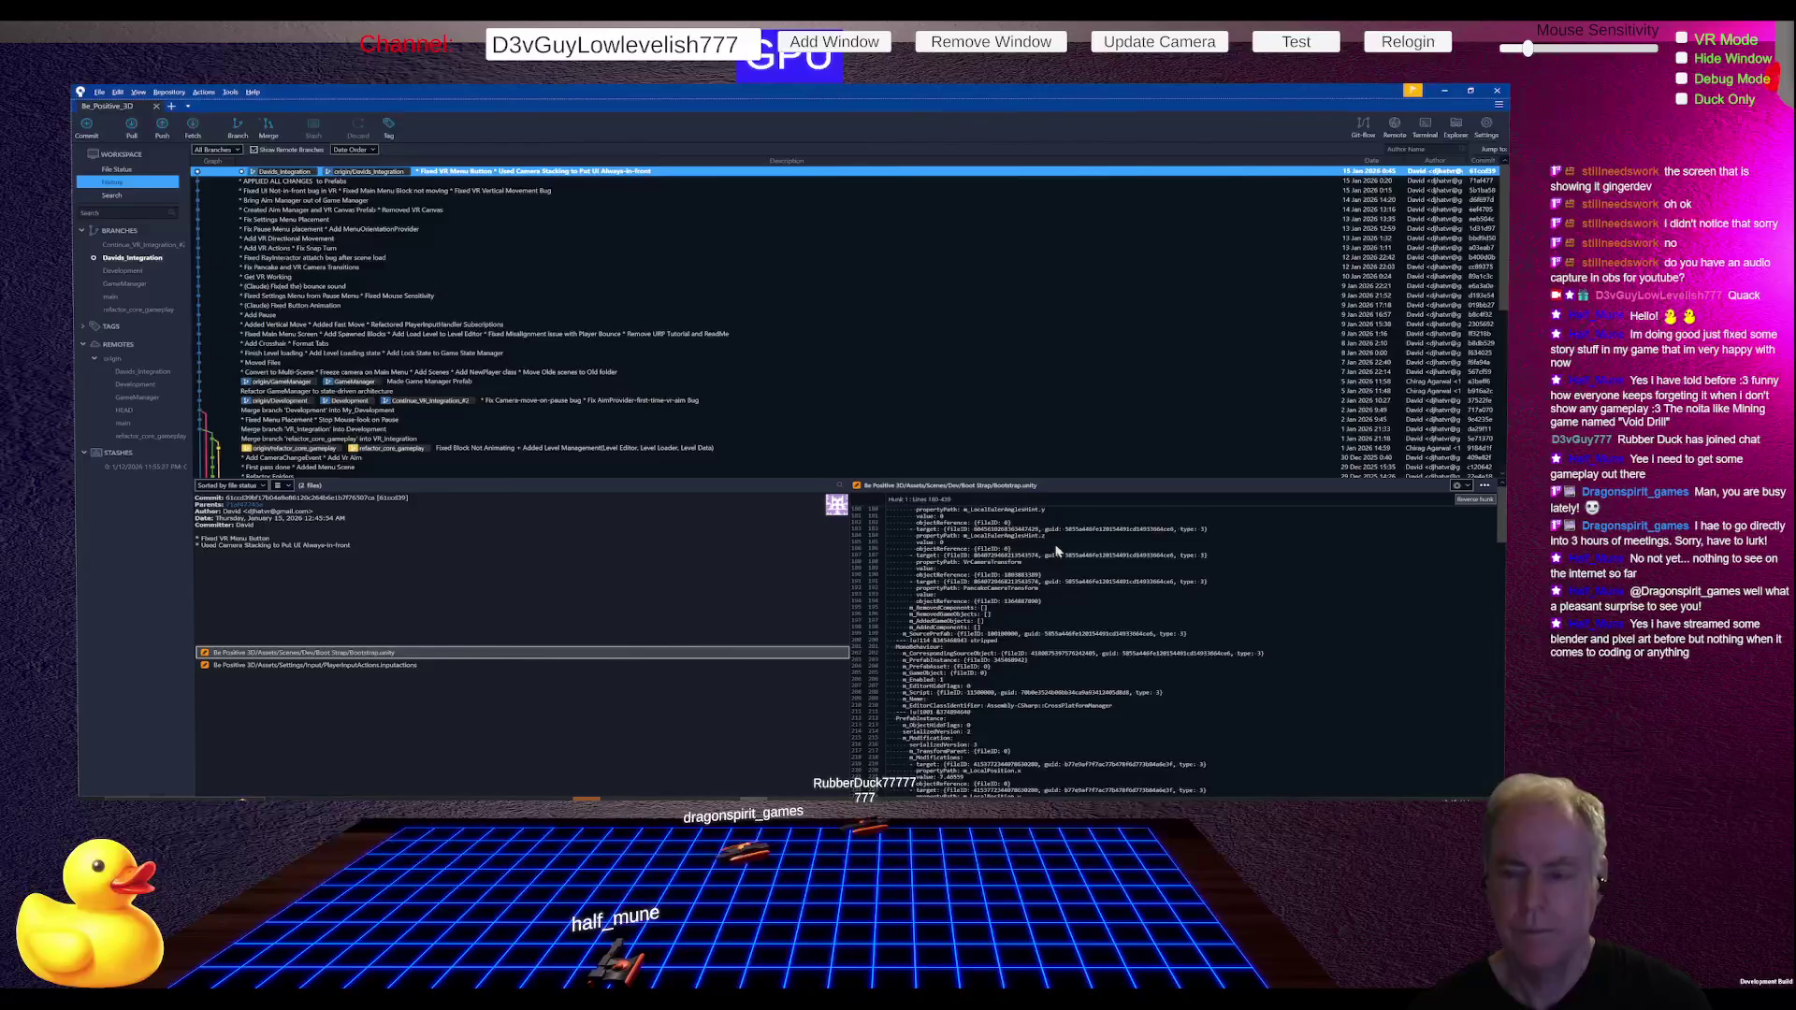
{"action": "key", "text": "alt+Tab"}
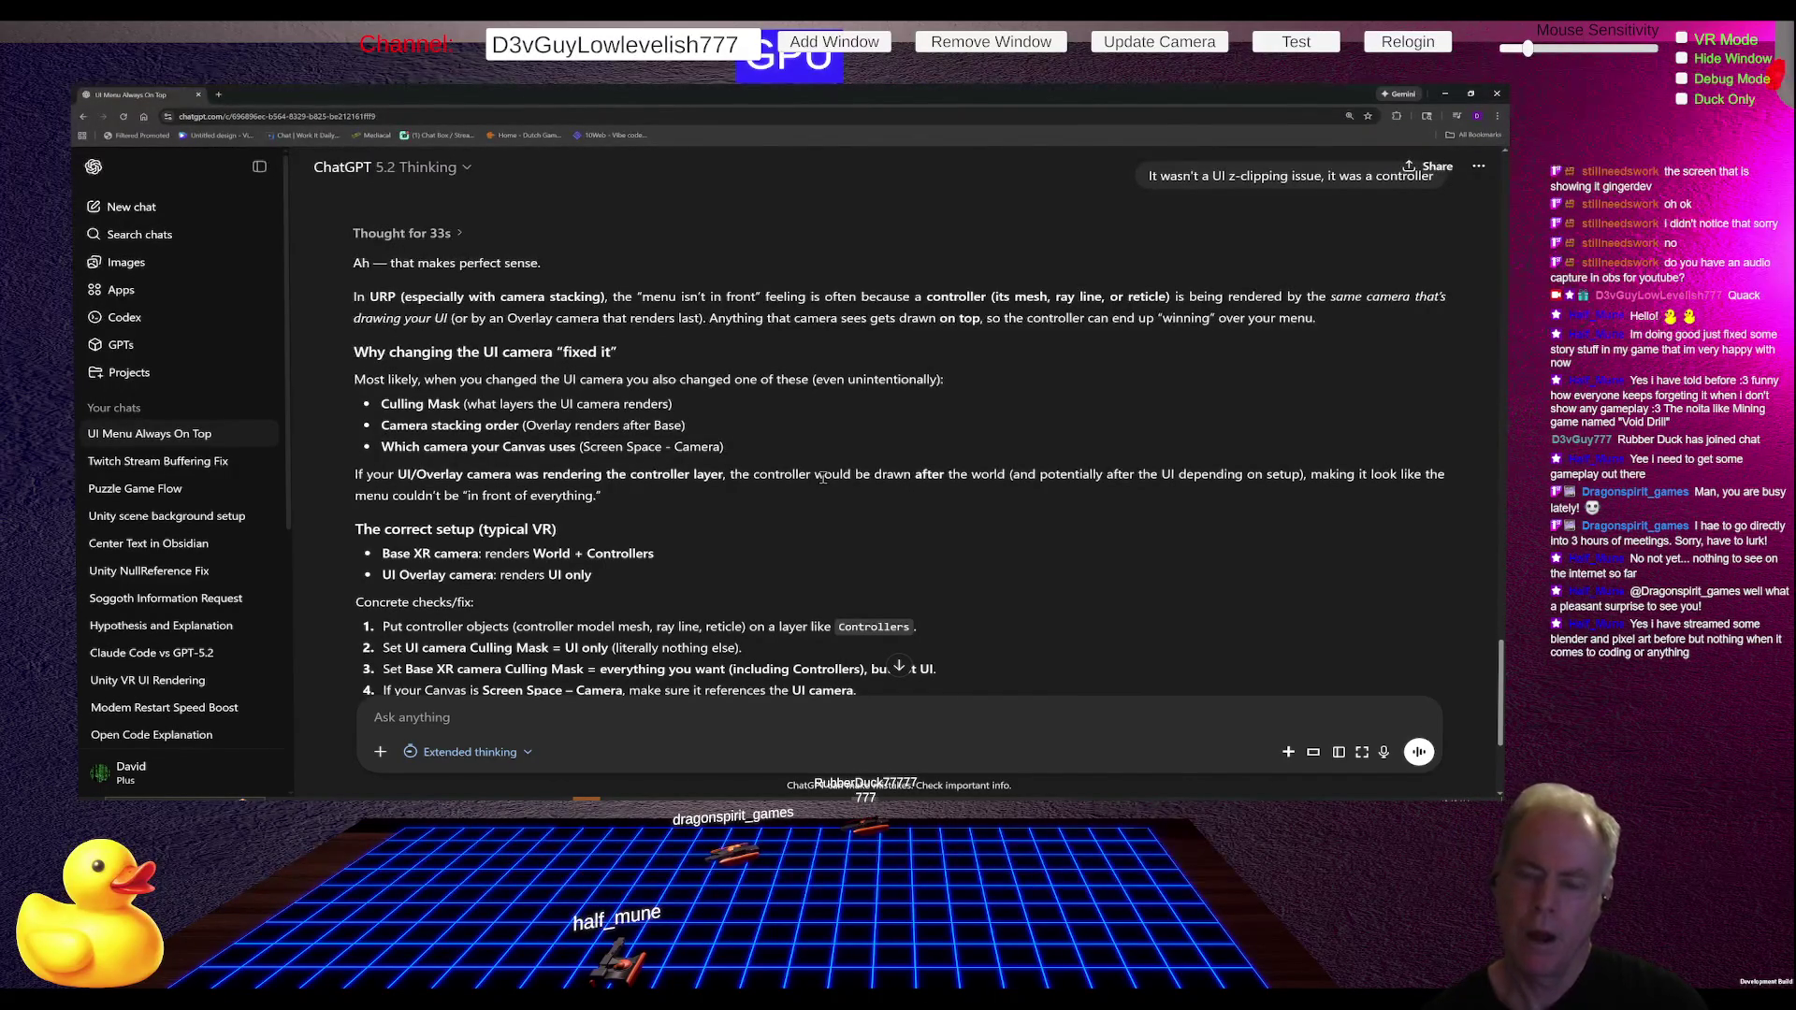
Step: Return to the Unity 6 editor after reading ChatGPT's camera-stacking advice
{"action": "key", "text": "alt+Tab"}
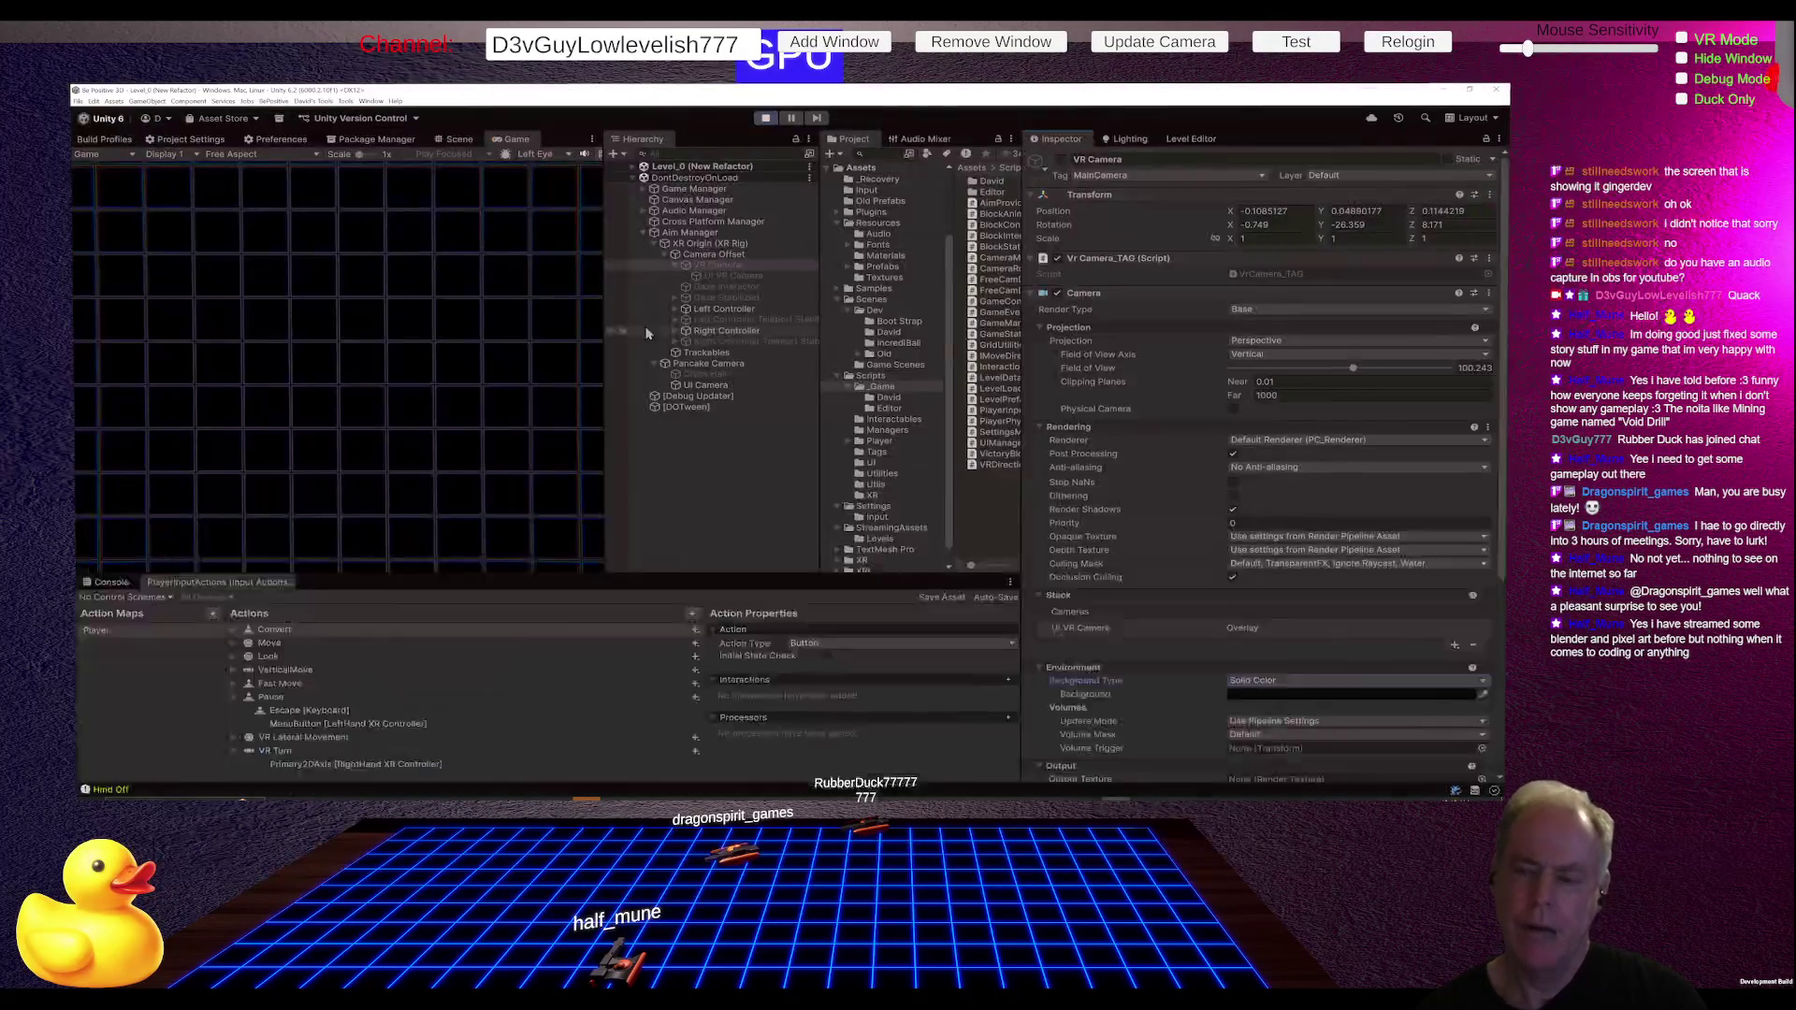
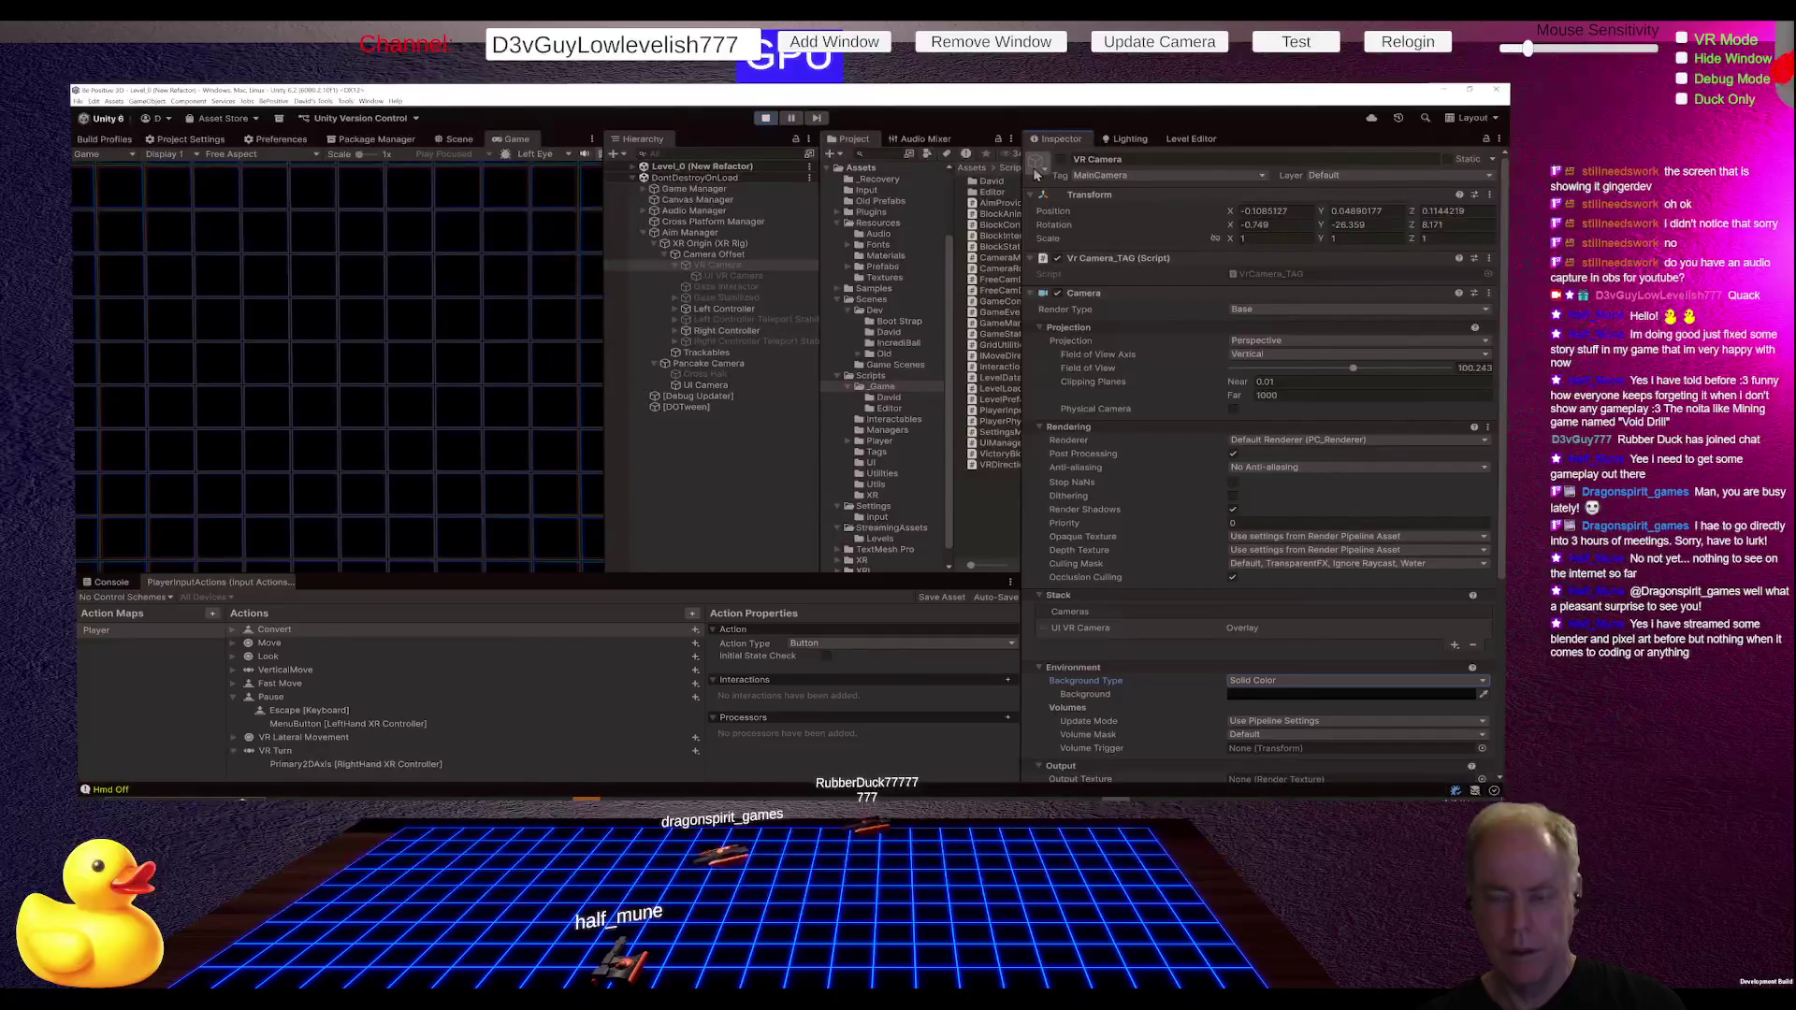
Step: Stop the running game so the Bootstrap scene returns to edit mode
{"action": "left_click", "coordinate": [765, 118]}
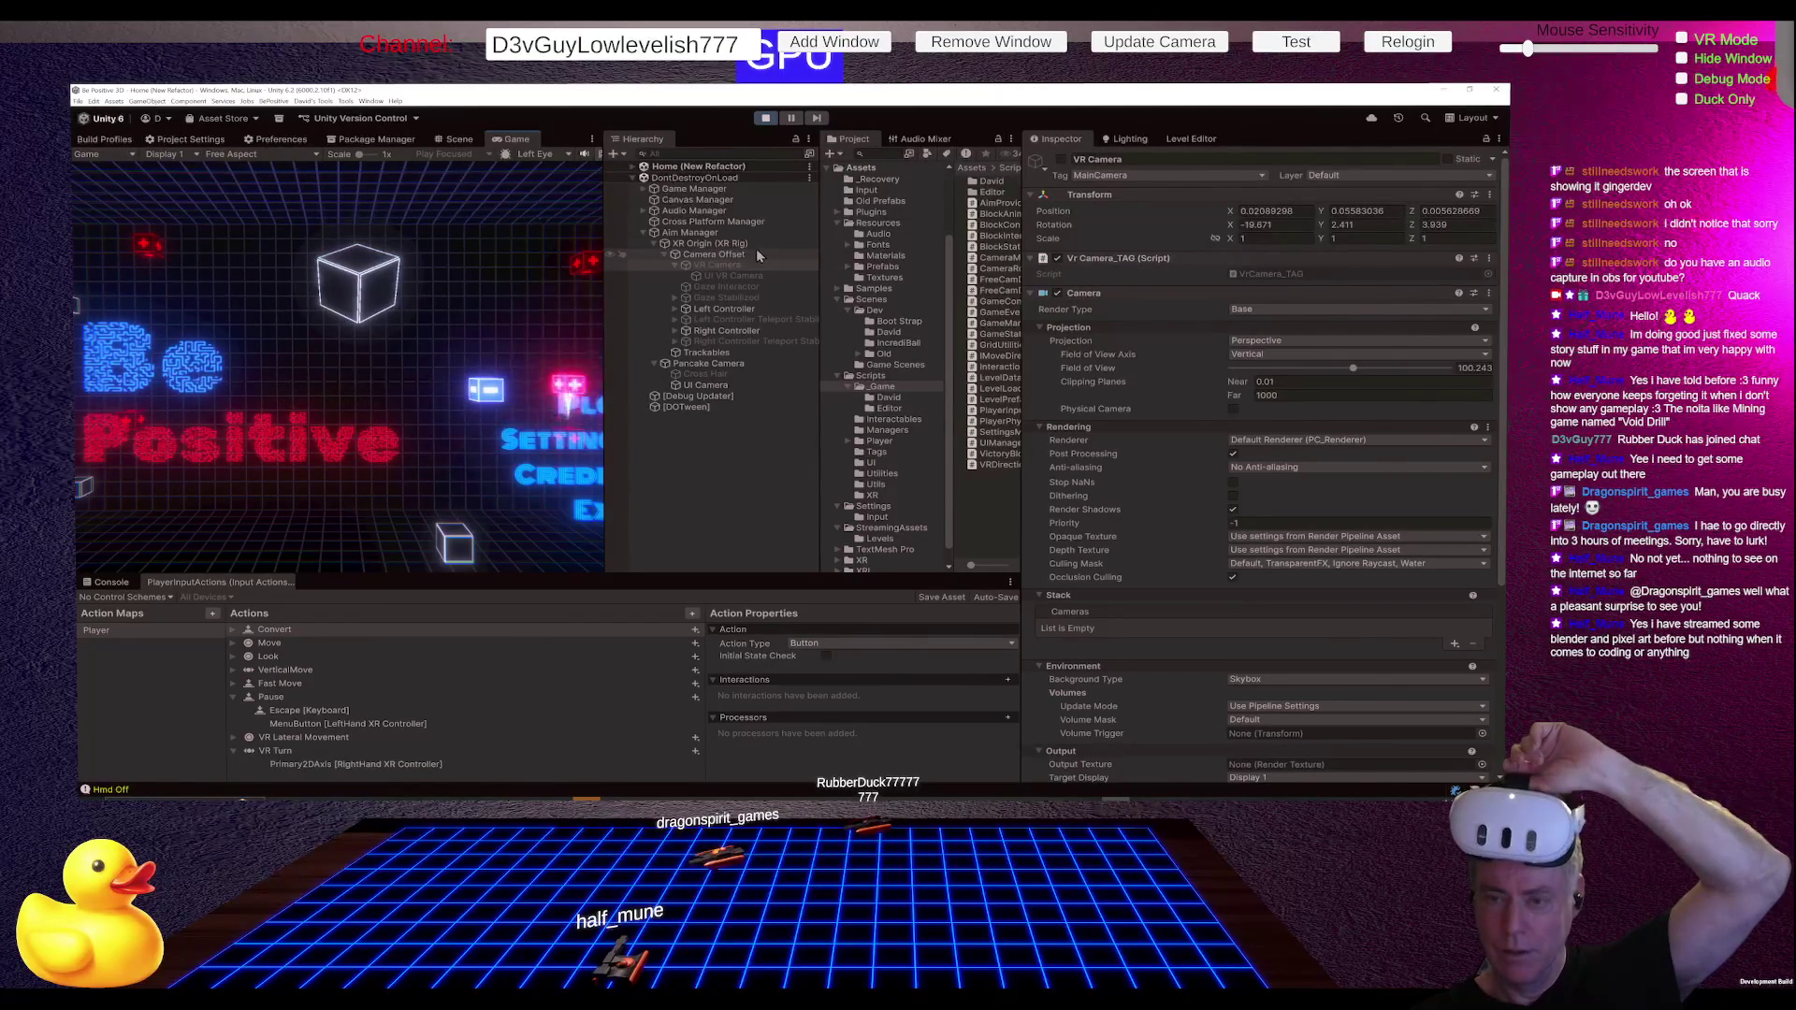
{"action": "left_click", "coordinate": [767, 117]}
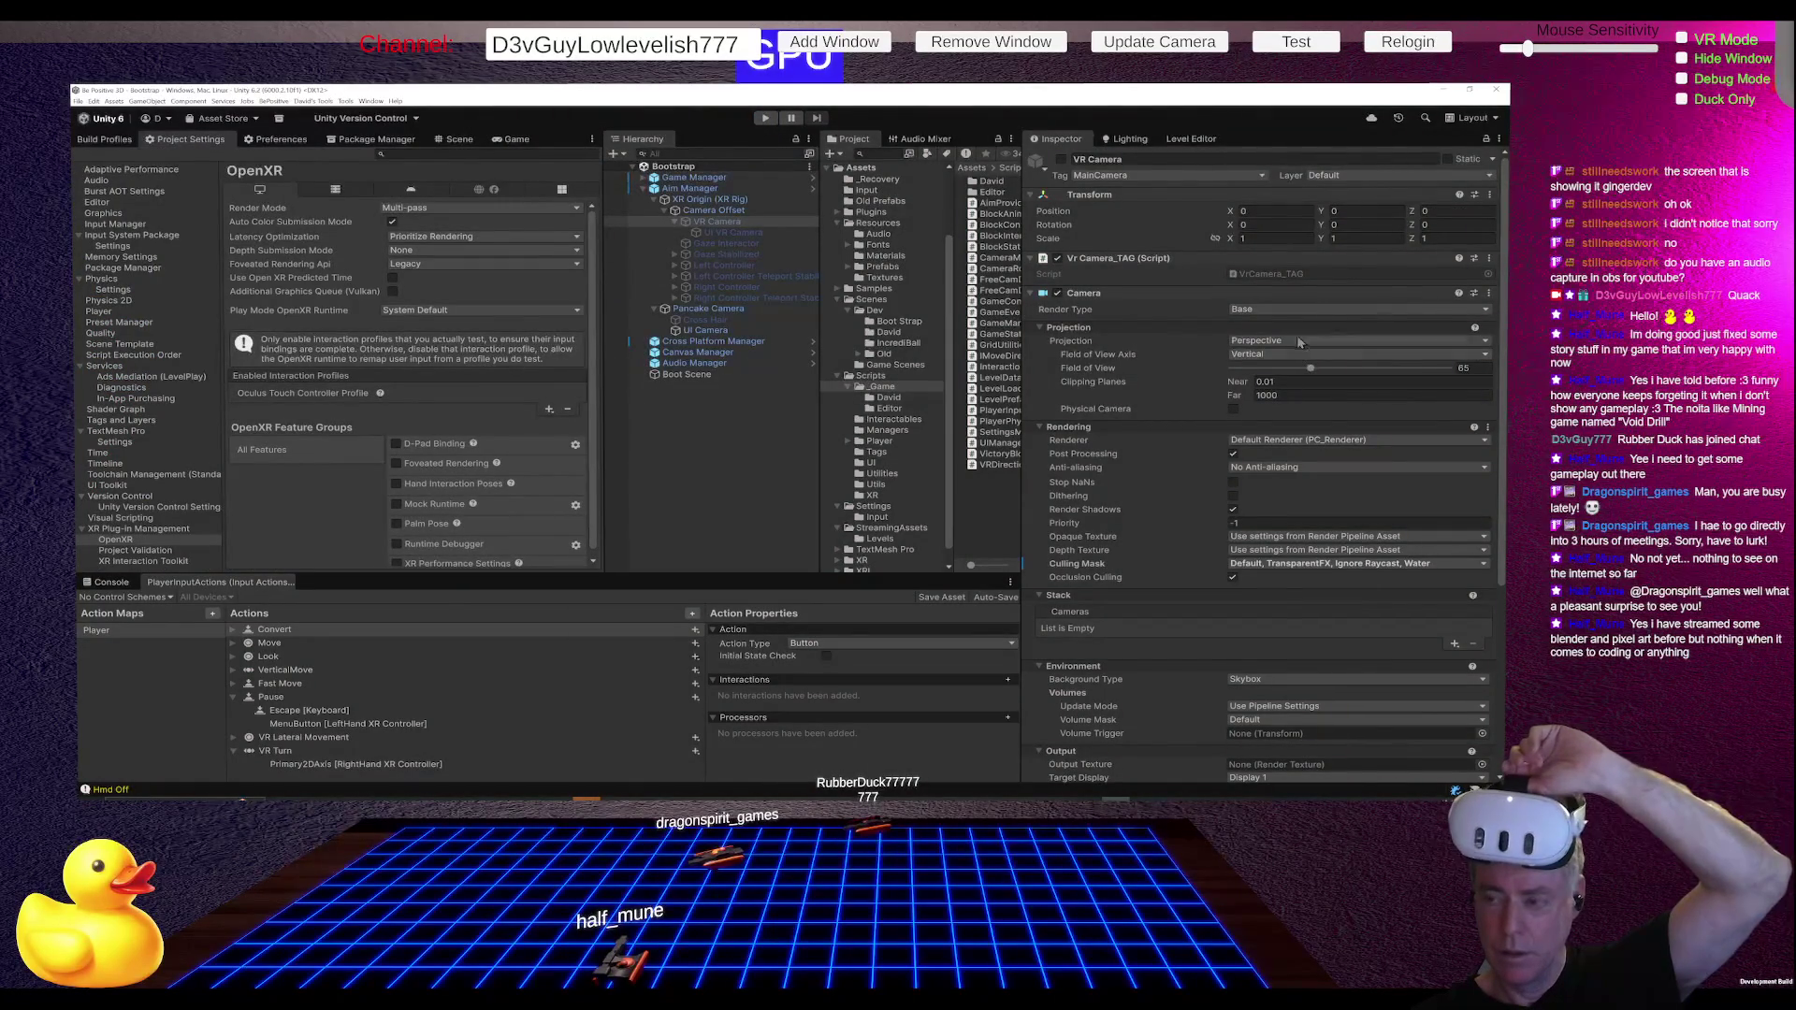
Step: Try Overlay on the VR Camera's render type, then set it back to Base
{"action": "left_click", "coordinate": [1295, 310]}
{"action": "left_click", "coordinate": [1256, 333]}
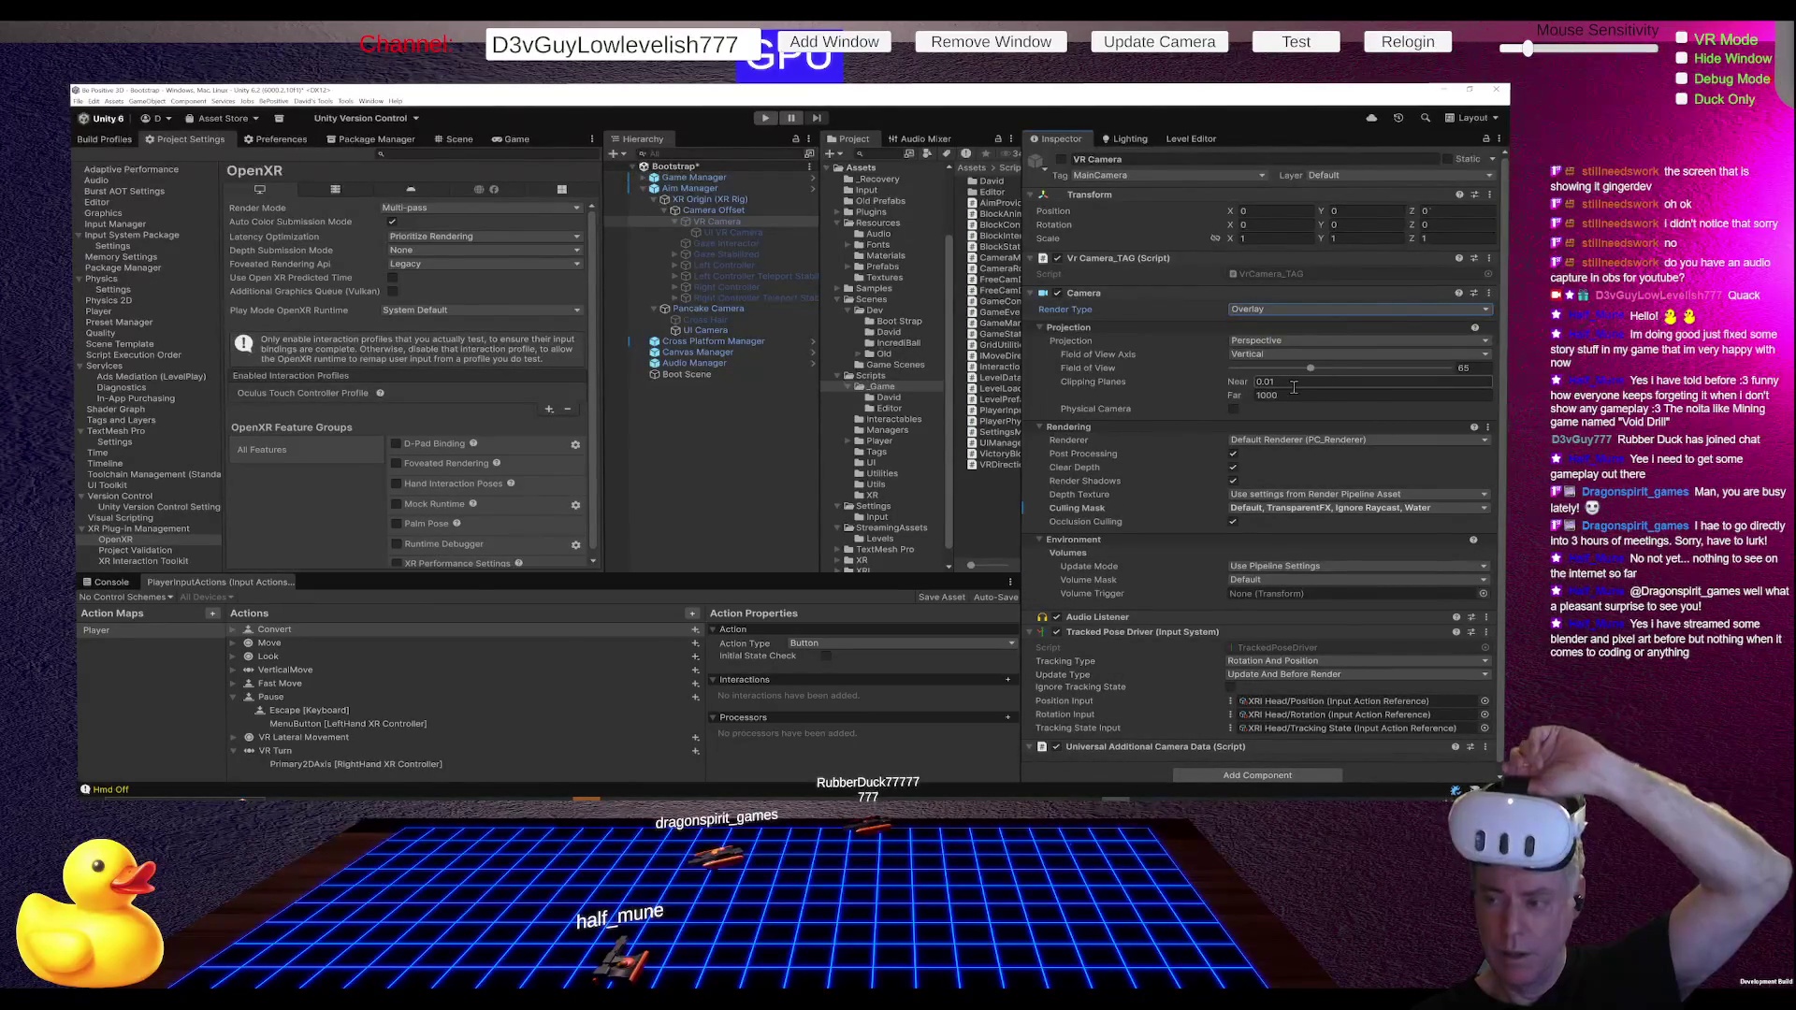
{"action": "left_click", "coordinate": [727, 222]}
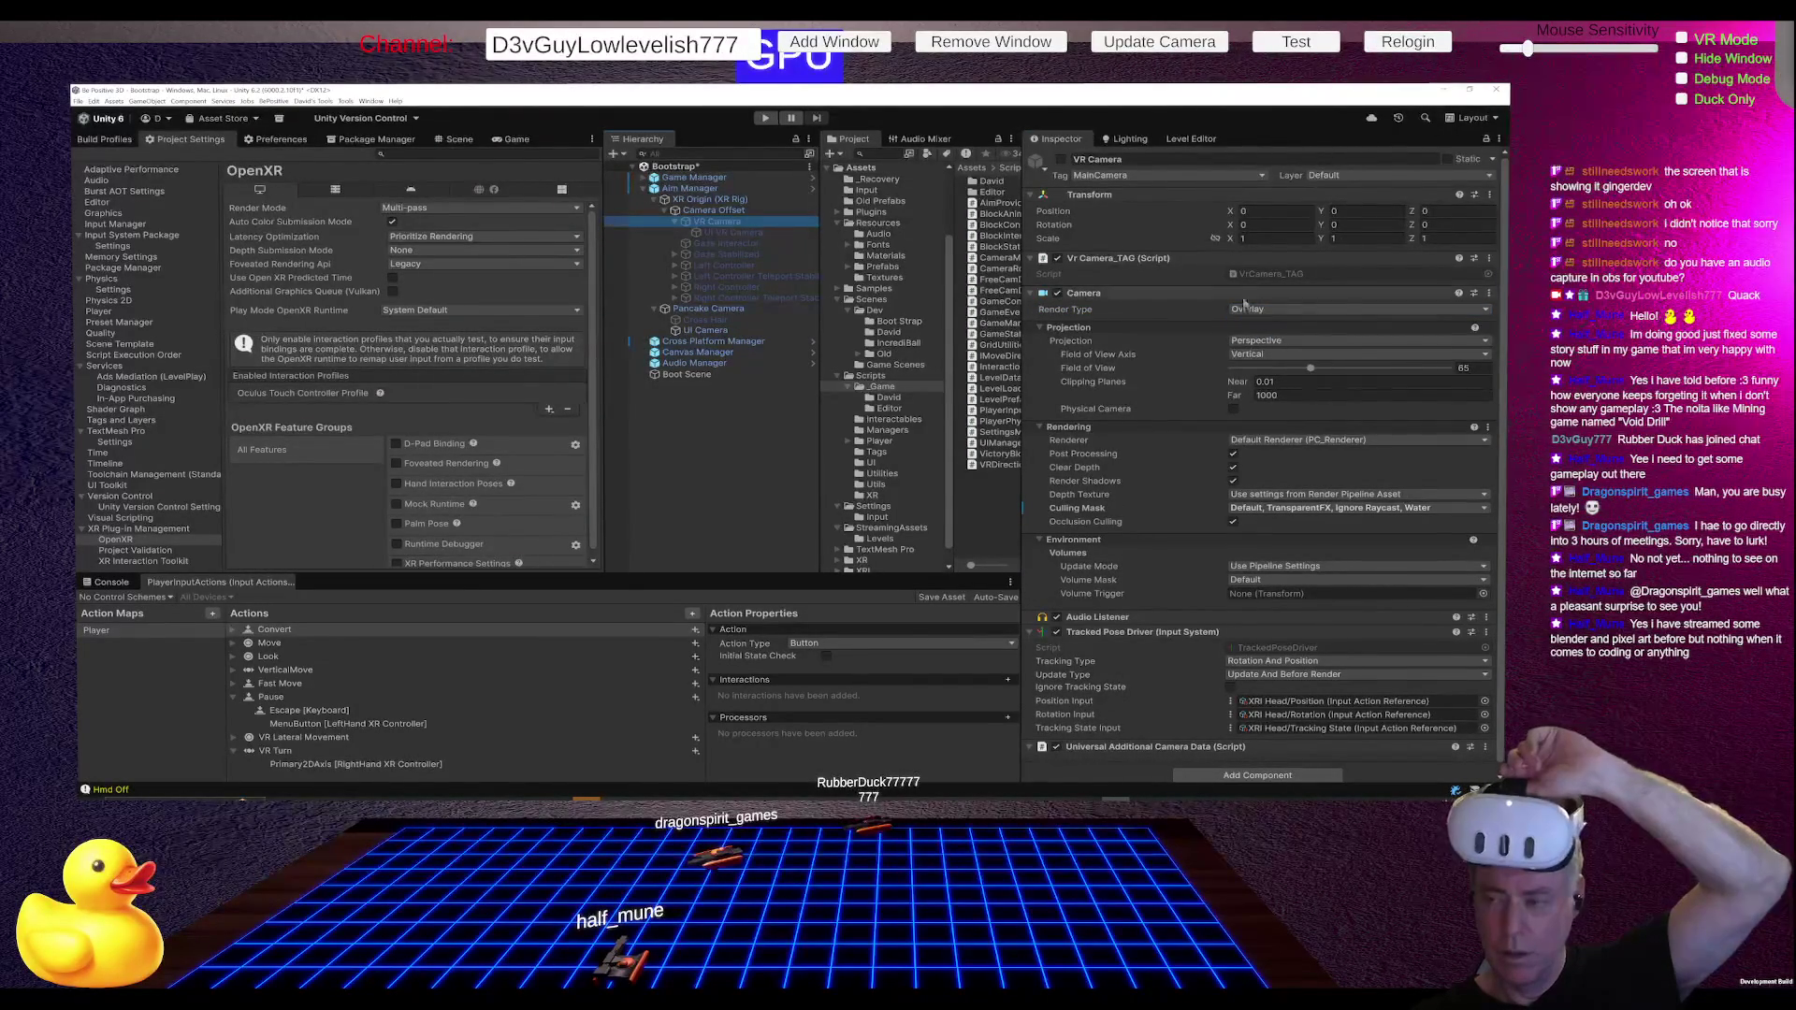
{"action": "left_click", "coordinate": [1272, 310]}
{"action": "left_click", "coordinate": [1272, 318]}
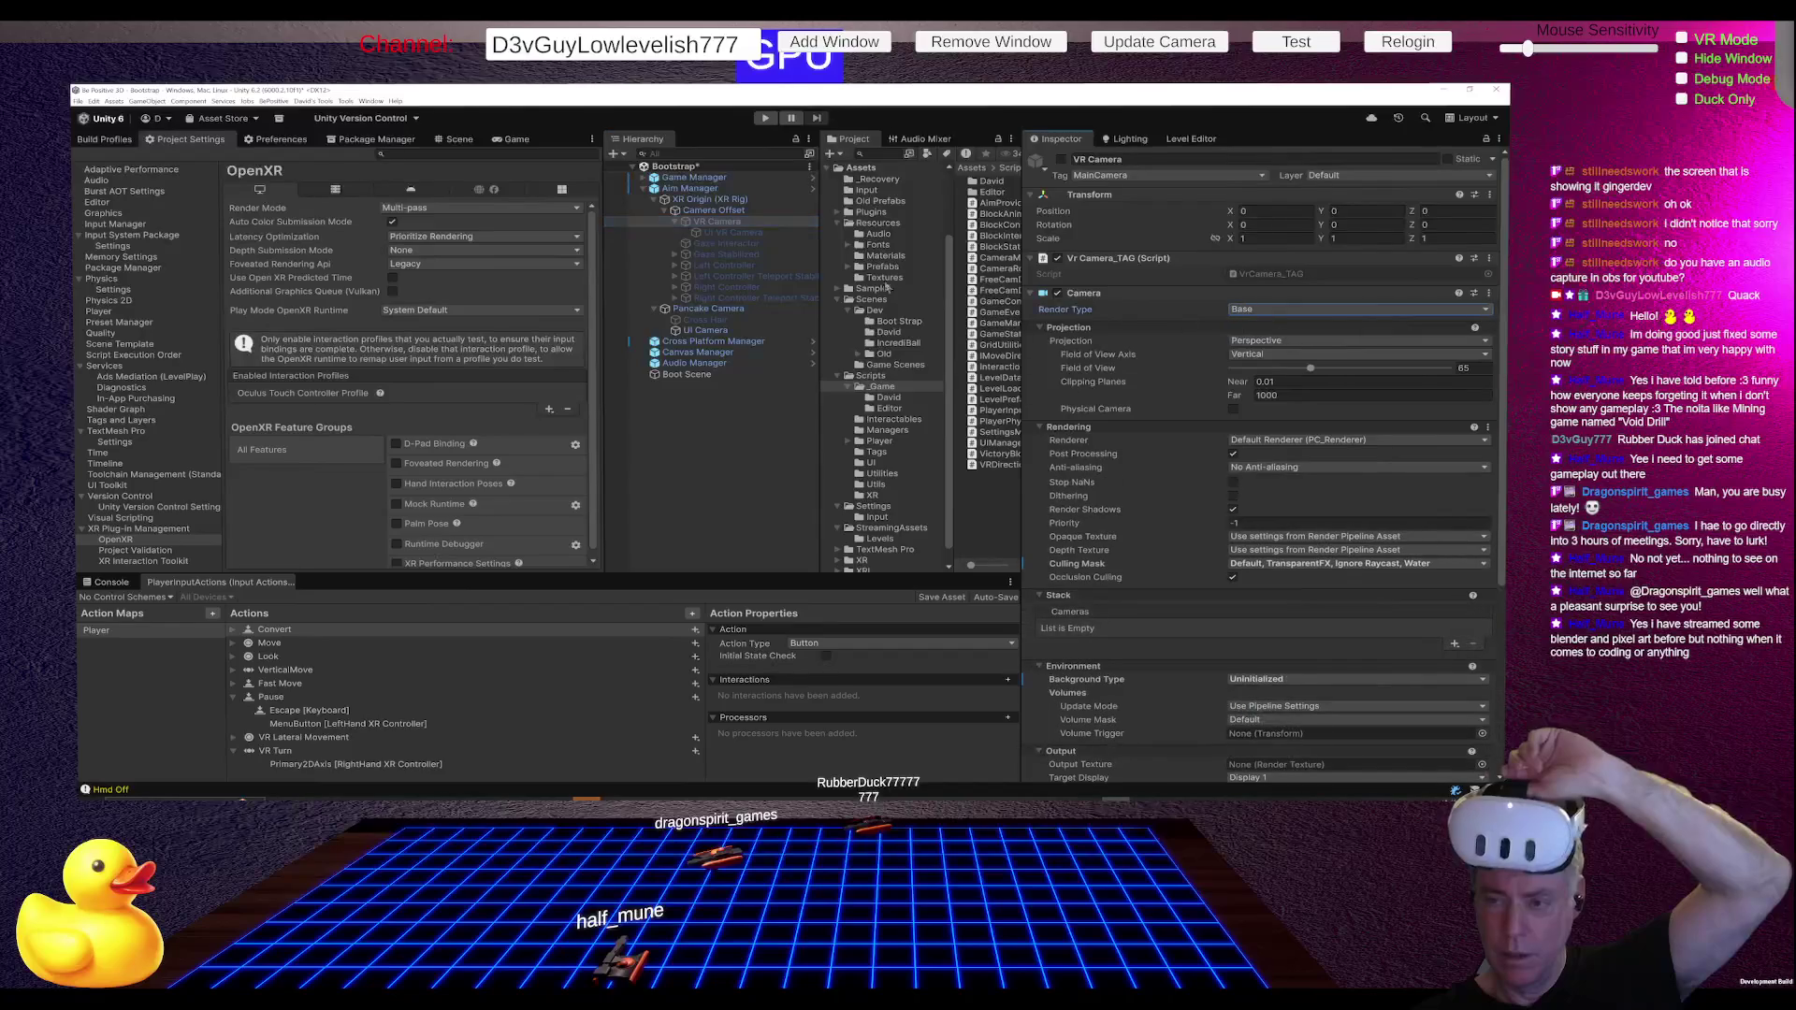
Step: Make the UI VR Camera an Overlay camera with a 0.01 near clip plane
{"action": "left_click", "coordinate": [749, 233]}
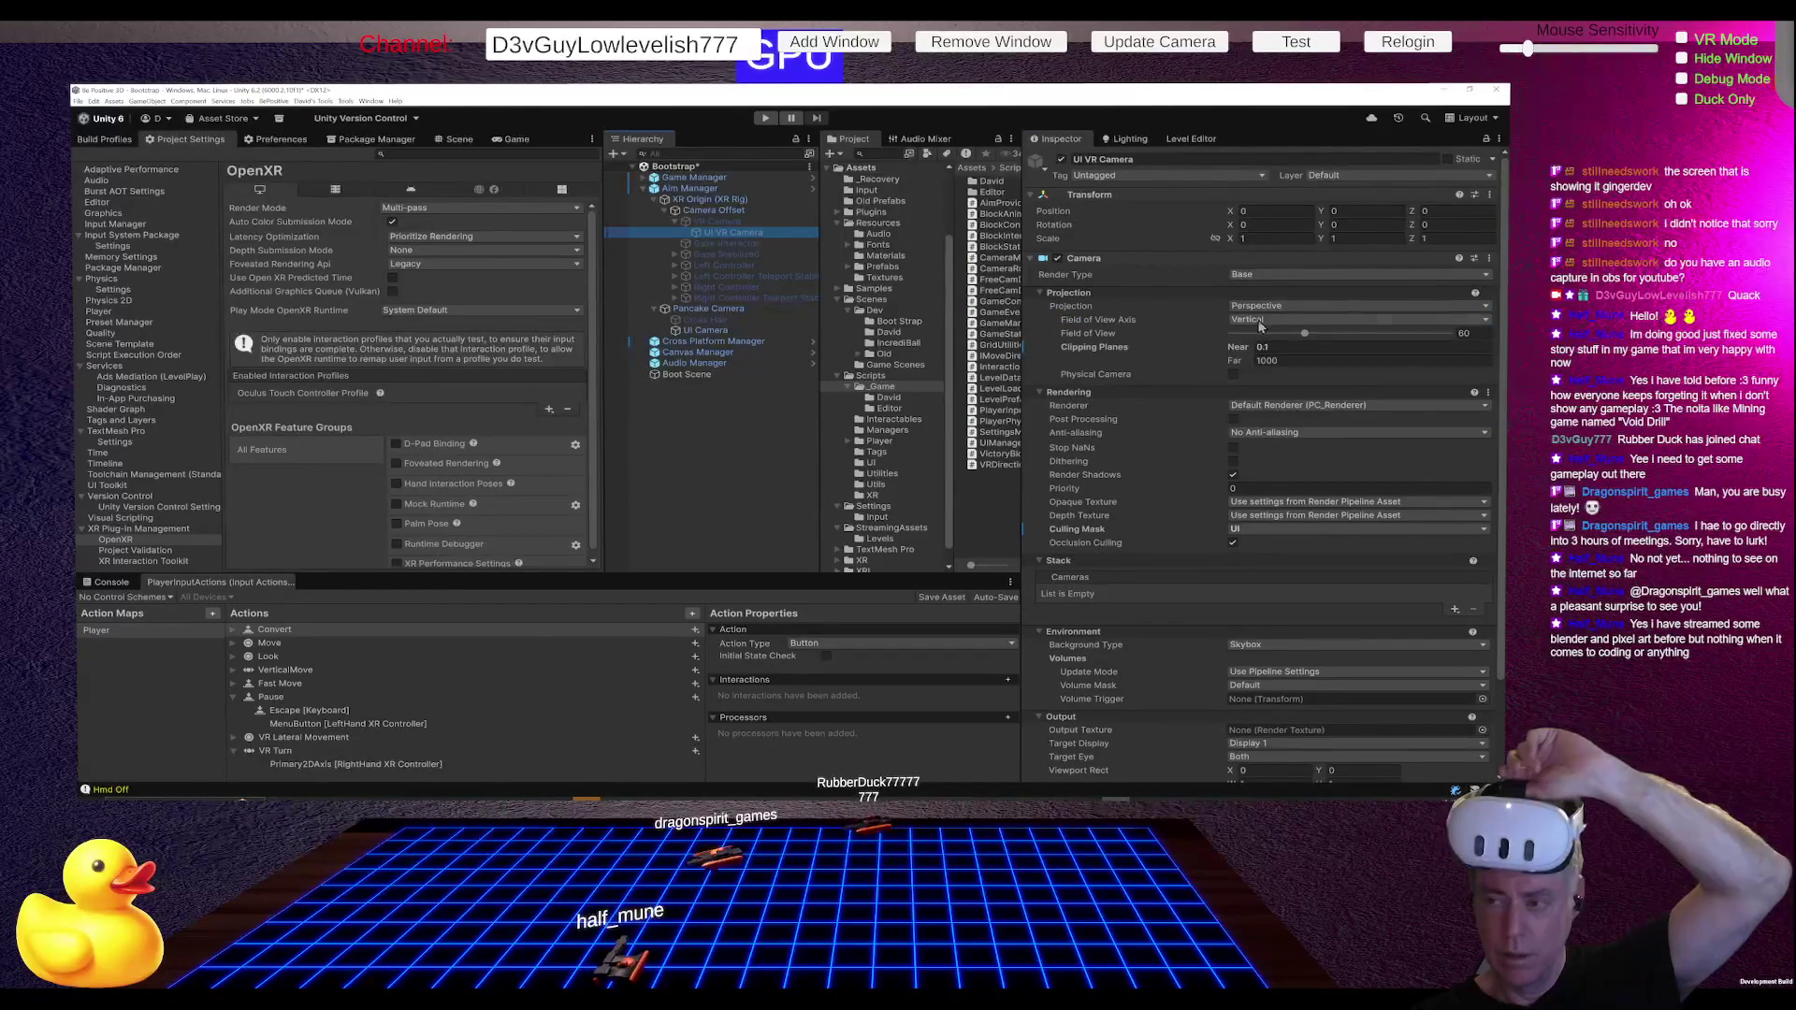
{"action": "left_click", "coordinate": [1287, 277]}
{"action": "left_click", "coordinate": [1267, 305]}
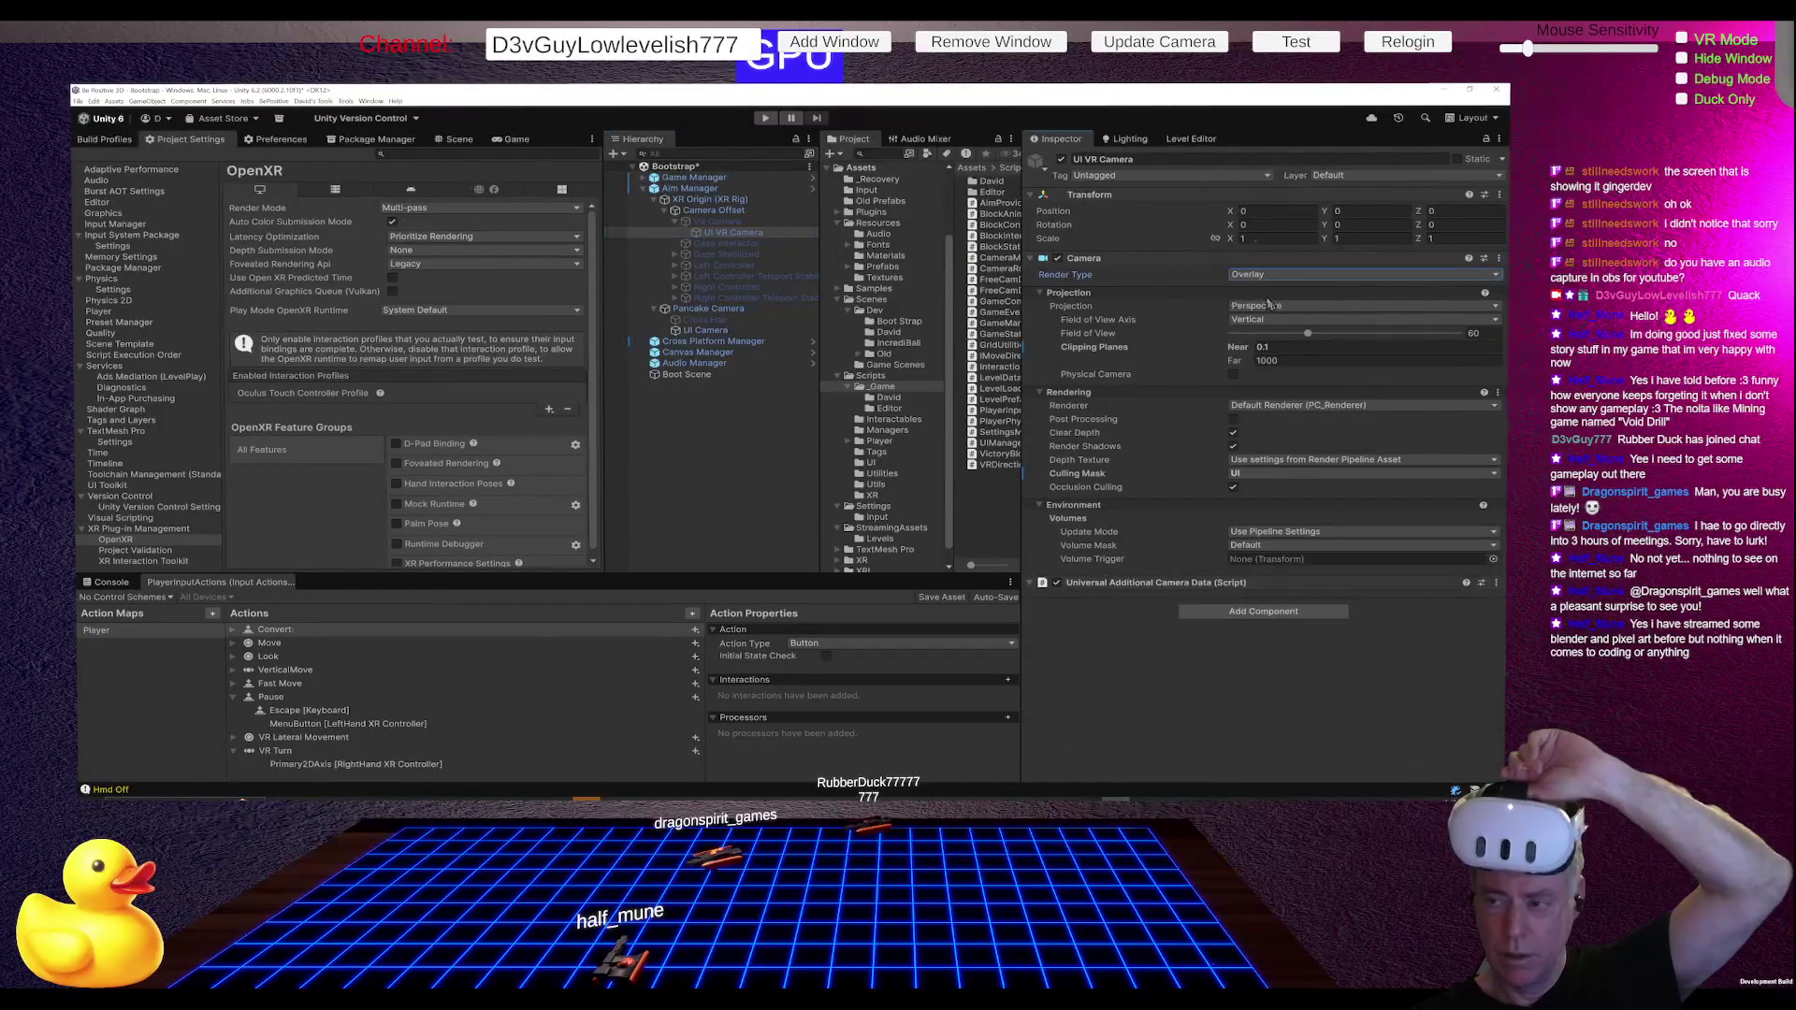
{"action": "left_click", "coordinate": [1318, 346]}
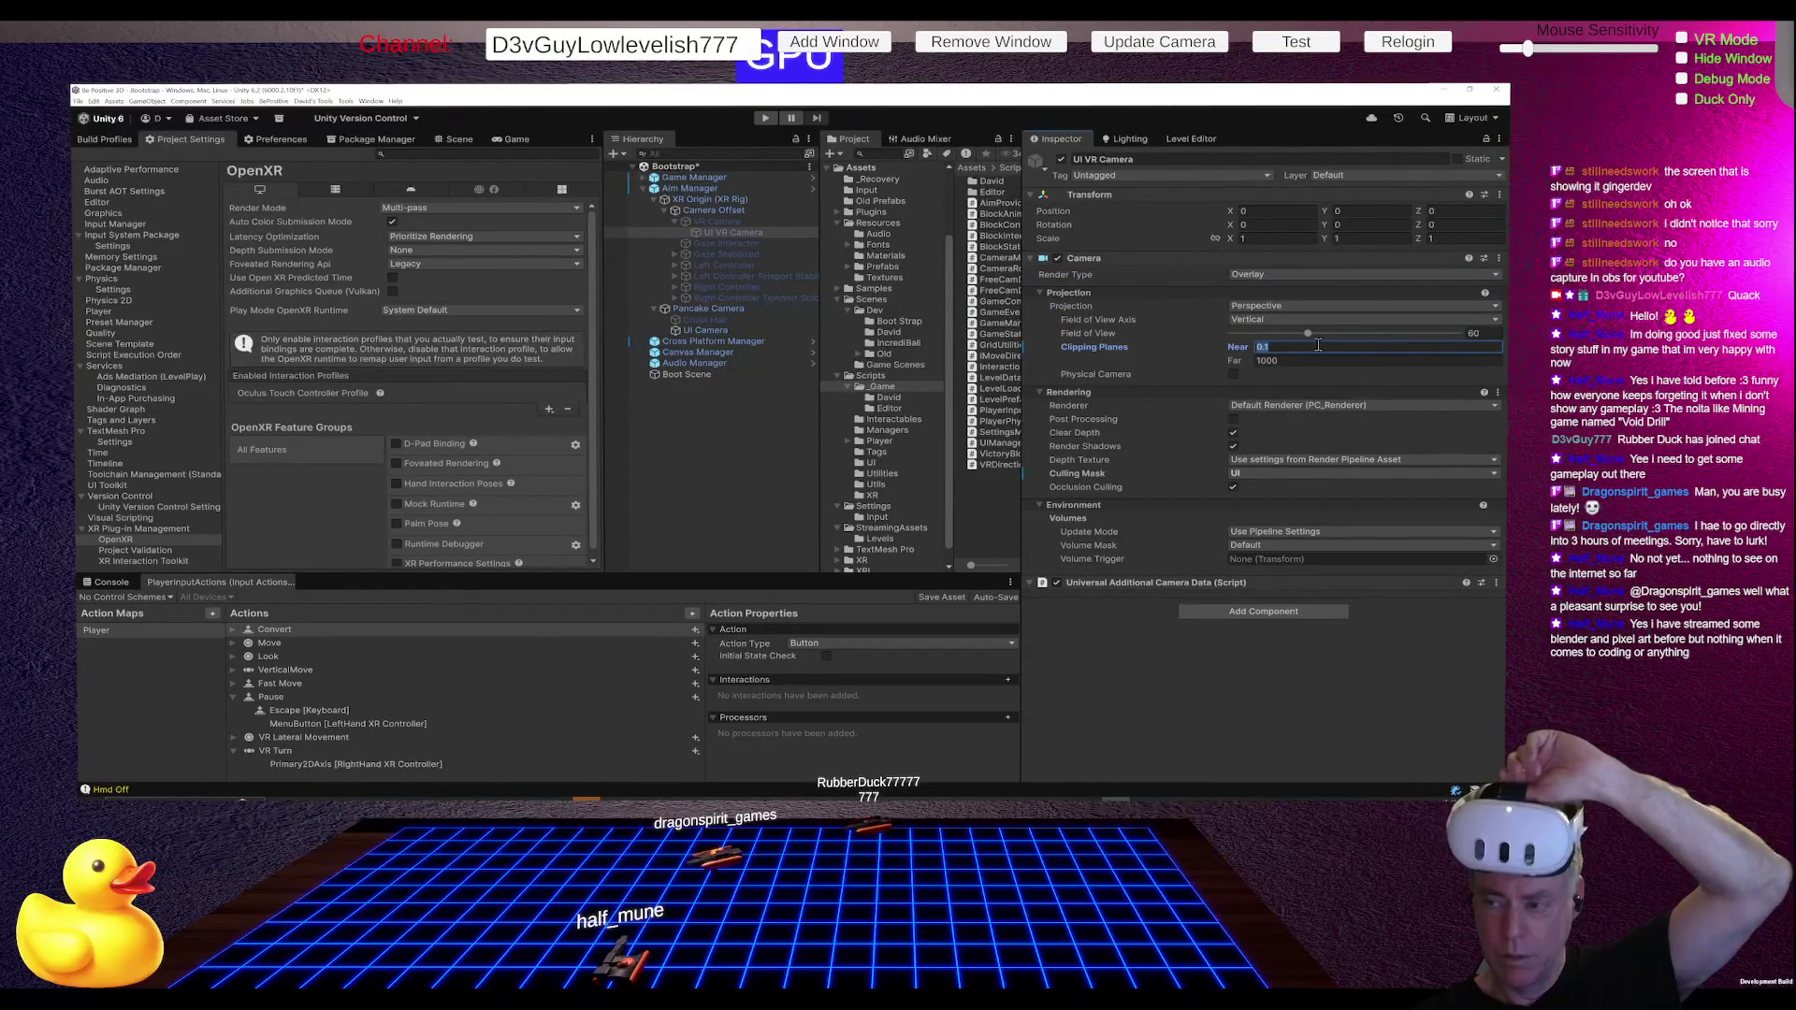
{"action": "type", "text": "0"}
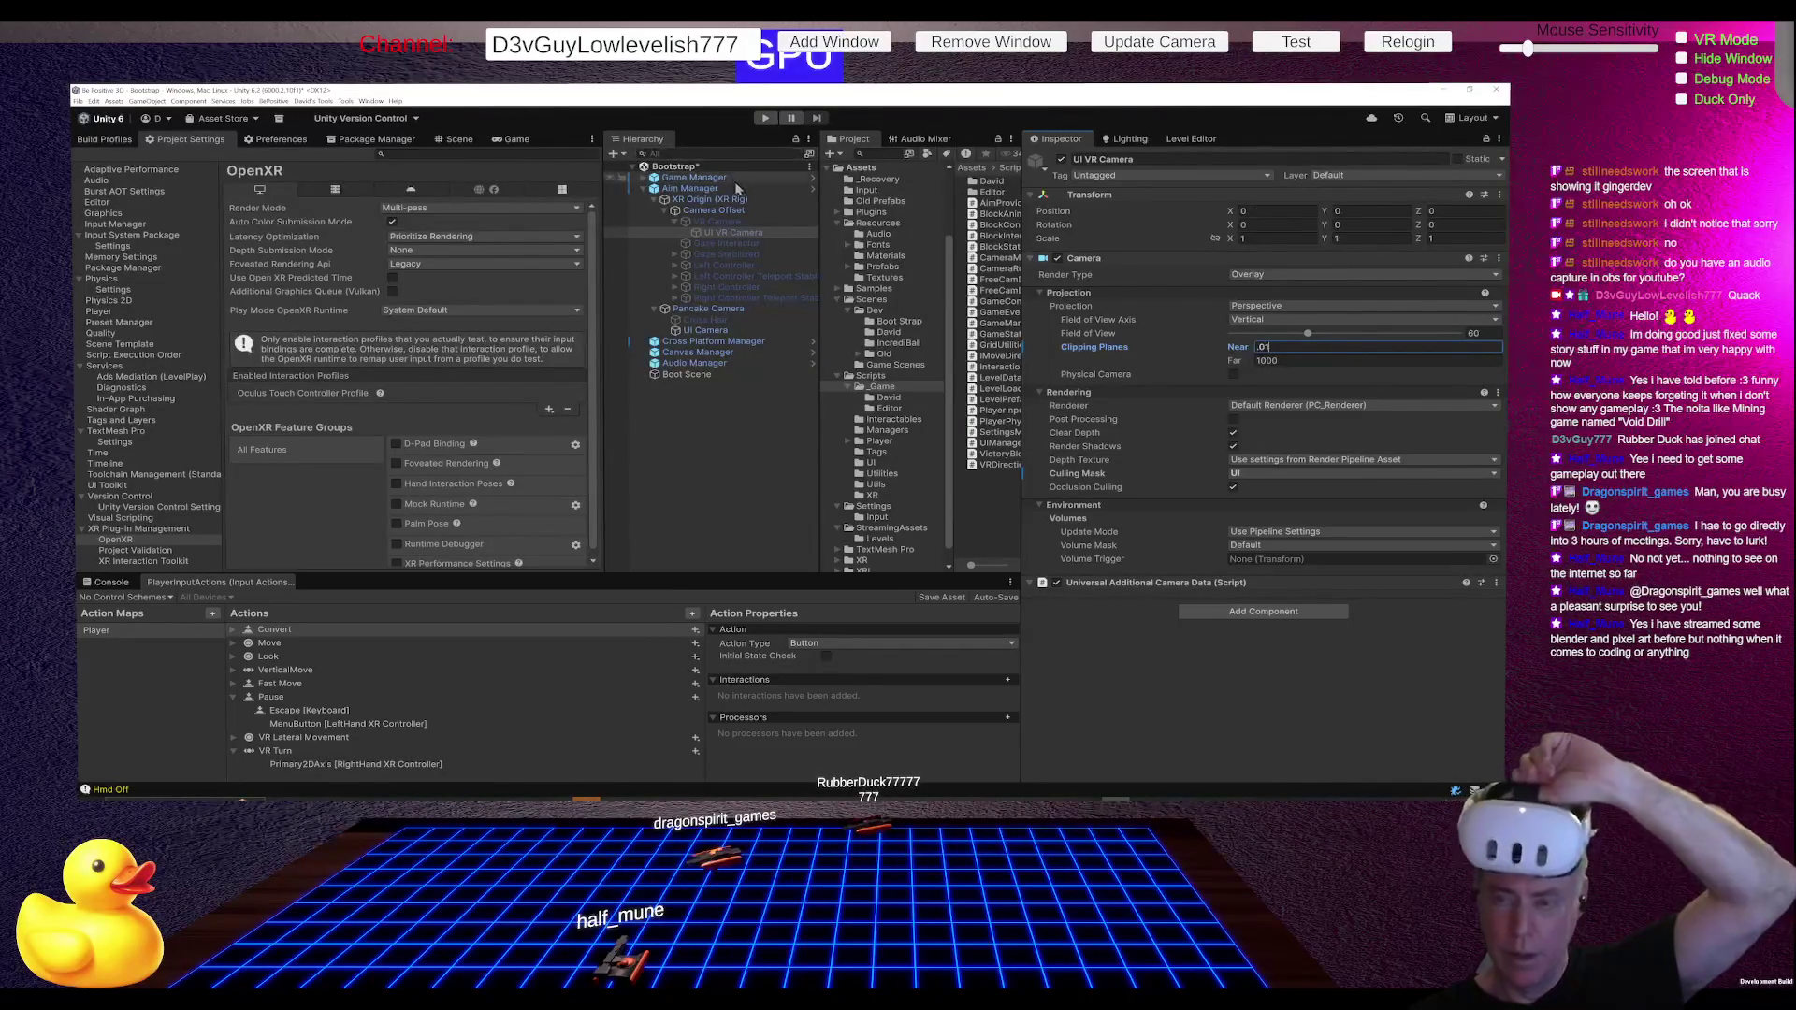
Step: Set the VR Camera's Environment background type to Solid Color
{"action": "left_click", "coordinate": [748, 221]}
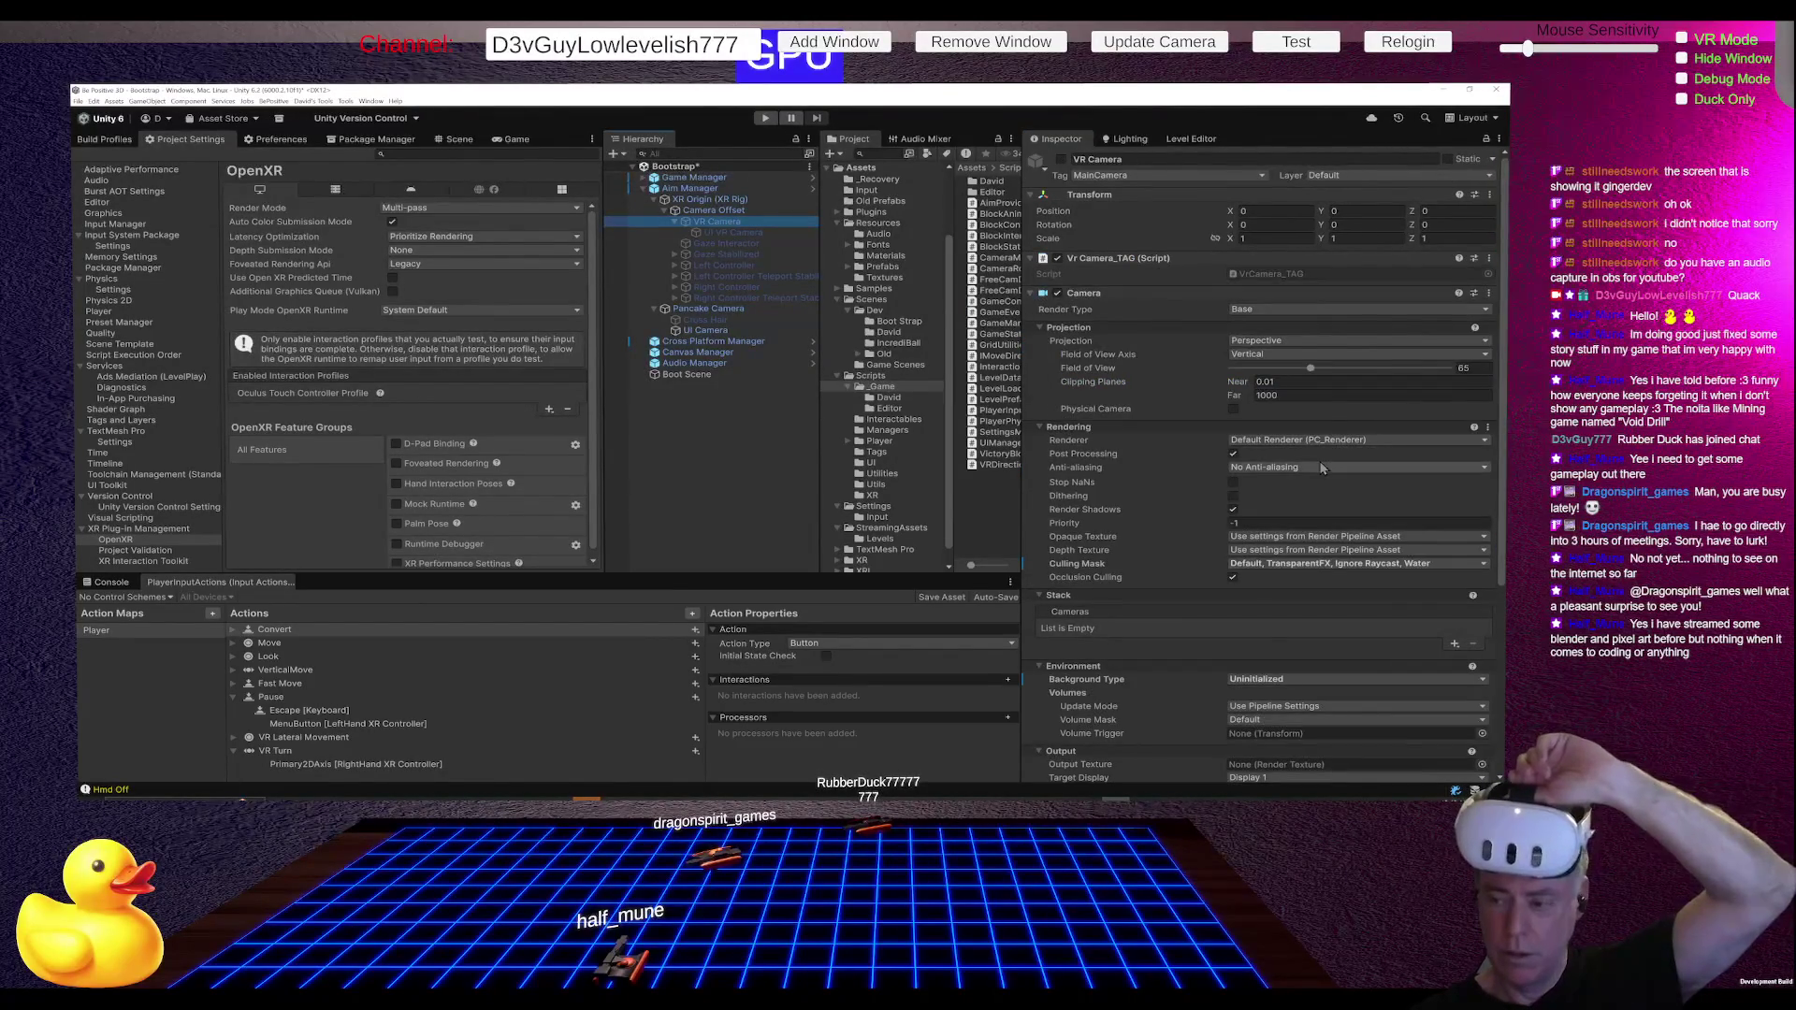
{"action": "scroll", "coordinate": [1320, 467], "scroll_direction": "down", "scroll_amount": 3}
{"action": "left_click", "coordinate": [1298, 569]}
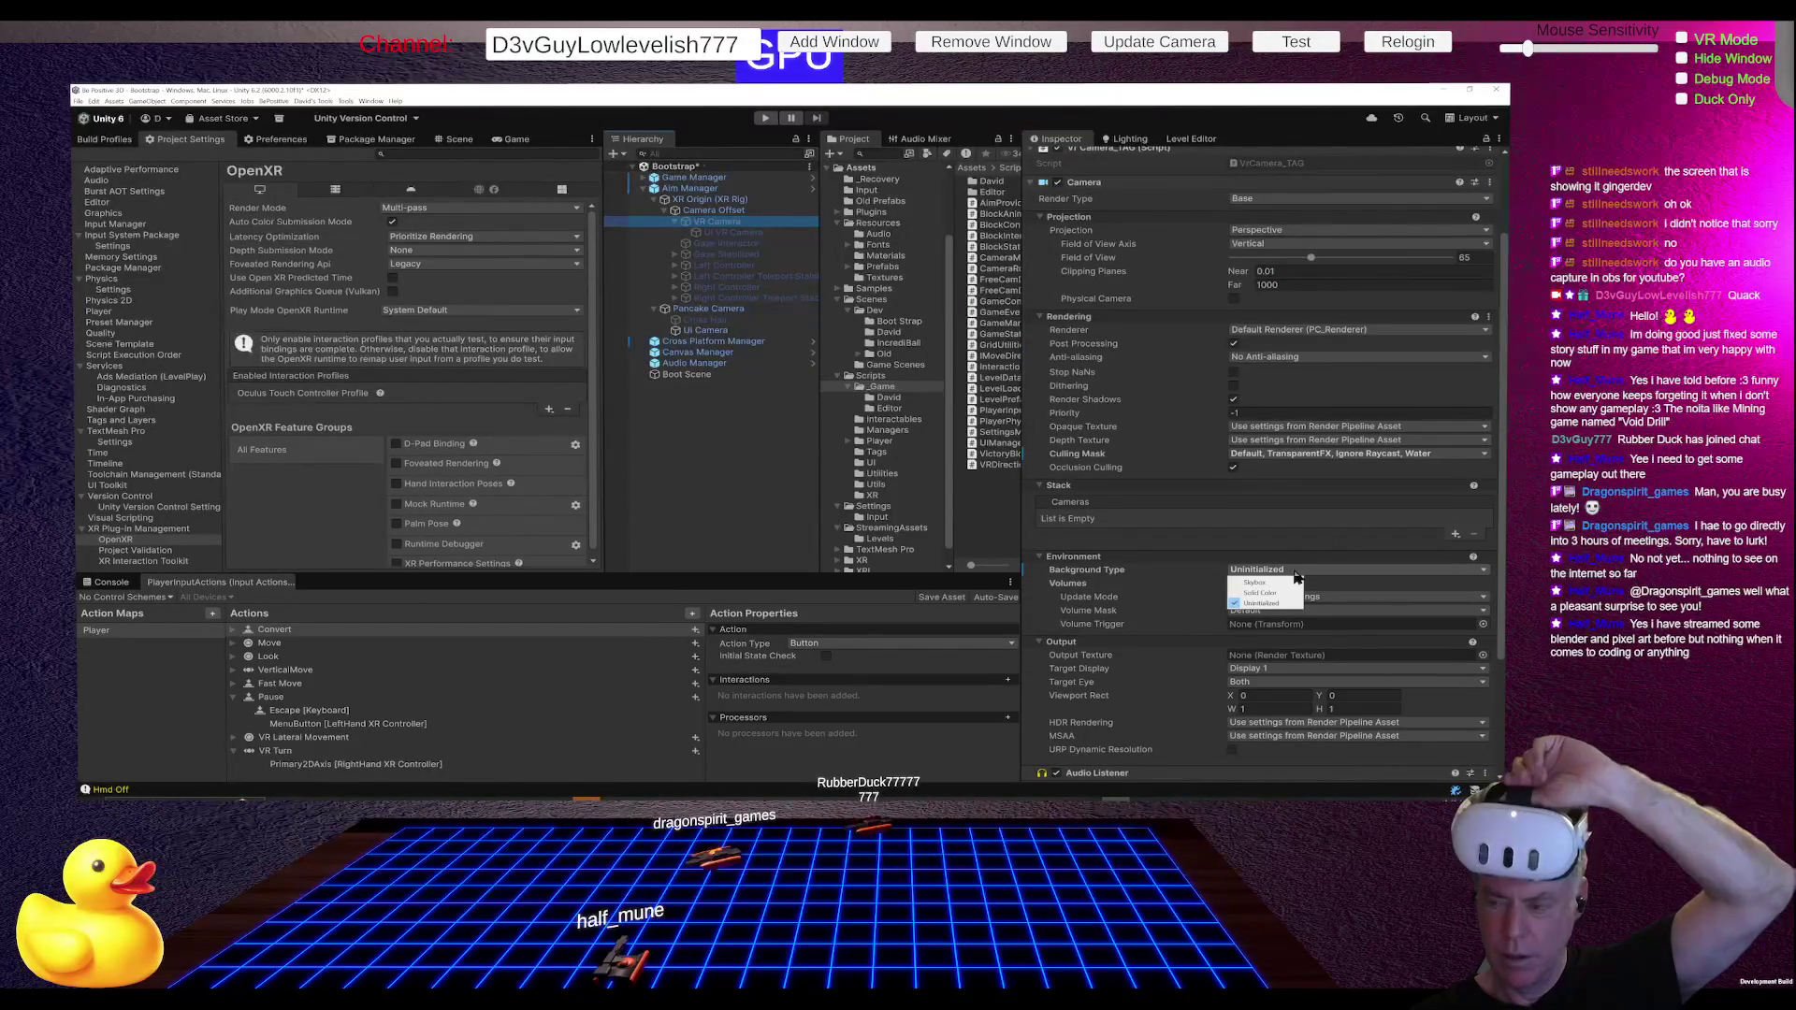
{"action": "left_click", "coordinate": [1274, 594]}
Step: Set the VR Camera's solid background colour to black, hex 000000, and close the picker
{"action": "left_click", "coordinate": [1280, 586]}
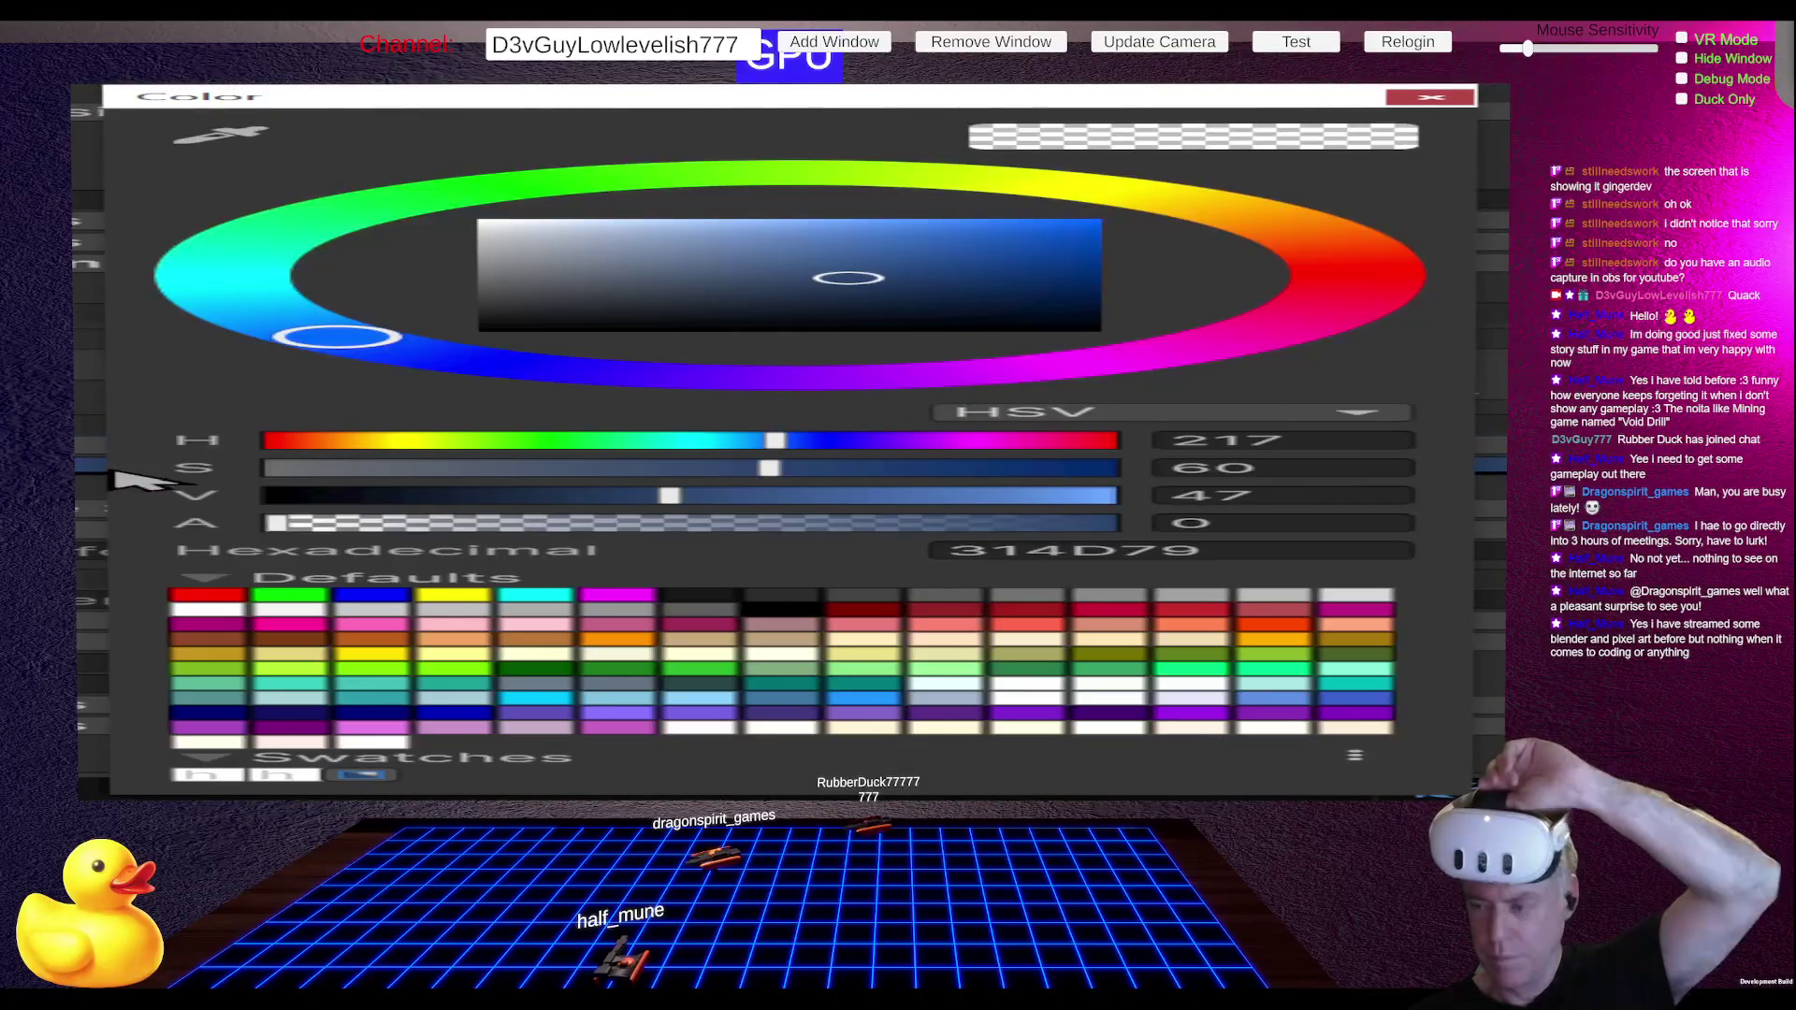
{"action": "left_click", "coordinate": [604, 317]}
{"action": "left_click_drag", "start_coordinate": [572, 338], "coordinate": [507, 332]}
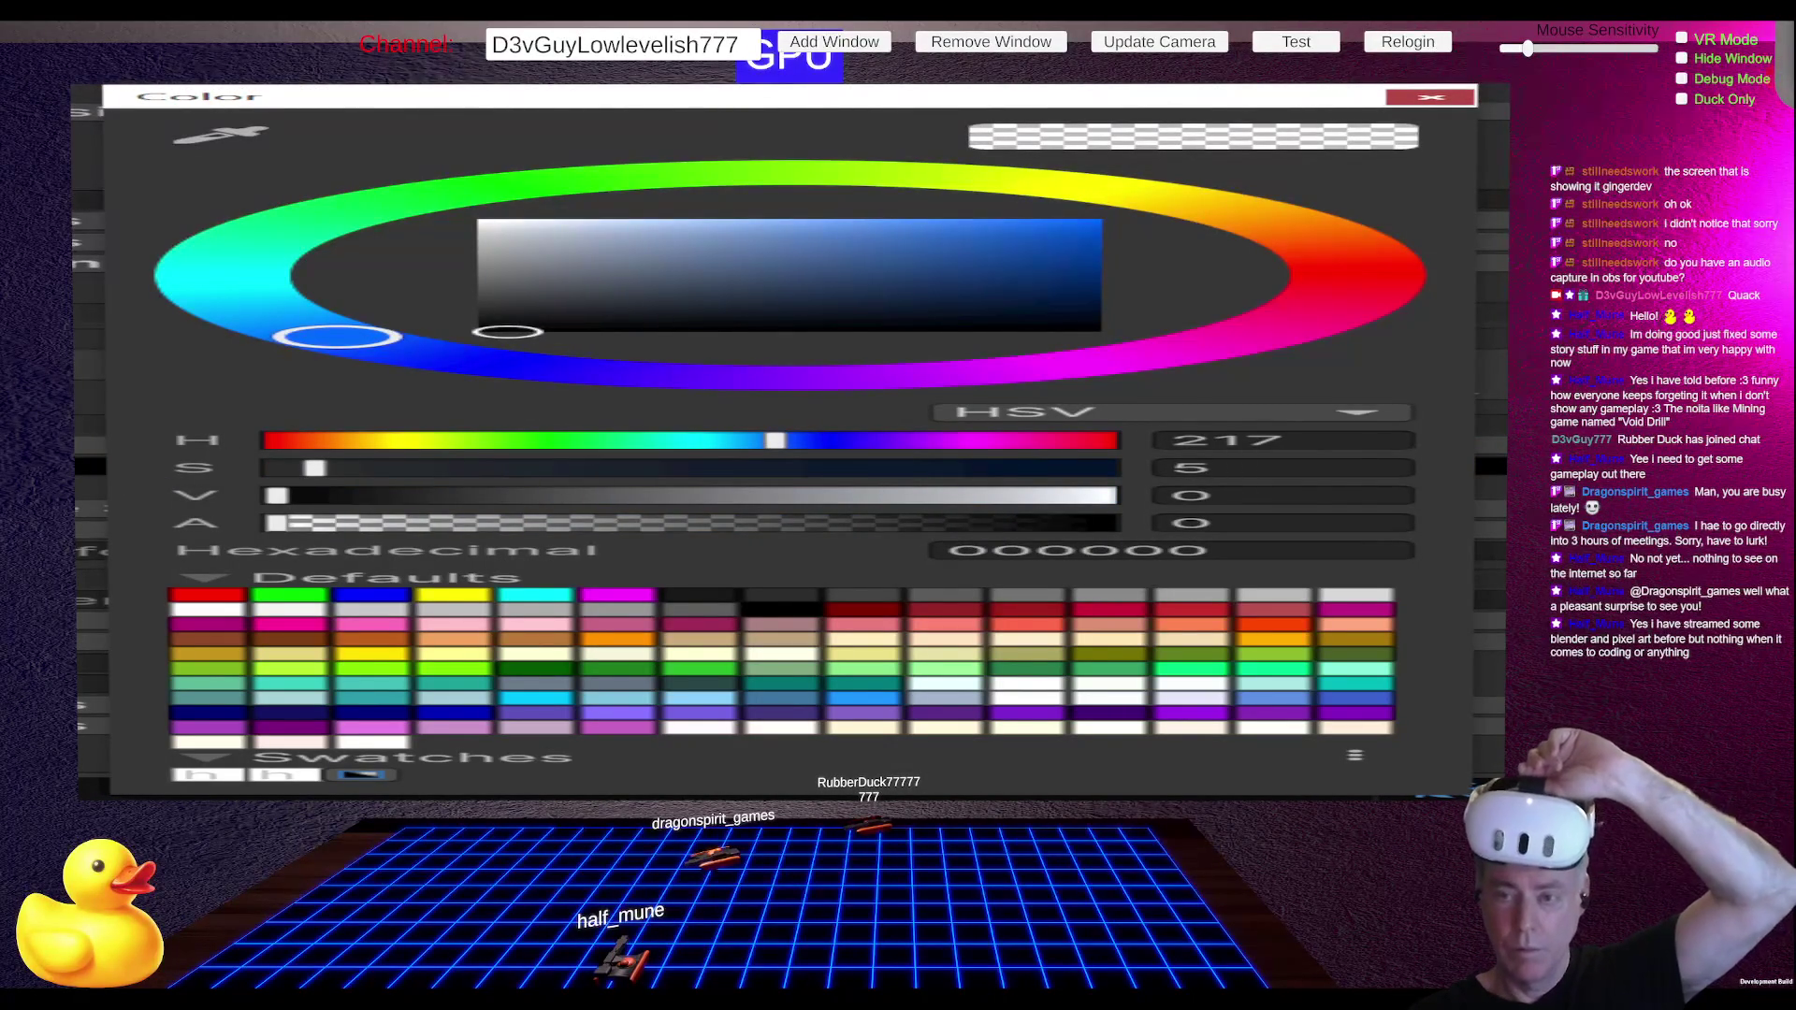
{"action": "left_click", "coordinate": [689, 188]}
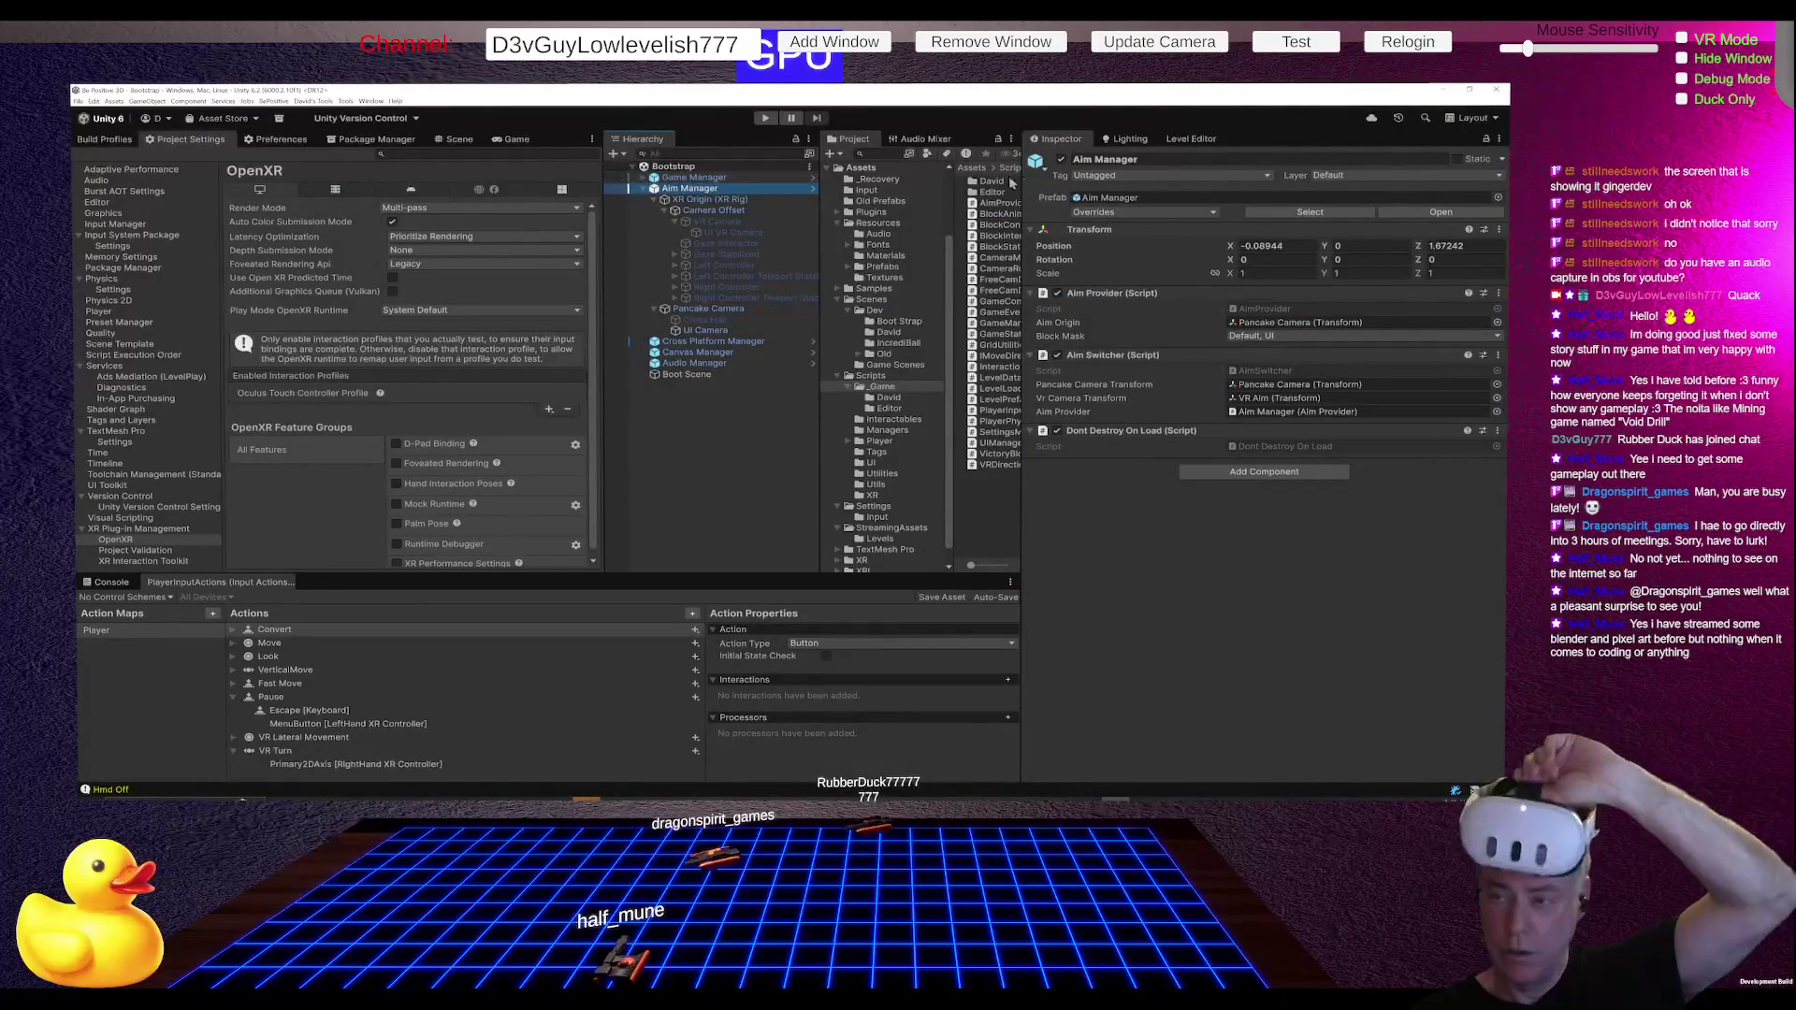
Step: Apply all Aim Manager prefab overrides and start play mode
{"action": "left_click", "coordinate": [1125, 214]}
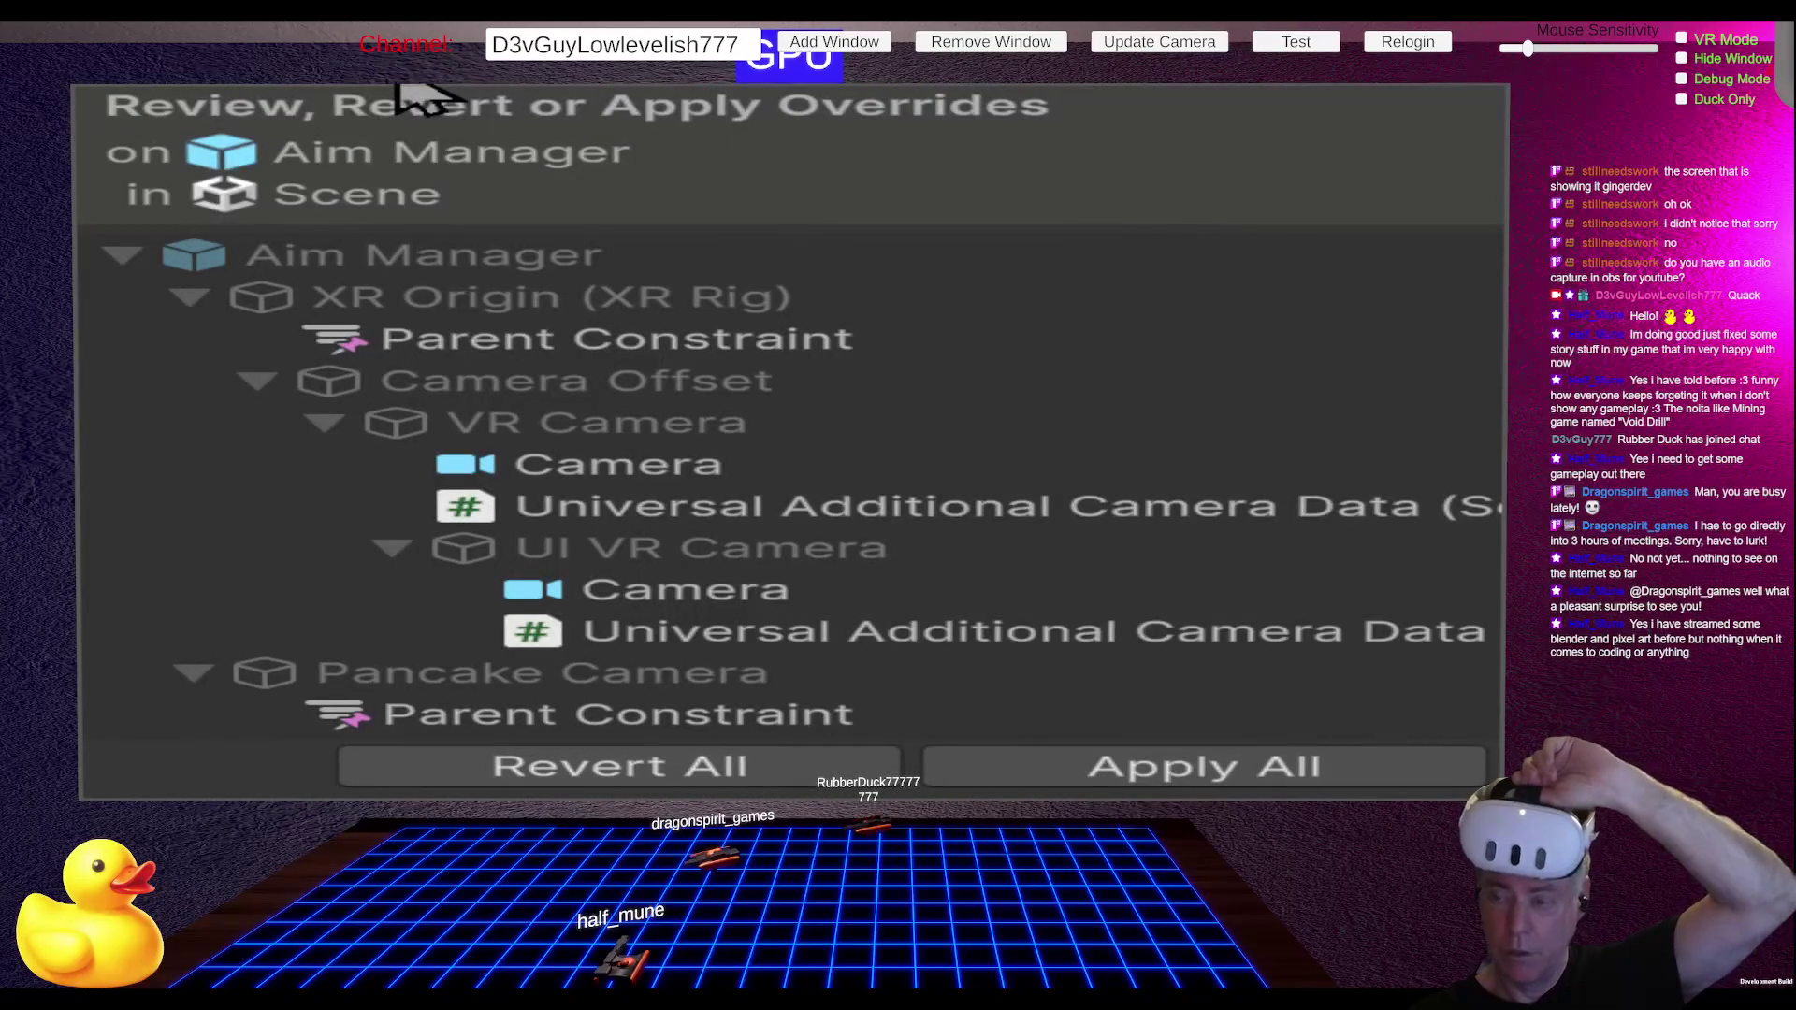
{"action": "left_click", "coordinate": [1343, 774]}
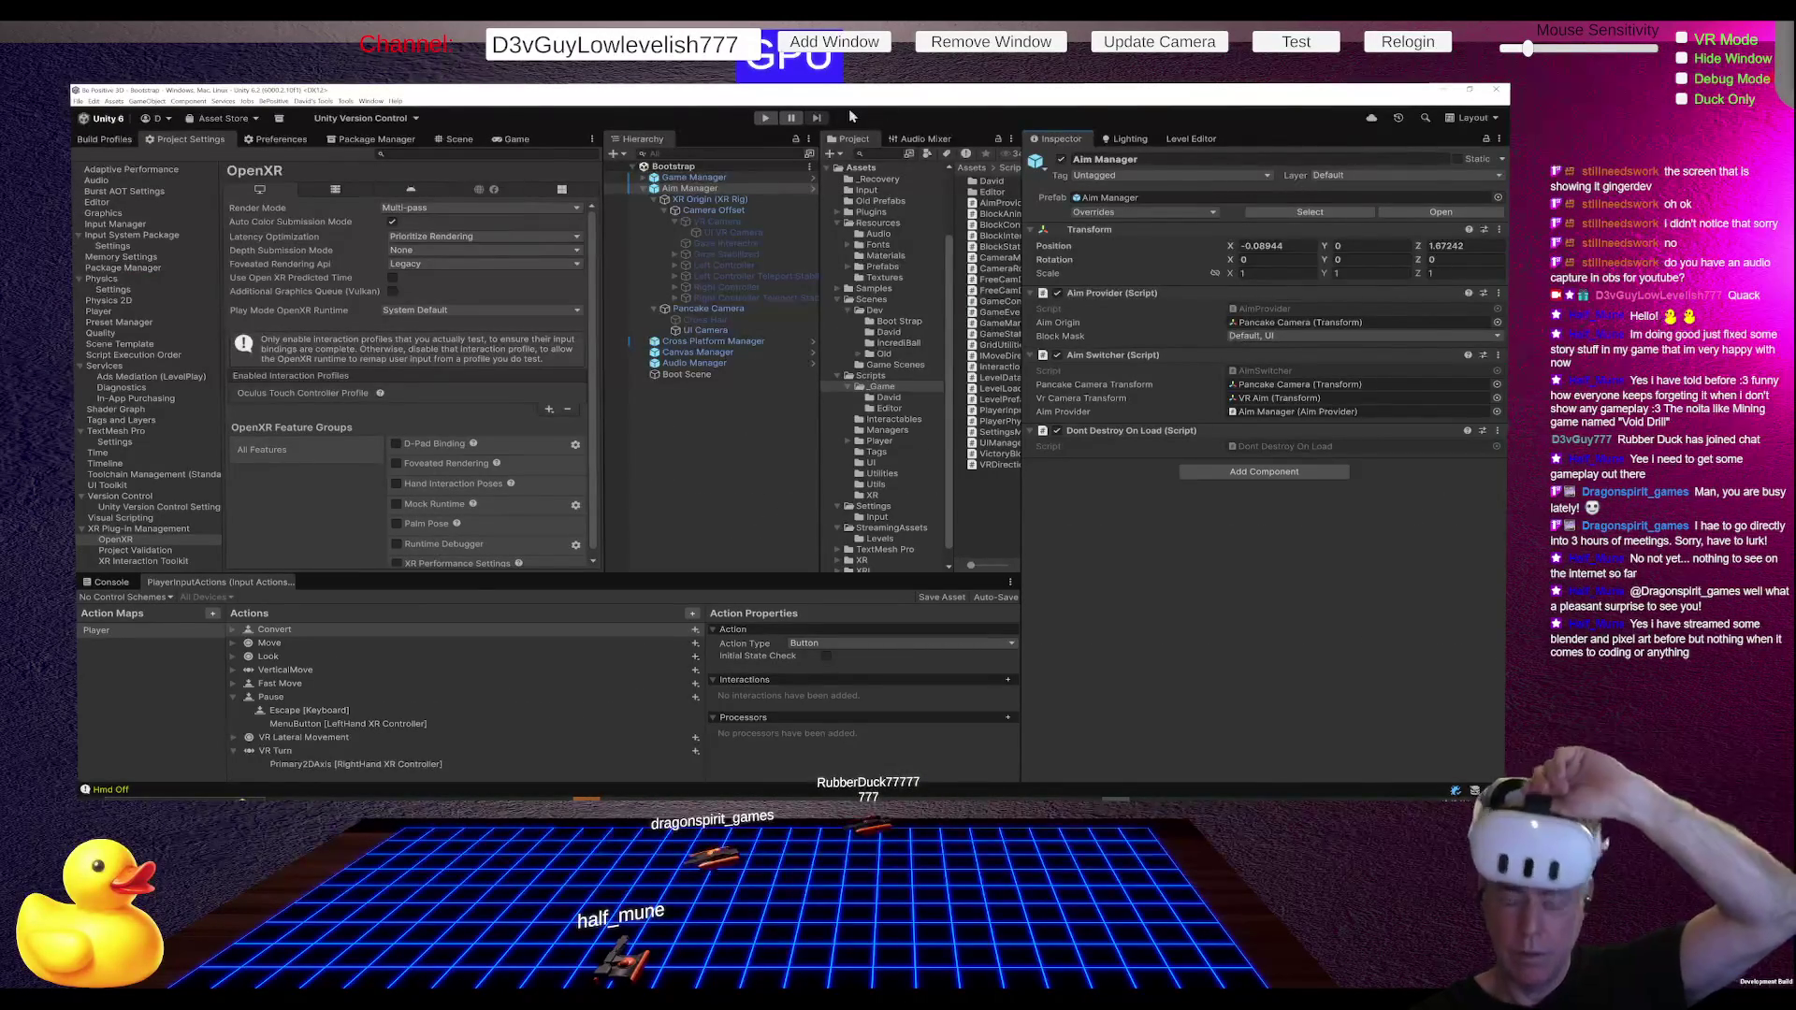
{"action": "left_click", "coordinate": [765, 118]}
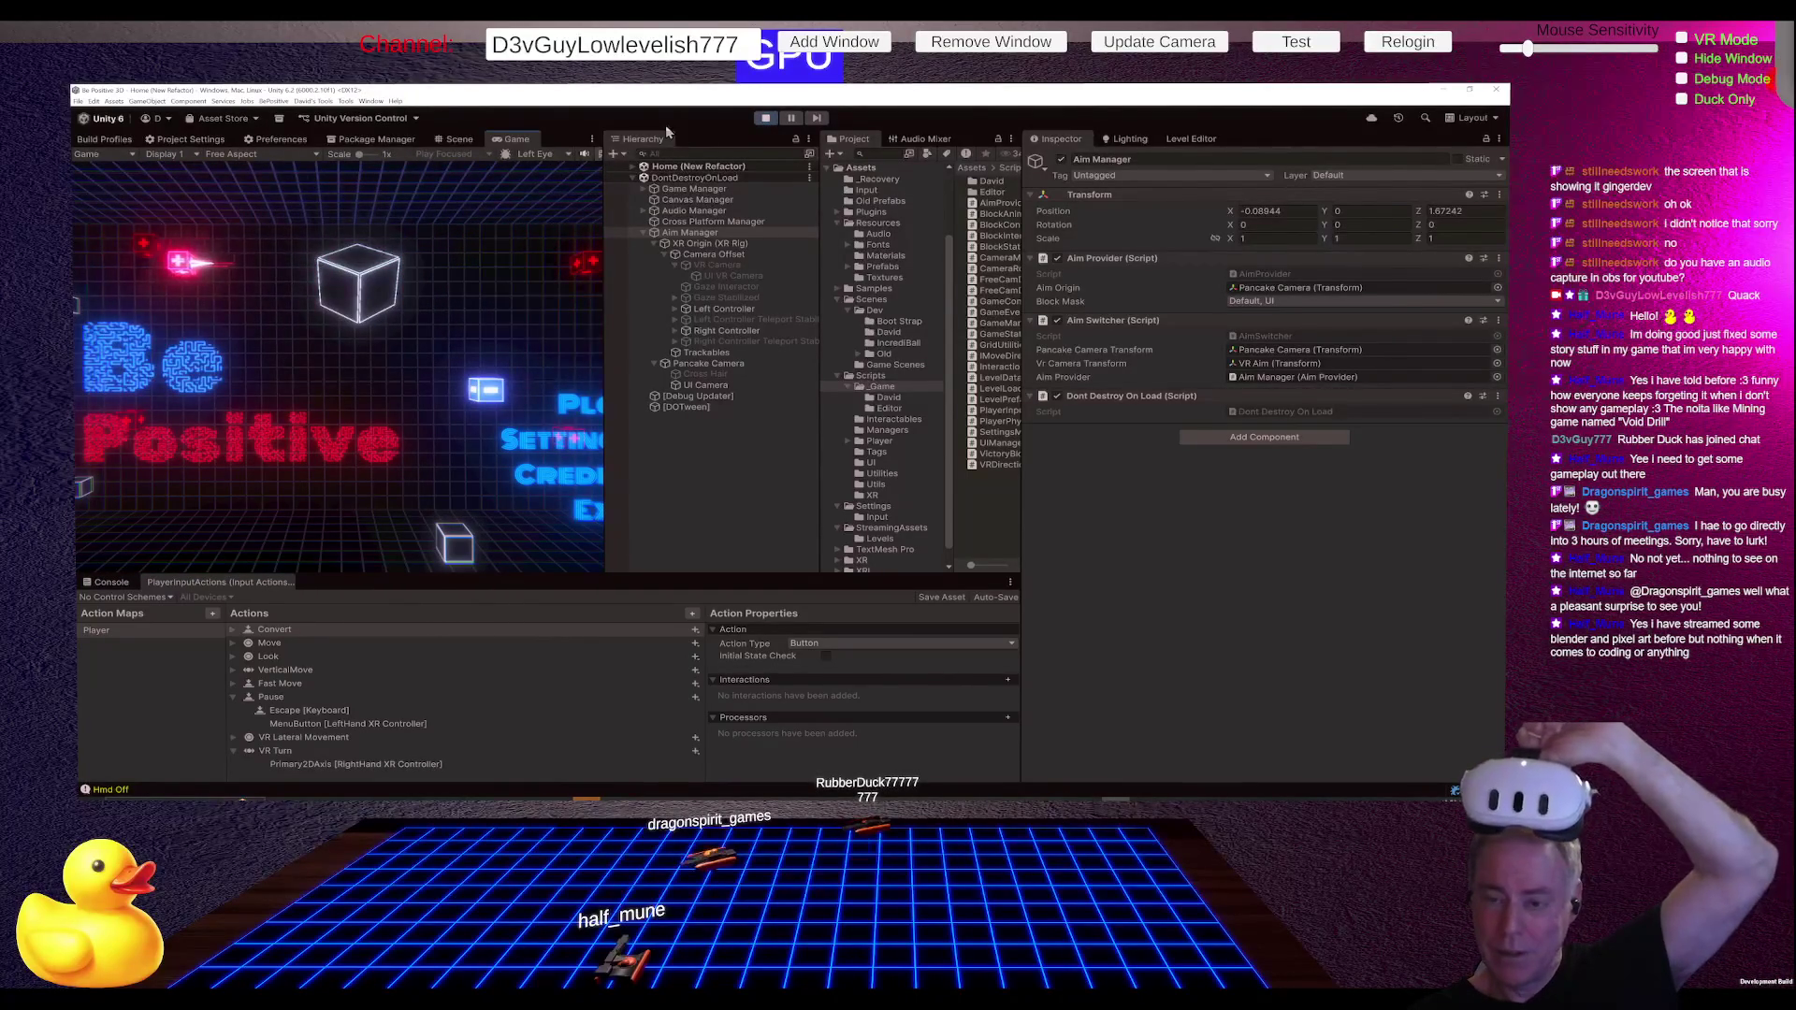
Step: Stop play, activate the VR Camera object in the Bootstrap scene, and play again
{"action": "left_click", "coordinate": [765, 118]}
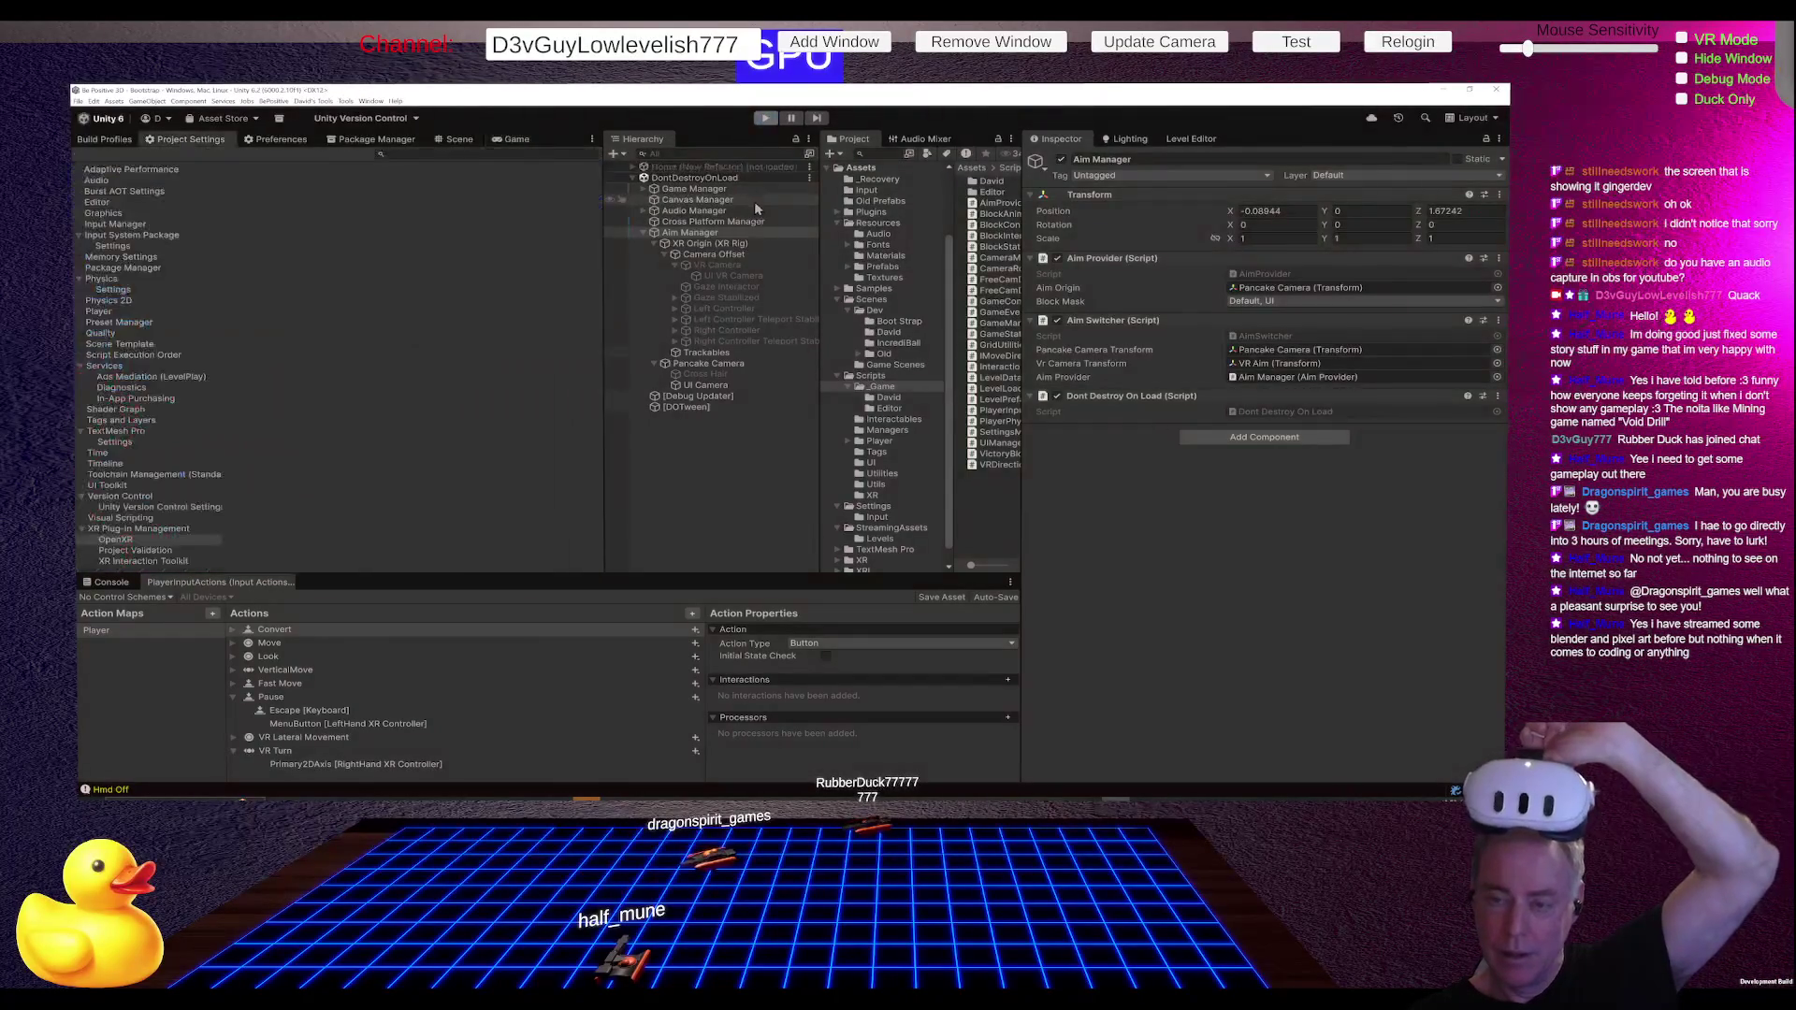
{"action": "left_click", "coordinate": [737, 232]}
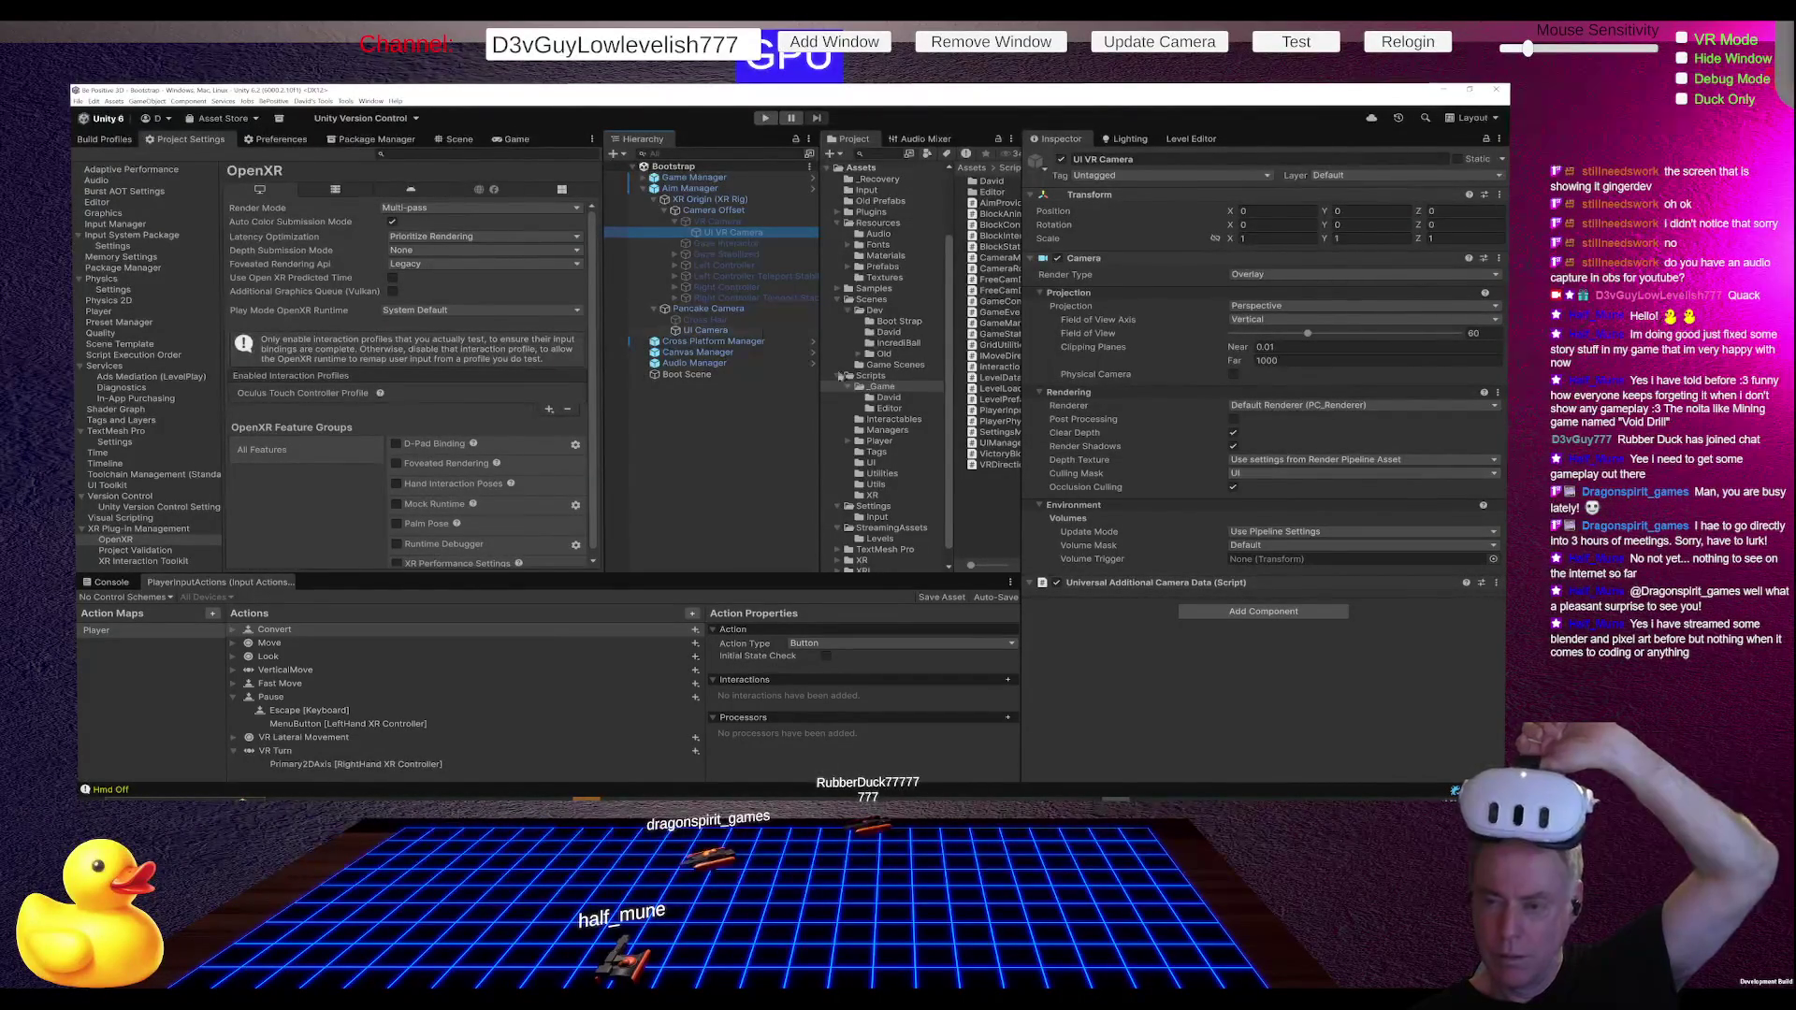
{"action": "left_click", "coordinate": [709, 221]}
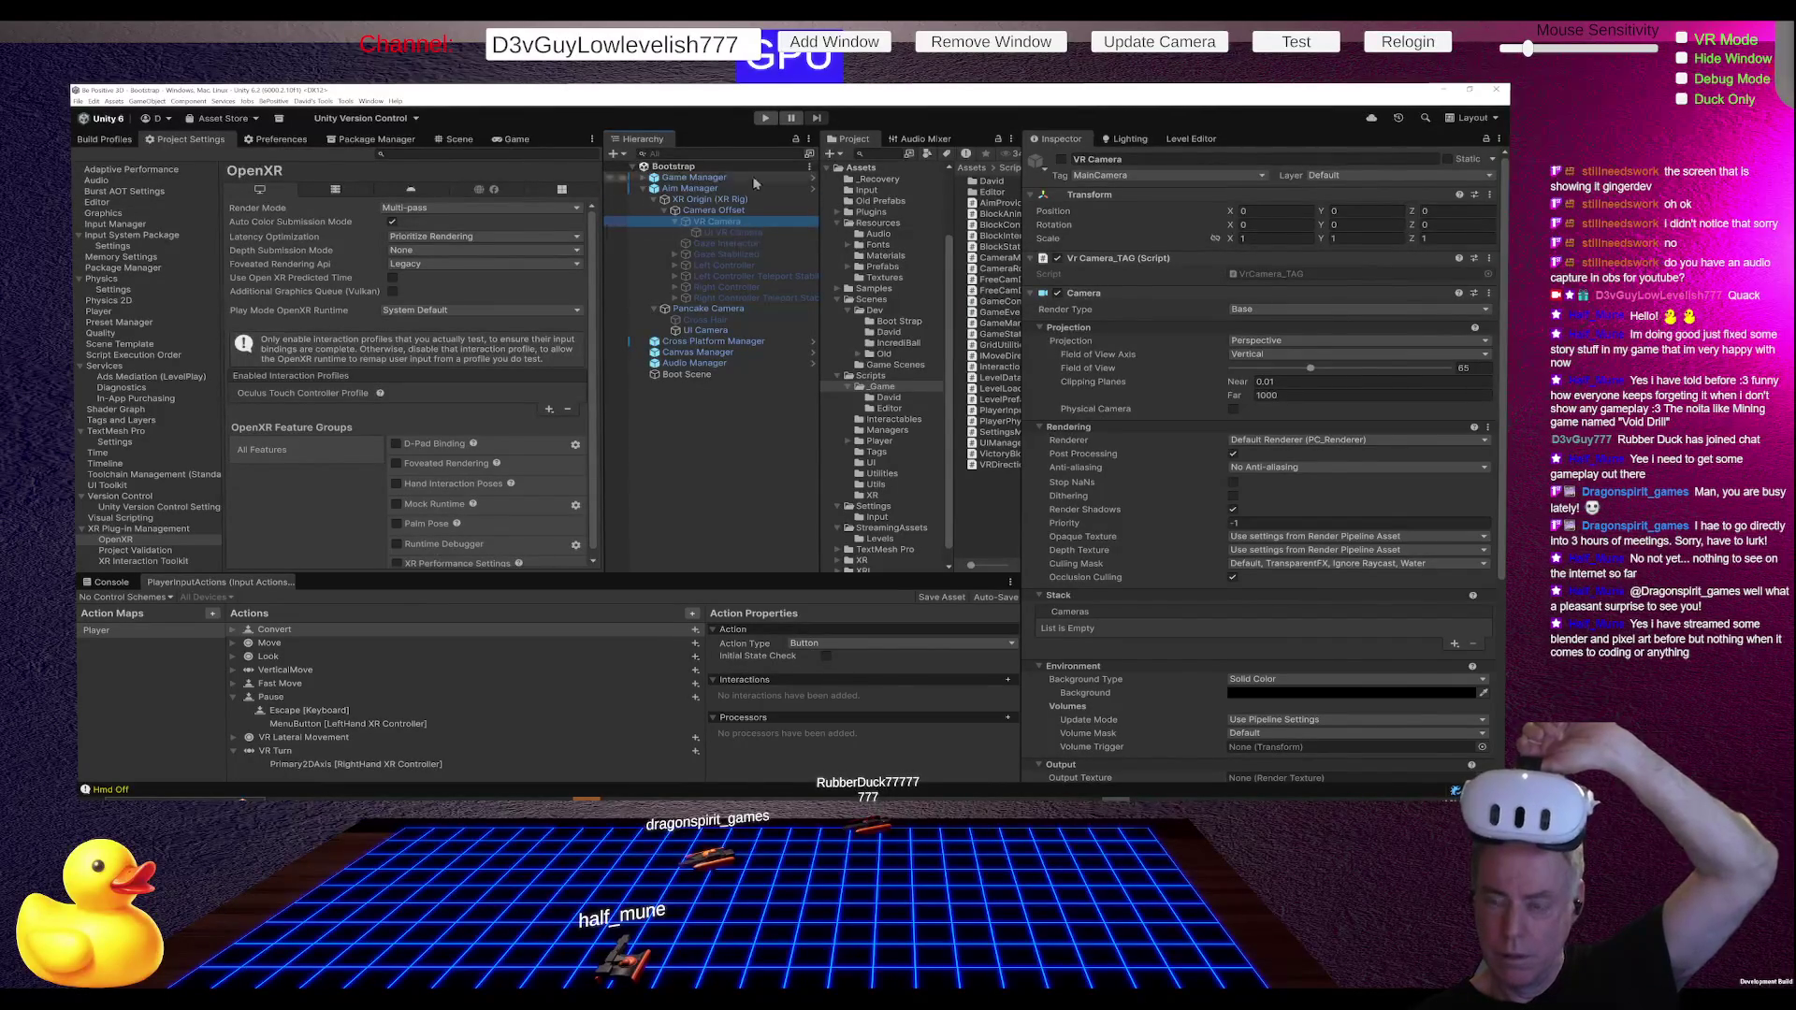
{"action": "left_click", "coordinate": [1060, 160]}
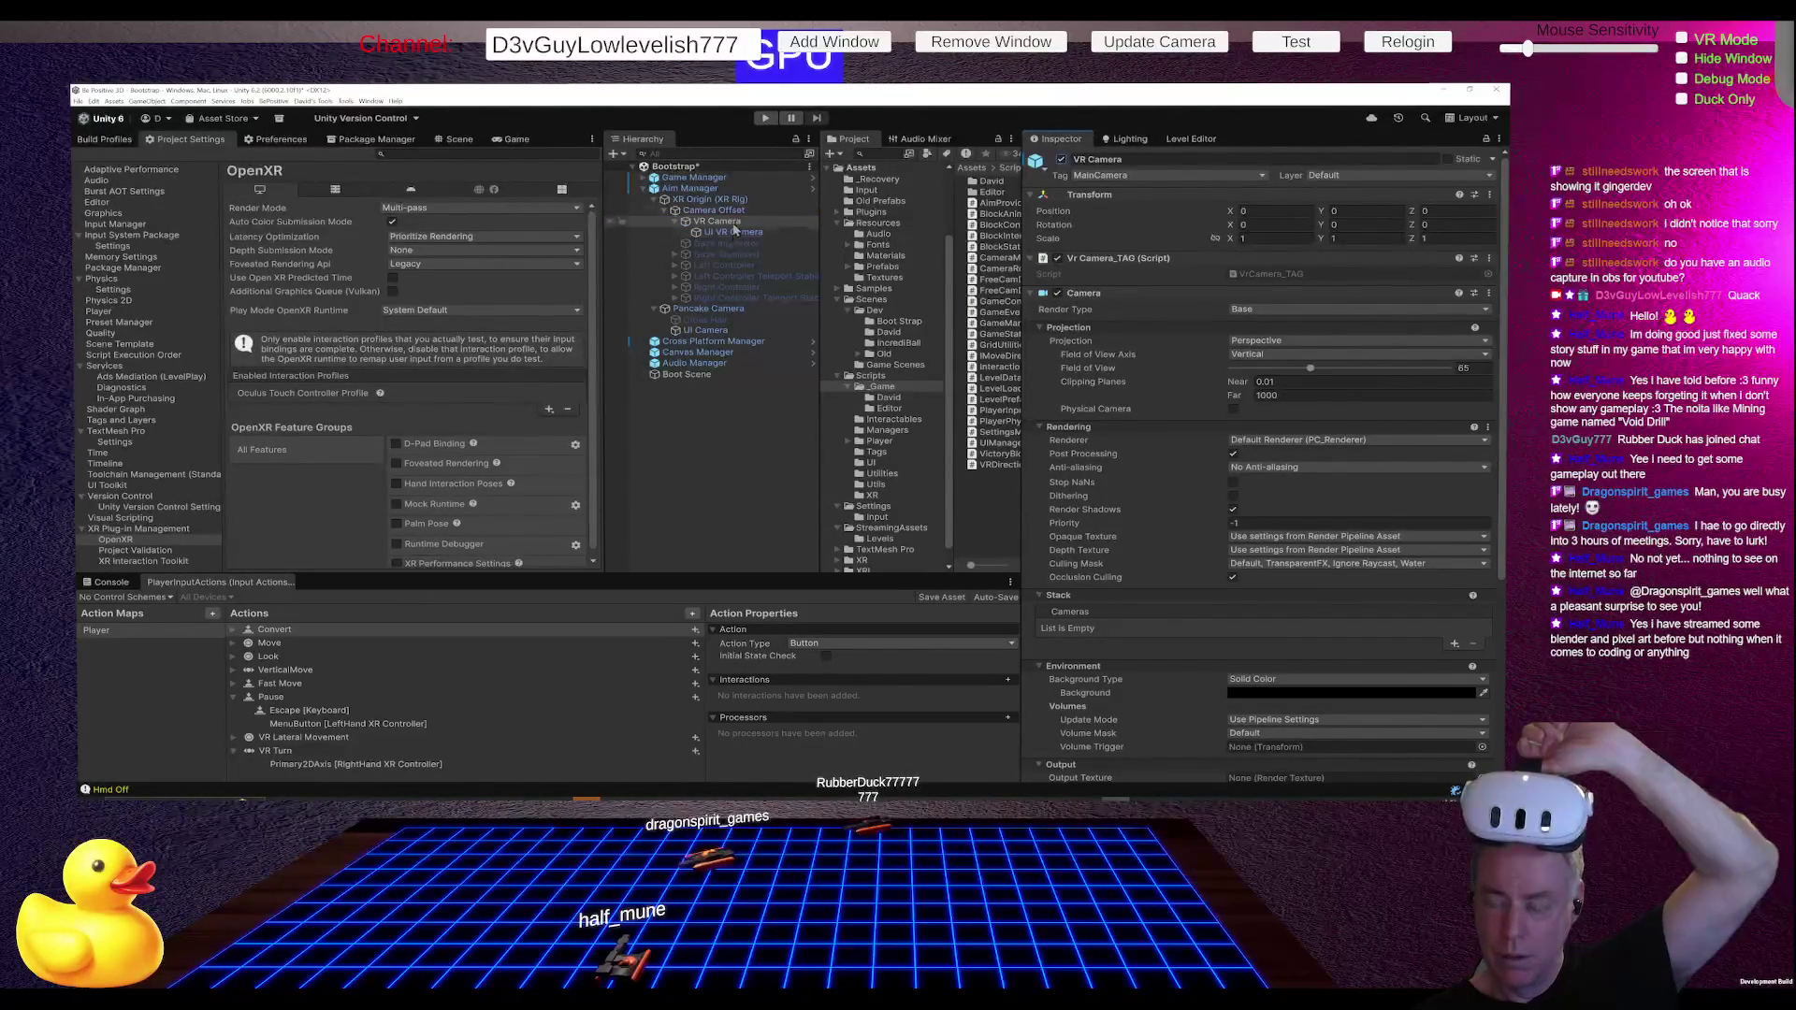
{"action": "left_click", "coordinate": [763, 119]}
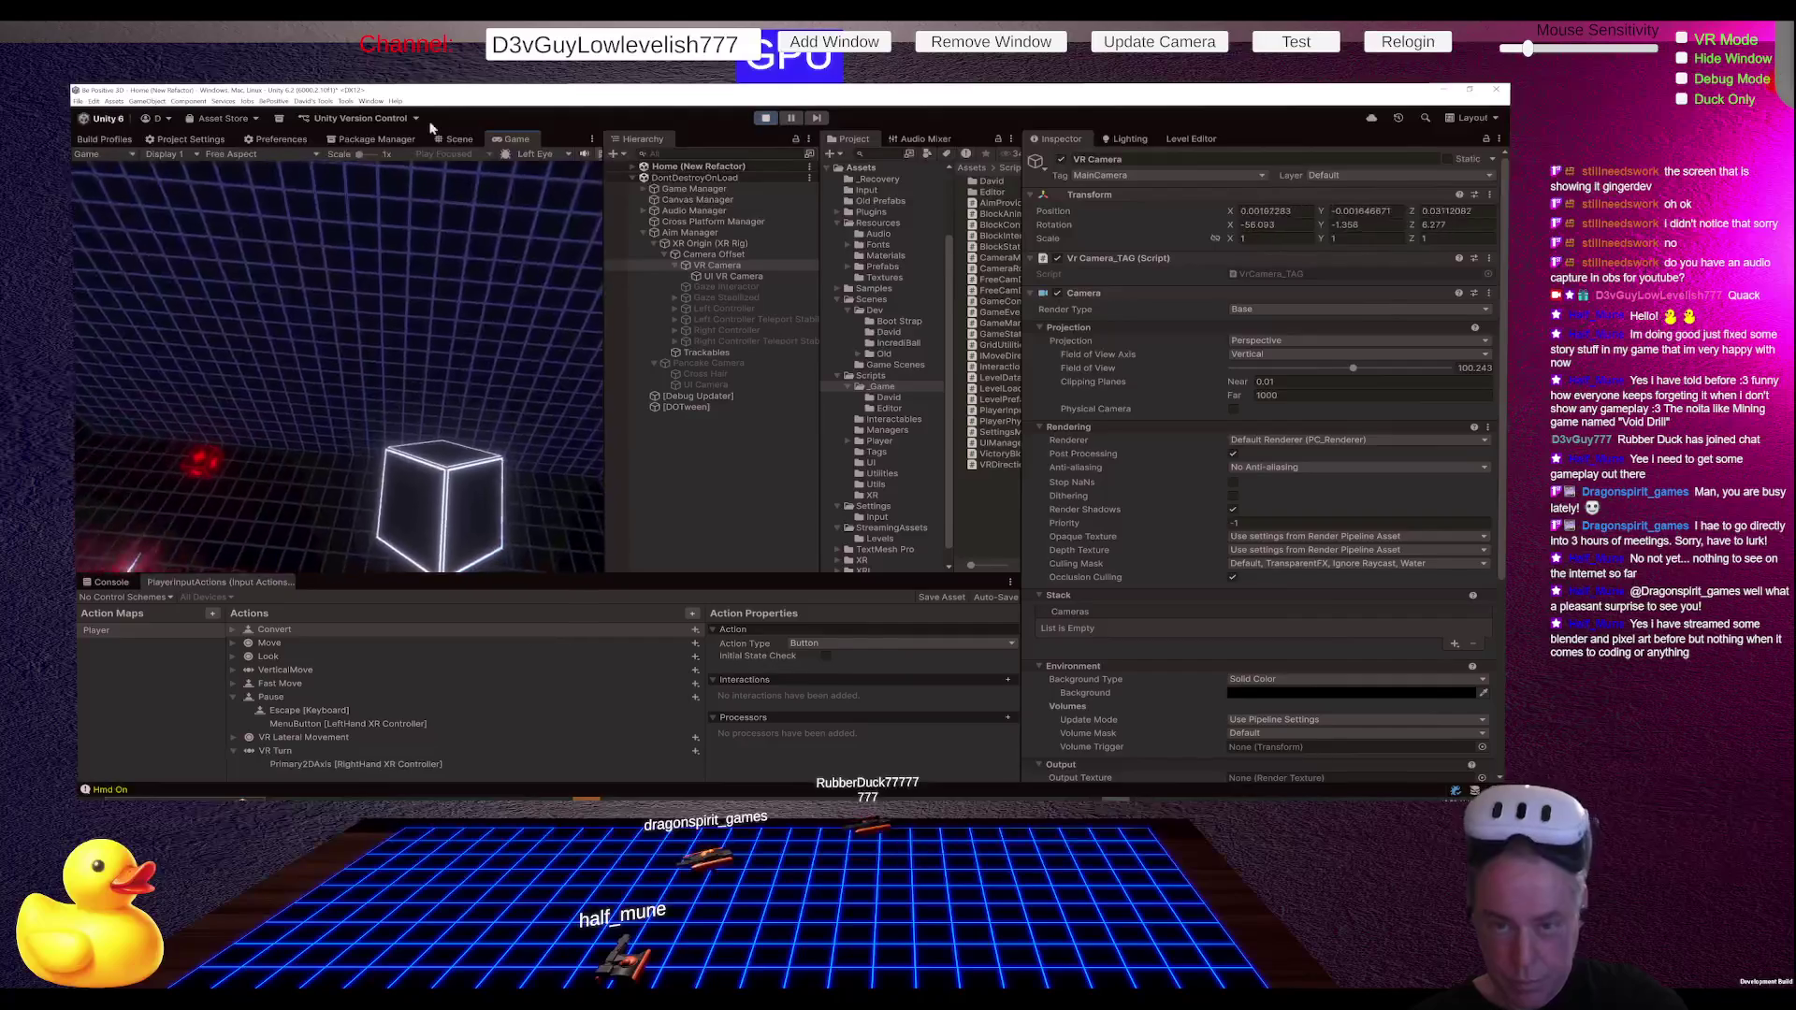
Step: Limit the UI VR Camera's culling mask to only the UI layer
{"action": "left_click", "coordinate": [755, 278]}
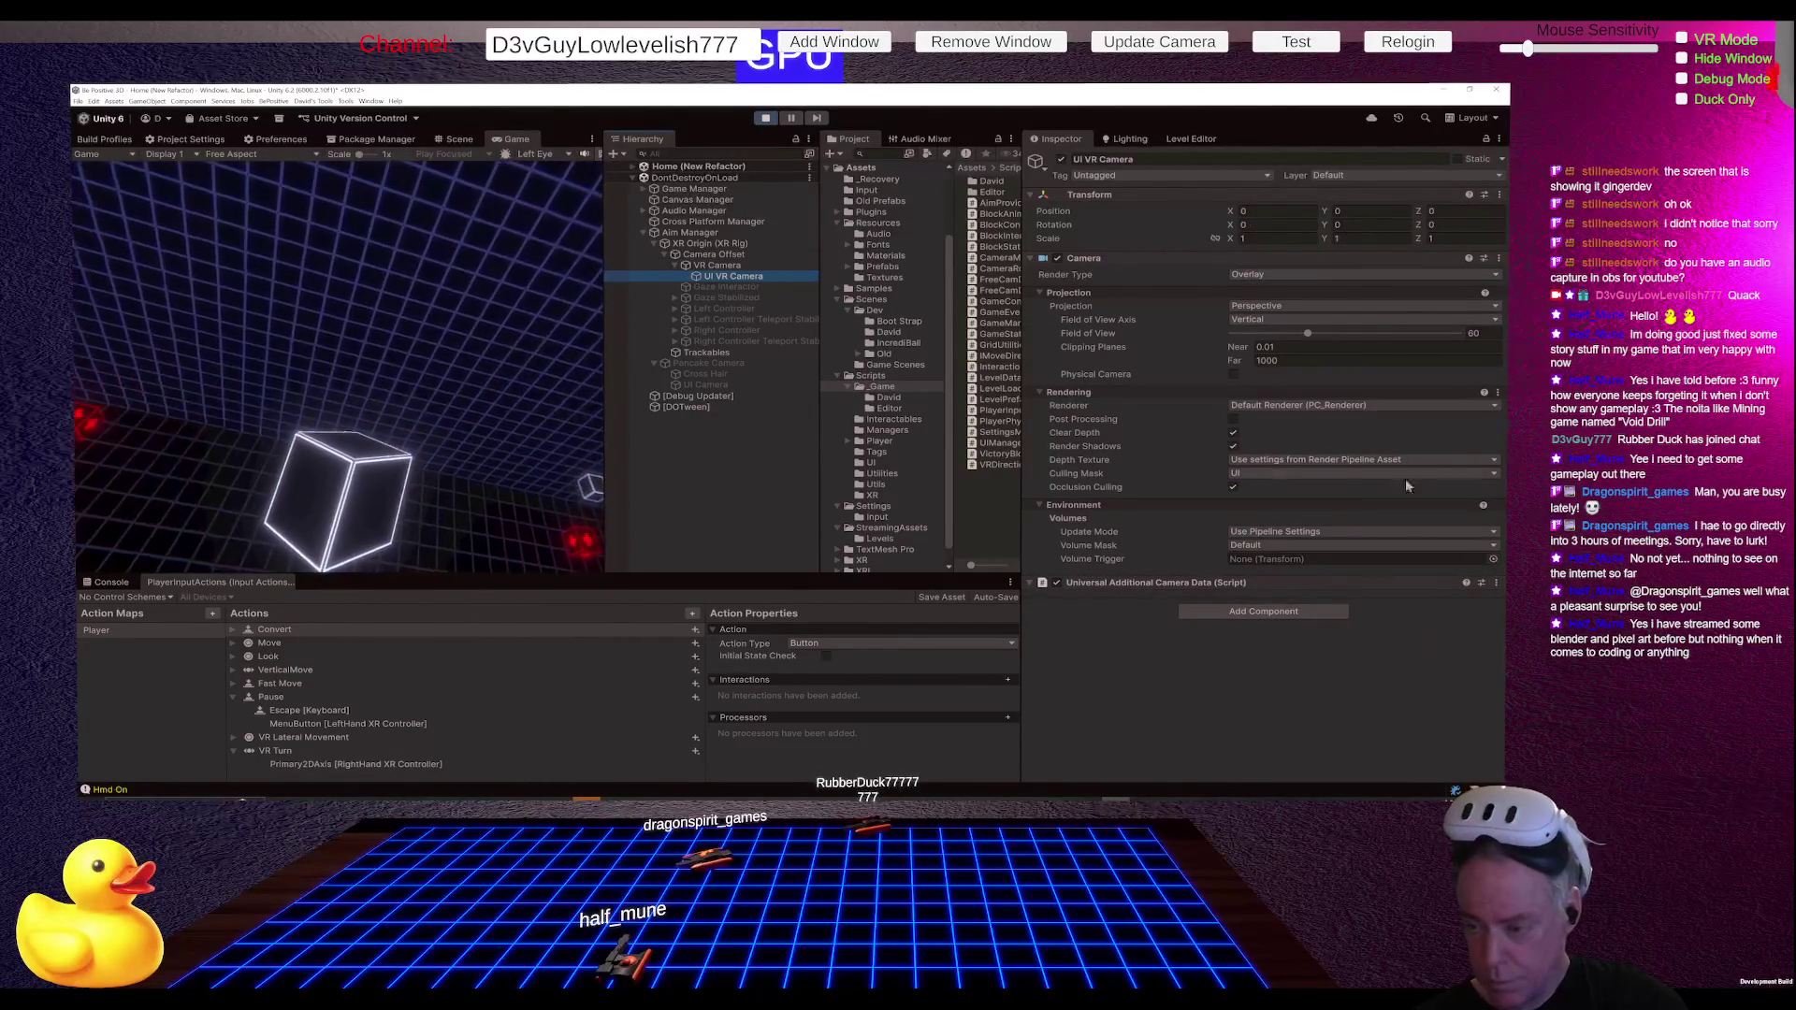
{"action": "left_click", "coordinate": [1326, 472]}
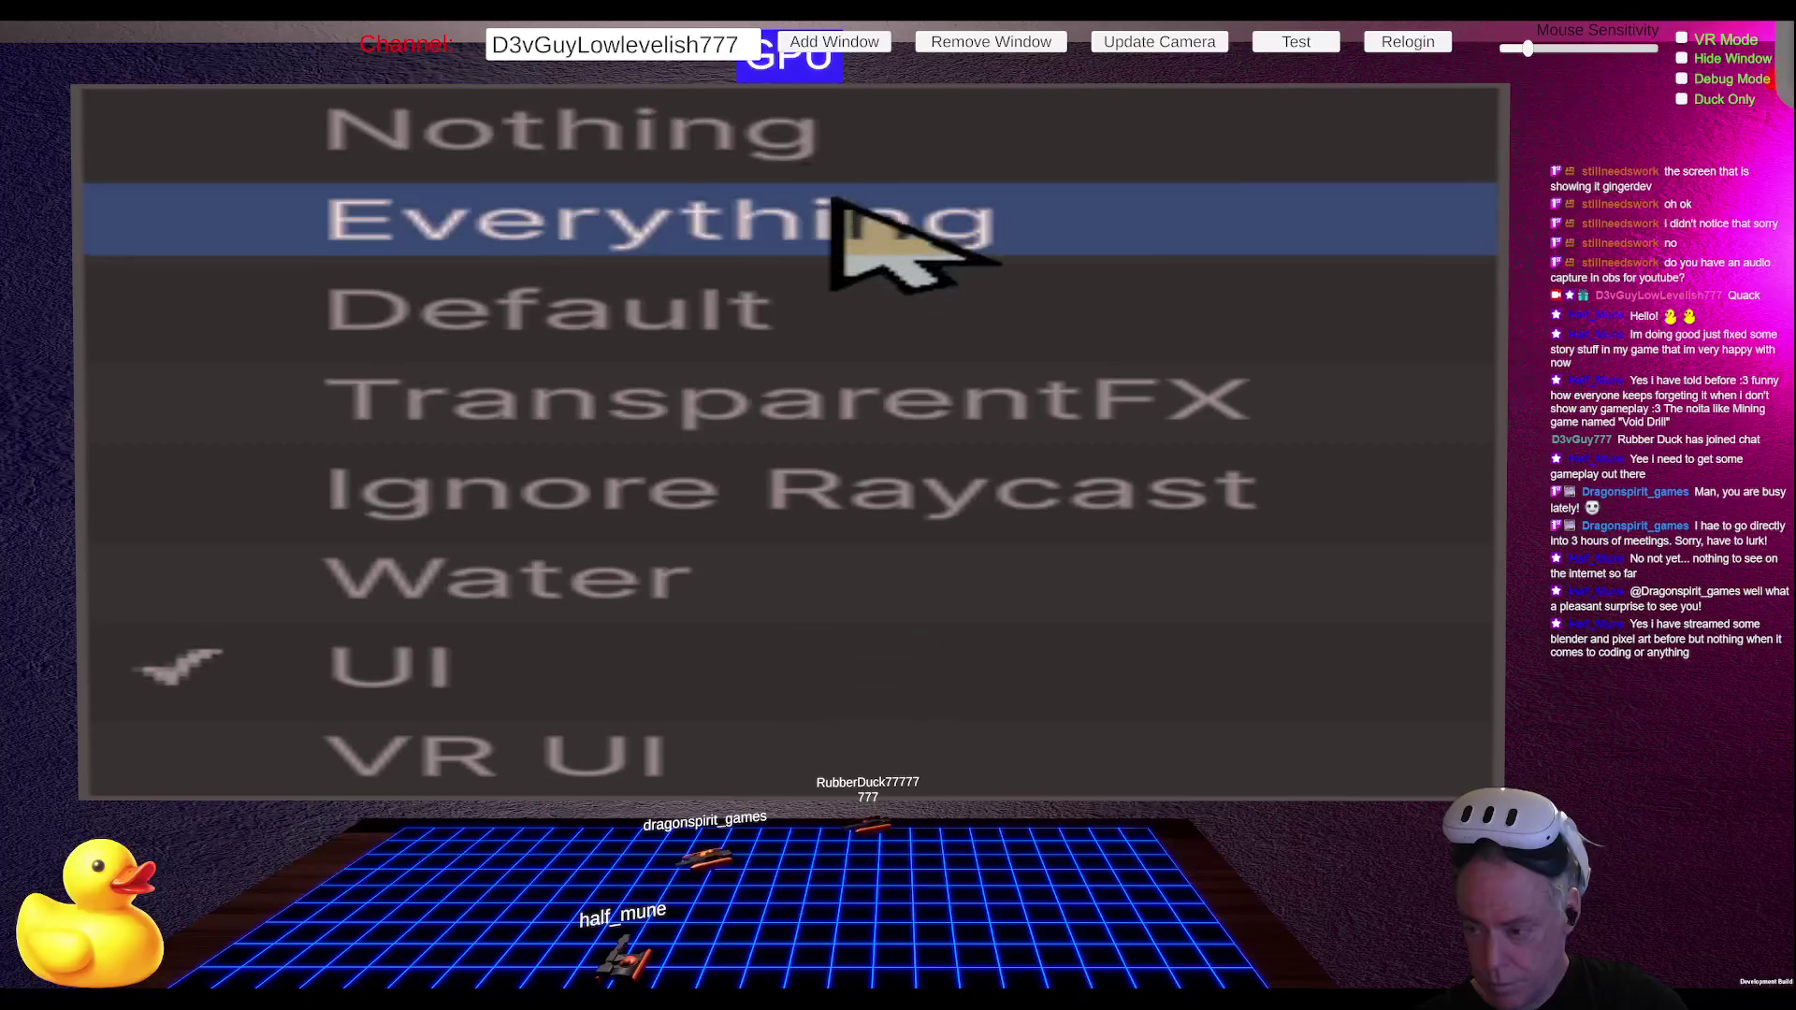
{"action": "left_click", "coordinate": [754, 223]}
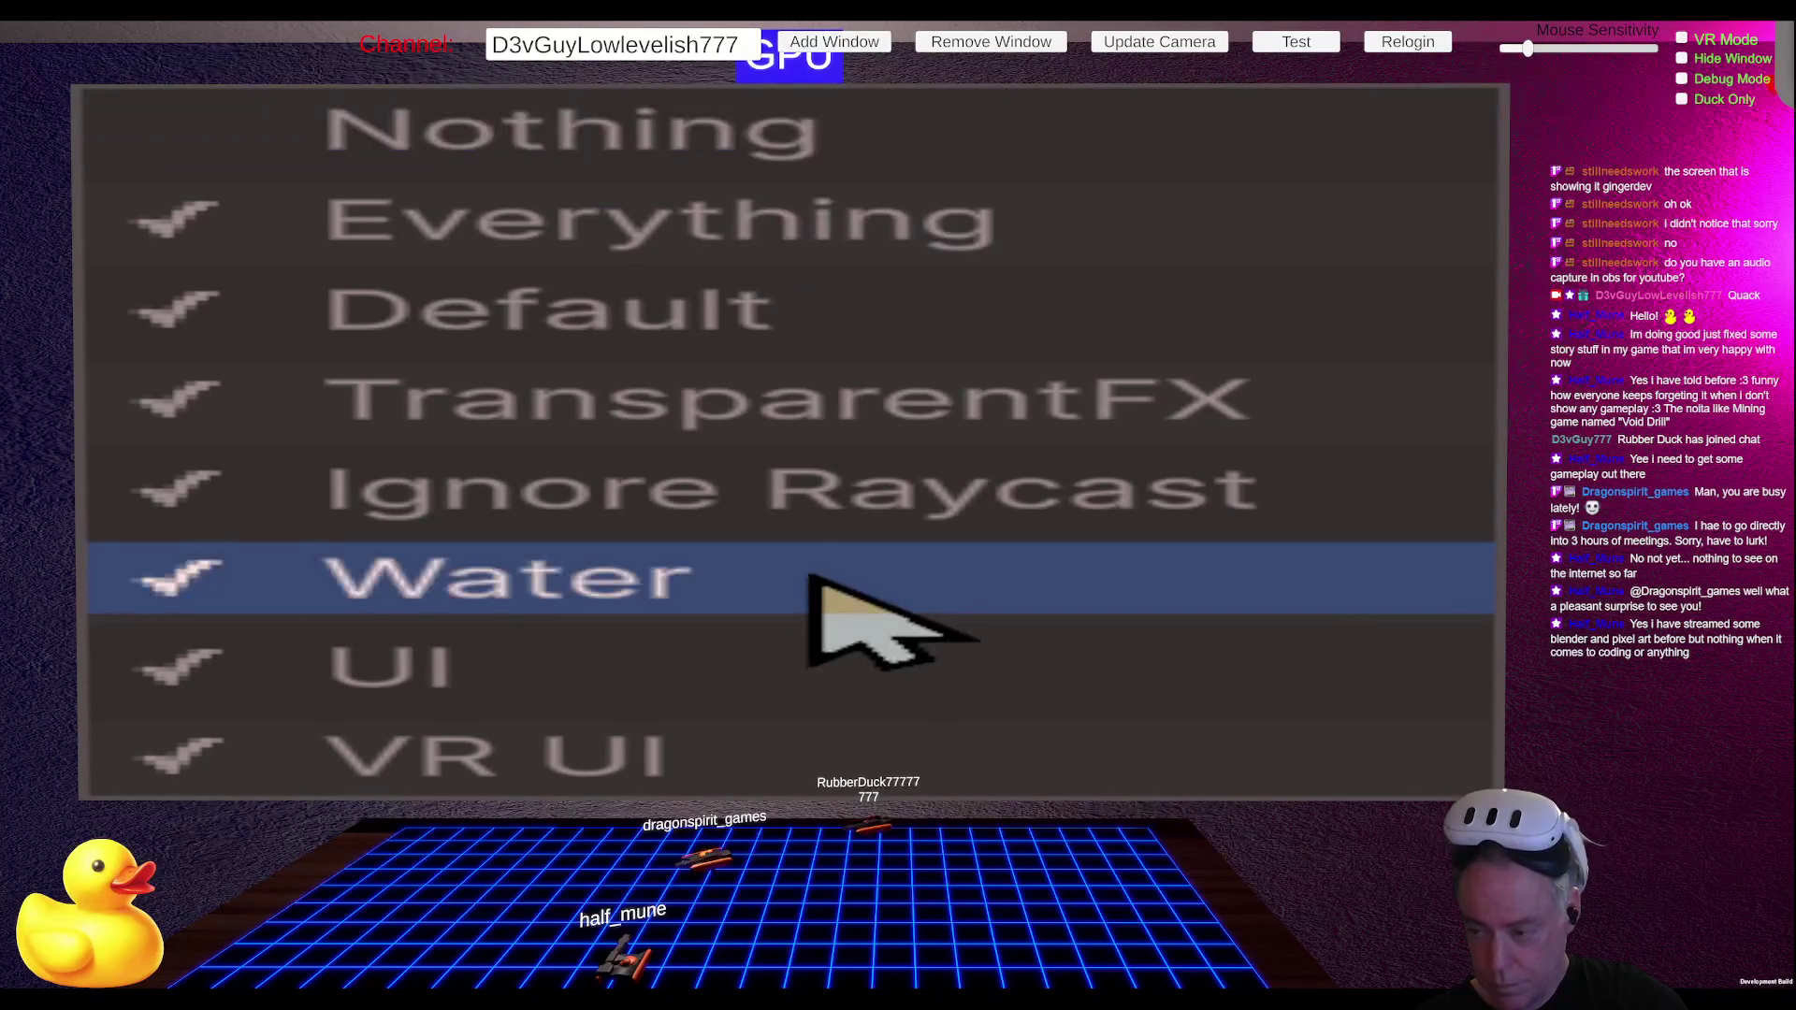
{"action": "left_click", "coordinate": [697, 154]}
{"action": "left_click", "coordinate": [733, 636]}
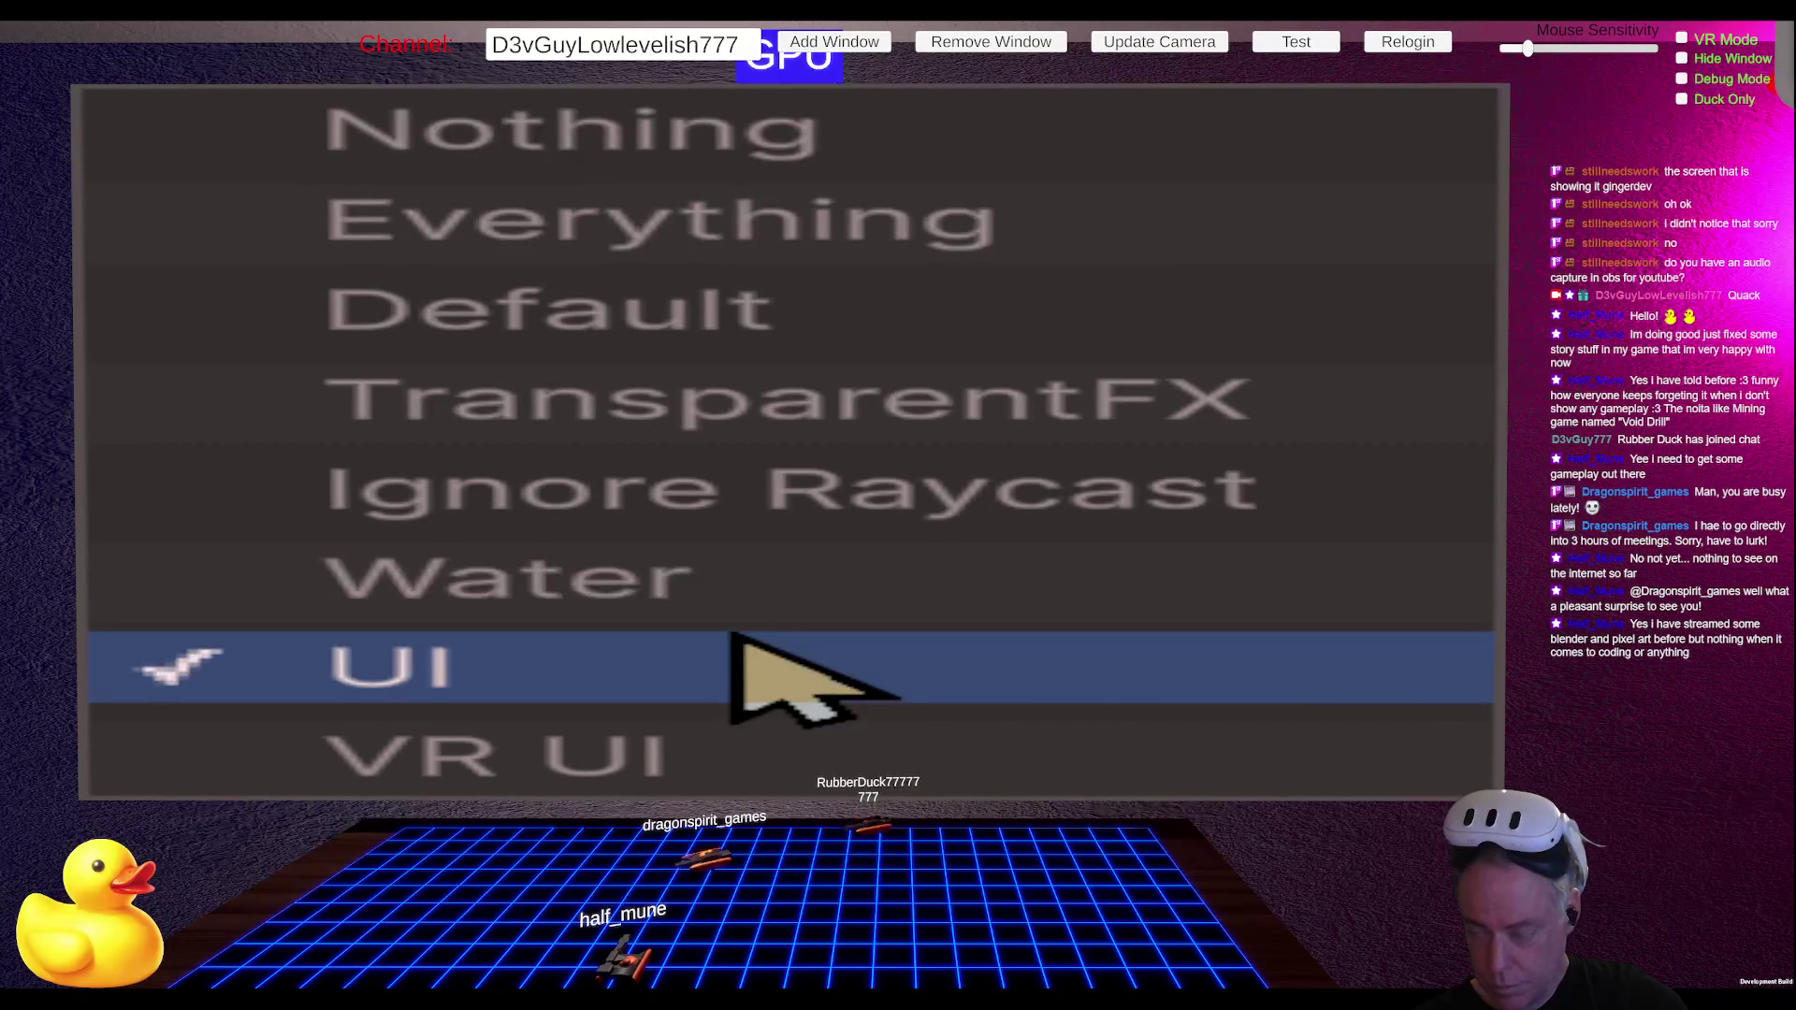
{"action": "left_click", "coordinate": [1367, 659]}
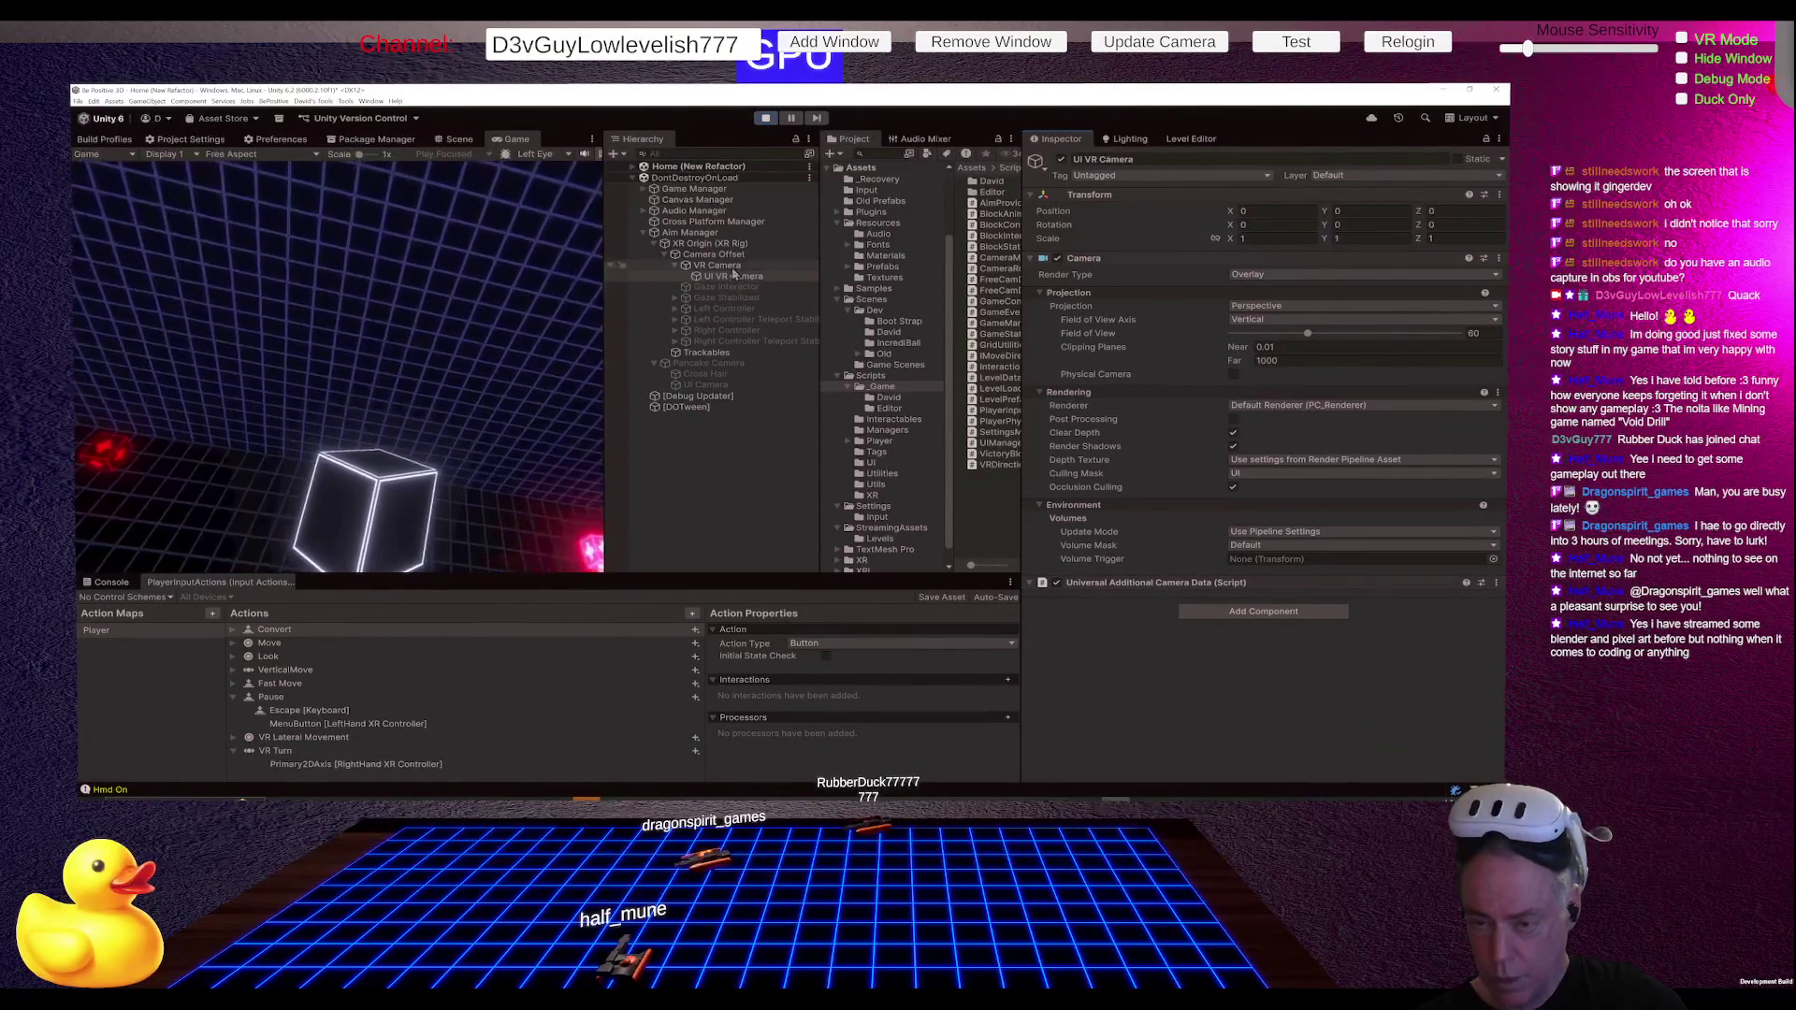
Step: Set the VR Camera's culling mask to Everything except UI, then stop play mode
{"action": "left_click", "coordinate": [732, 268]}
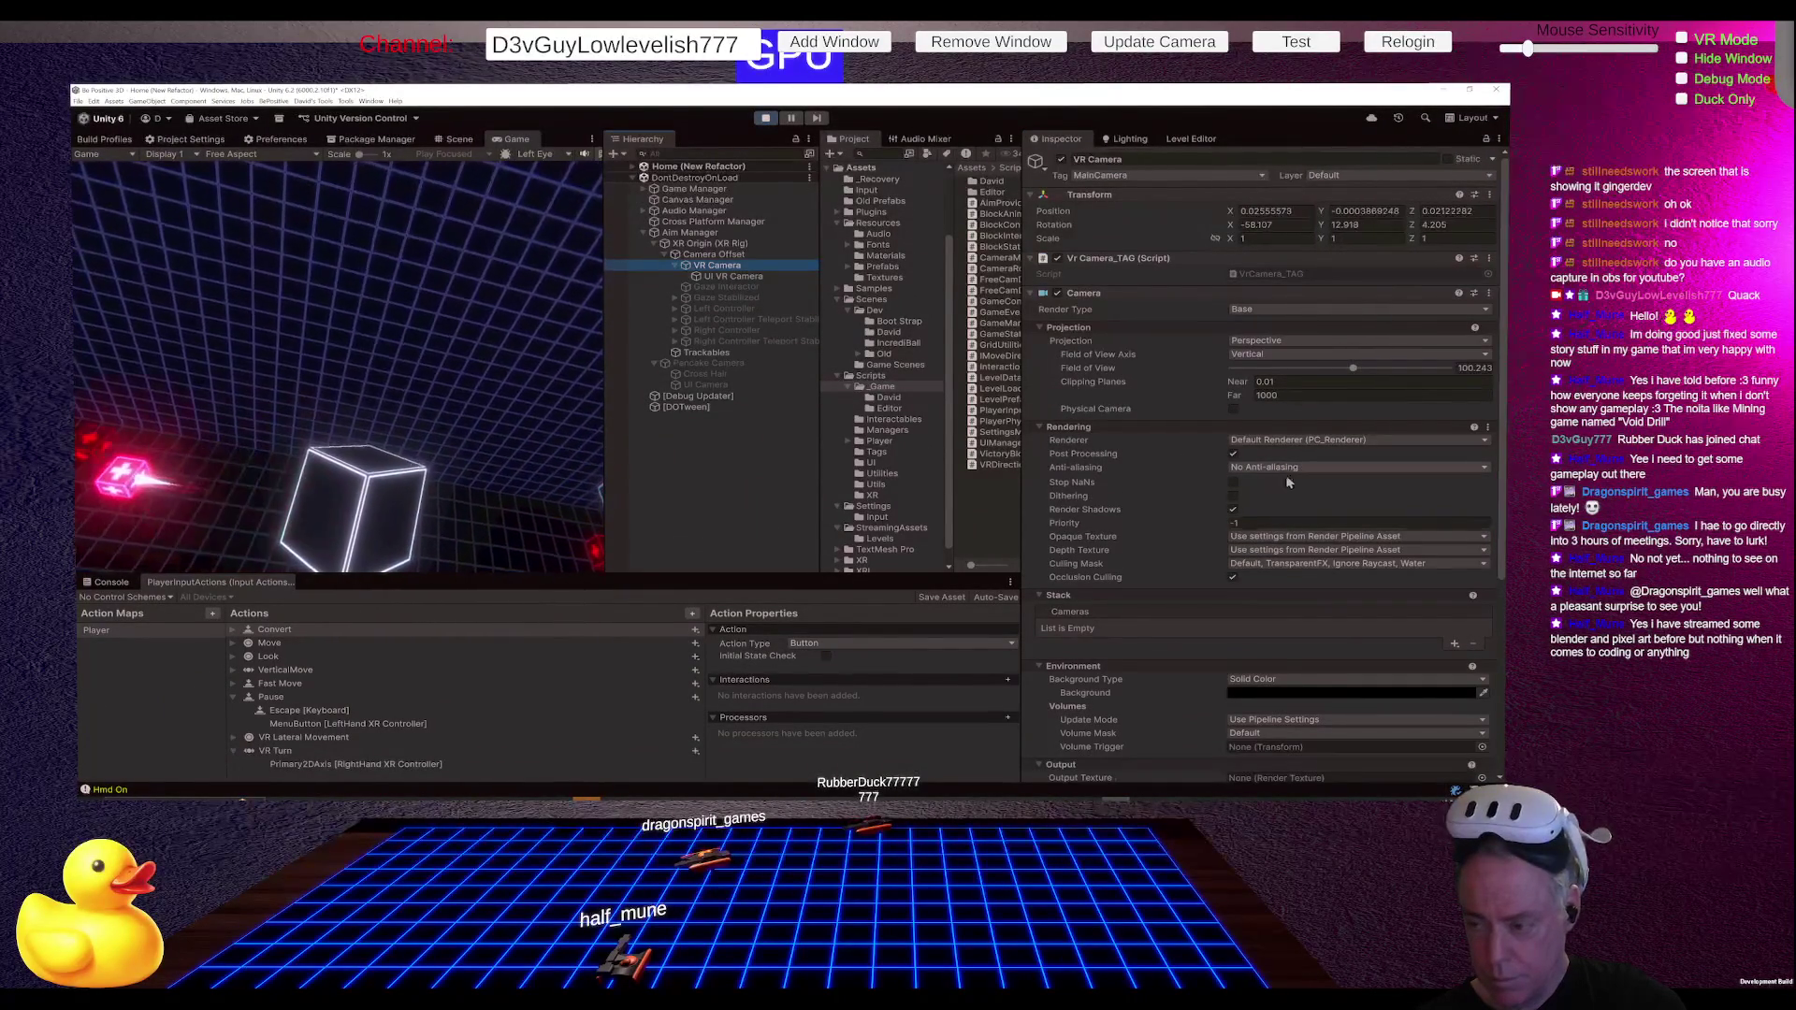
{"action": "left_click", "coordinate": [1319, 564]}
{"action": "left_click", "coordinate": [898, 127]}
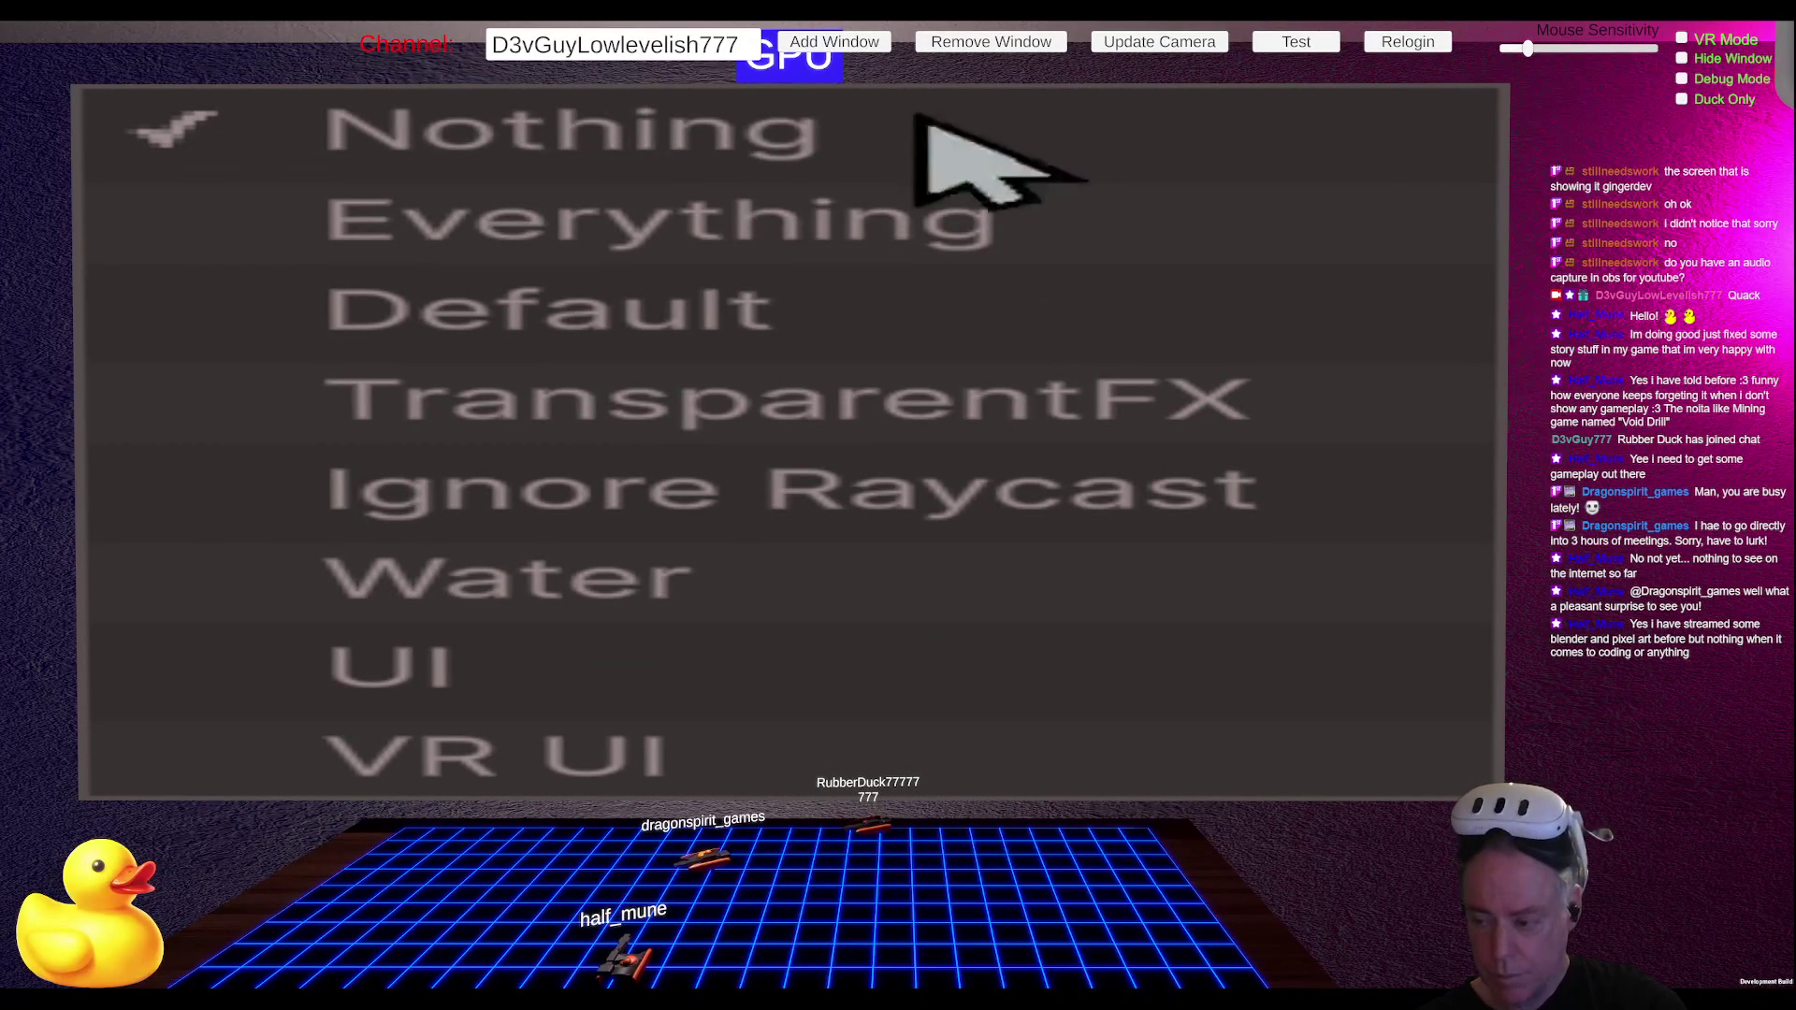
{"action": "left_click", "coordinate": [931, 203]}
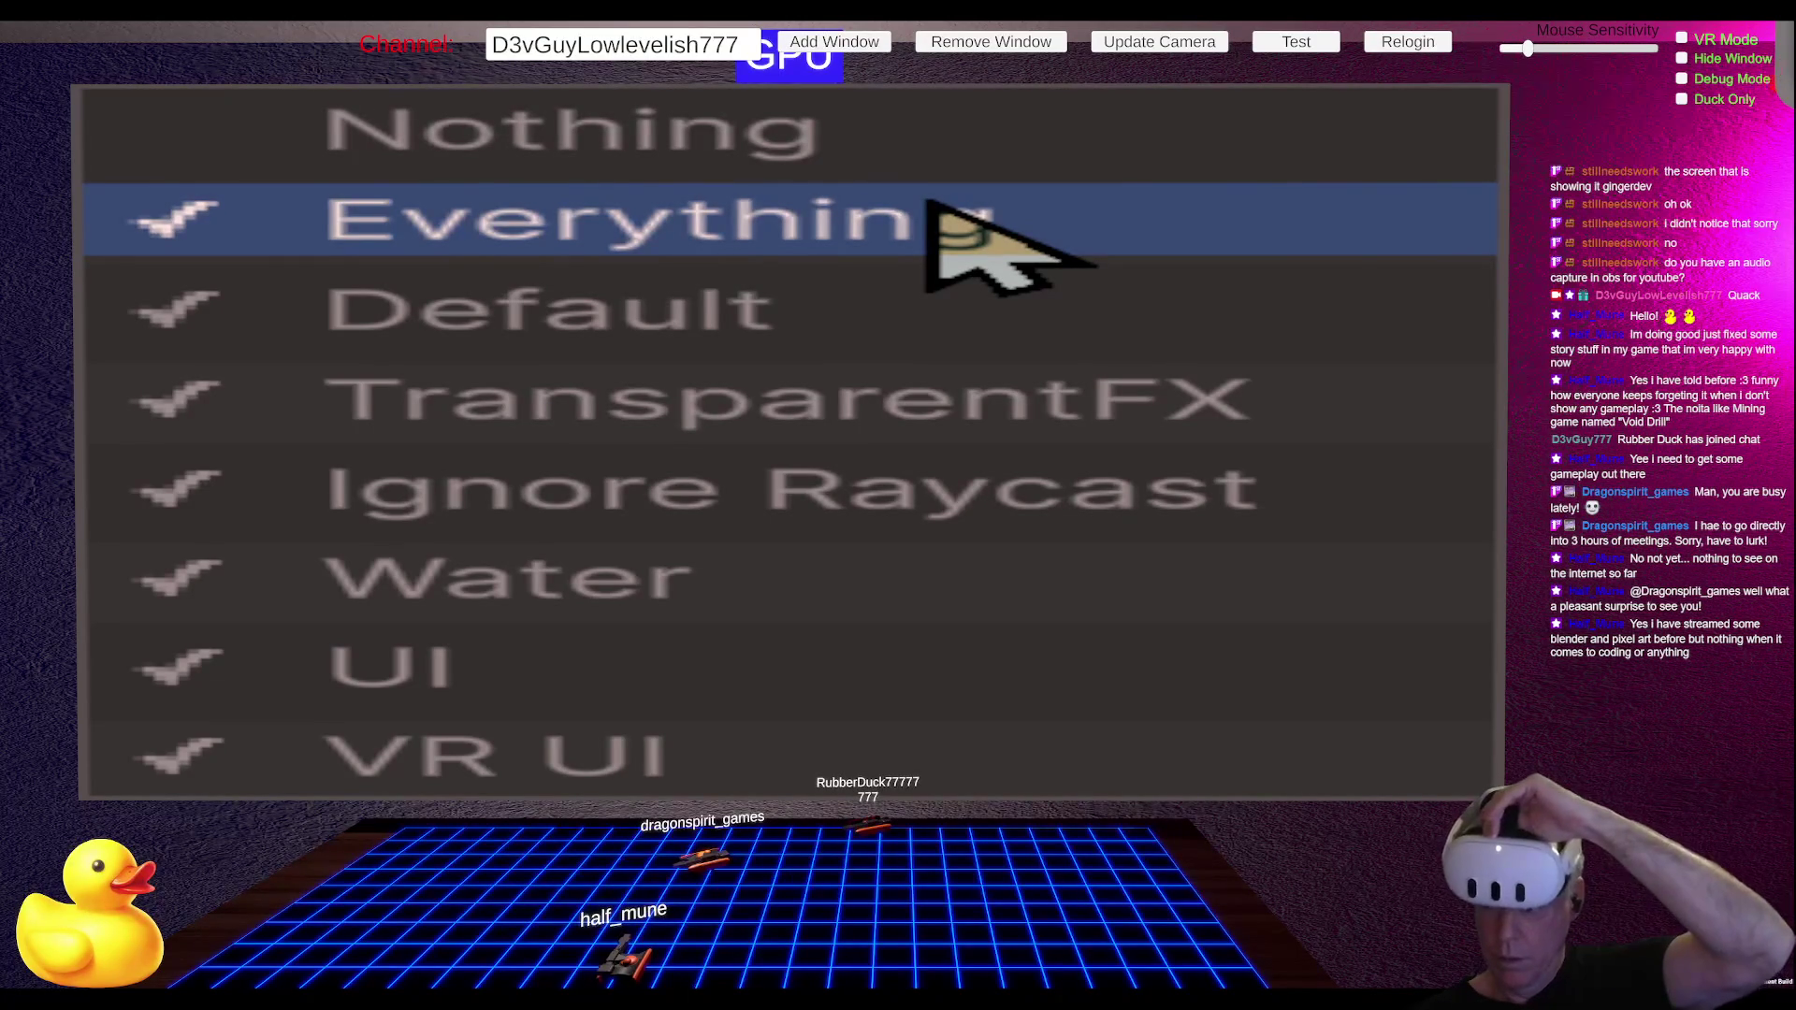
{"action": "left_click", "coordinate": [490, 670]}
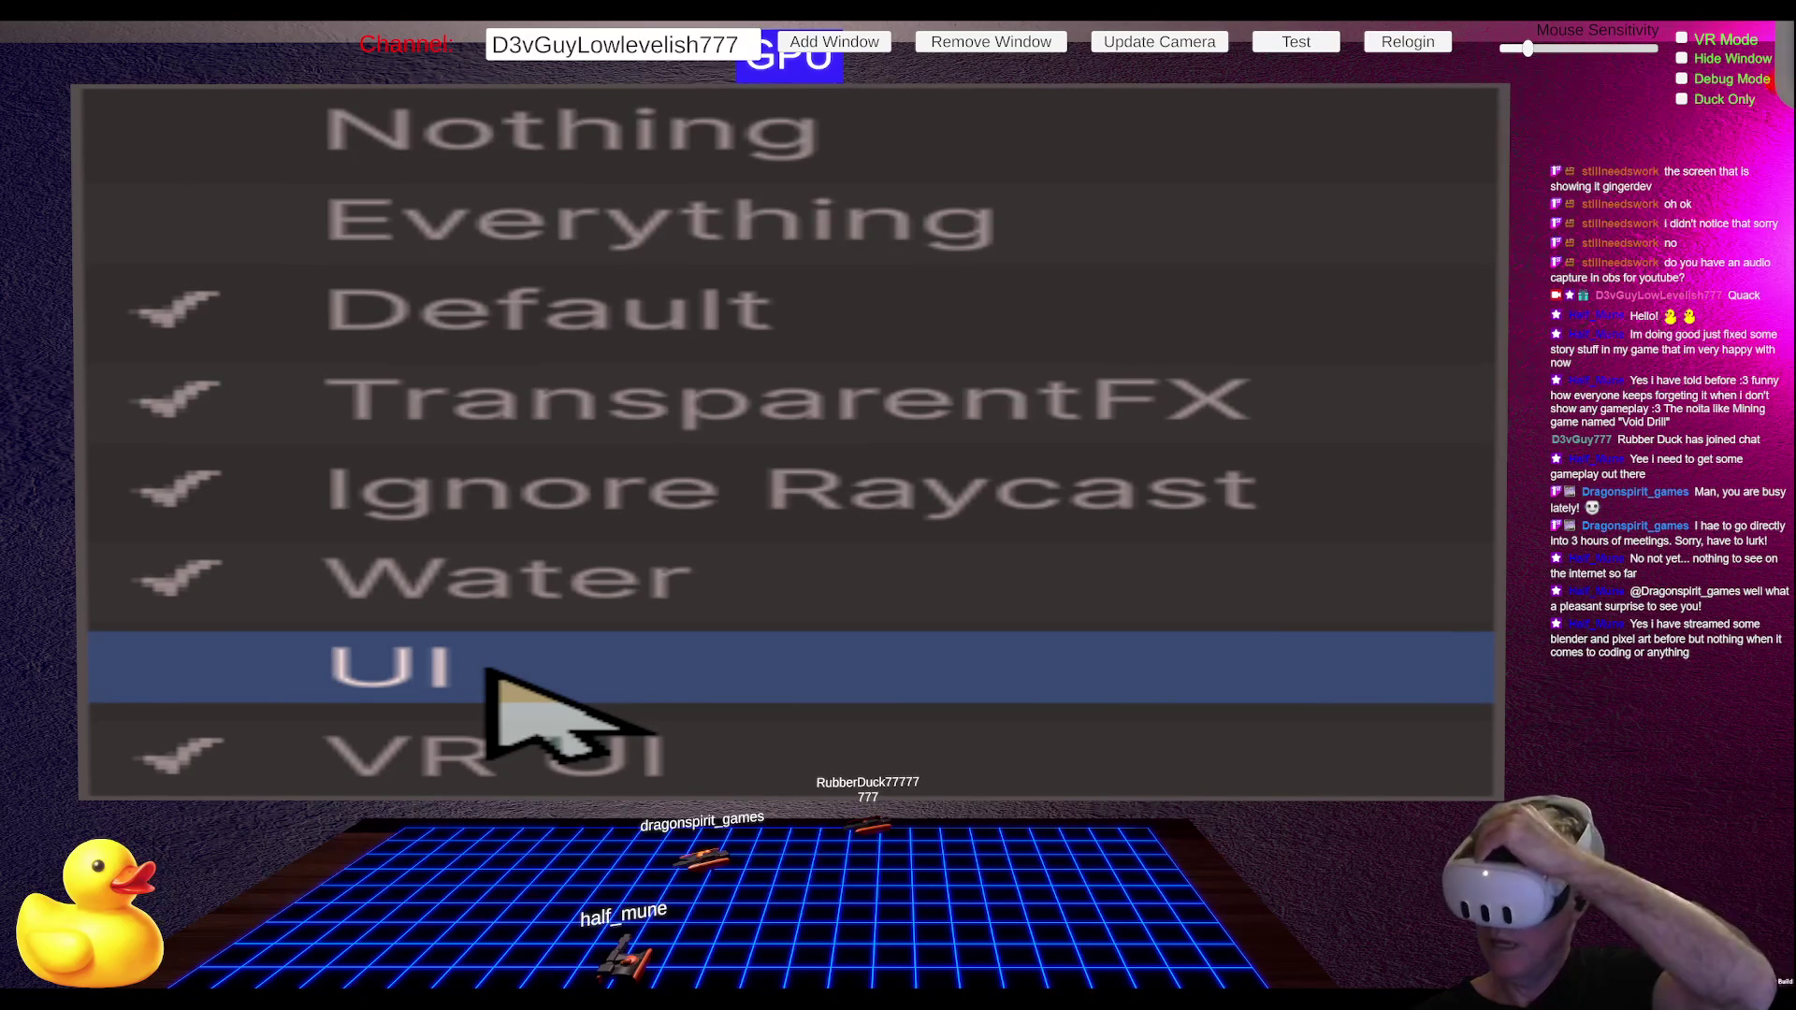
{"action": "left_click", "coordinate": [490, 669]}
{"action": "left_click", "coordinate": [490, 669]}
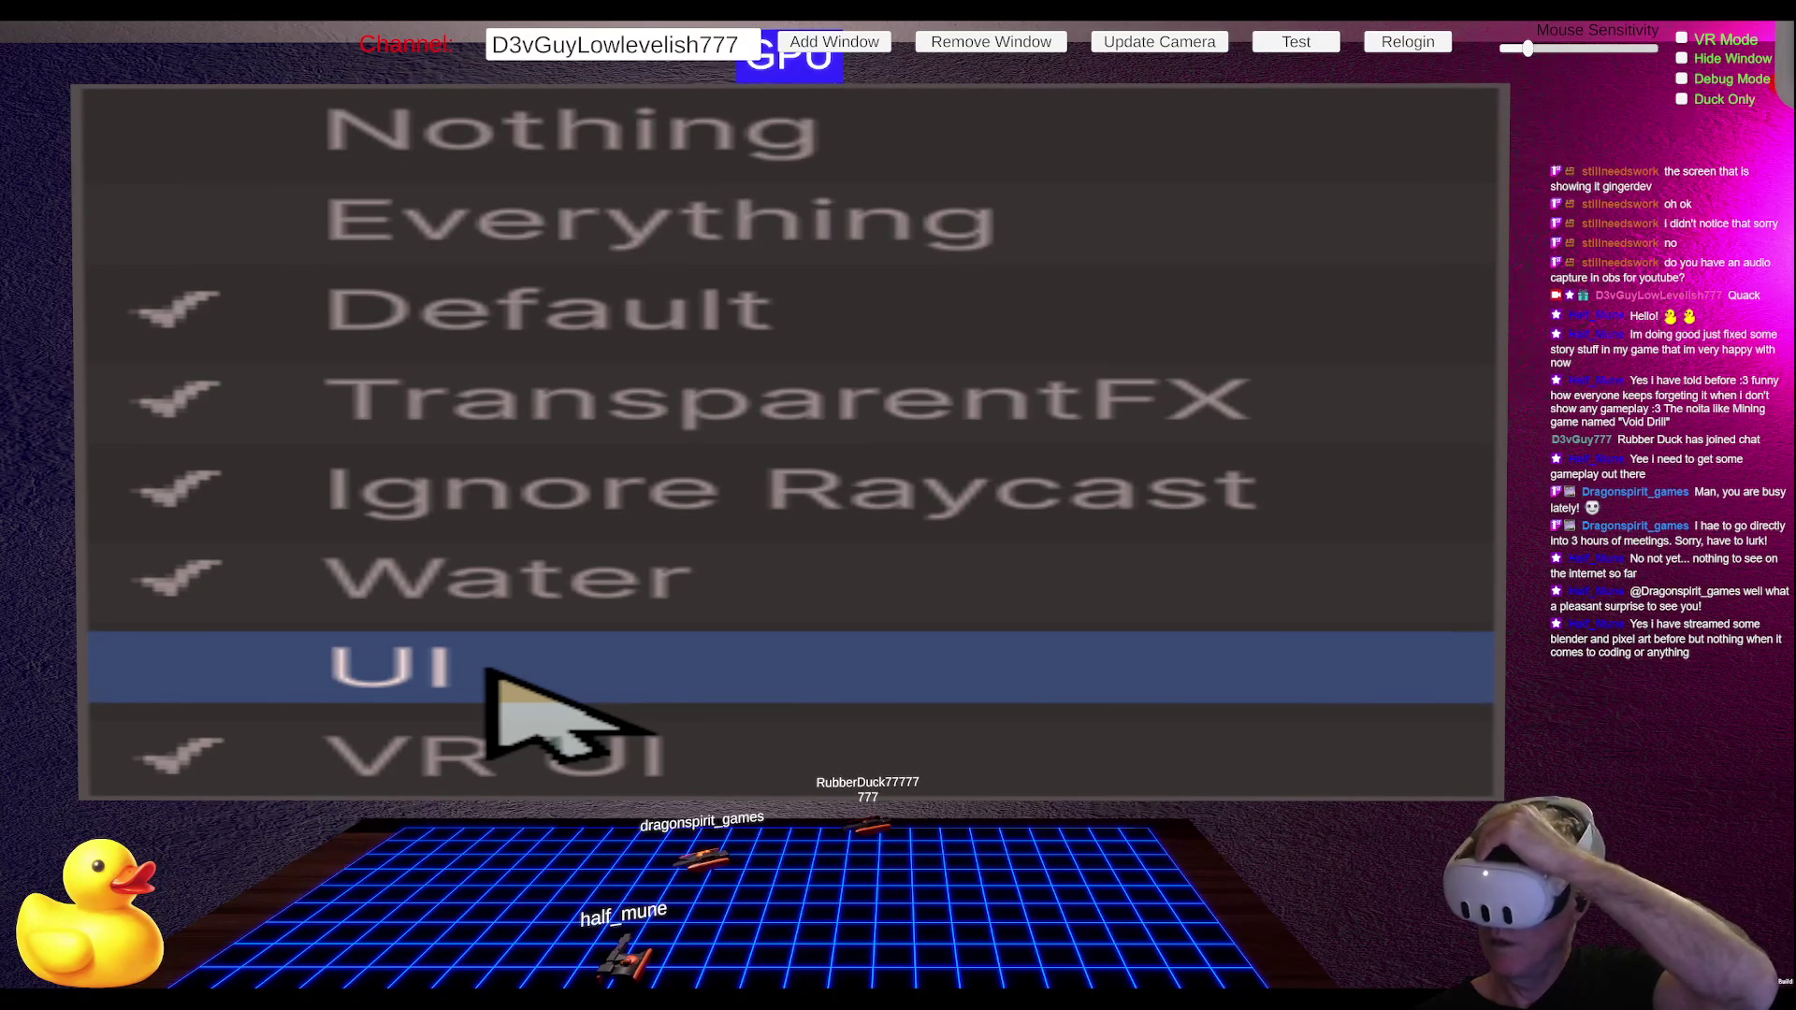
{"action": "left_click", "coordinate": [490, 670]}
{"action": "left_click", "coordinate": [490, 669]}
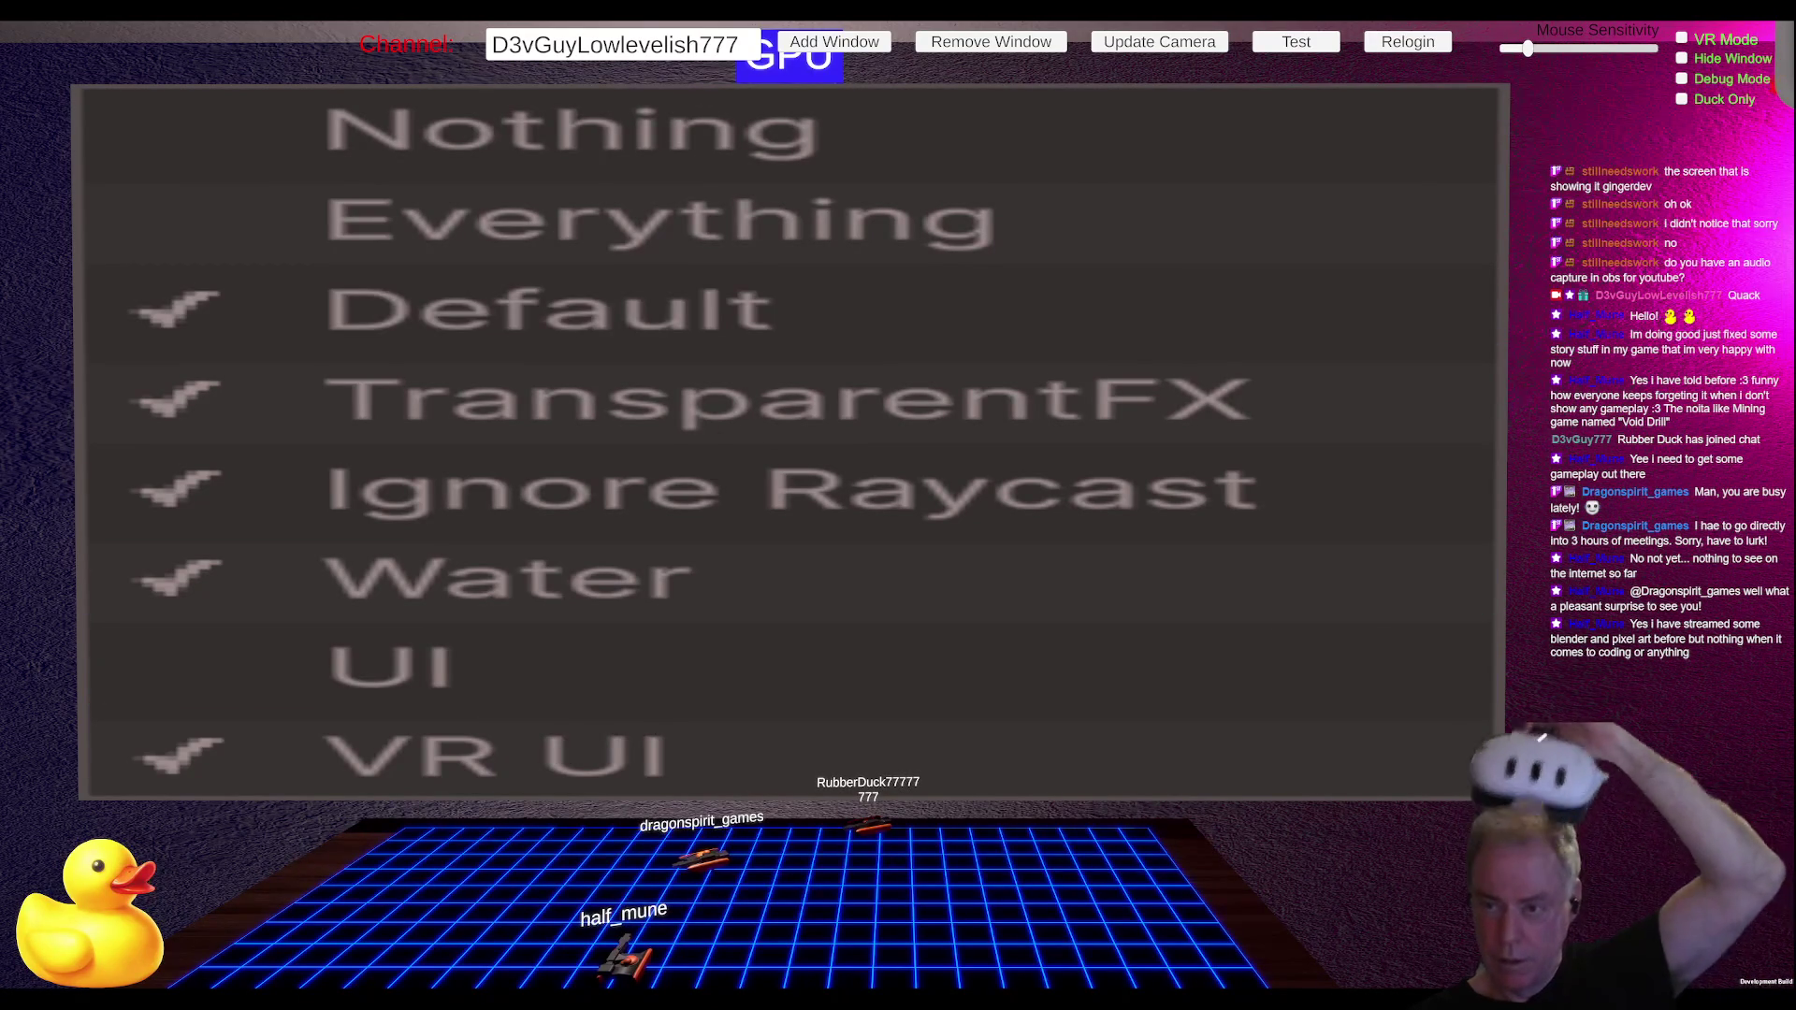
{"action": "left_click", "coordinate": [760, 138]}
{"action": "left_click", "coordinate": [765, 119]}
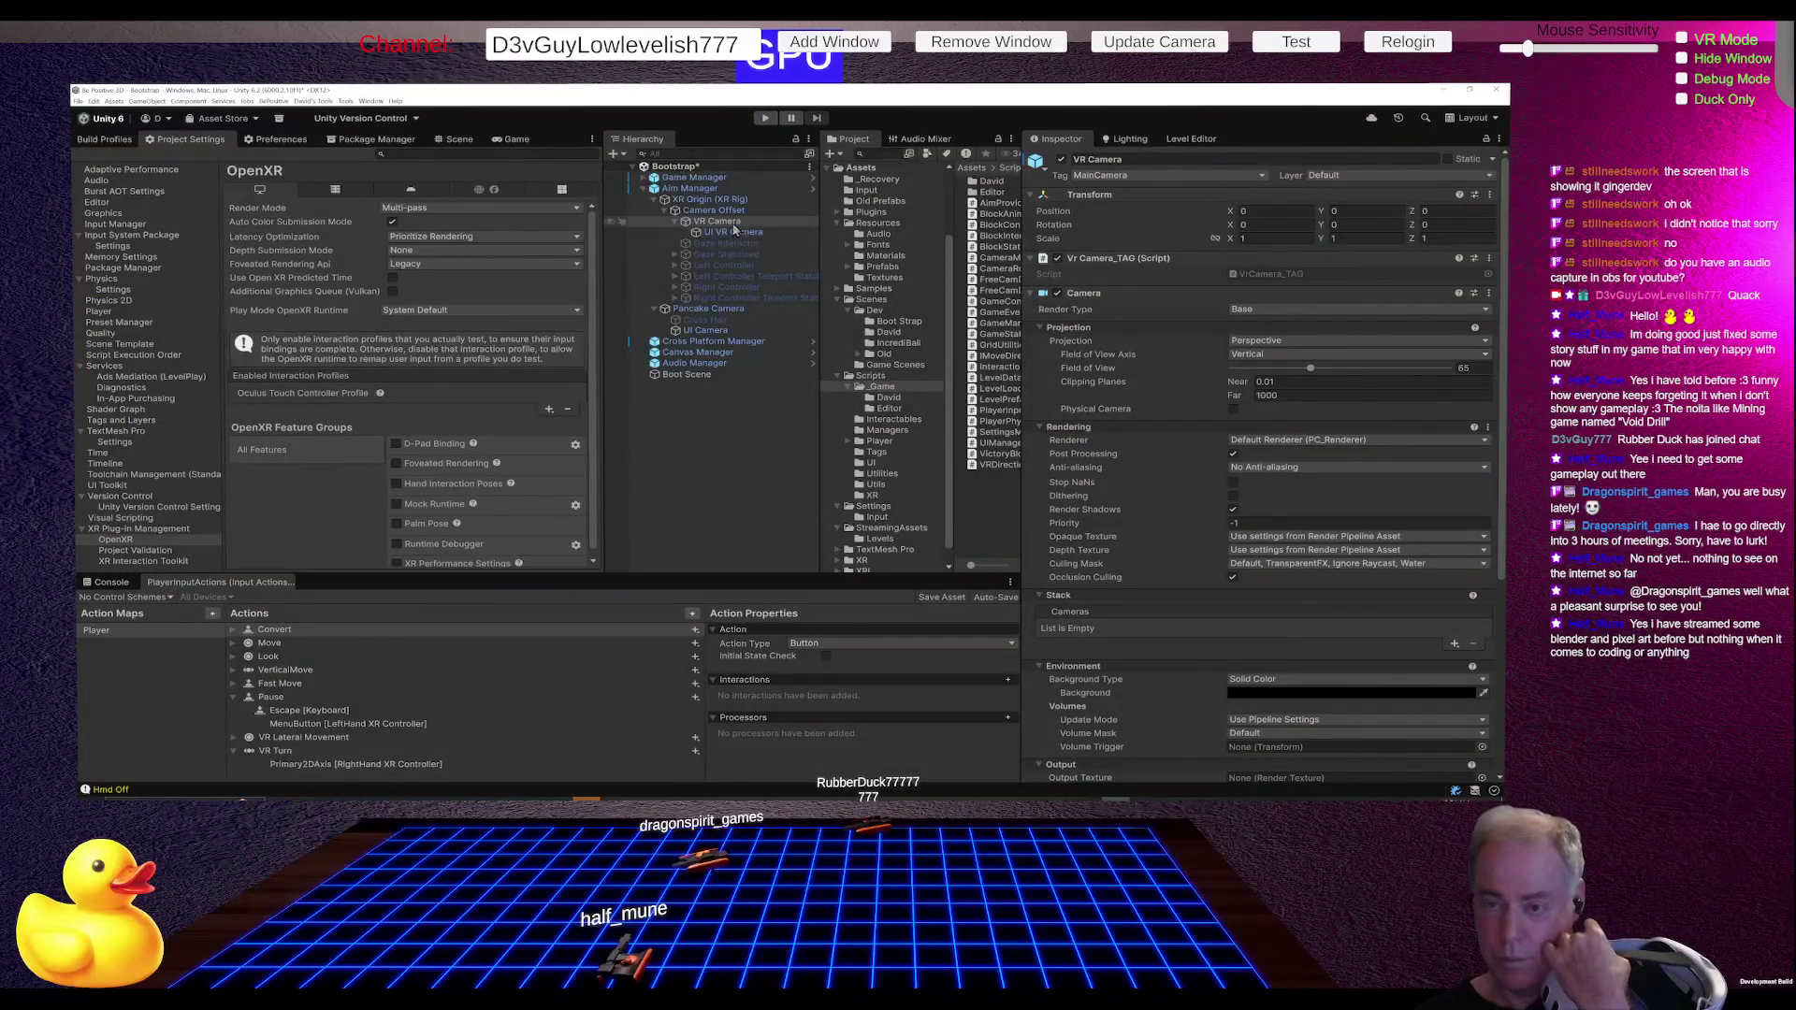
Step: Add UI VR Camera to the VR Camera's stack and save the Bootstrap scene
{"action": "left_click", "coordinate": [1454, 644]}
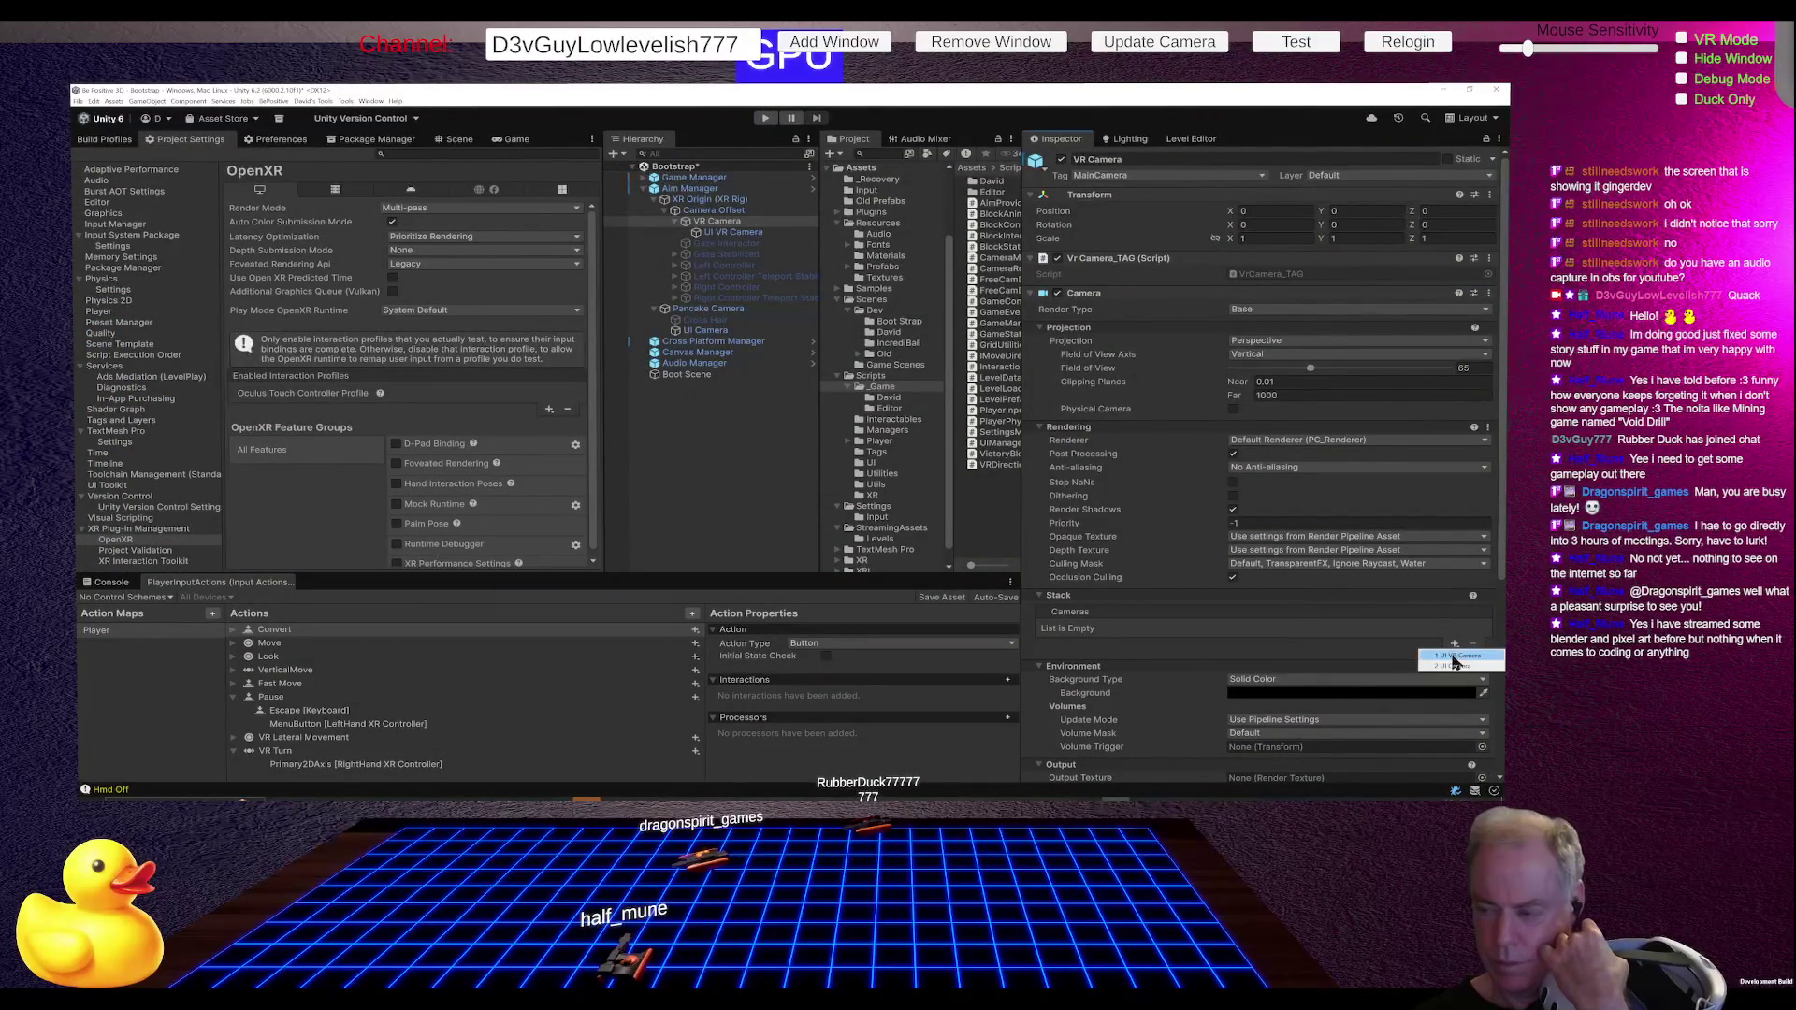
{"action": "left_click", "coordinate": [1454, 657]}
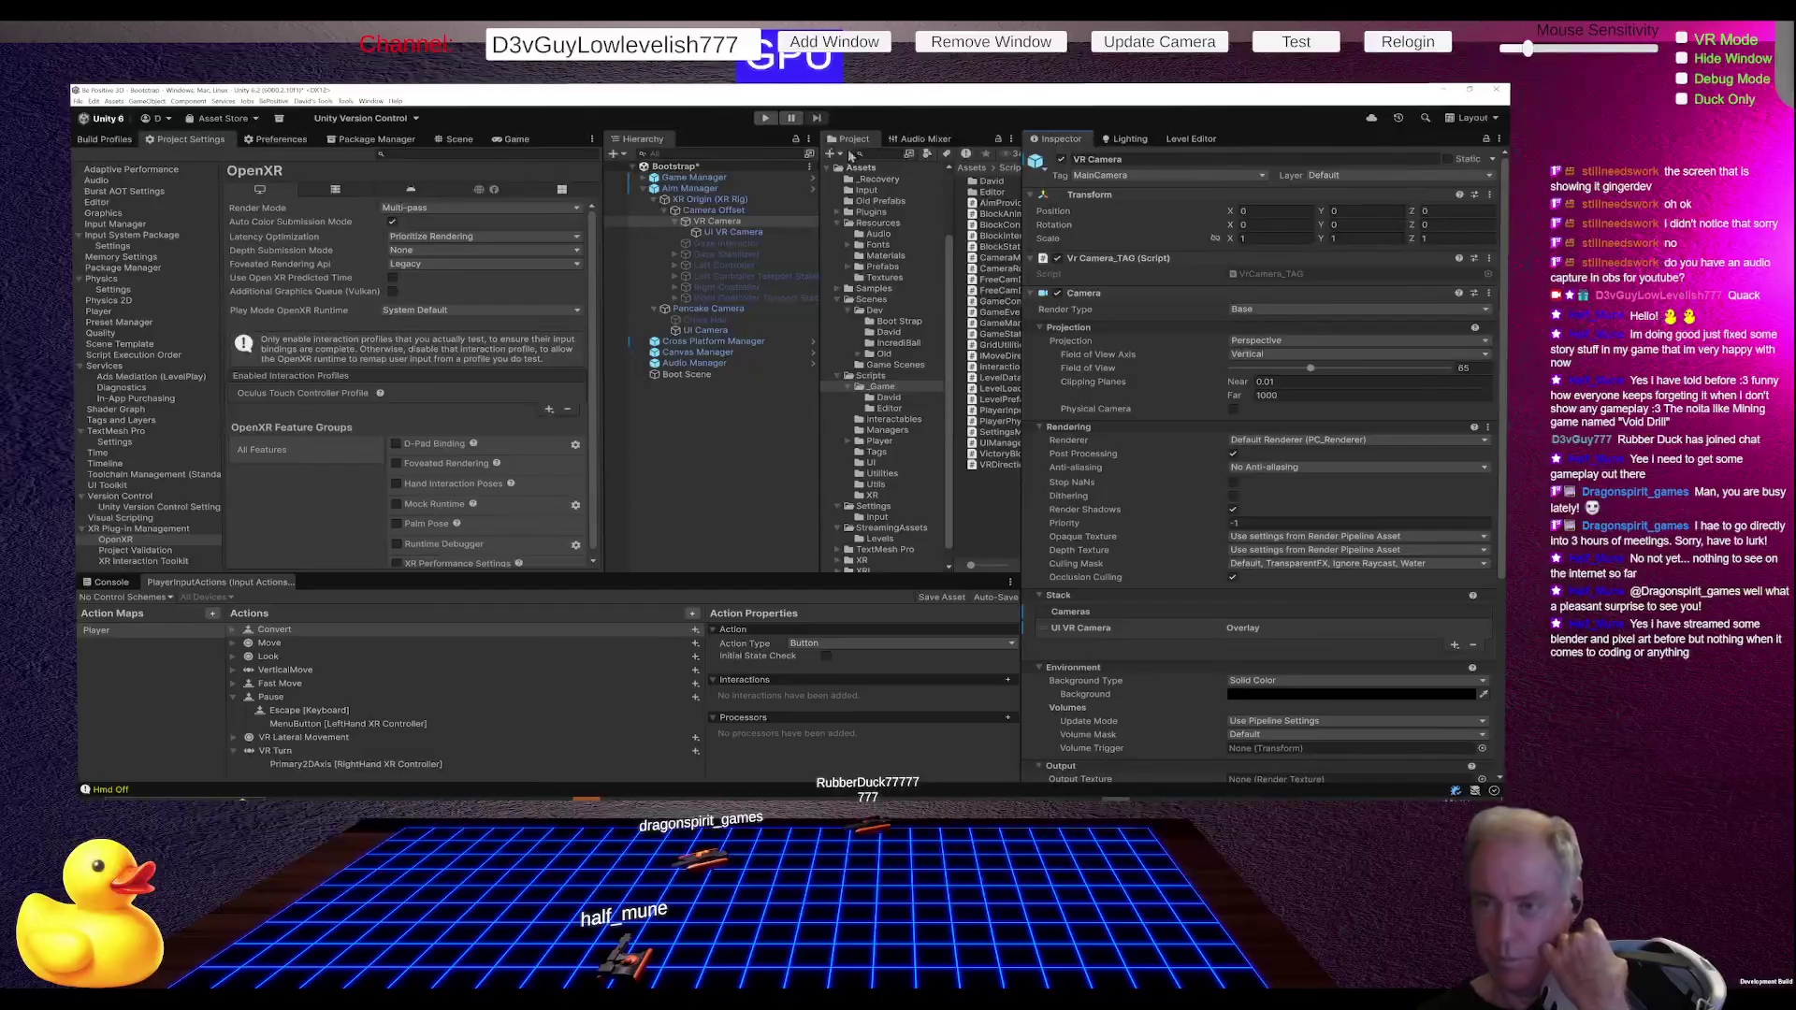
{"action": "key", "text": "ctrl+s"}
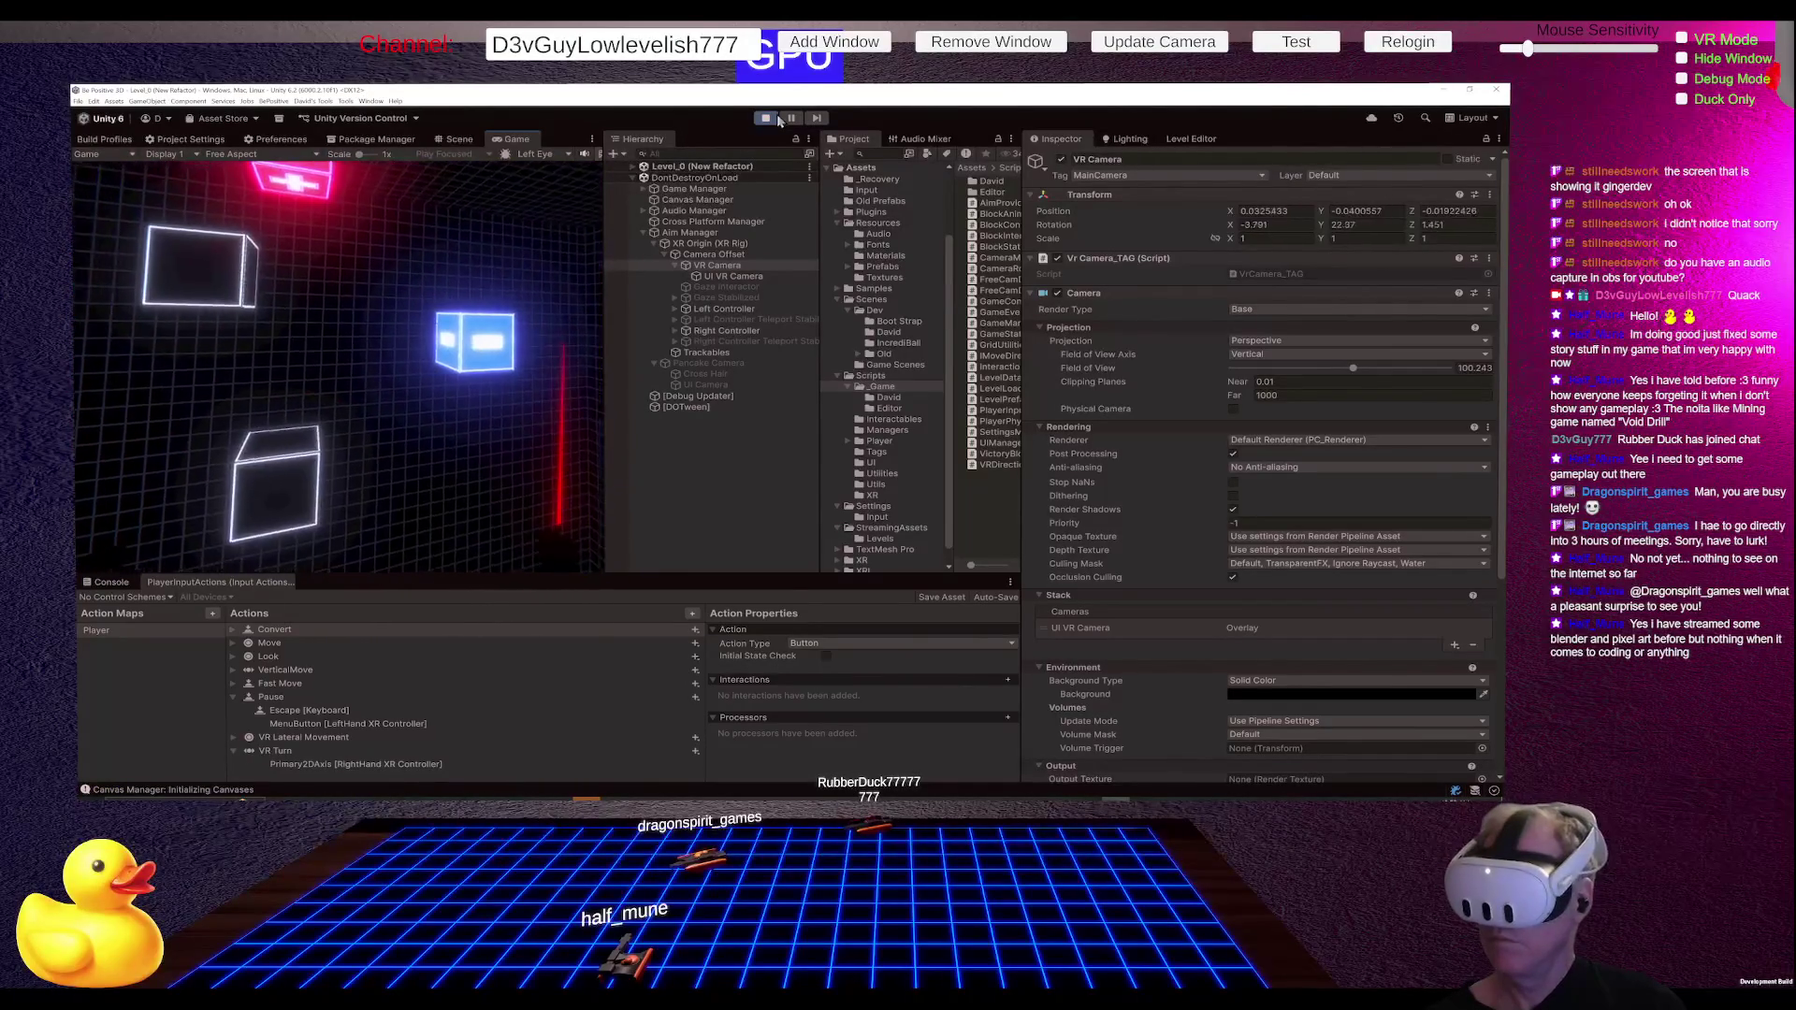
Step: Test the in-game pause menu with Escape, then stop play mode
{"action": "key", "text": "Escape"}
{"action": "key", "text": "Escape"}
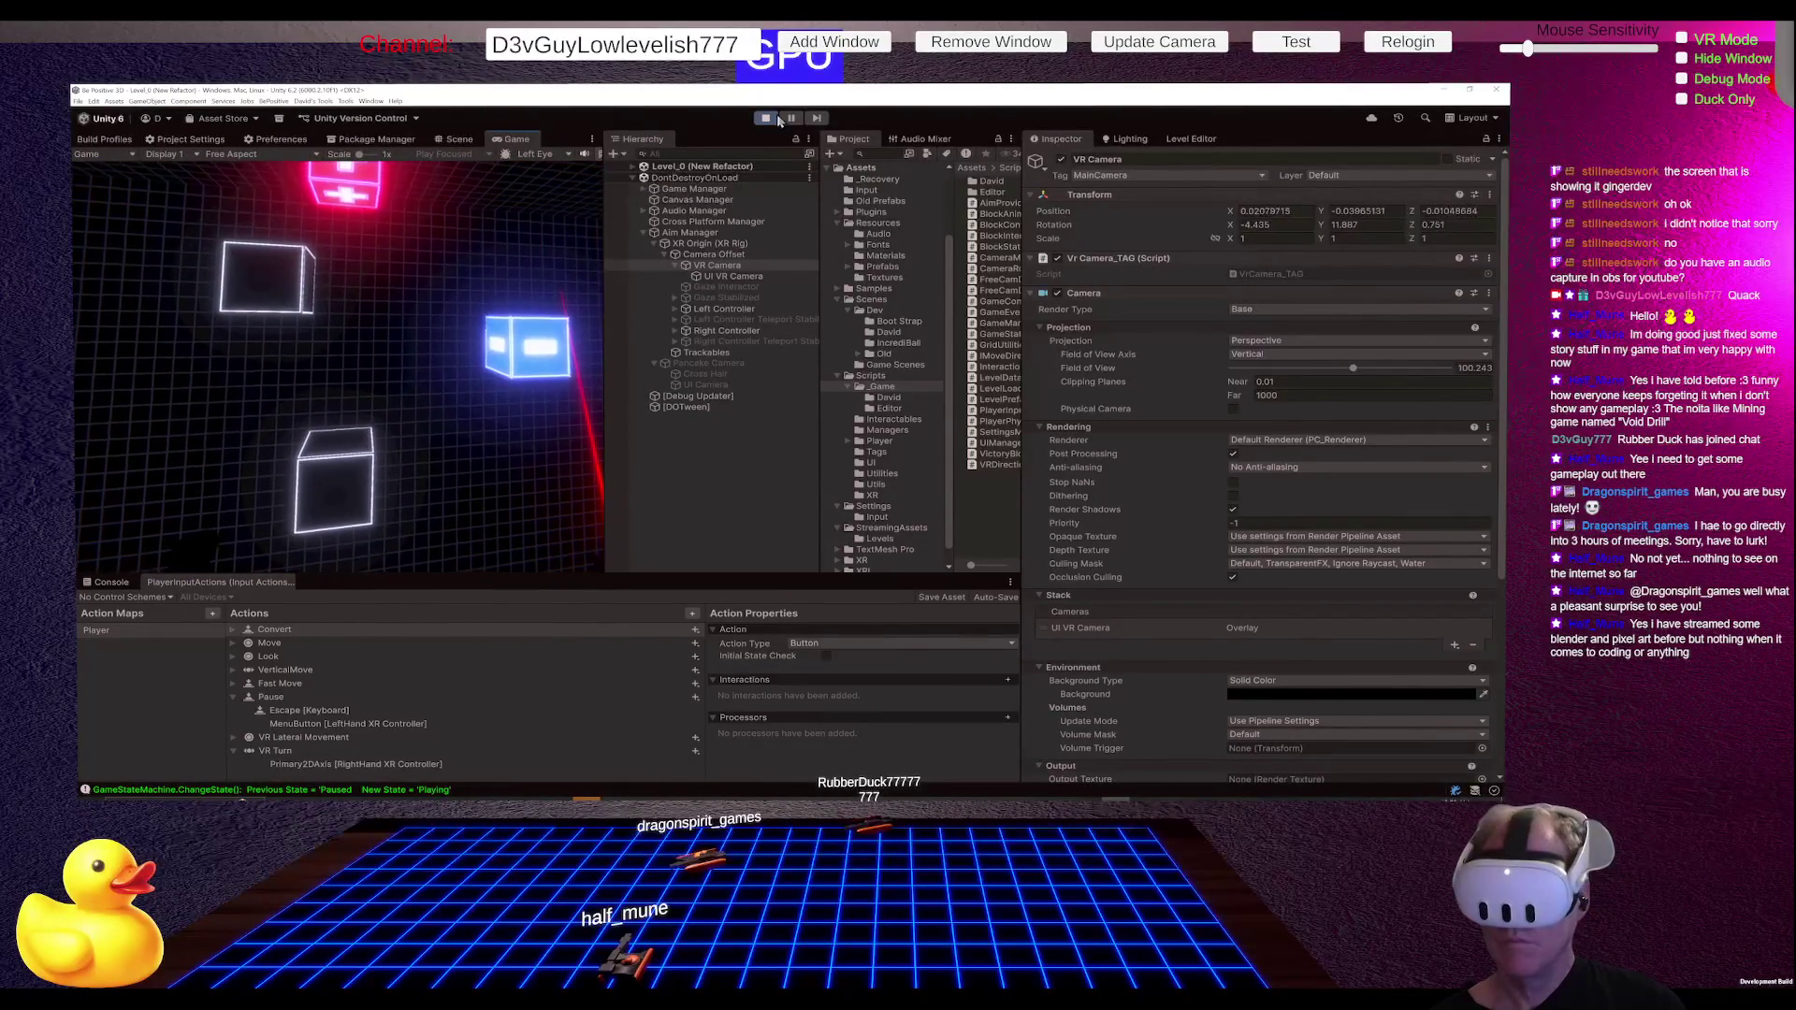
{"action": "key", "text": "Escape"}
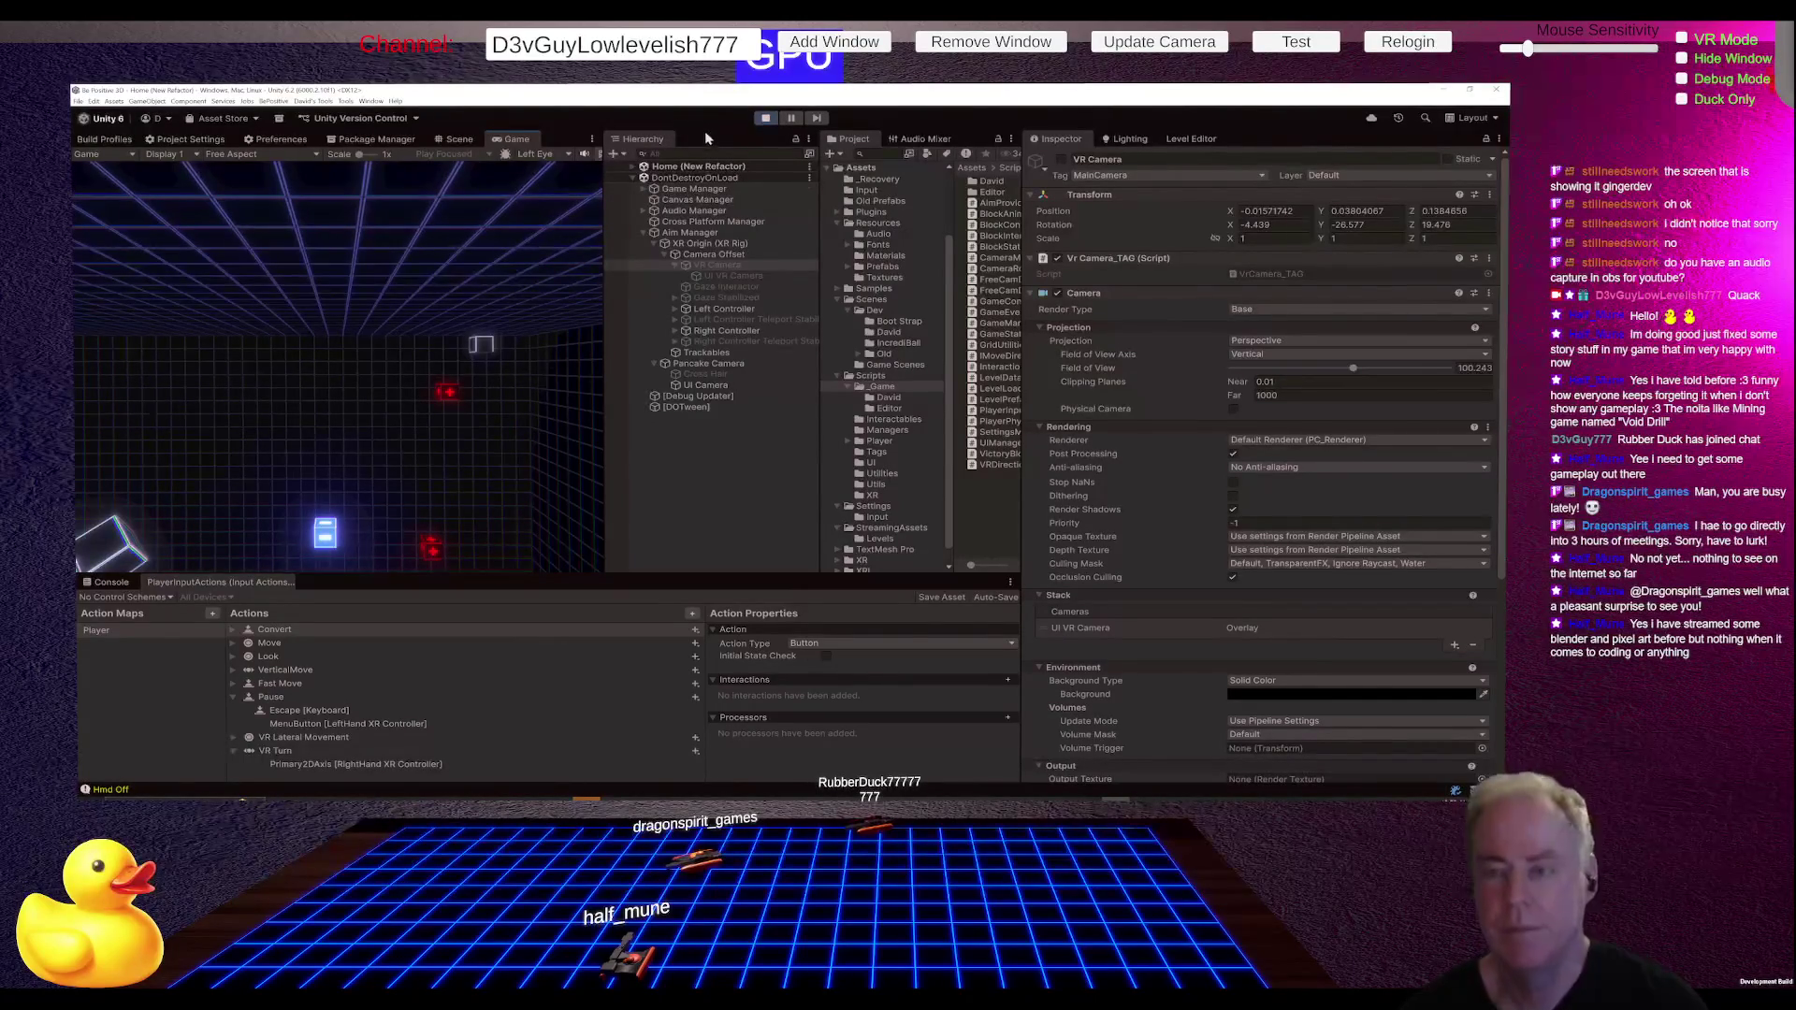
{"action": "left_click", "coordinate": [765, 118]}
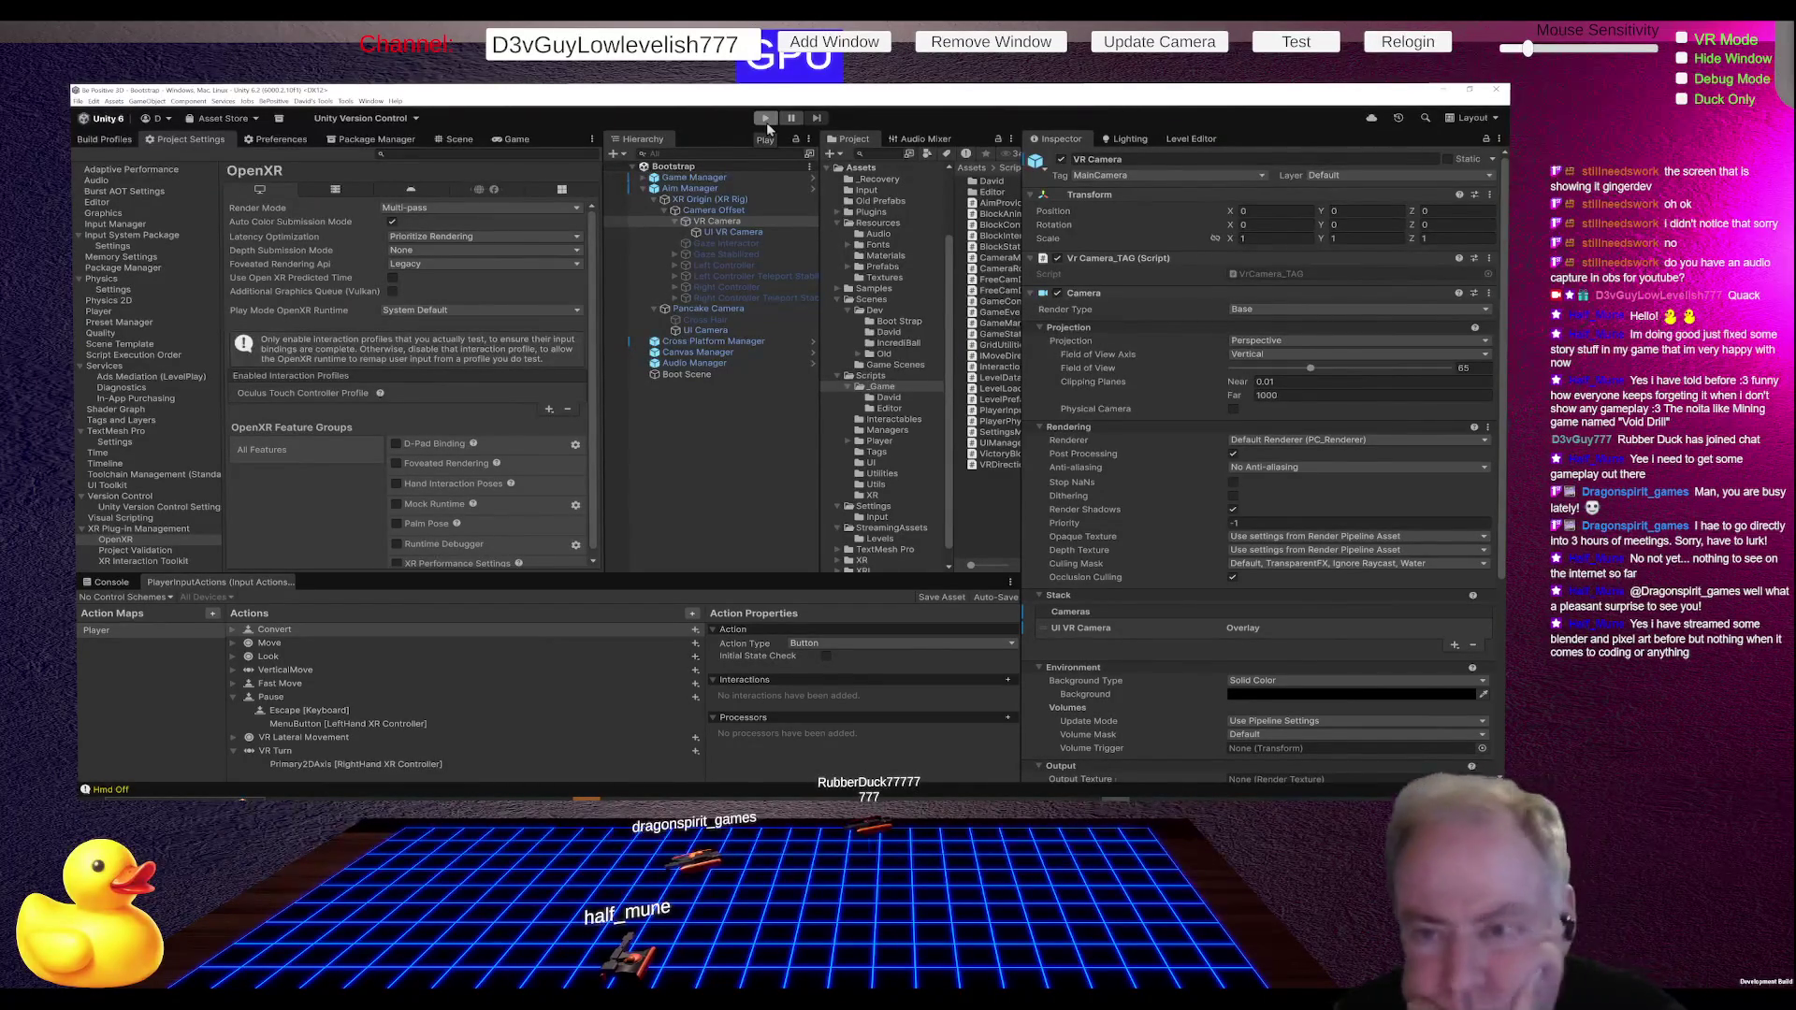
Step: Review Game Manager's prefab overrides and apply all of Aim Manager's overrides
{"action": "left_click", "coordinate": [645, 188]}
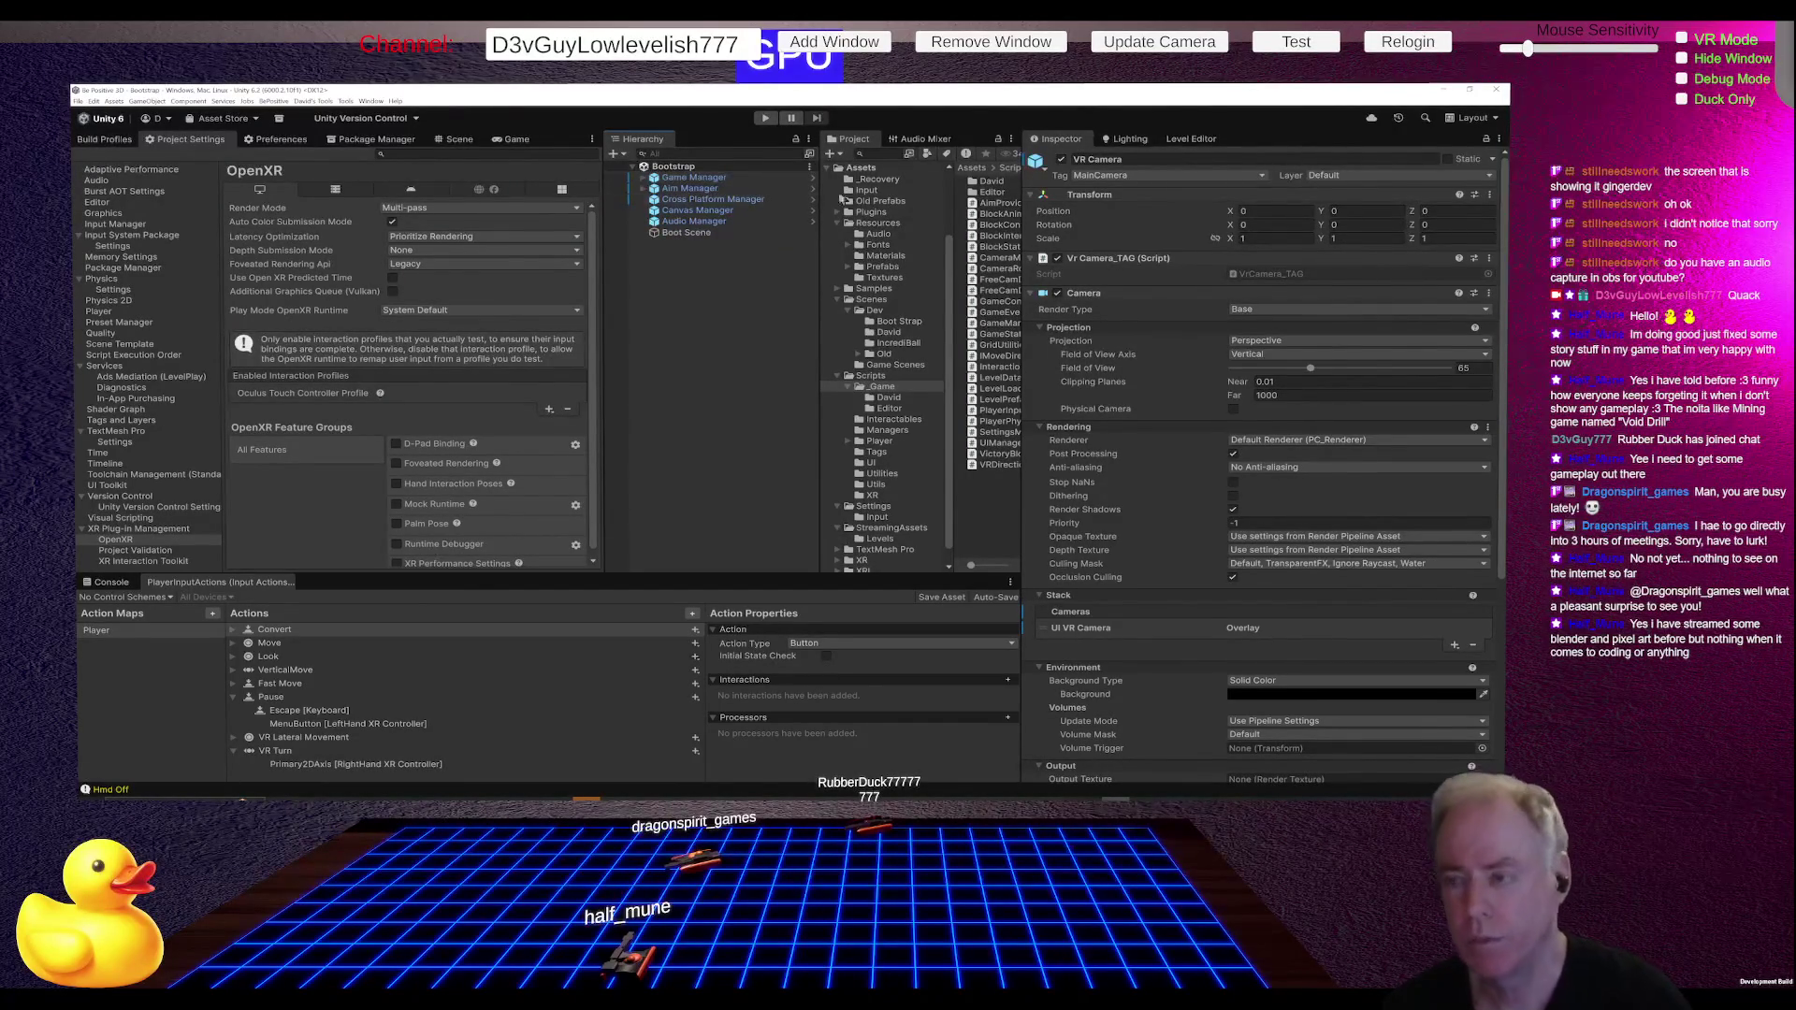
{"action": "left_click", "coordinate": [732, 177]}
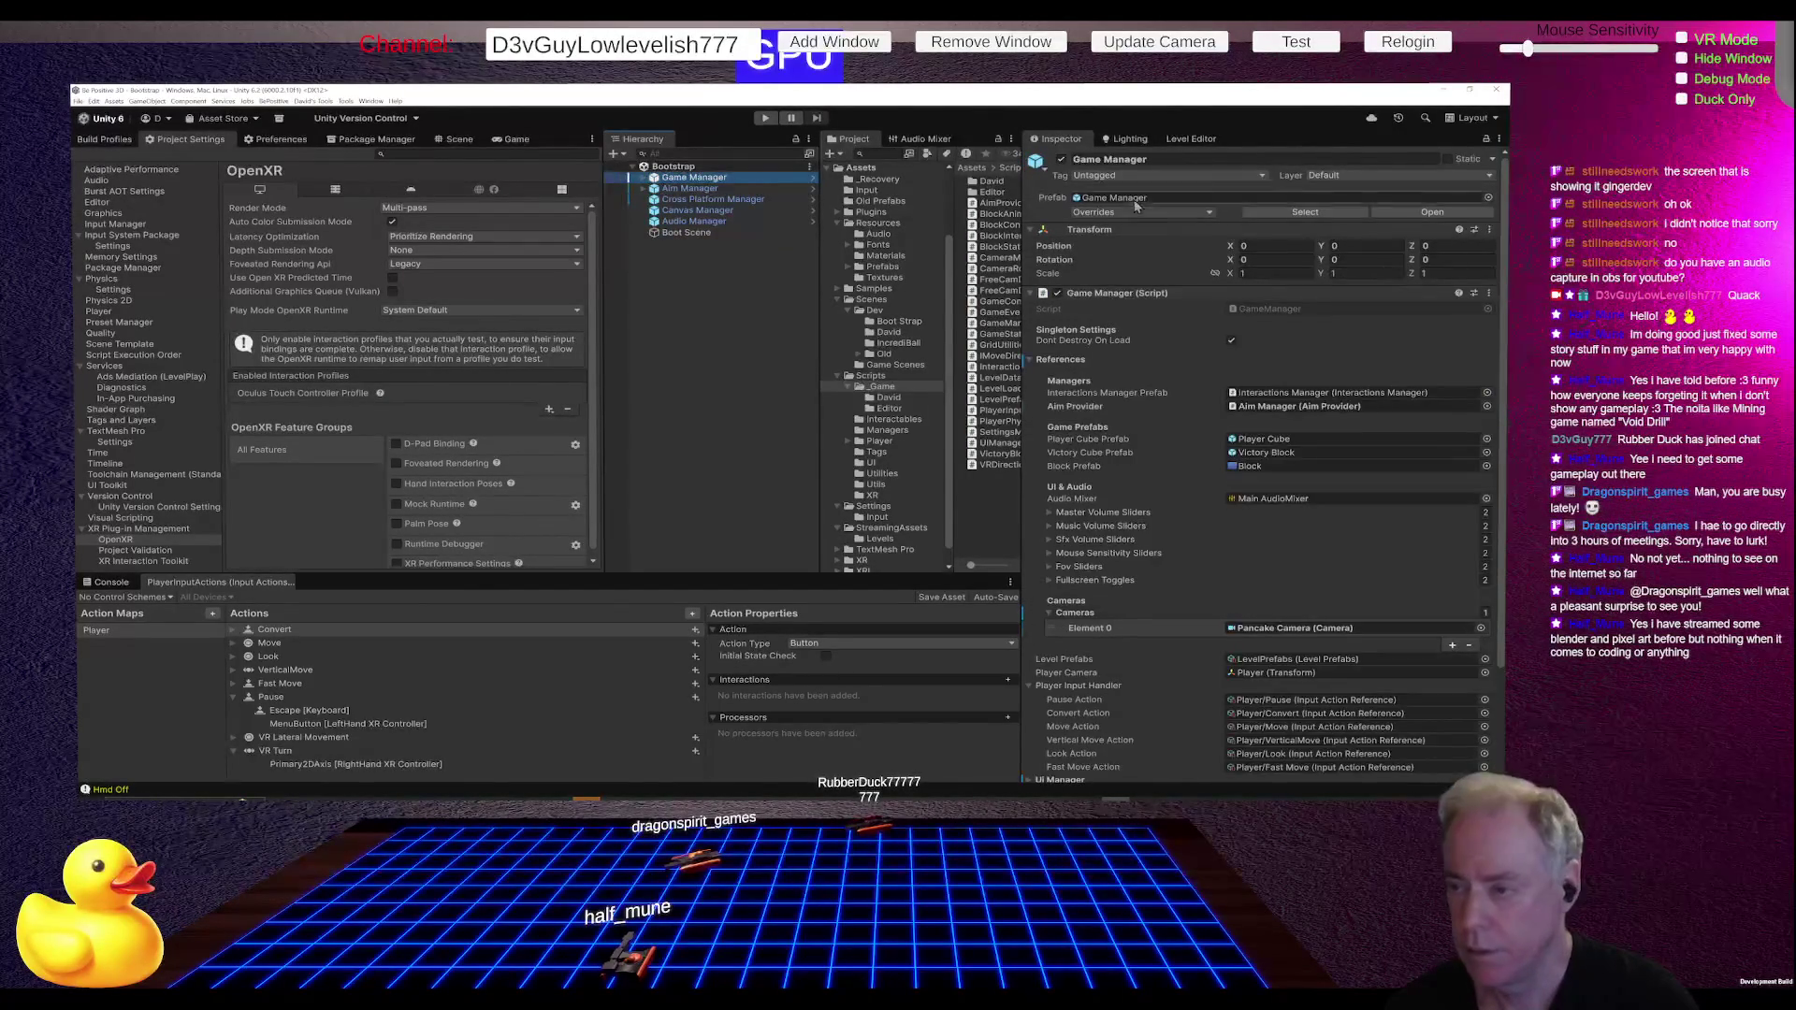
{"action": "left_click", "coordinate": [1132, 194]}
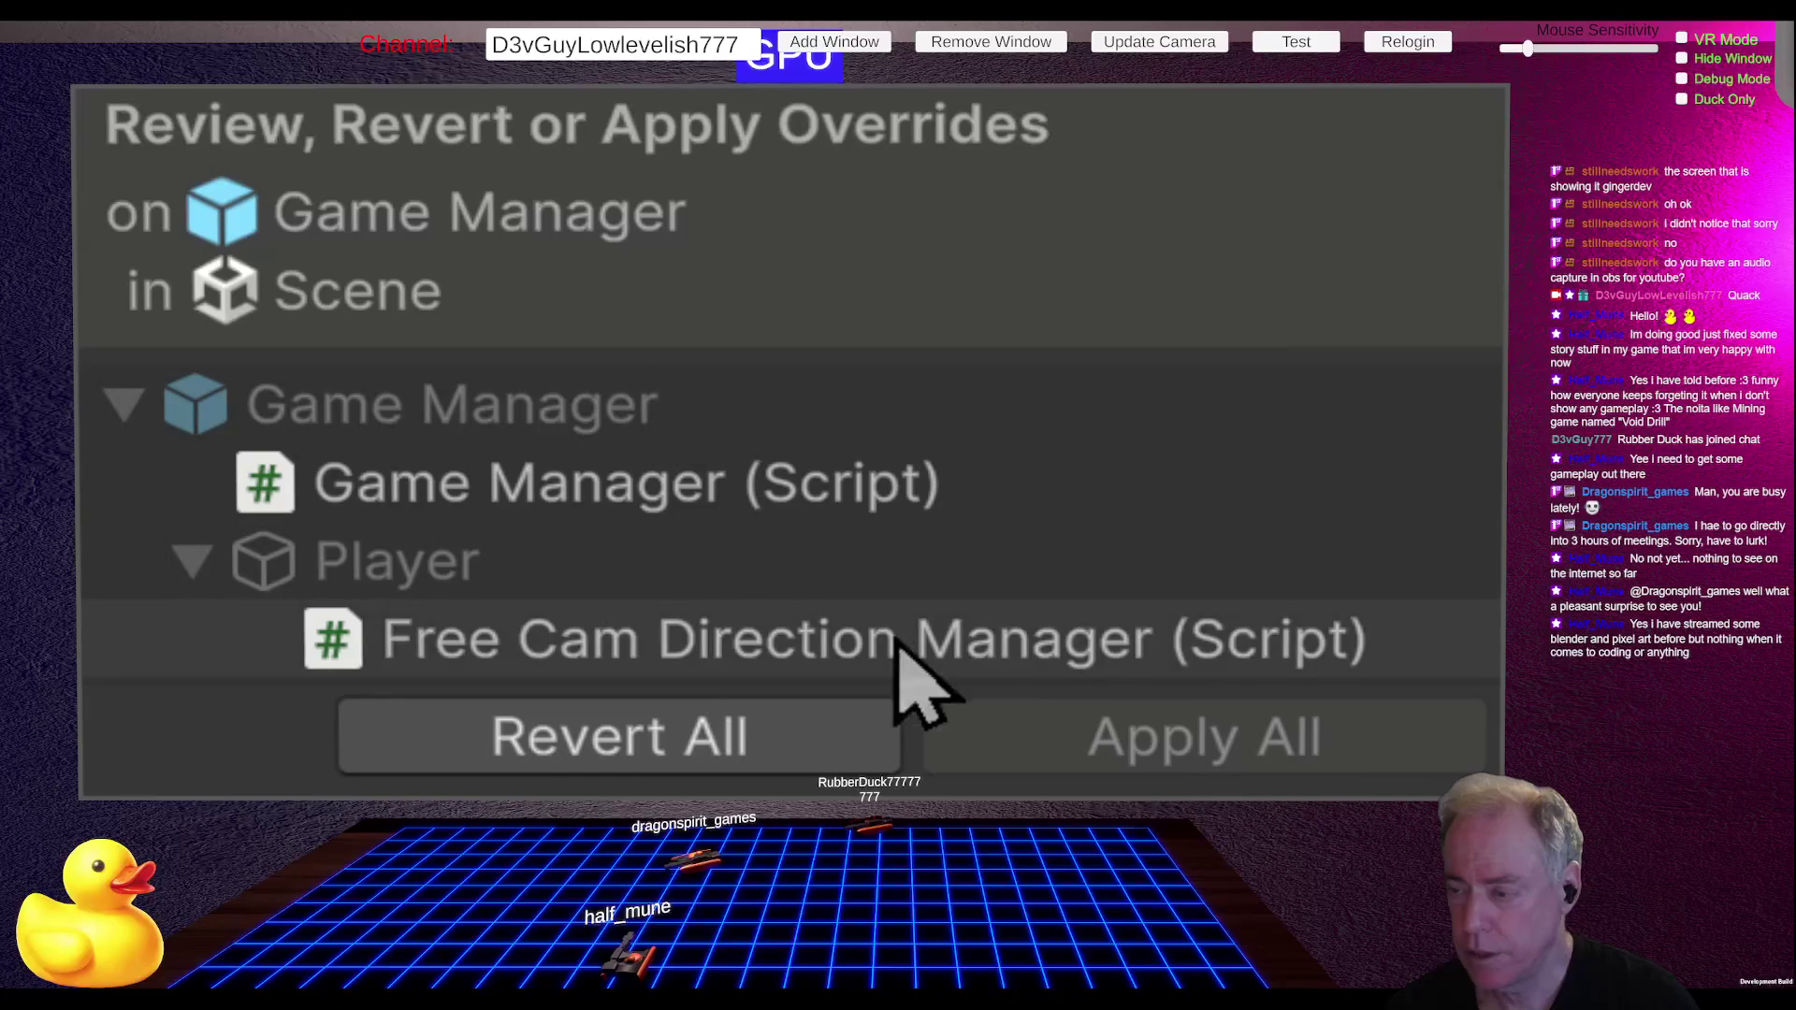
{"action": "left_click", "coordinate": [709, 189]}
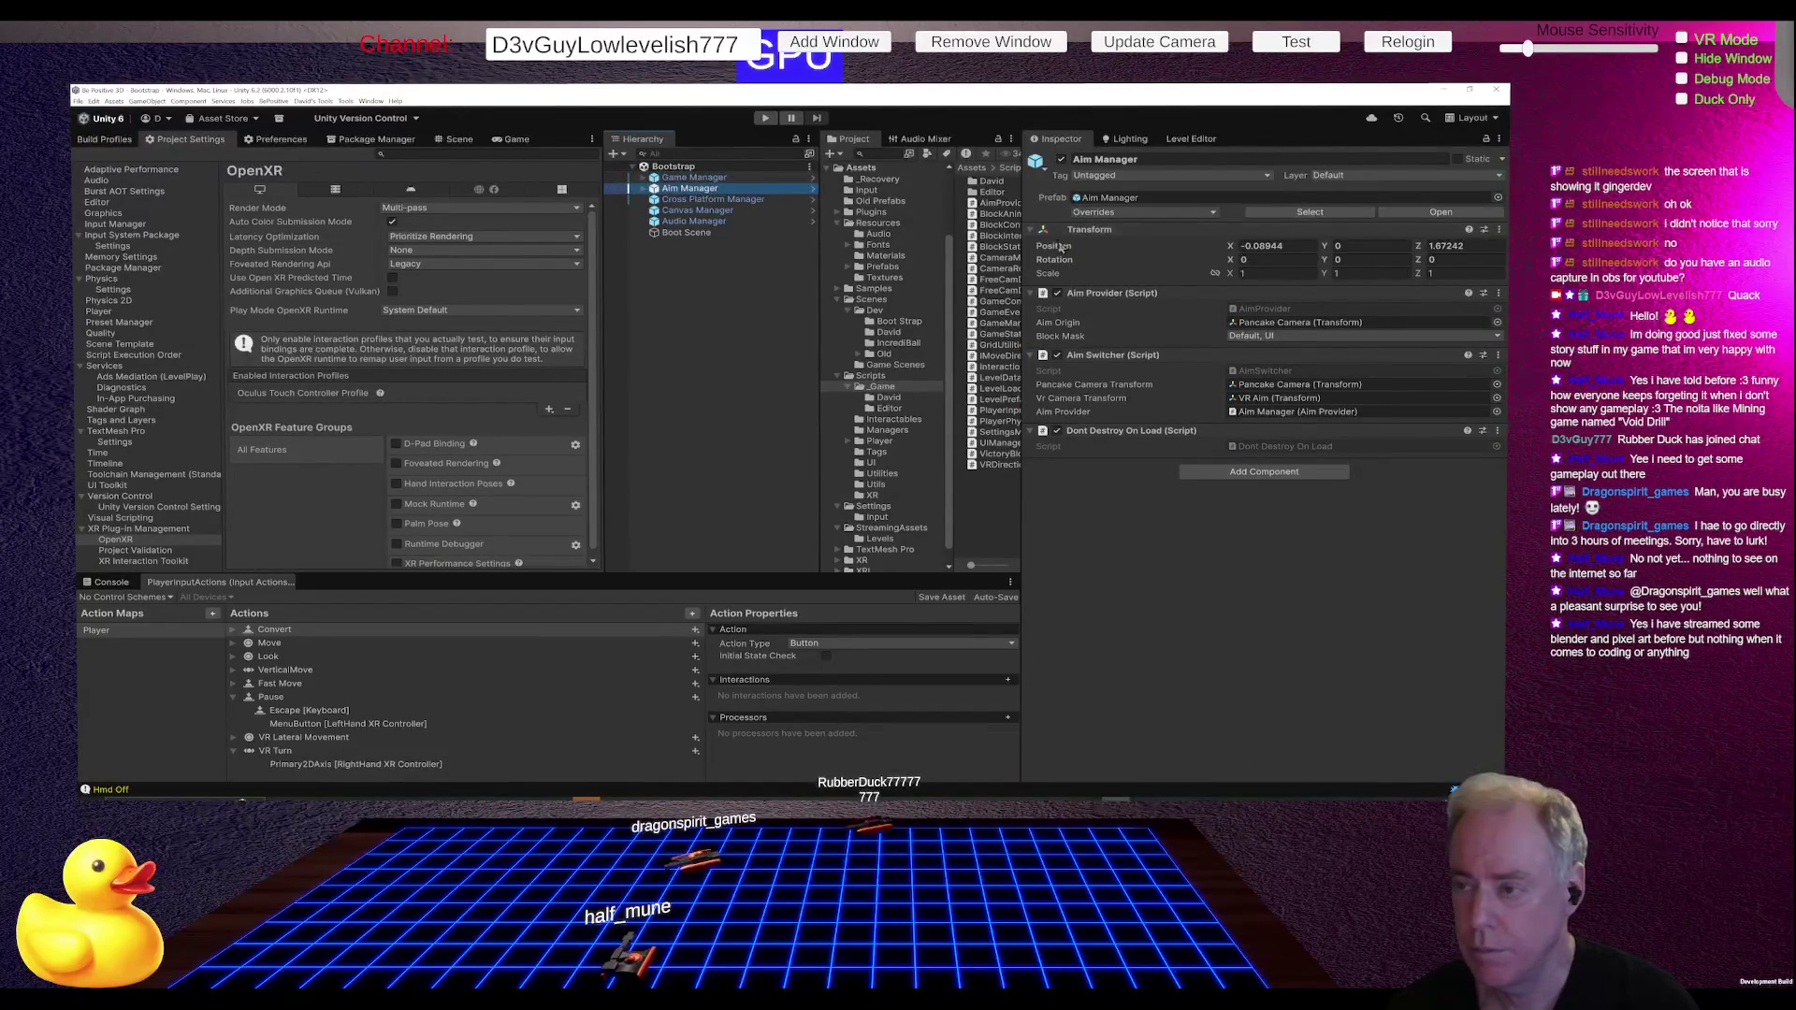
{"action": "left_click", "coordinate": [1126, 209]}
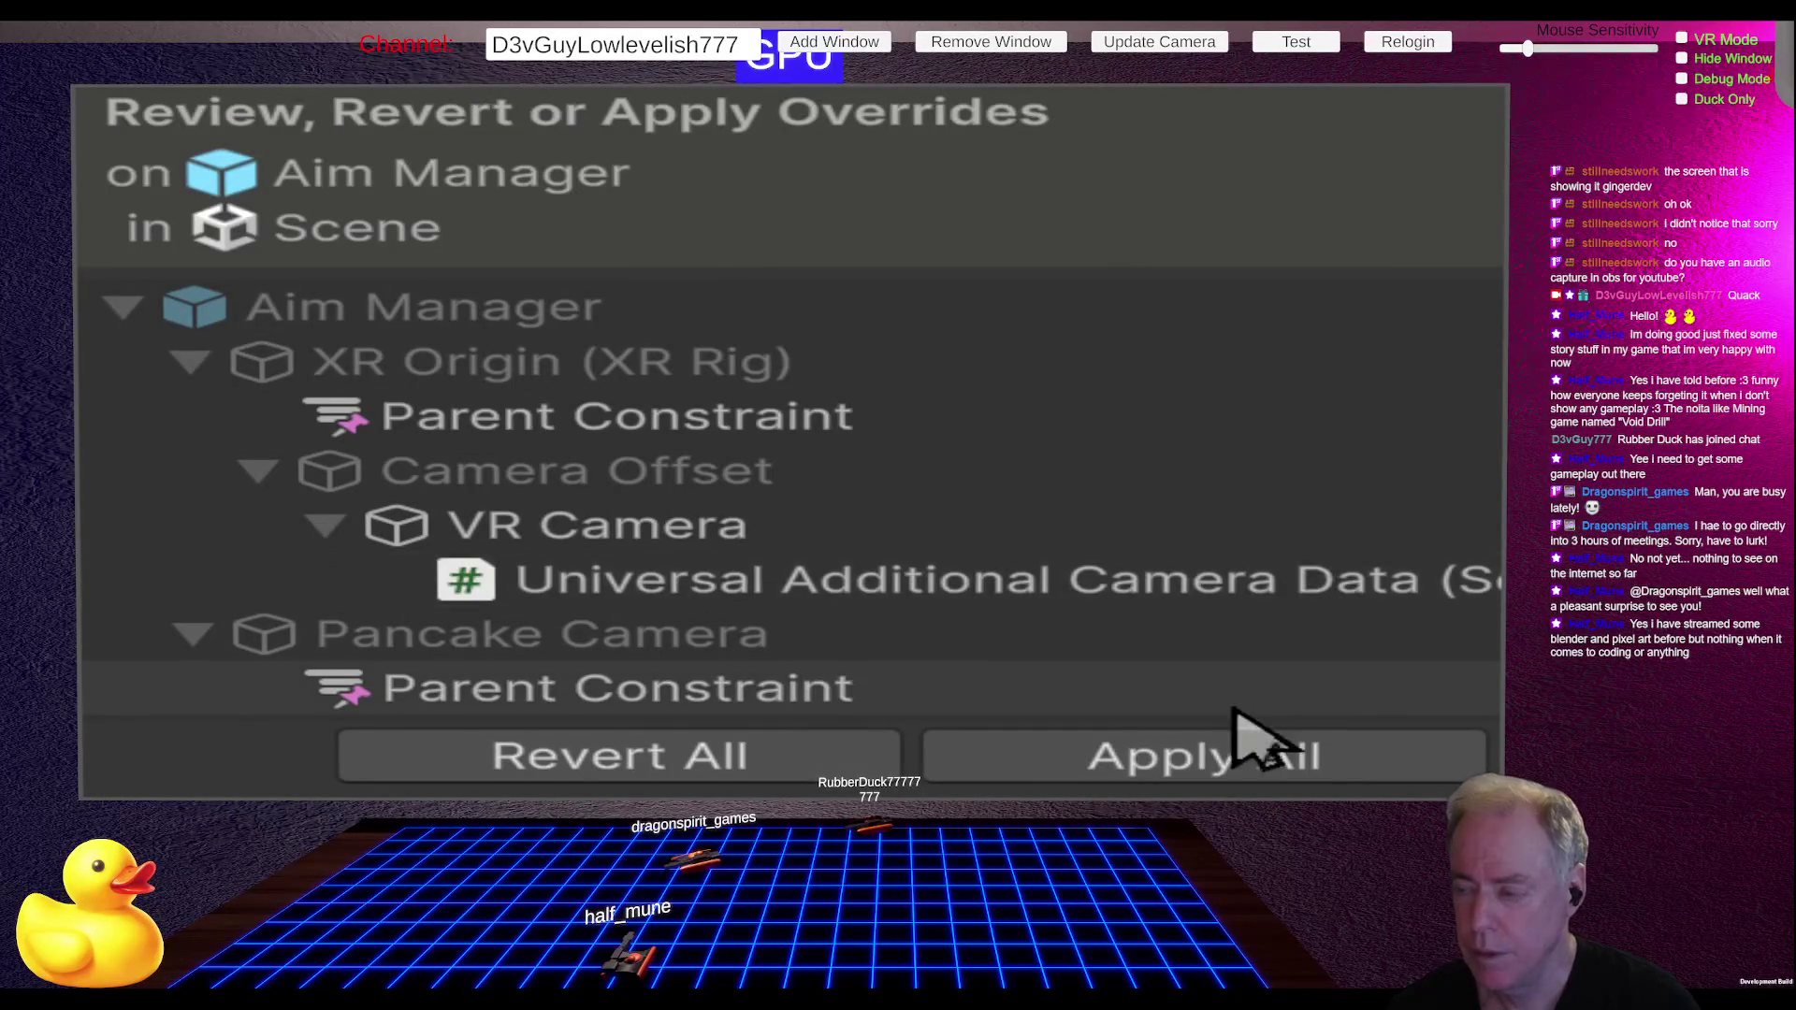
{"action": "left_click", "coordinate": [1237, 765]}
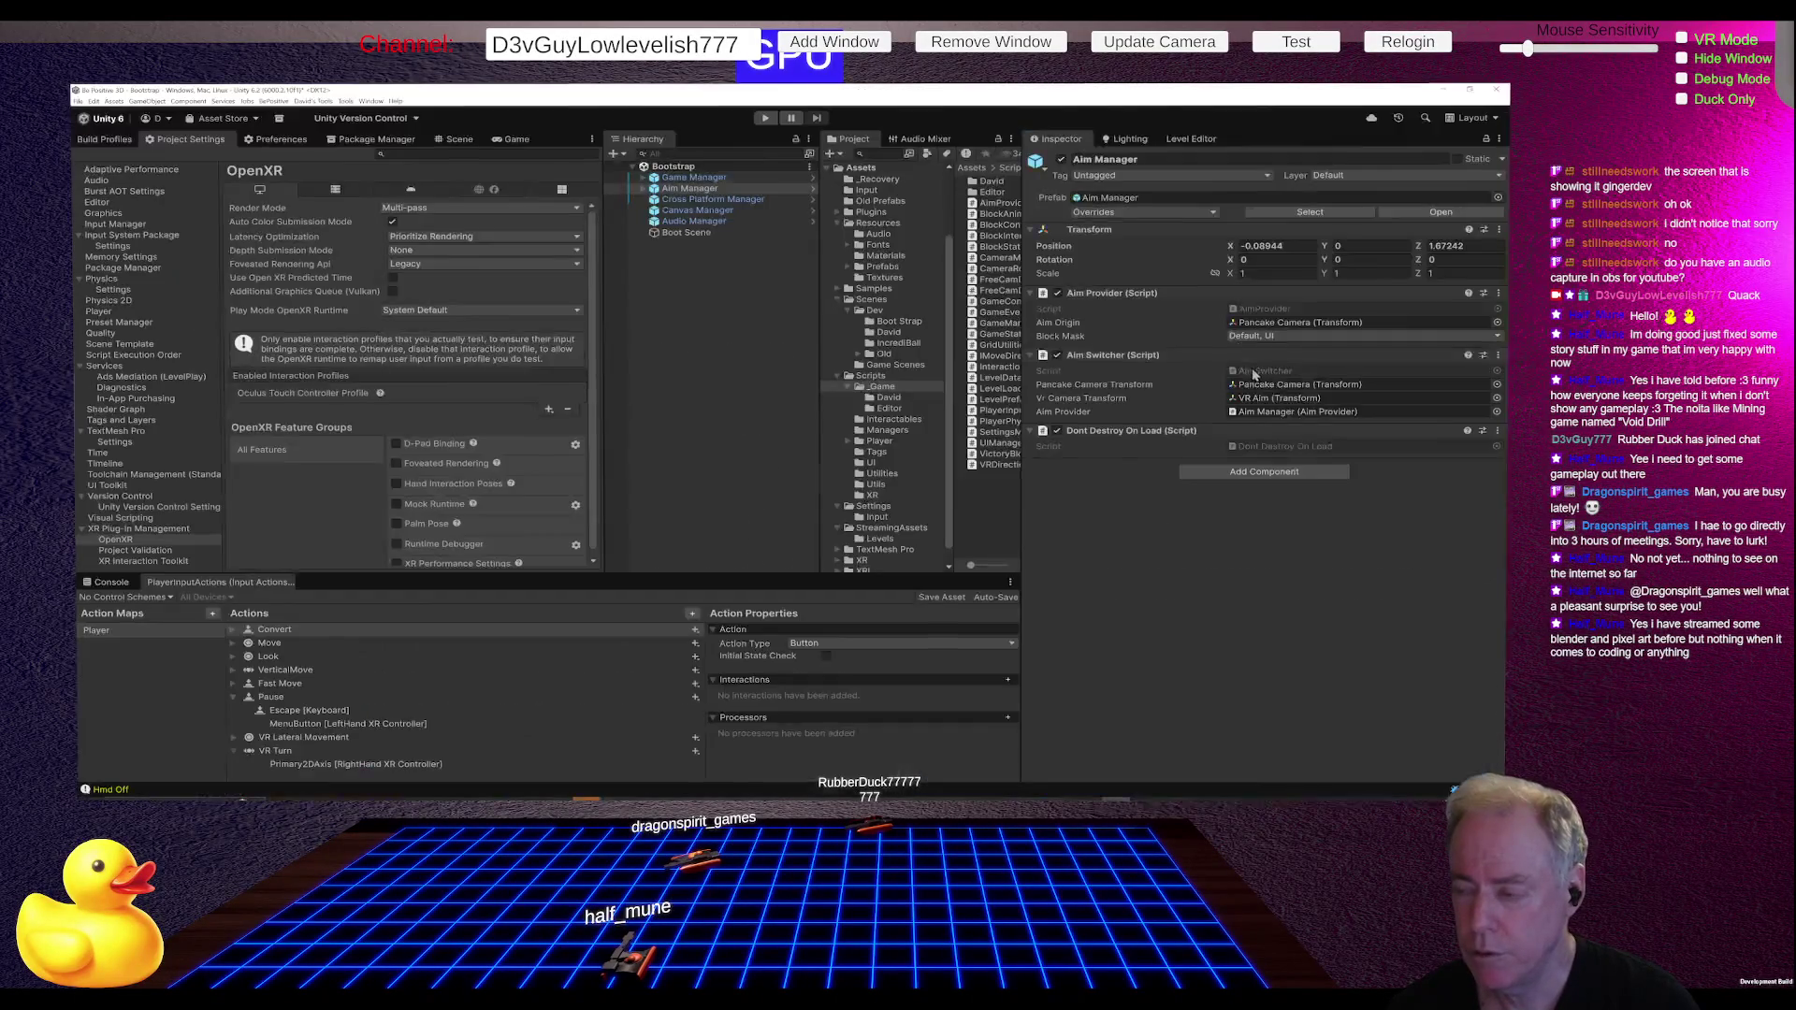
Step: Check Cross Platform, Canvas and Audio Manager for overrides, then go to the Git client
{"action": "left_click", "coordinate": [725, 200]}
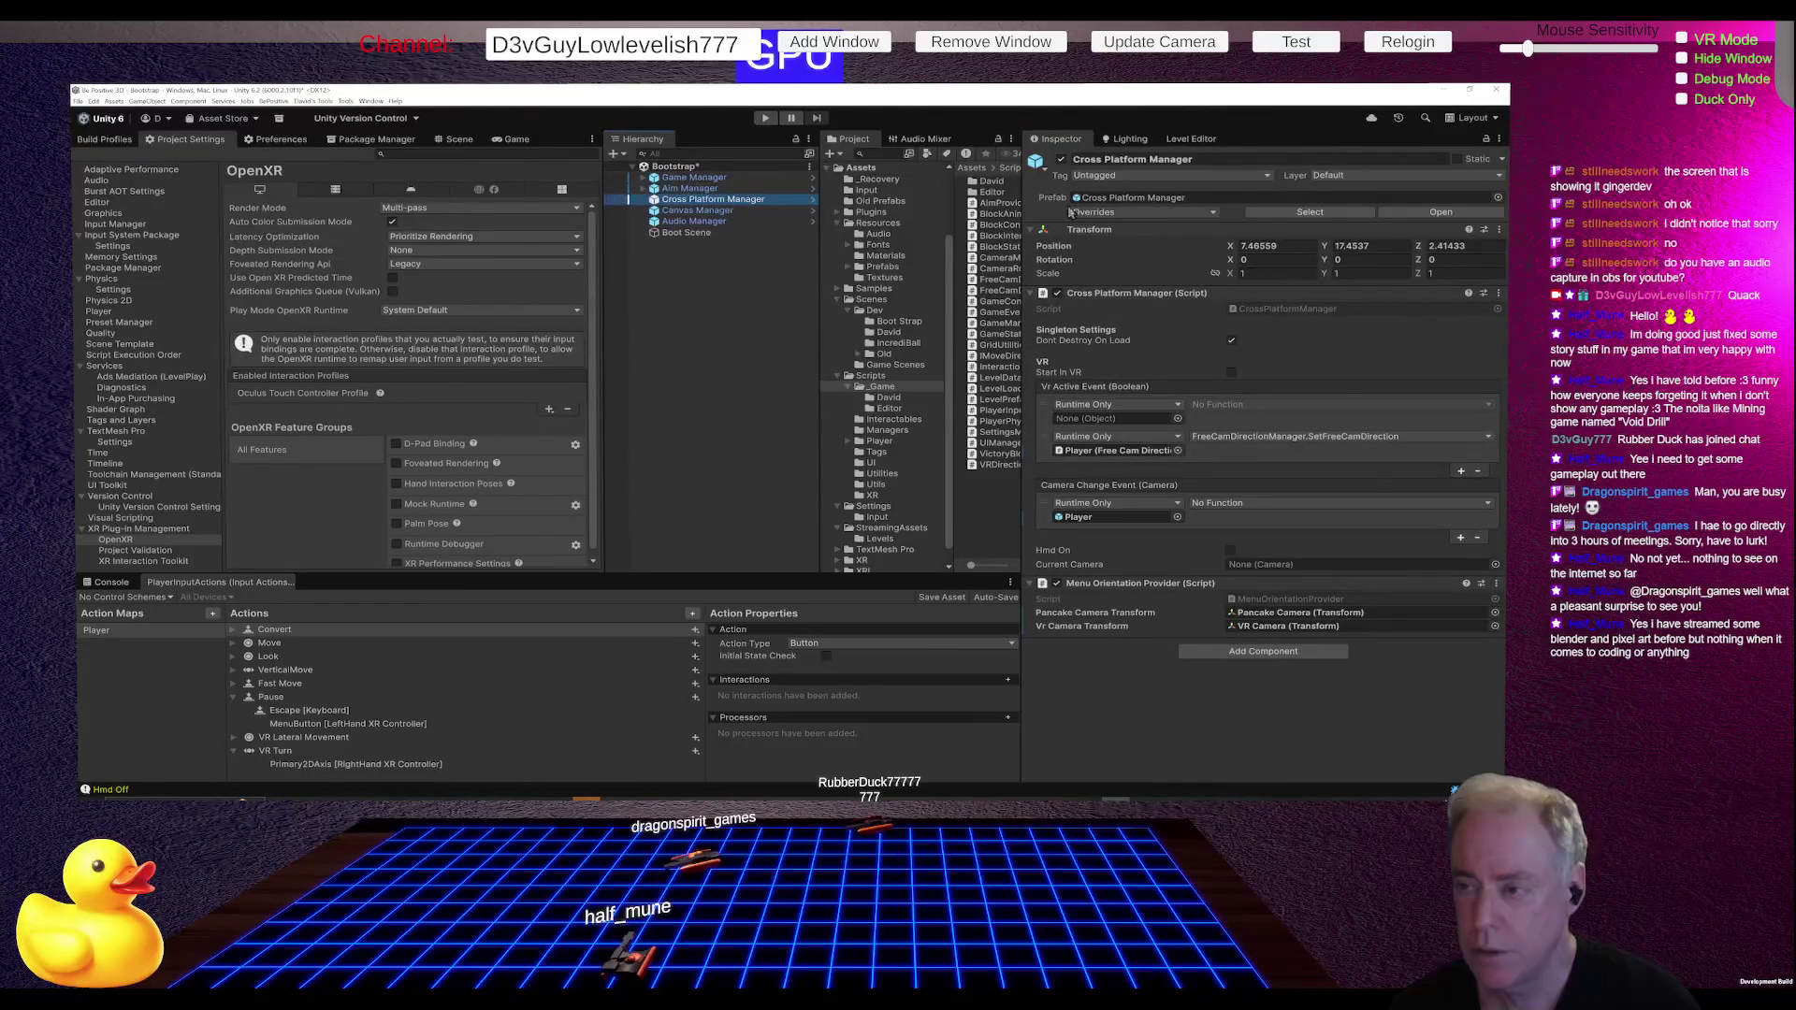
{"action": "left_click", "coordinate": [1103, 213]}
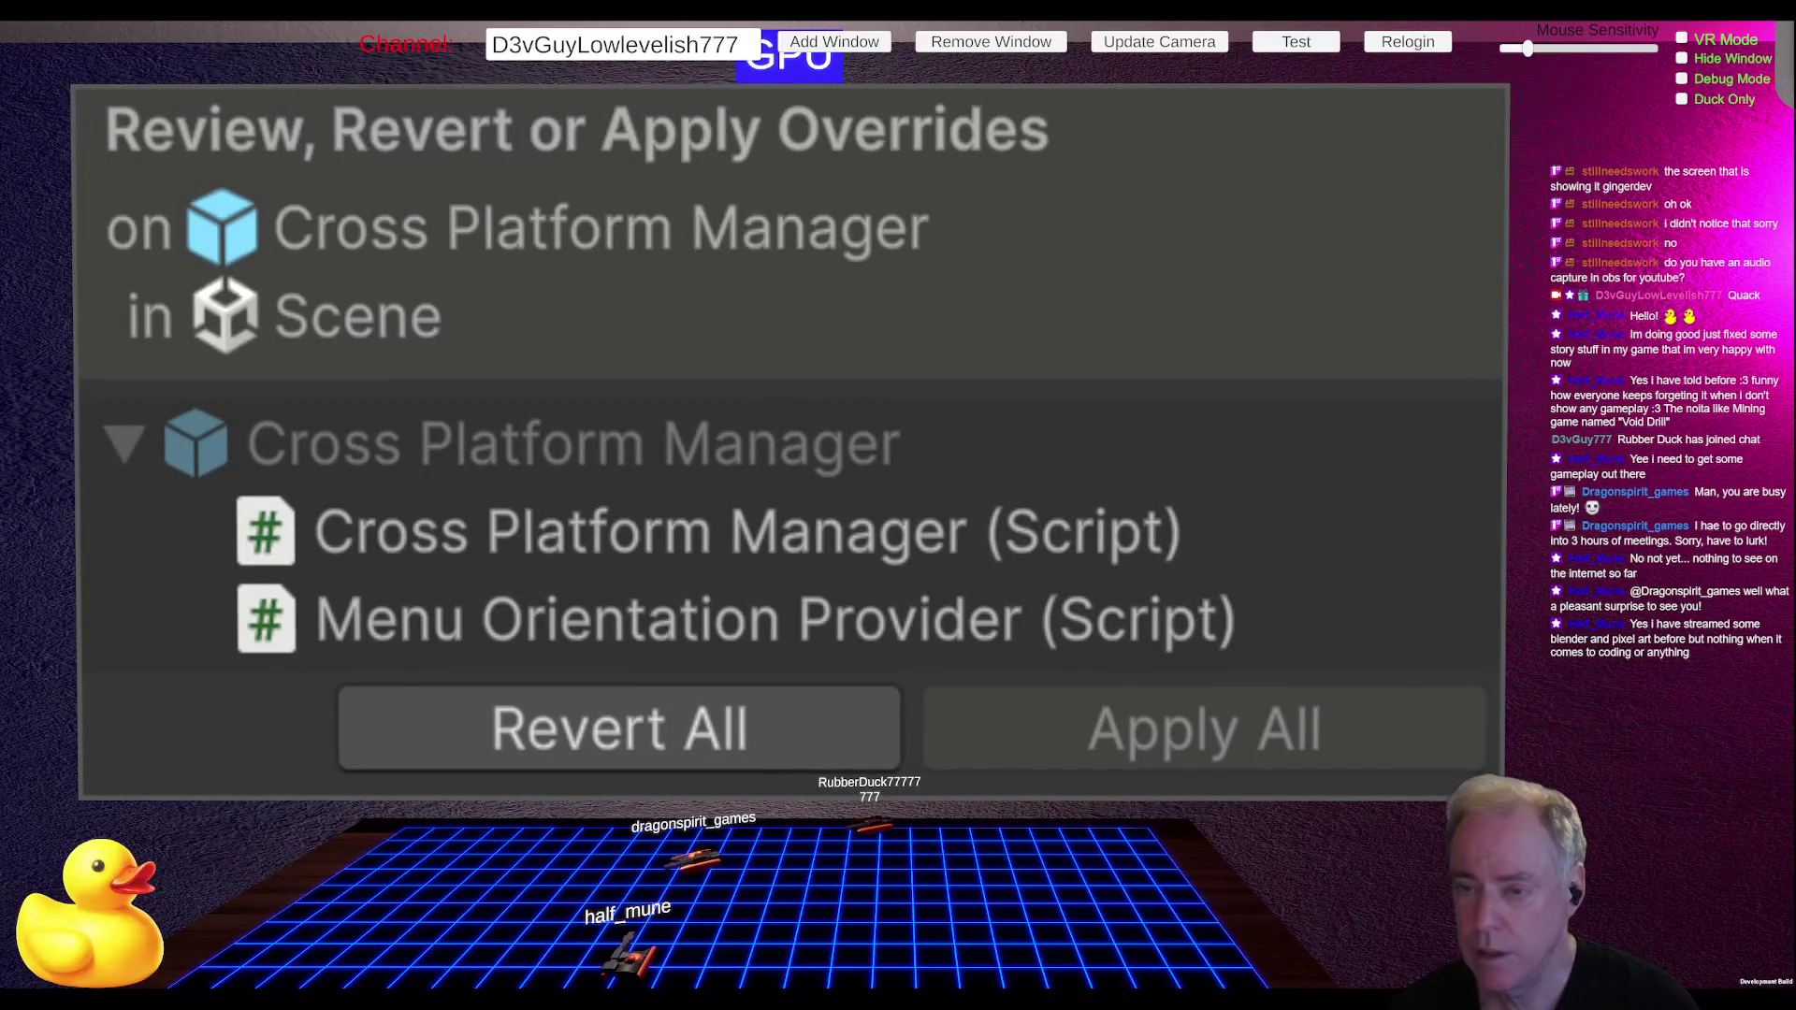
{"action": "left_click", "coordinate": [814, 211]}
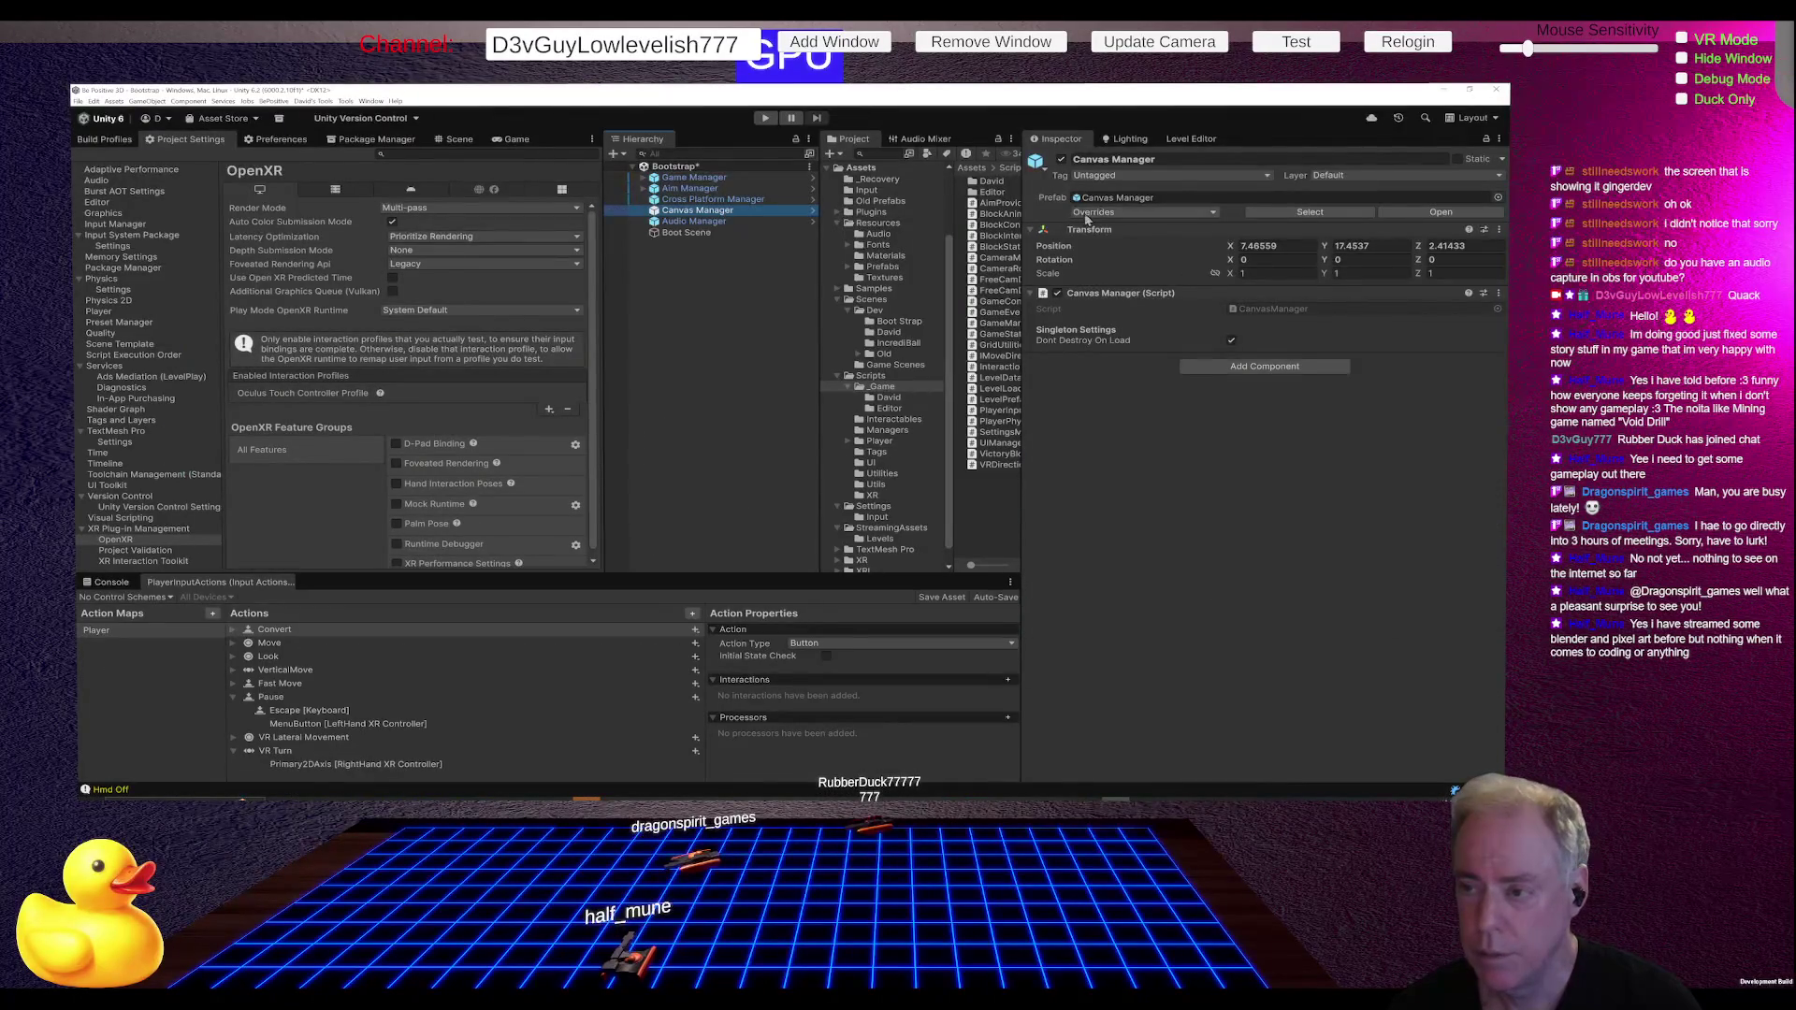
{"action": "left_click", "coordinate": [1104, 213]}
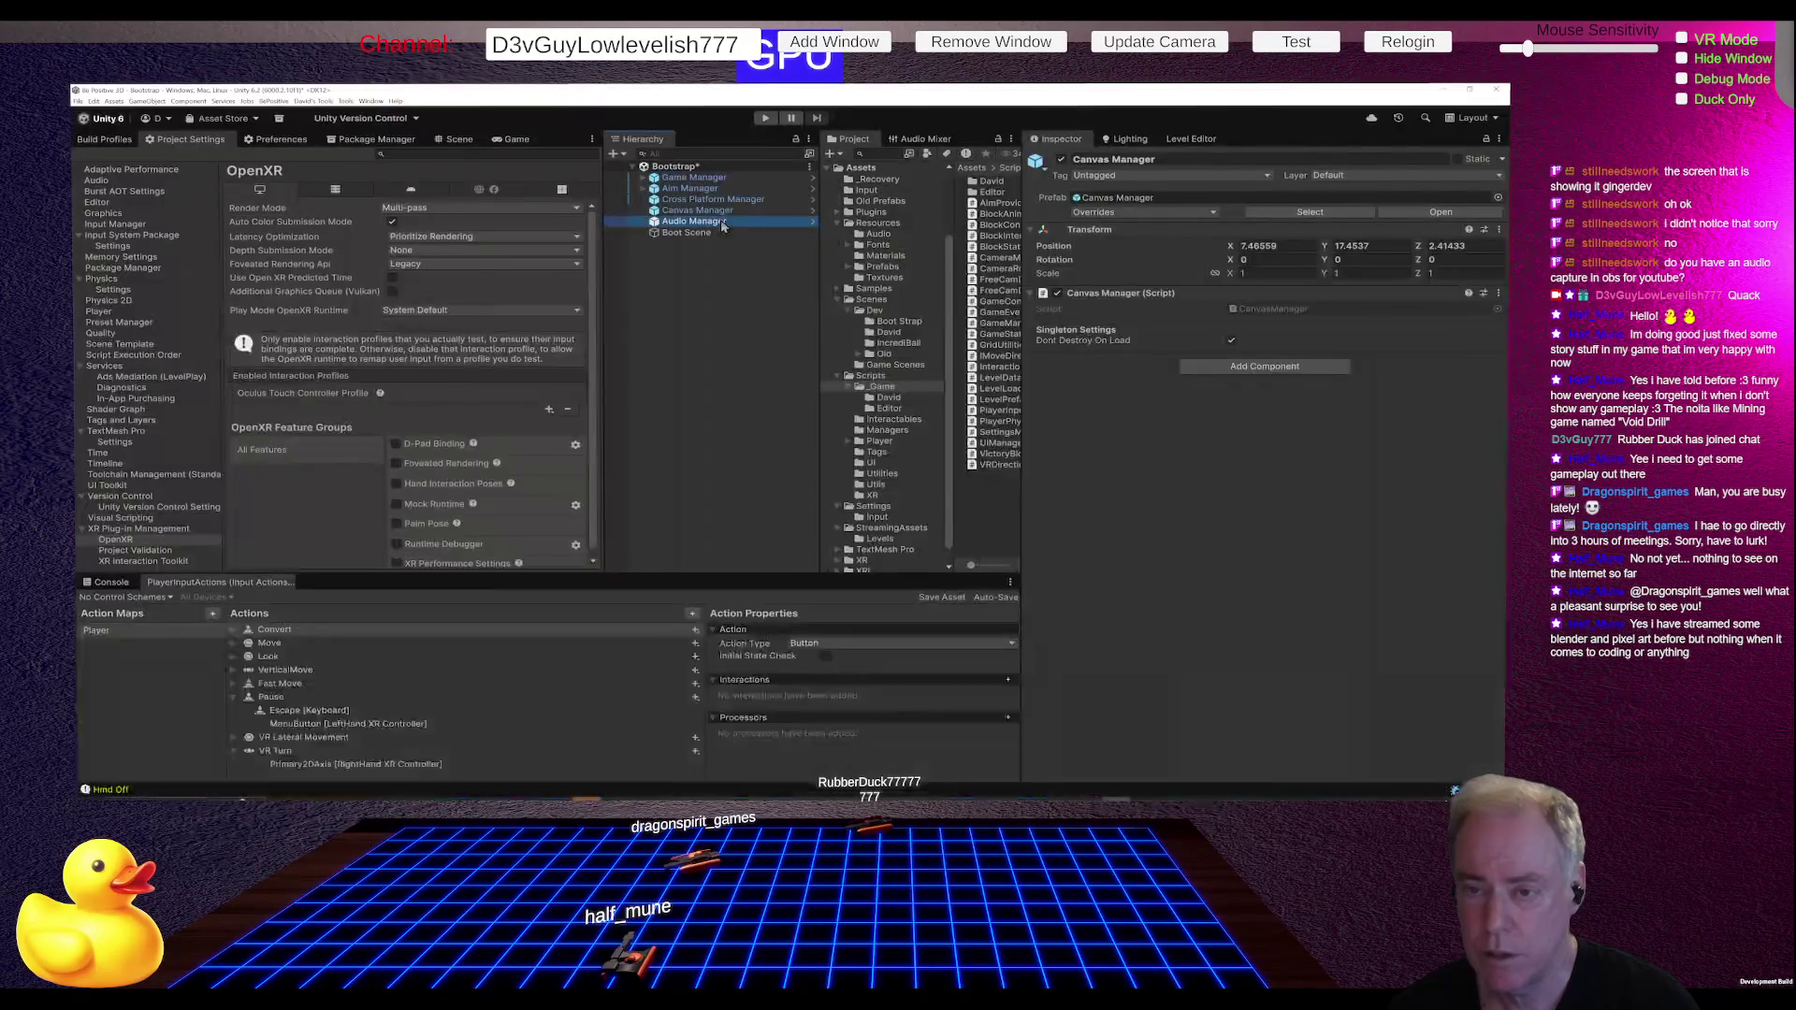
{"action": "left_click", "coordinate": [785, 222]}
{"action": "left_click", "coordinate": [1100, 214]}
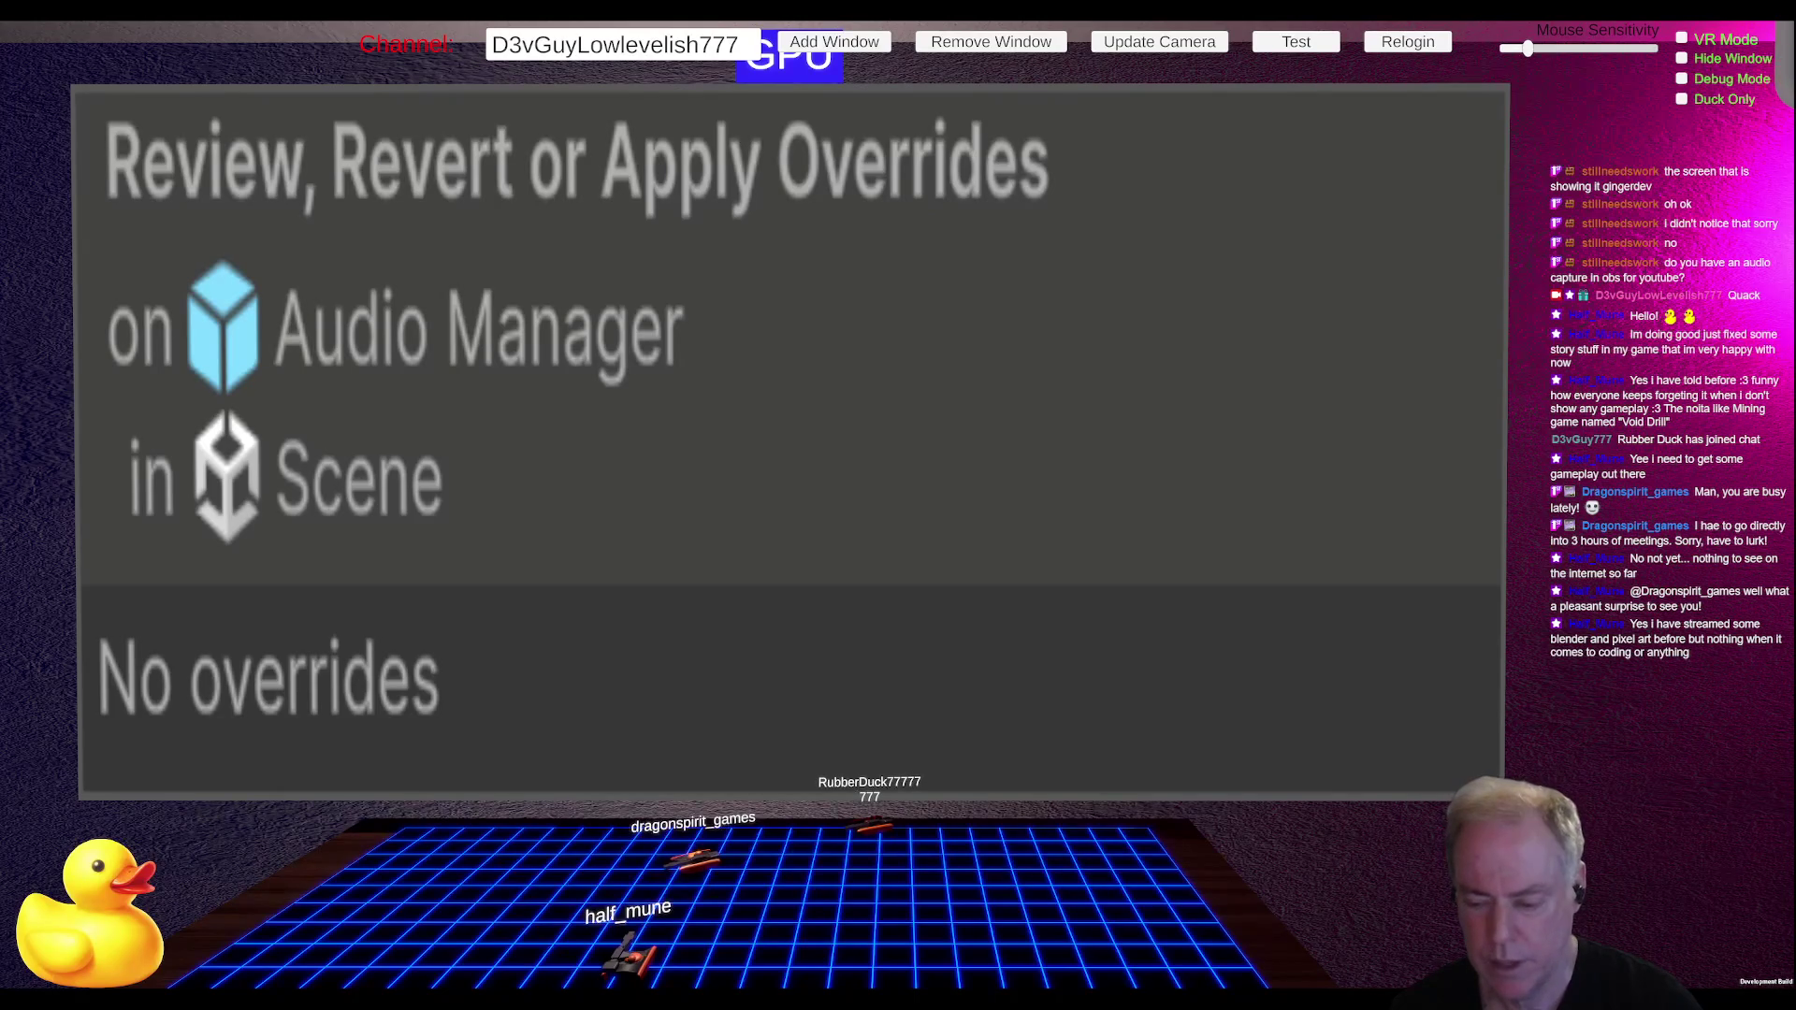
{"action": "key", "text": "alt+Tab"}
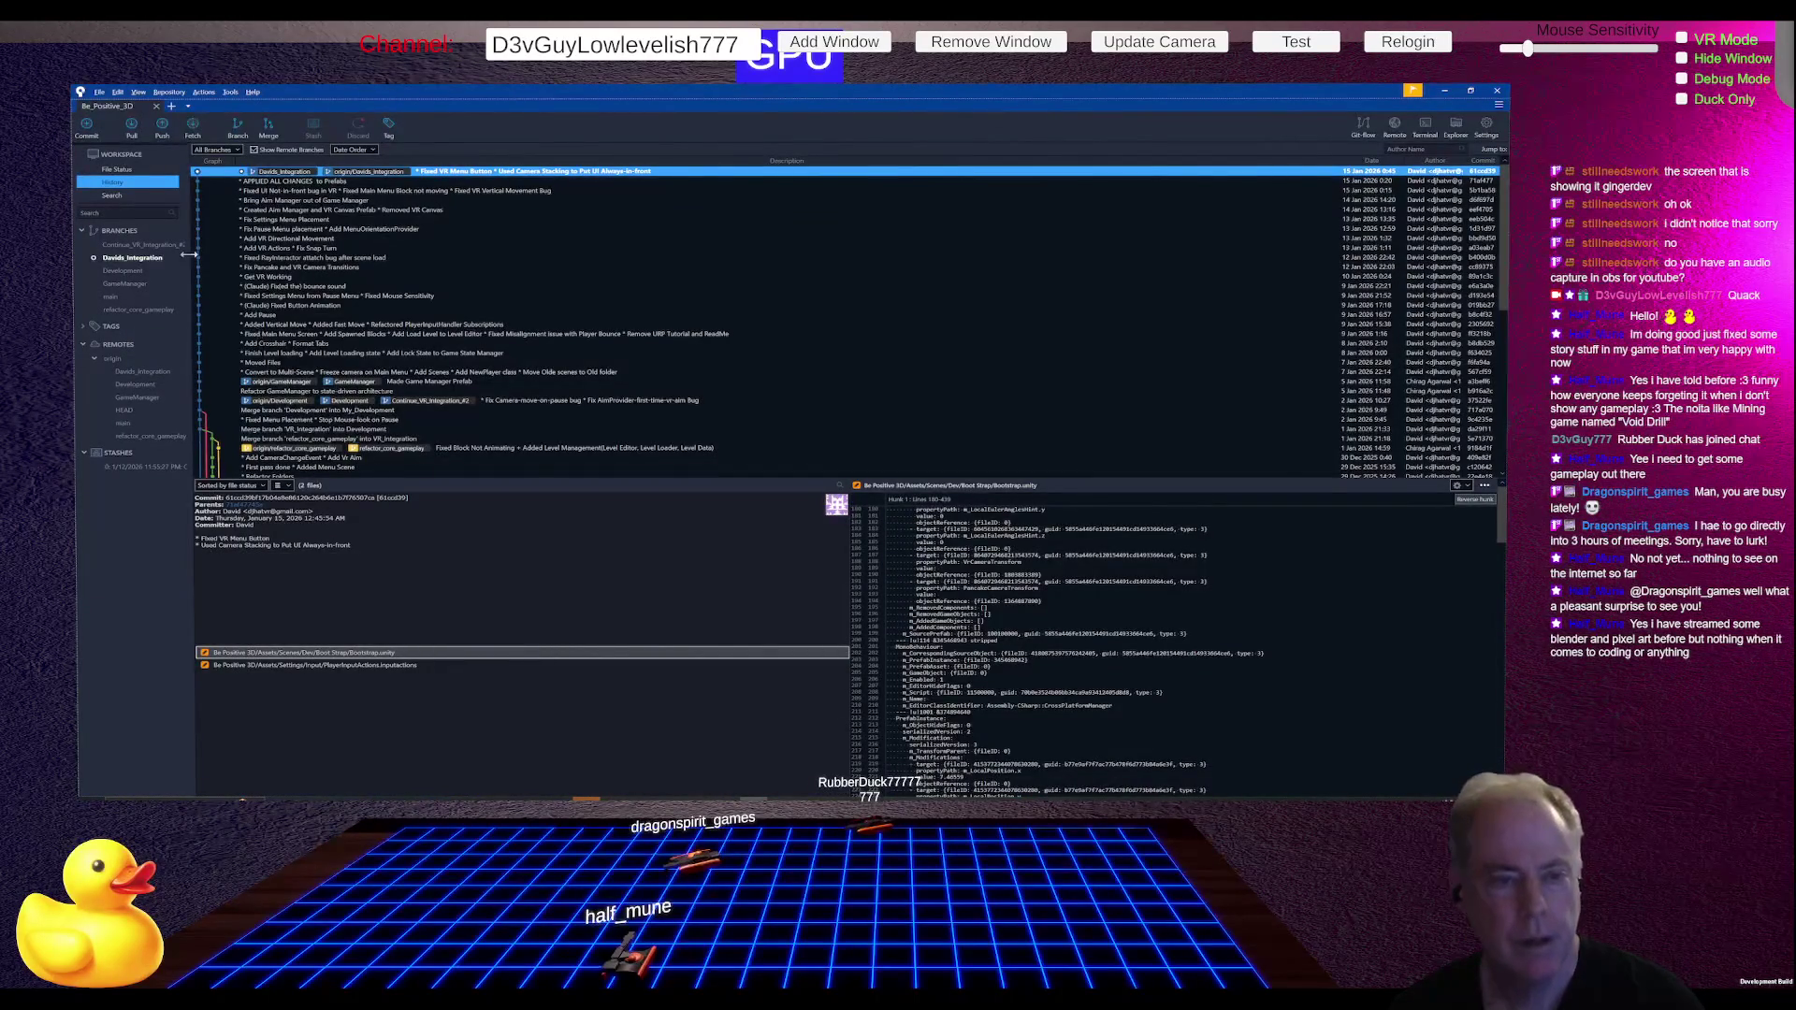
Step: Review the working copy changes and save the Unity project before committing
{"action": "left_click", "coordinate": [124, 170]}
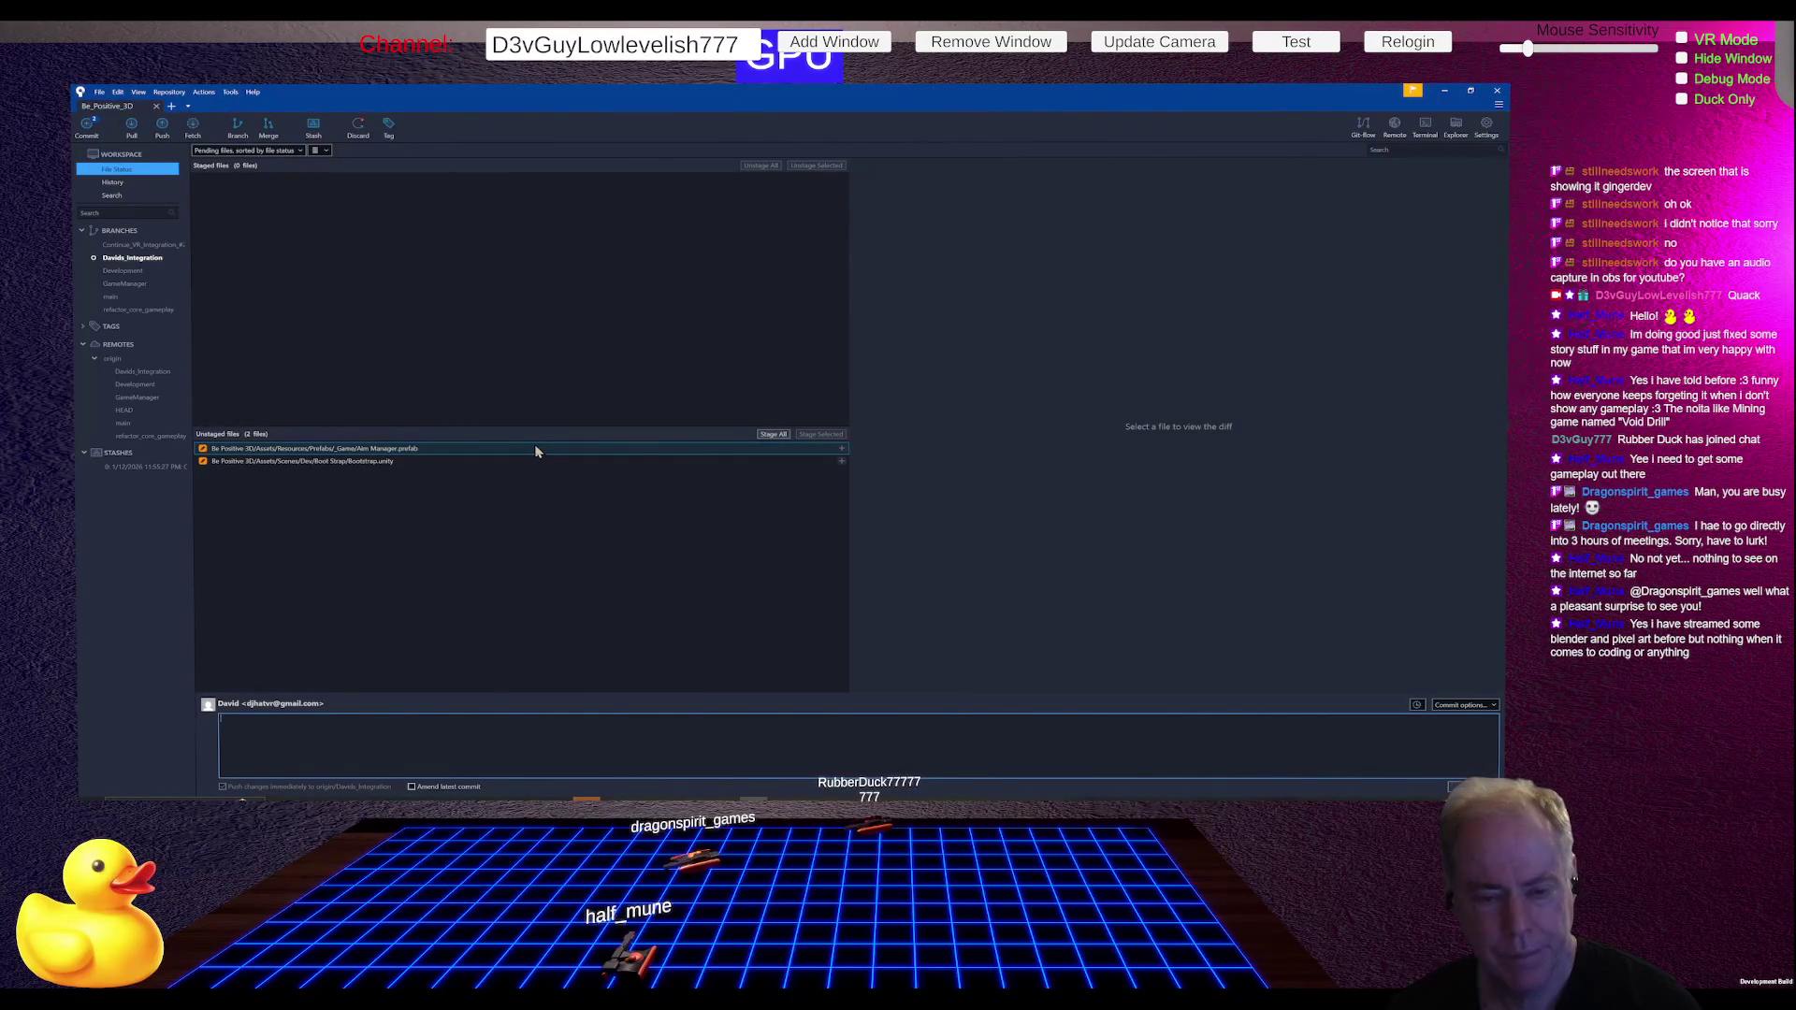
{"action": "key", "text": "alt+Tab"}
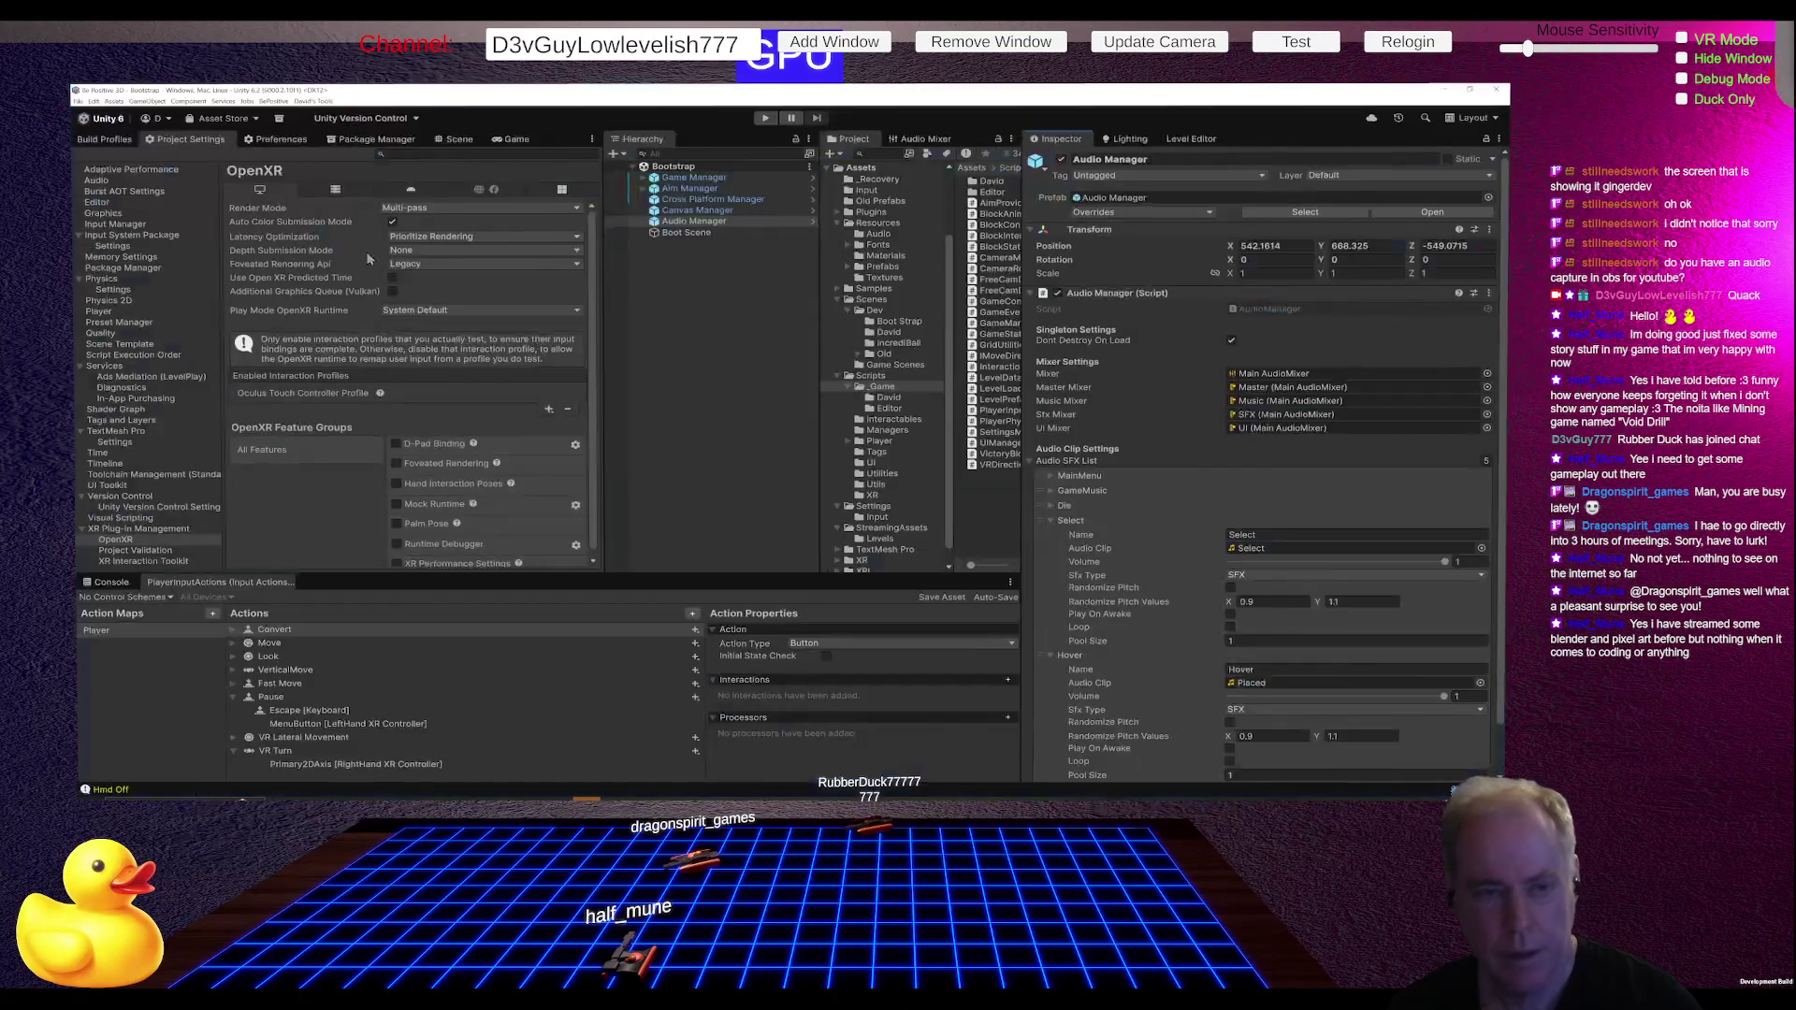
{"action": "left_click", "coordinate": [78, 101]}
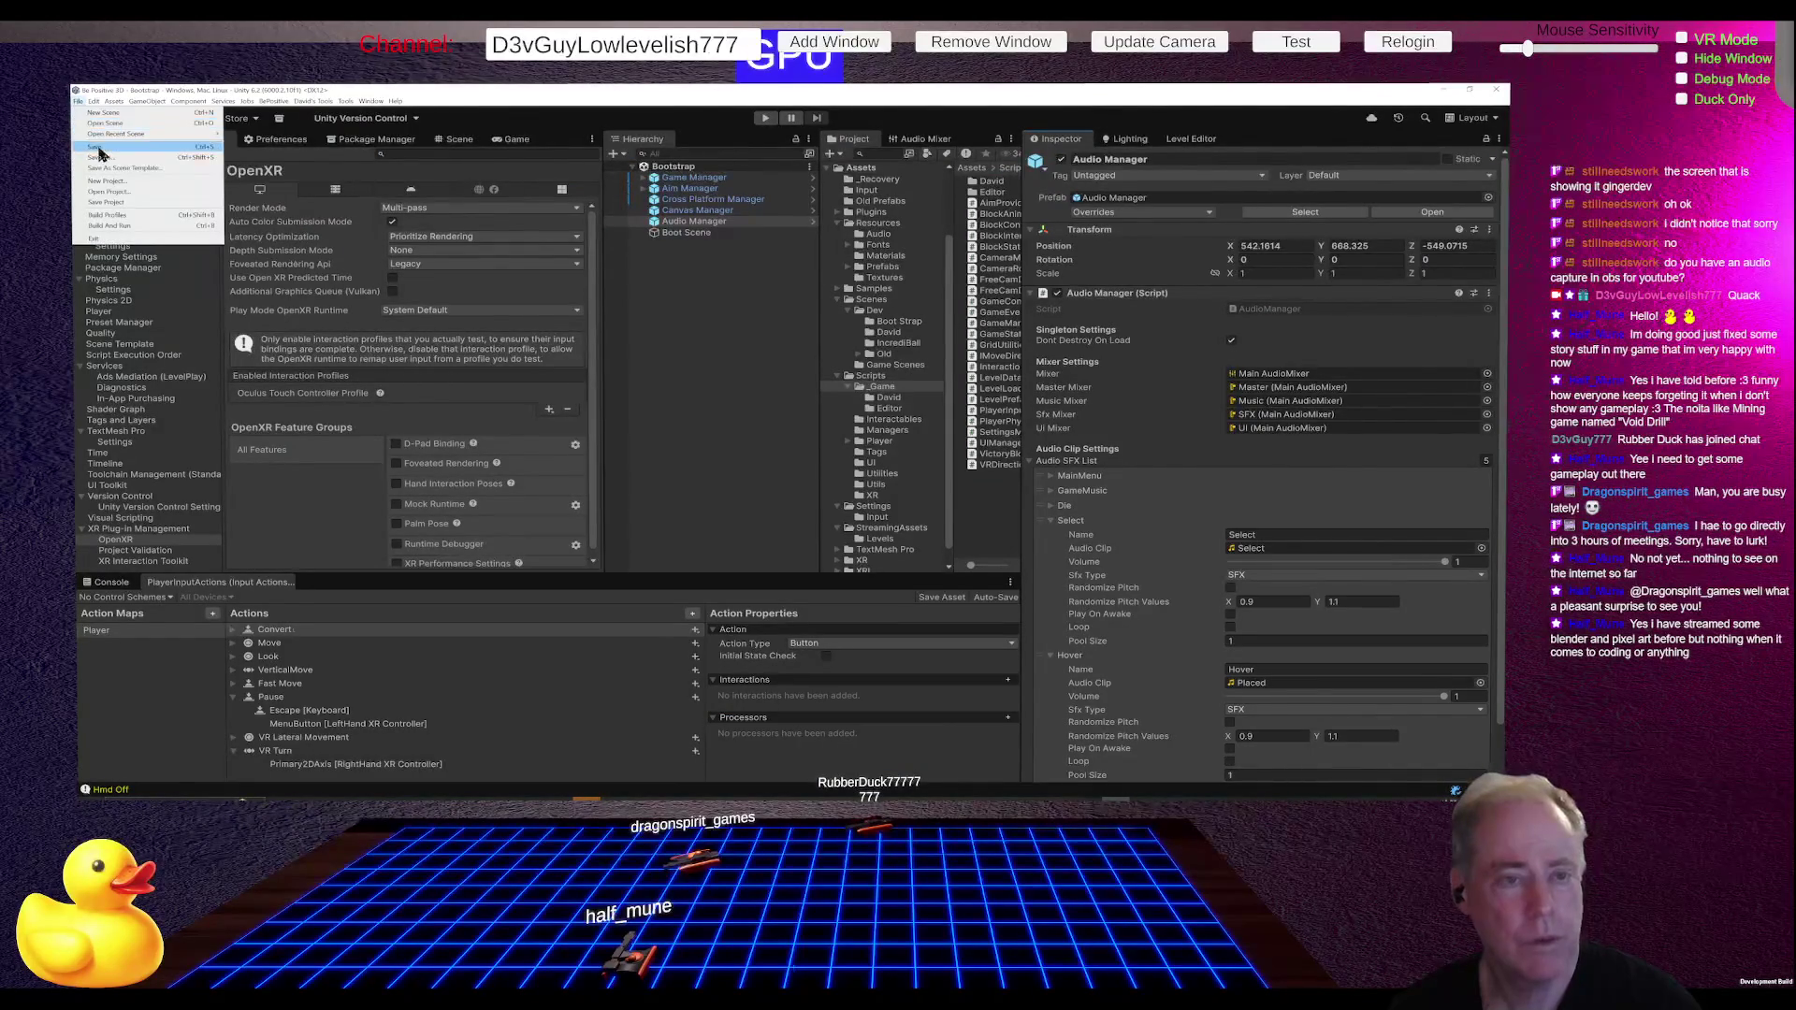
{"action": "left_click", "coordinate": [119, 202]}
{"action": "key", "text": "alt+Tab"}
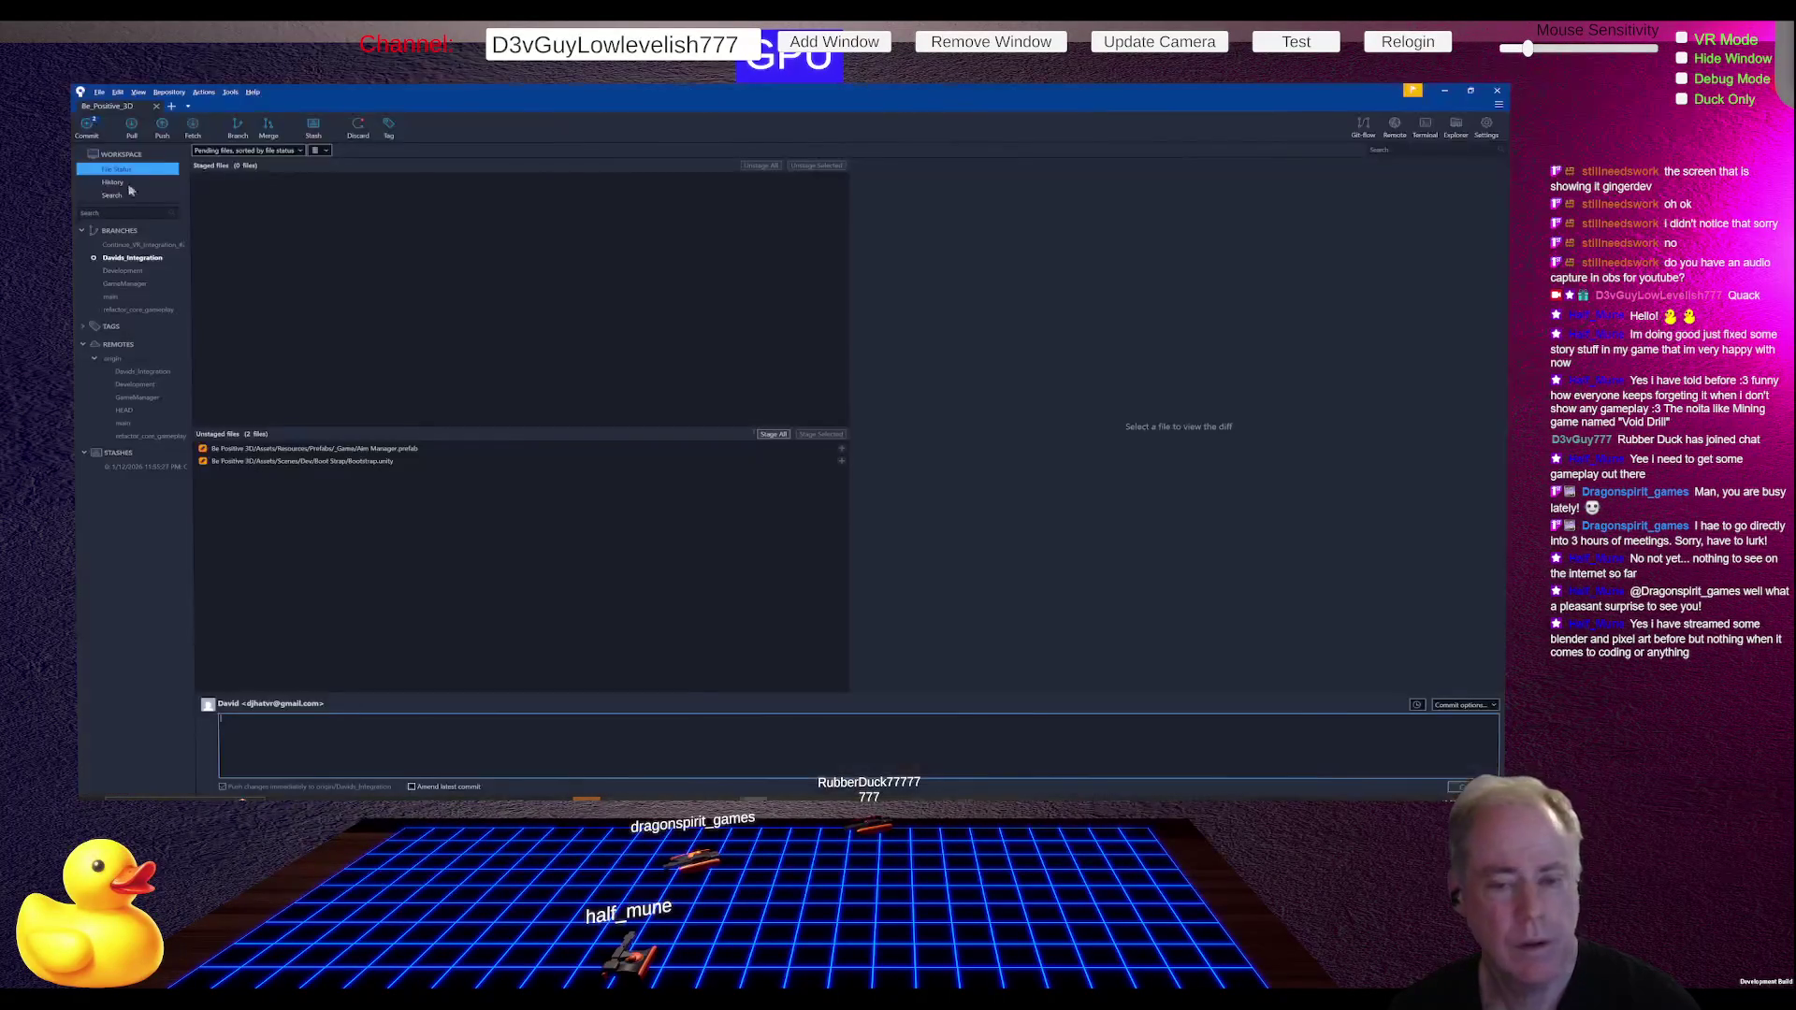
Step: Stage both files and commit them as 'Refix previous issues after Stoping Play'
{"action": "left_click", "coordinate": [773, 434]}
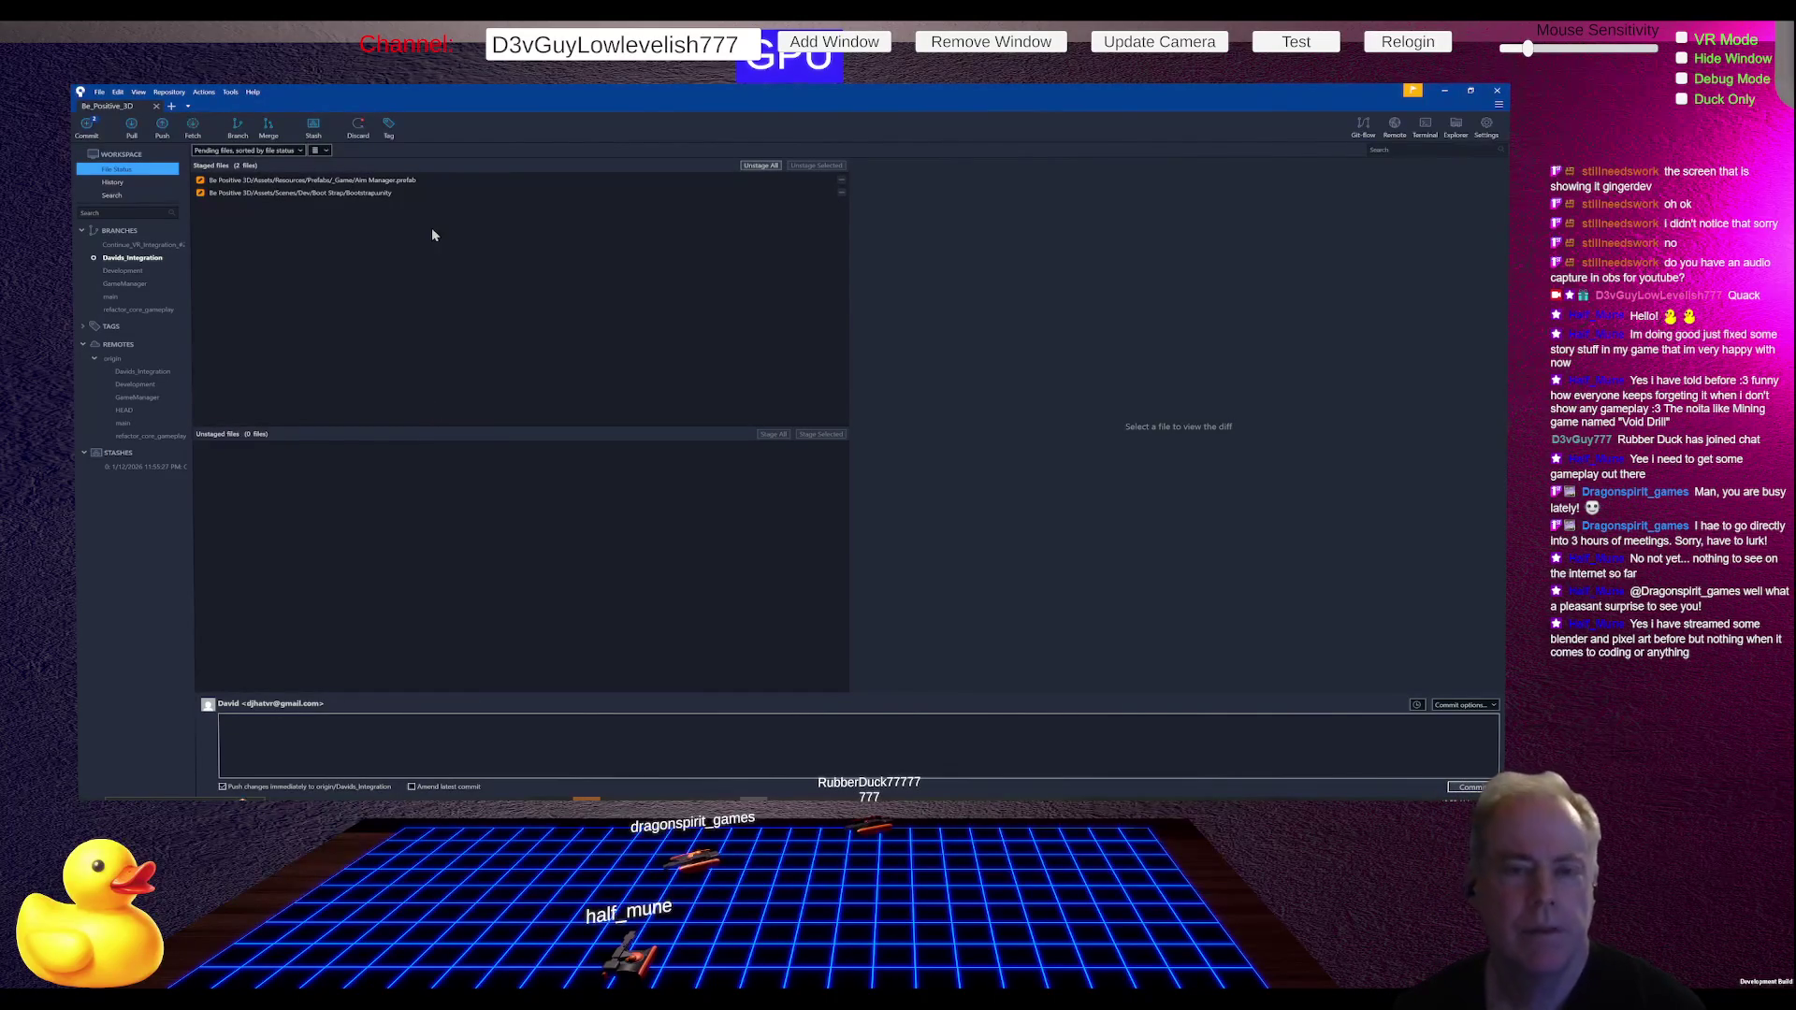
{"action": "left_click", "coordinate": [391, 728]}
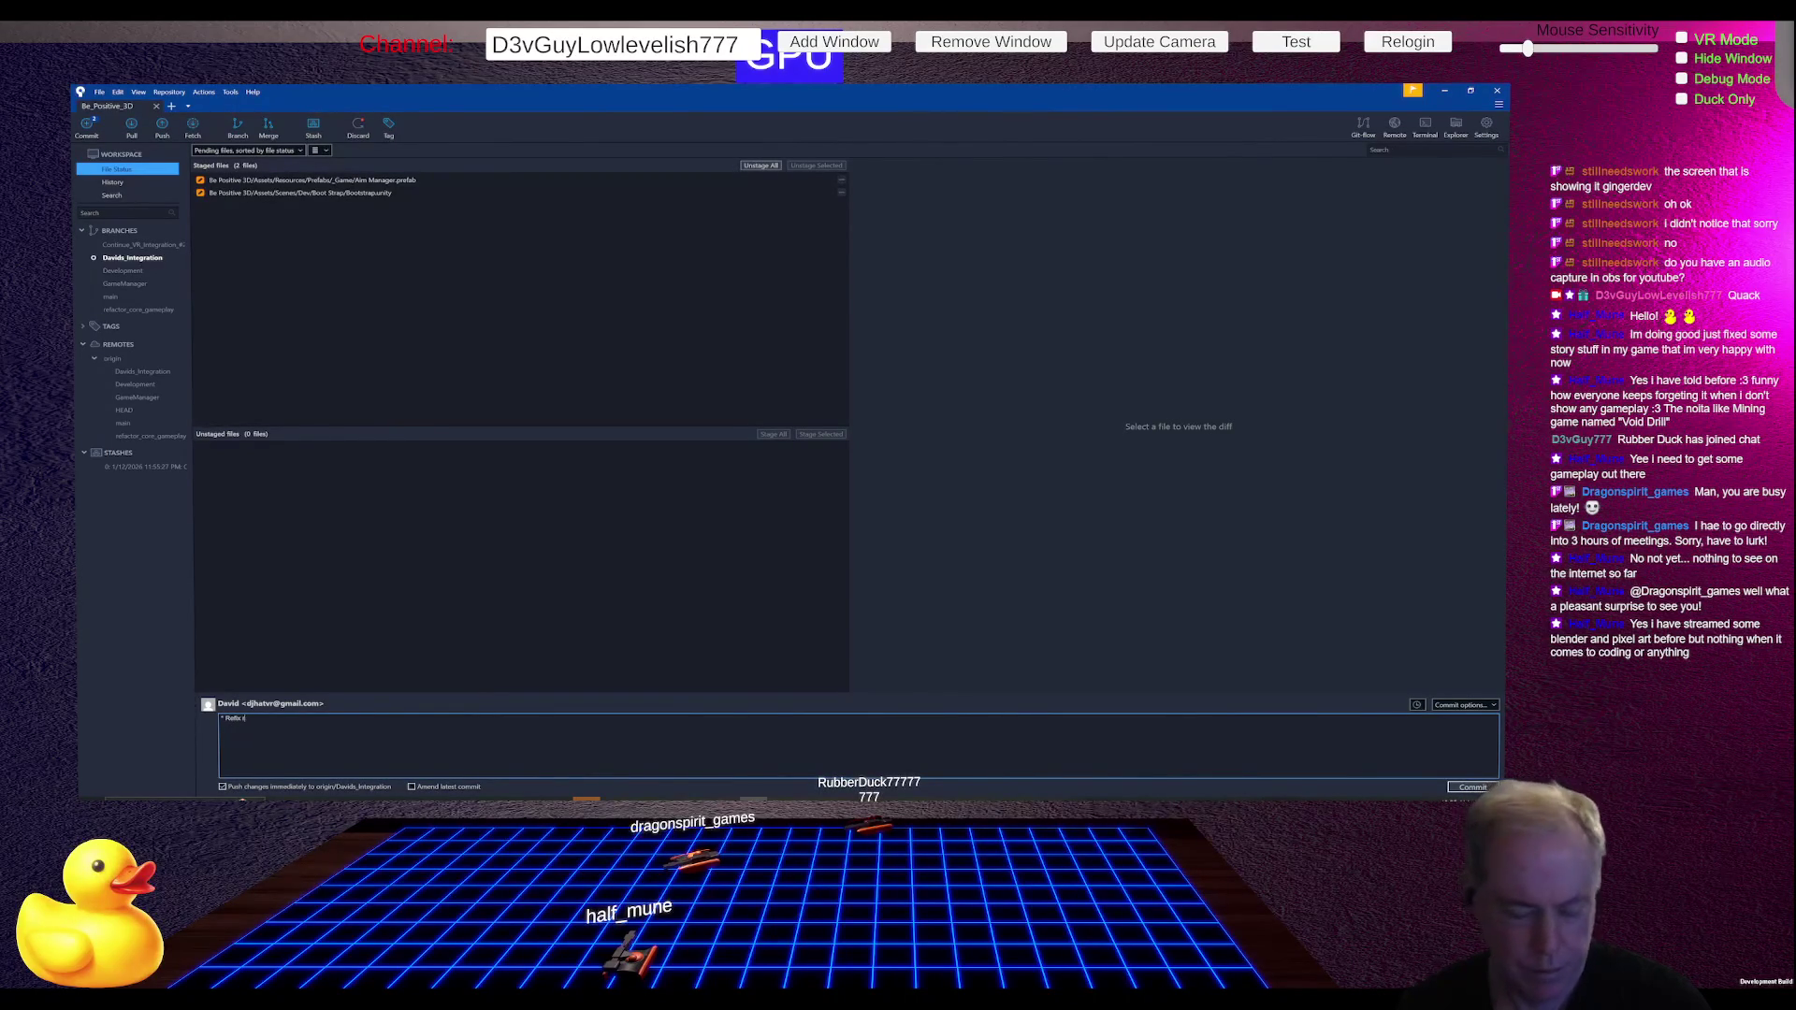
{"action": "type", "text": "revious"}
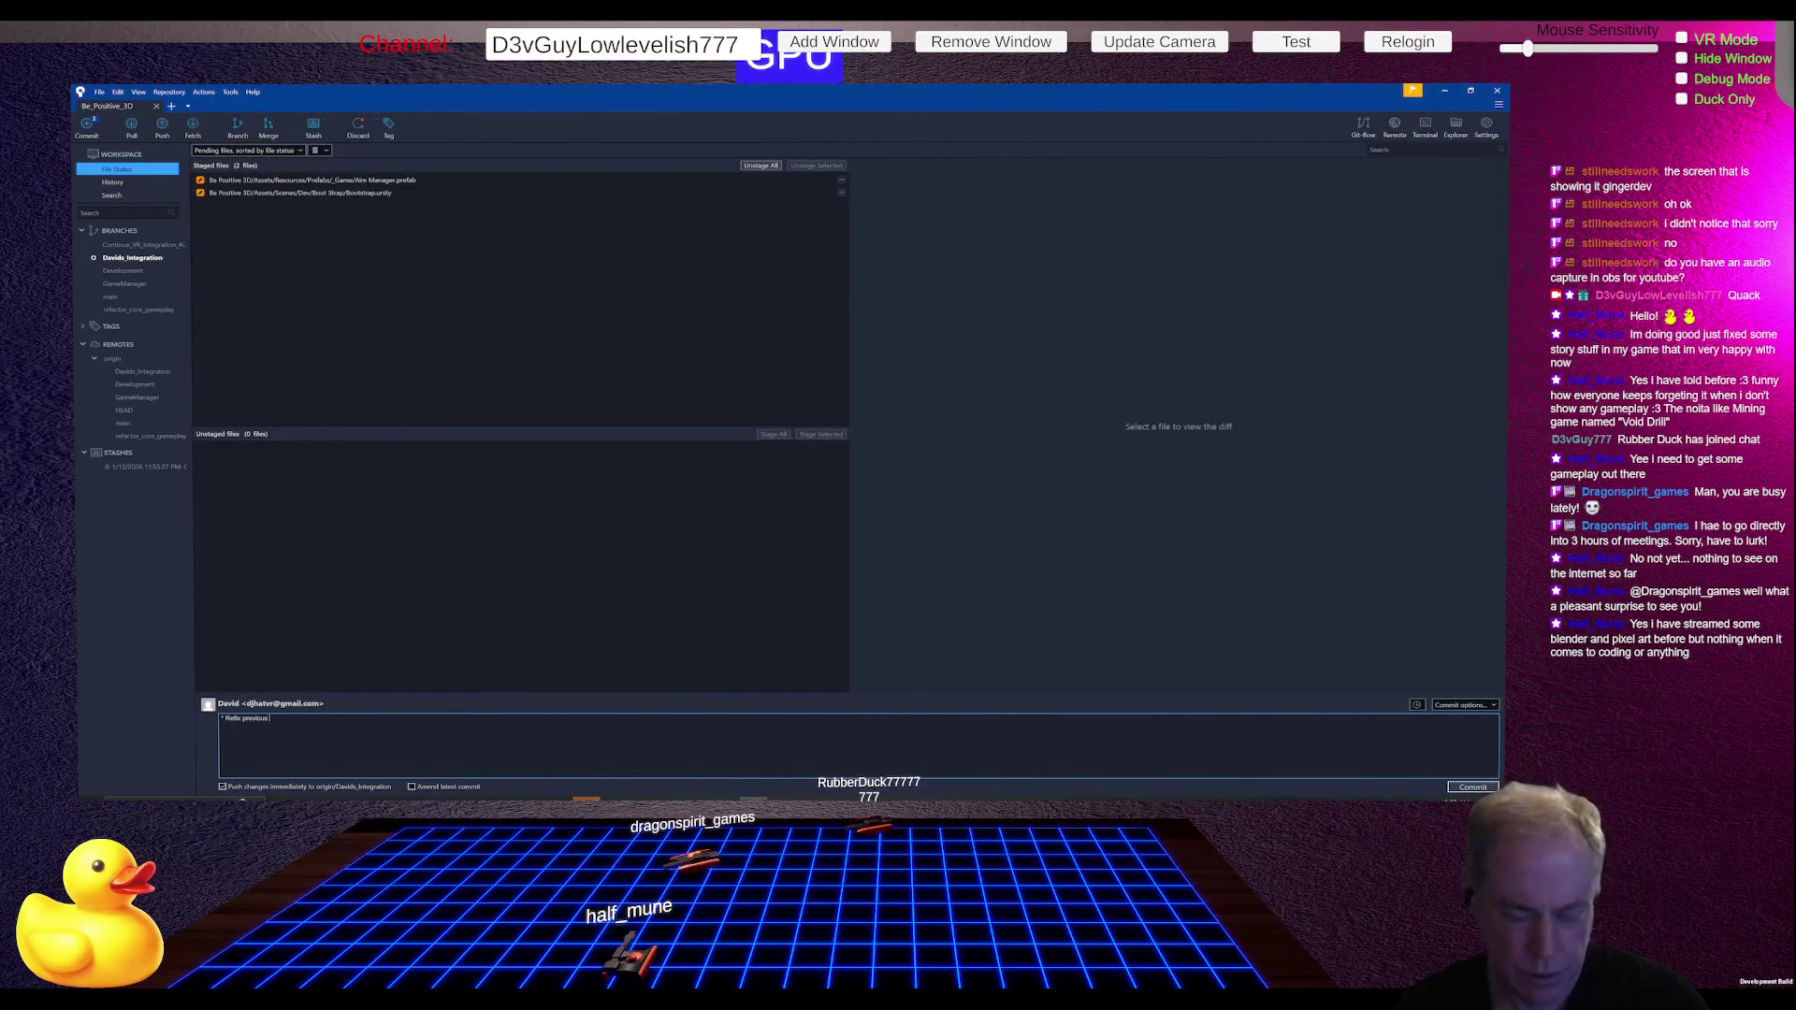
{"action": "type", "text": " issues afte"}
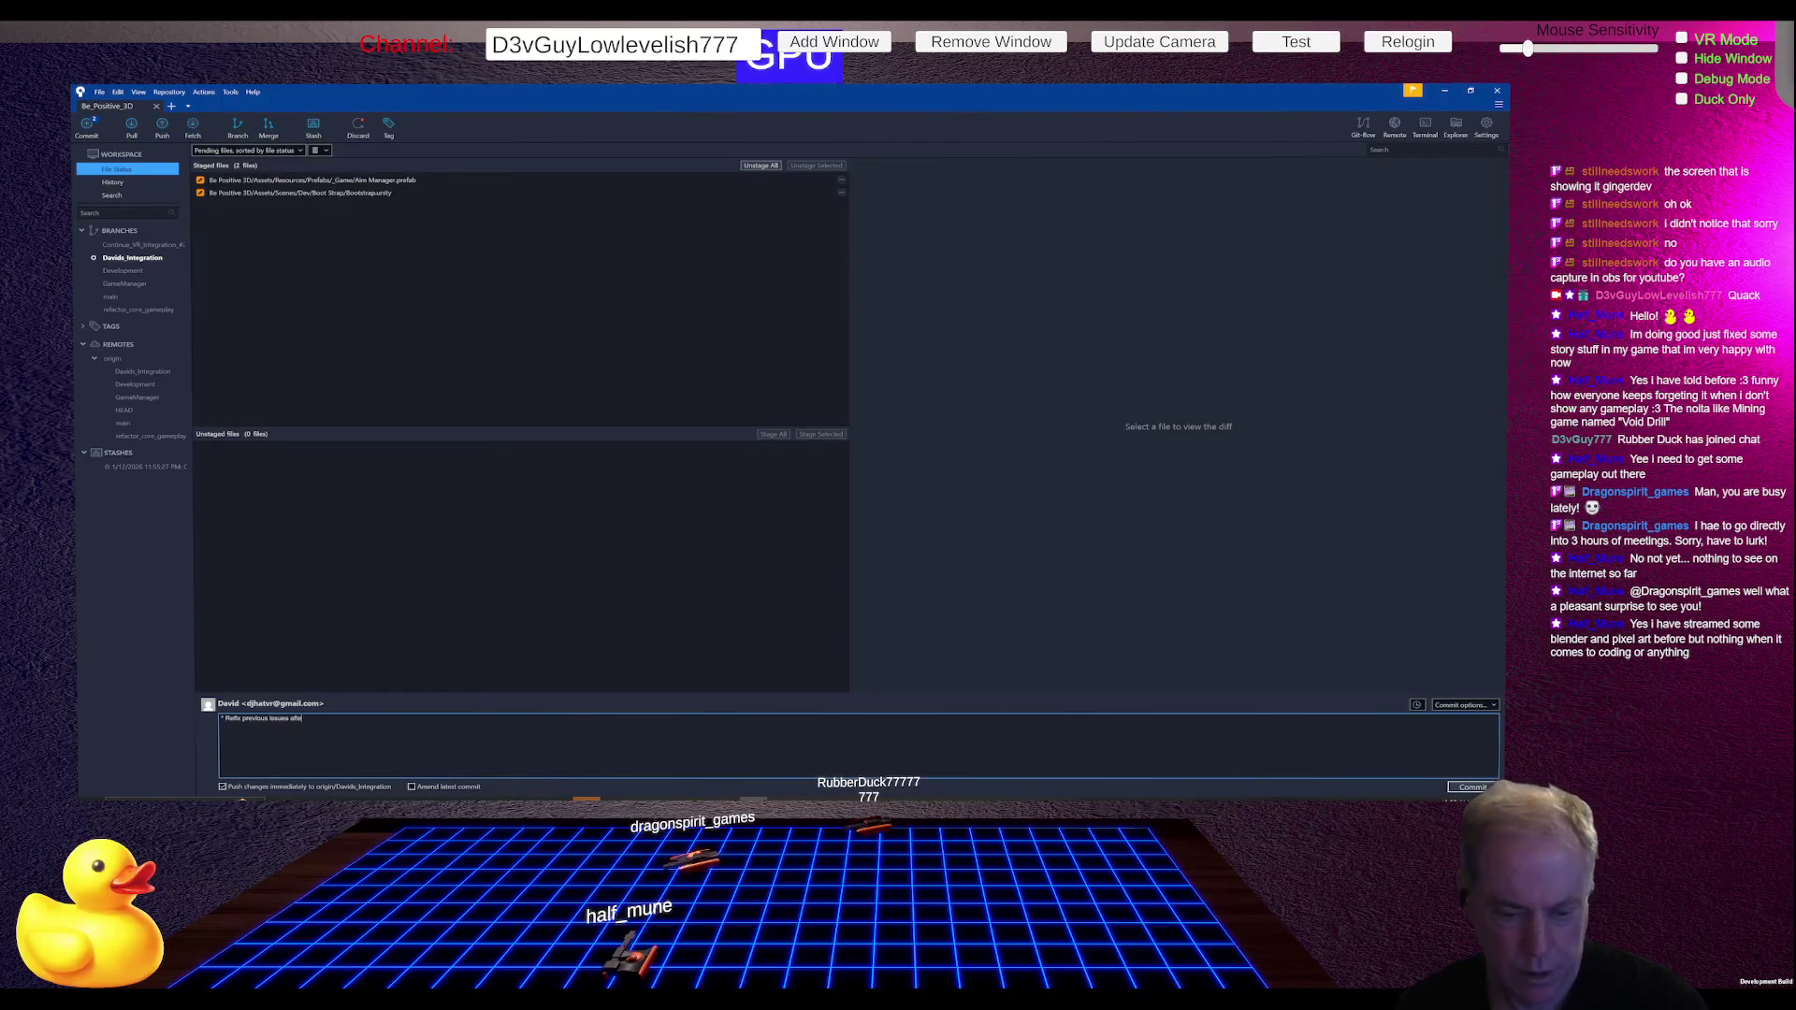
{"action": "type", "text": "r Stoping P"}
{"action": "type", "text": "lay"}
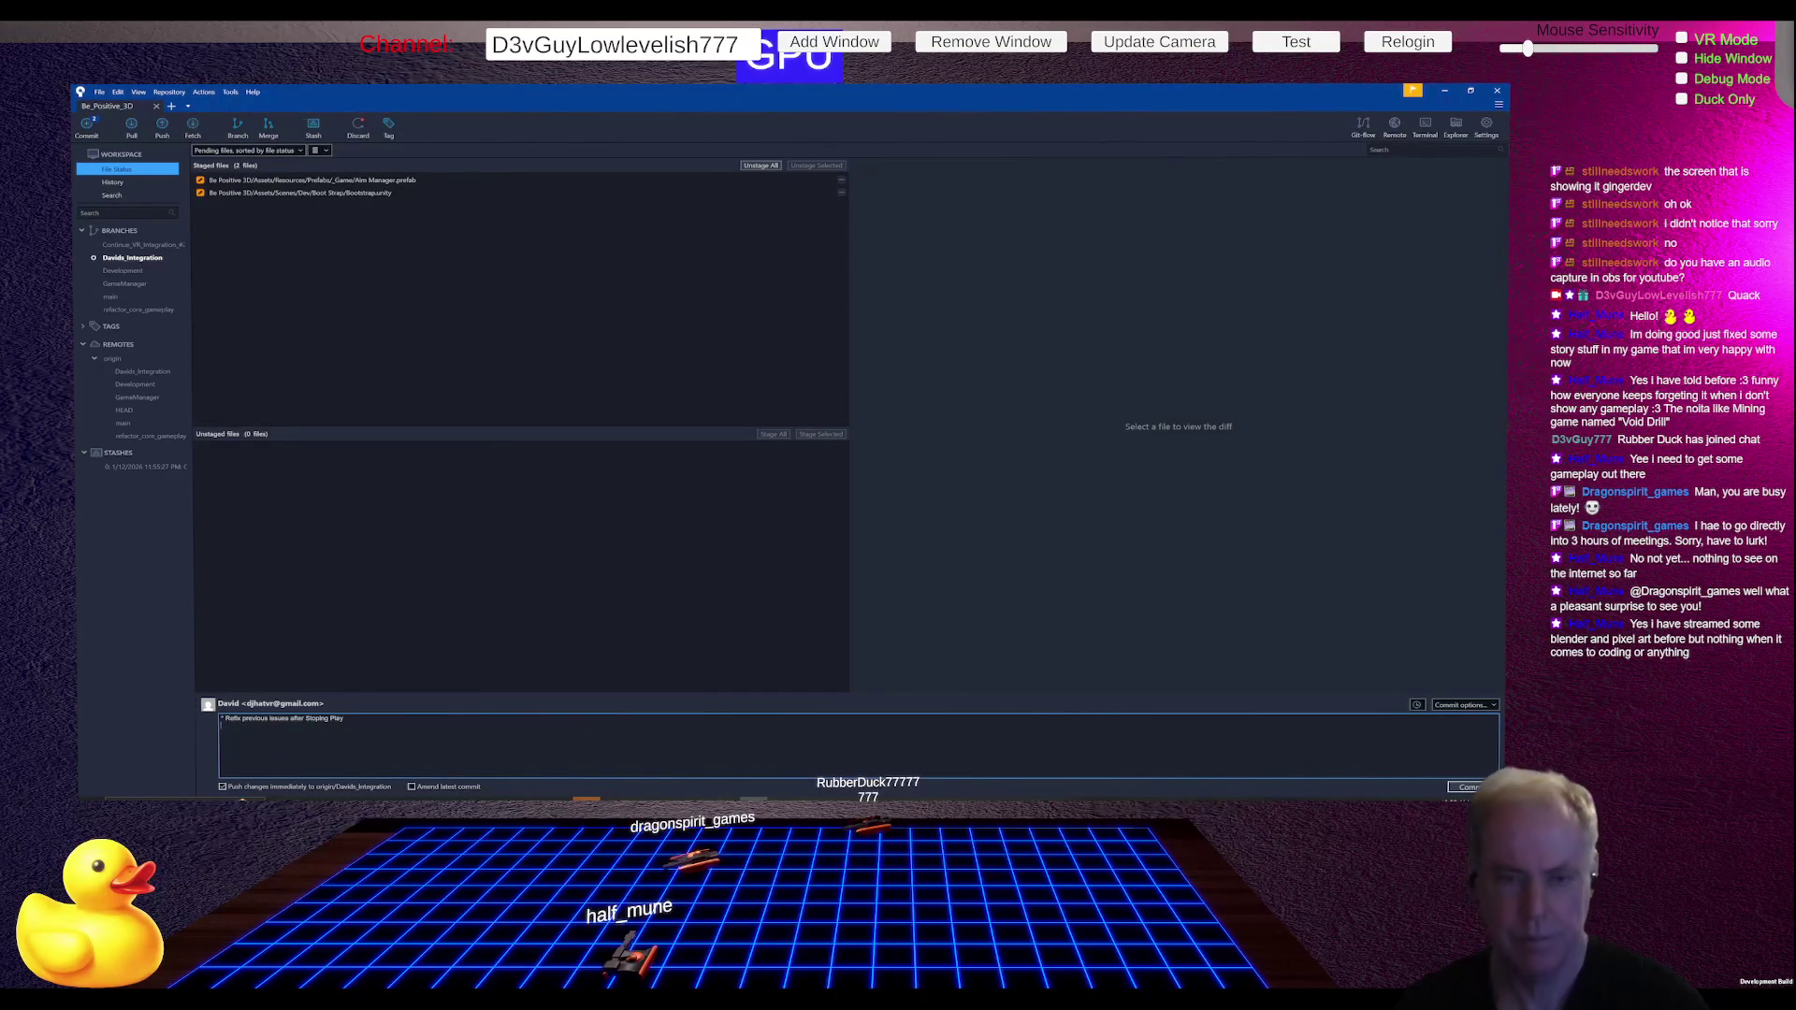
{"action": "left_click", "coordinate": [1457, 786]}
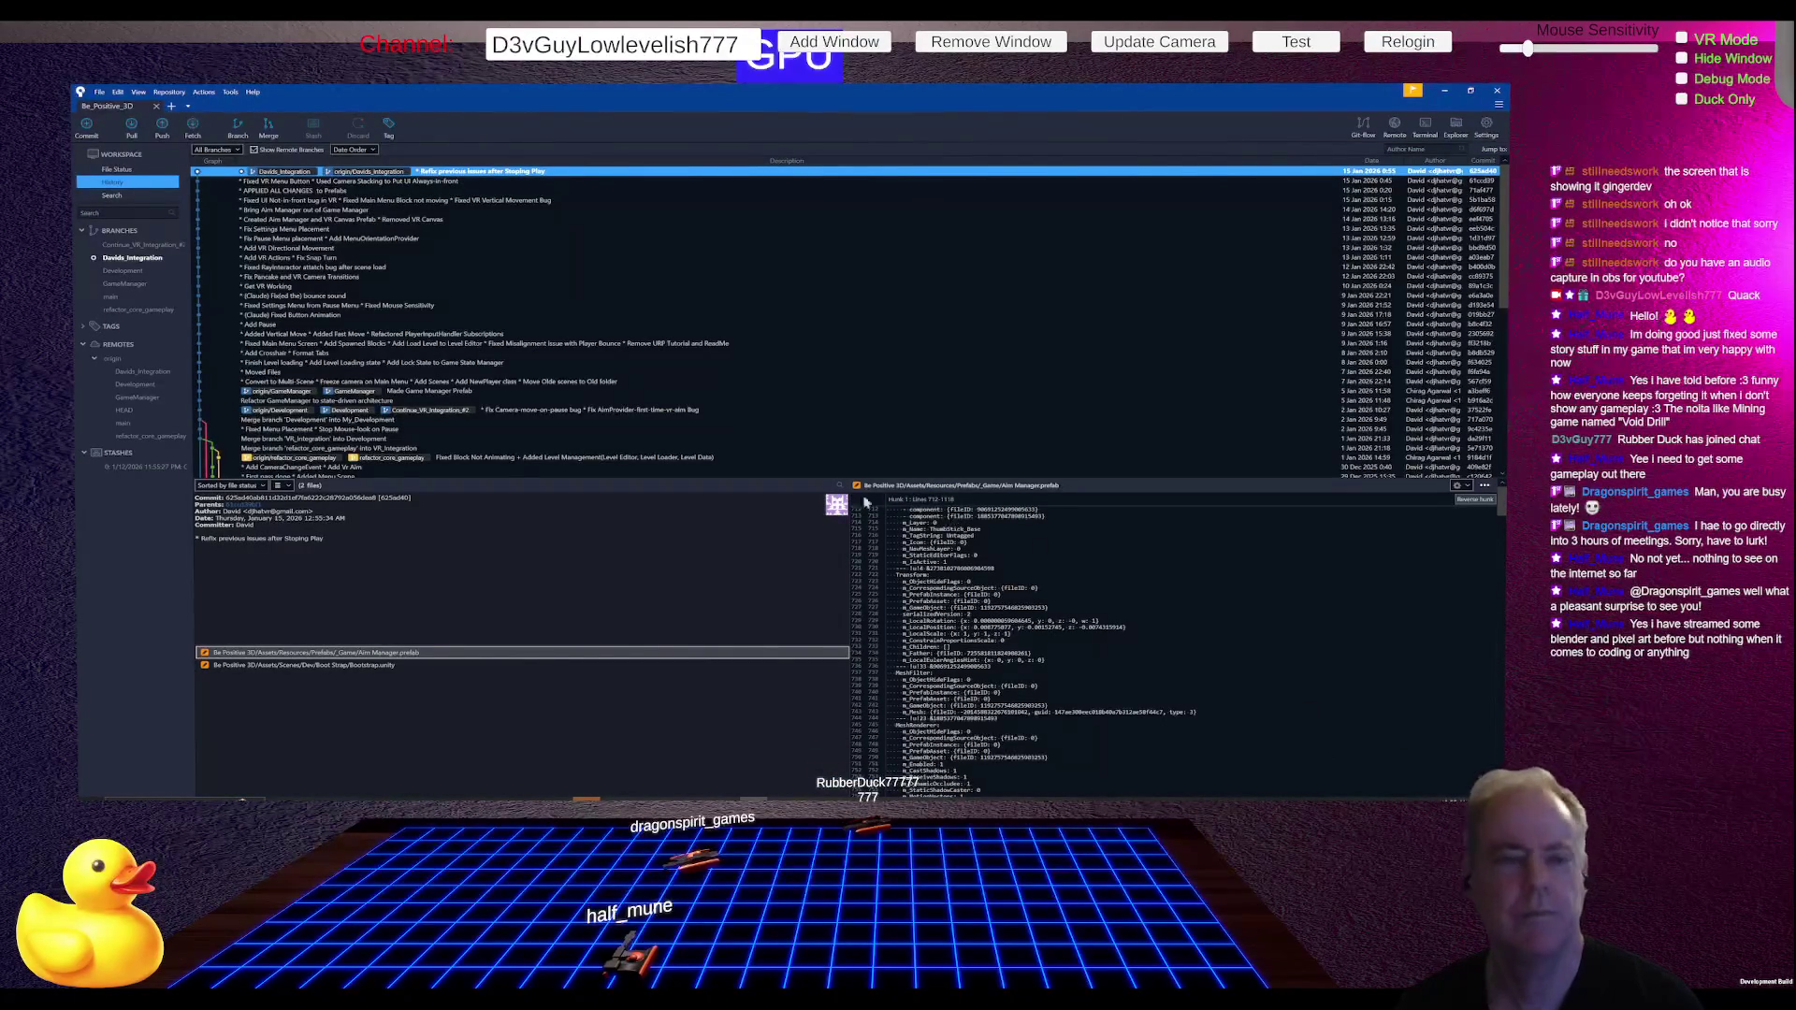
{"action": "left_click", "coordinate": [117, 169]}
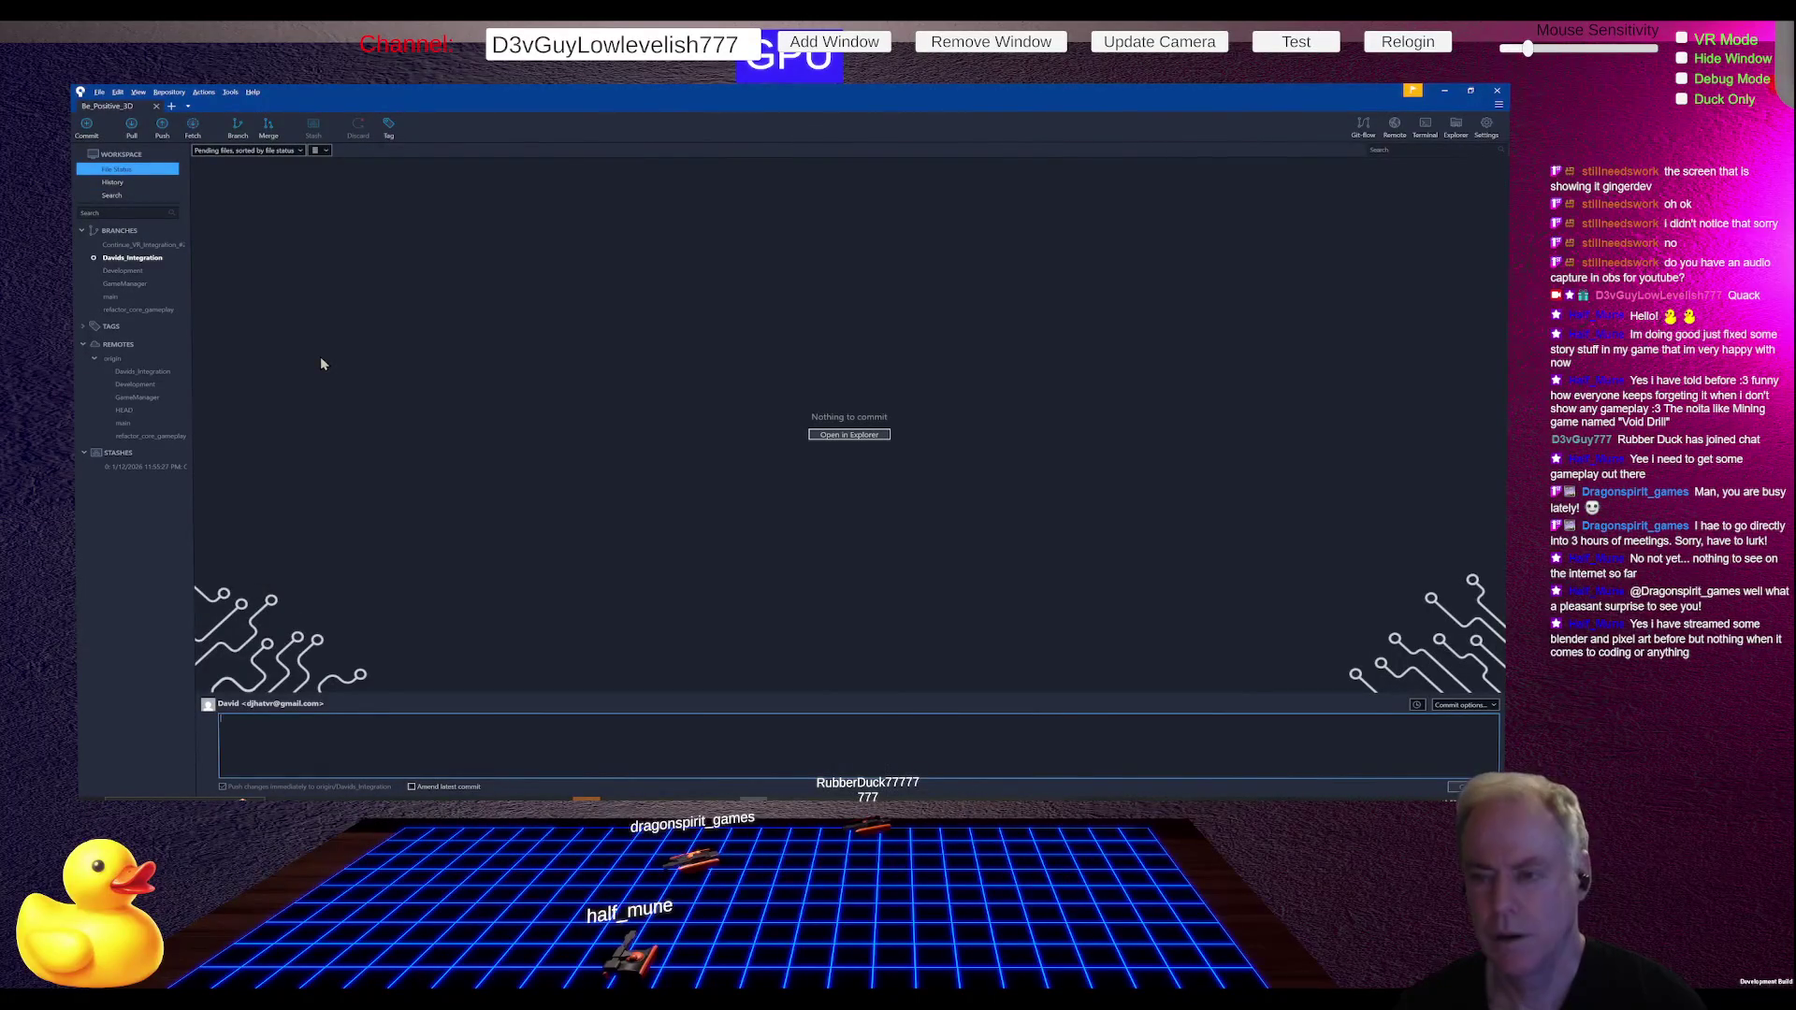
{"action": "key", "text": "alt+Tab"}
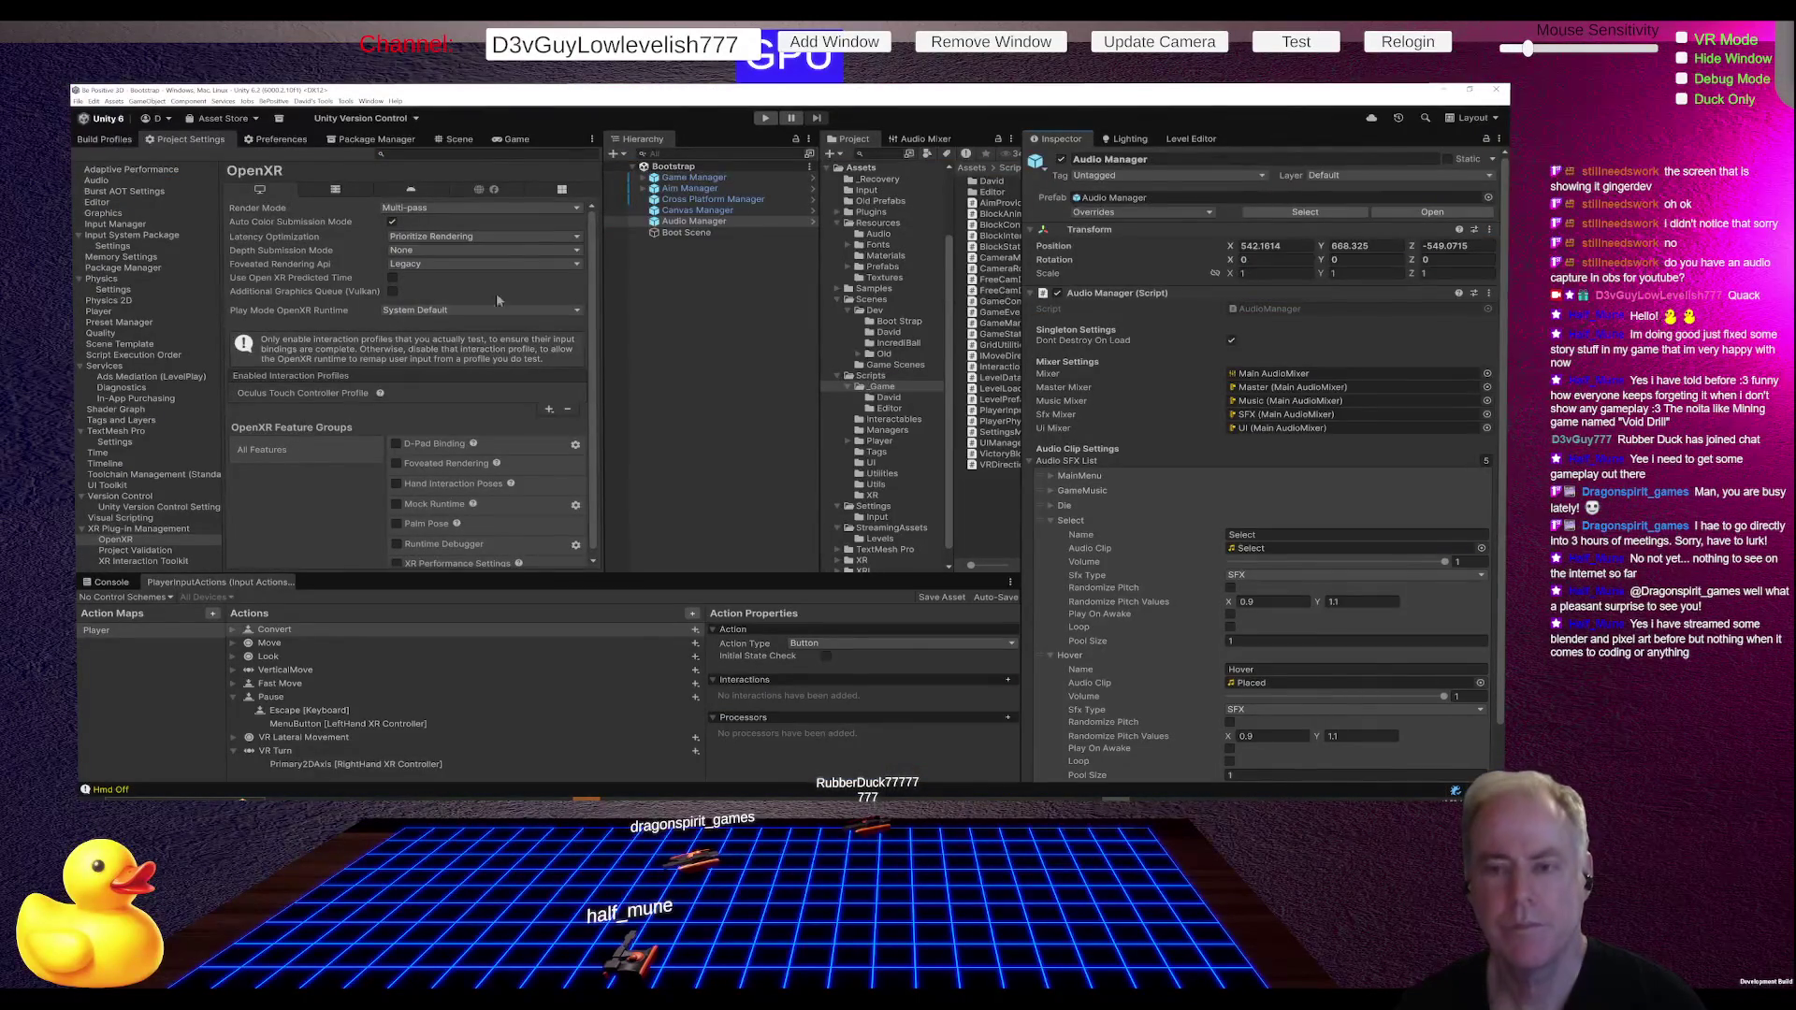
Step: Expand Game Manager, UIManager and Flat Screen Canvas in the Hierarchy to view their children
{"action": "left_click", "coordinate": [643, 178]}
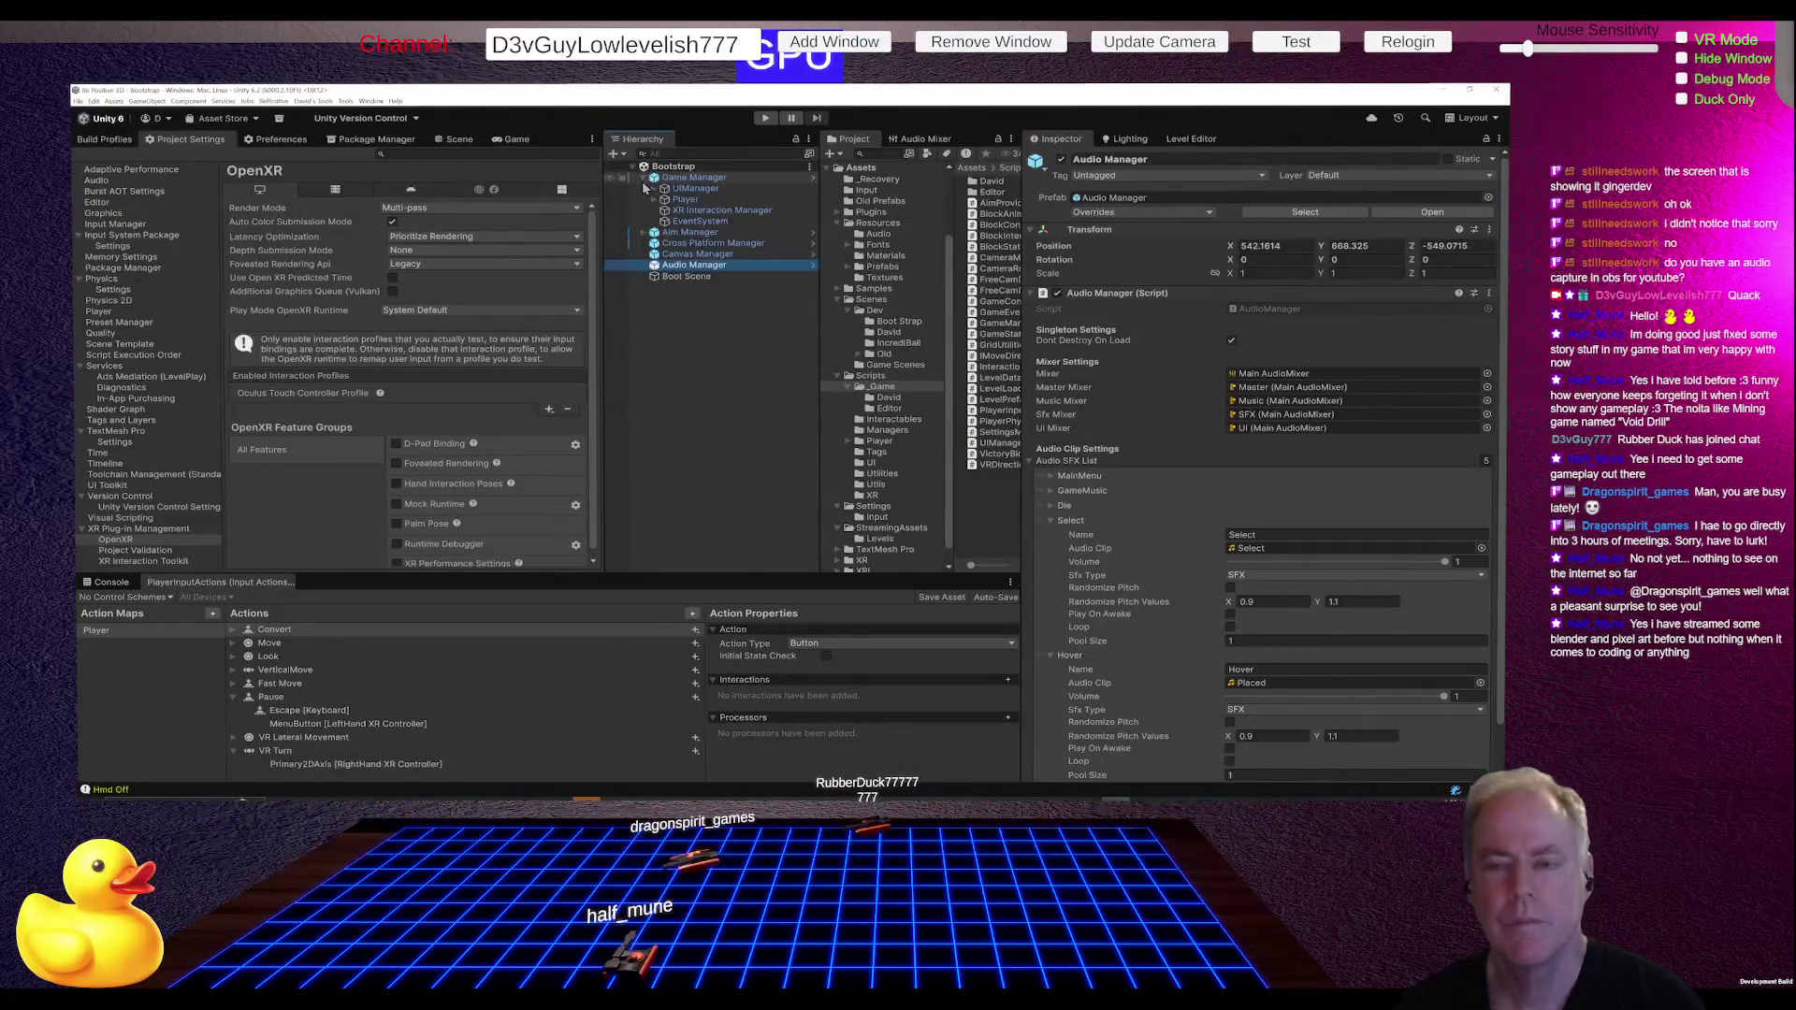
{"action": "left_click", "coordinate": [683, 190]}
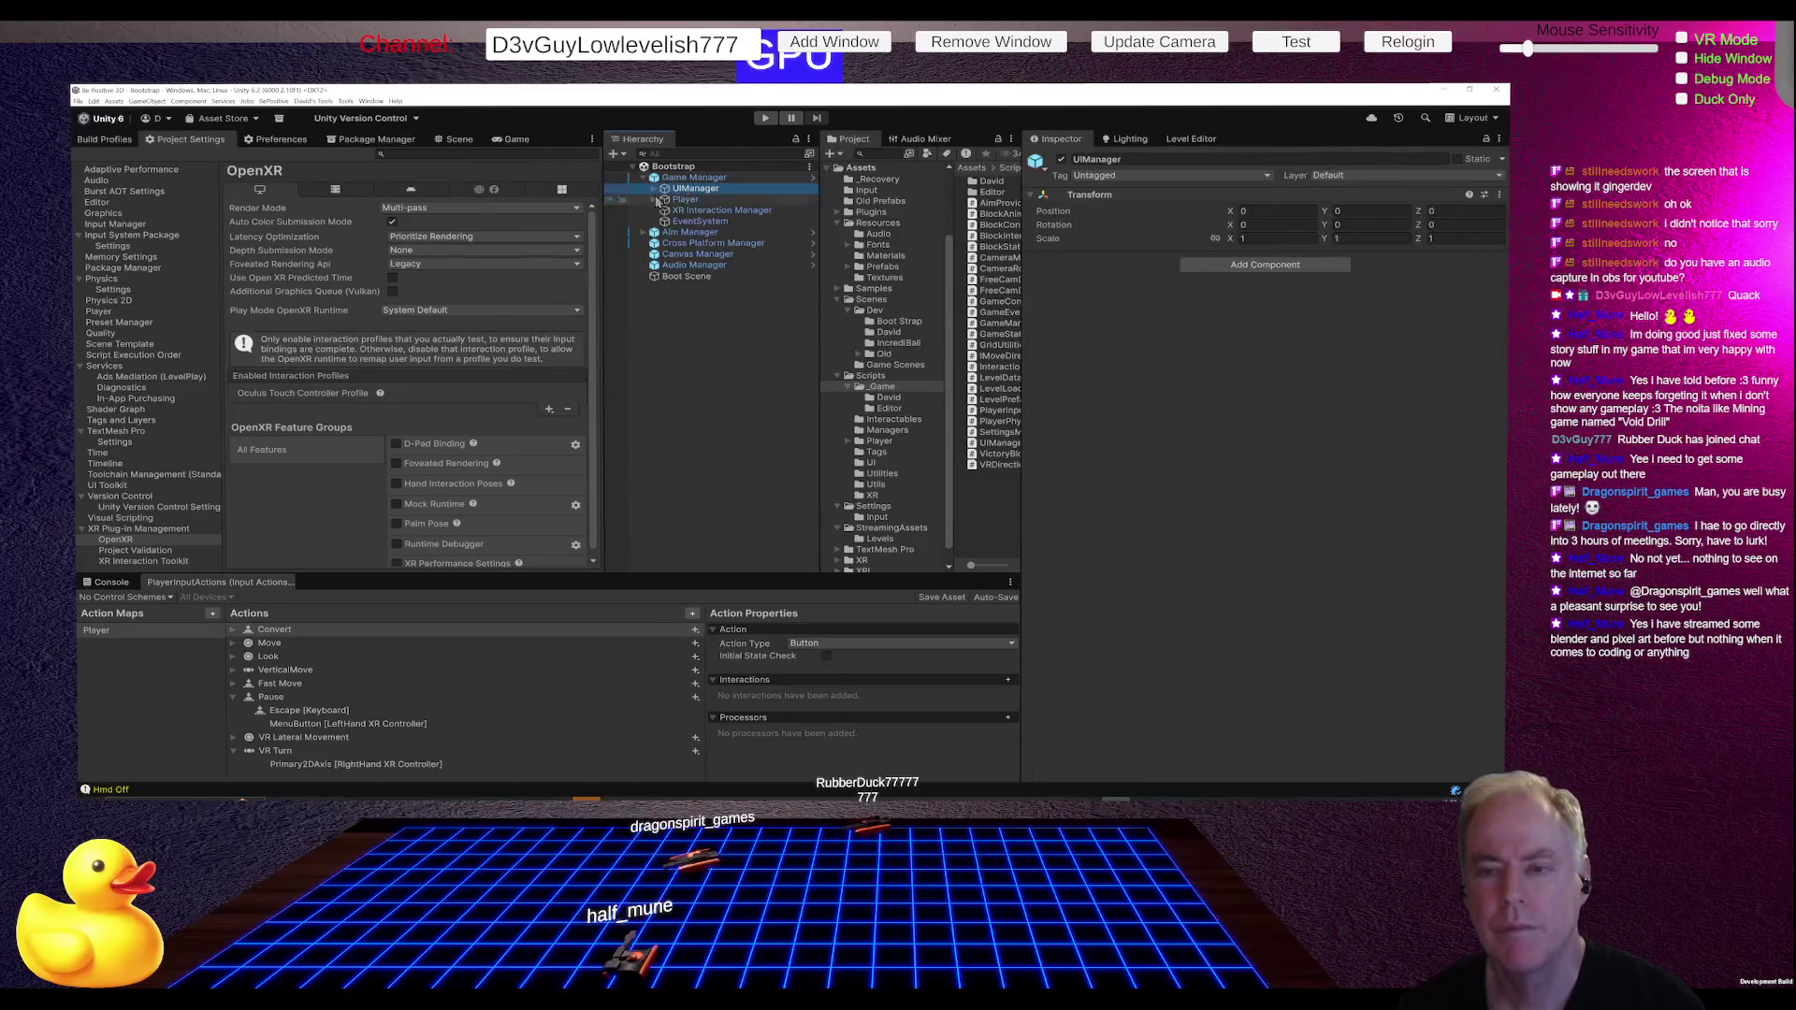
{"action": "left_click", "coordinate": [653, 188]}
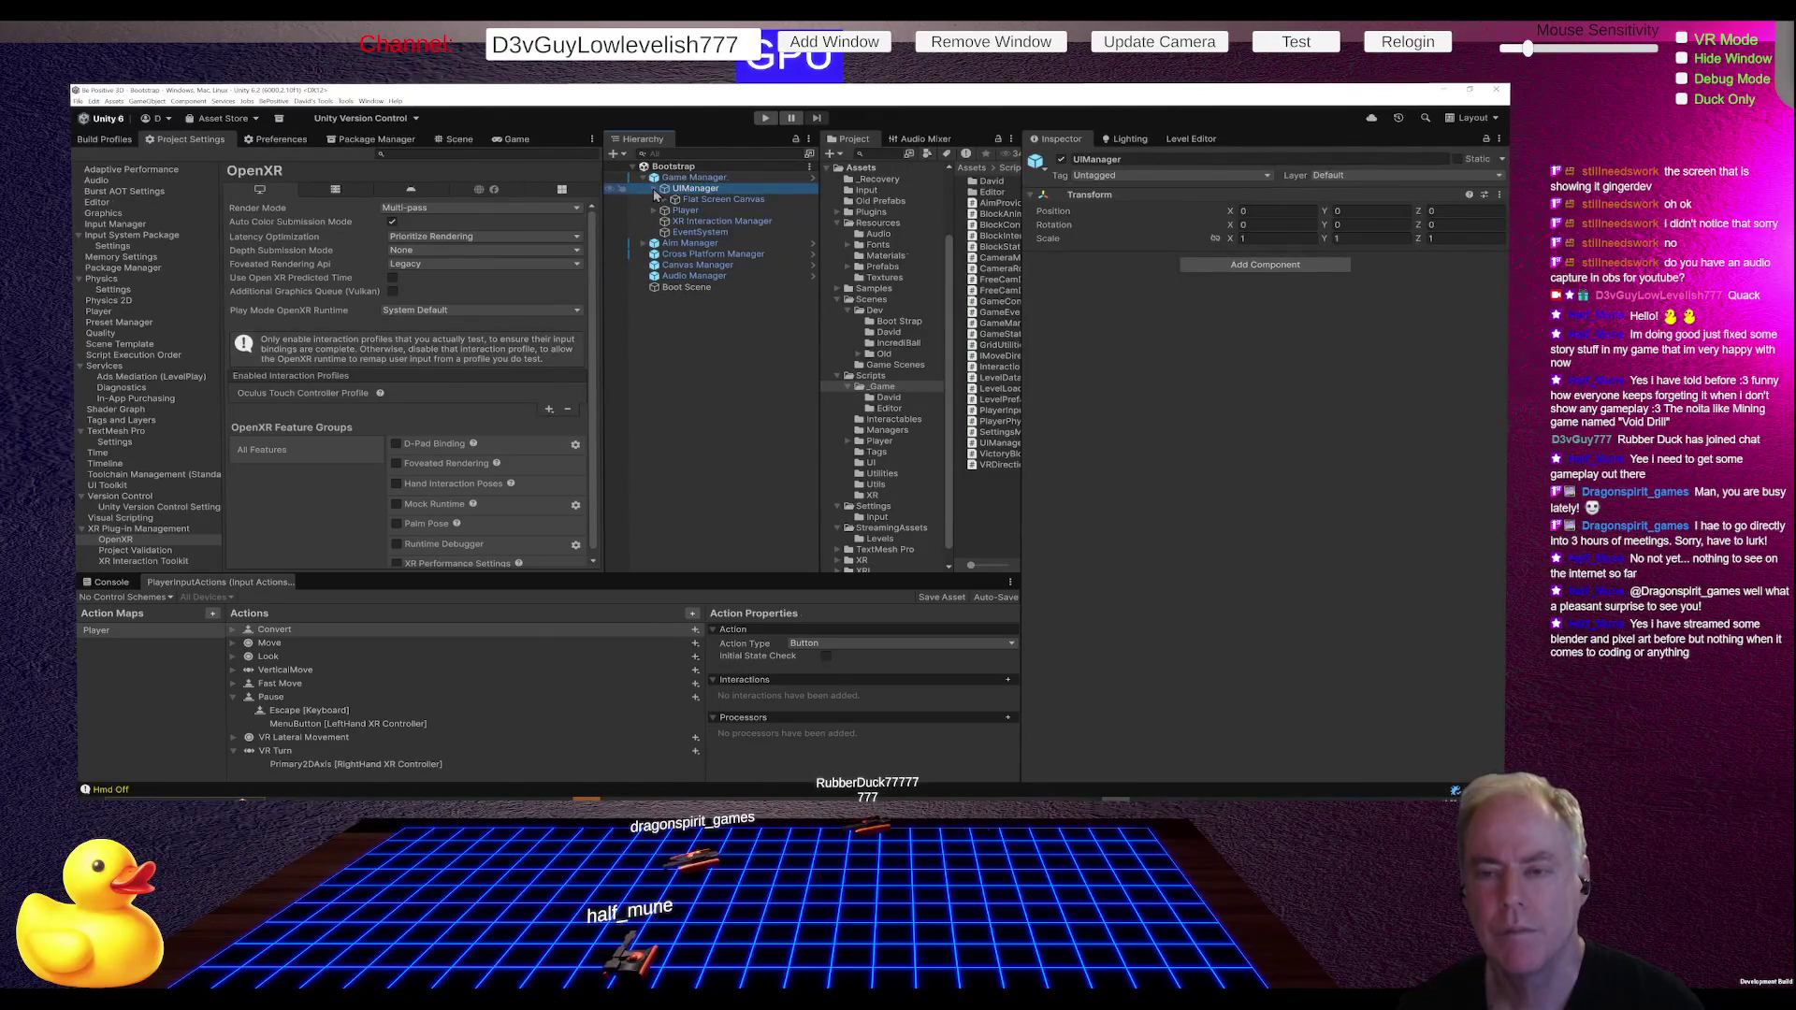
{"action": "left_click", "coordinate": [720, 201]}
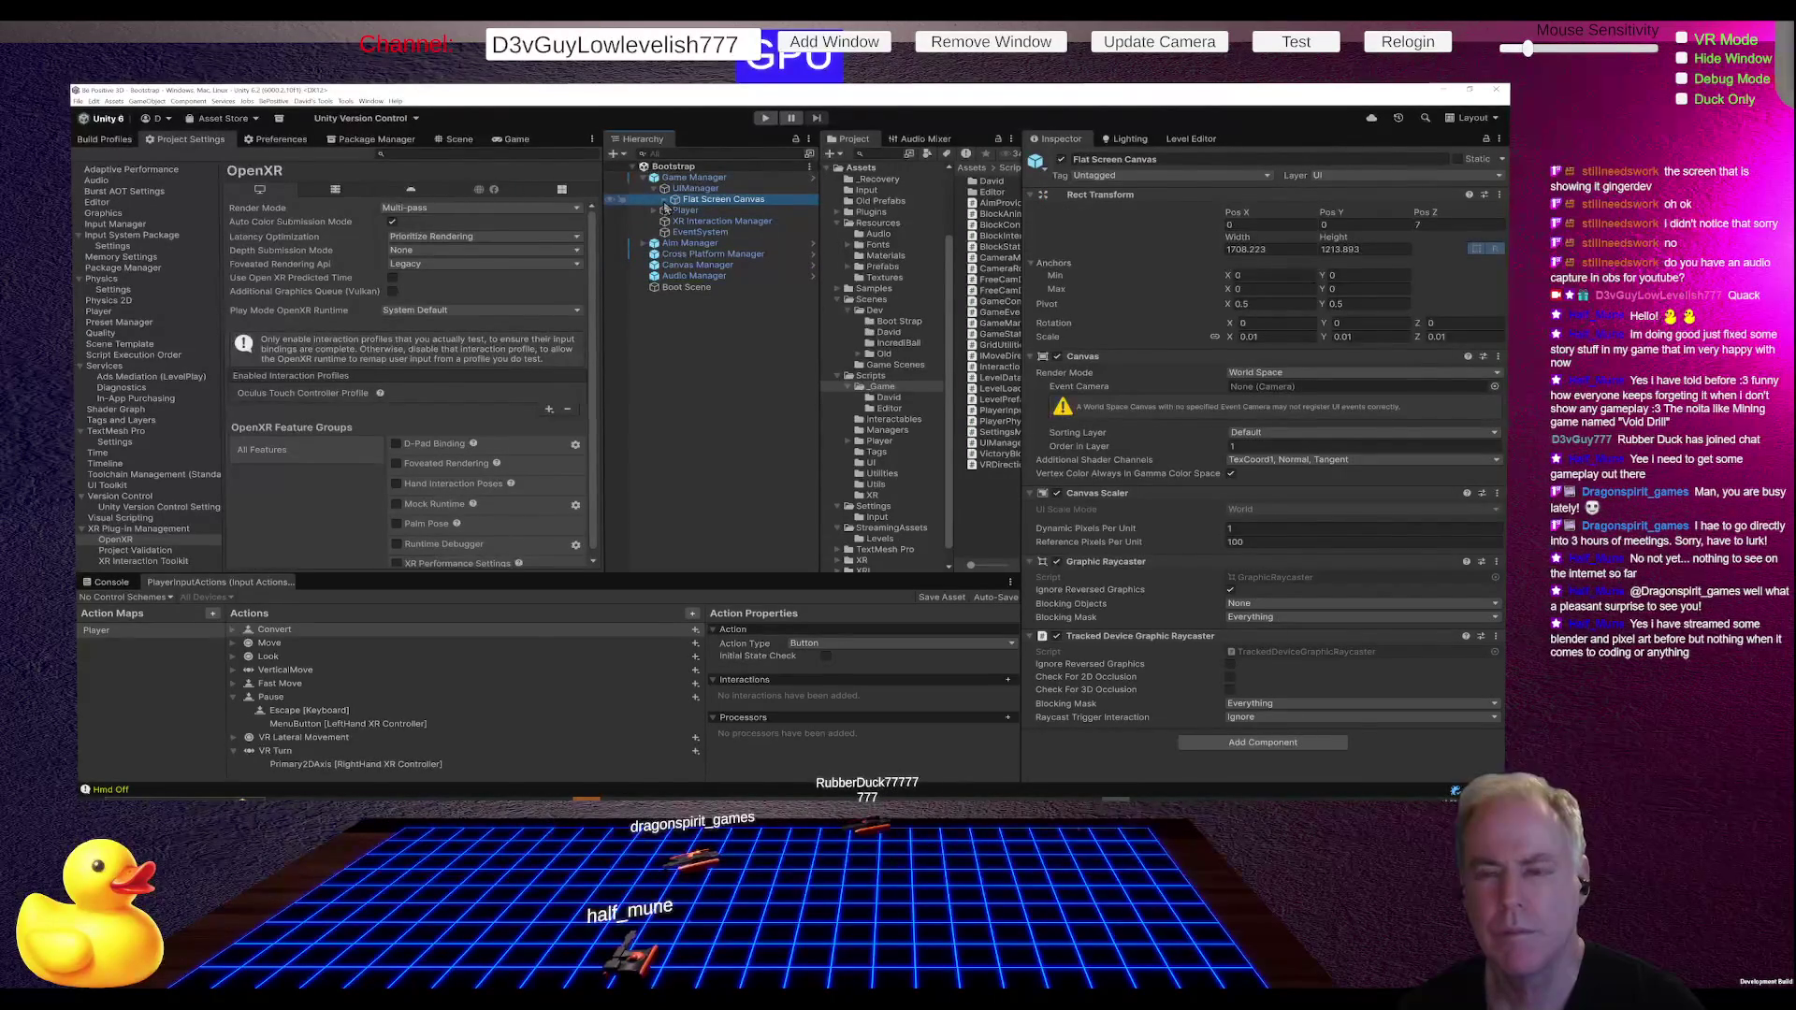
{"action": "left_click", "coordinate": [664, 202]}
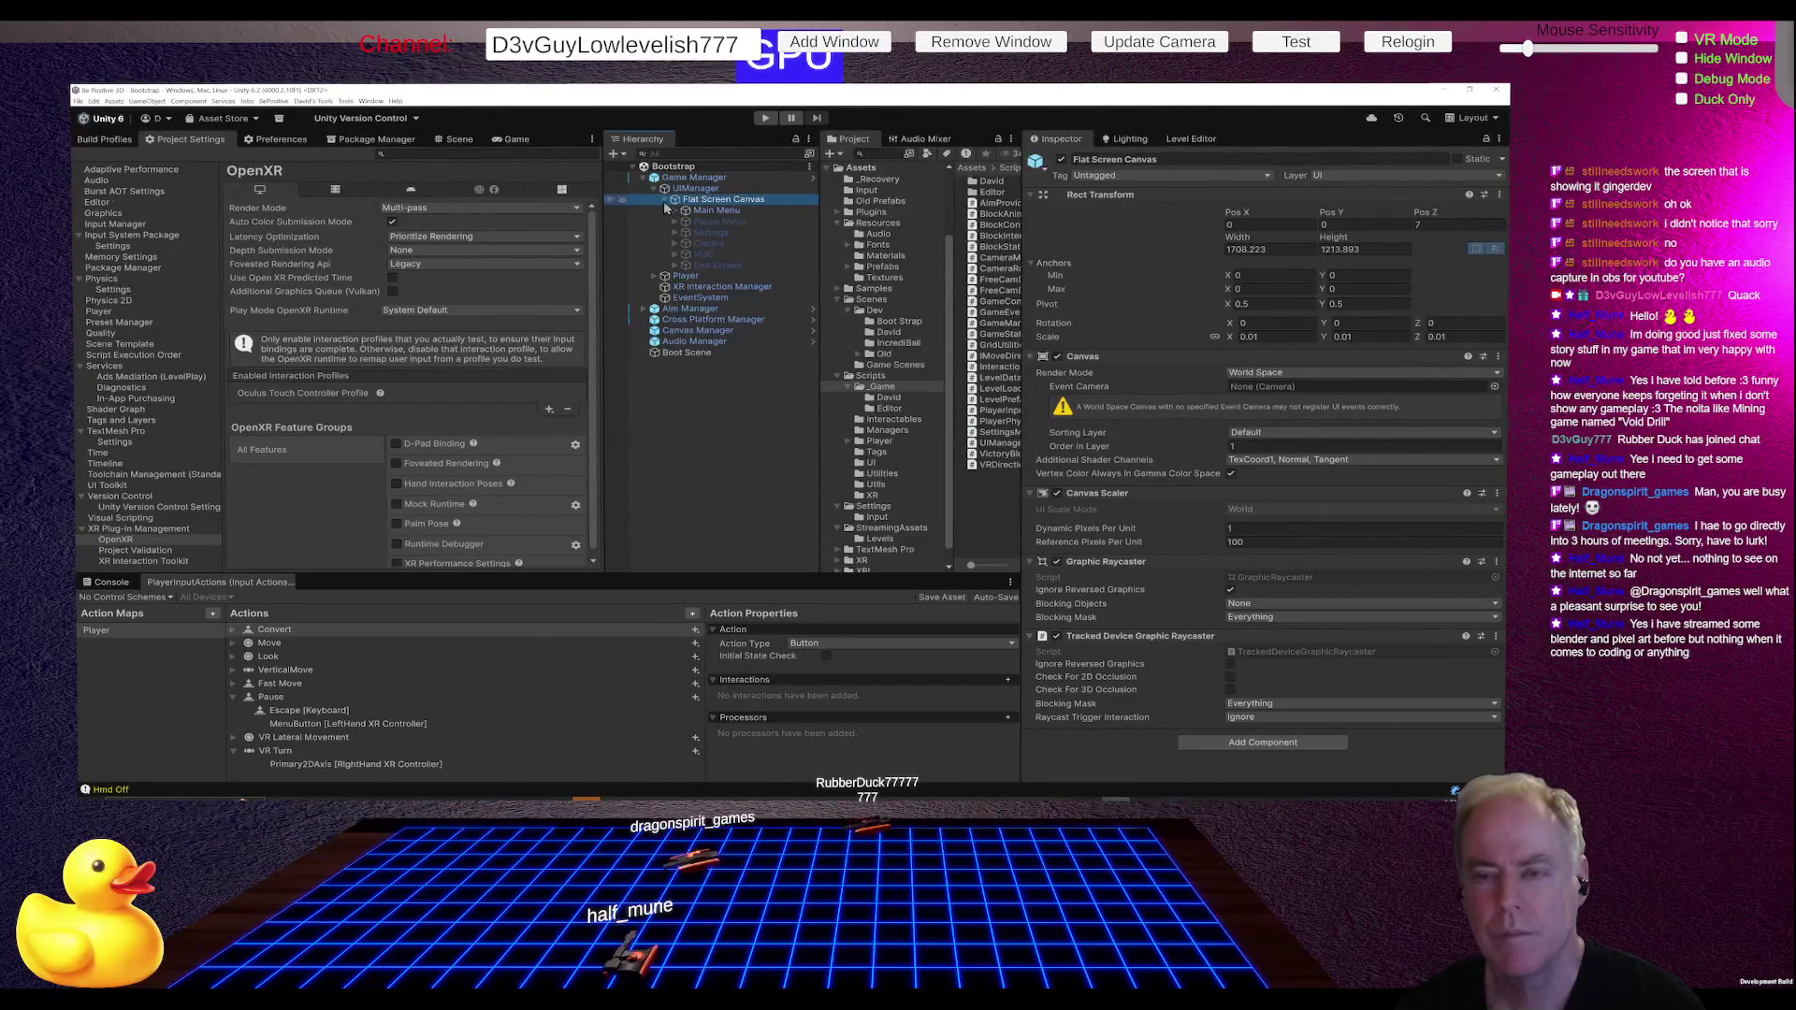
{"action": "left_click", "coordinate": [665, 202]}
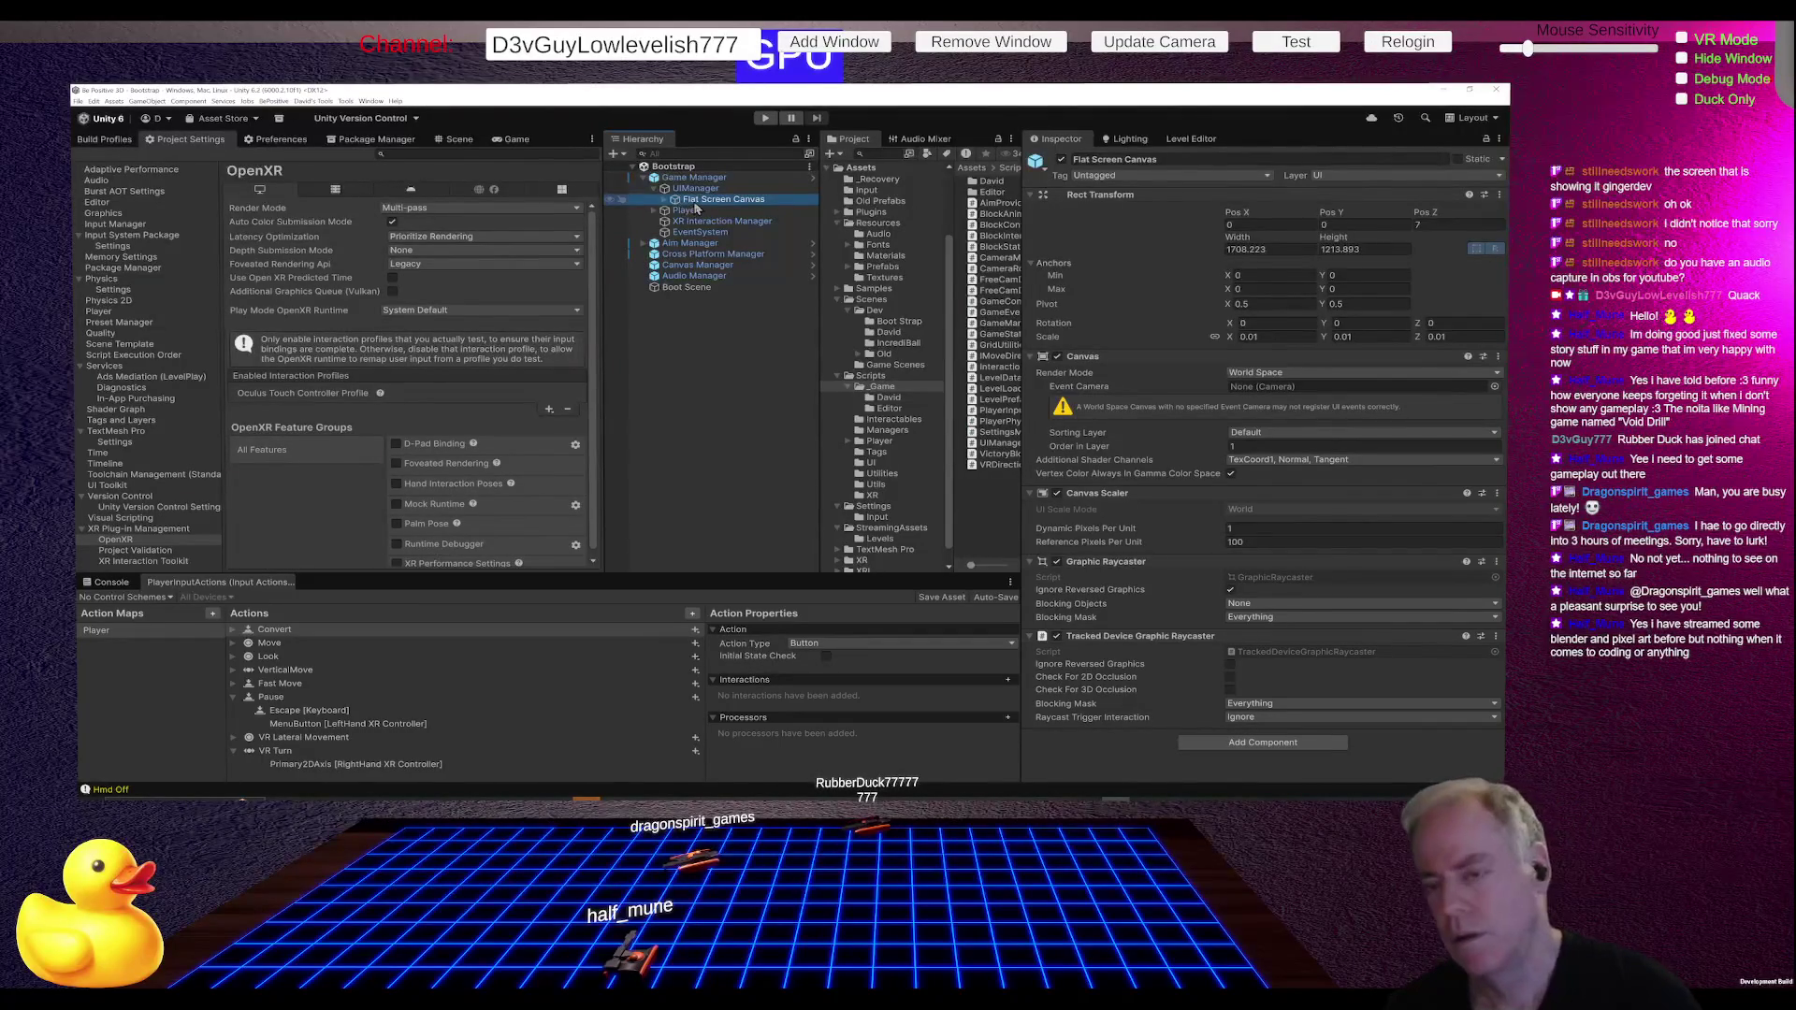
Step: Create an empty child of UIManager named 'Main Menu Orientation'
{"action": "left_click", "coordinate": [698, 190]}
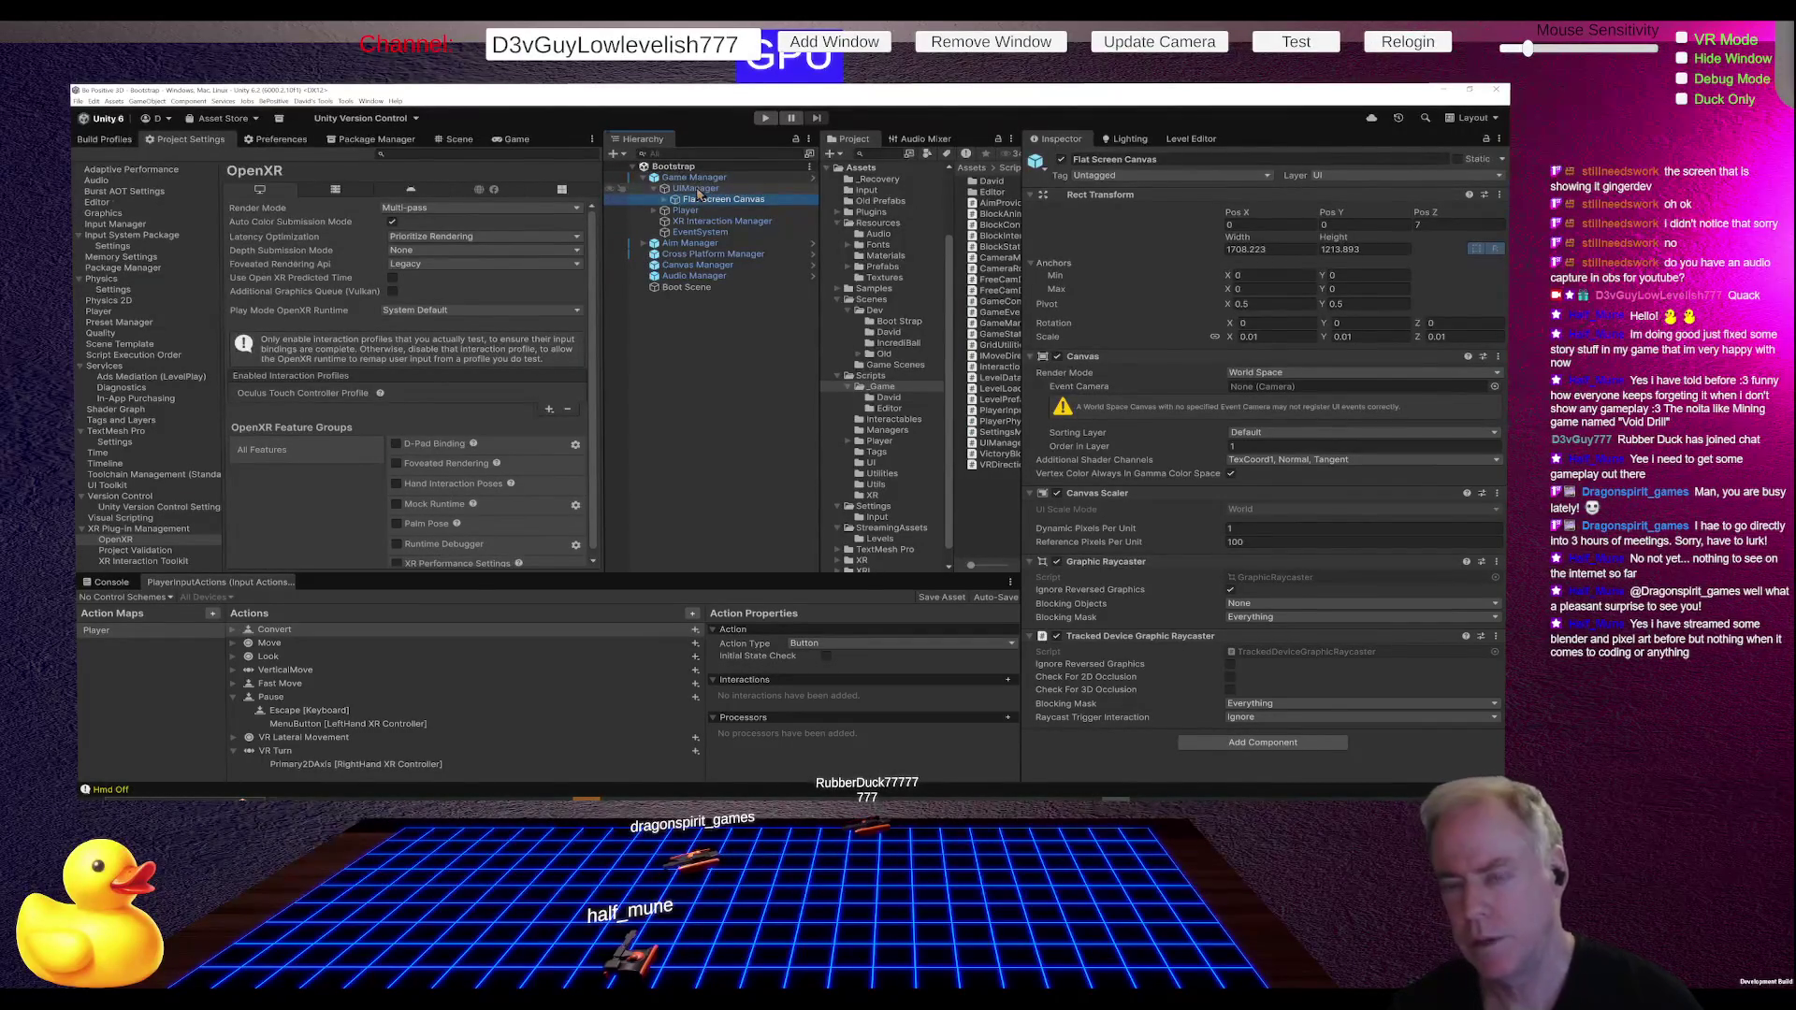
{"action": "right_click", "coordinate": [698, 192]}
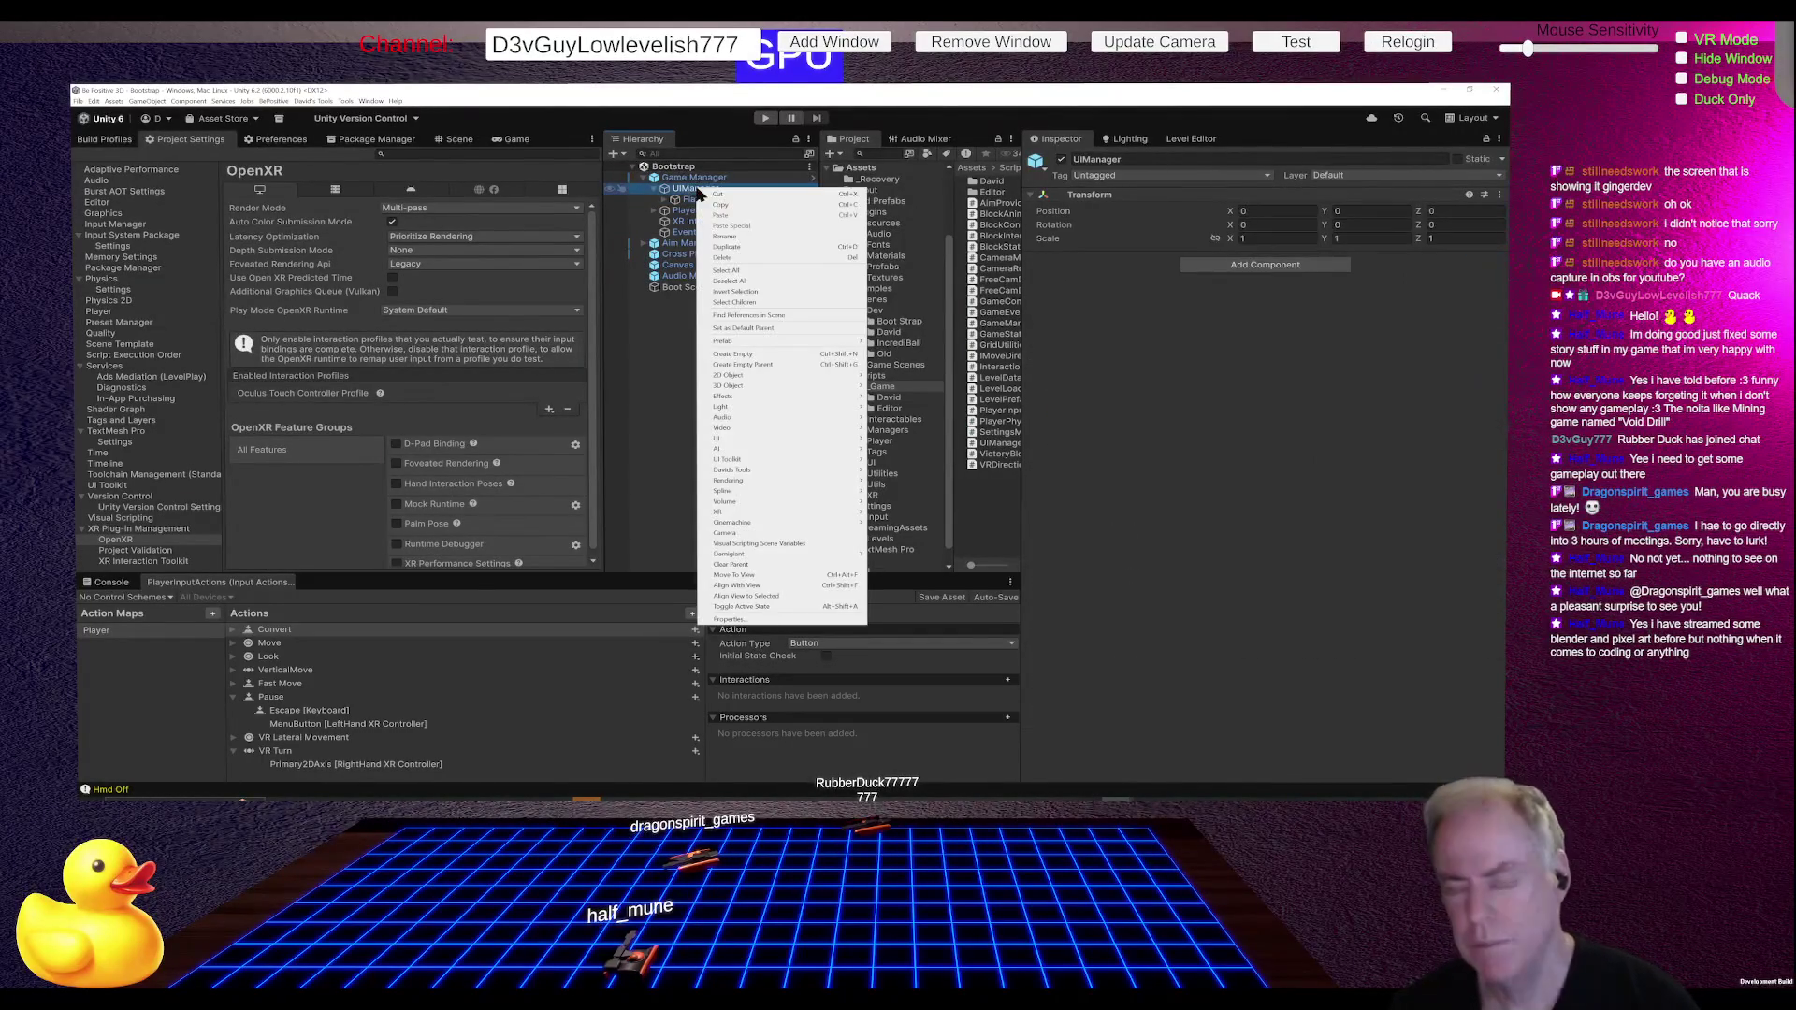
{"action": "left_click", "coordinate": [762, 353]}
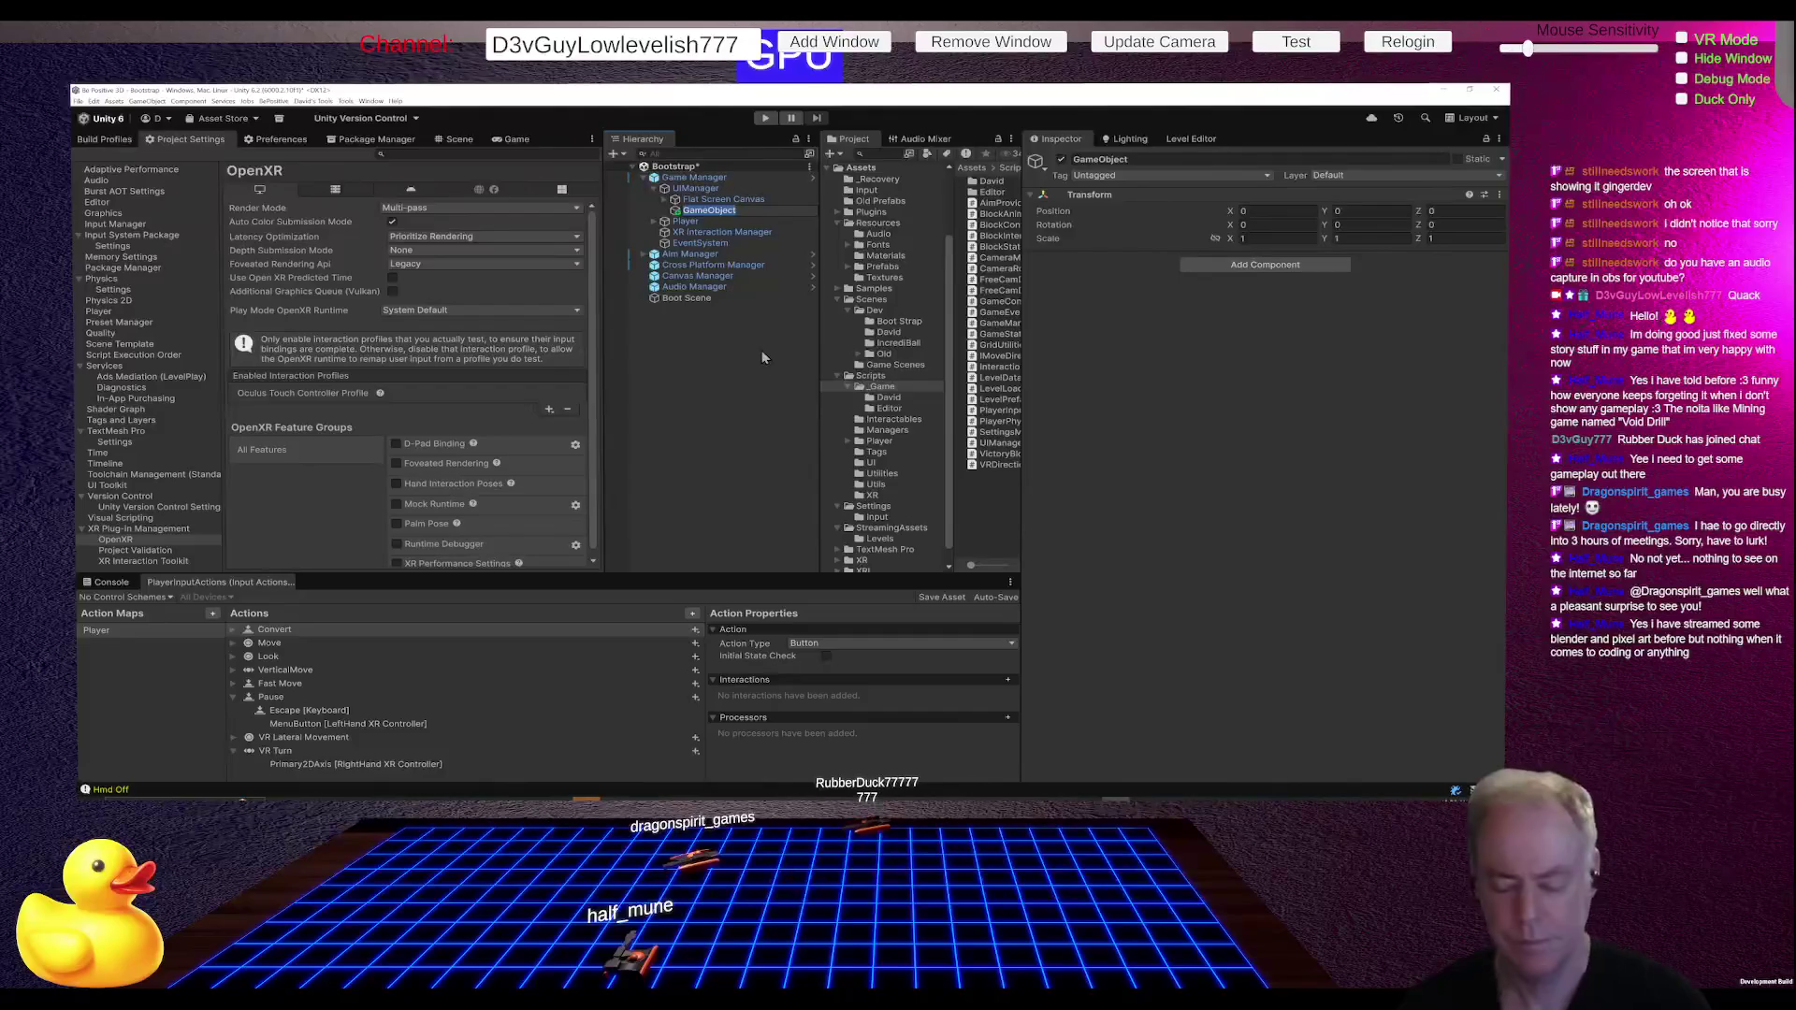
{"action": "type", "text": "Main"}
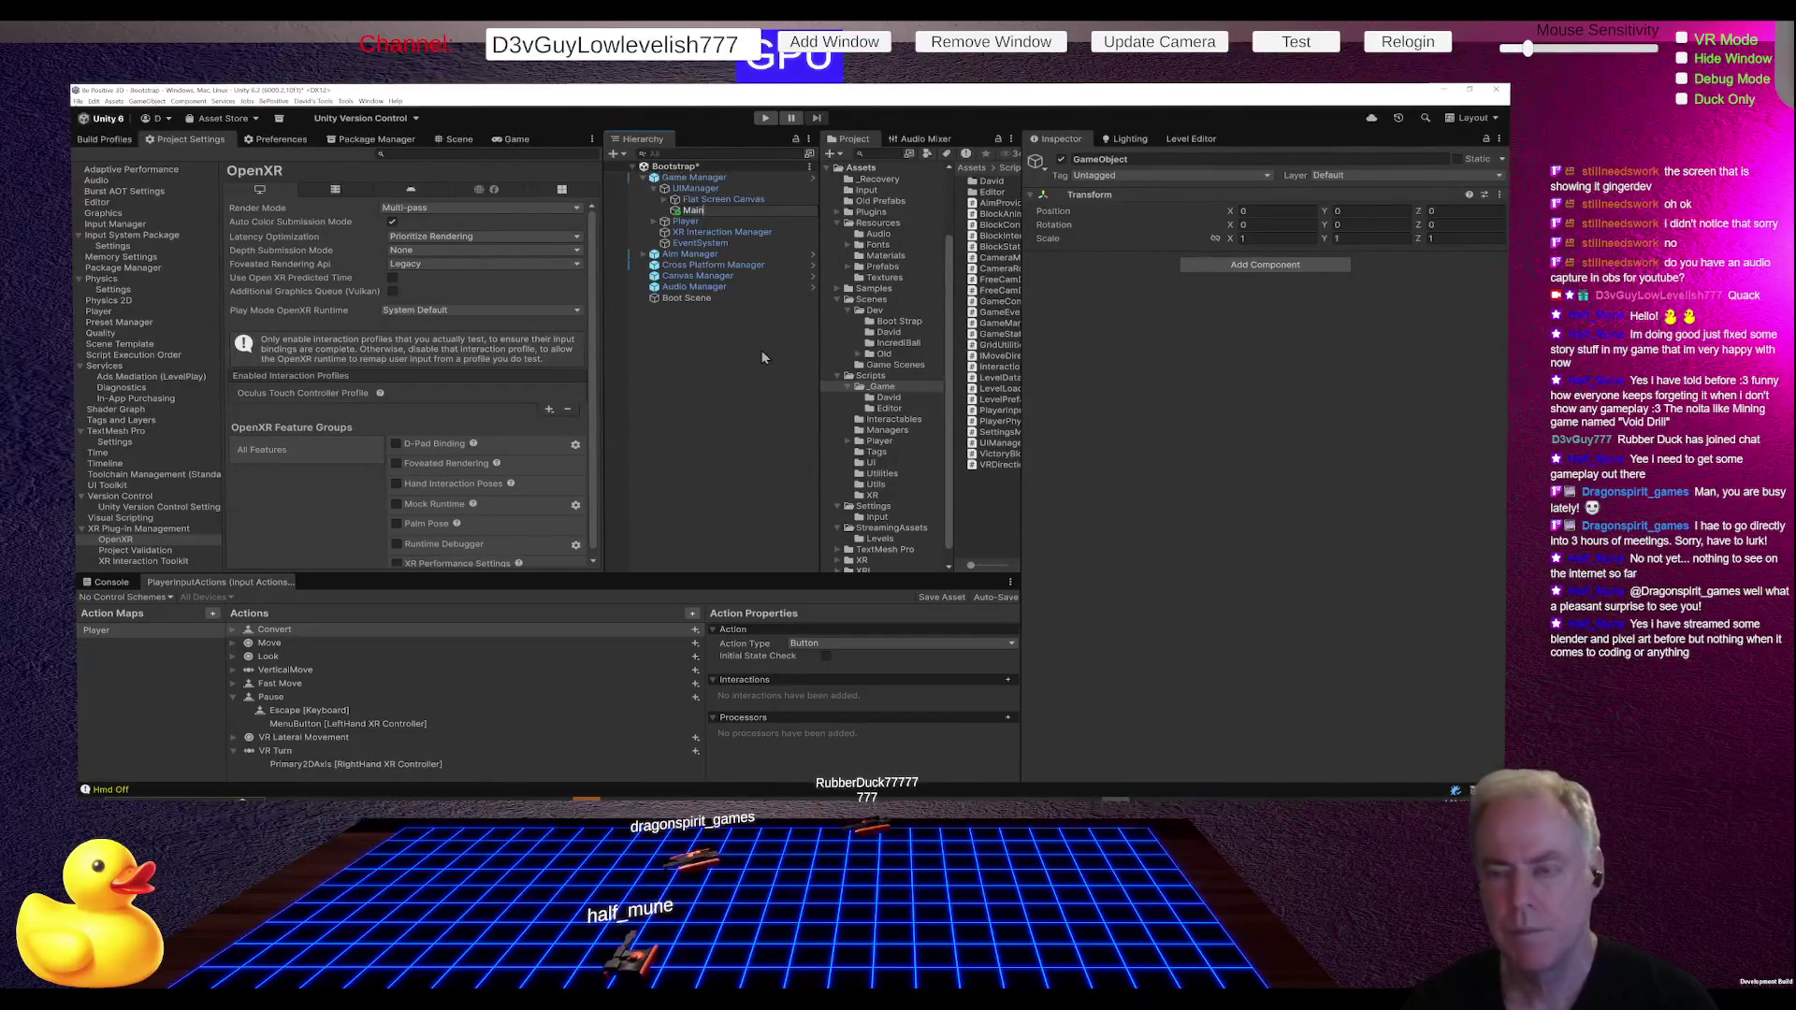
{"action": "type", "text": " Menu"}
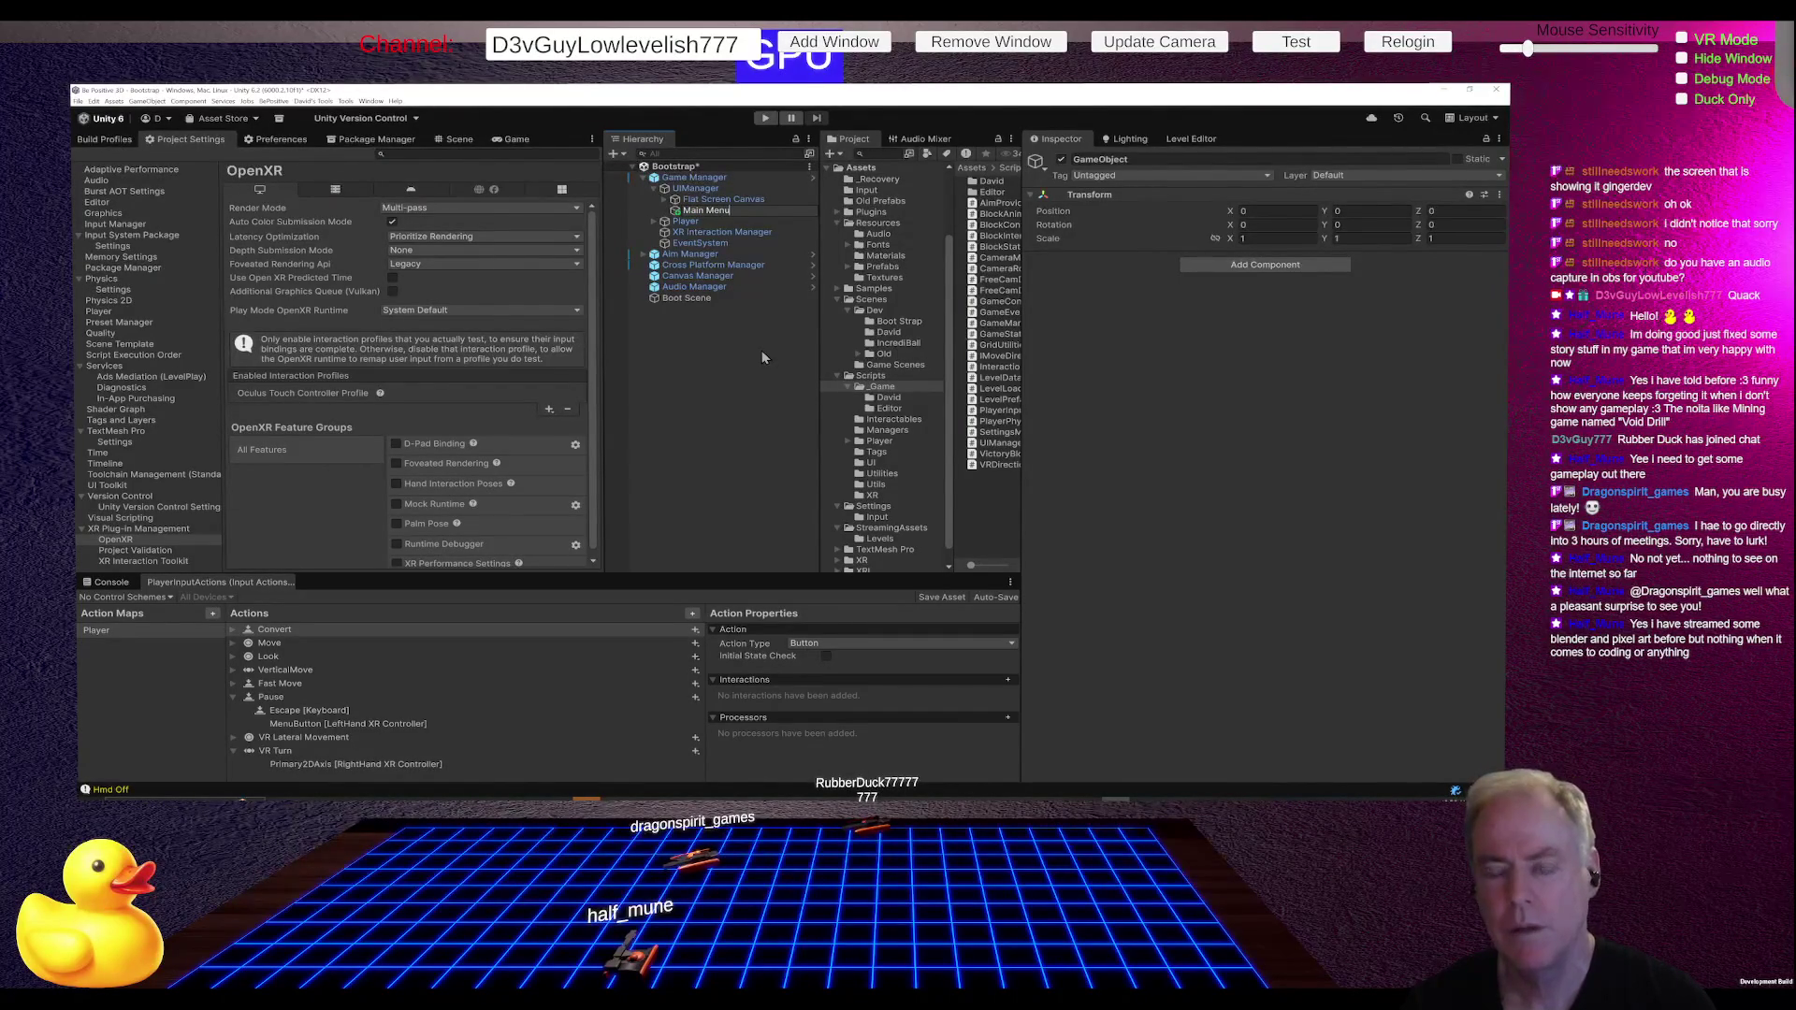
{"action": "type", "text": " Orientation"}
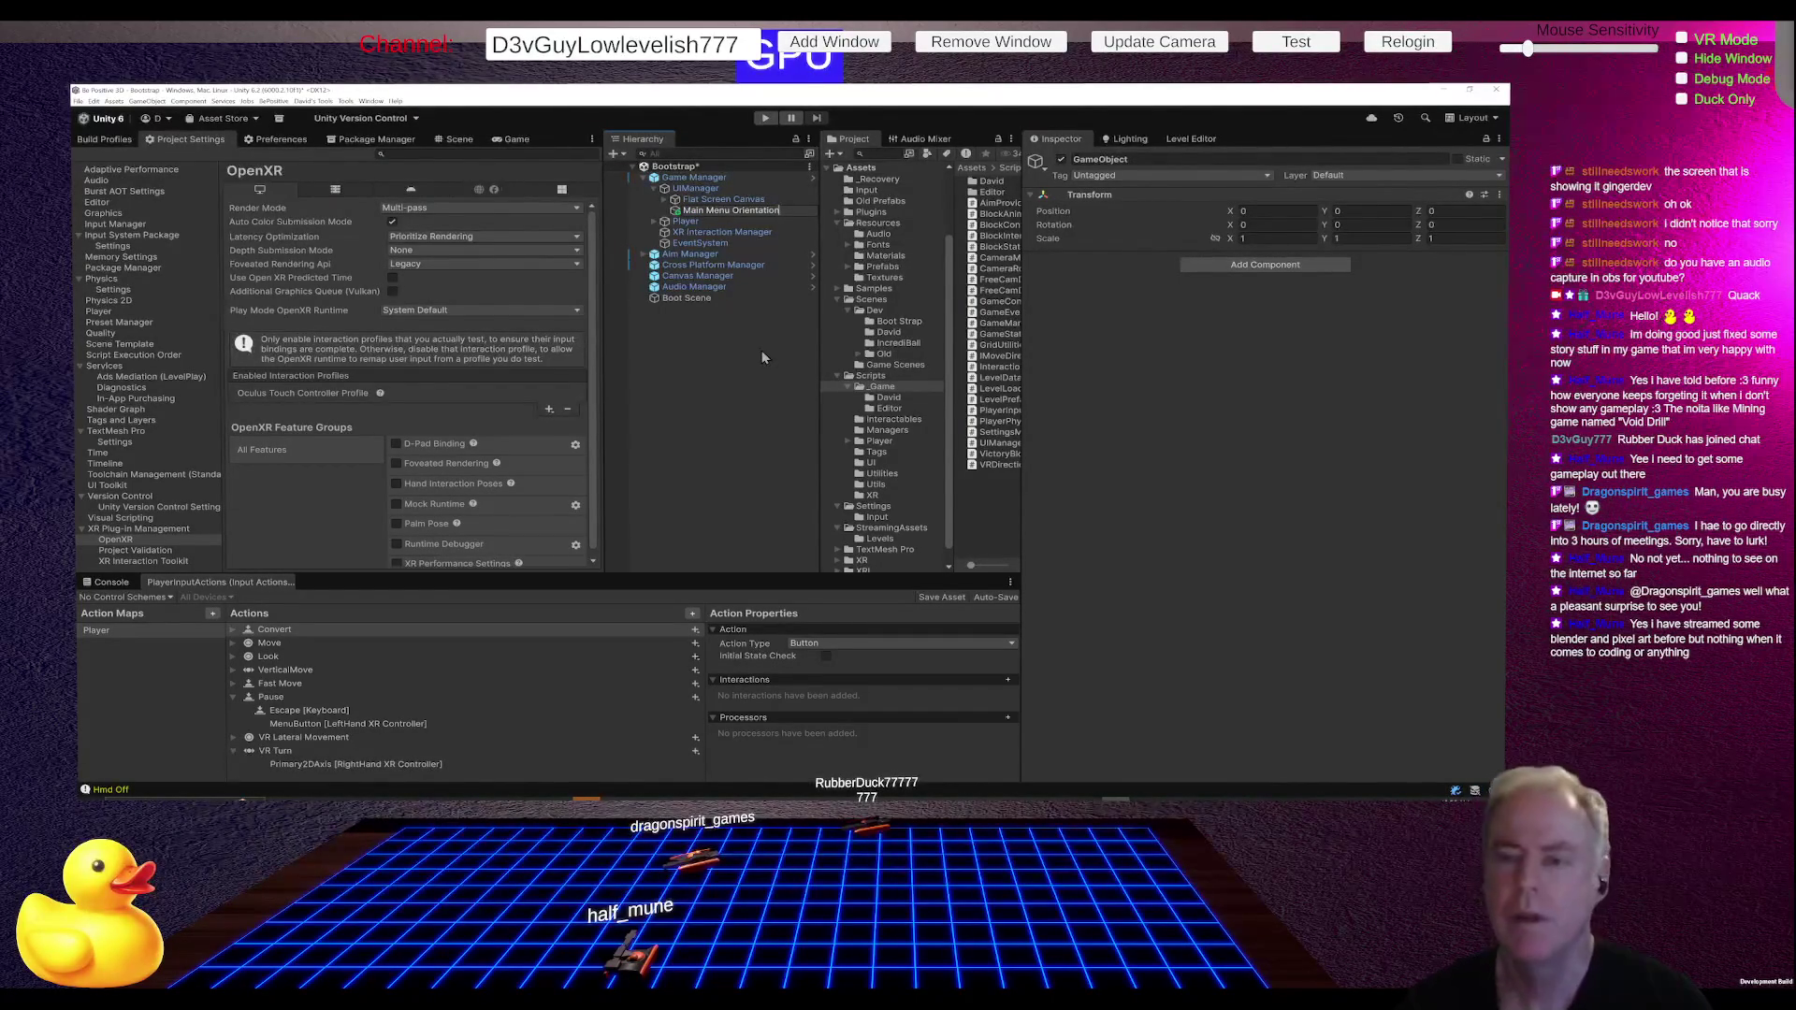
{"action": "left_click", "coordinate": [762, 350]}
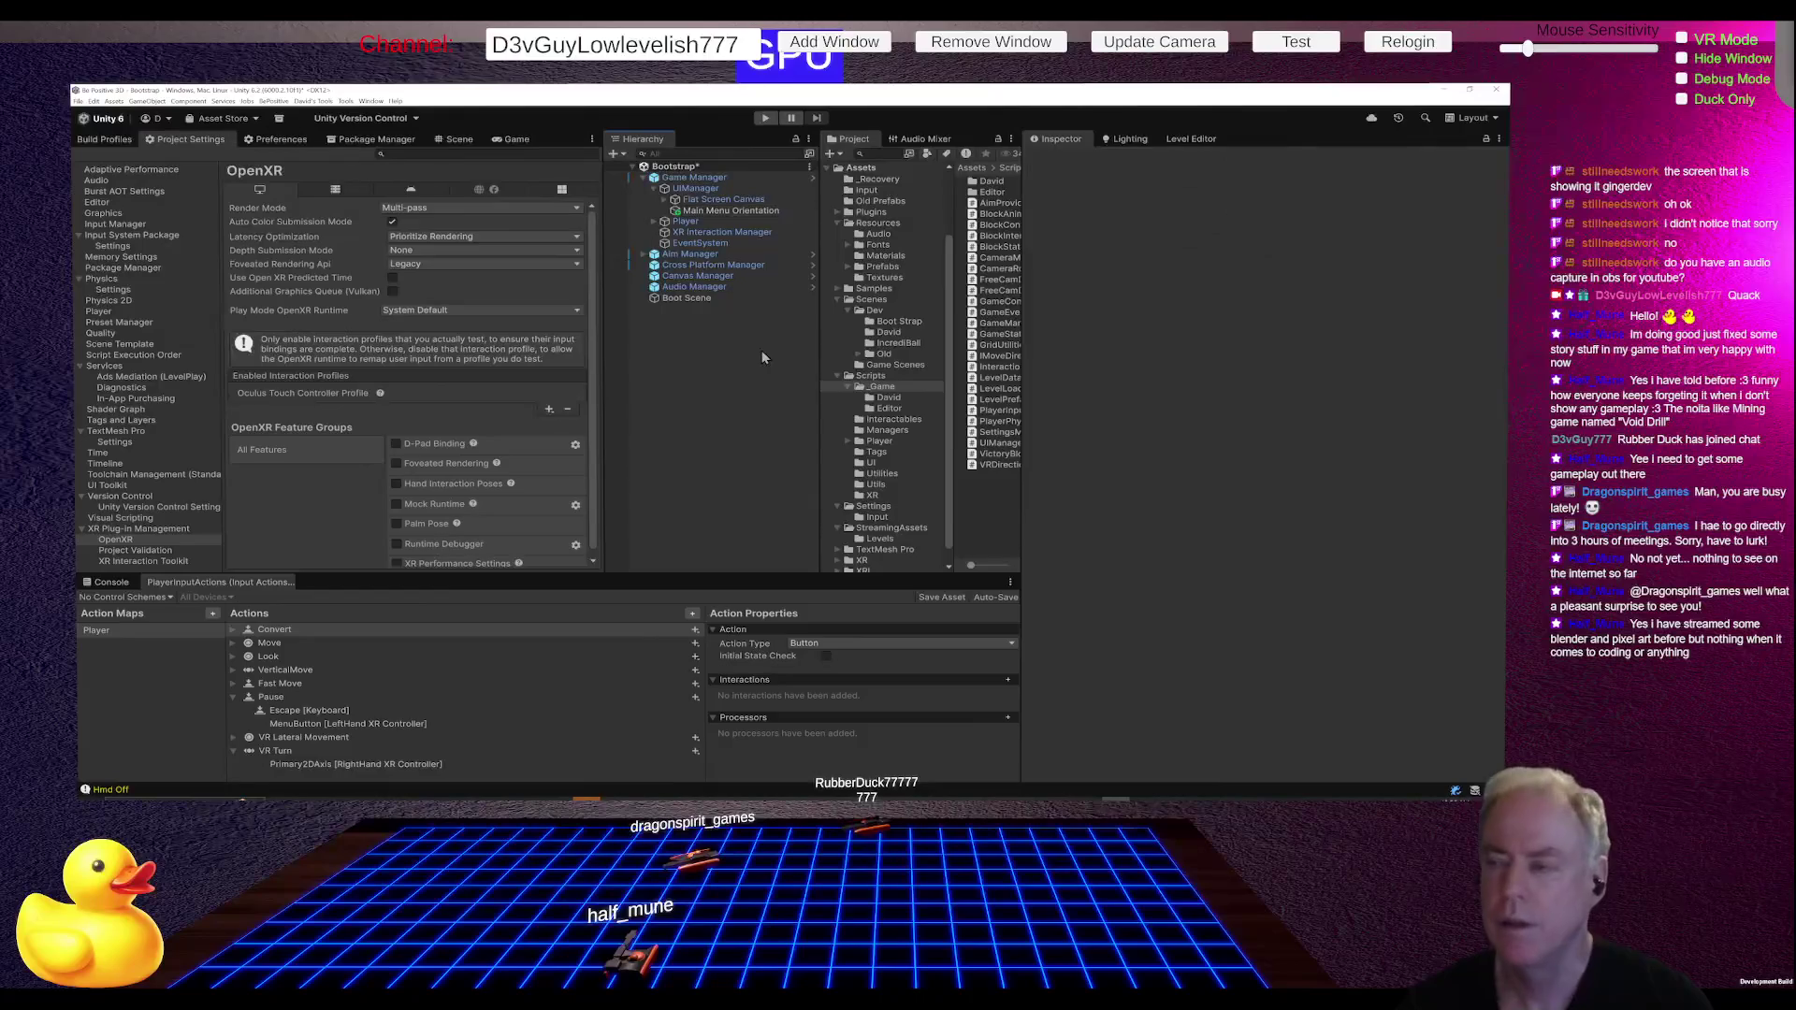
{"action": "left_click", "coordinate": [751, 202]}
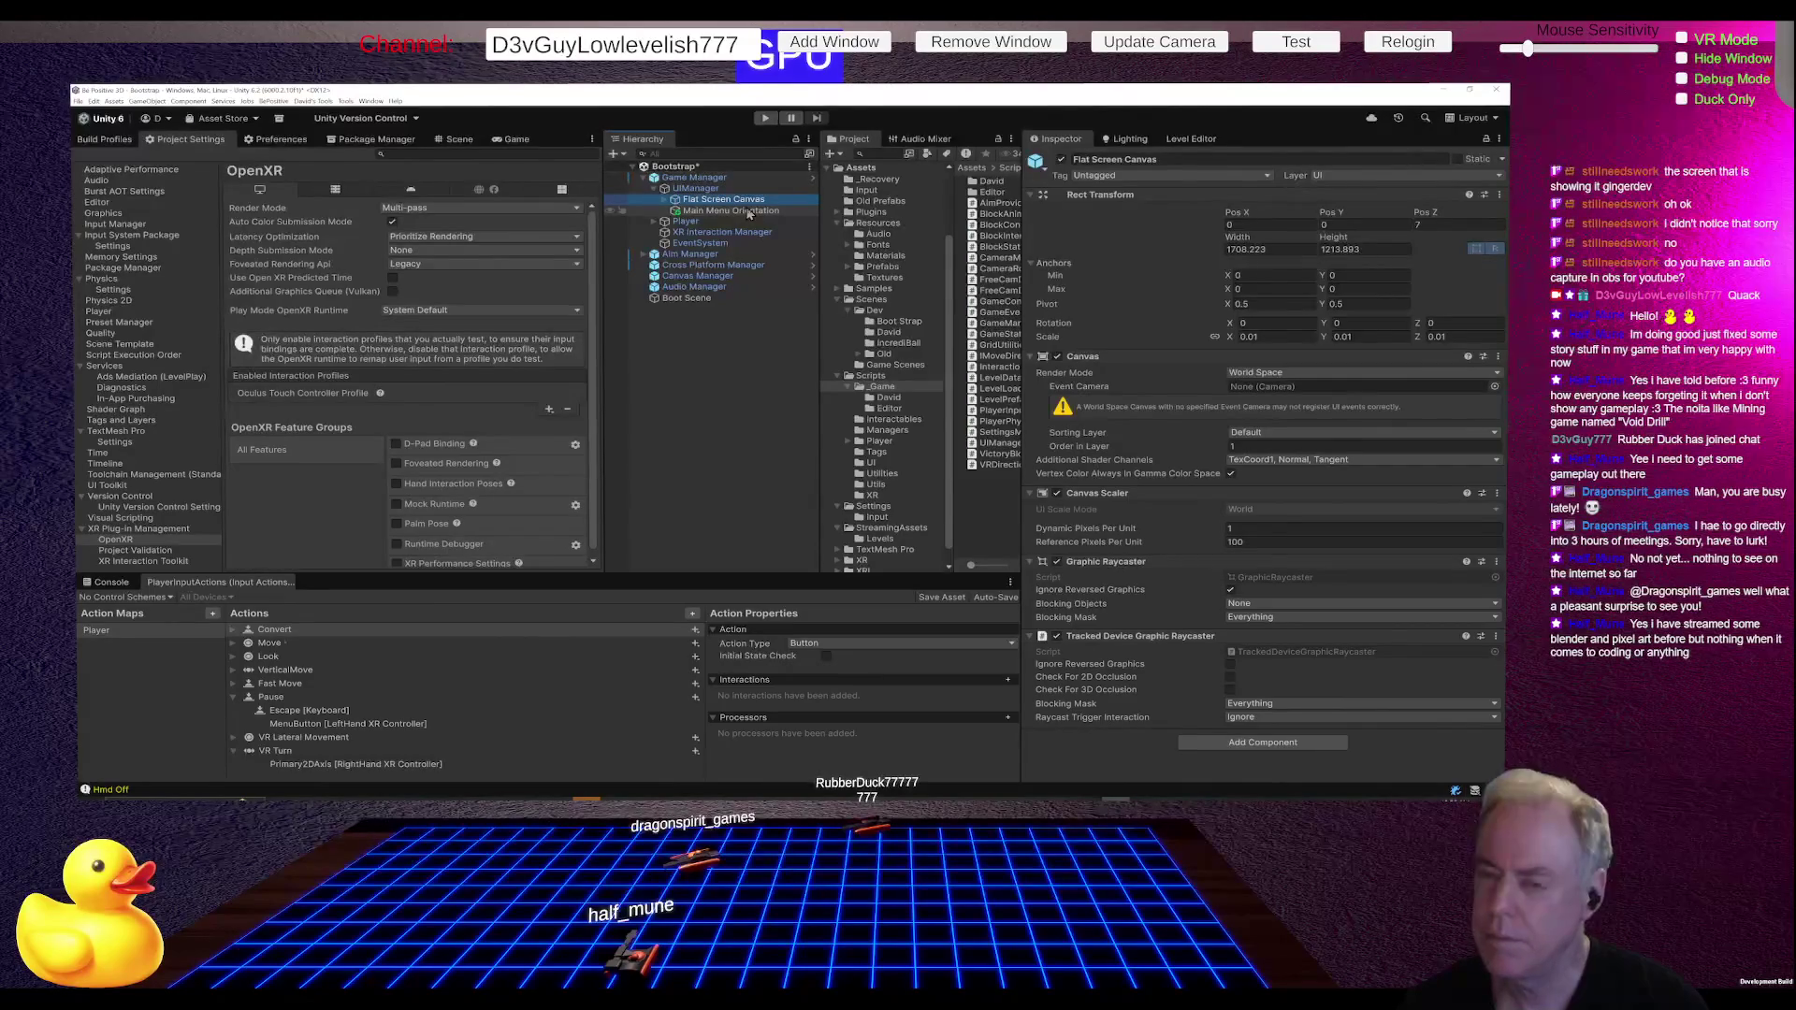
Step: Add an empty GameObject and a Sphere to the scene, resetting the Sphere's position to 0, 0, 0
{"action": "right_click", "coordinate": [662, 351]}
{"action": "left_click", "coordinate": [720, 520]}
{"action": "right_click", "coordinate": [649, 358]}
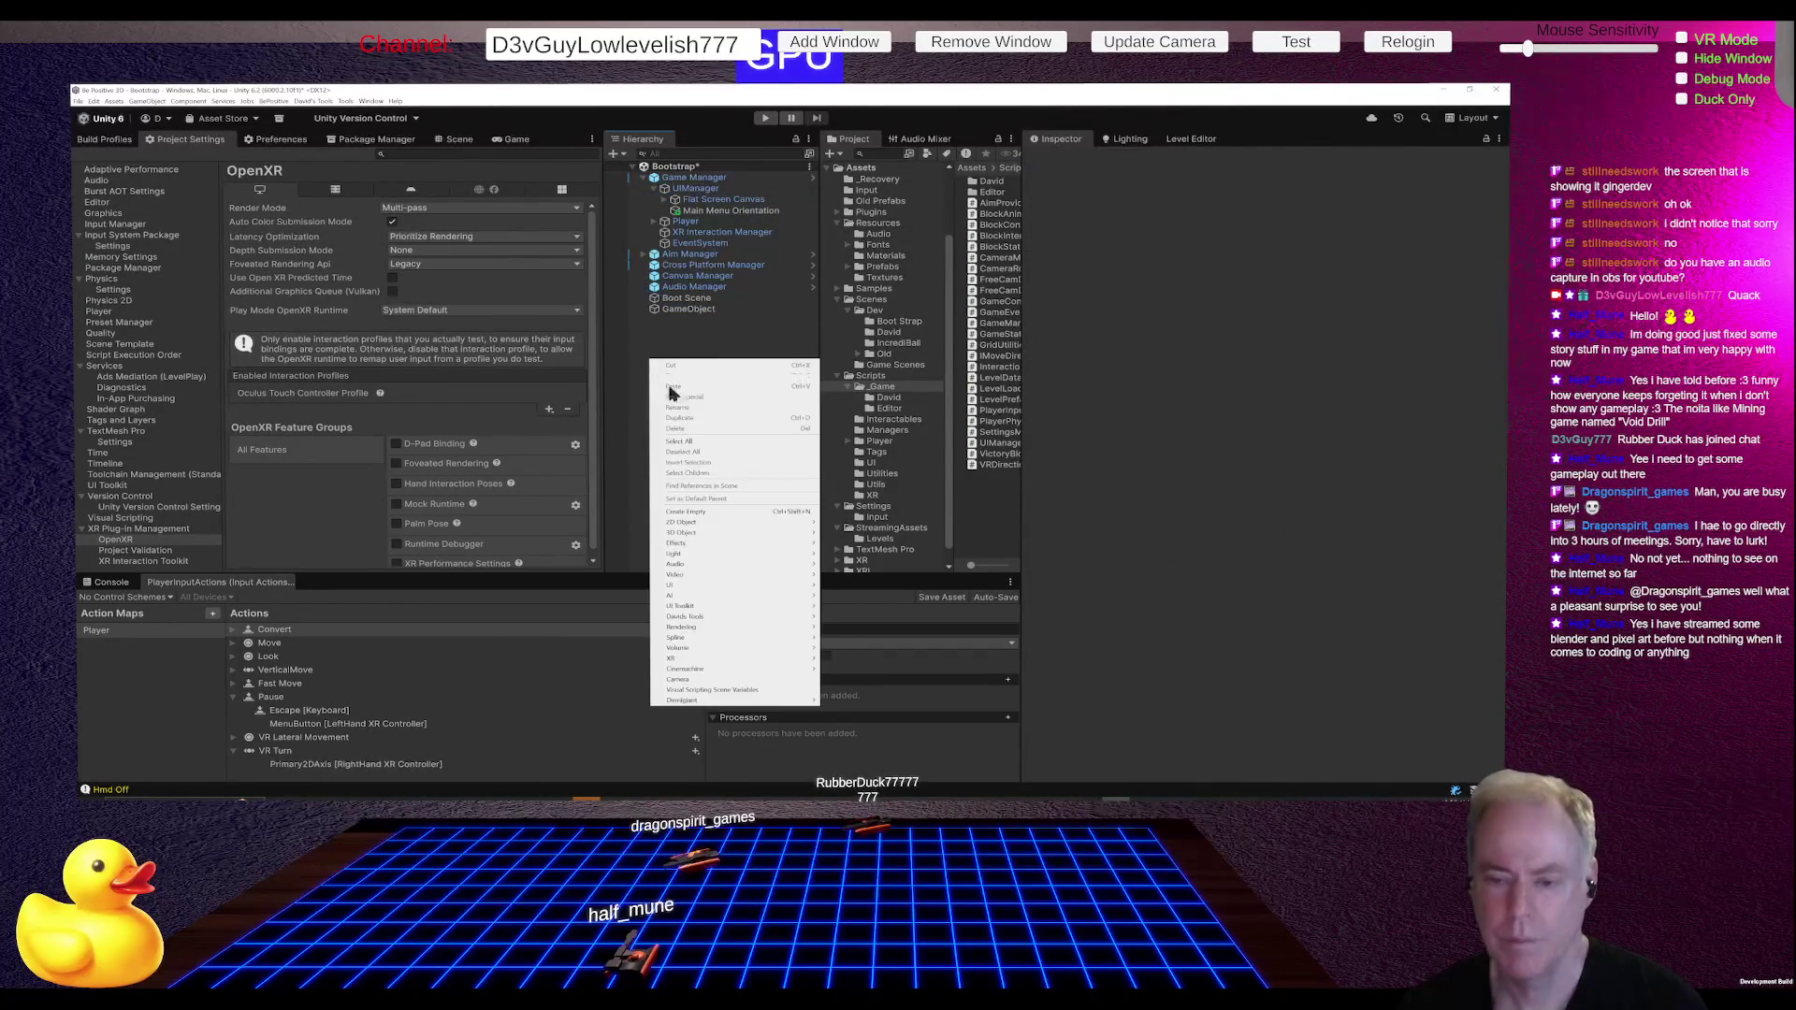
{"action": "mouse_move", "coordinate": [725, 524]}
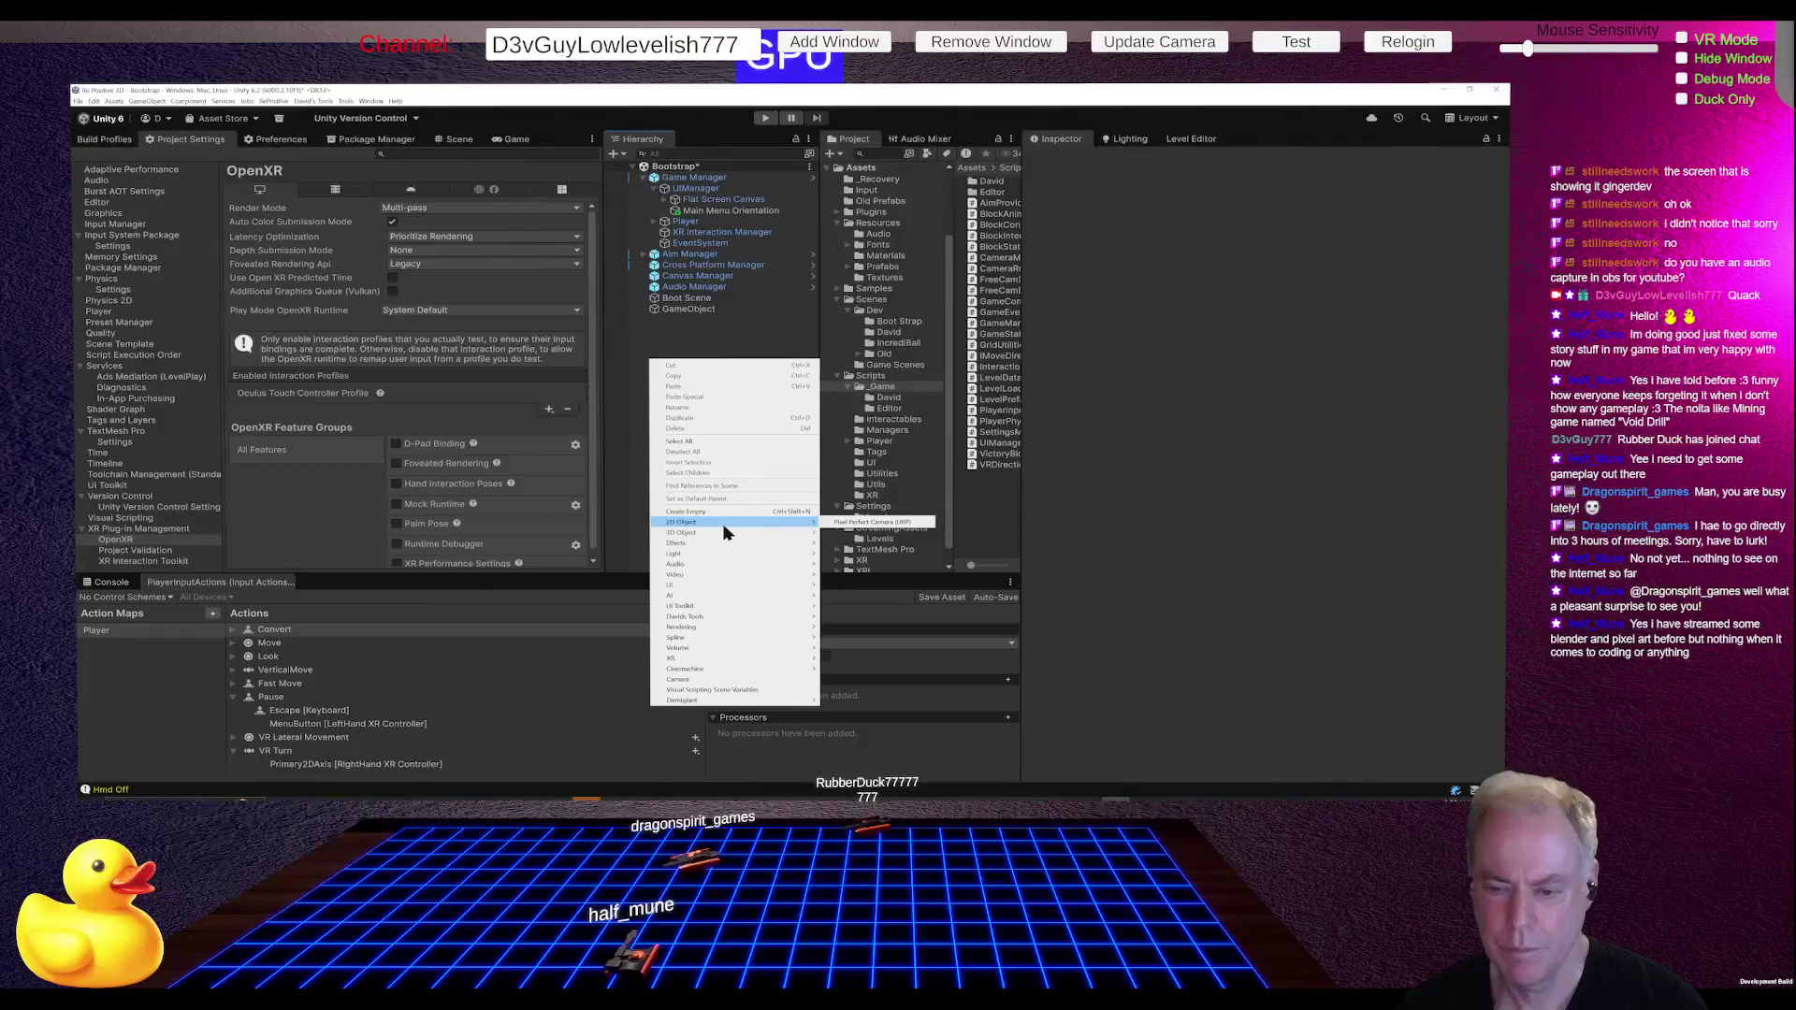
{"action": "left_click", "coordinate": [862, 546]}
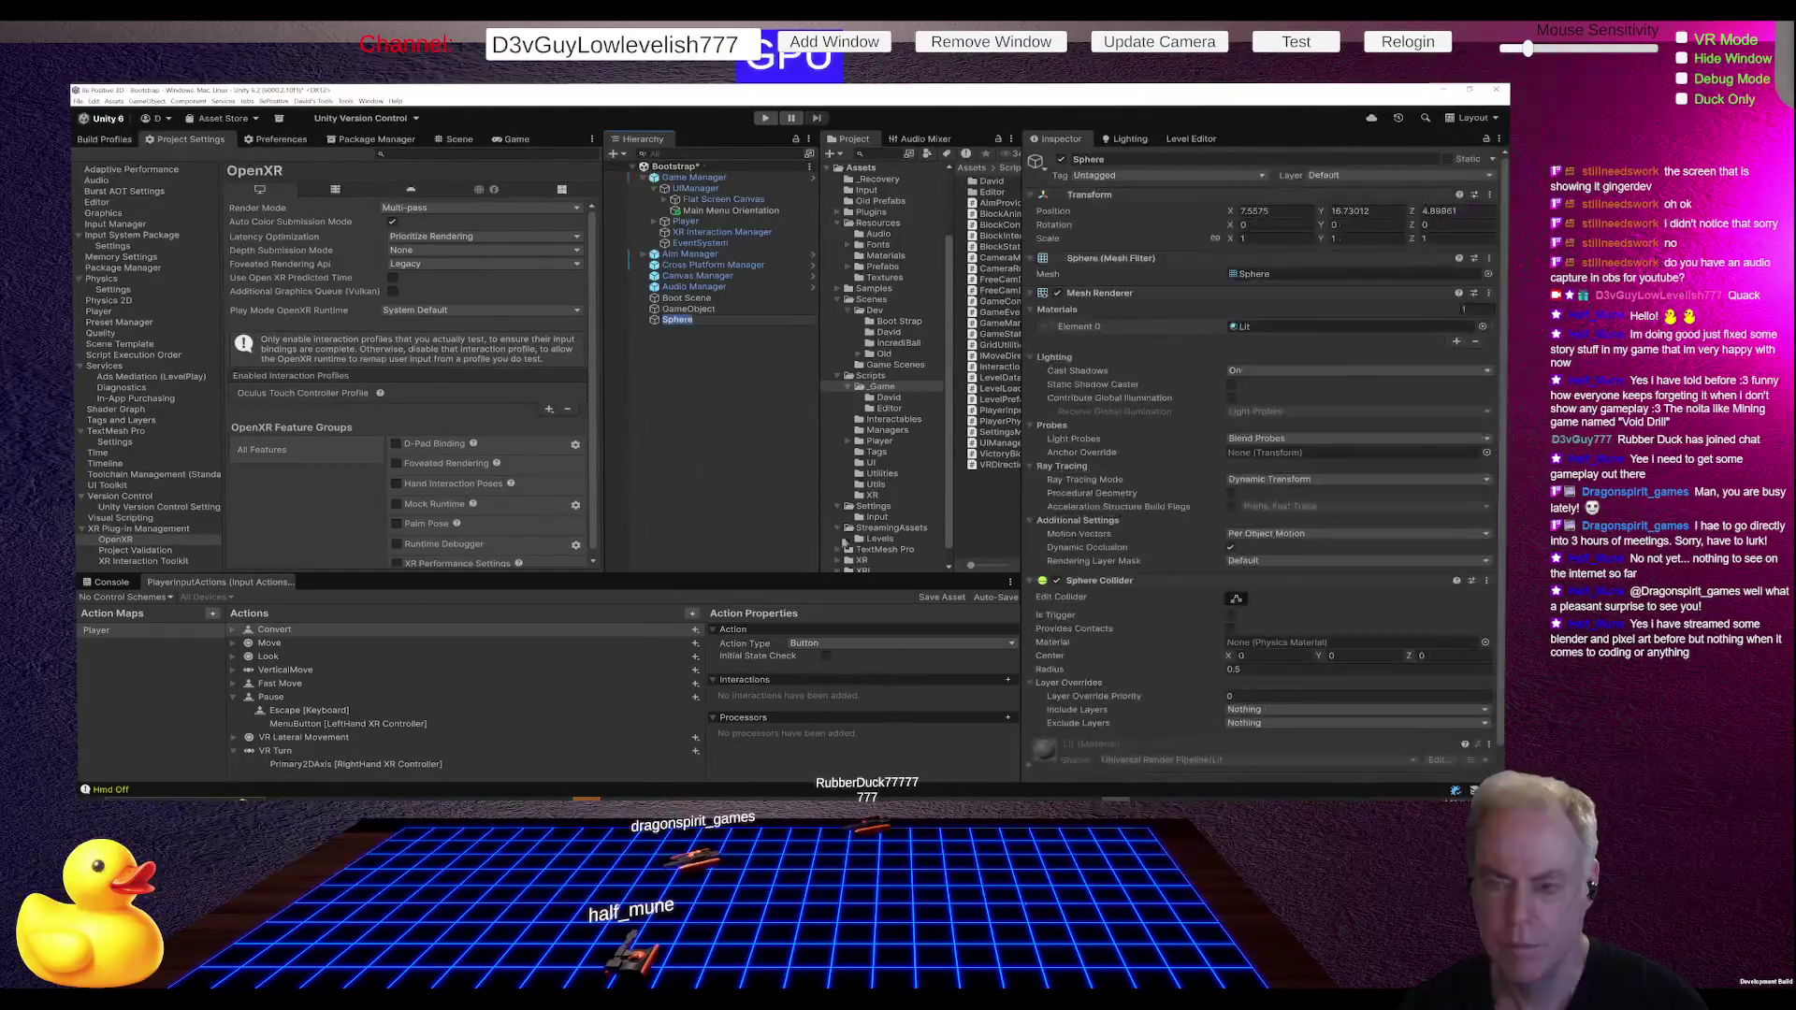
{"action": "left_click", "coordinate": [677, 319]}
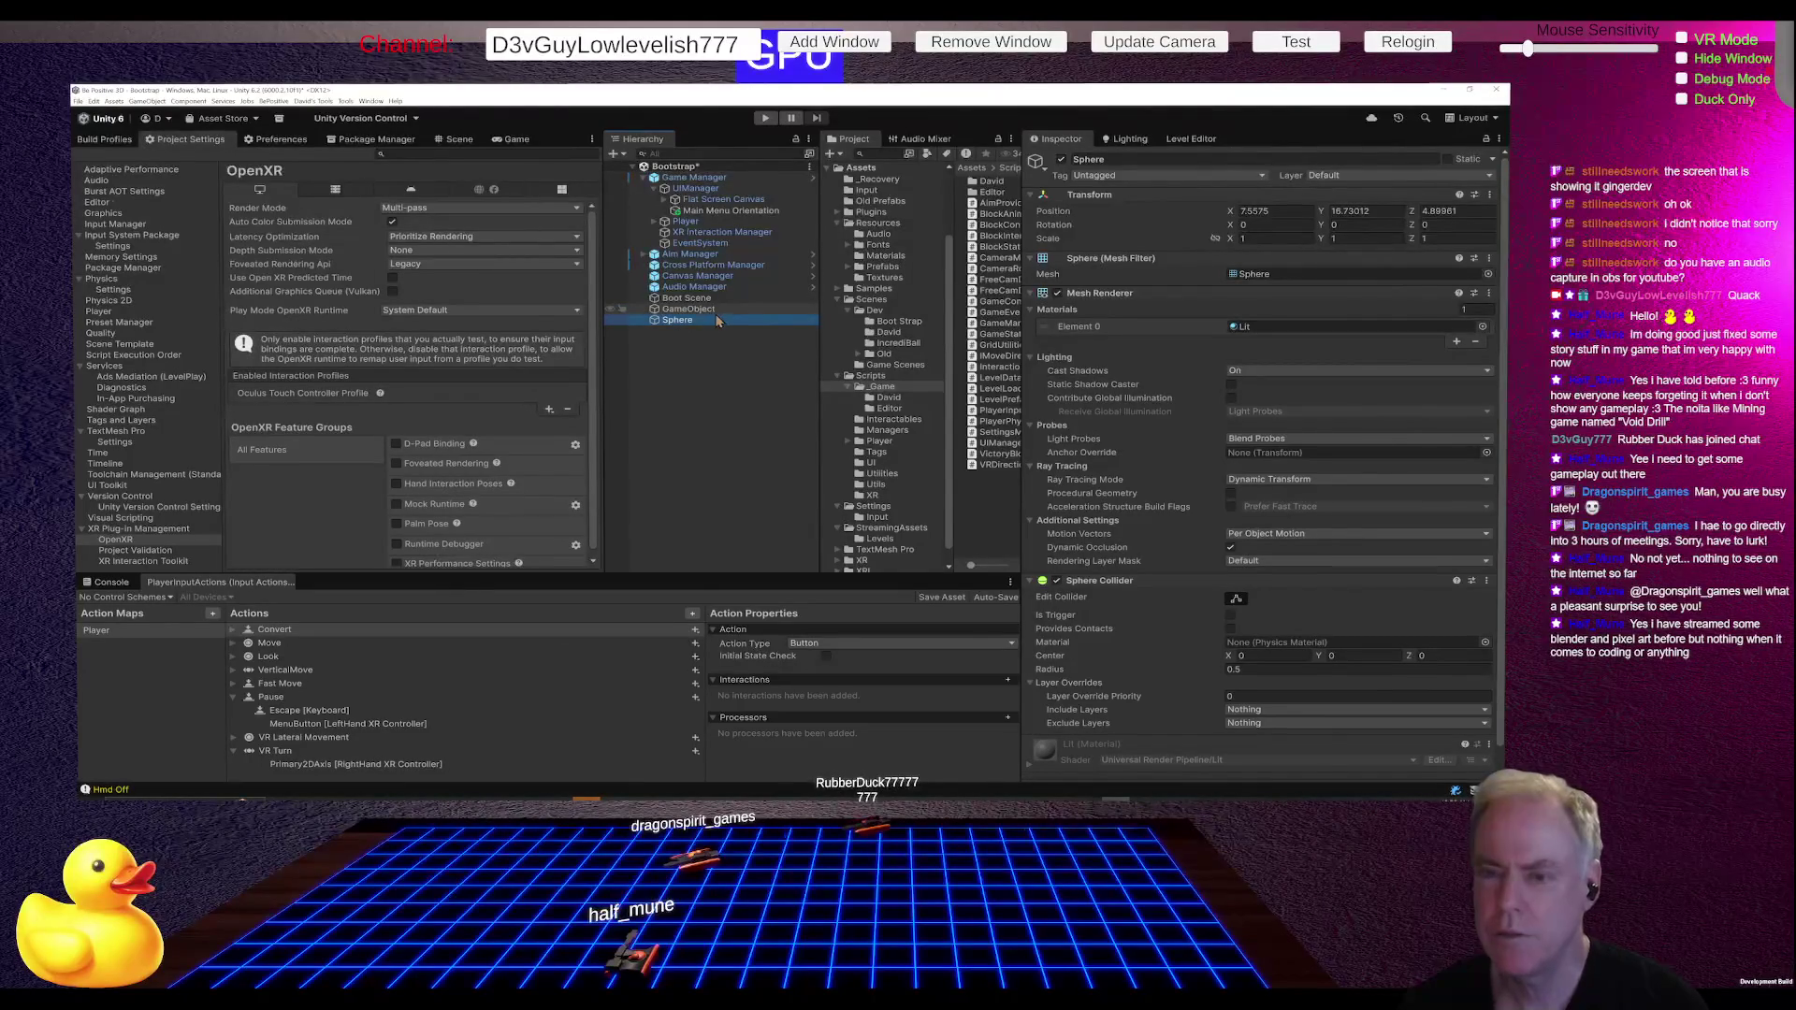
{"action": "left_click", "coordinate": [696, 320]}
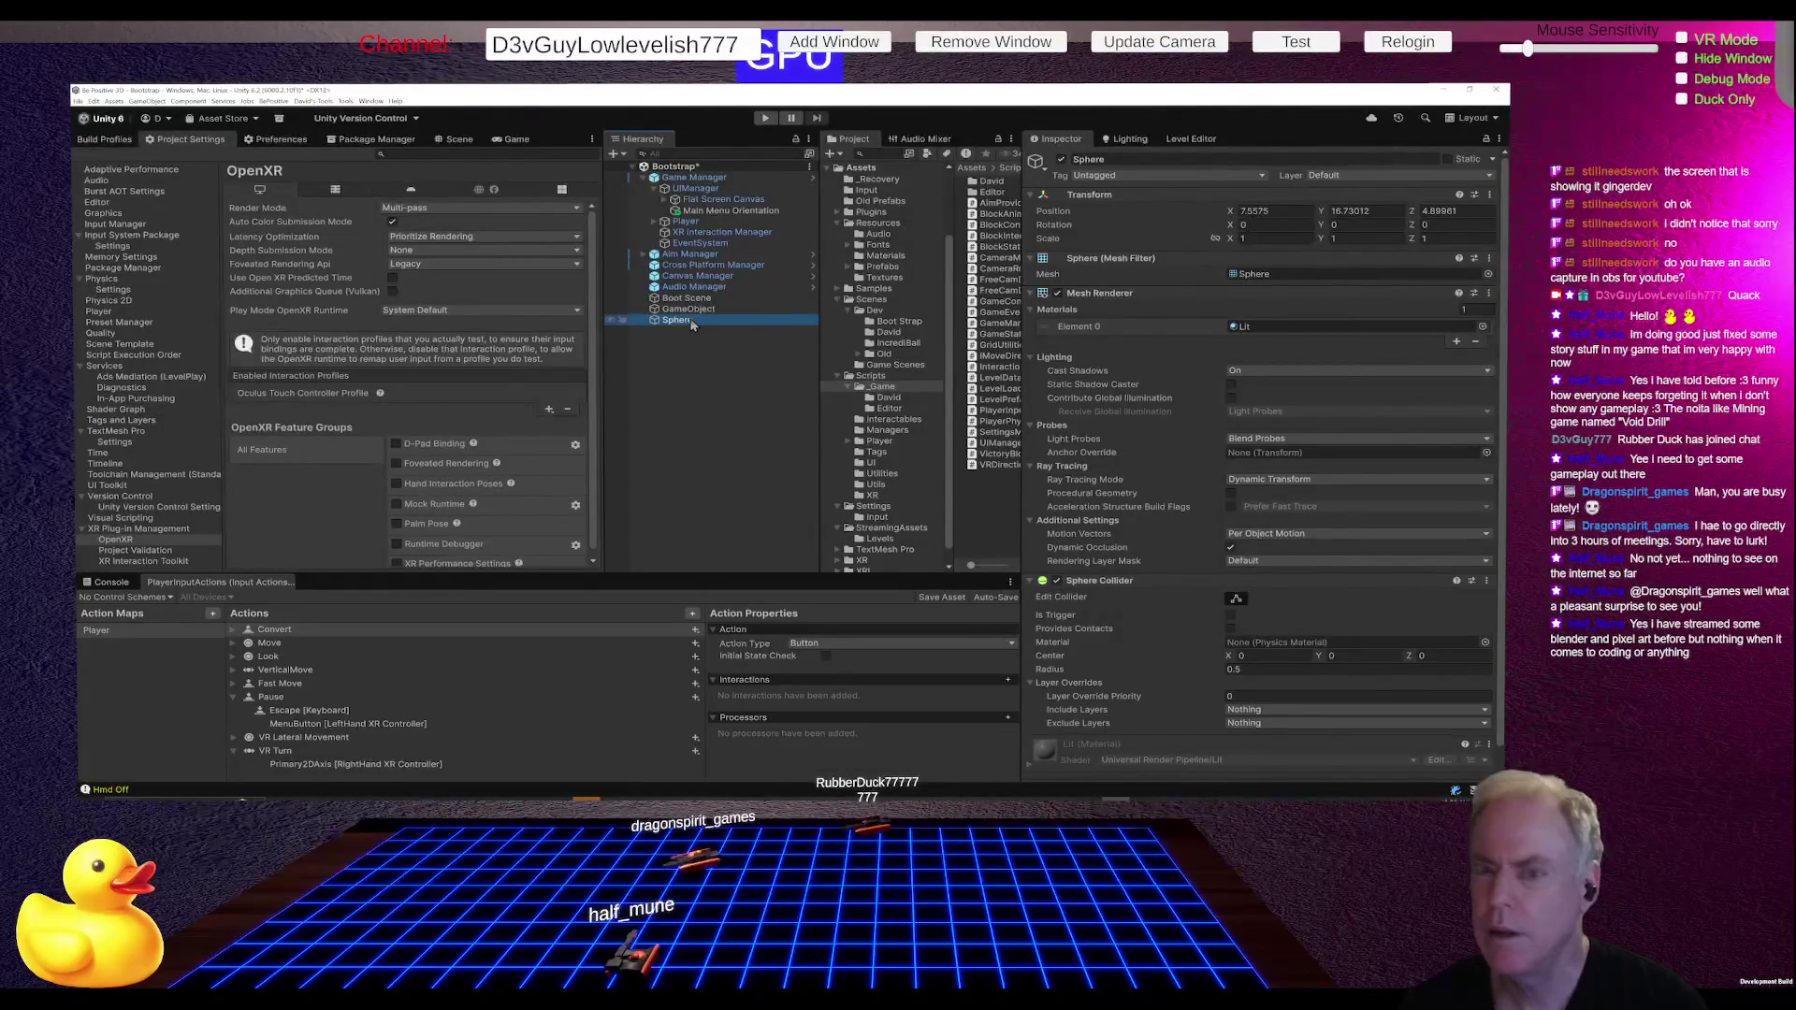
{"action": "right_click", "coordinate": [1172, 193]}
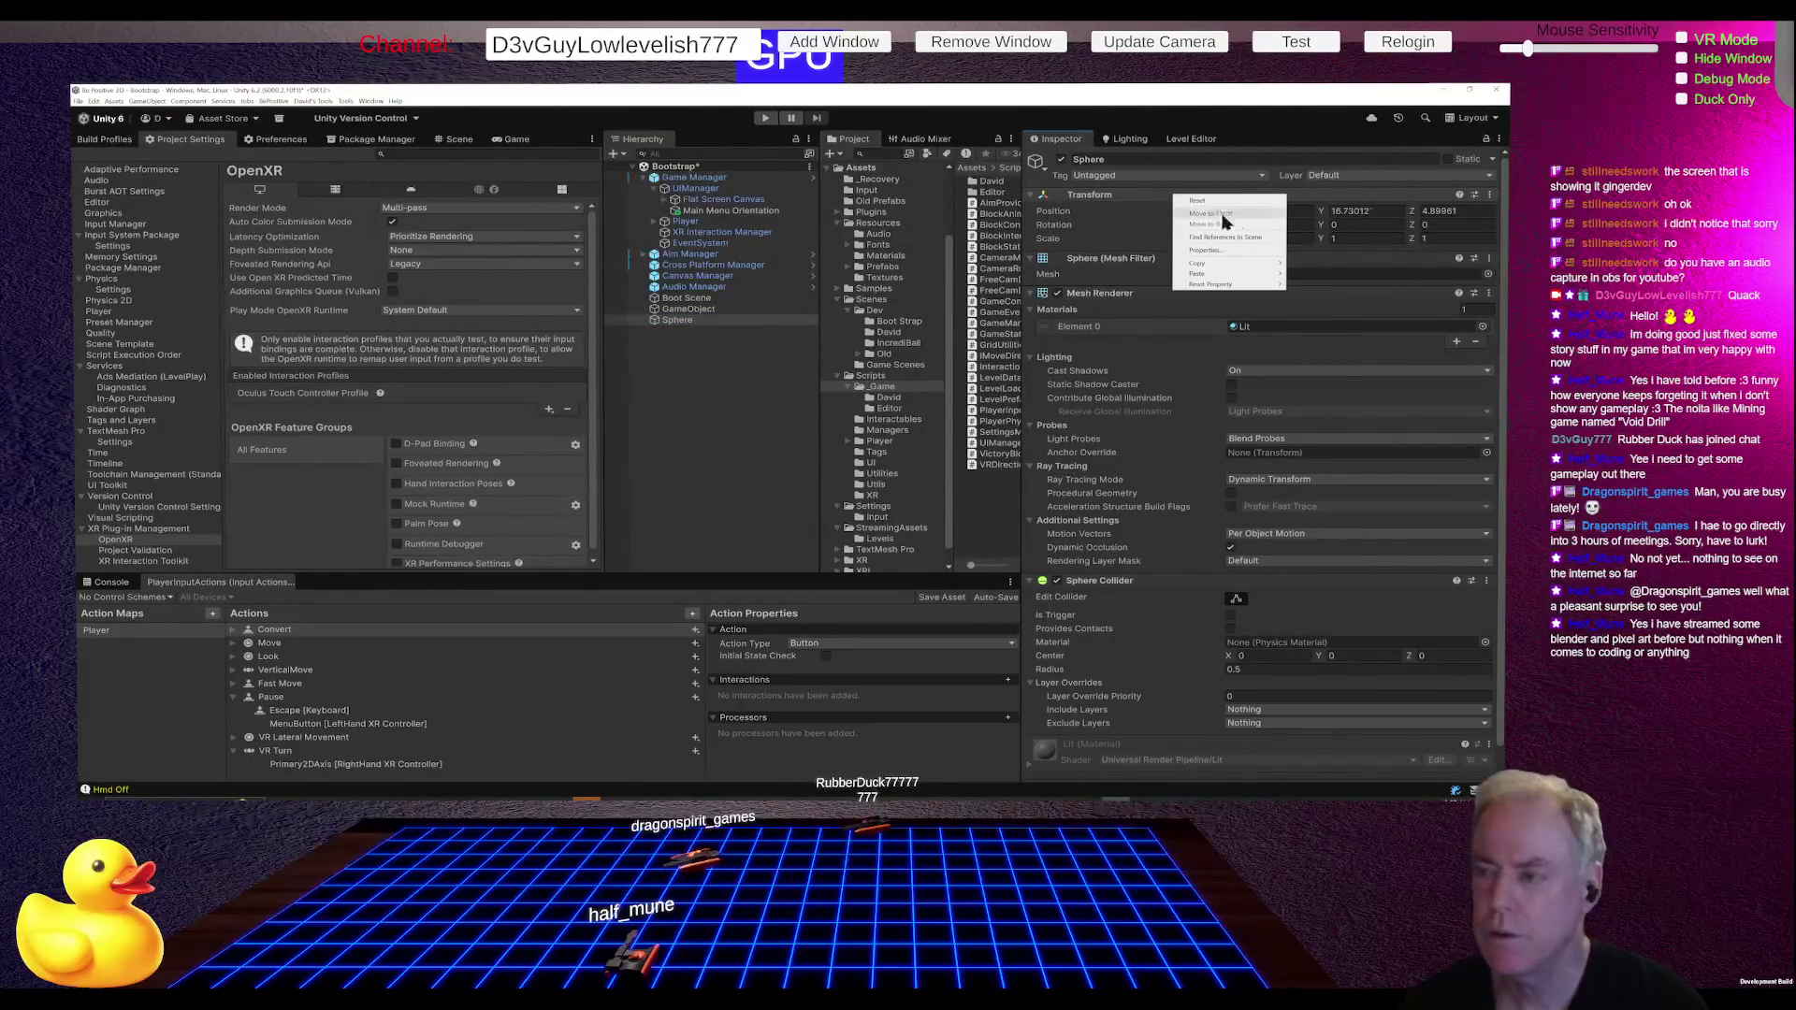
{"action": "left_click", "coordinate": [1215, 202]}
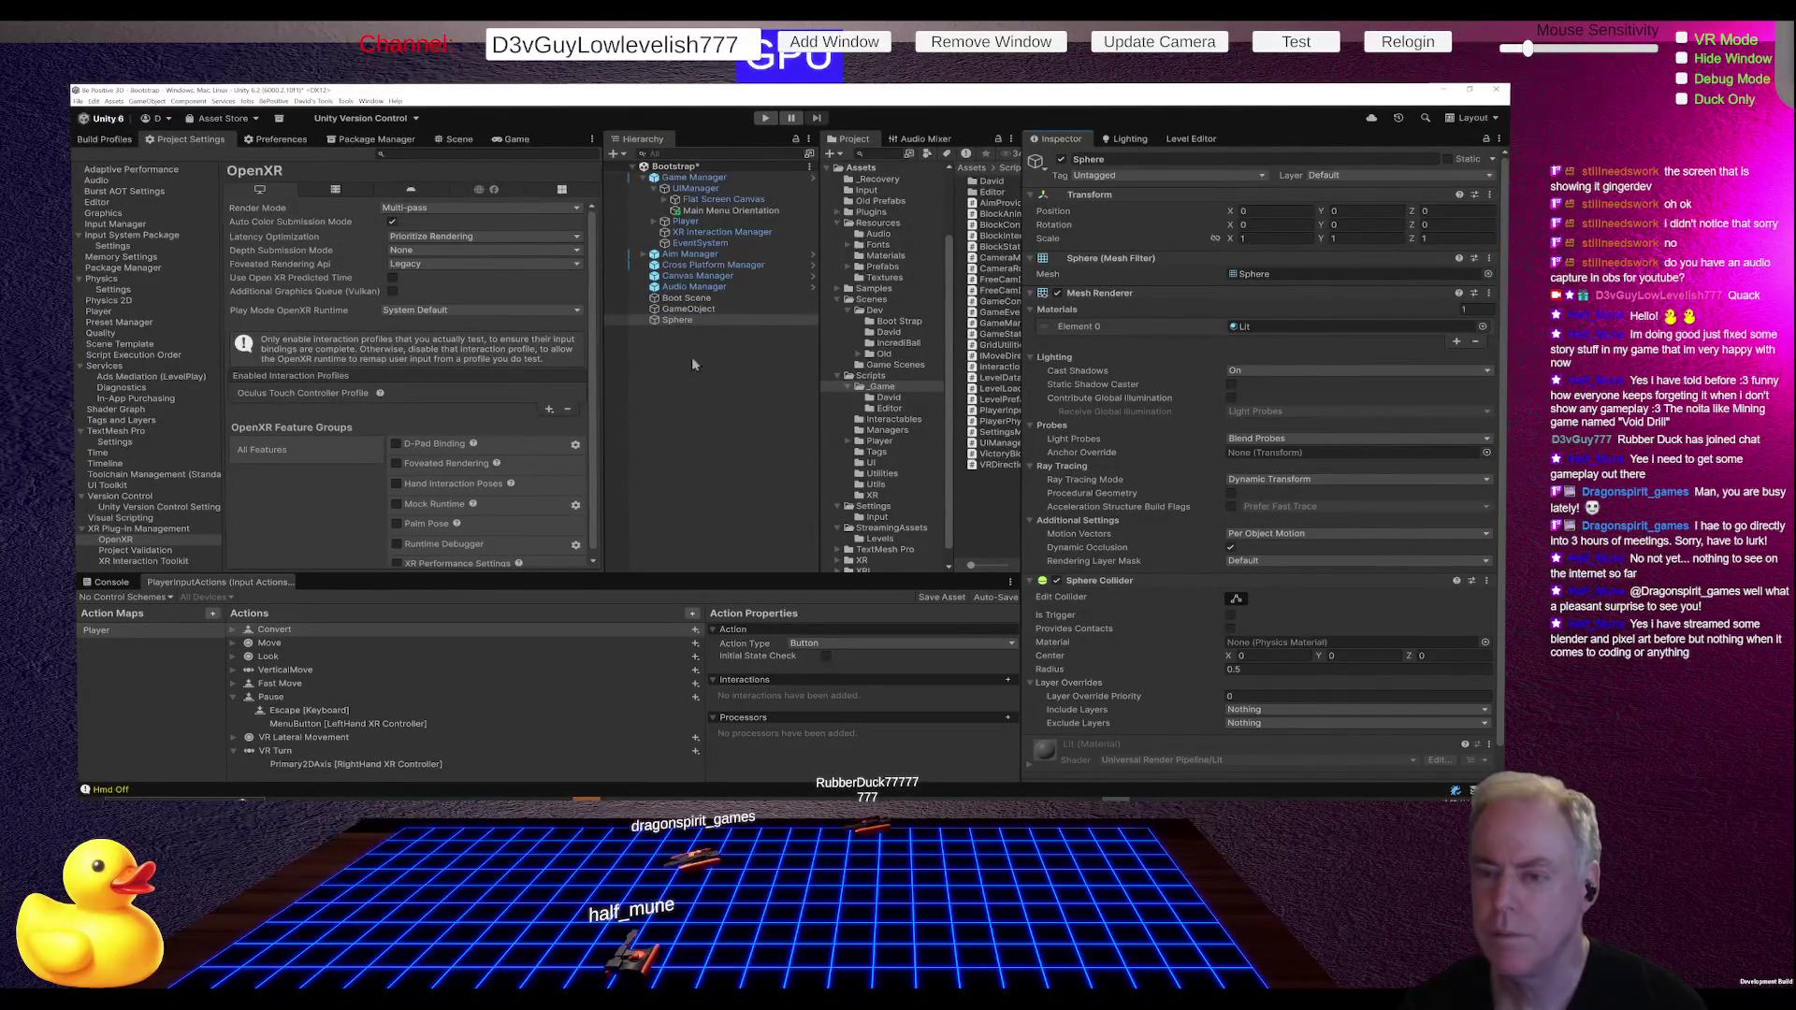
Step: Align GameObject to the Sphere with Align Transforms, then select Flat Screen Canvas and Main Menu Orientation
{"action": "left_click", "coordinate": [696, 312]}
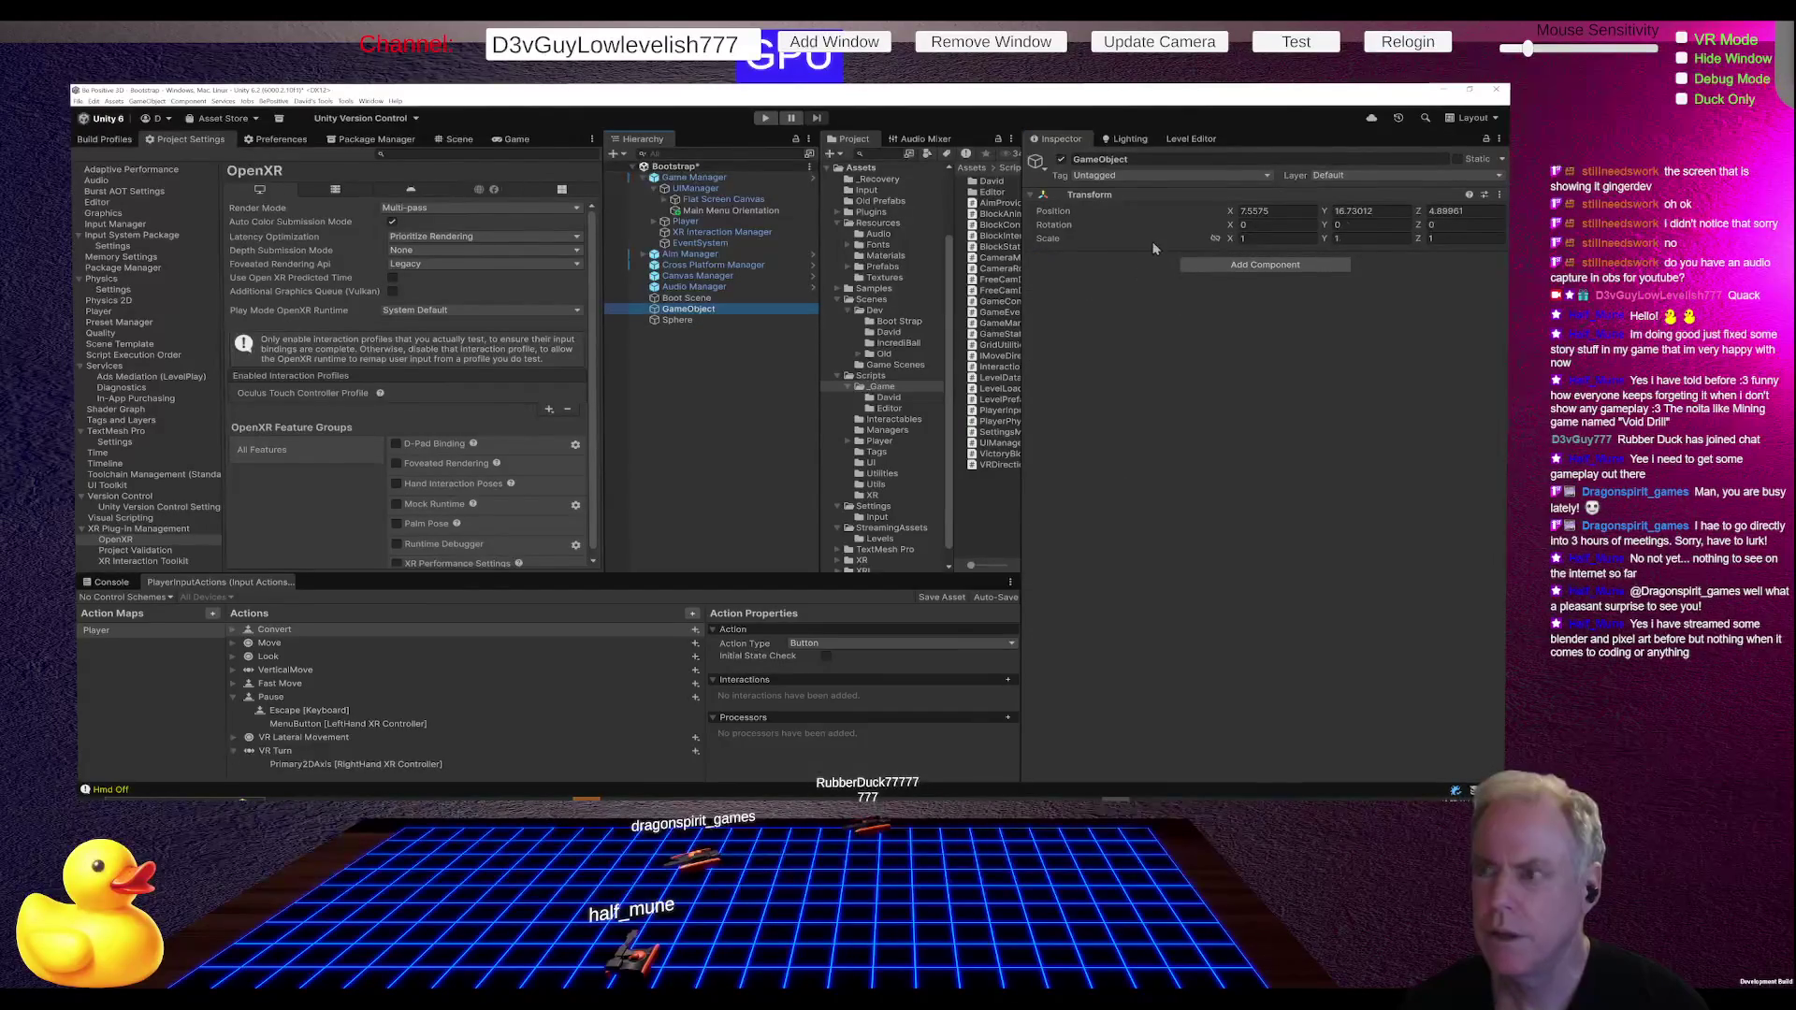
{"action": "left_click", "coordinate": [680, 323]}
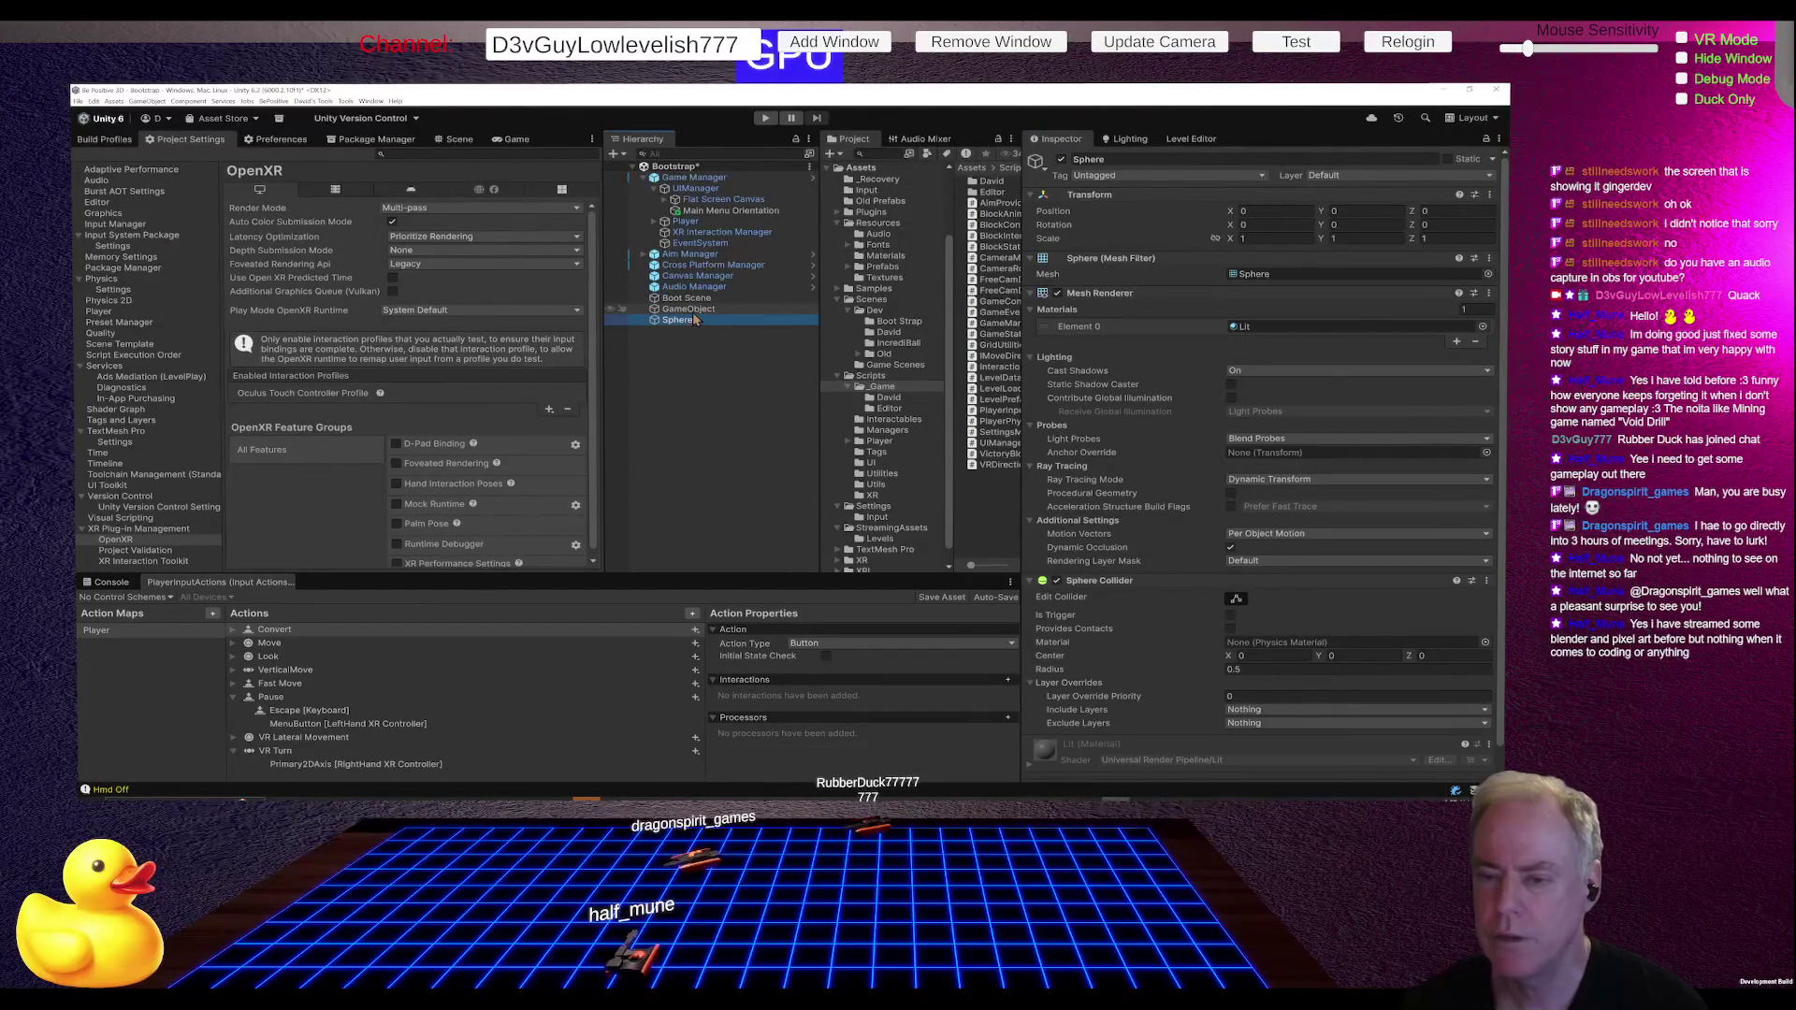
{"action": "left_click", "coordinate": [688, 309], "text": "ctrl"}
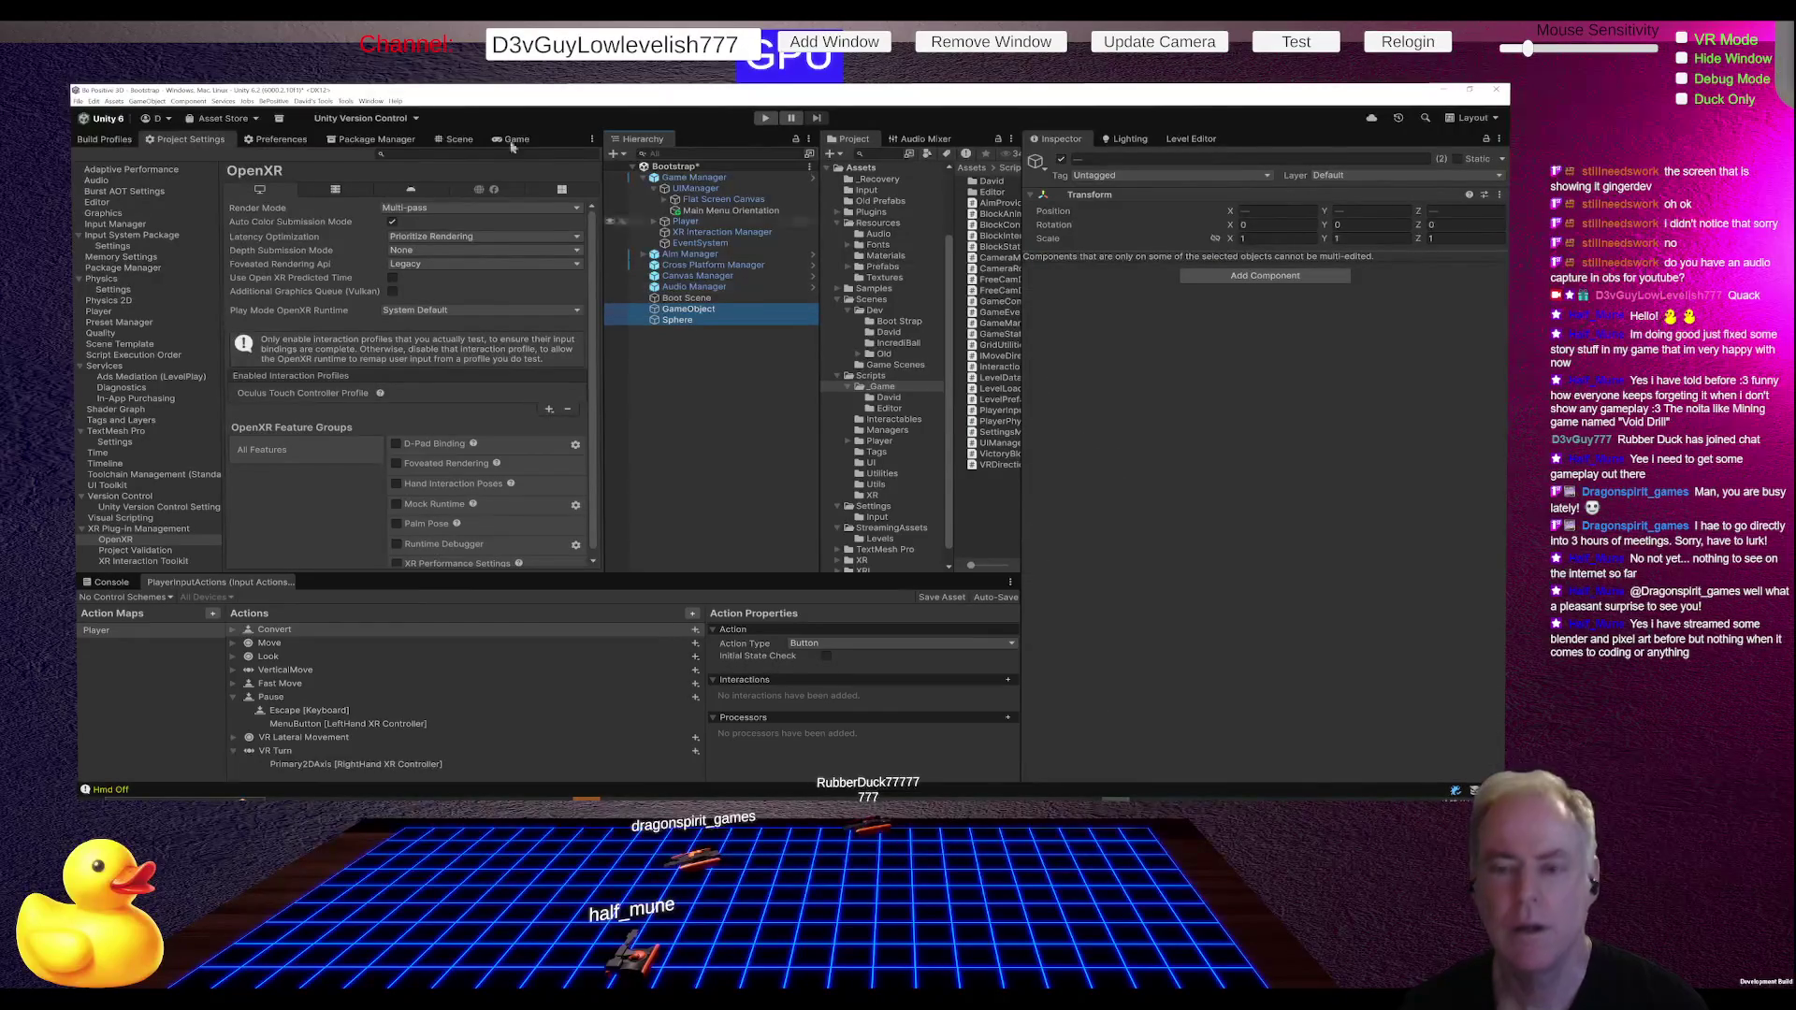
{"action": "left_click", "coordinate": [320, 103]}
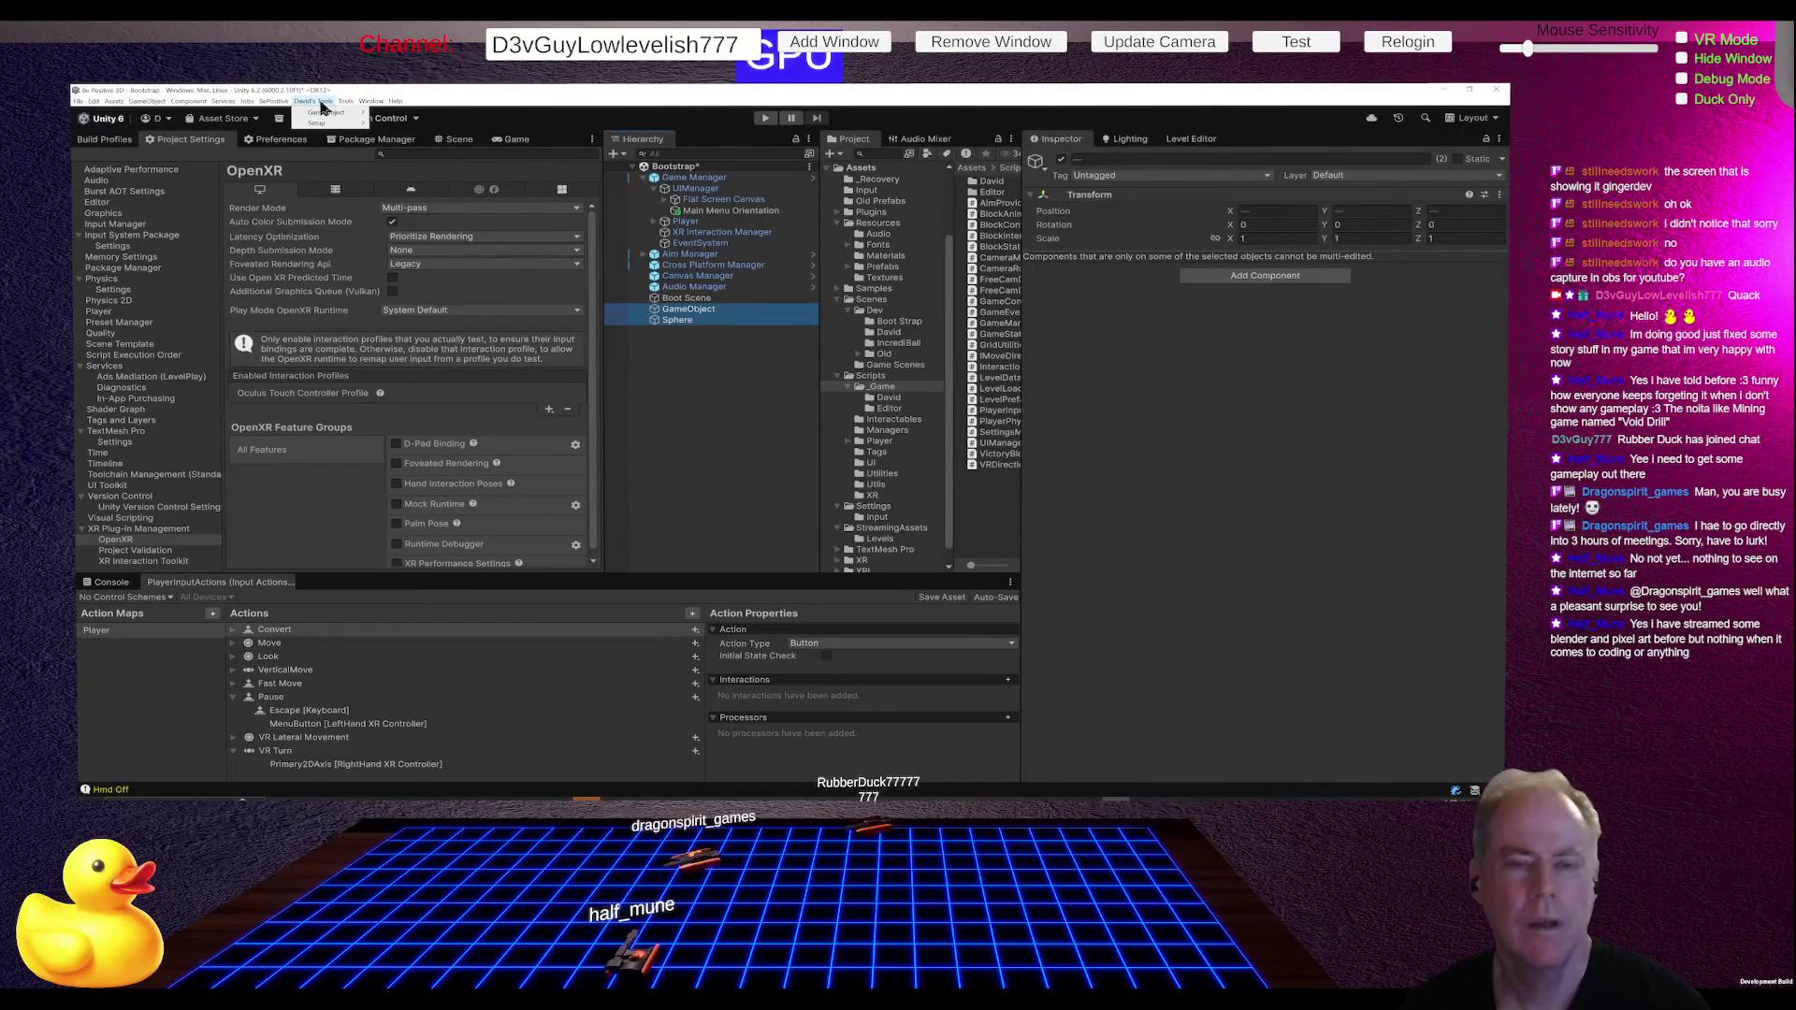
{"action": "mouse_move", "coordinate": [324, 113]}
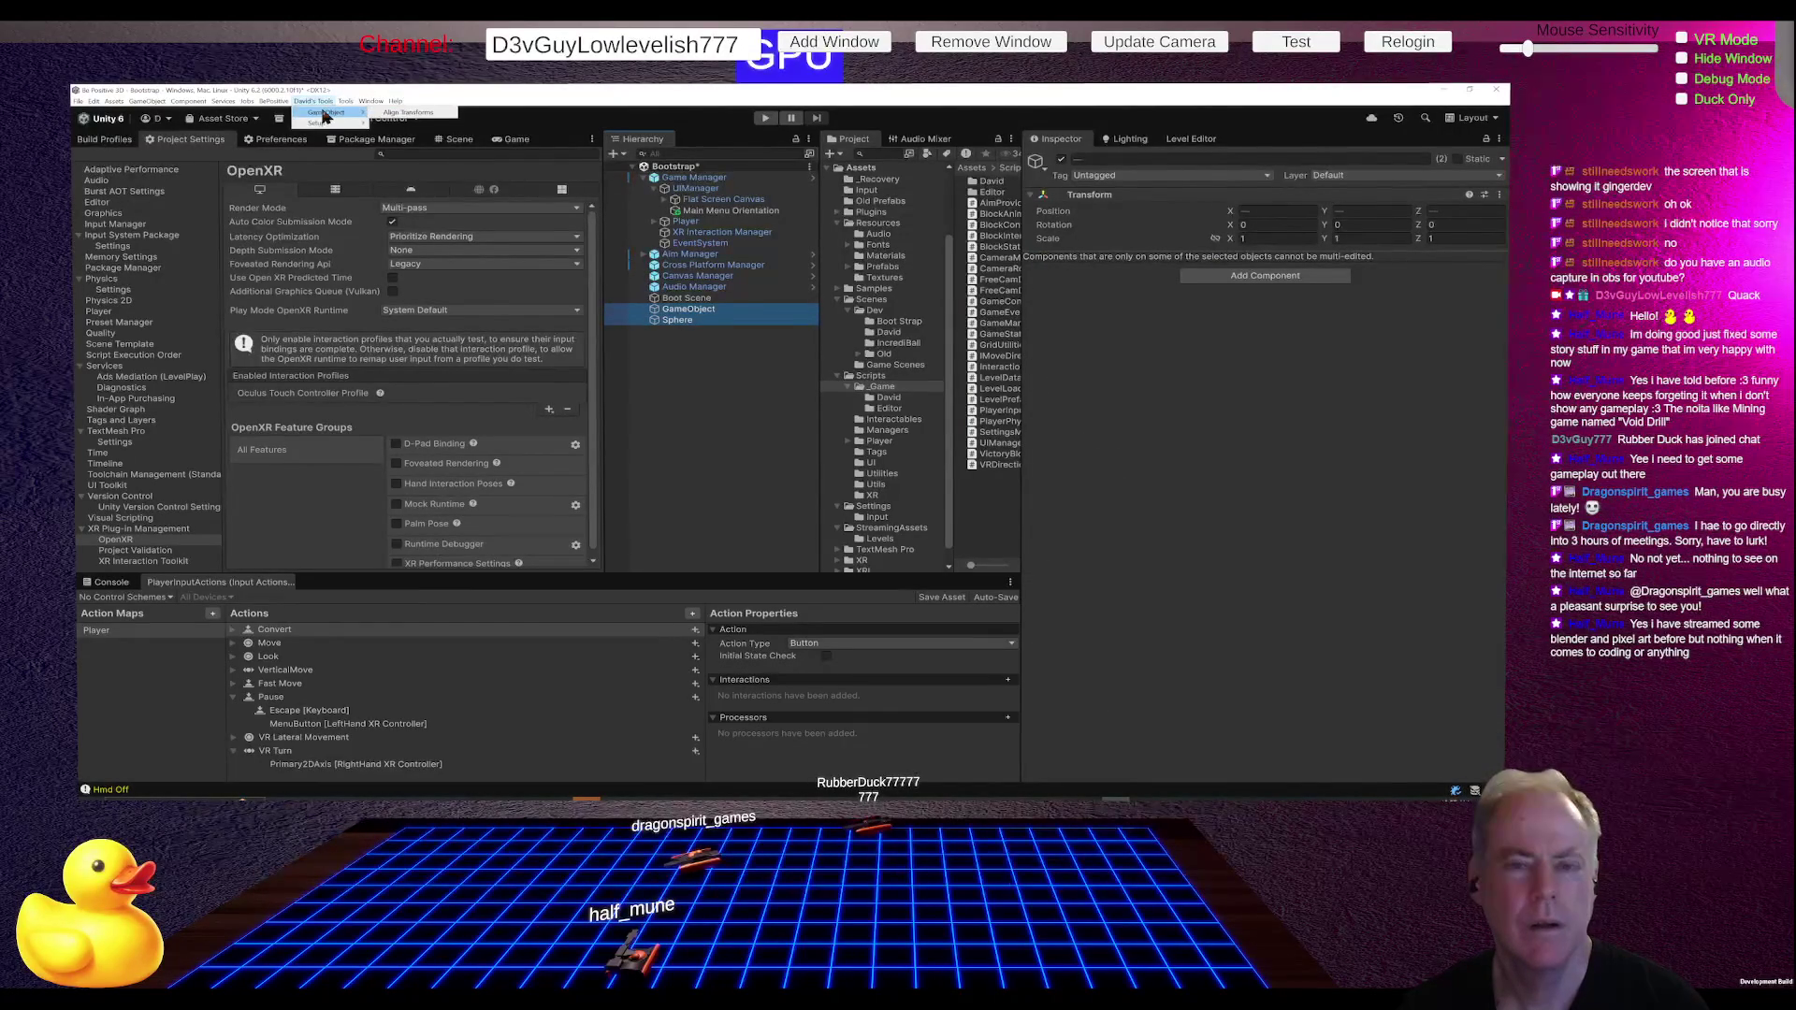
{"action": "left_click", "coordinate": [401, 114]}
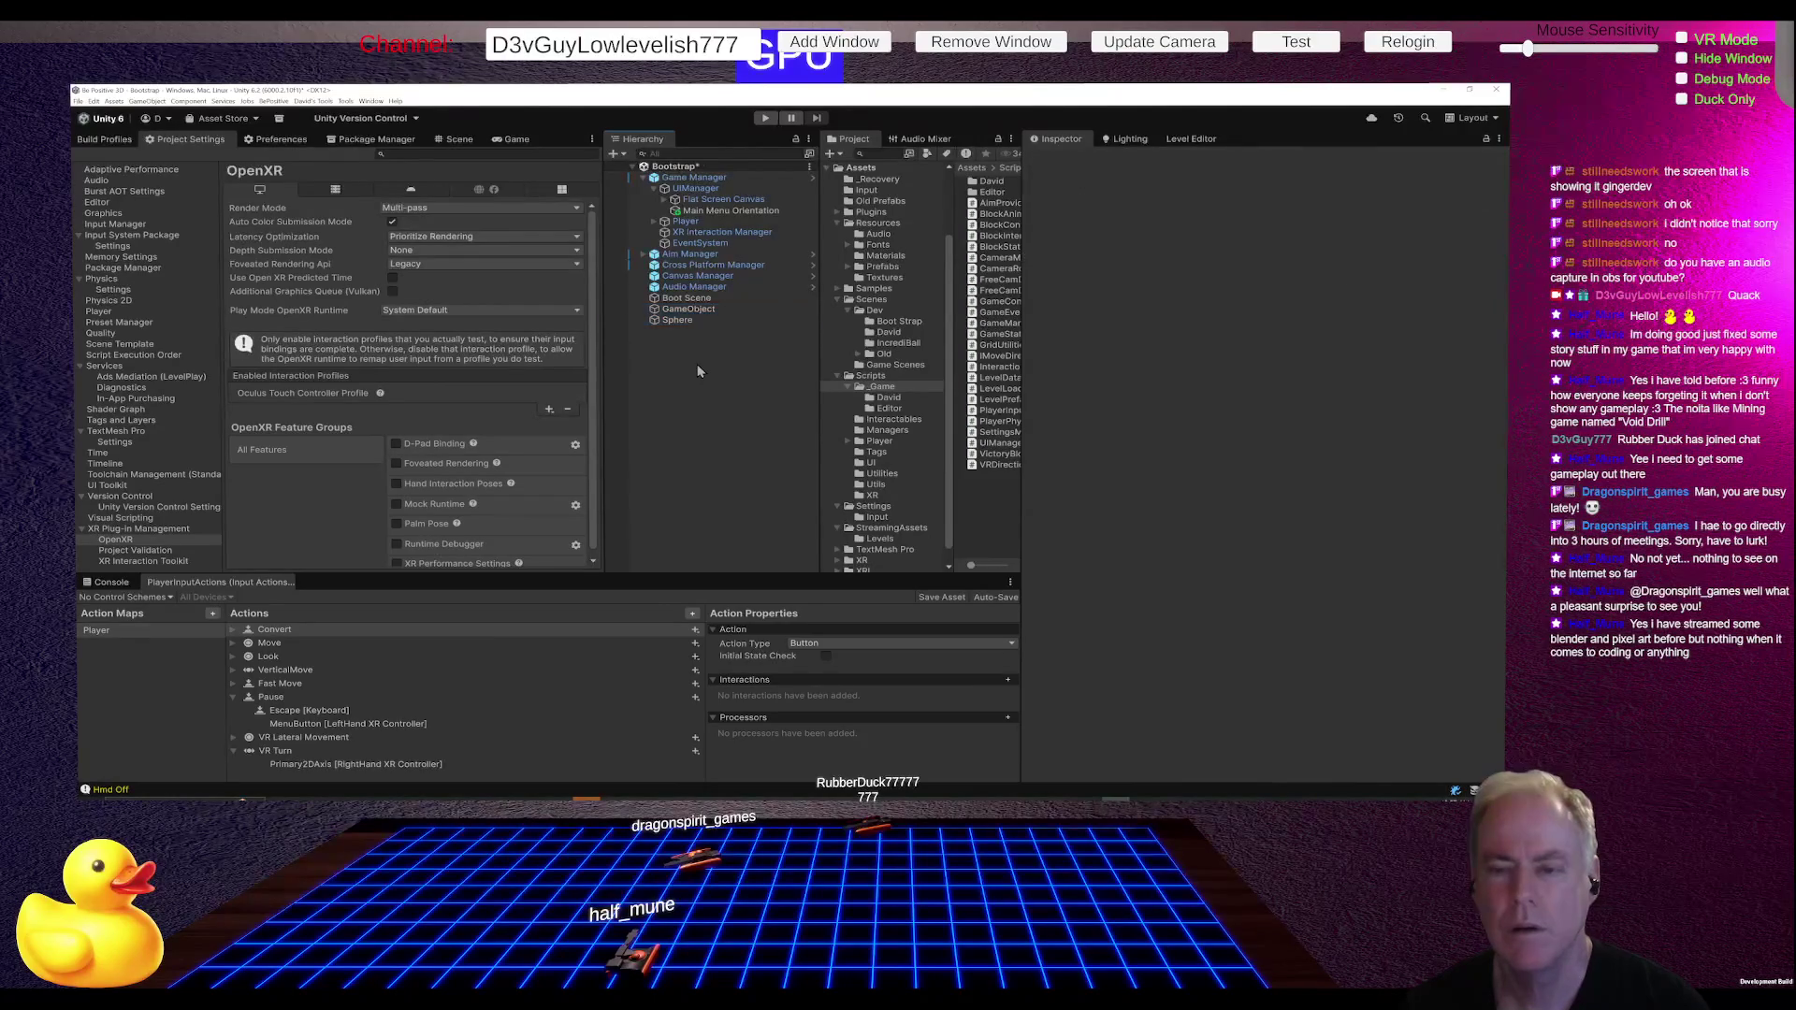
{"action": "left_click", "coordinate": [680, 323]}
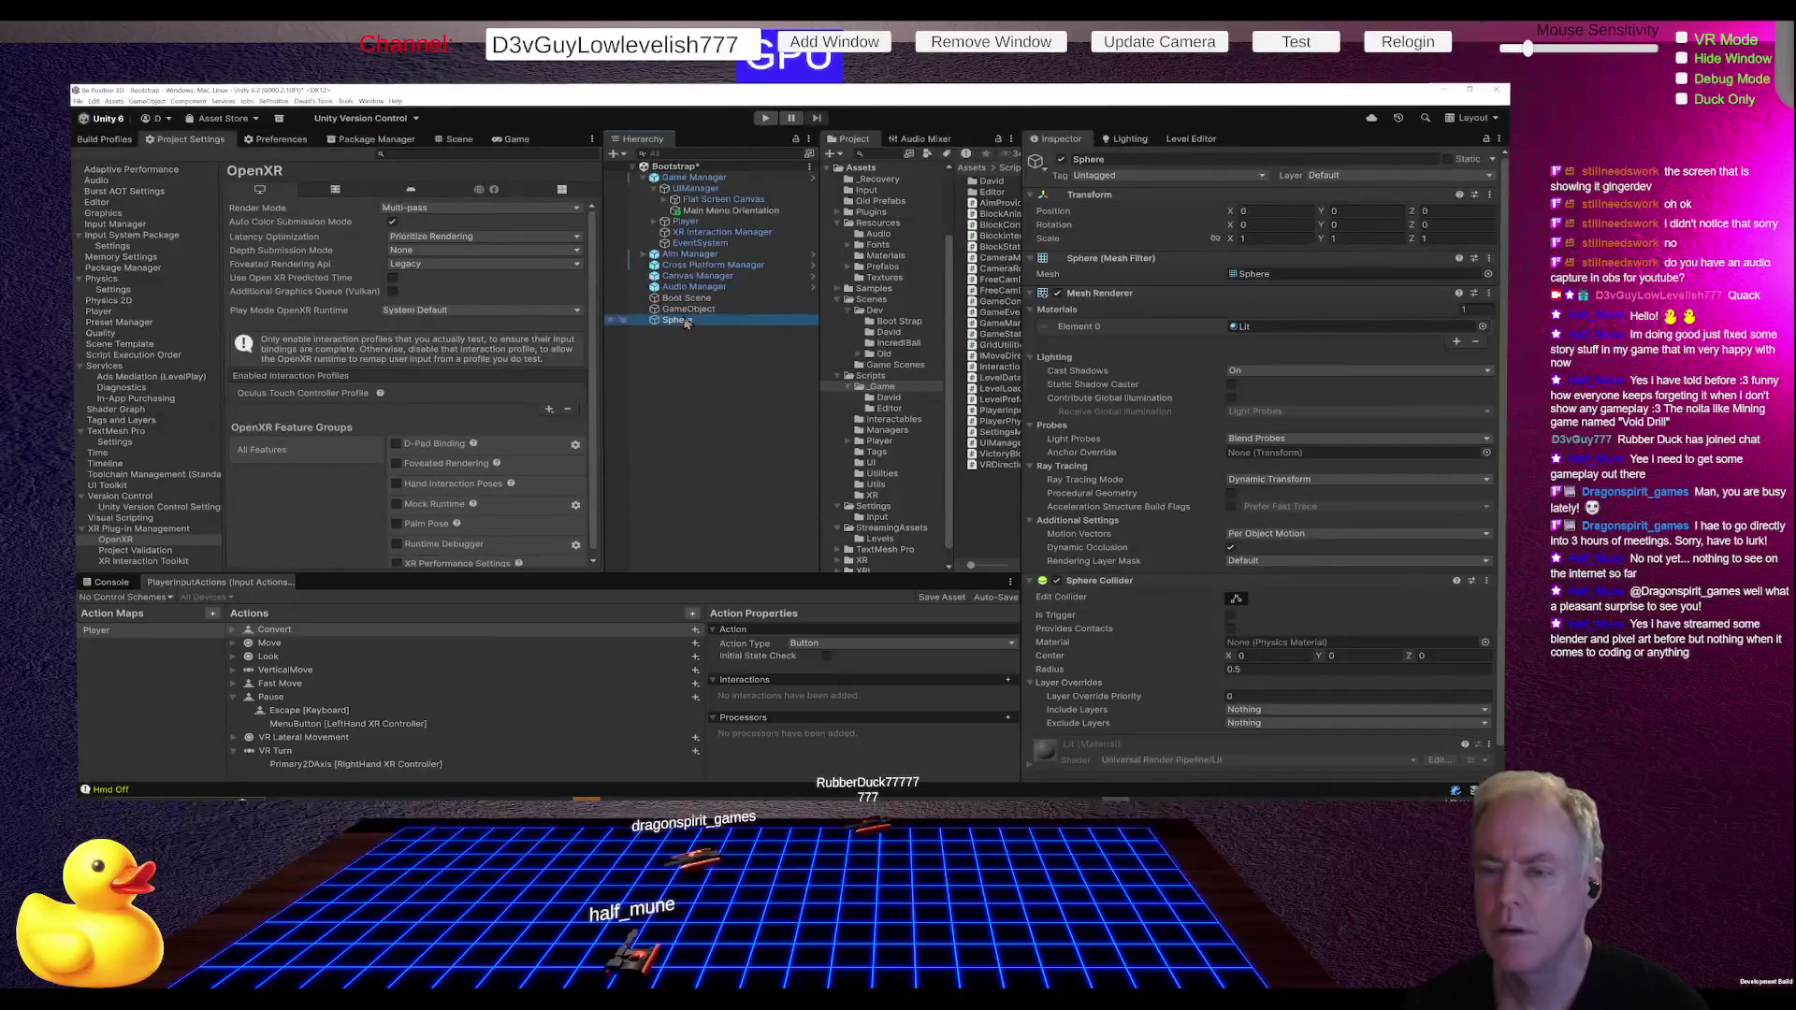
{"action": "left_click", "coordinate": [685, 311]}
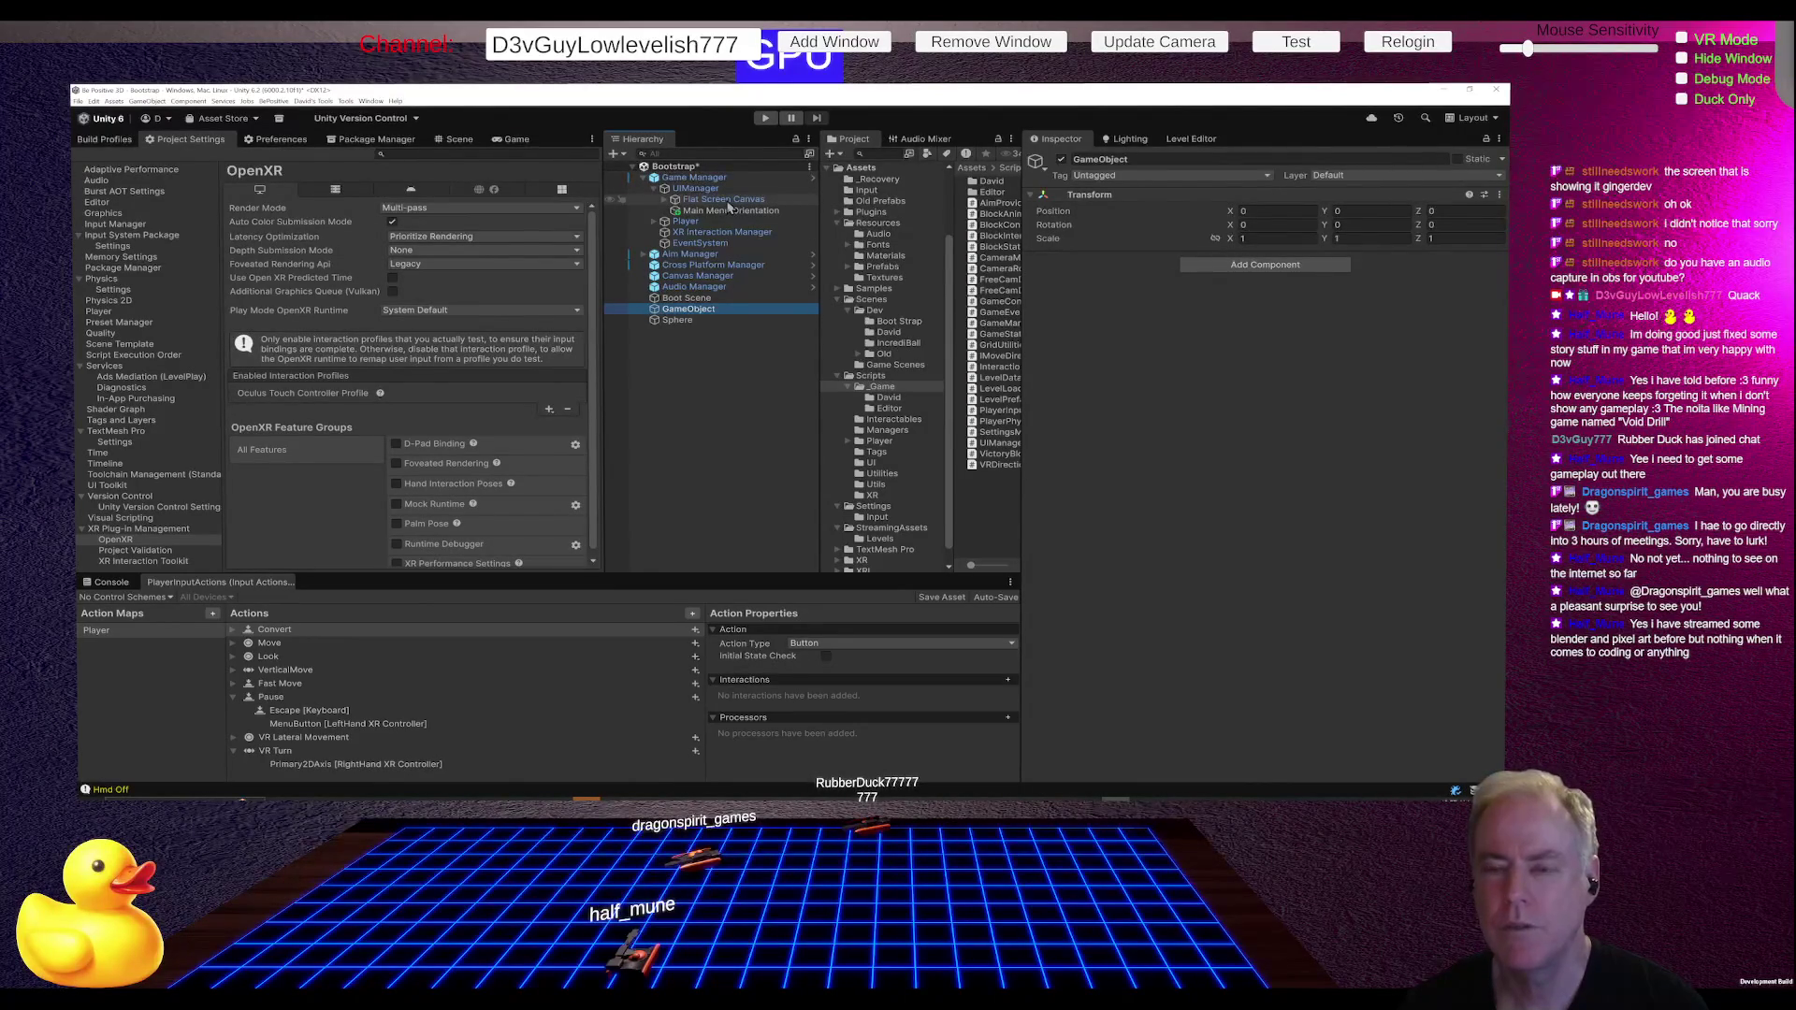
{"action": "left_click", "coordinate": [723, 201]}
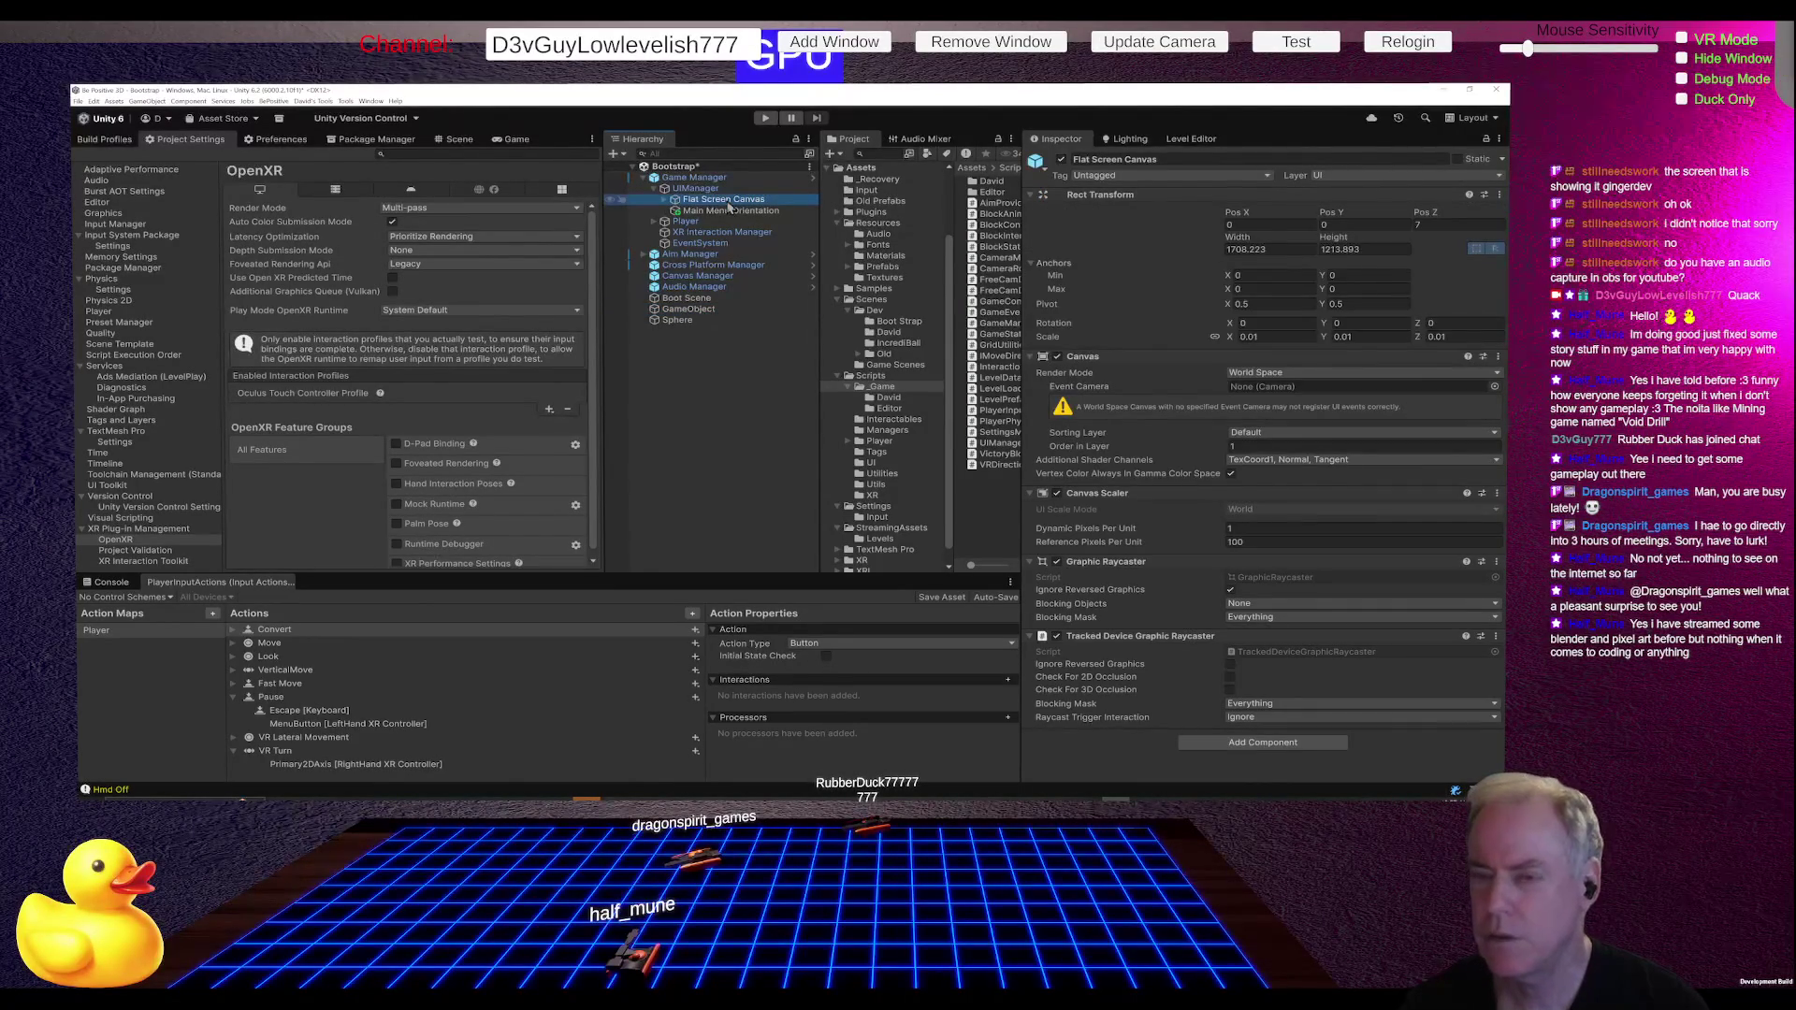
{"action": "left_click", "coordinate": [732, 211], "text": "ctrl"}
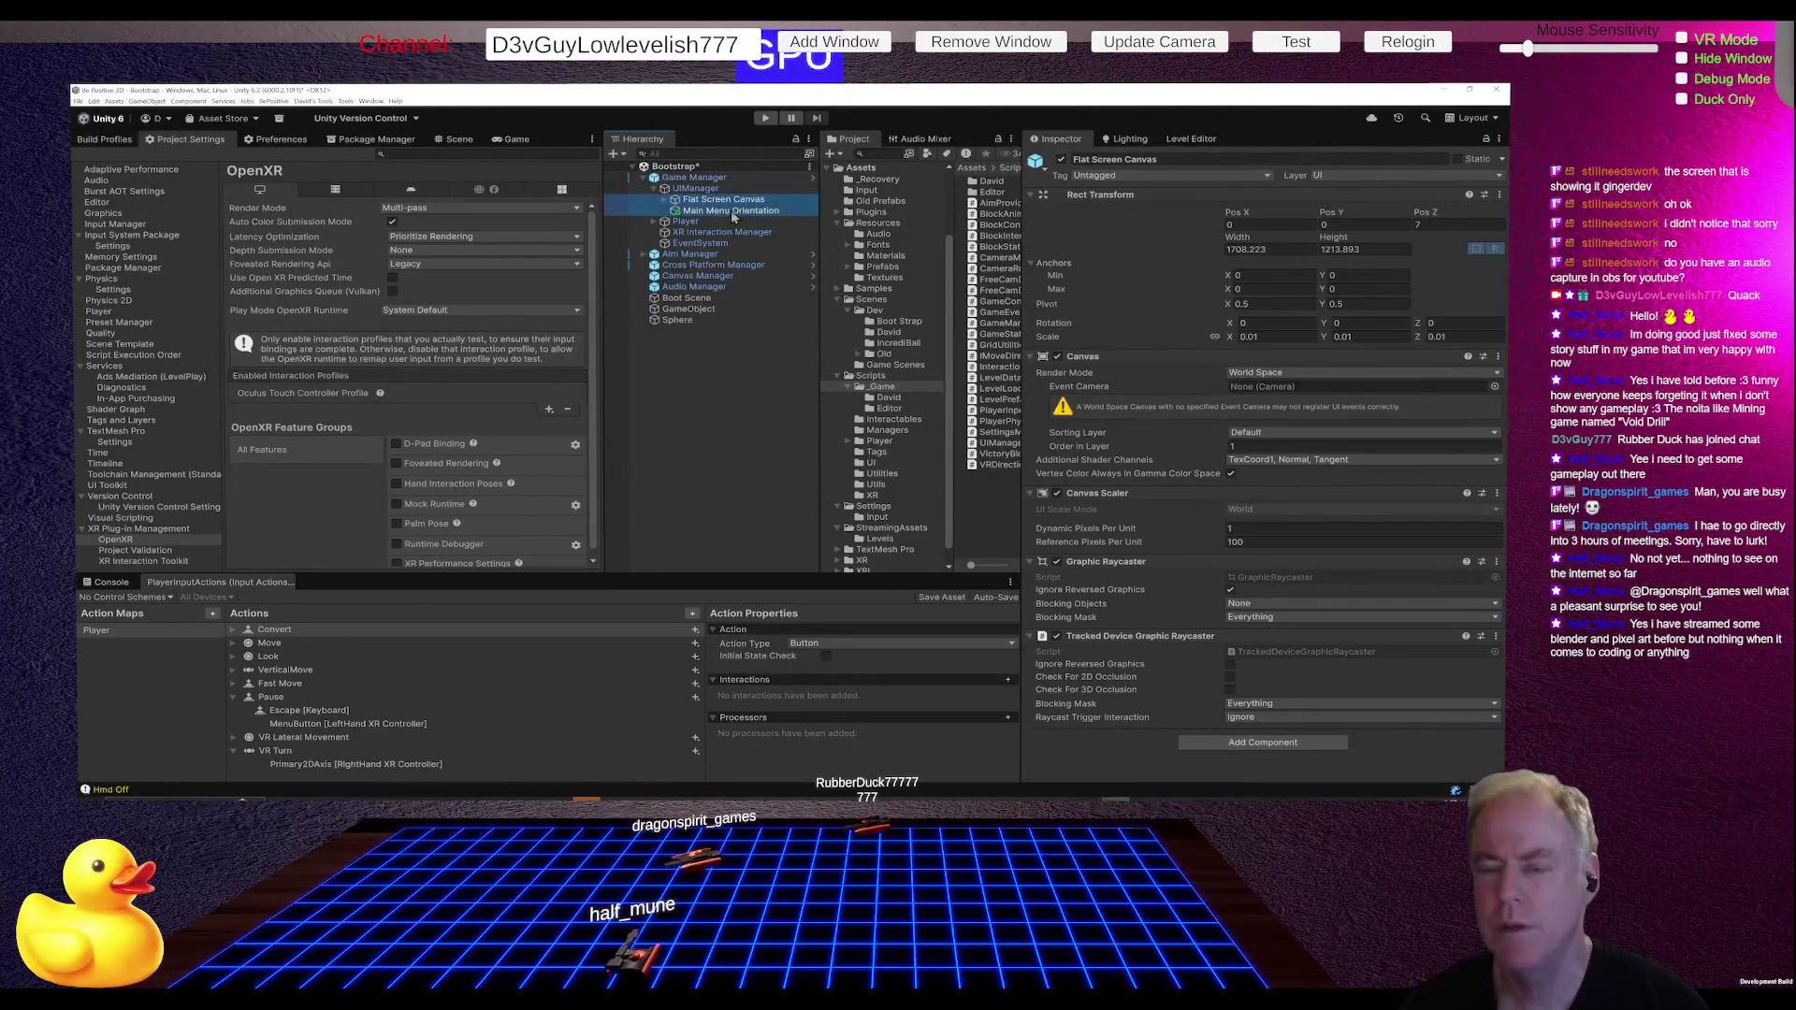
Step: Align Main Menu Orientation to Flat Screen Canvas with Align Transforms, compare their transforms, then switch to Fork
{"action": "left_click", "coordinate": [312, 101]}
{"action": "mouse_move", "coordinate": [328, 113]}
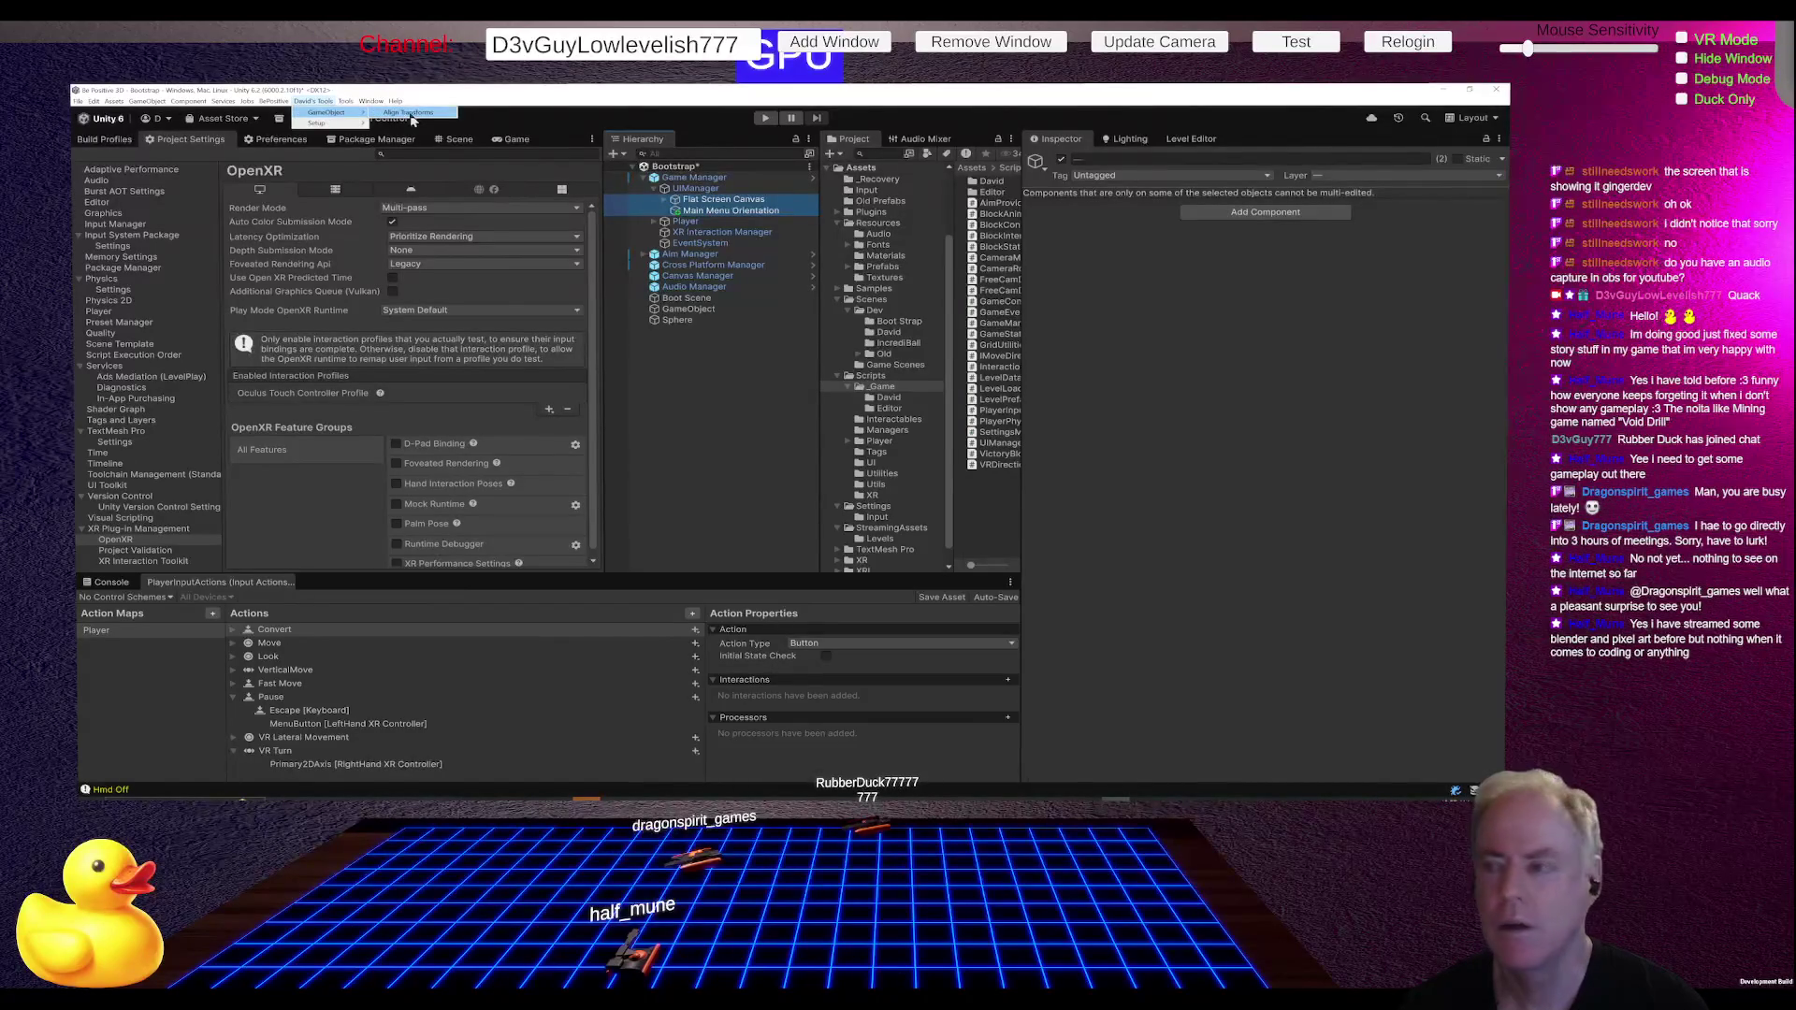
{"action": "left_click", "coordinate": [413, 116]}
{"action": "left_click", "coordinate": [708, 210], "text": "ctrl"}
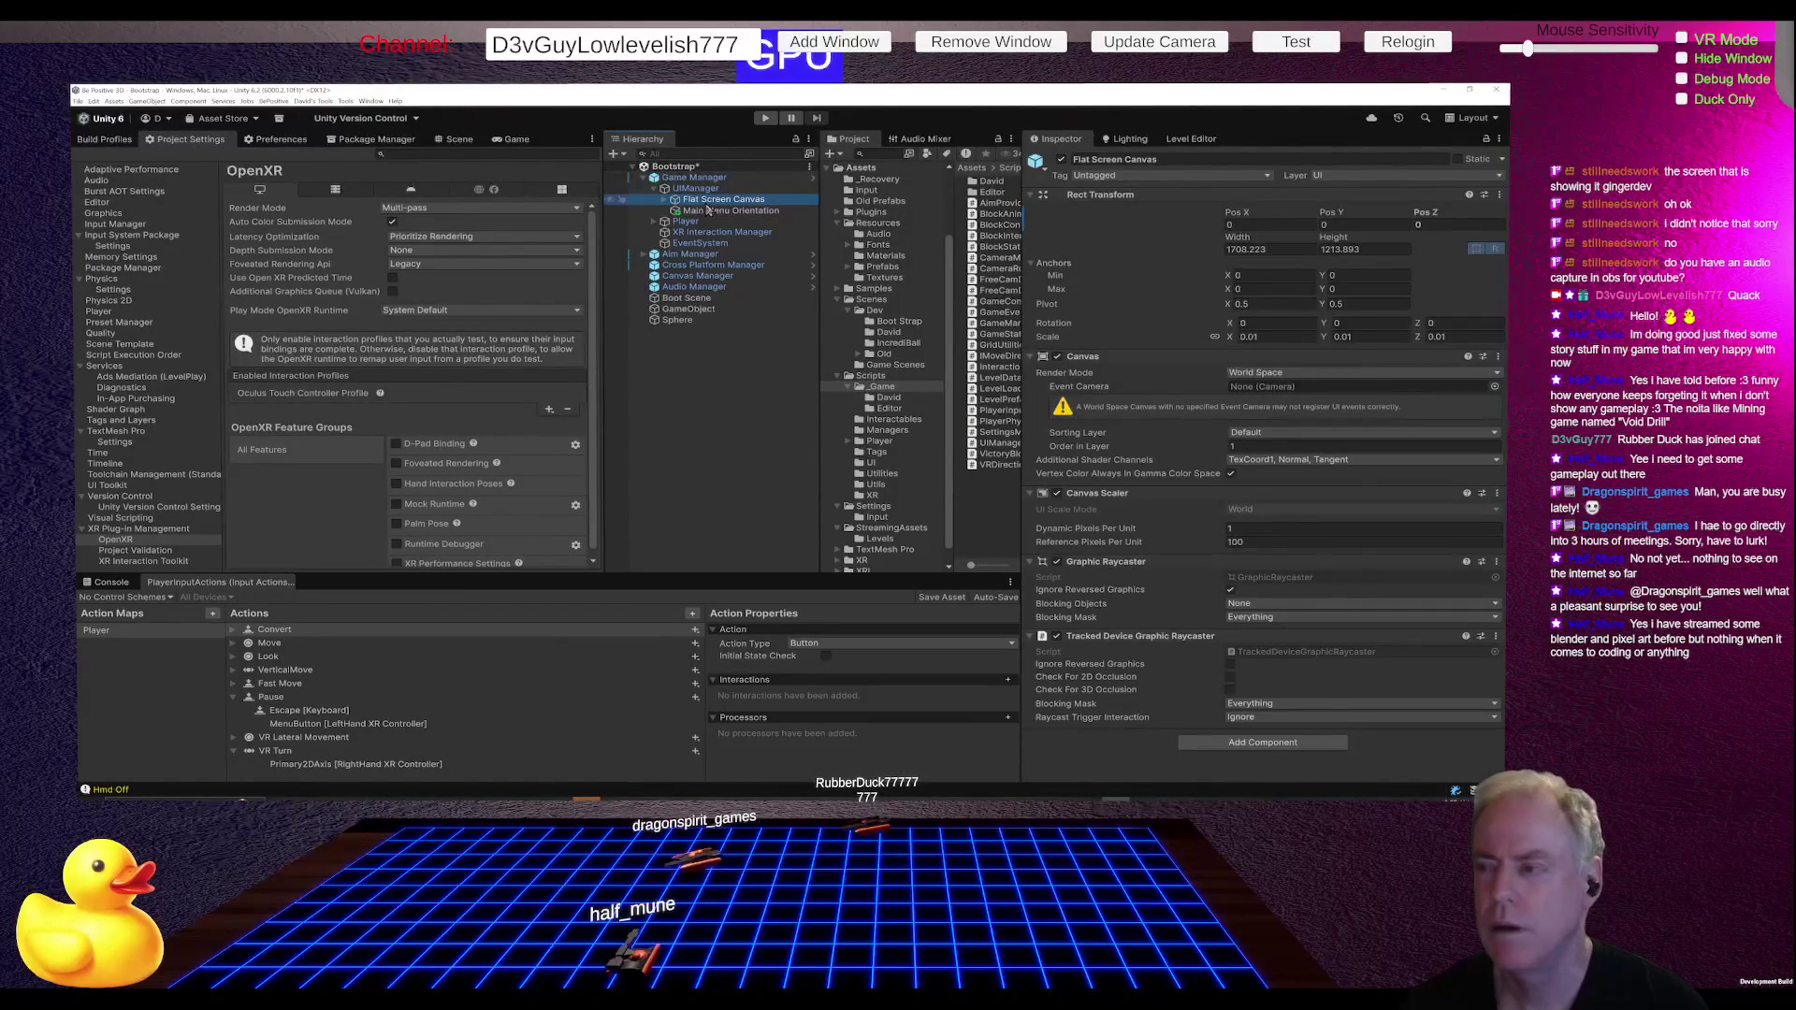
{"action": "left_click", "coordinate": [713, 212]}
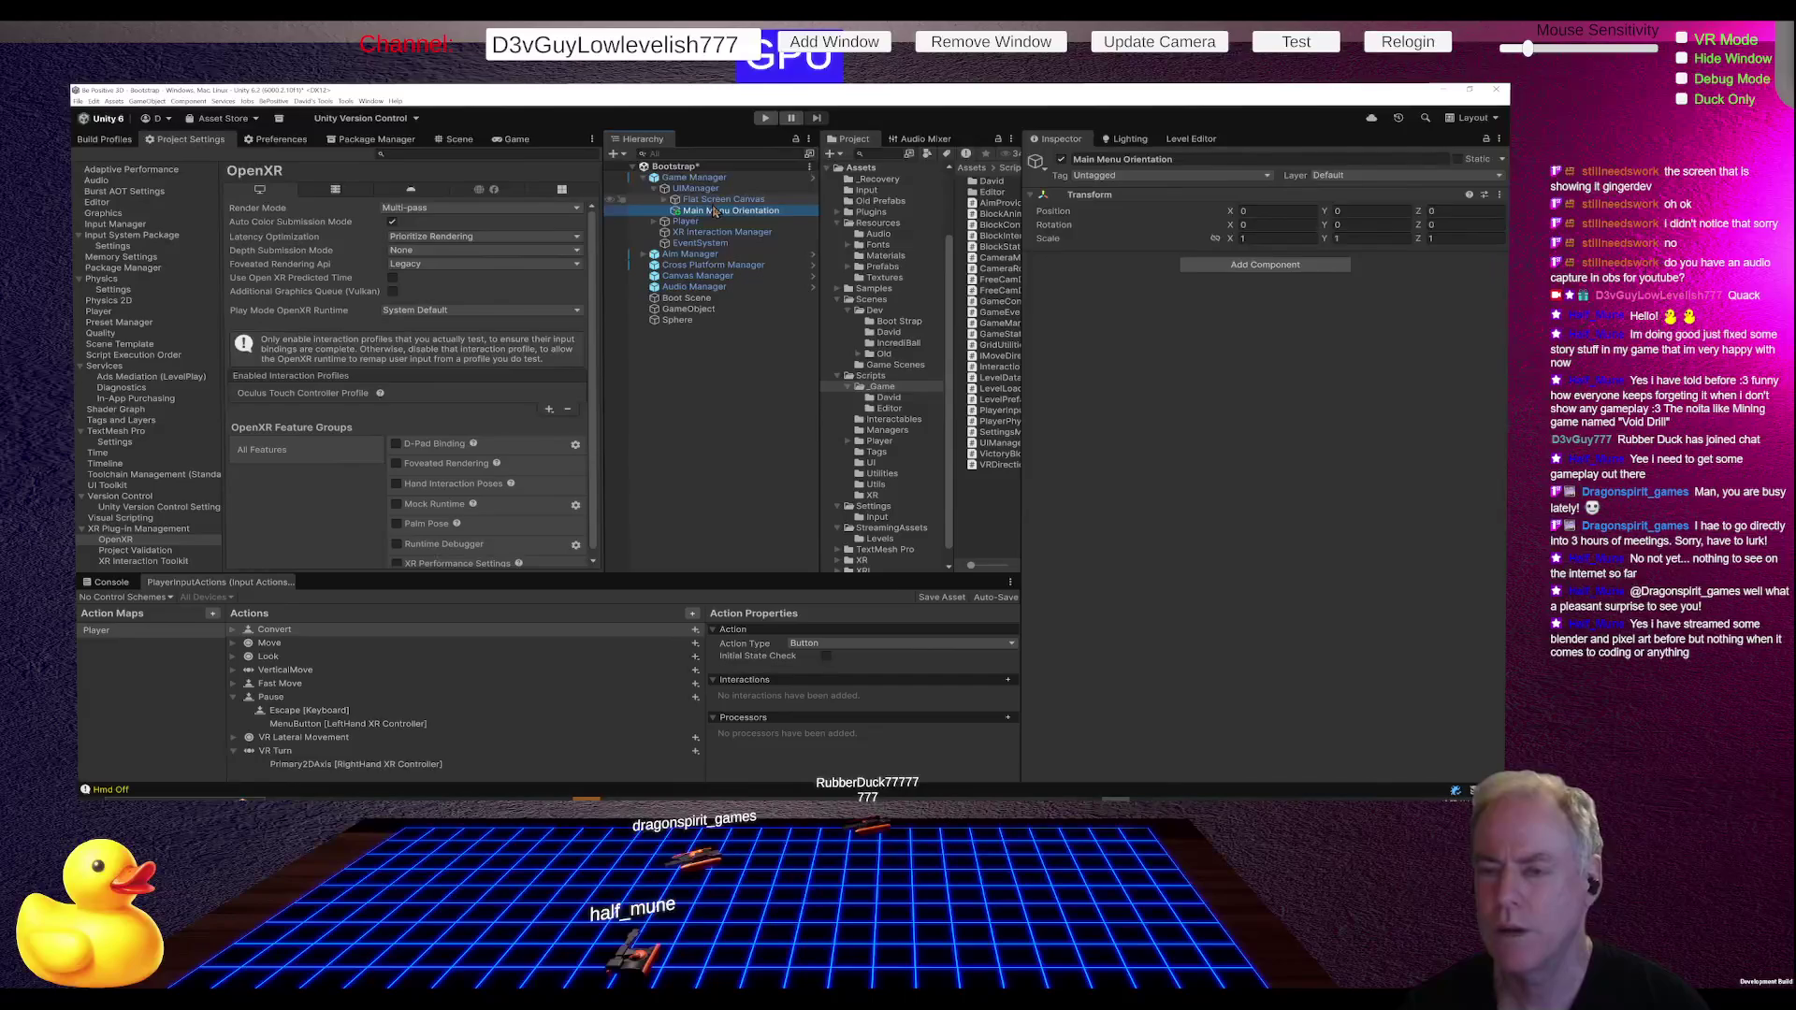
{"action": "left_click", "coordinate": [721, 200]}
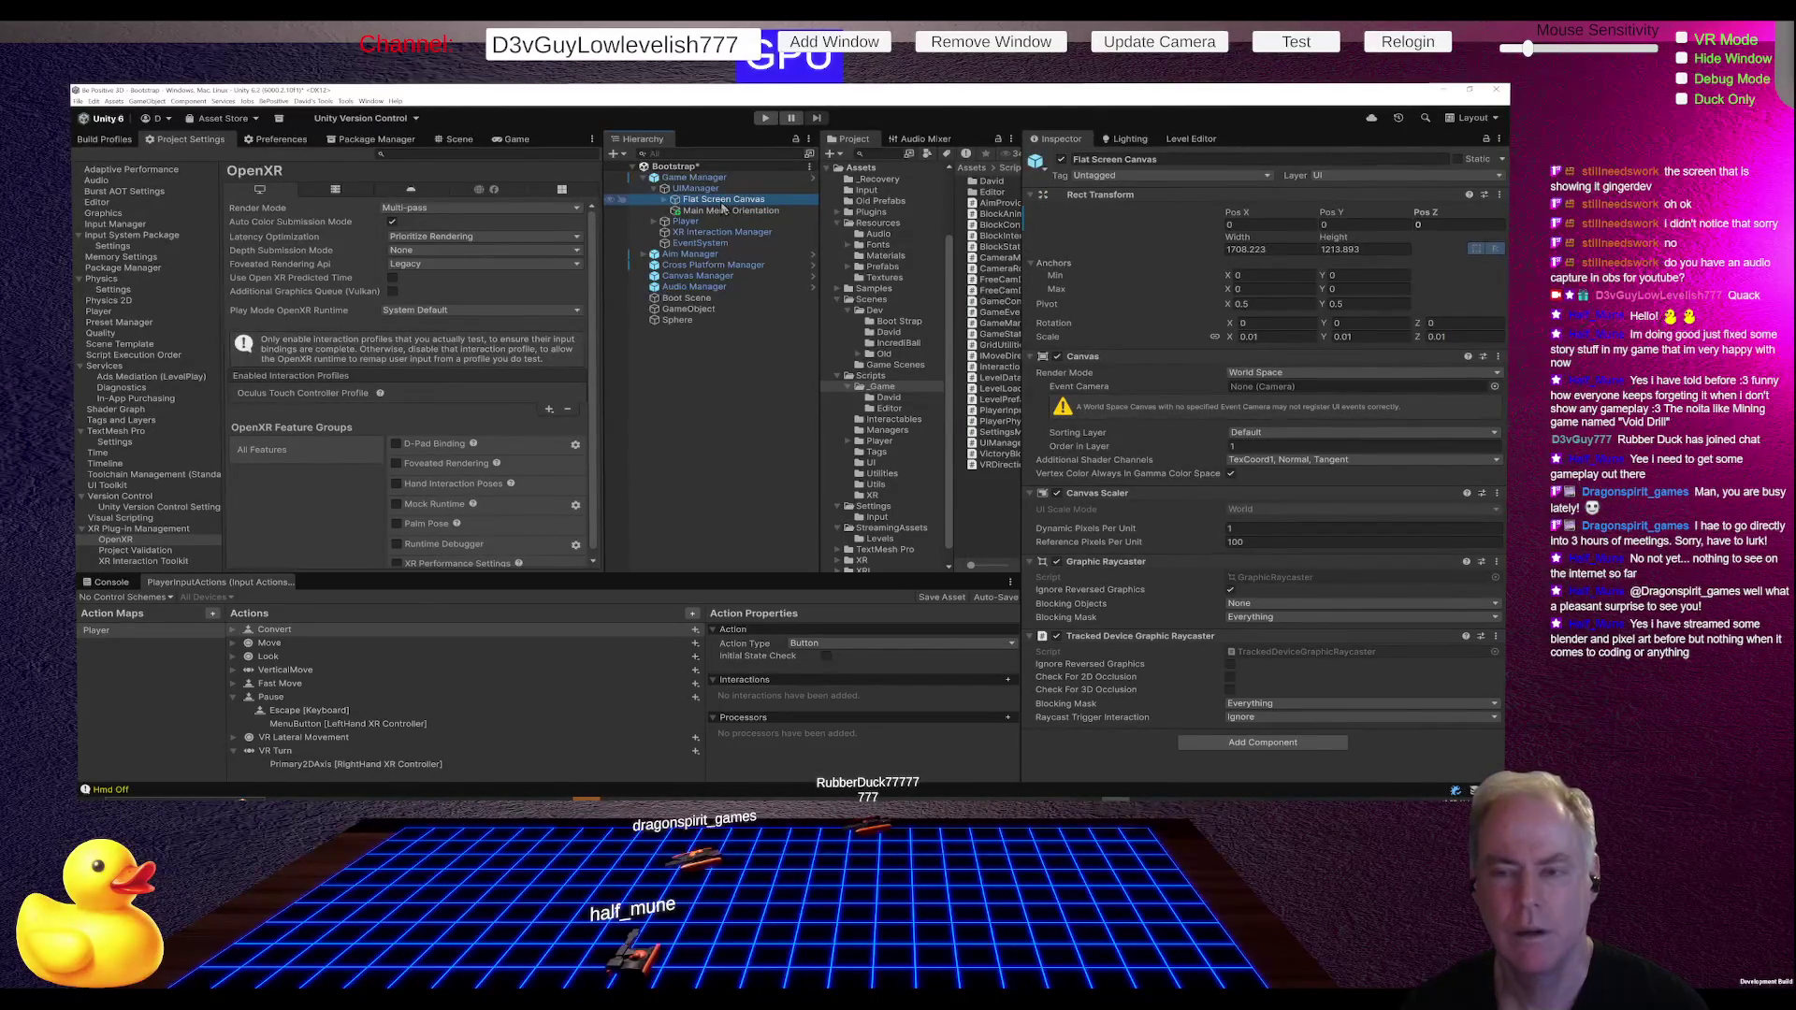
{"action": "left_click", "coordinate": [732, 212]}
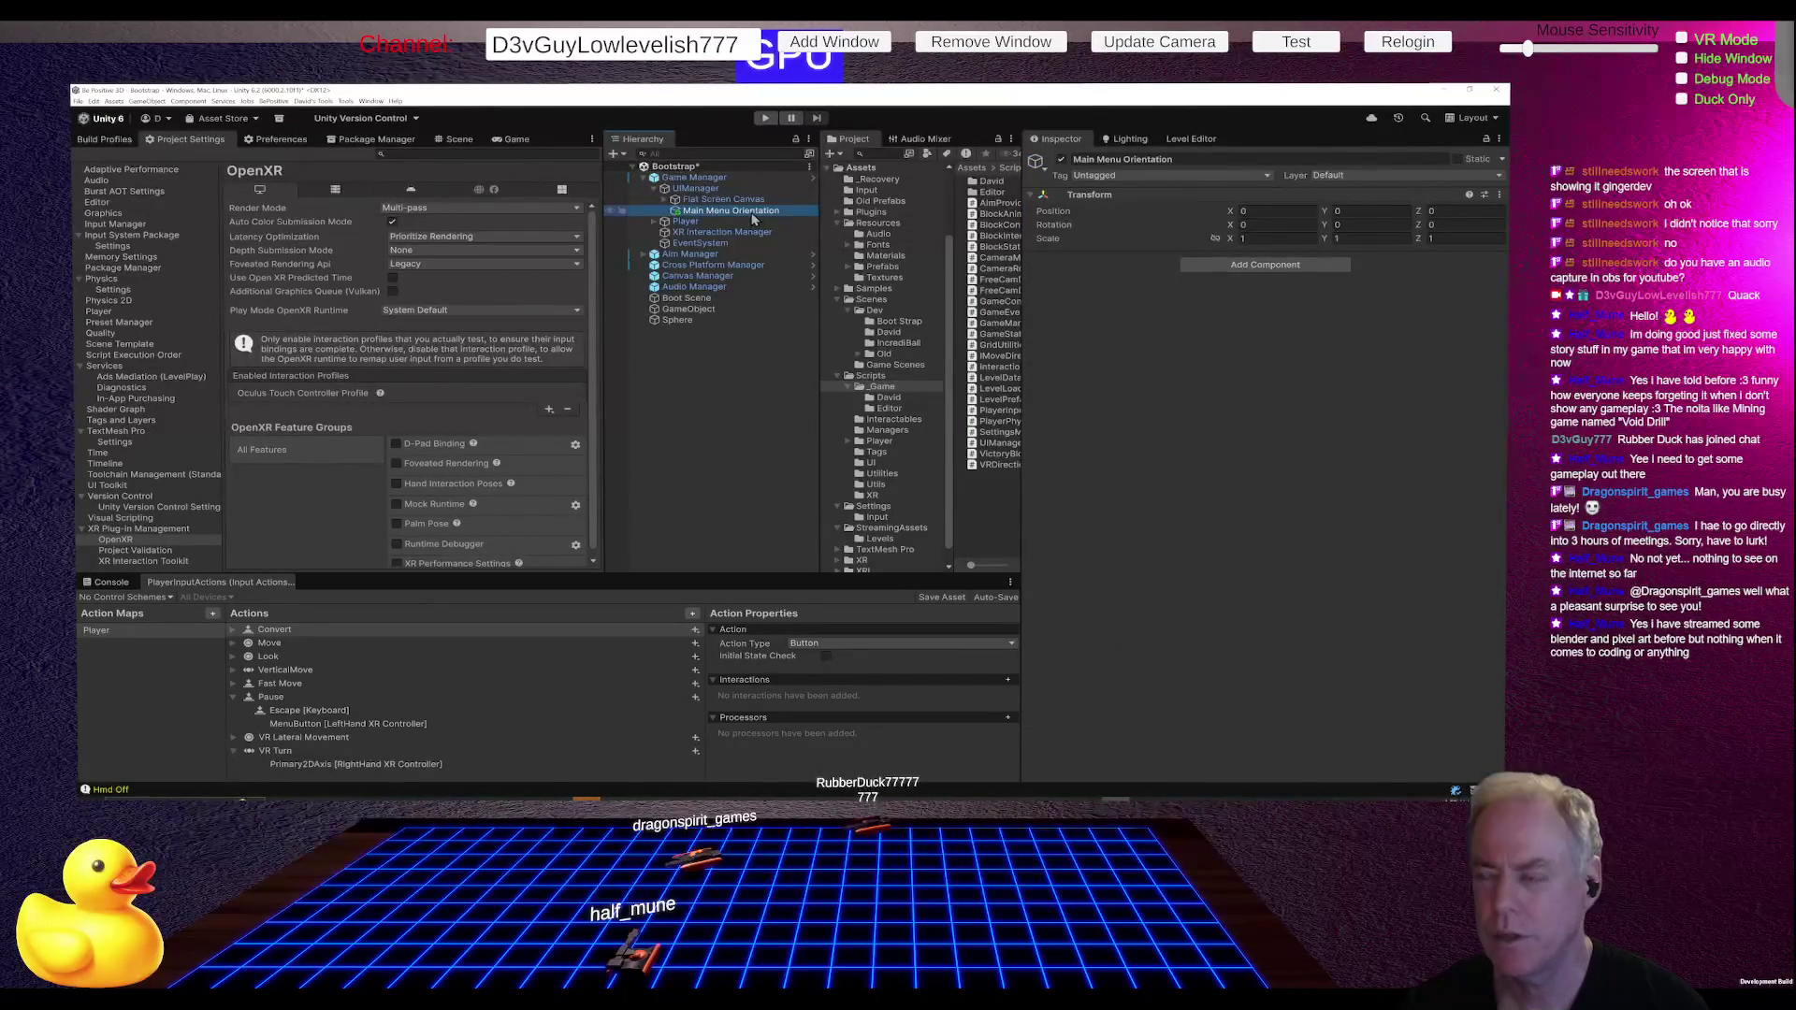
{"action": "left_click", "coordinate": [743, 201]}
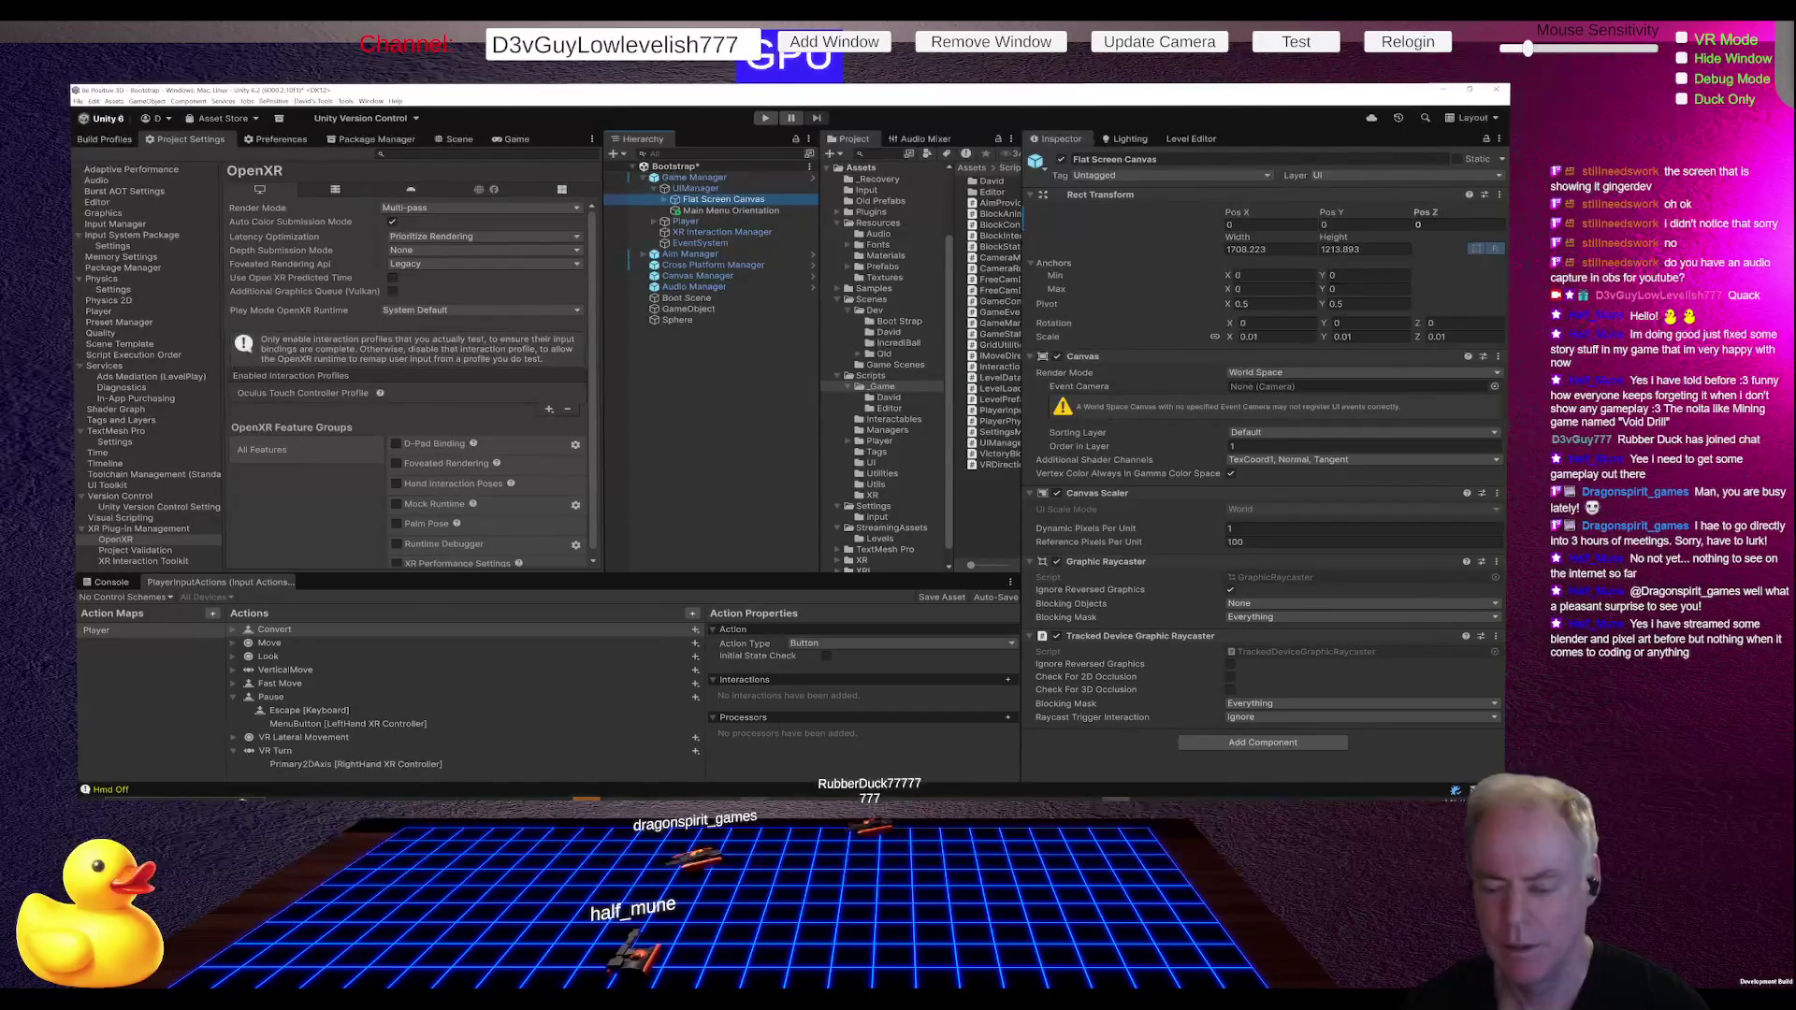
{"action": "key", "text": "alt+Tab"}
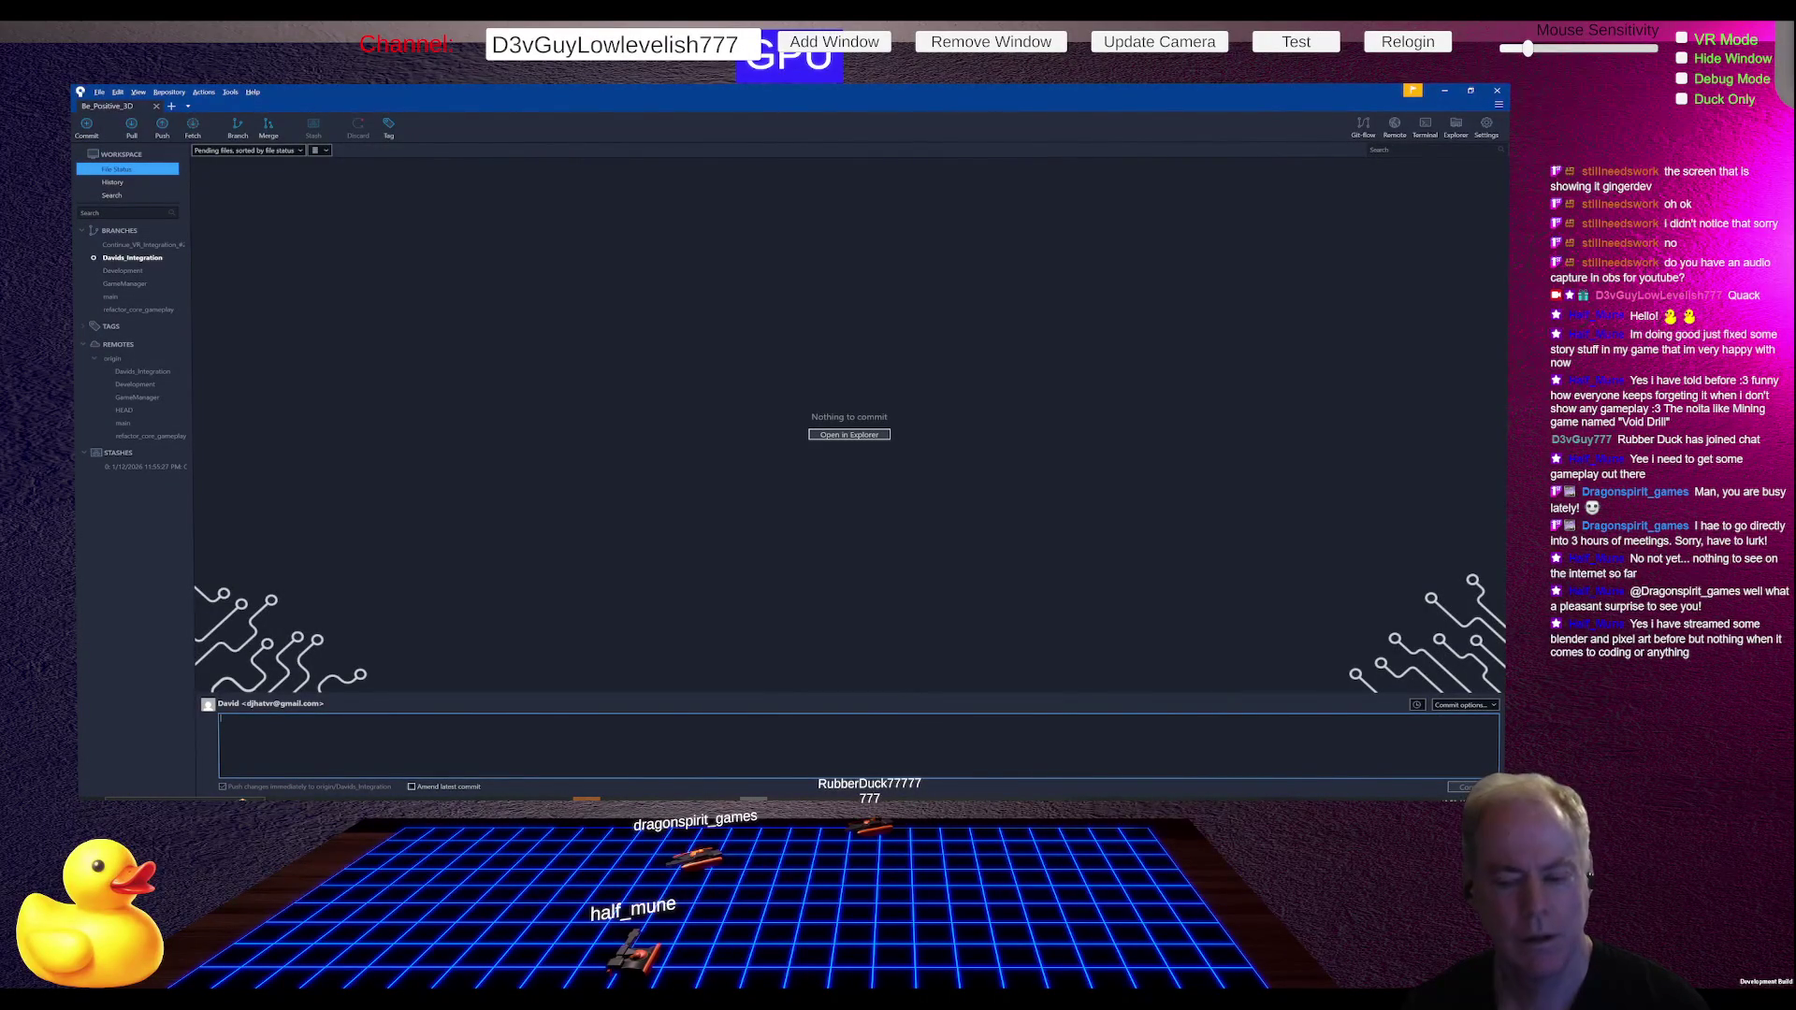
Step: Discard the unstaged changes to Bootstrap.unity in Fork
{"action": "key", "text": "alt+Tab"}
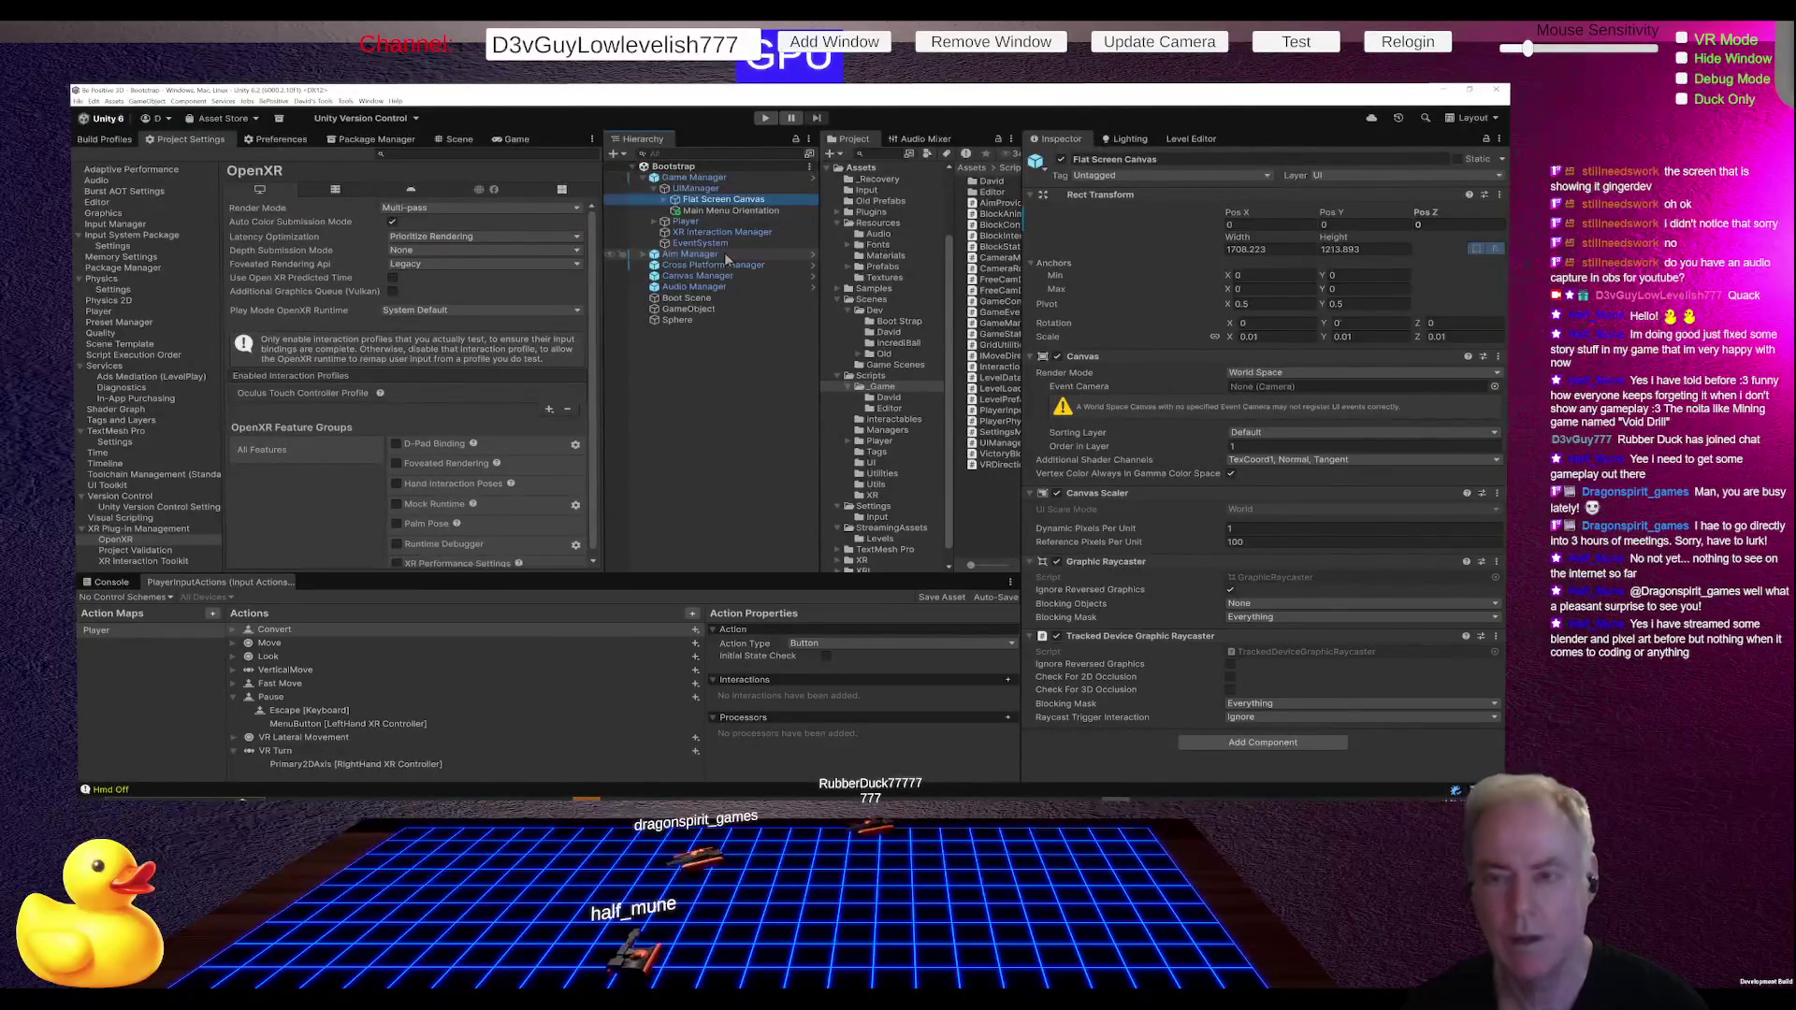
{"action": "key", "text": "alt+Tab"}
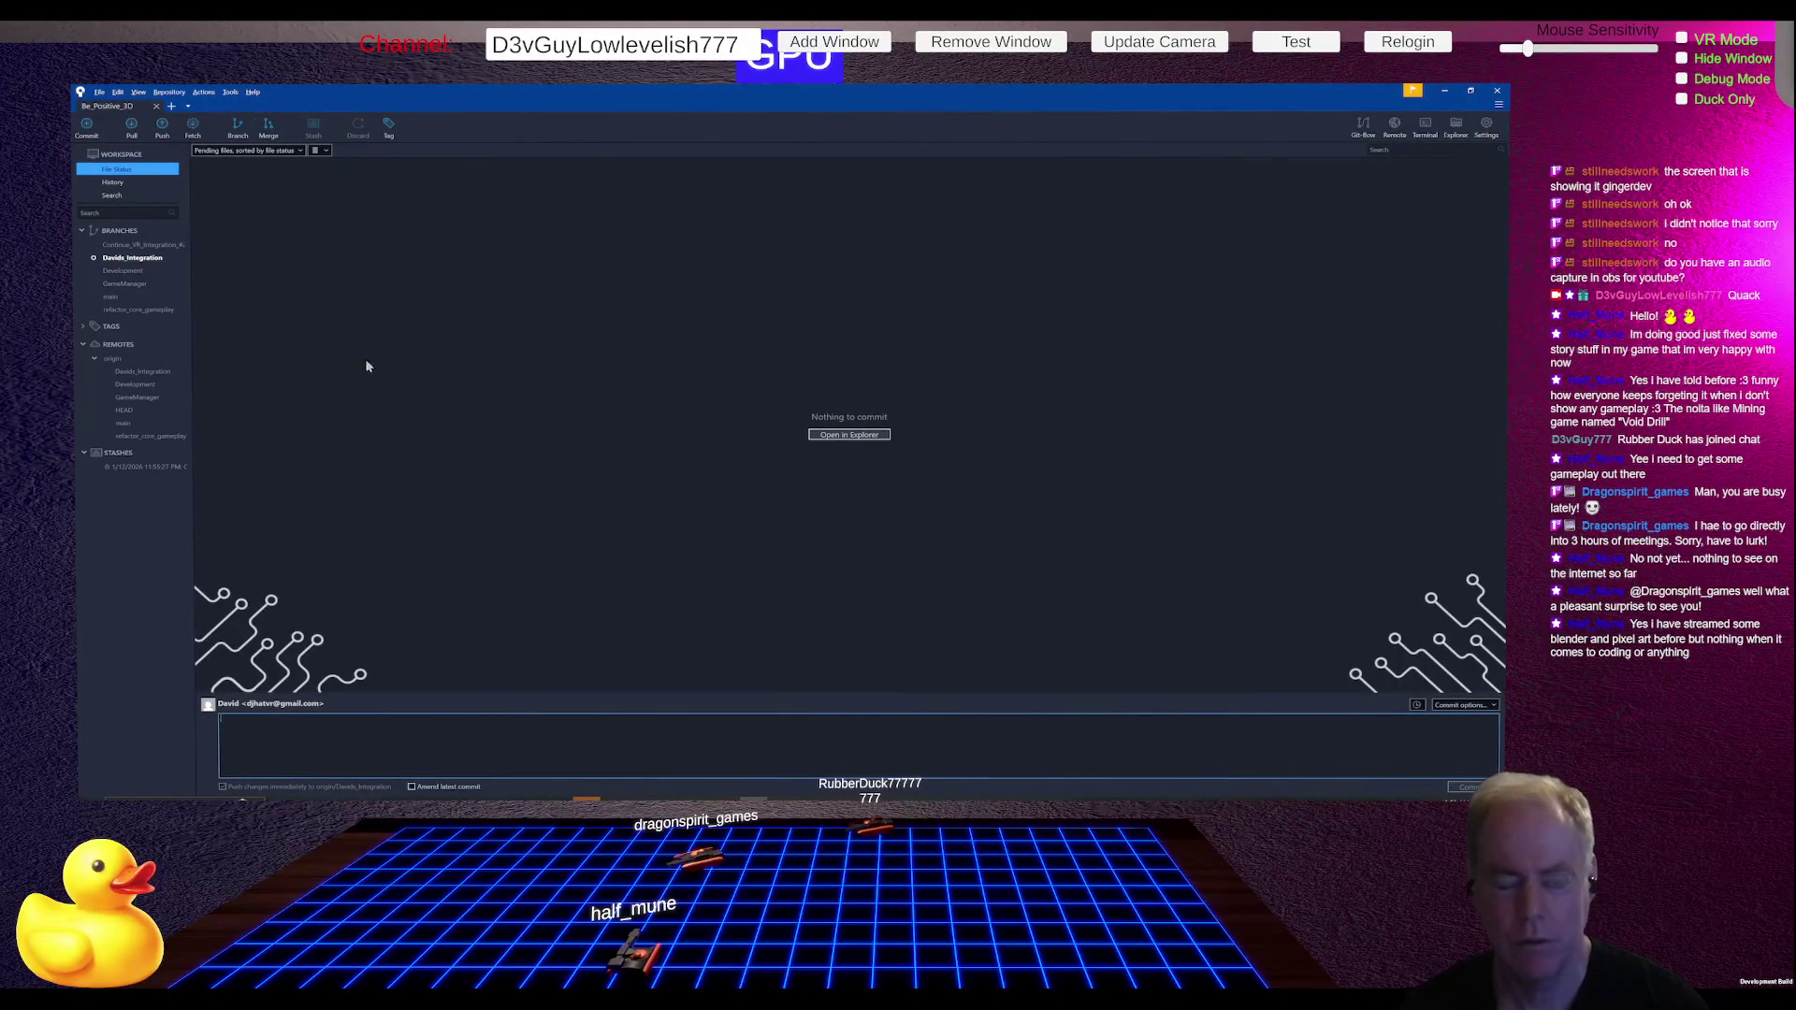
{"action": "left_click", "coordinate": [307, 450]}
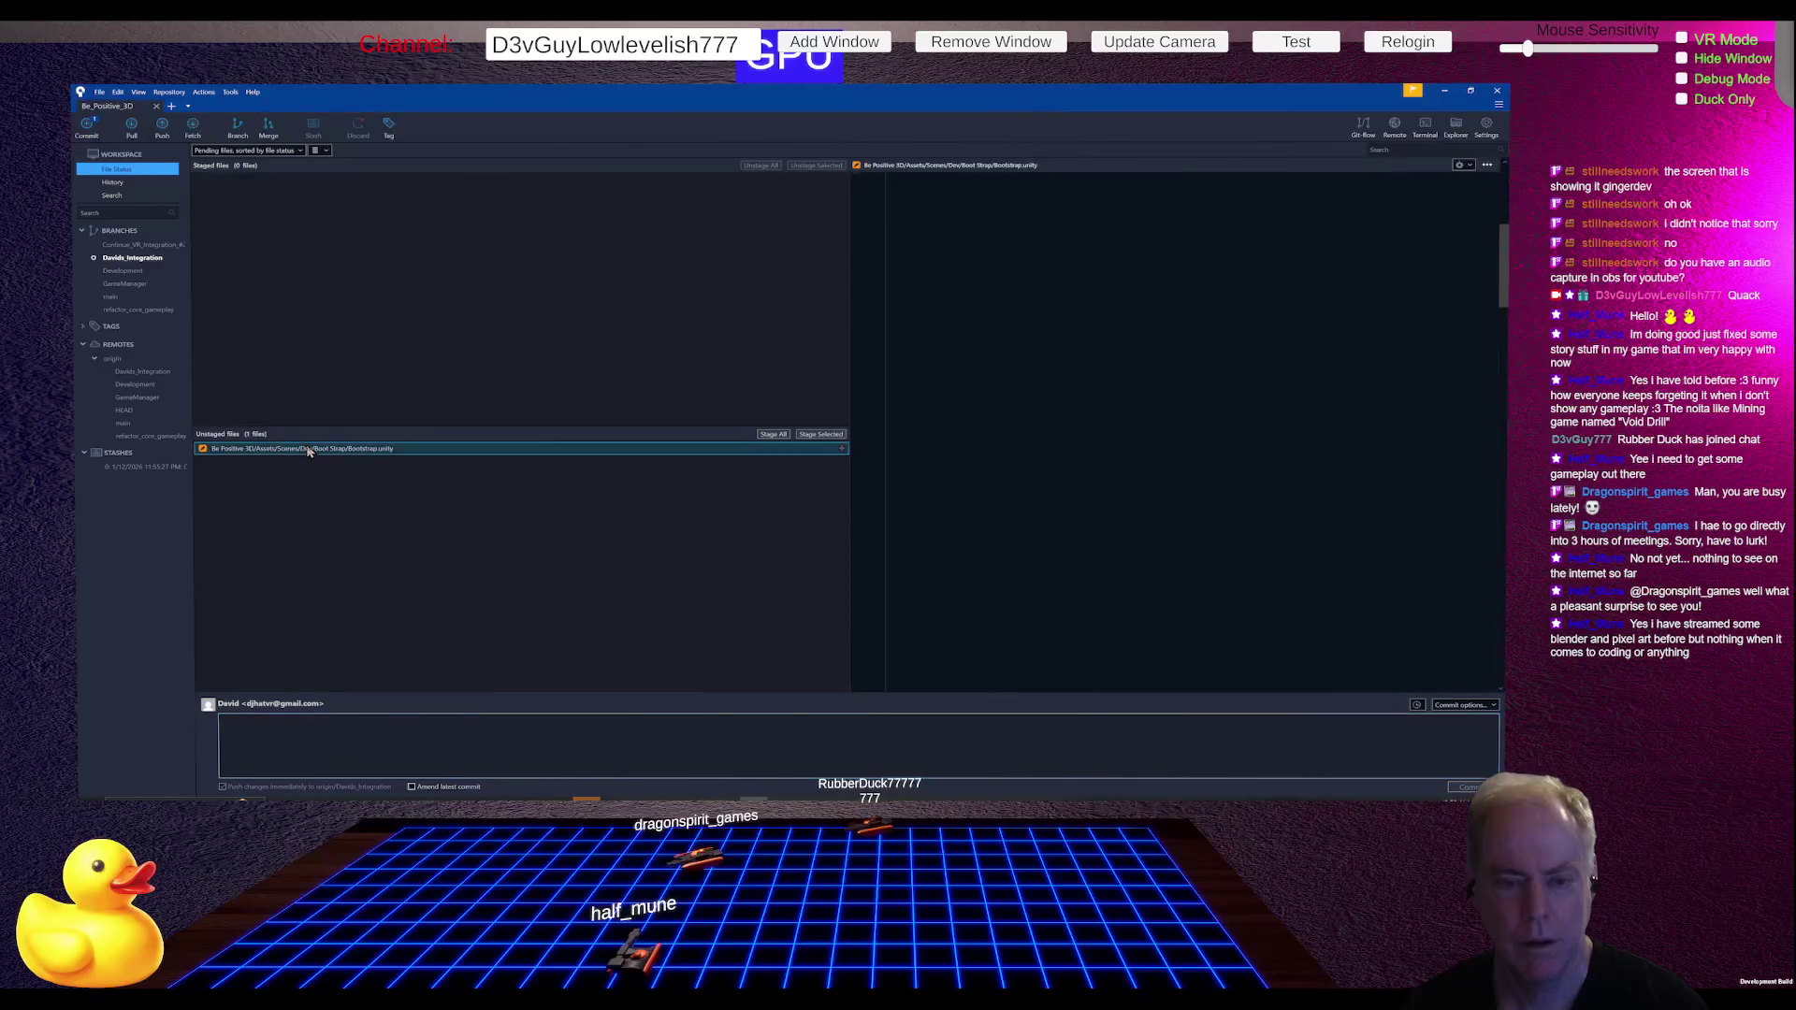
{"action": "right_click", "coordinate": [307, 450]}
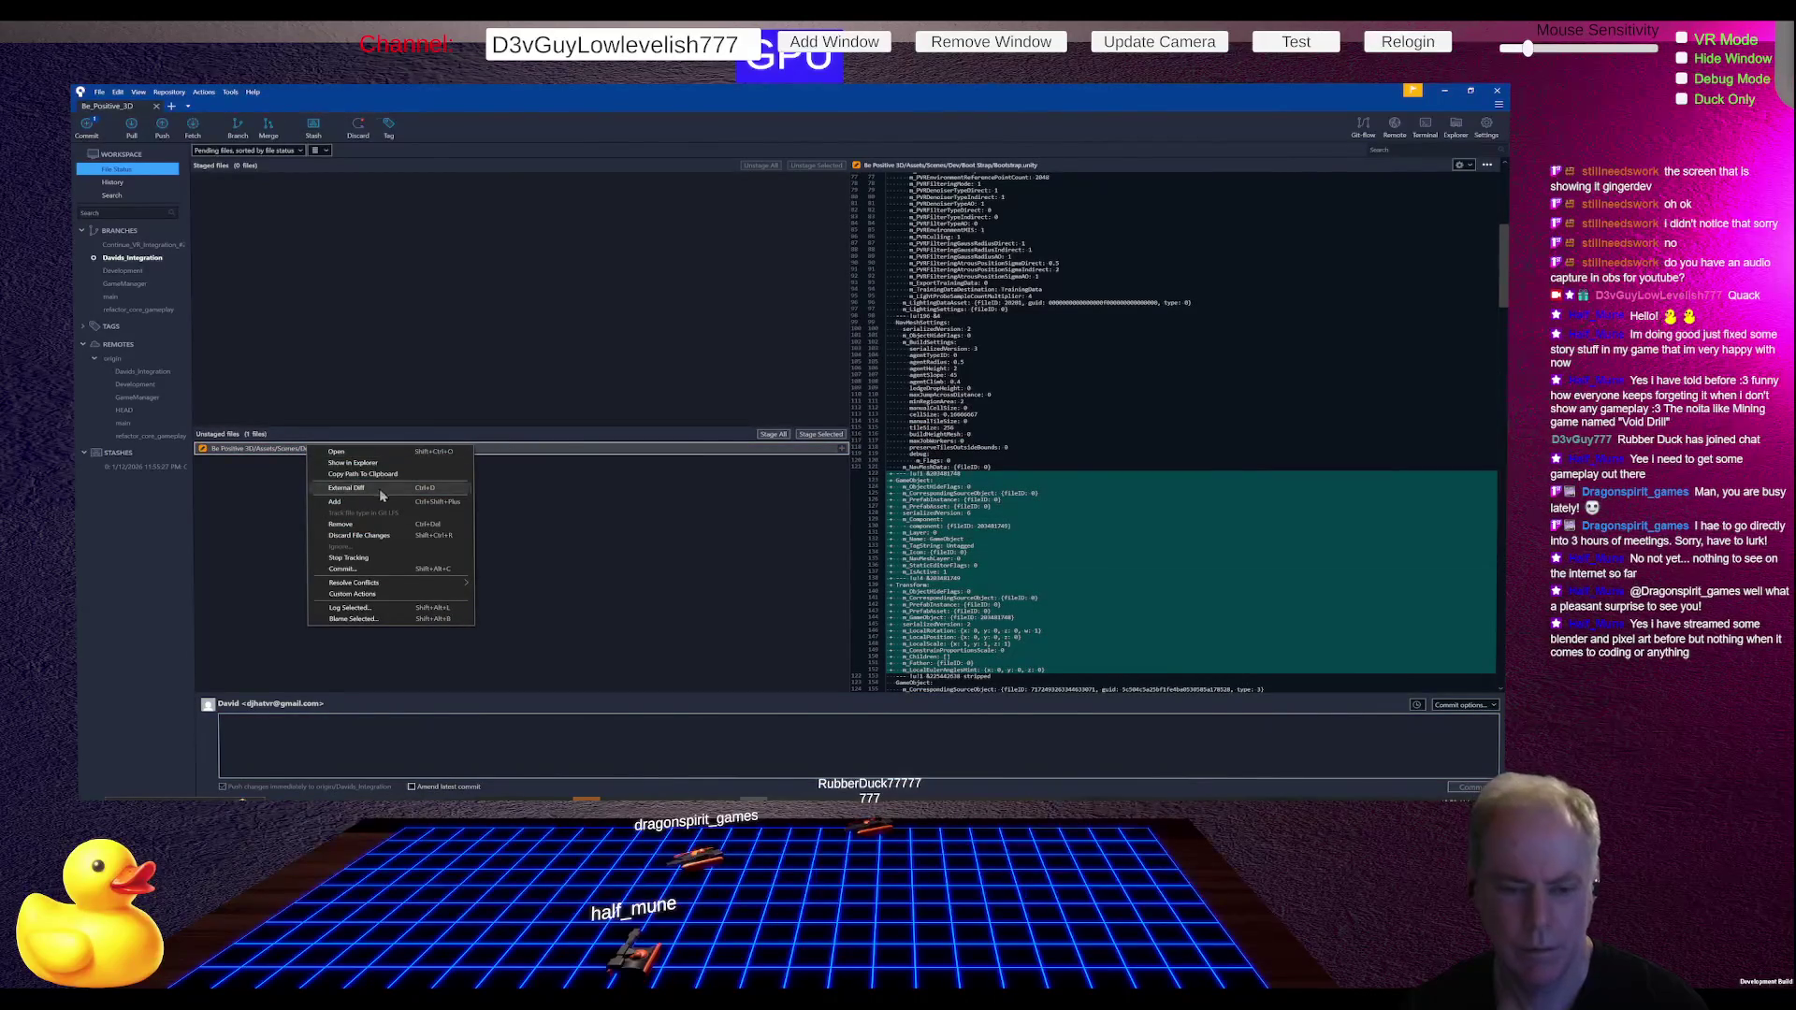
{"action": "left_click", "coordinate": [369, 536]}
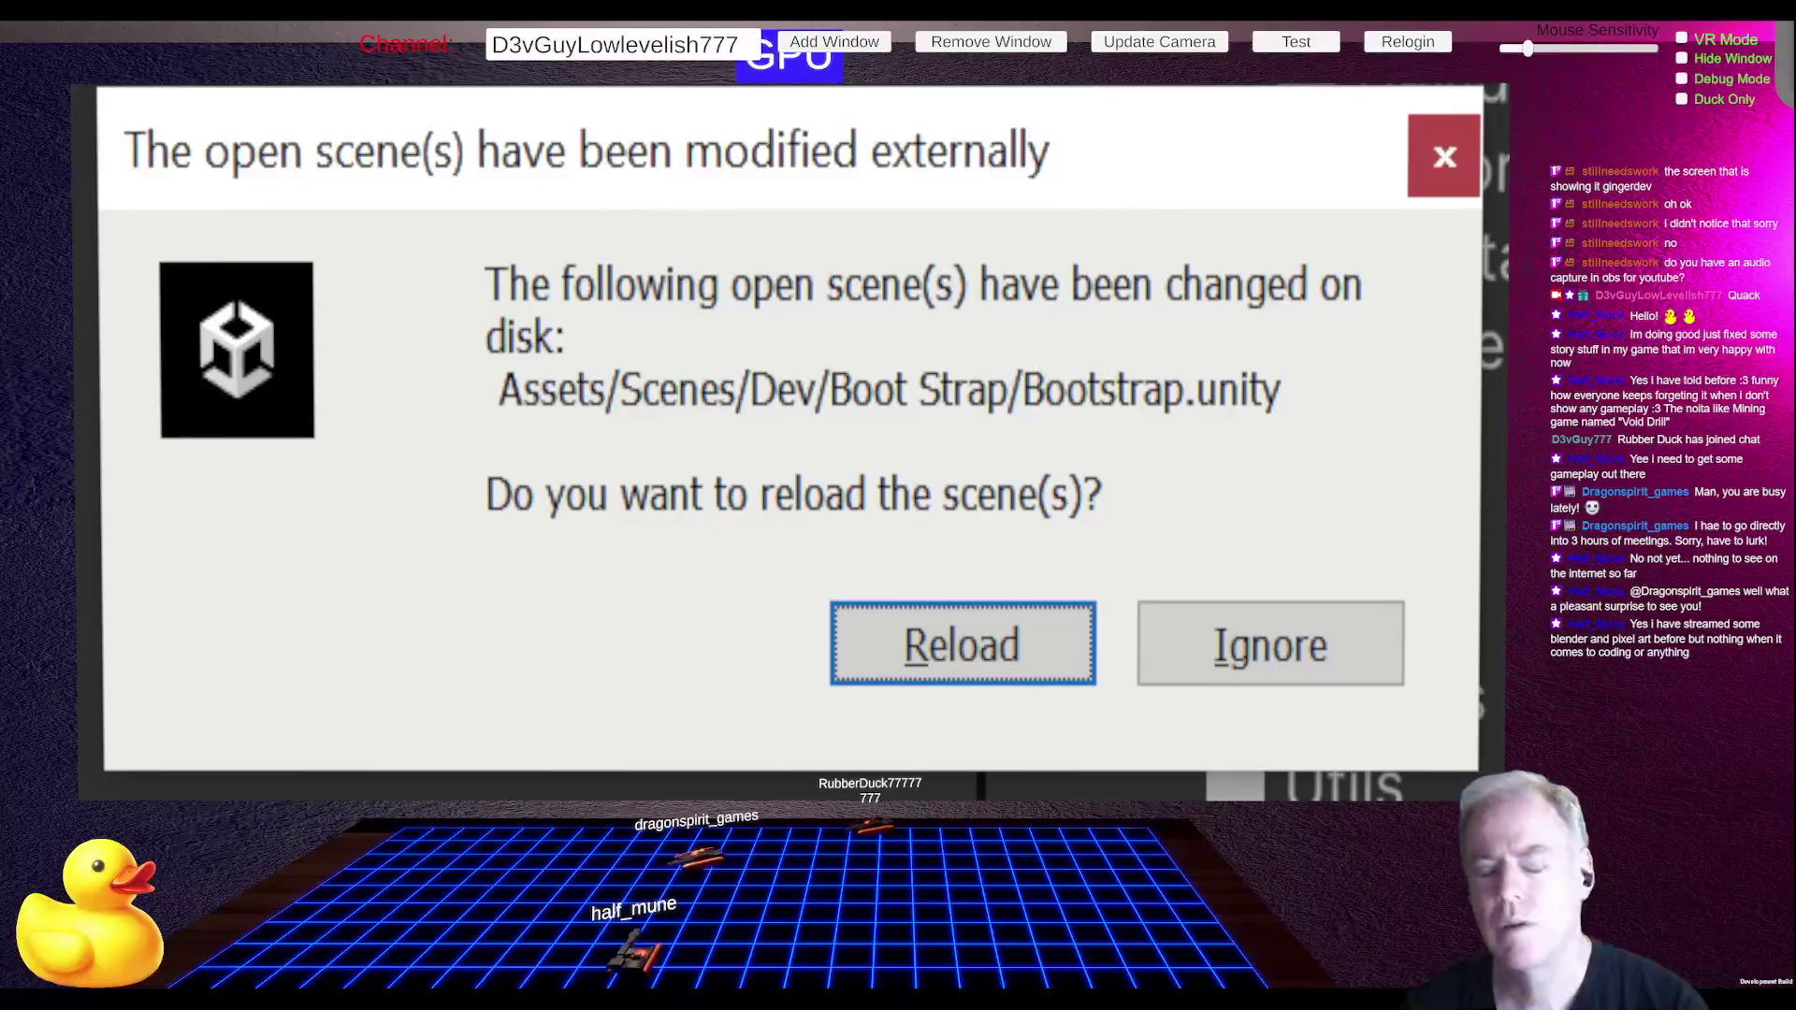
Step: Reload the Bootstrap scene from disk and expand Game Manager, UIManager and Flat Screen Canvas
{"action": "left_click", "coordinate": [949, 641]}
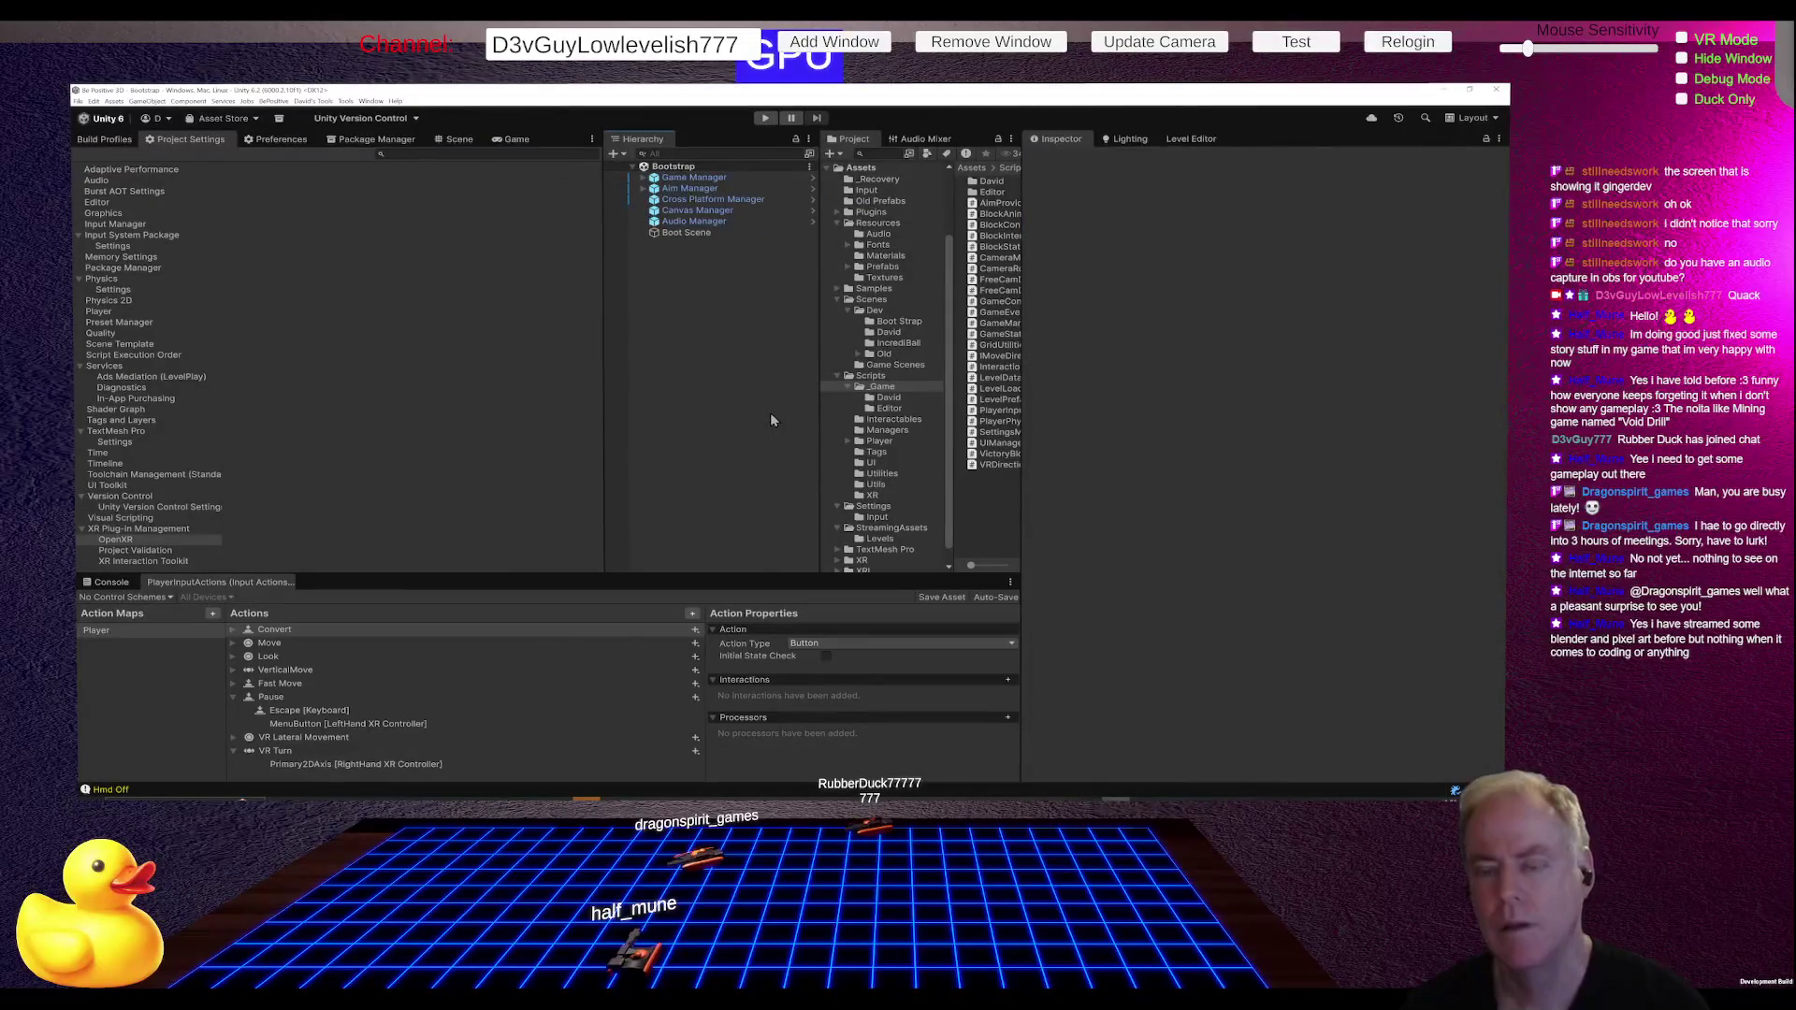
{"action": "left_click", "coordinate": [645, 179]}
{"action": "left_click", "coordinate": [653, 188]}
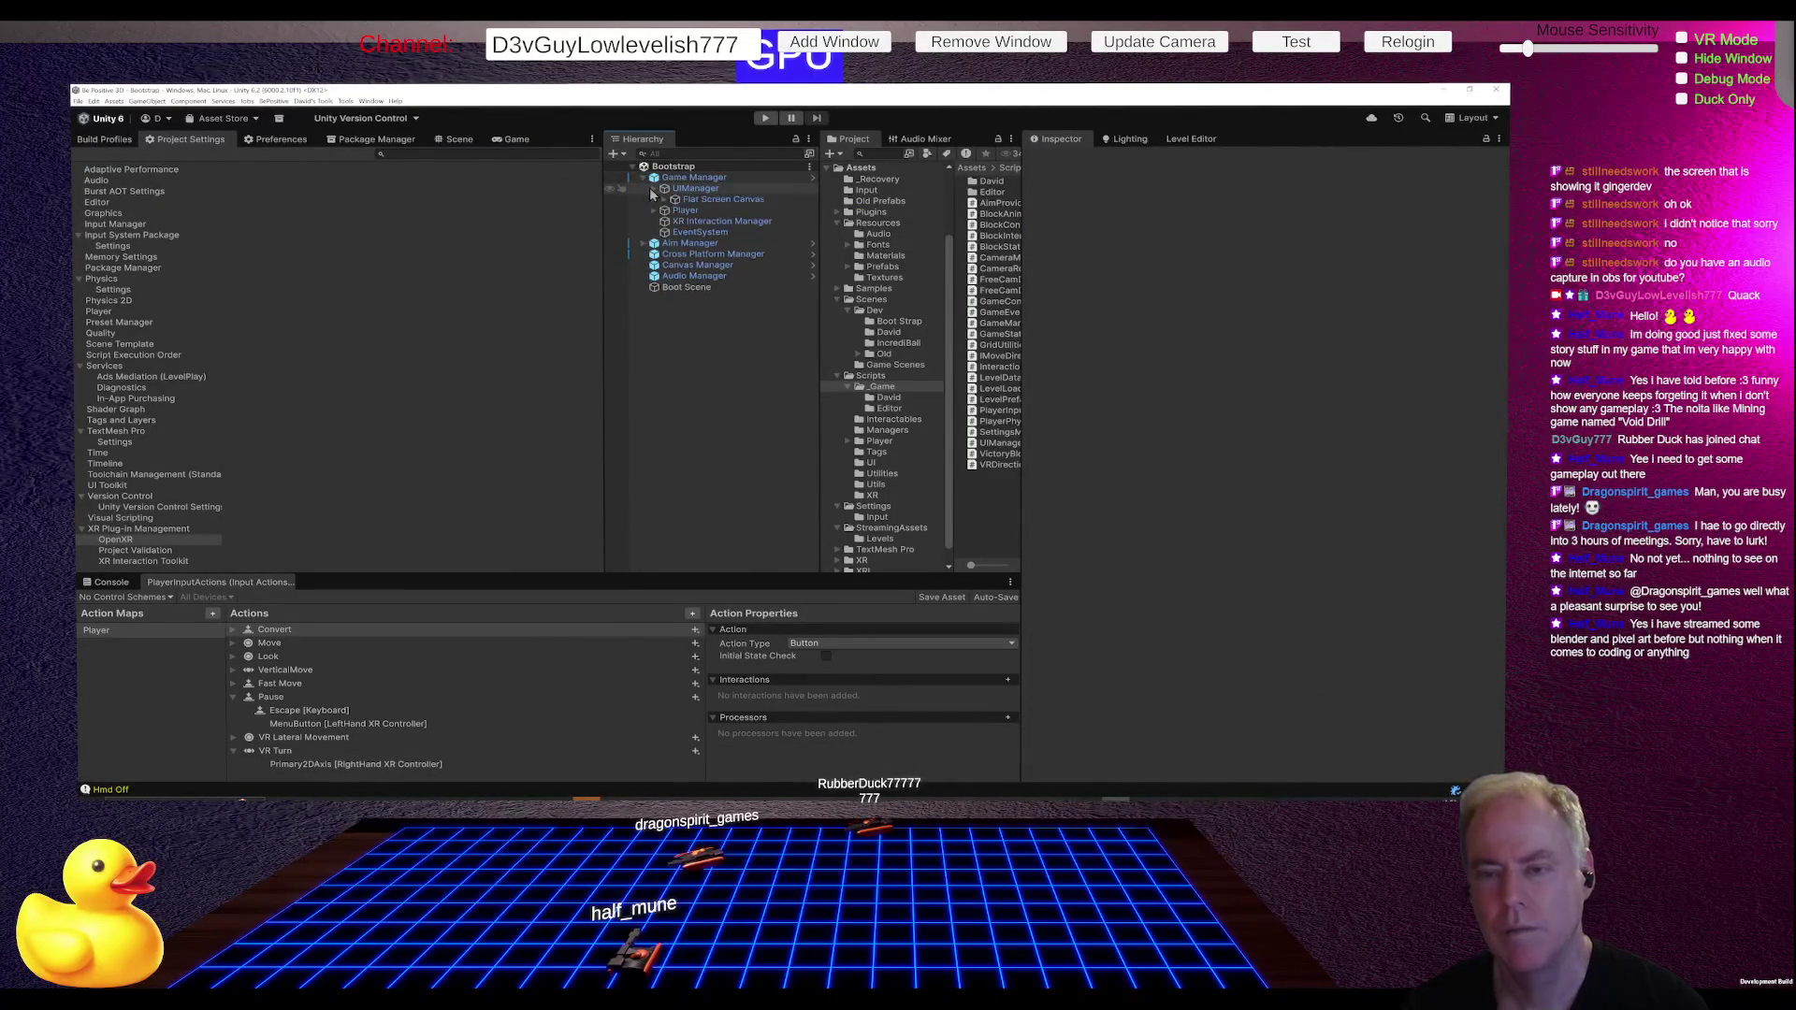
{"action": "left_click", "coordinate": [665, 200]}
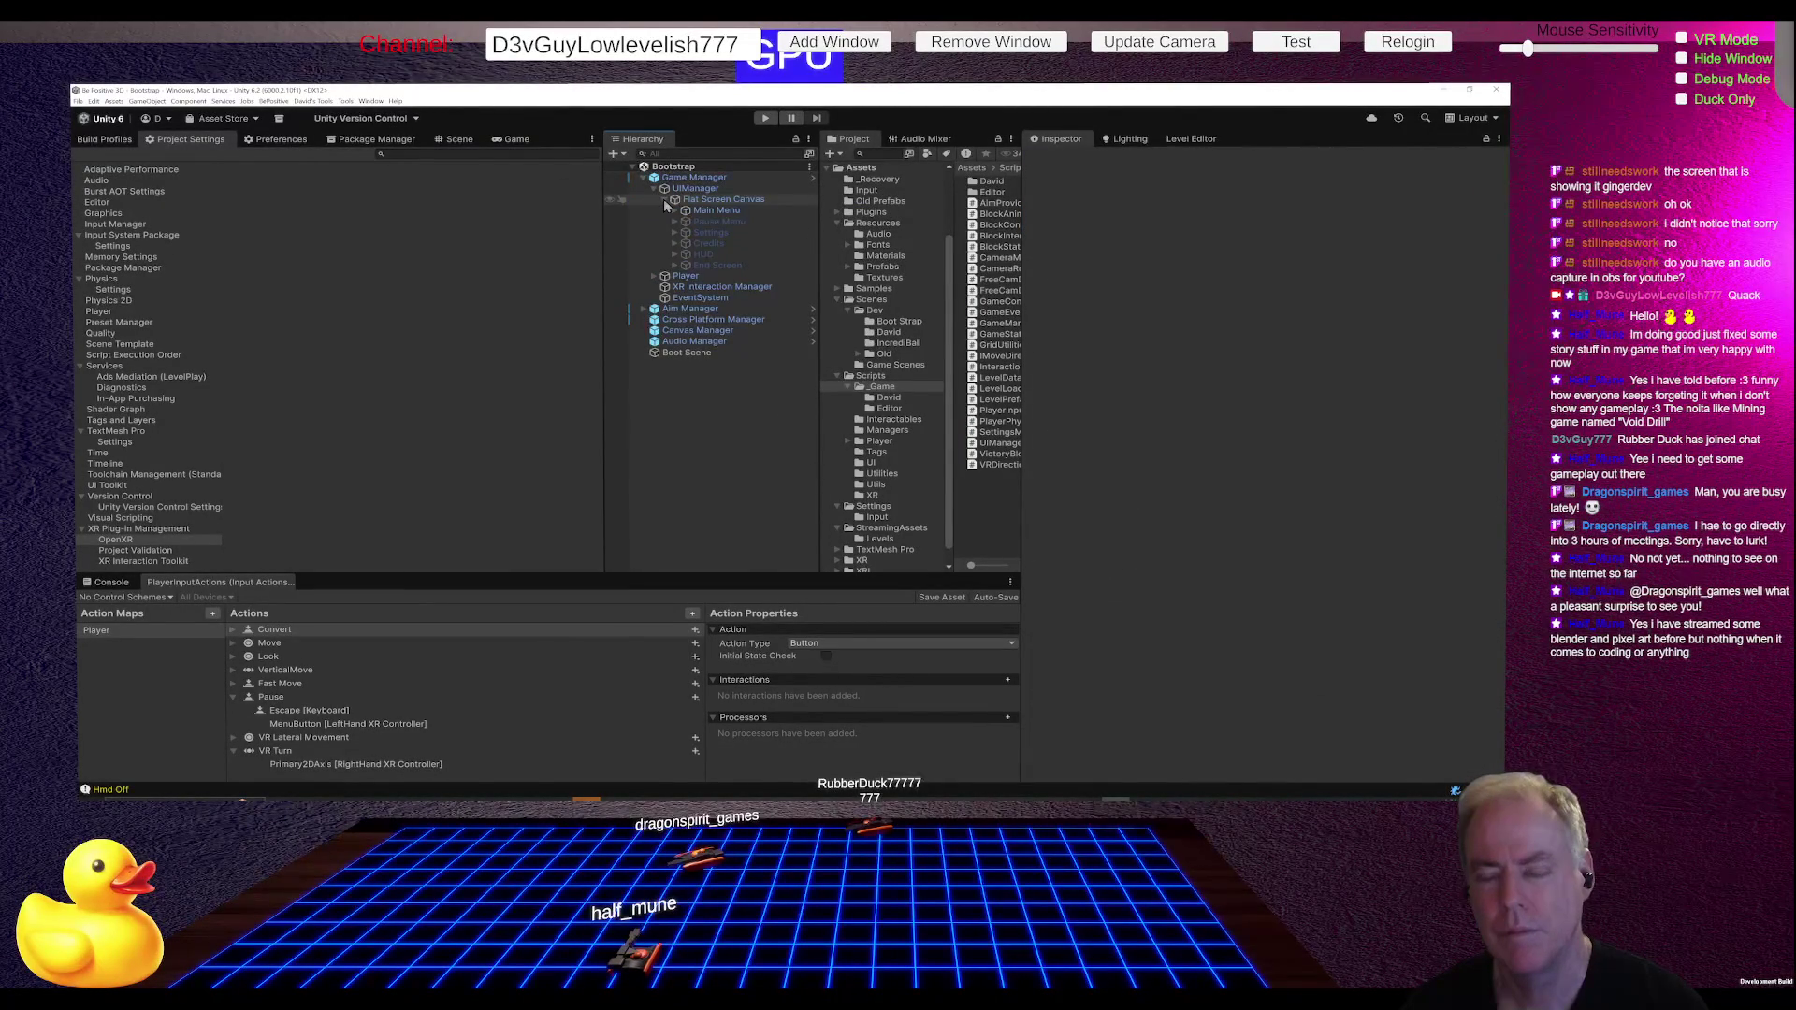
{"action": "left_click", "coordinate": [665, 204]}
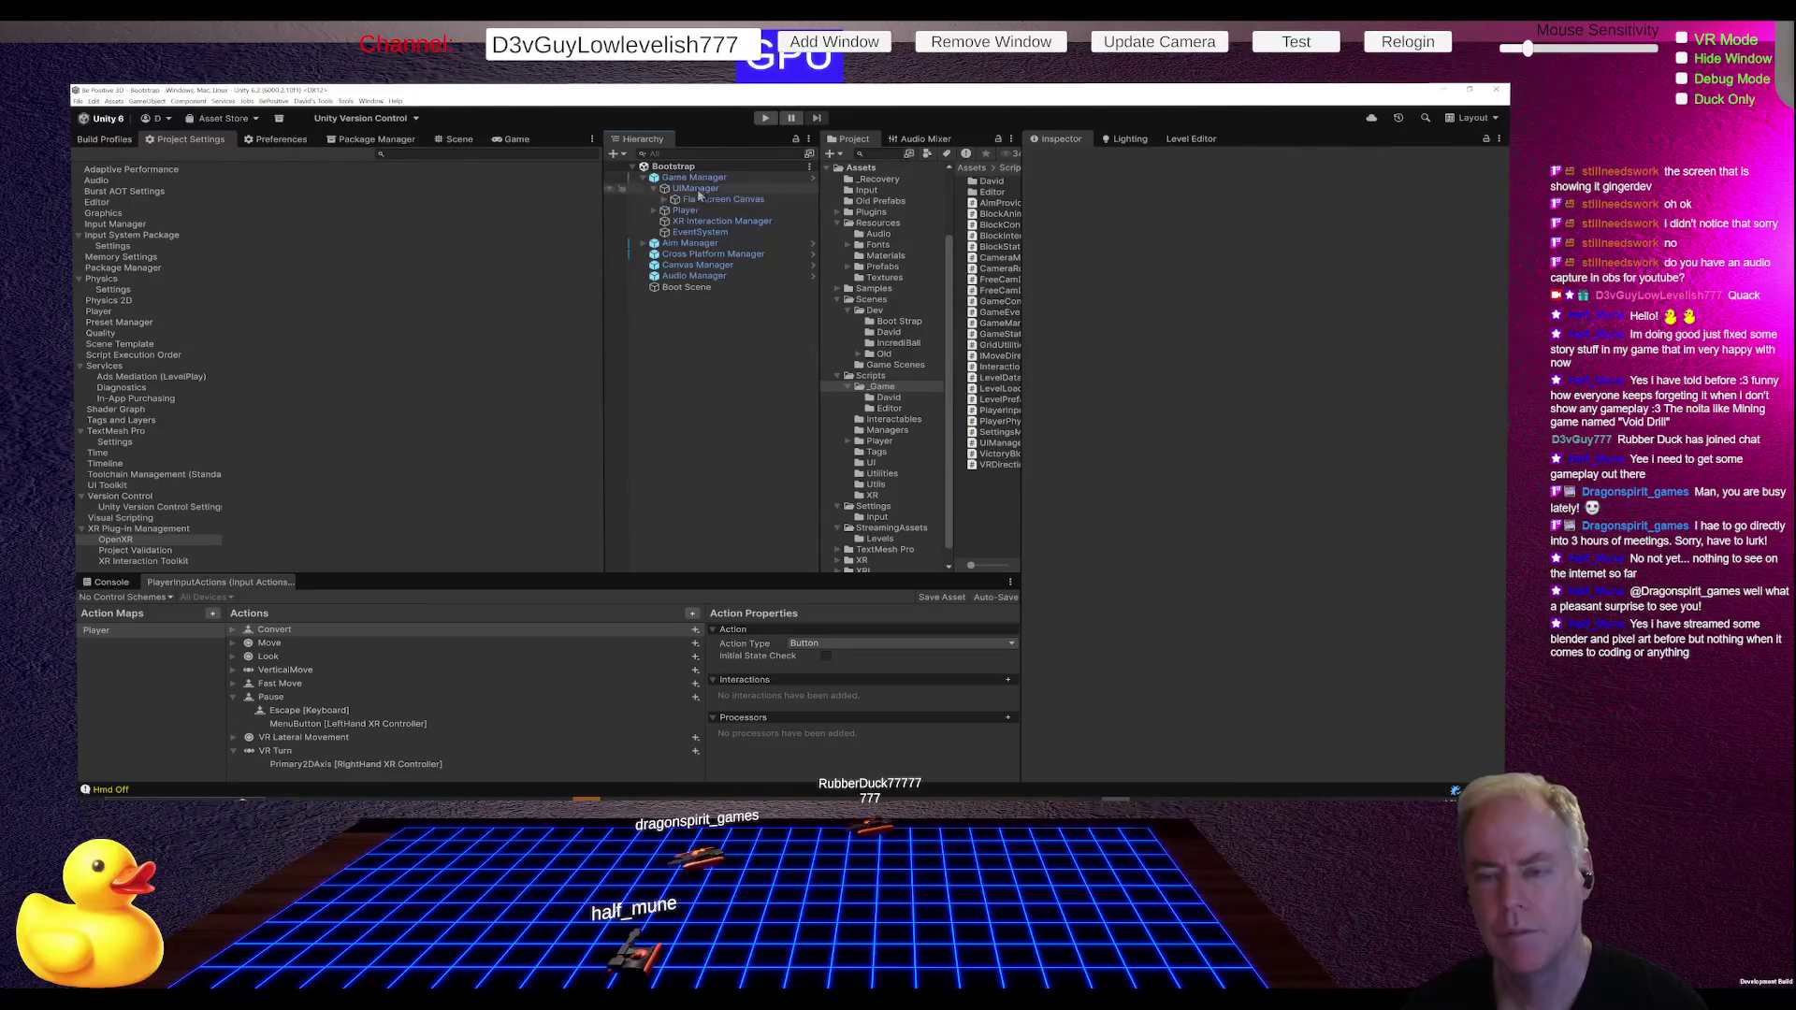
Step: Recreate the empty 'Main Menu Orientation' under UIManager and apply it to the Game Manager prefab
{"action": "right_click", "coordinate": [700, 189]}
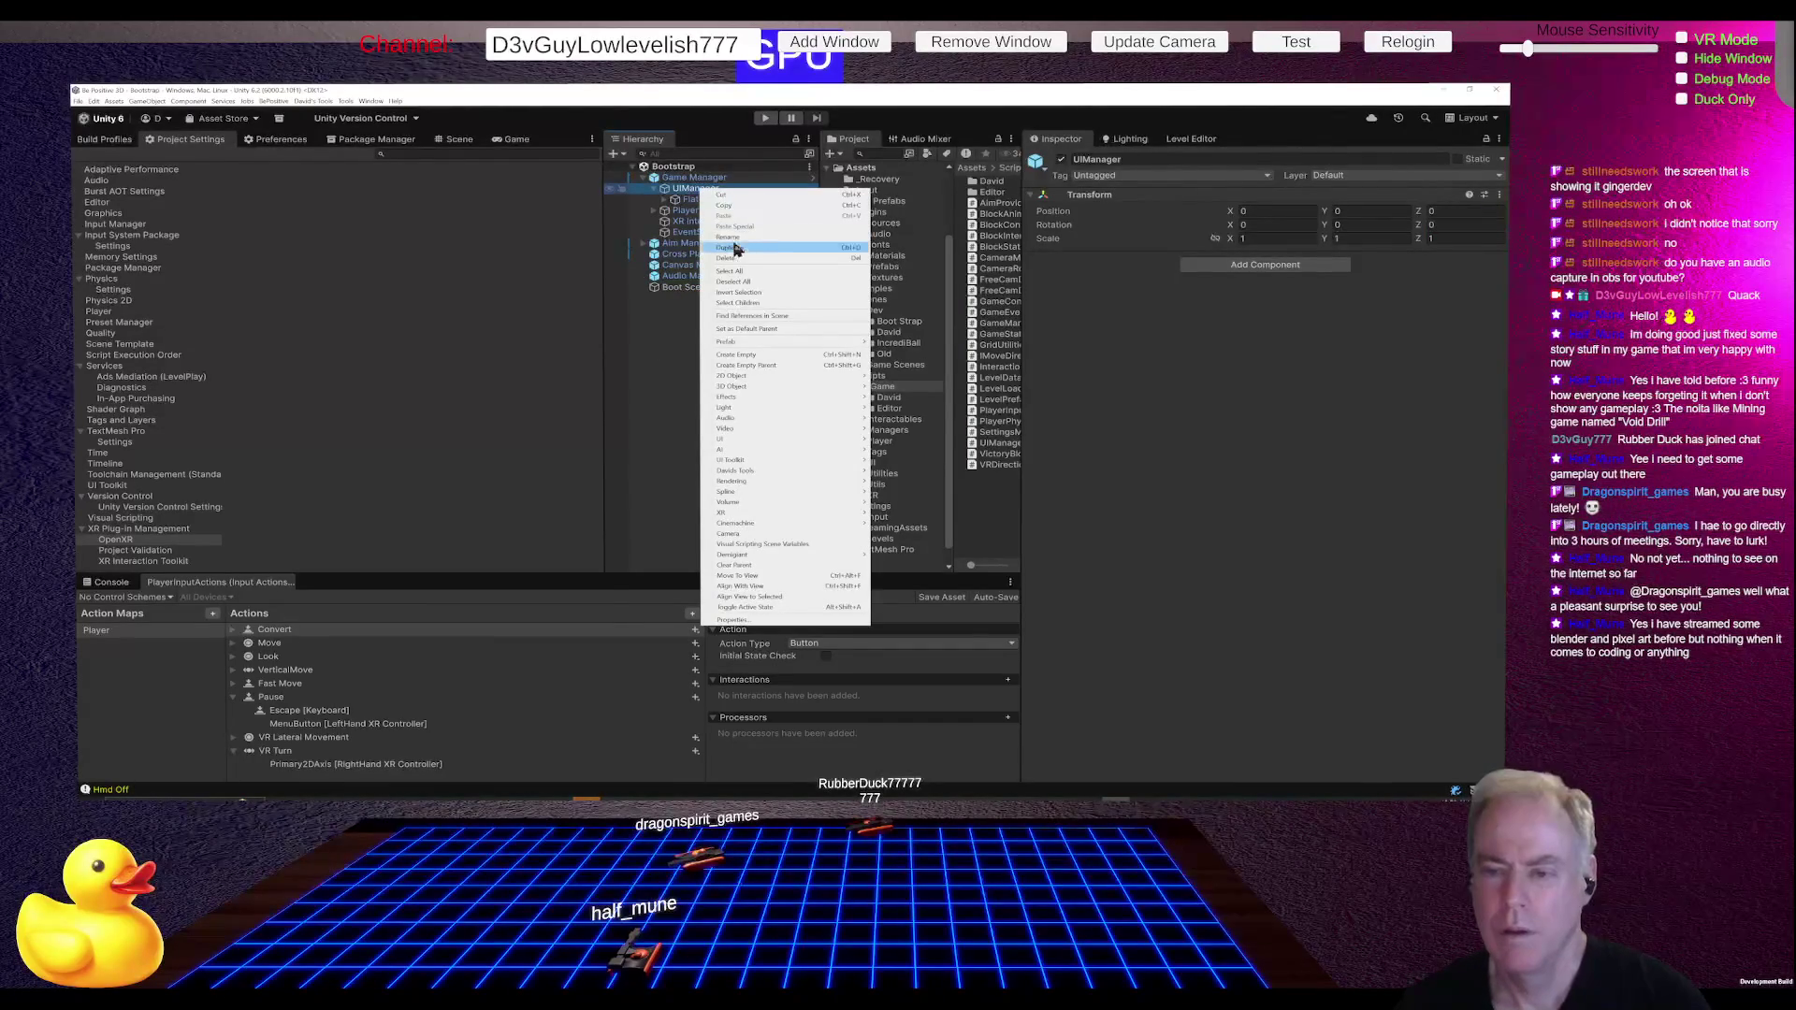
{"action": "left_click", "coordinate": [773, 356]}
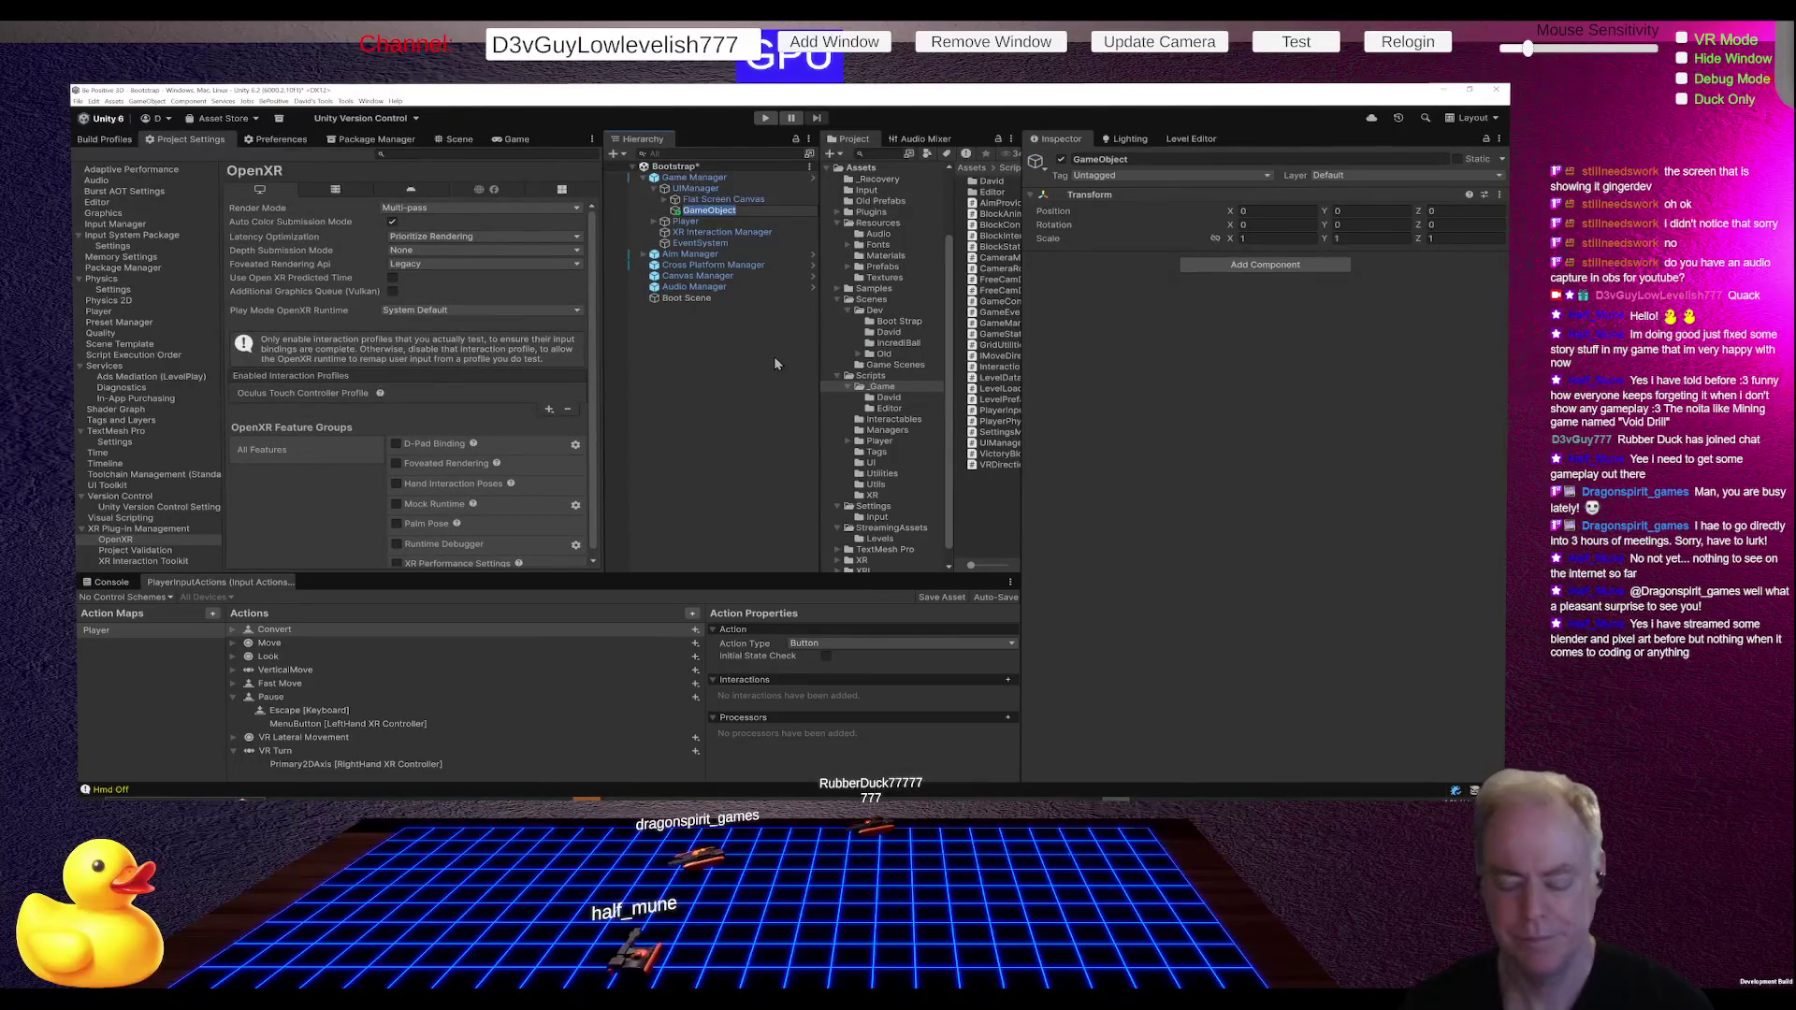
{"action": "type", "text": "Main"}
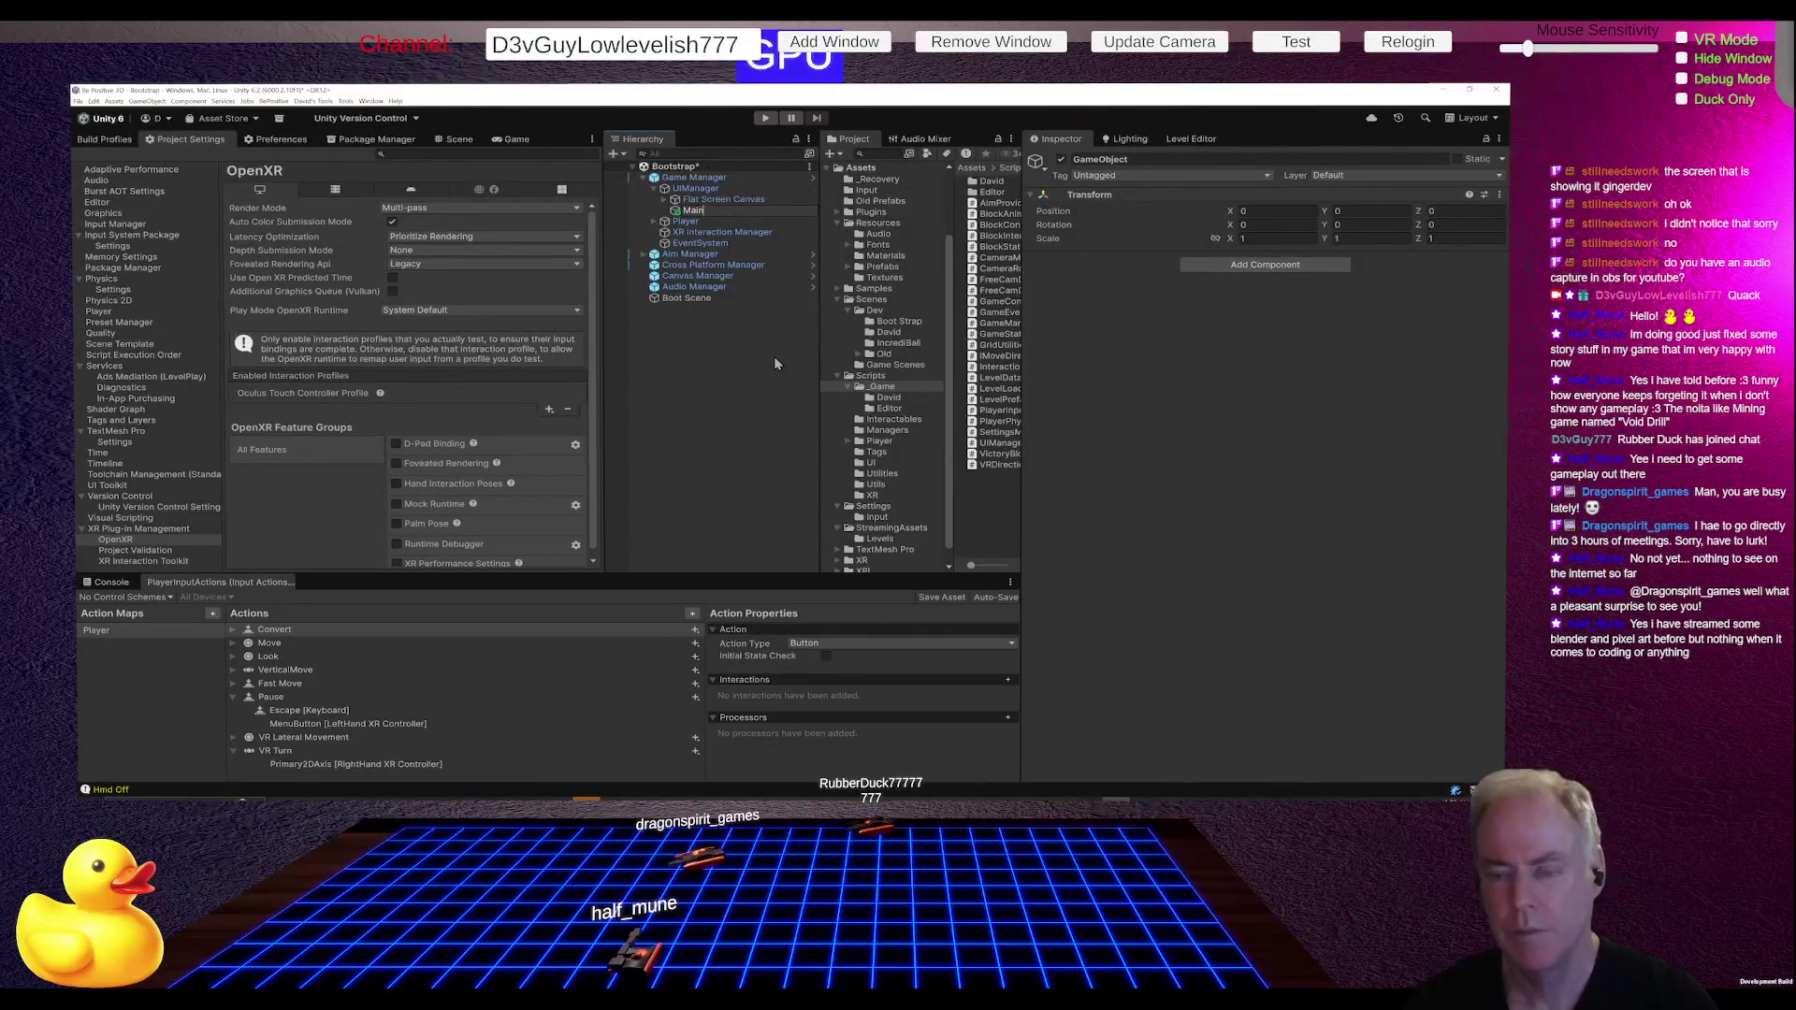
{"action": "type", "text": " Menu"}
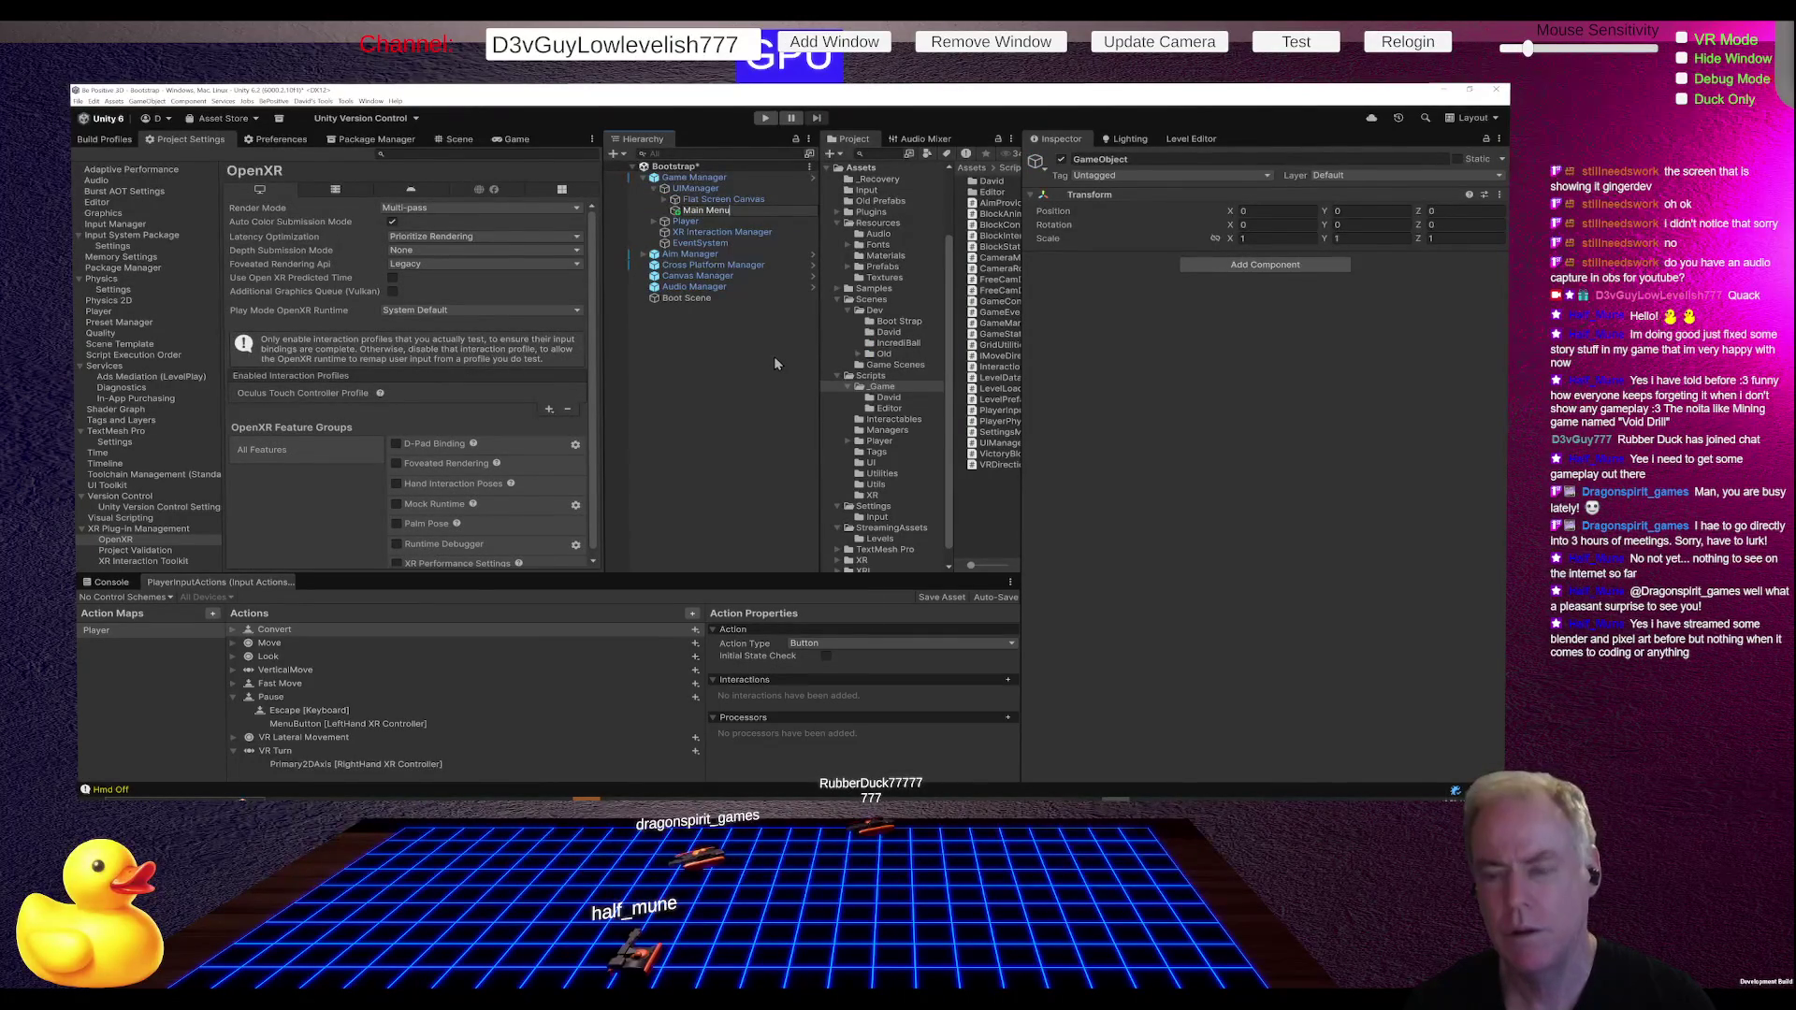
{"action": "type", "text": " Orienta"}
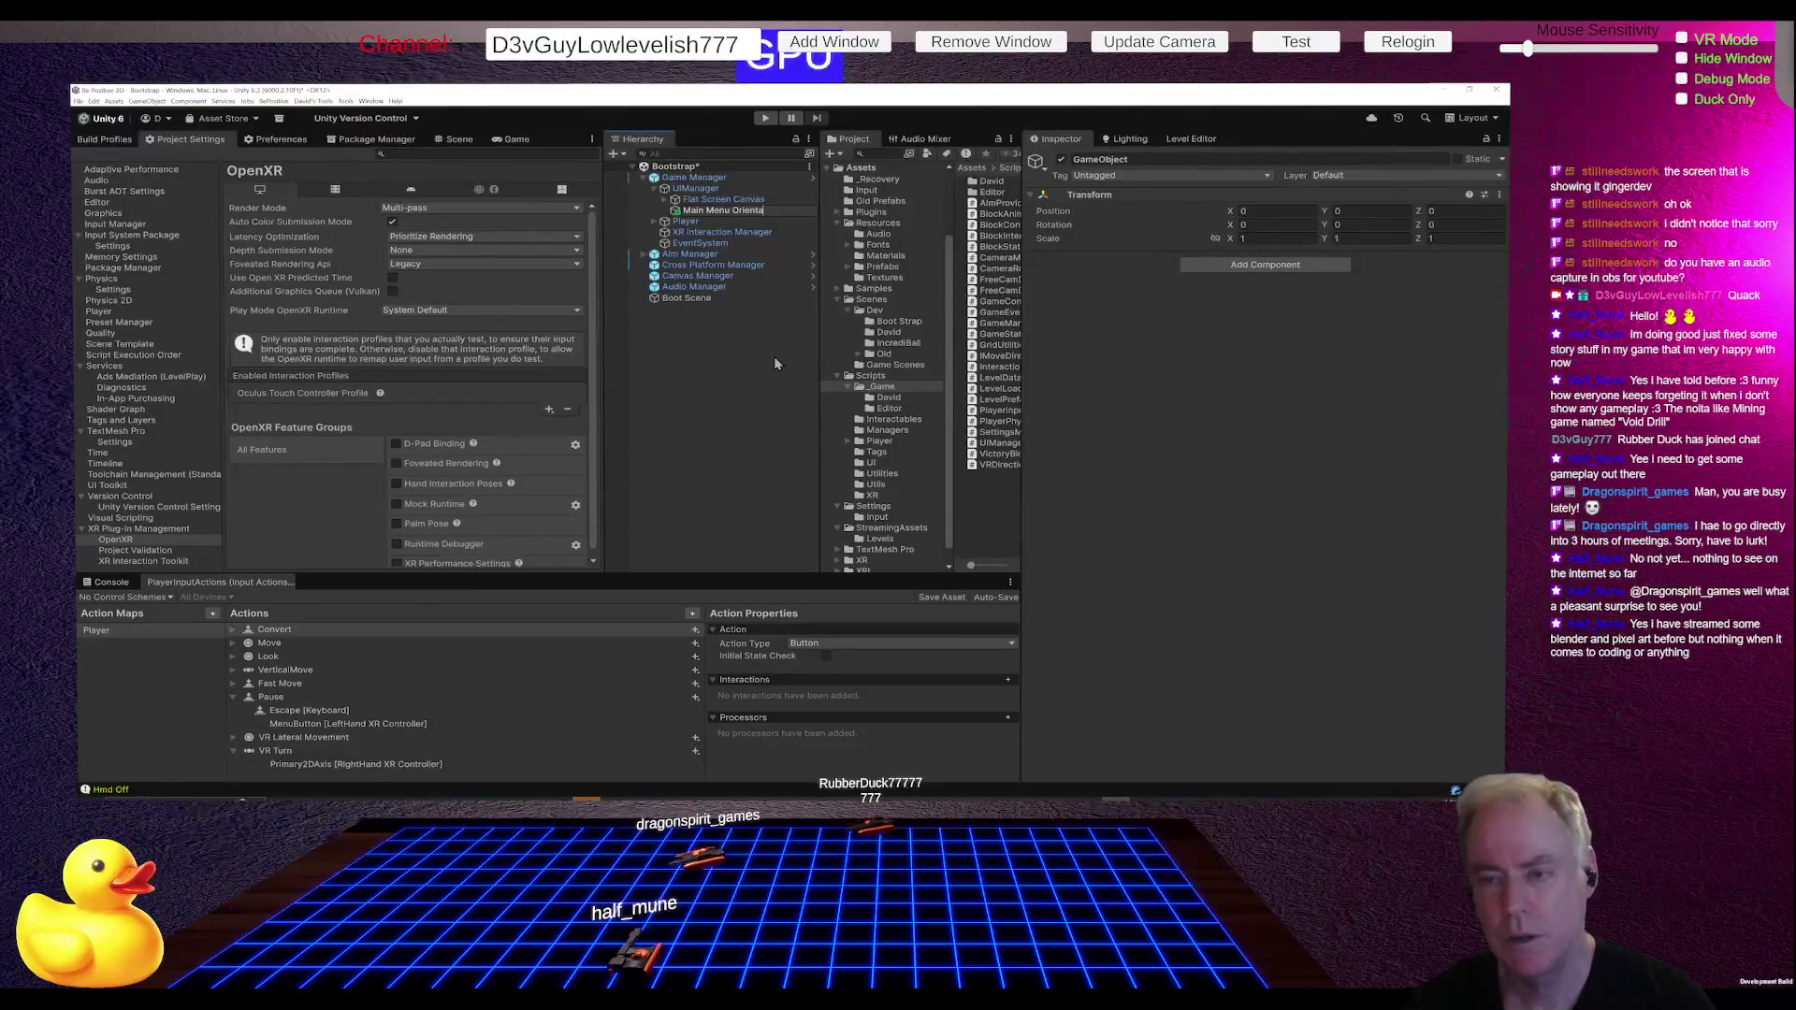
{"action": "type", "text": "tion"}
{"action": "key", "text": "Return"}
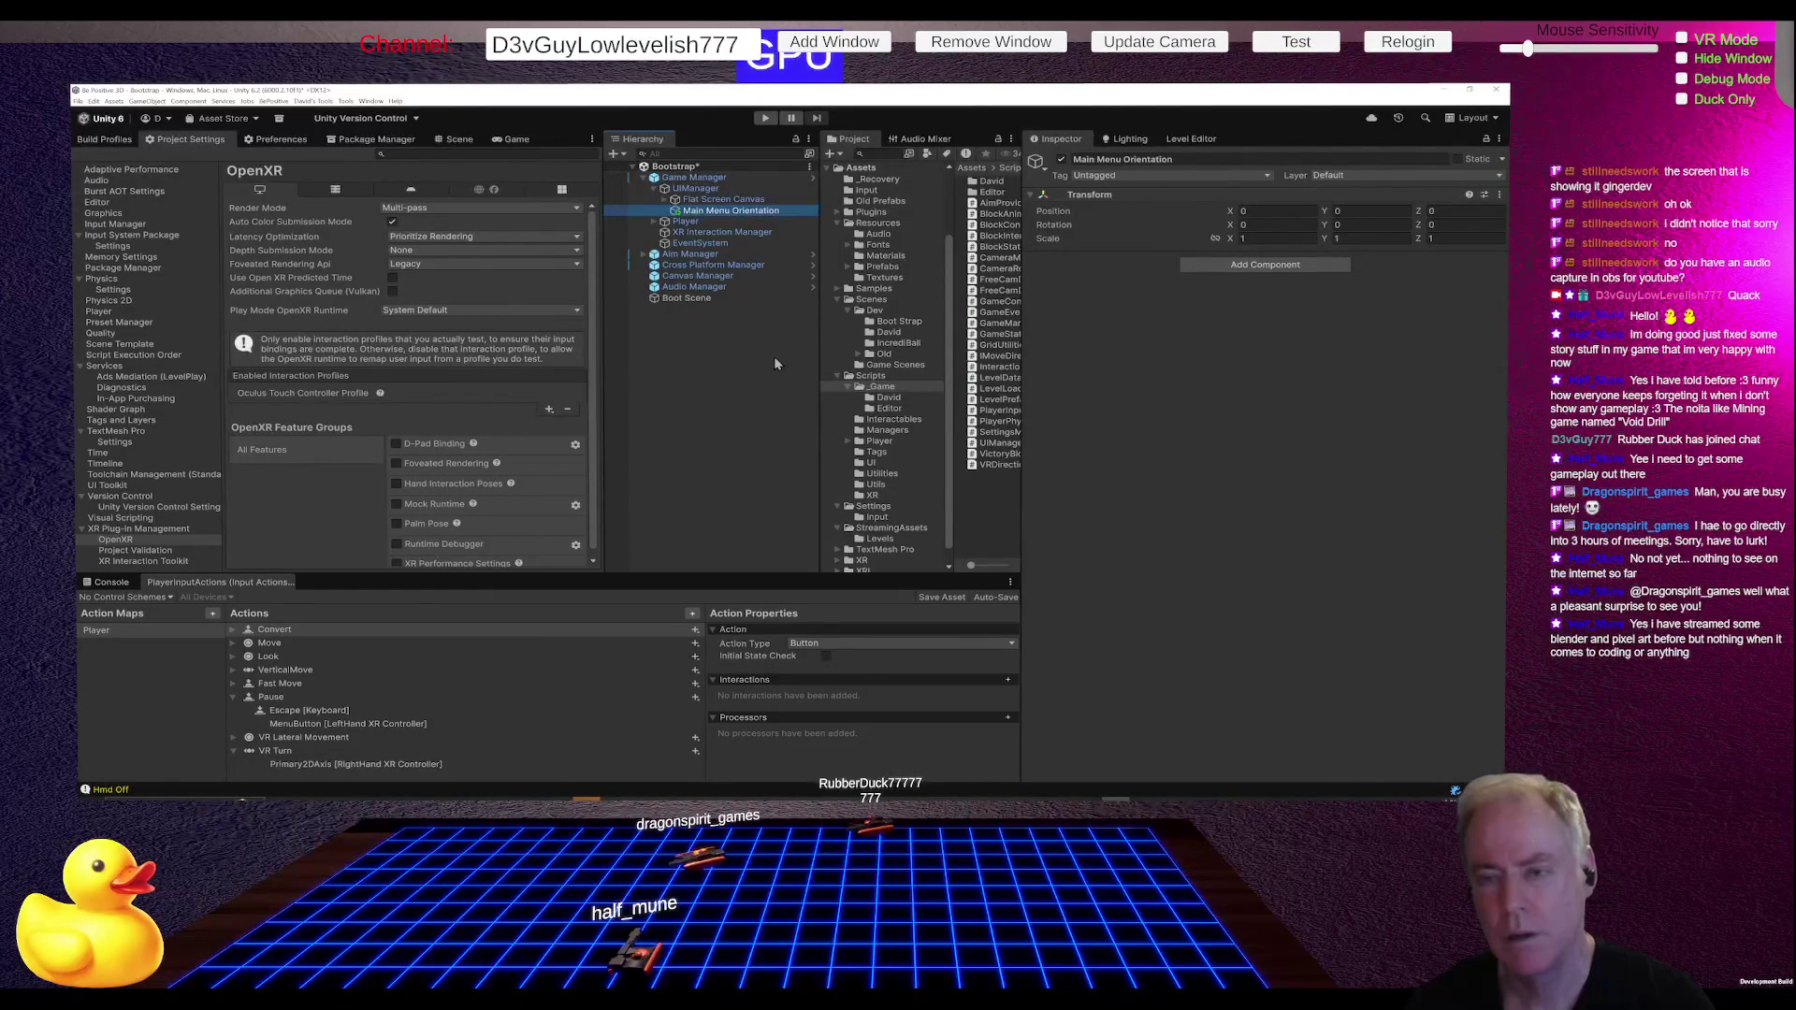
{"action": "right_click", "coordinate": [717, 211]}
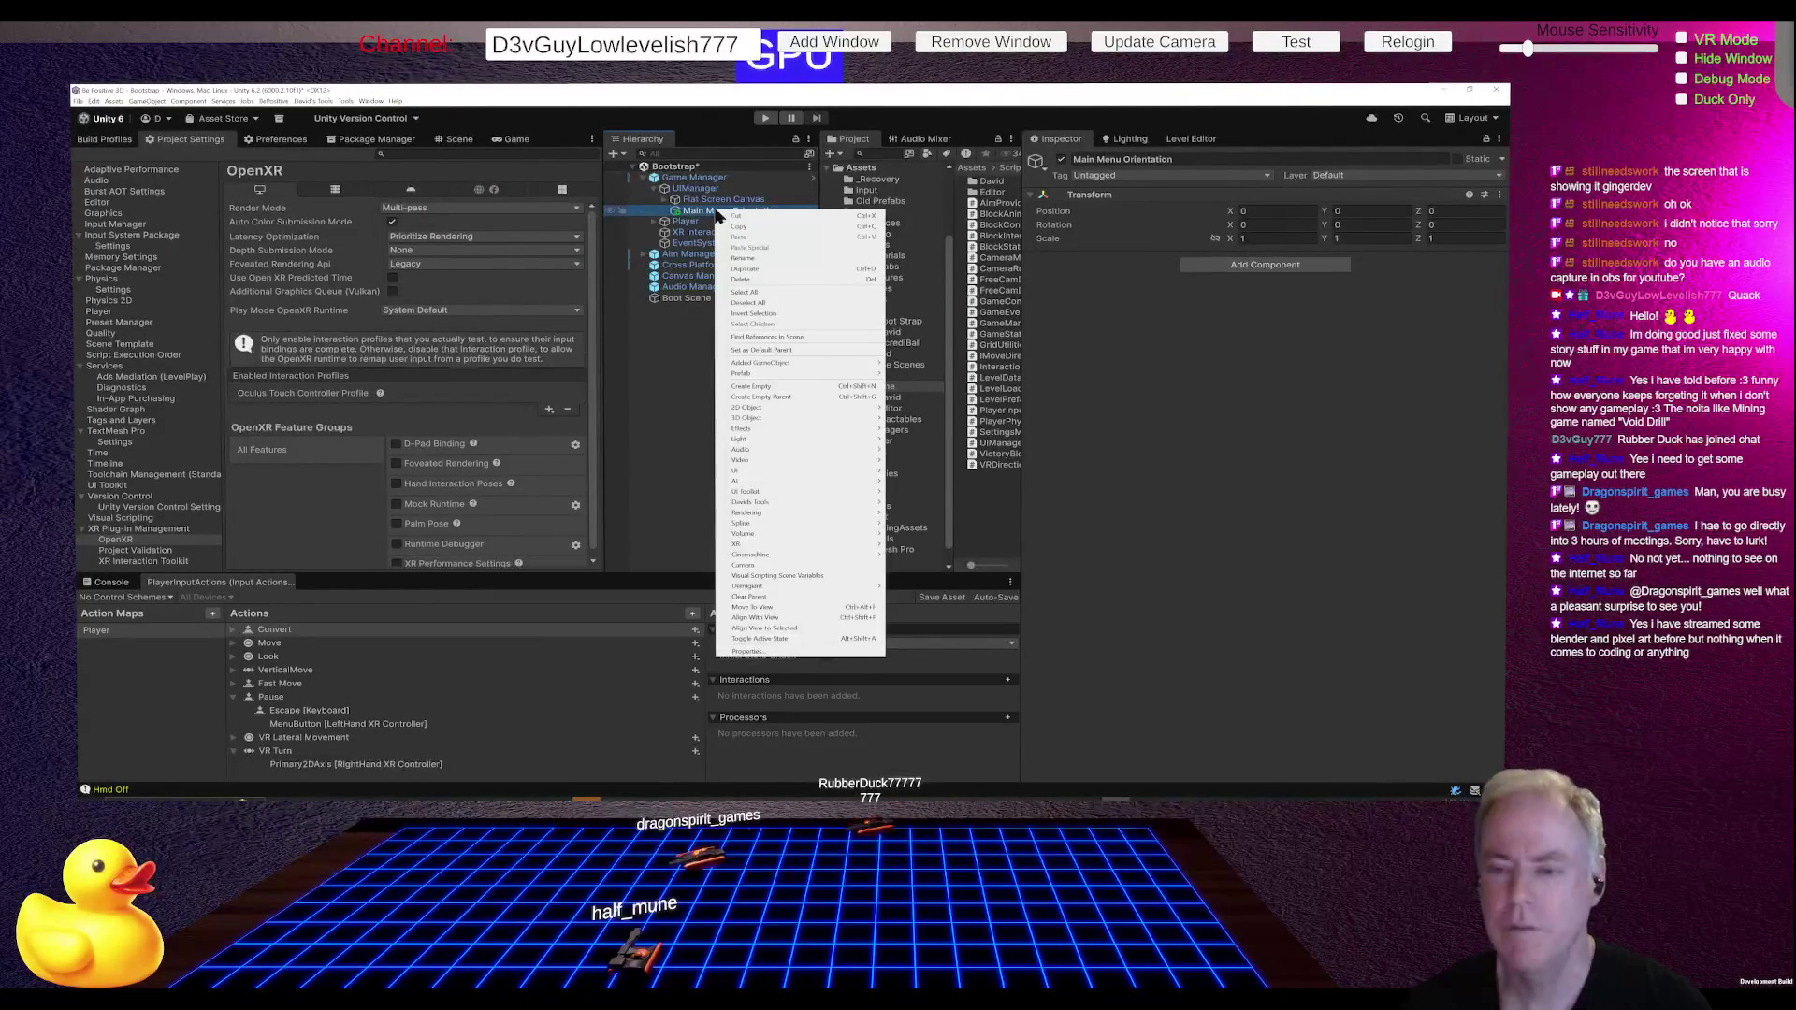
{"action": "mouse_move", "coordinate": [793, 367]}
{"action": "left_click", "coordinate": [921, 364]}
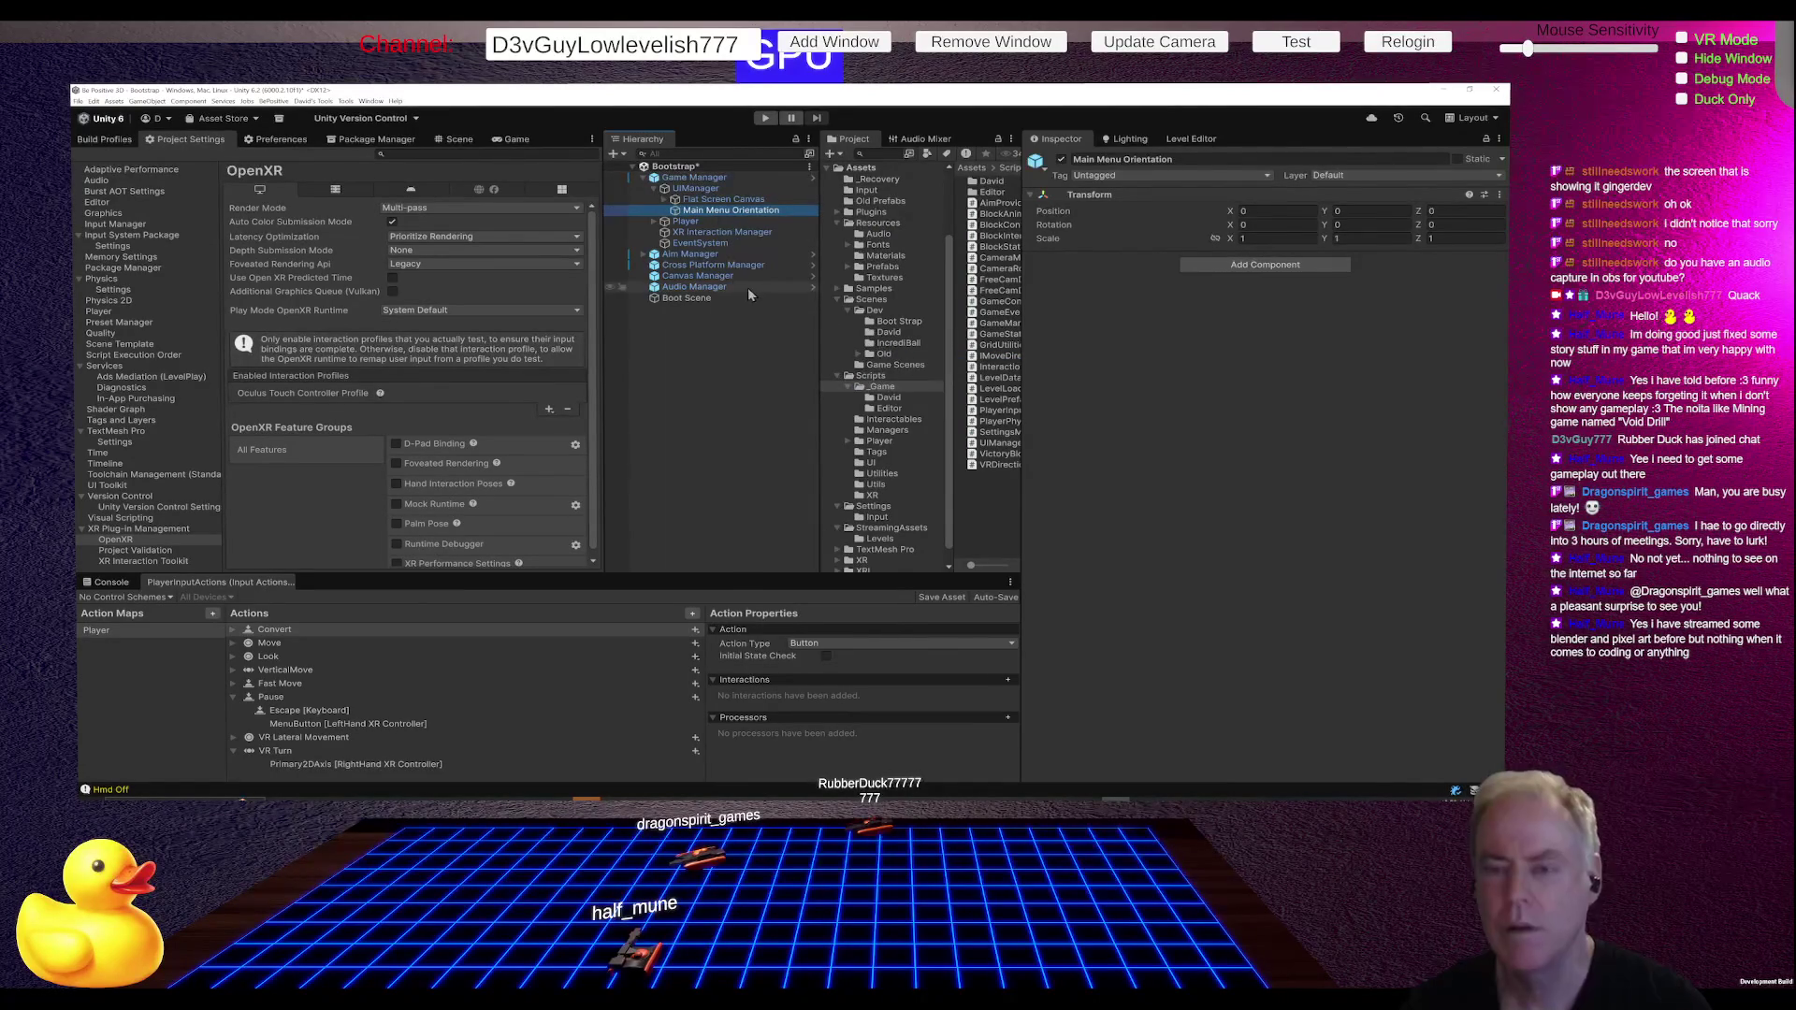
{"action": "left_click", "coordinate": [723, 200]}
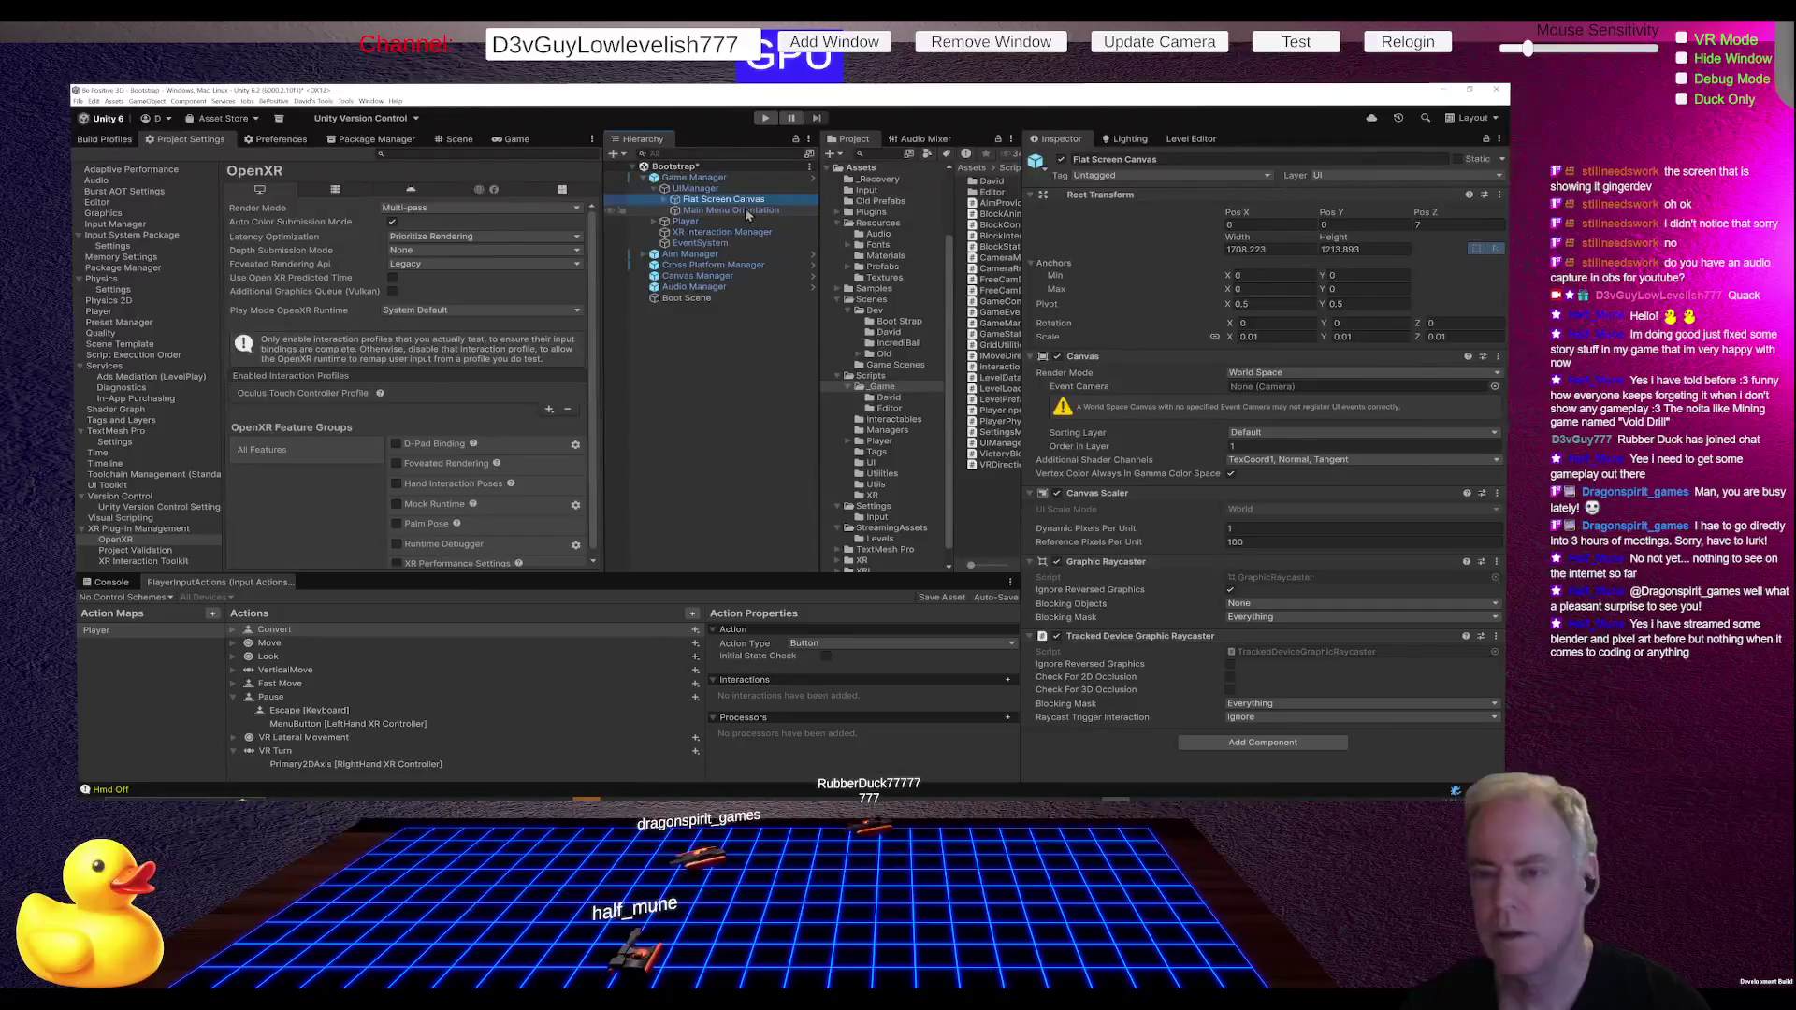
Step: Set Main Menu Orientation's position Z to 7 and frame it in the scene beside the canvas
{"action": "left_click", "coordinate": [739, 211]}
{"action": "left_click", "coordinate": [1440, 212]}
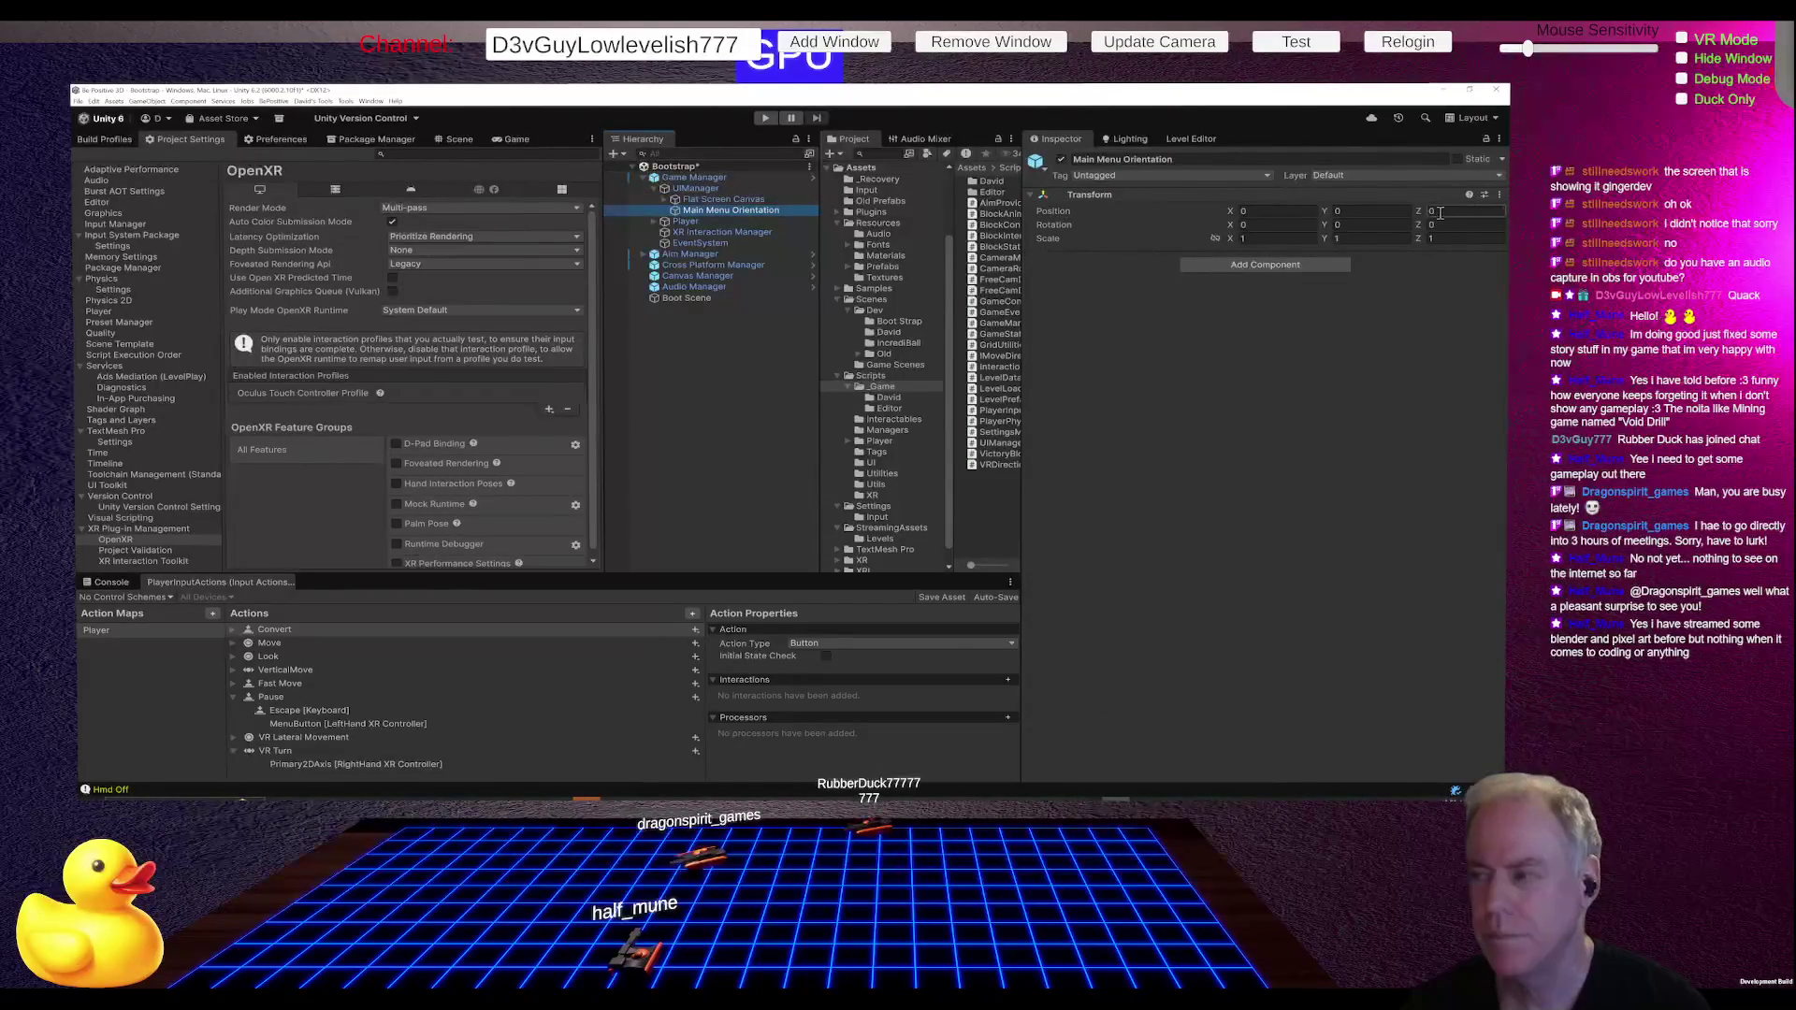
{"action": "type", "text": "7"}
{"action": "left_click", "coordinate": [457, 139]}
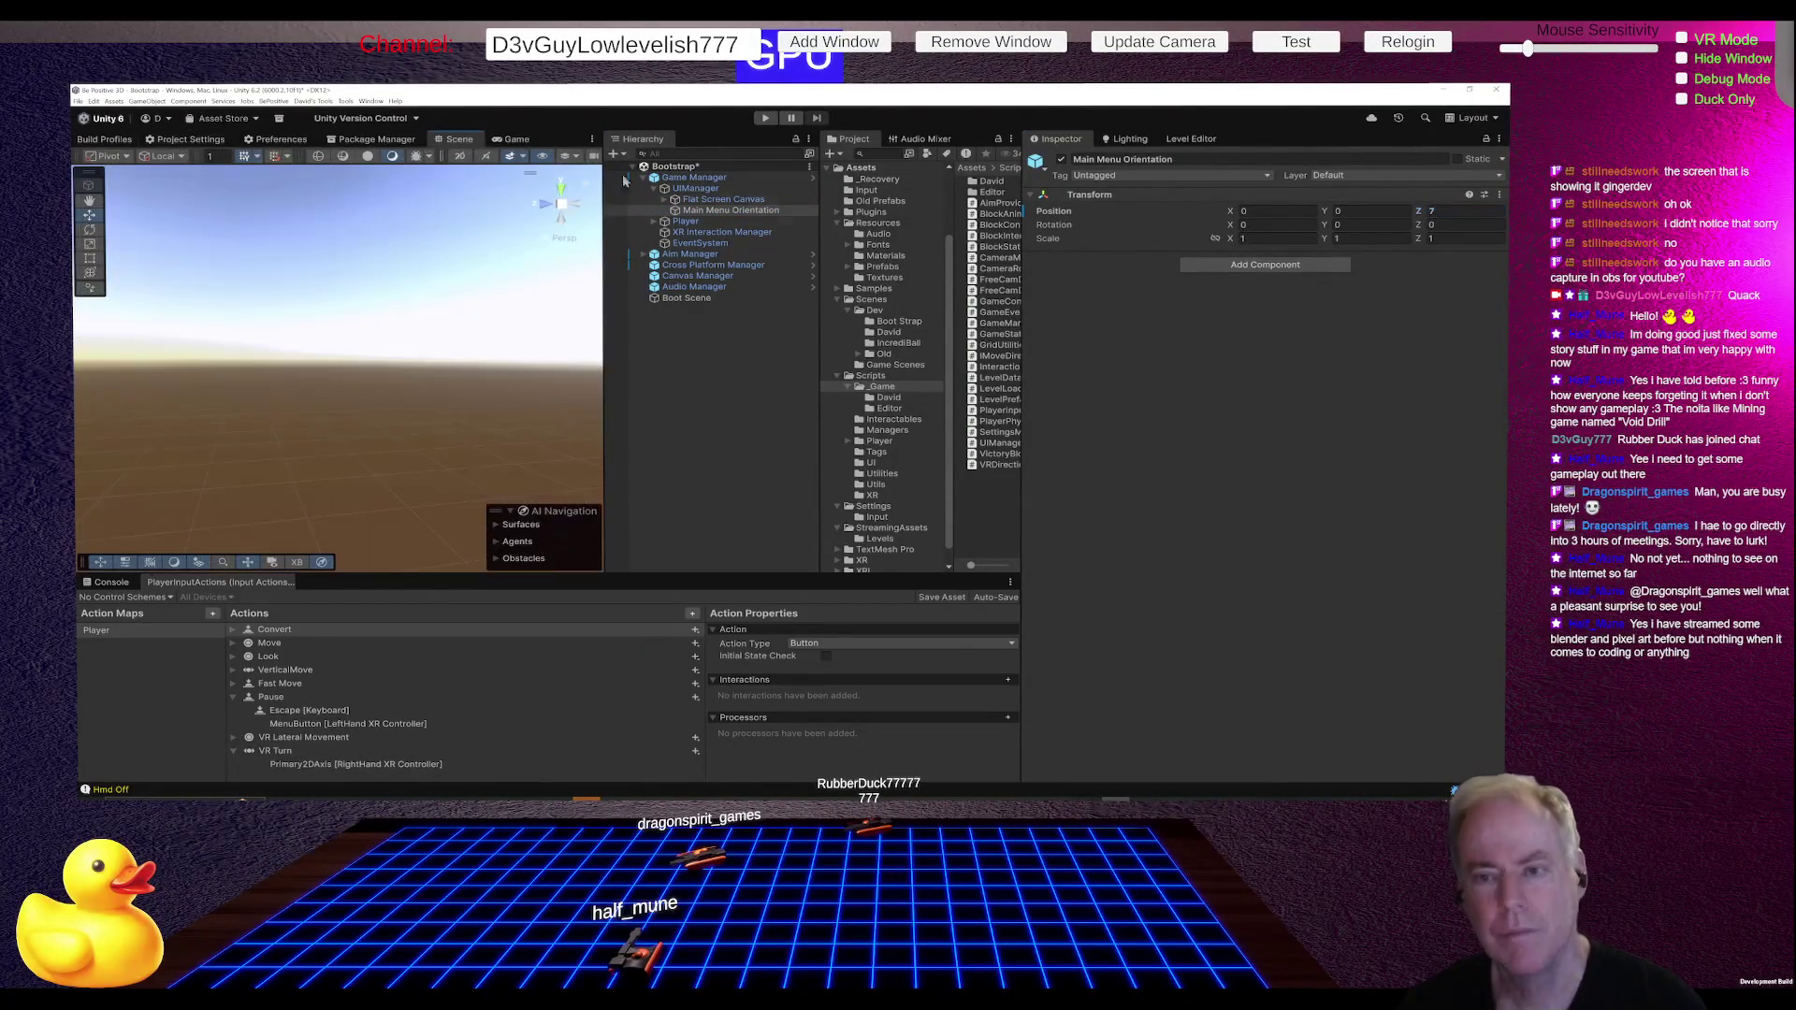
{"action": "double_click", "coordinate": [711, 215]}
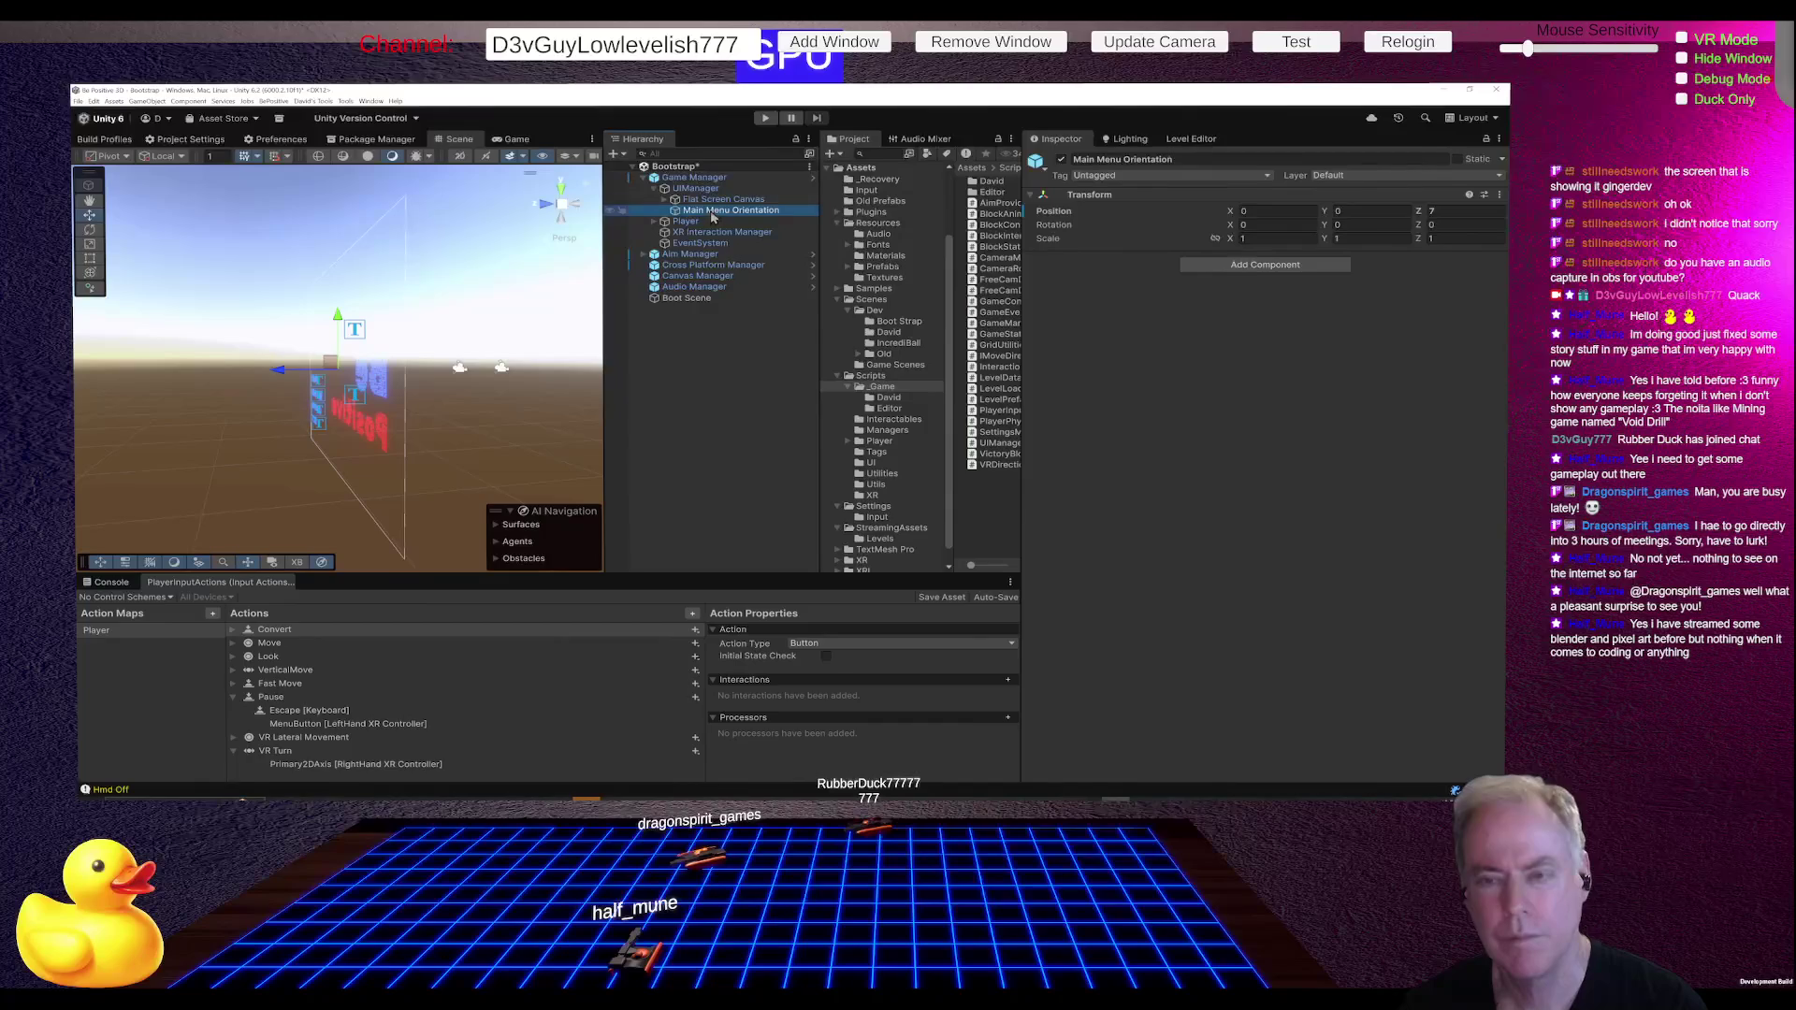
{"action": "left_click", "coordinate": [710, 202]}
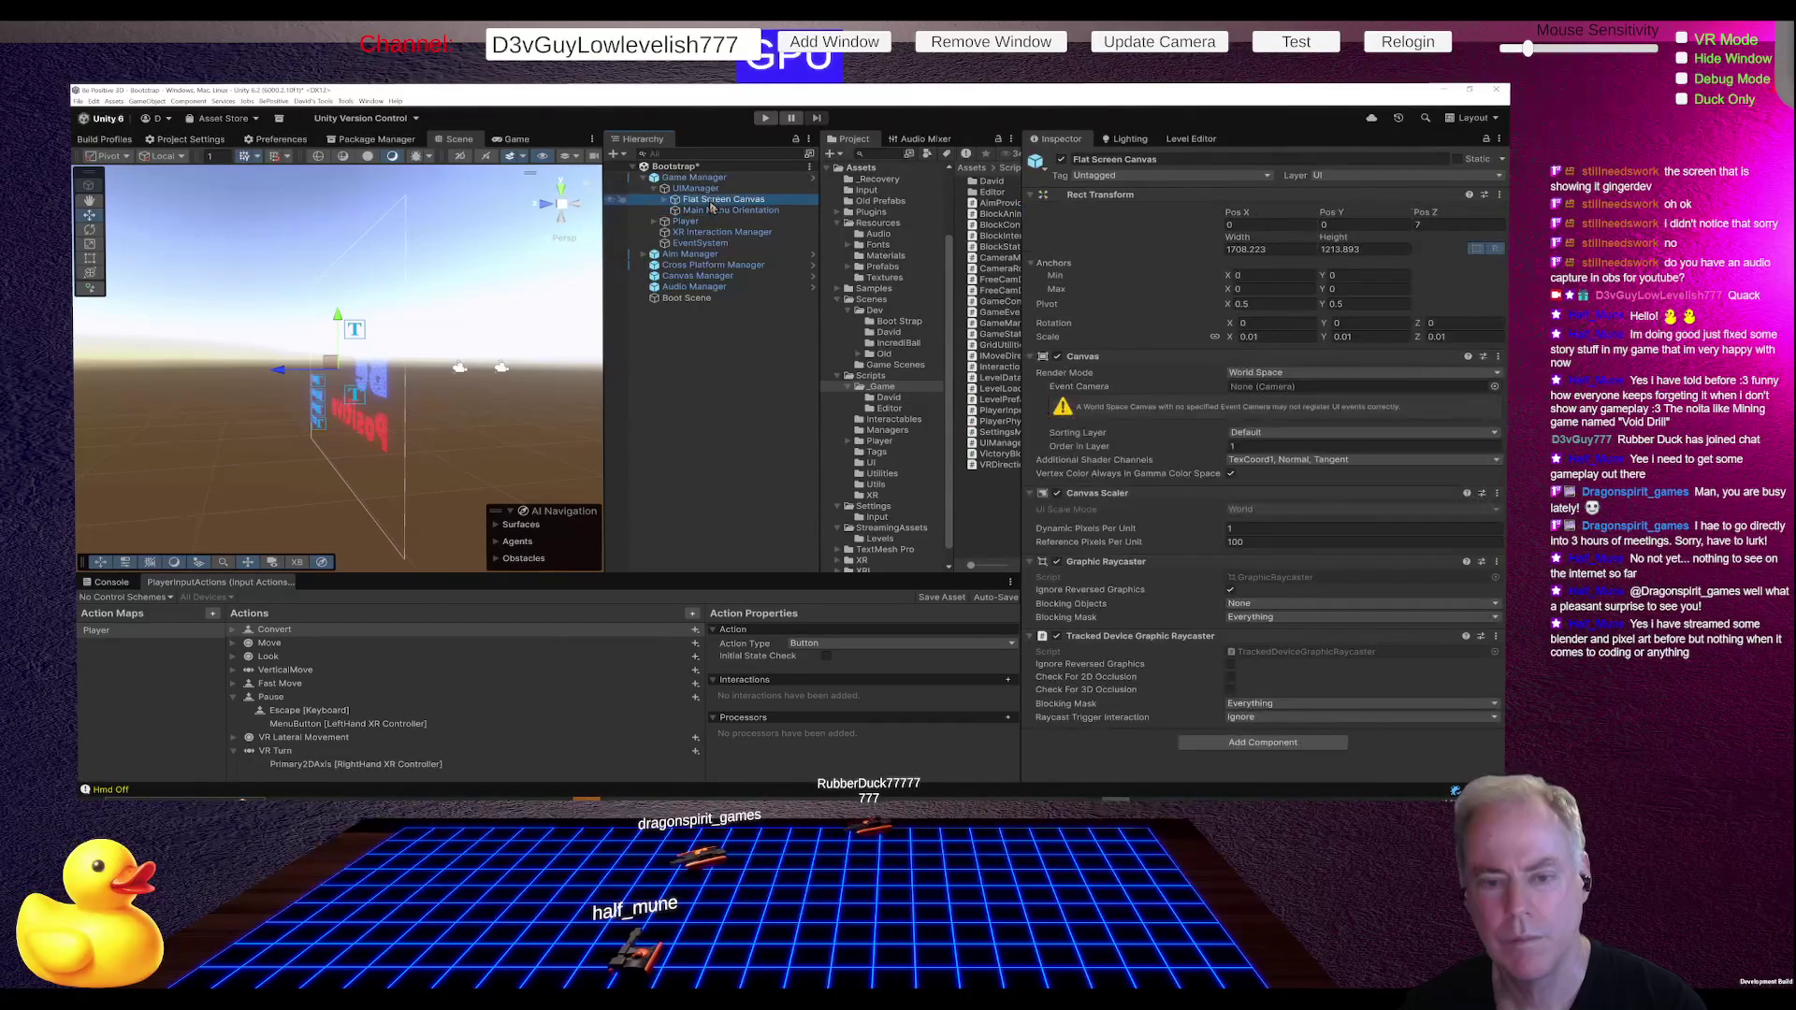
{"action": "left_click", "coordinate": [712, 211]}
{"action": "left_click", "coordinate": [712, 202]}
{"action": "left_click", "coordinate": [712, 211]}
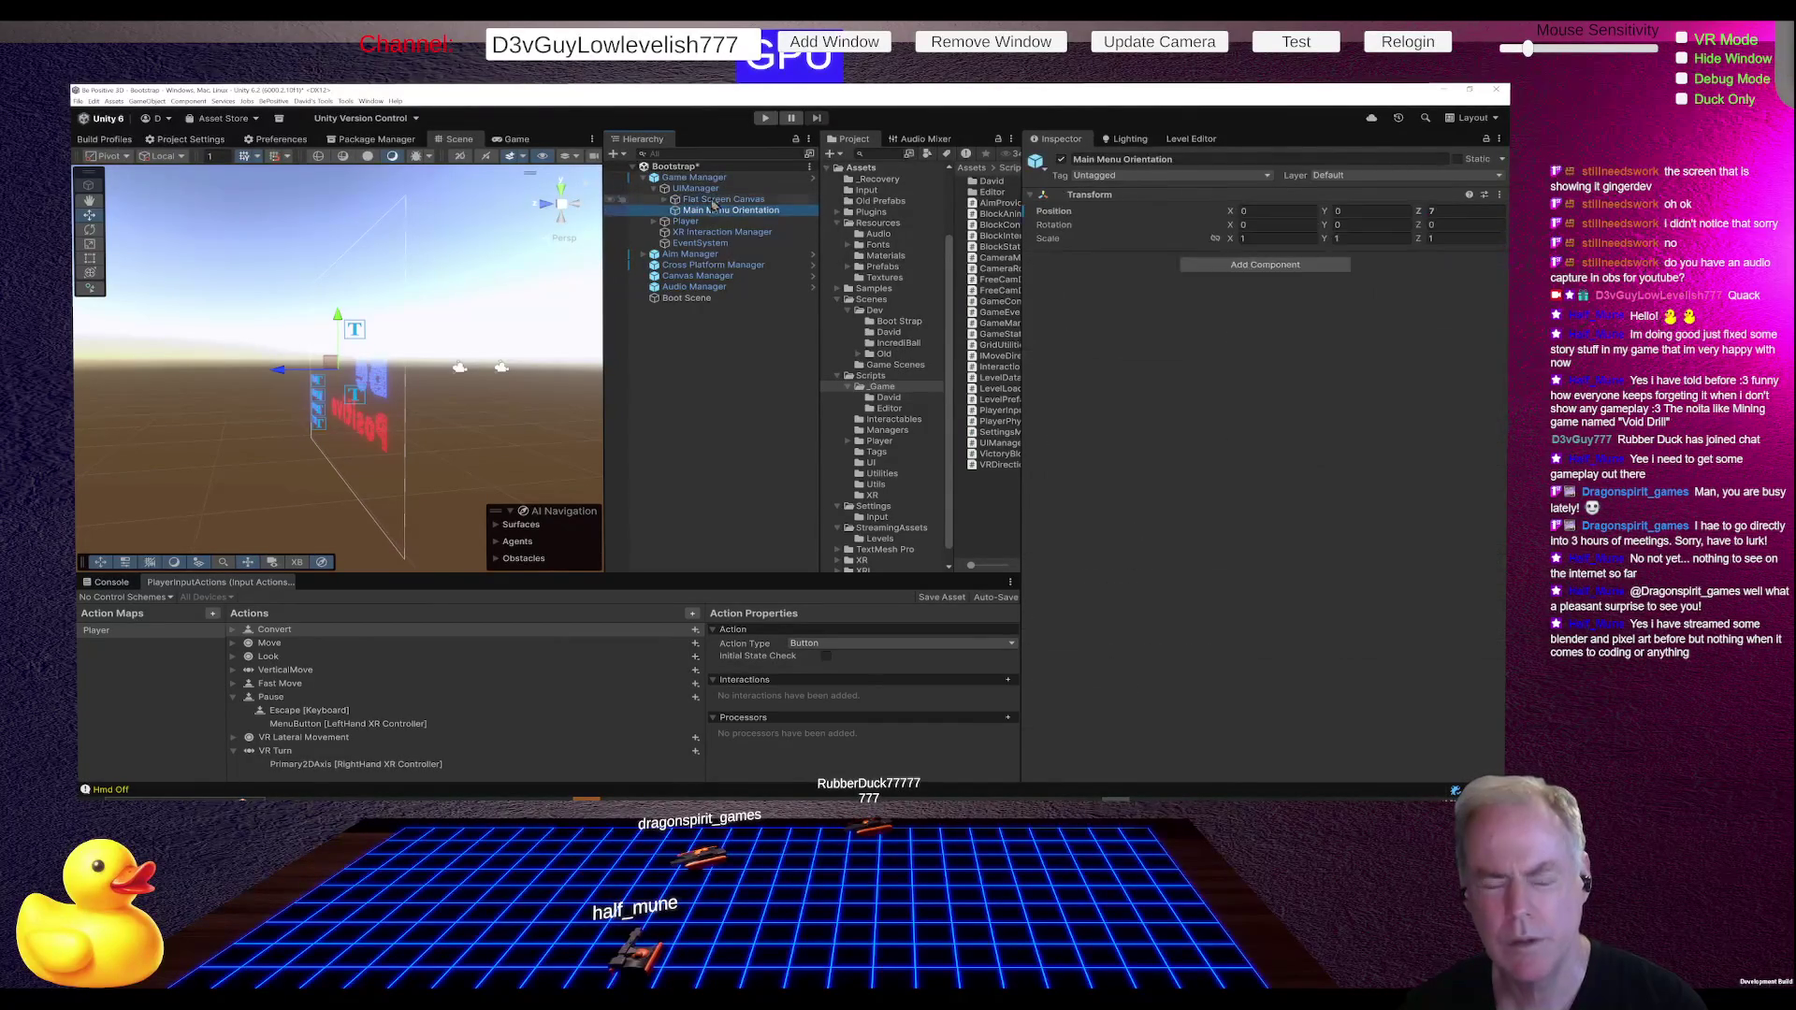
{"action": "left_click", "coordinate": [713, 202]}
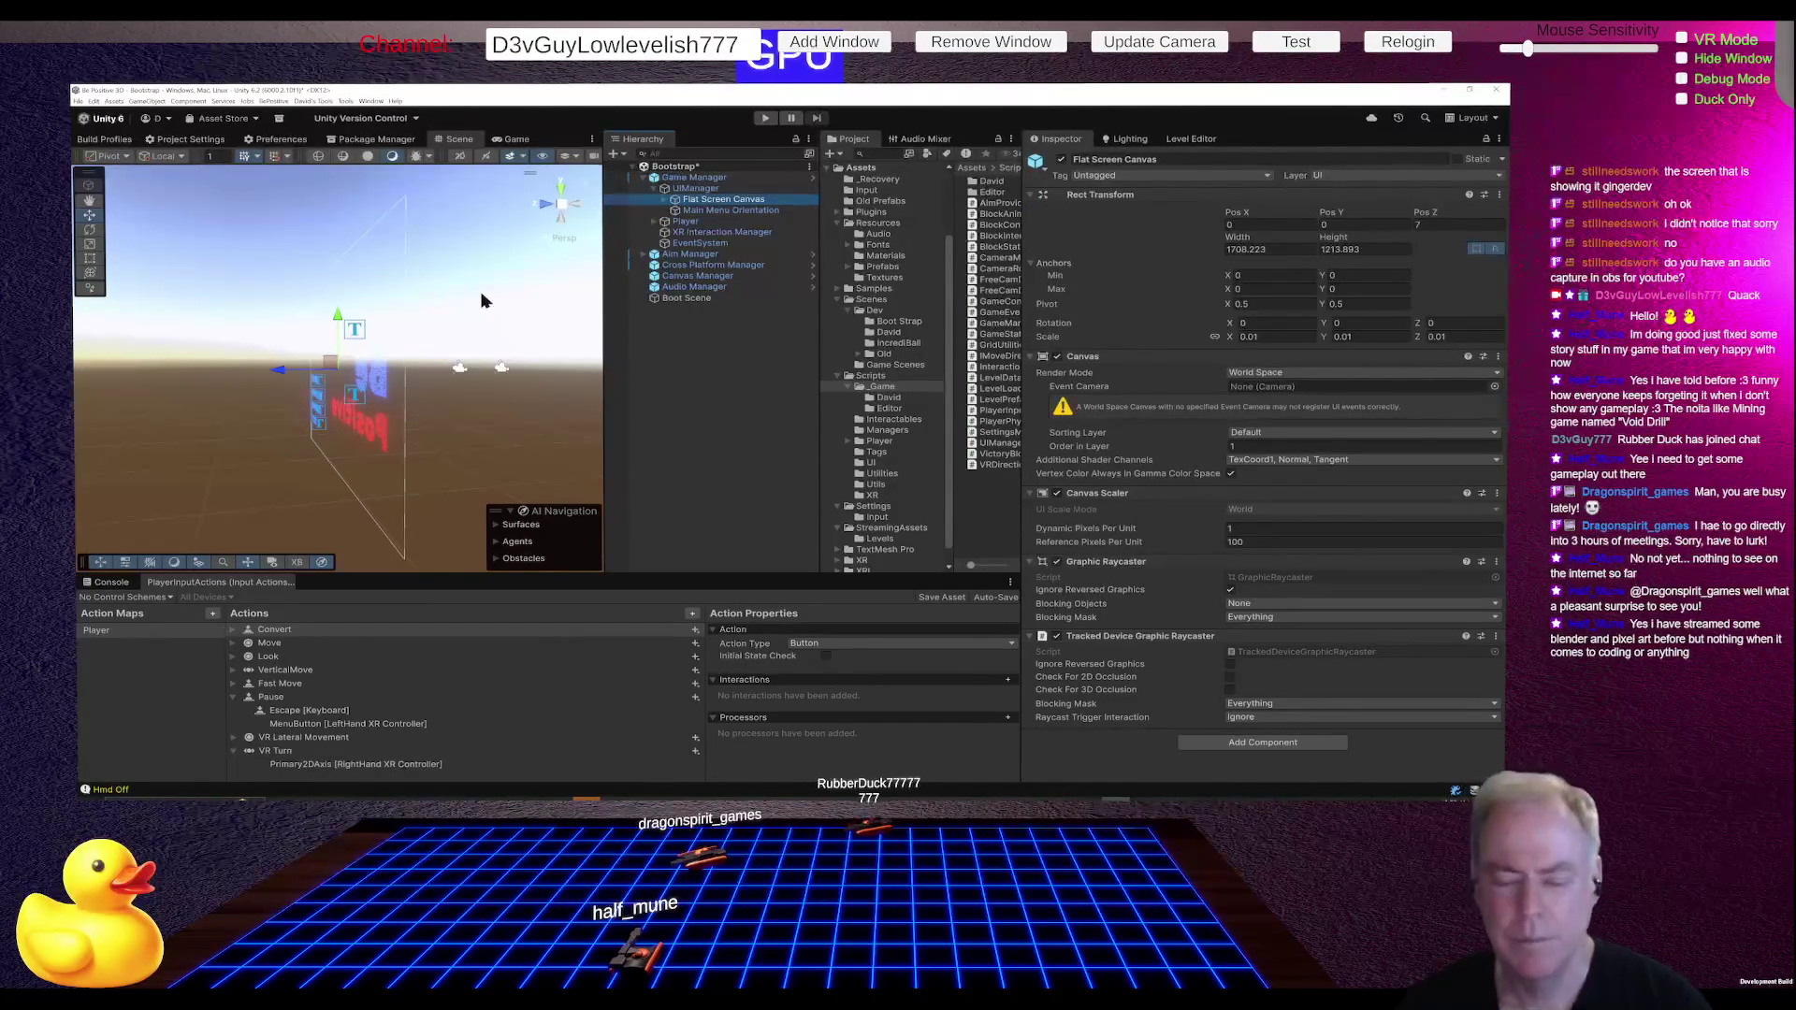
{"action": "key", "text": "alt+Tab"}
{"action": "key", "text": "alt+Tab"}
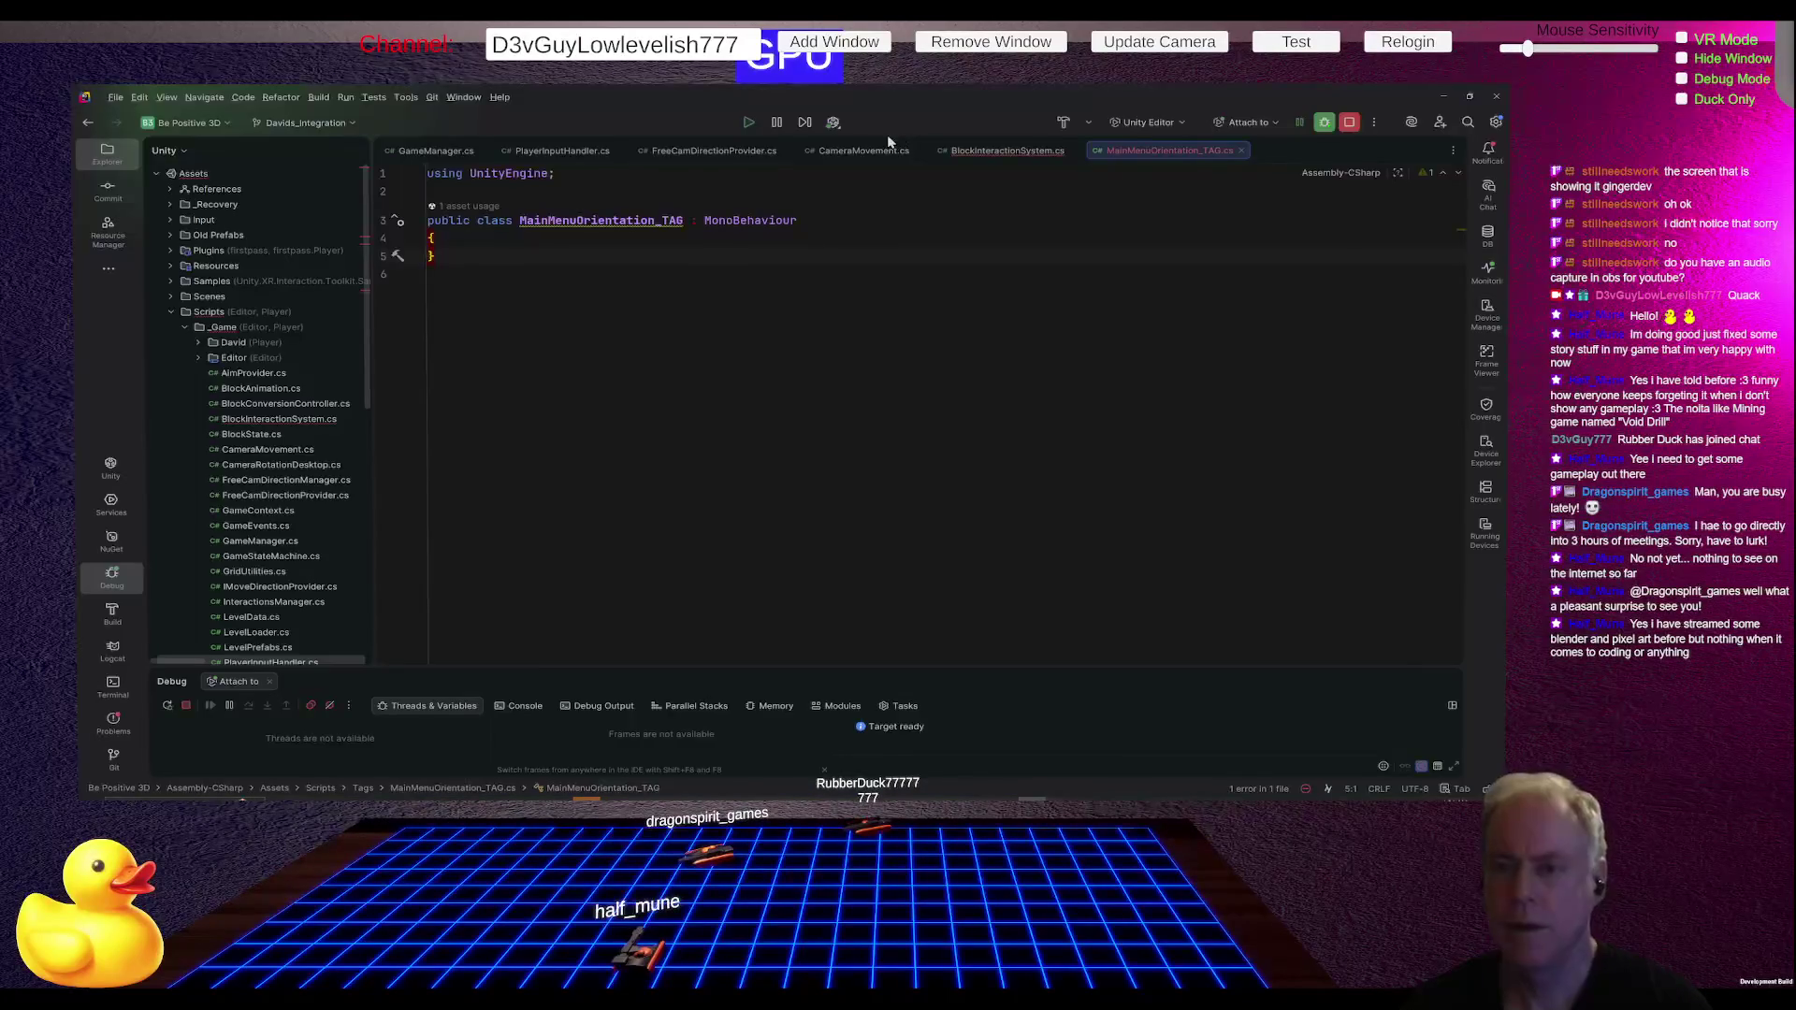
Step: Open GameManager.cs, scroll to OnSceneLoaded and highlight its usages, including the InitLevel call
{"action": "left_click", "coordinate": [469, 151]}
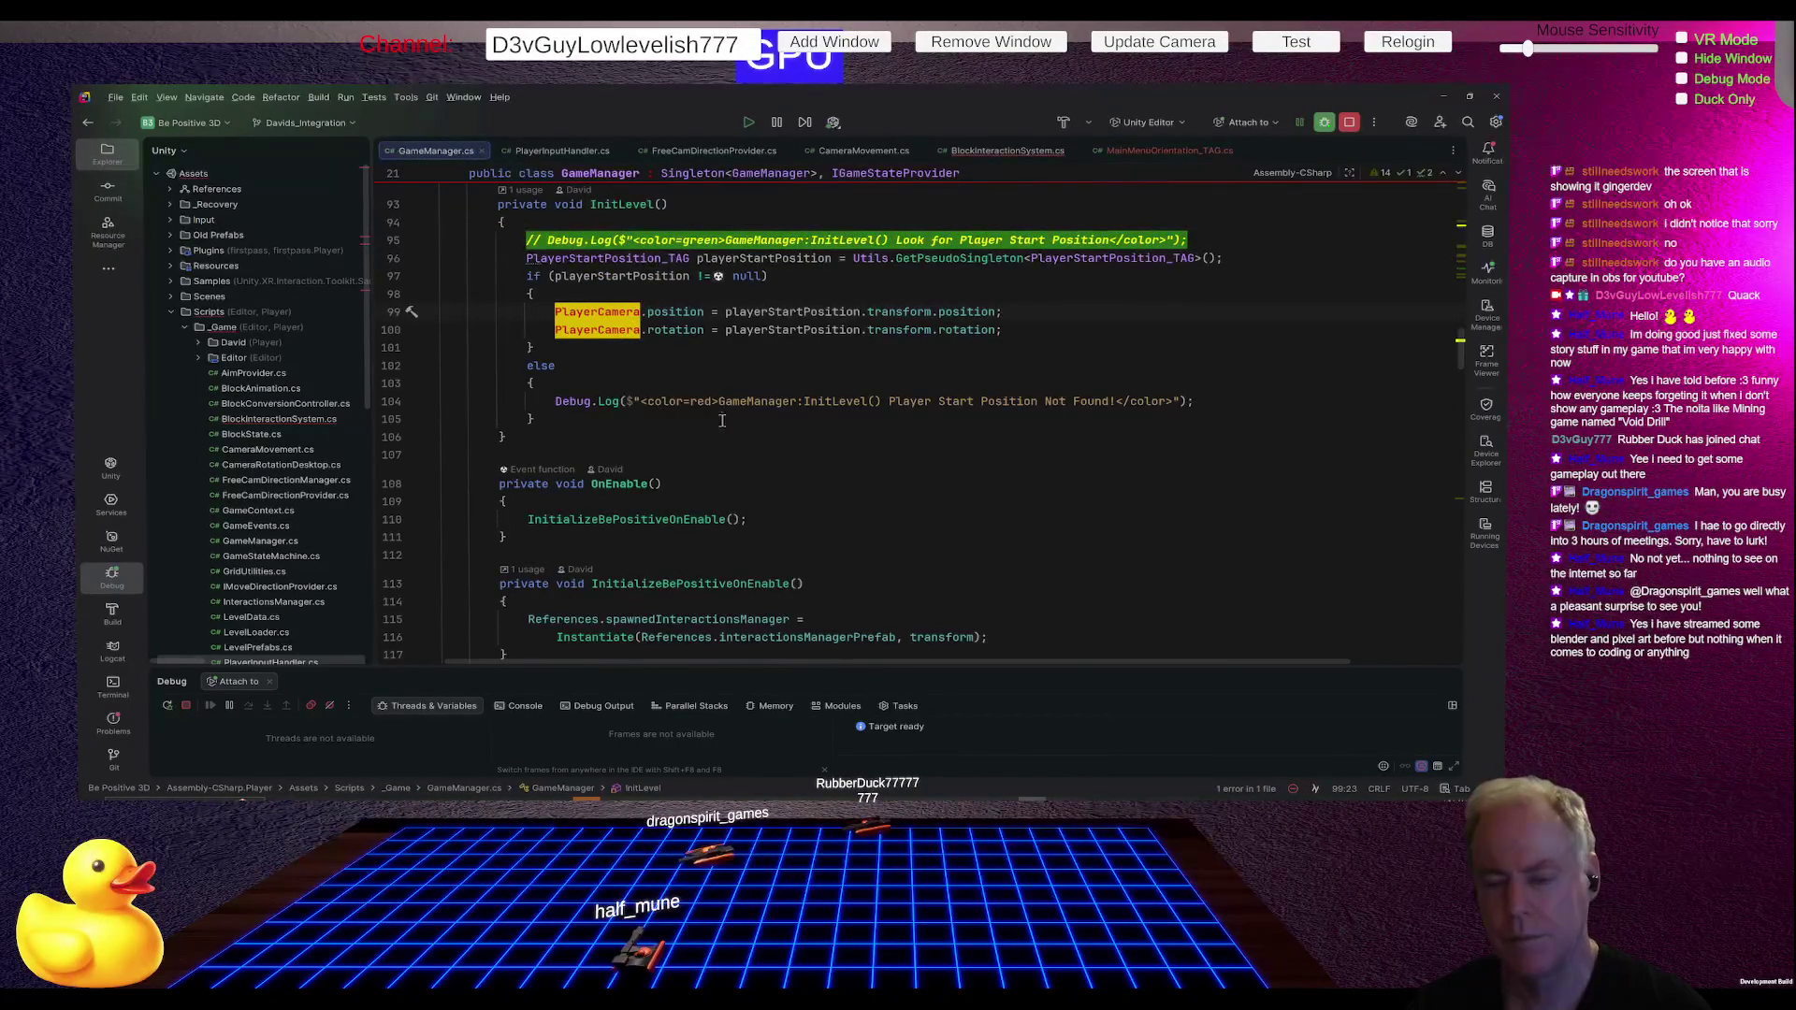
{"action": "scroll", "coordinate": [720, 417], "scroll_direction": "down", "scroll_amount": 5}
{"action": "scroll", "coordinate": [772, 481], "scroll_direction": "down", "scroll_amount": 3}
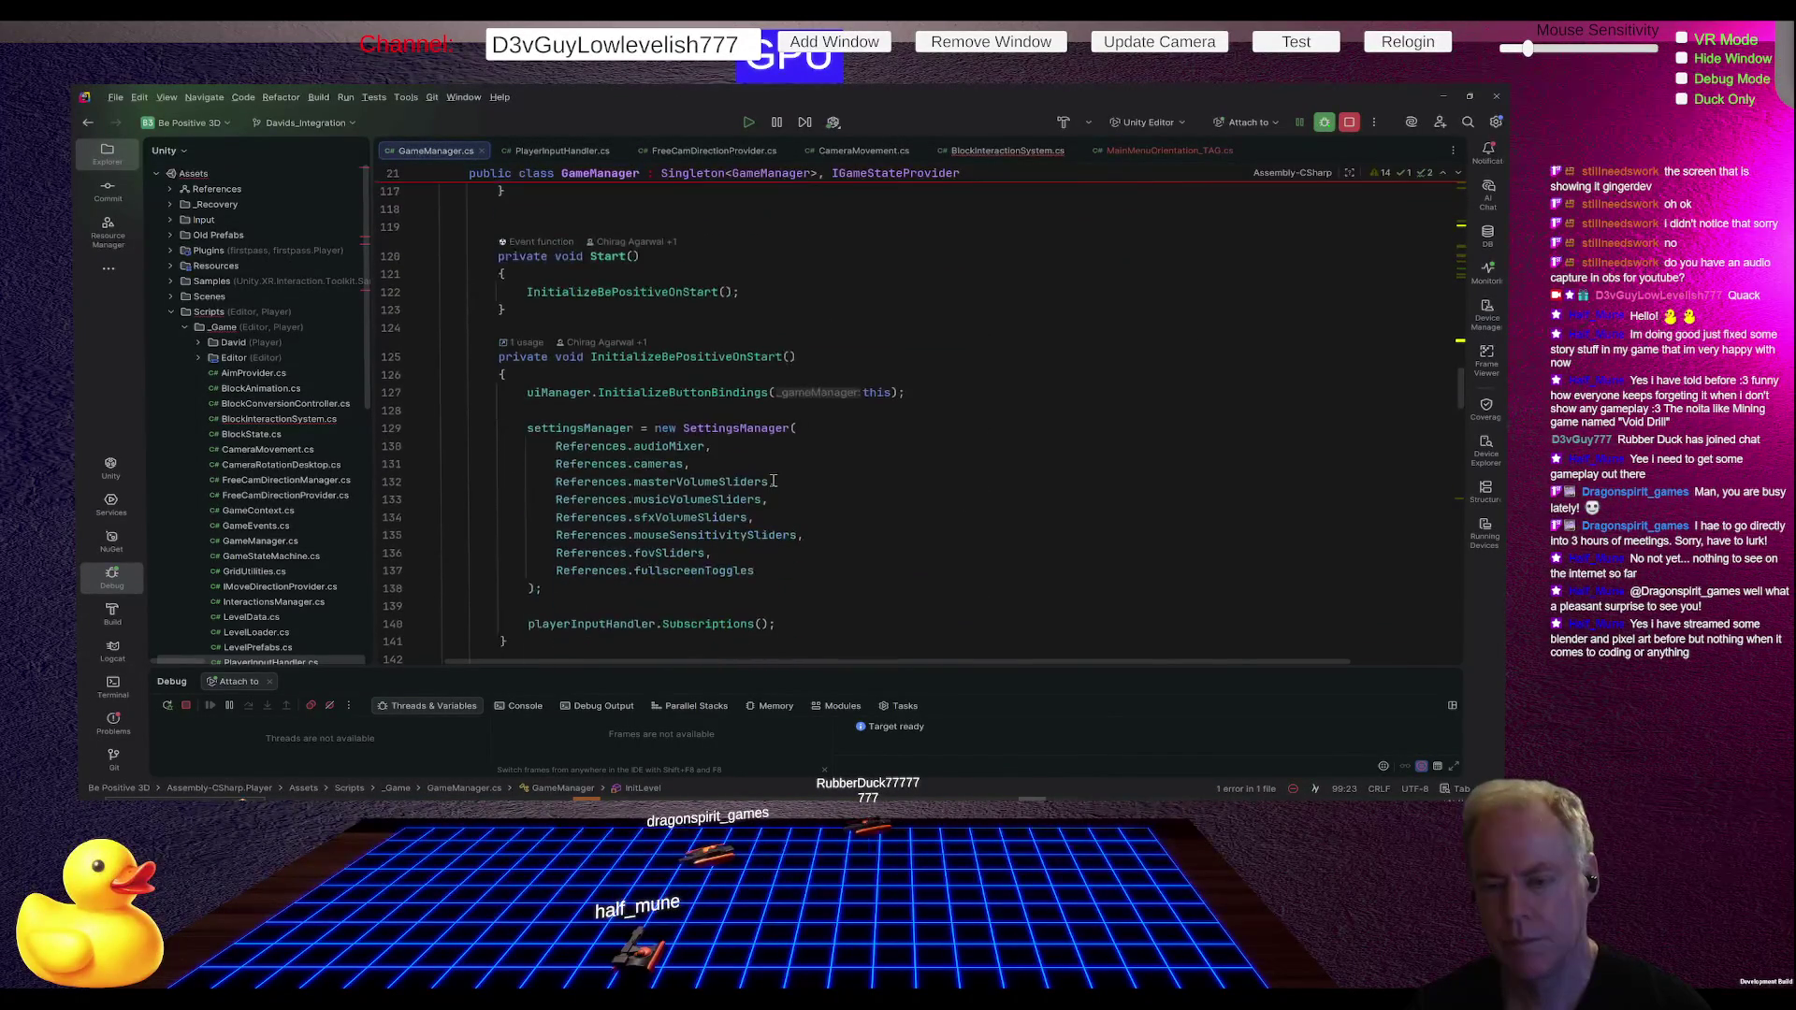
{"action": "scroll", "coordinate": [775, 481], "scroll_direction": "down", "scroll_amount": 6}
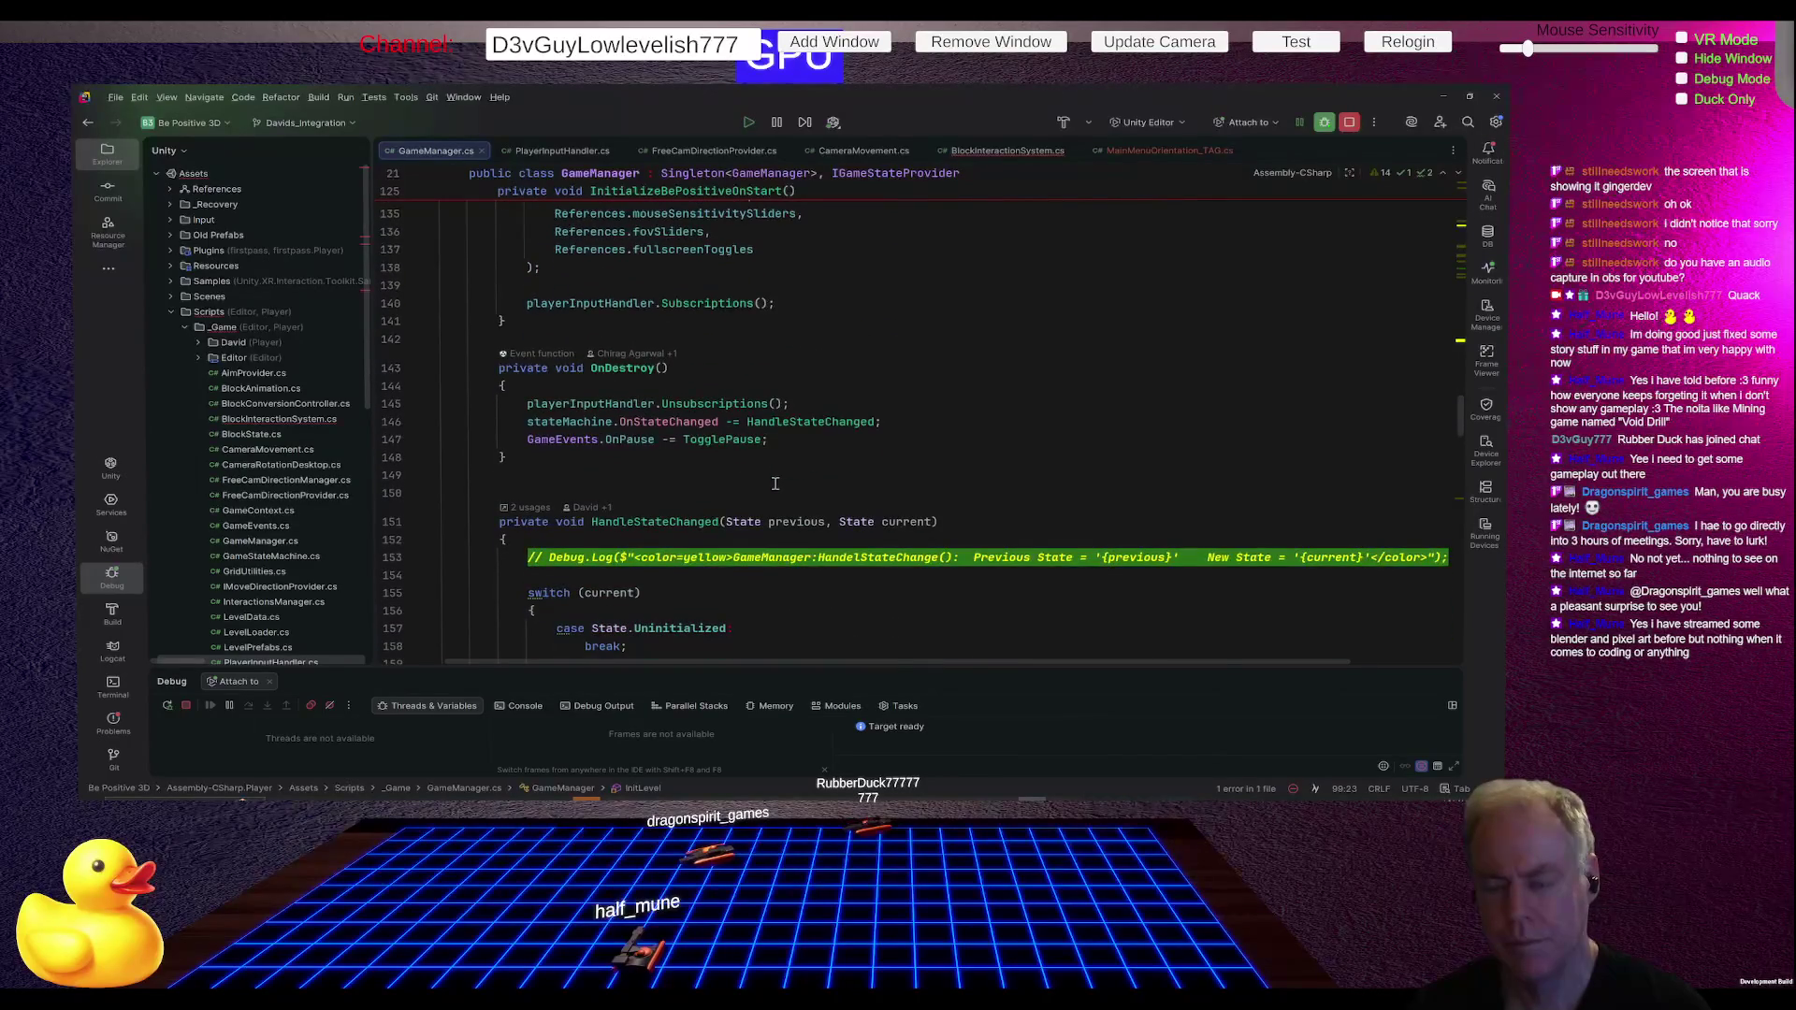
{"action": "scroll", "coordinate": [775, 483], "scroll_direction": "down", "scroll_amount": 3}
{"action": "scroll", "coordinate": [708, 349], "scroll_direction": "down", "scroll_amount": 2}
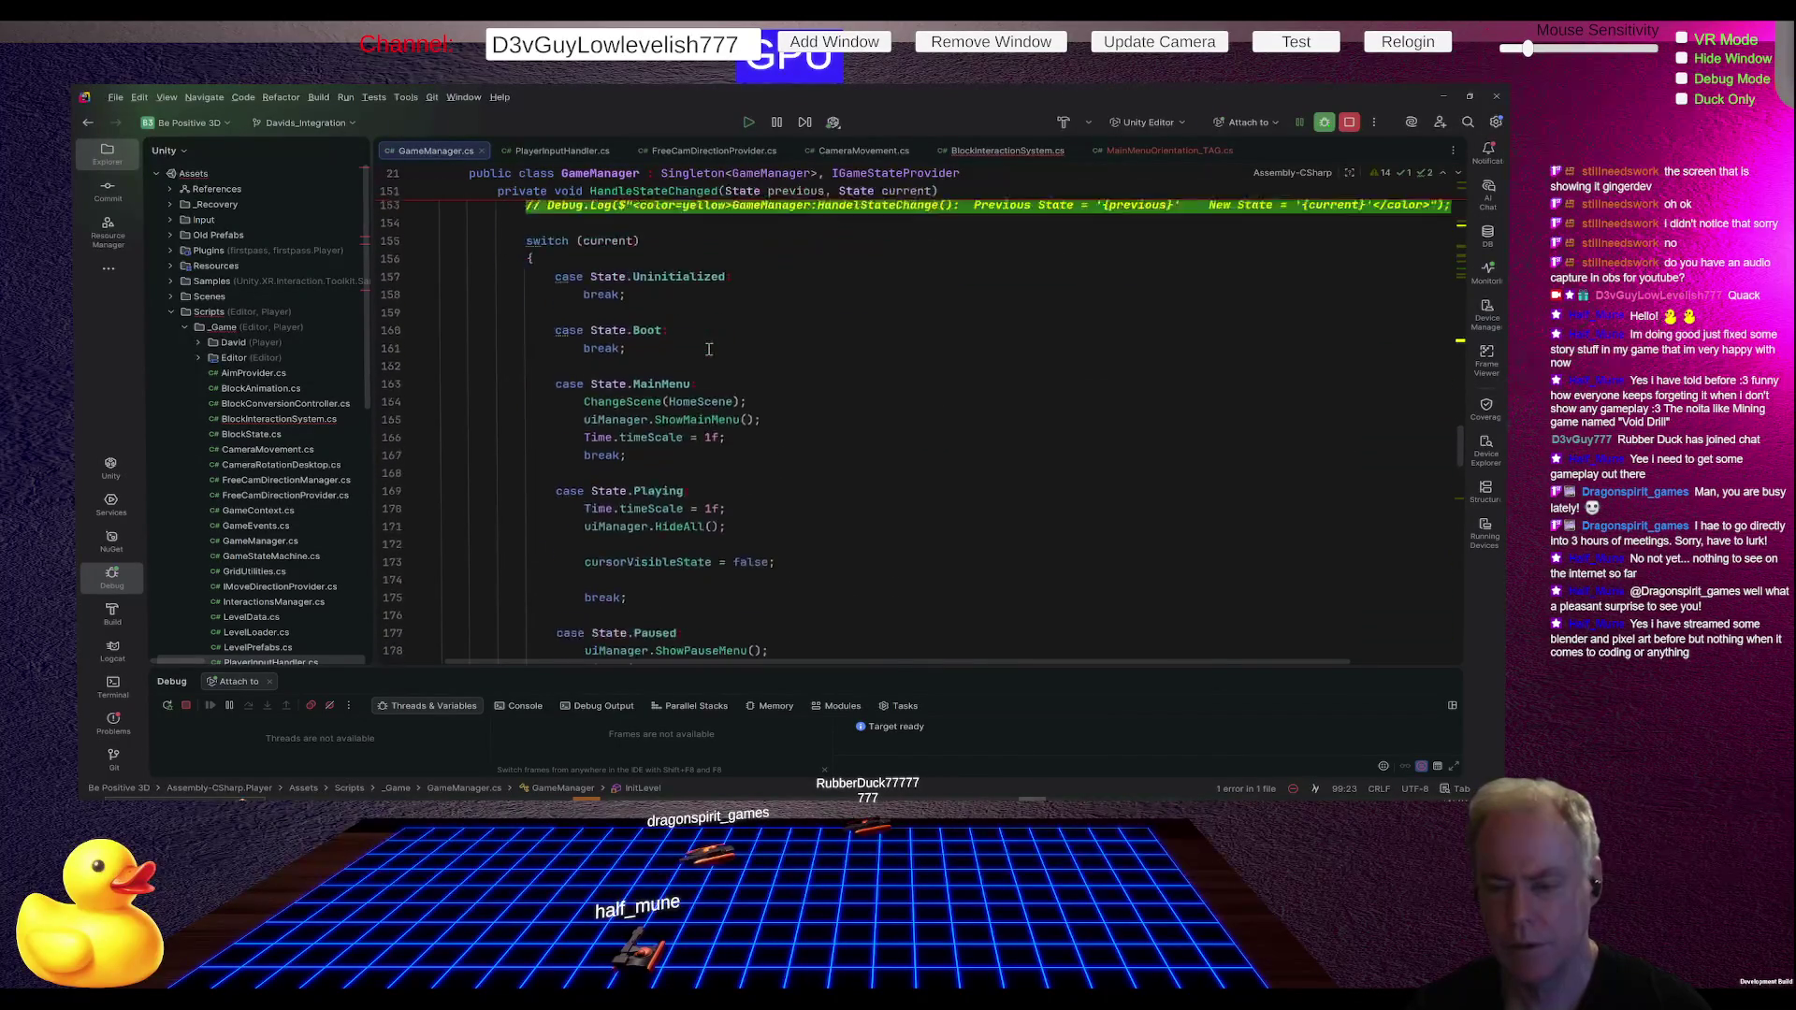
{"action": "scroll", "coordinate": [716, 356], "scroll_direction": "down", "scroll_amount": 2}
{"action": "scroll", "coordinate": [734, 367], "scroll_direction": "up", "scroll_amount": 20}
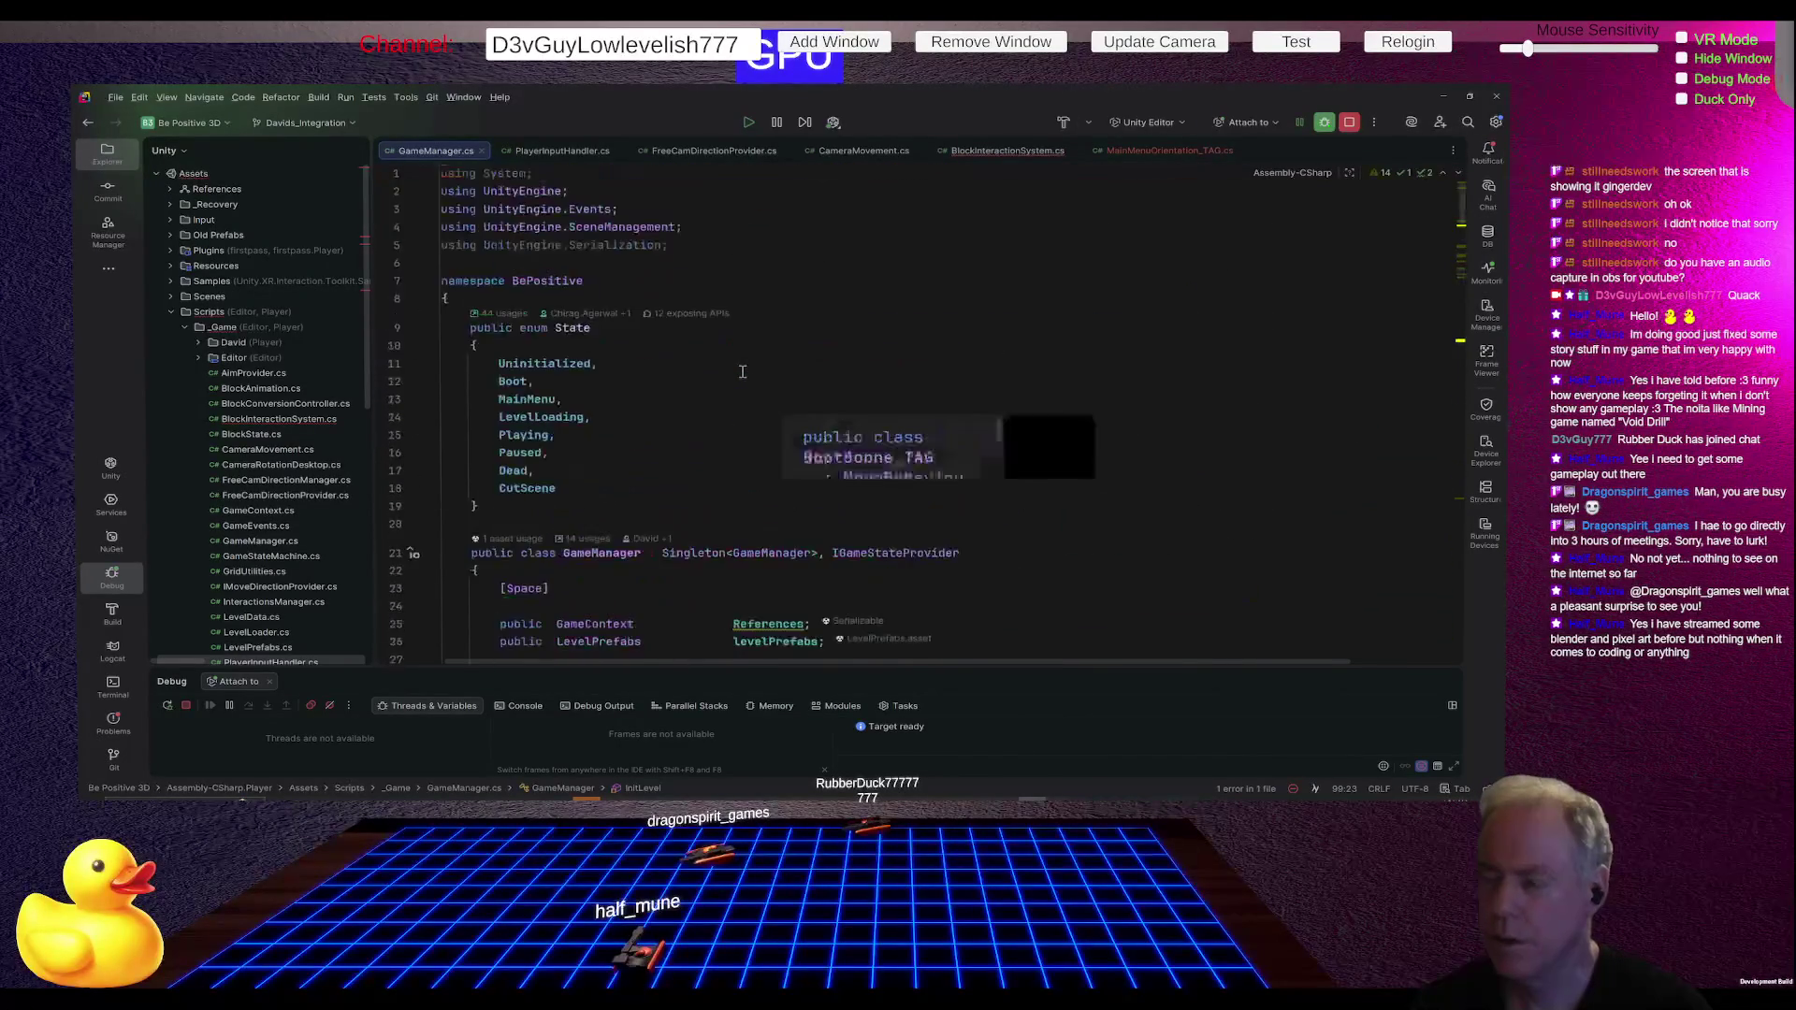
{"action": "scroll", "coordinate": [745, 373], "scroll_direction": "down", "scroll_amount": 10}
{"action": "scroll", "coordinate": [748, 376], "scroll_direction": "down", "scroll_amount": 4}
{"action": "scroll", "coordinate": [748, 375], "scroll_direction": "down", "scroll_amount": 6}
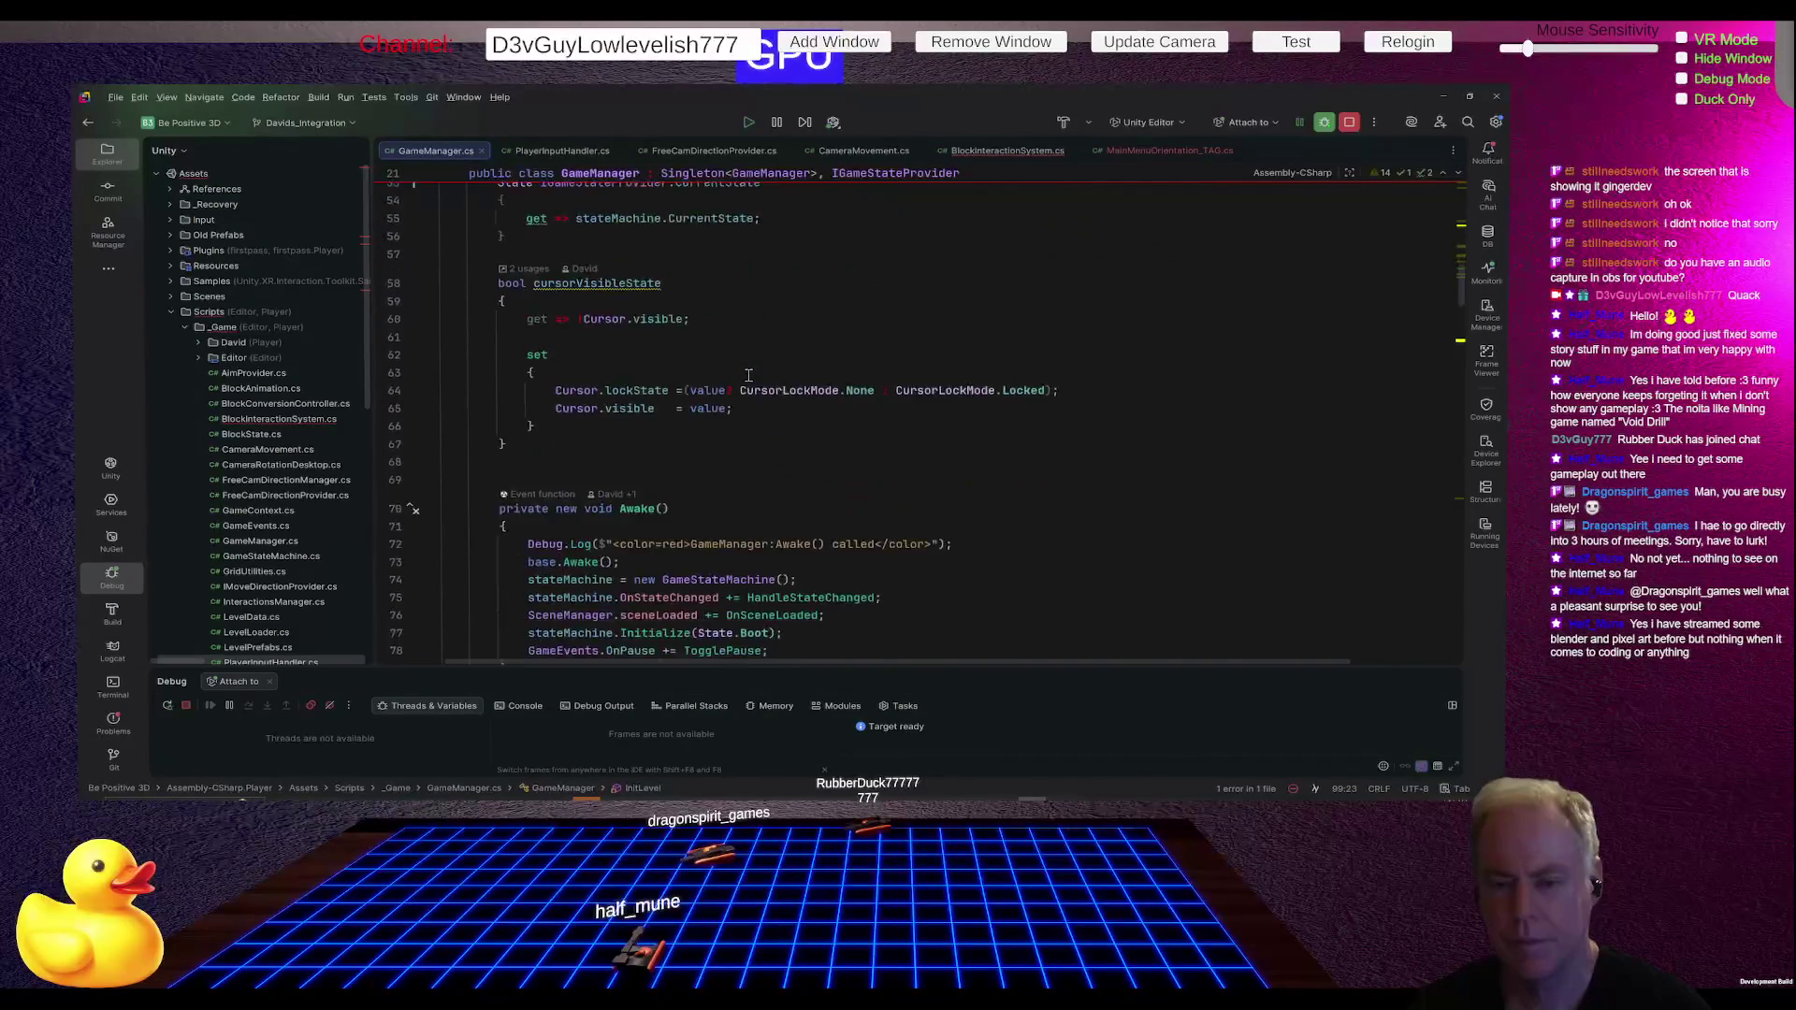
{"action": "left_click", "coordinate": [753, 437]}
{"action": "scroll", "coordinate": [981, 375], "scroll_direction": "down", "scroll_amount": 4}
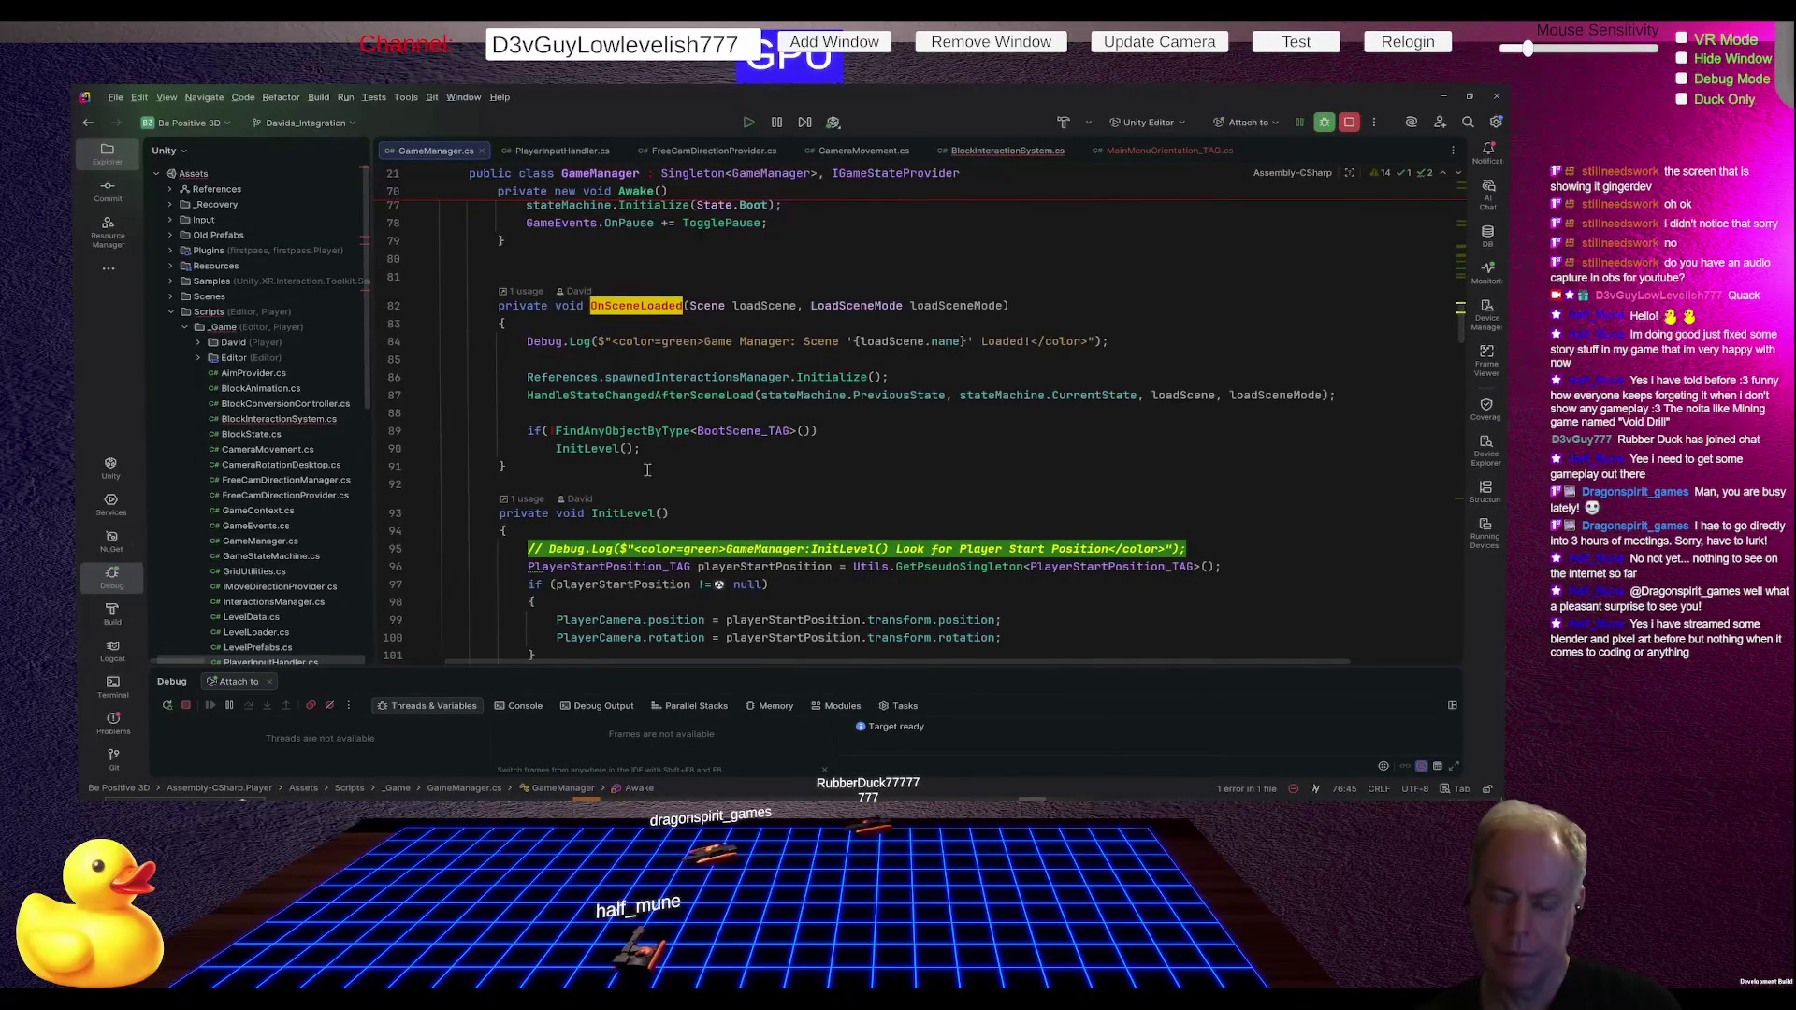
{"action": "mouse_move", "coordinate": [630, 507]}
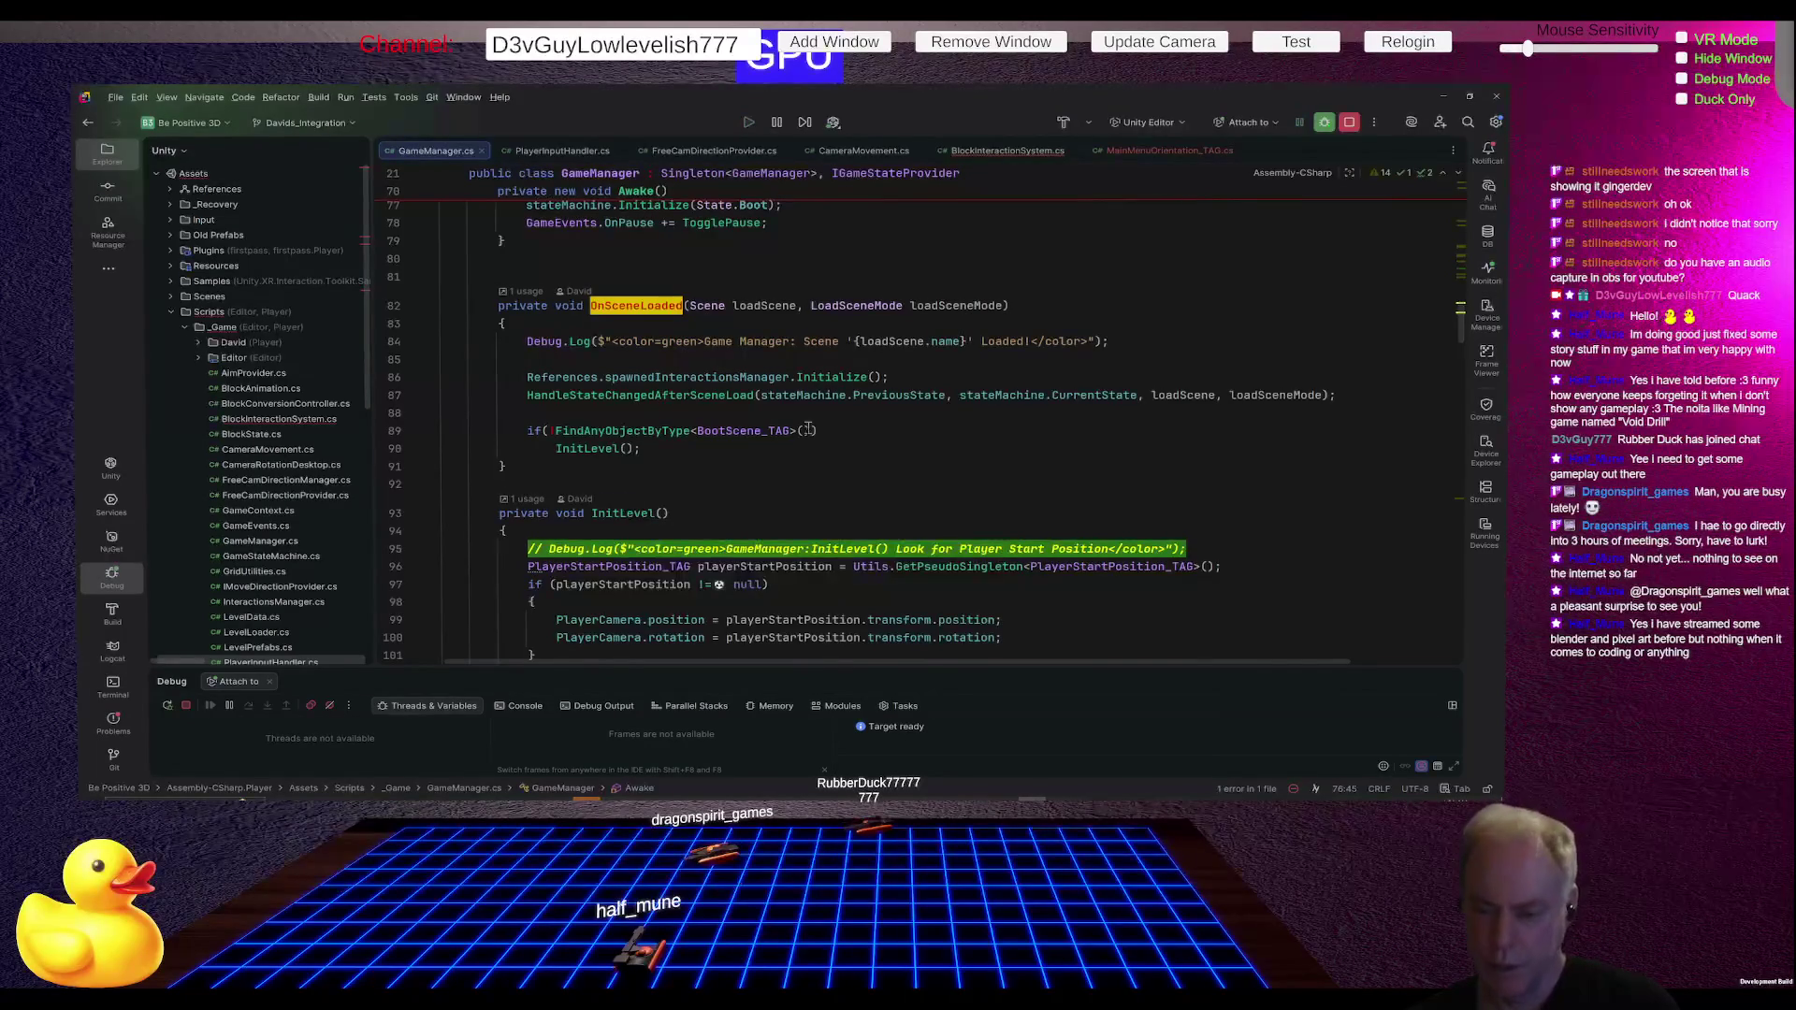
Step: Add a blank line after InitLevel's commented-out Debug.Log, then select lines 96–106 and deselect
{"action": "scroll", "coordinate": [807, 430], "scroll_direction": "down", "scroll_amount": 3}
{"action": "scroll", "coordinate": [955, 442], "scroll_direction": "down", "scroll_amount": 3}
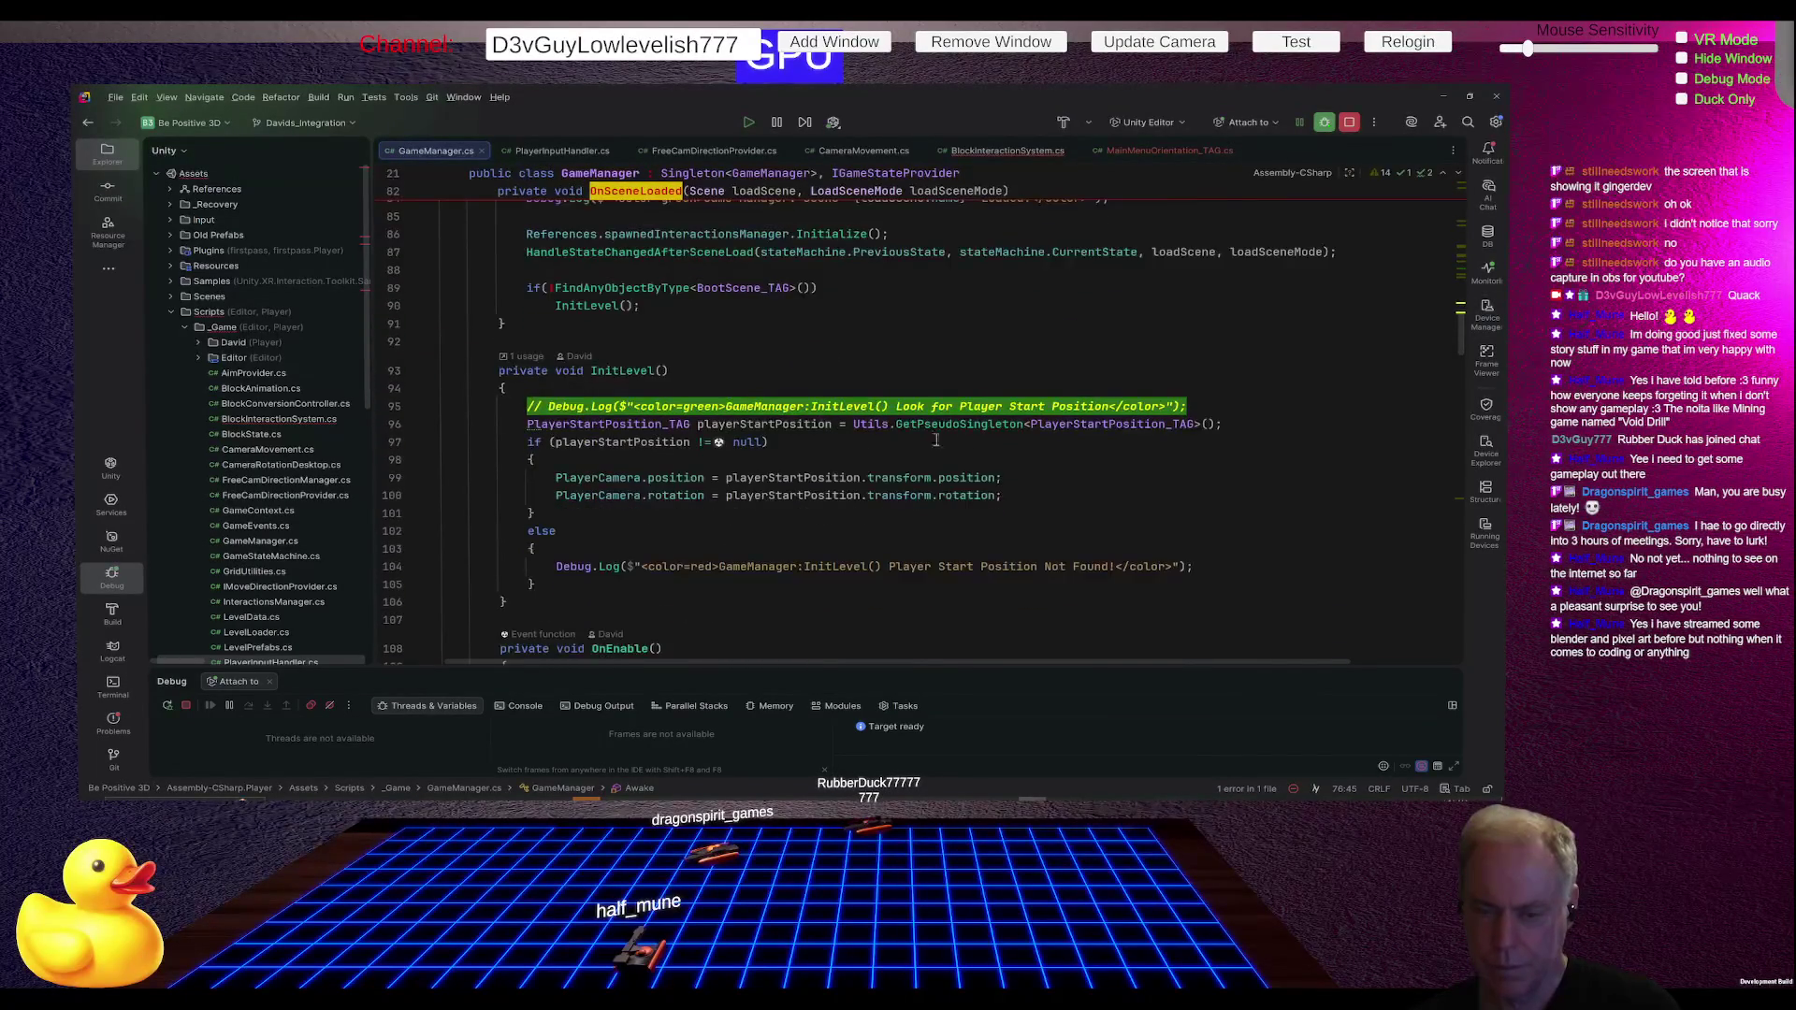
{"action": "left_click", "coordinate": [788, 404]}
{"action": "key", "text": "Left"}
{"action": "key", "text": "Left"}
{"action": "key", "text": "Left"}
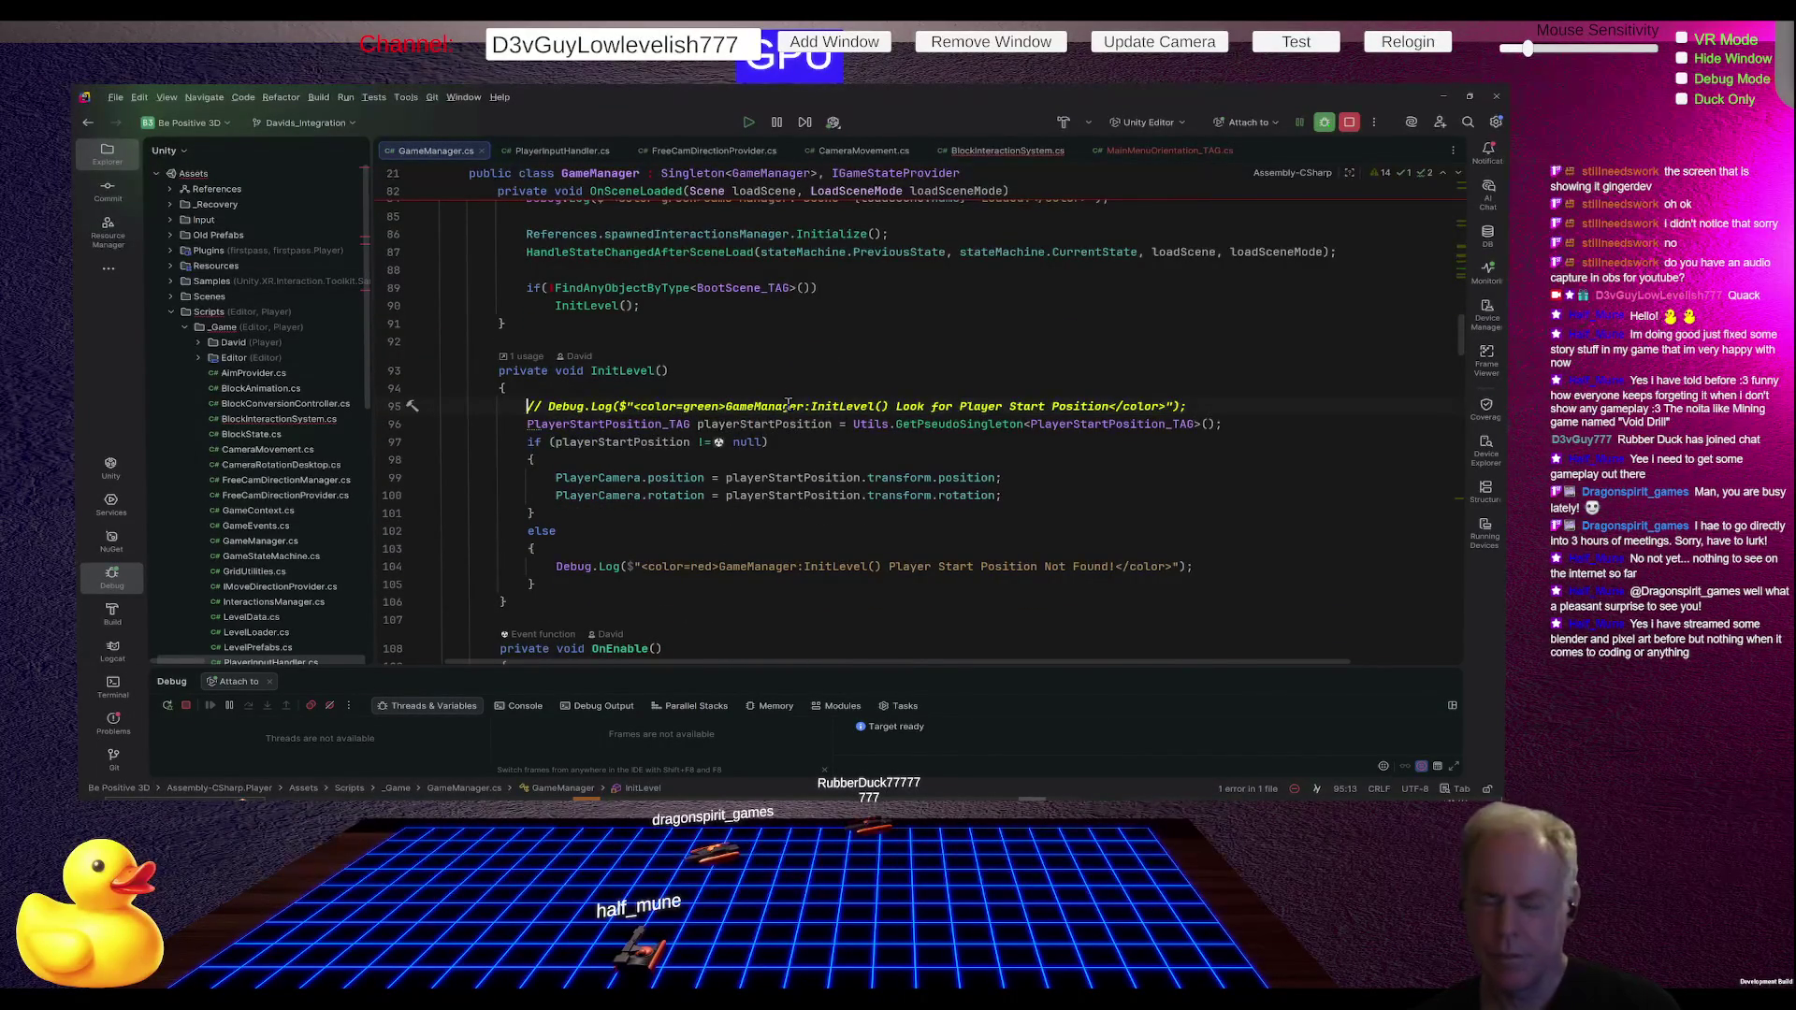
{"action": "key", "text": "End"}
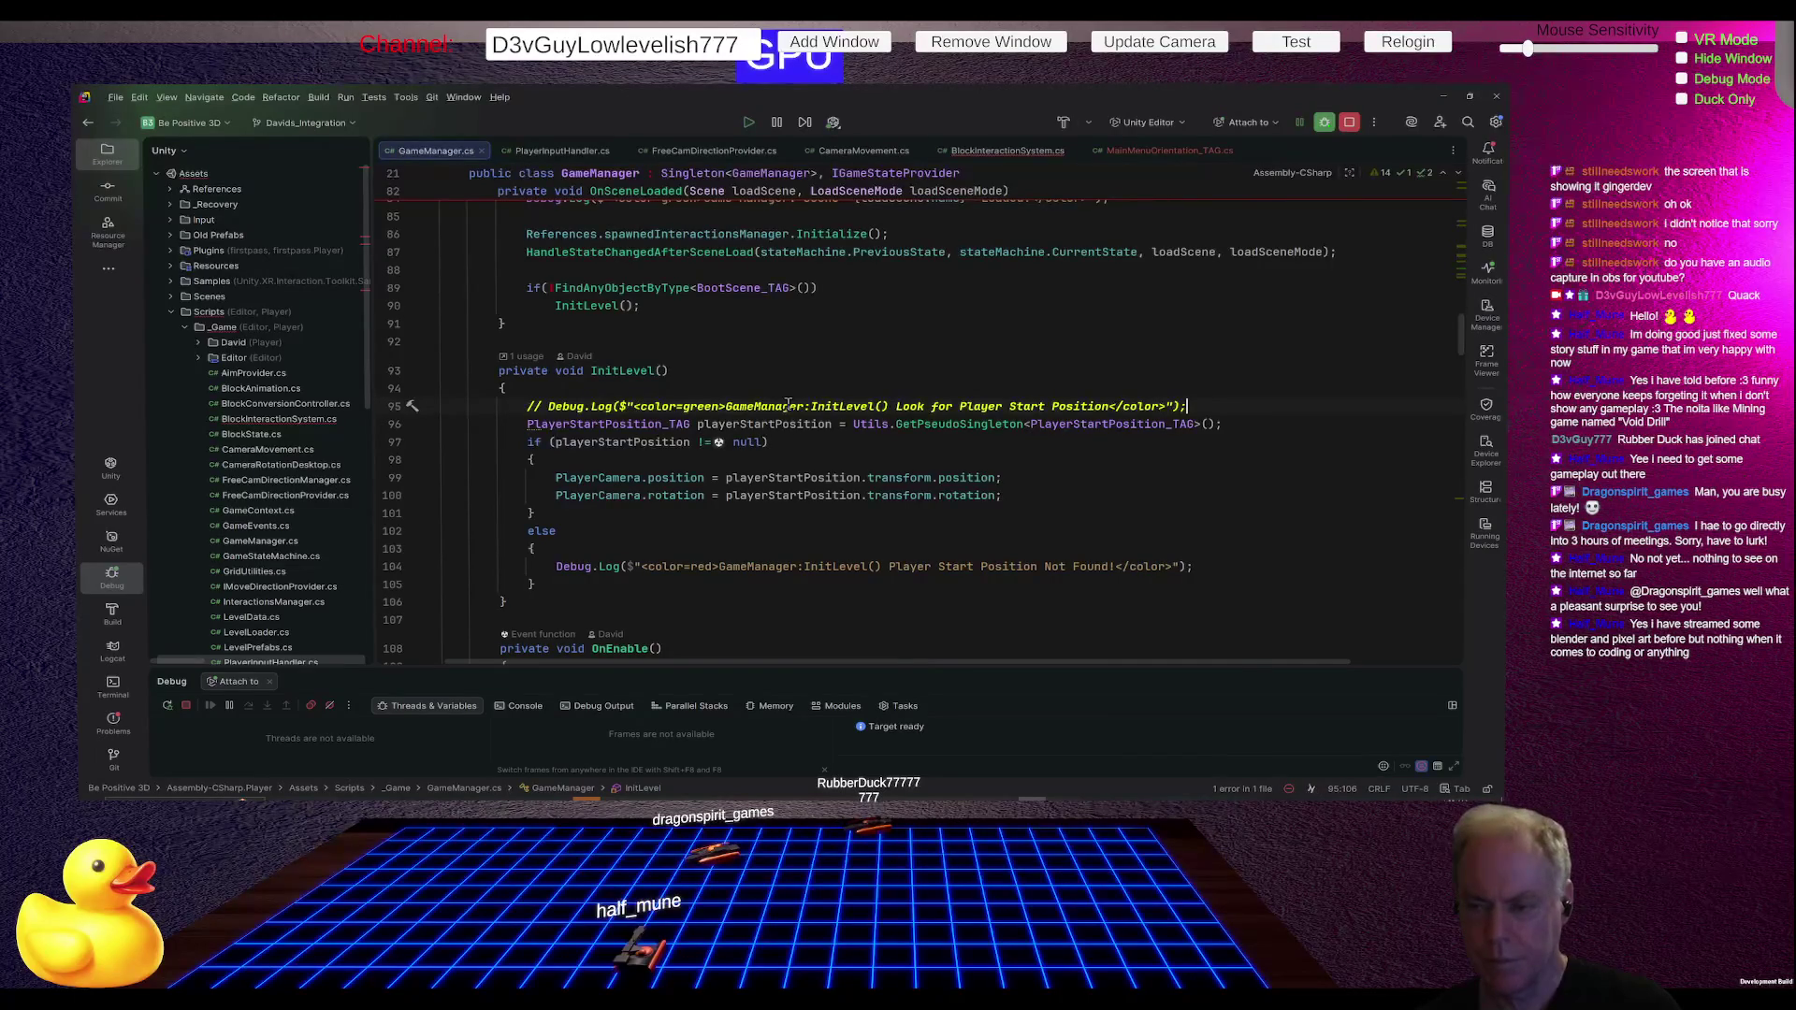
{"action": "key", "text": "Down"}
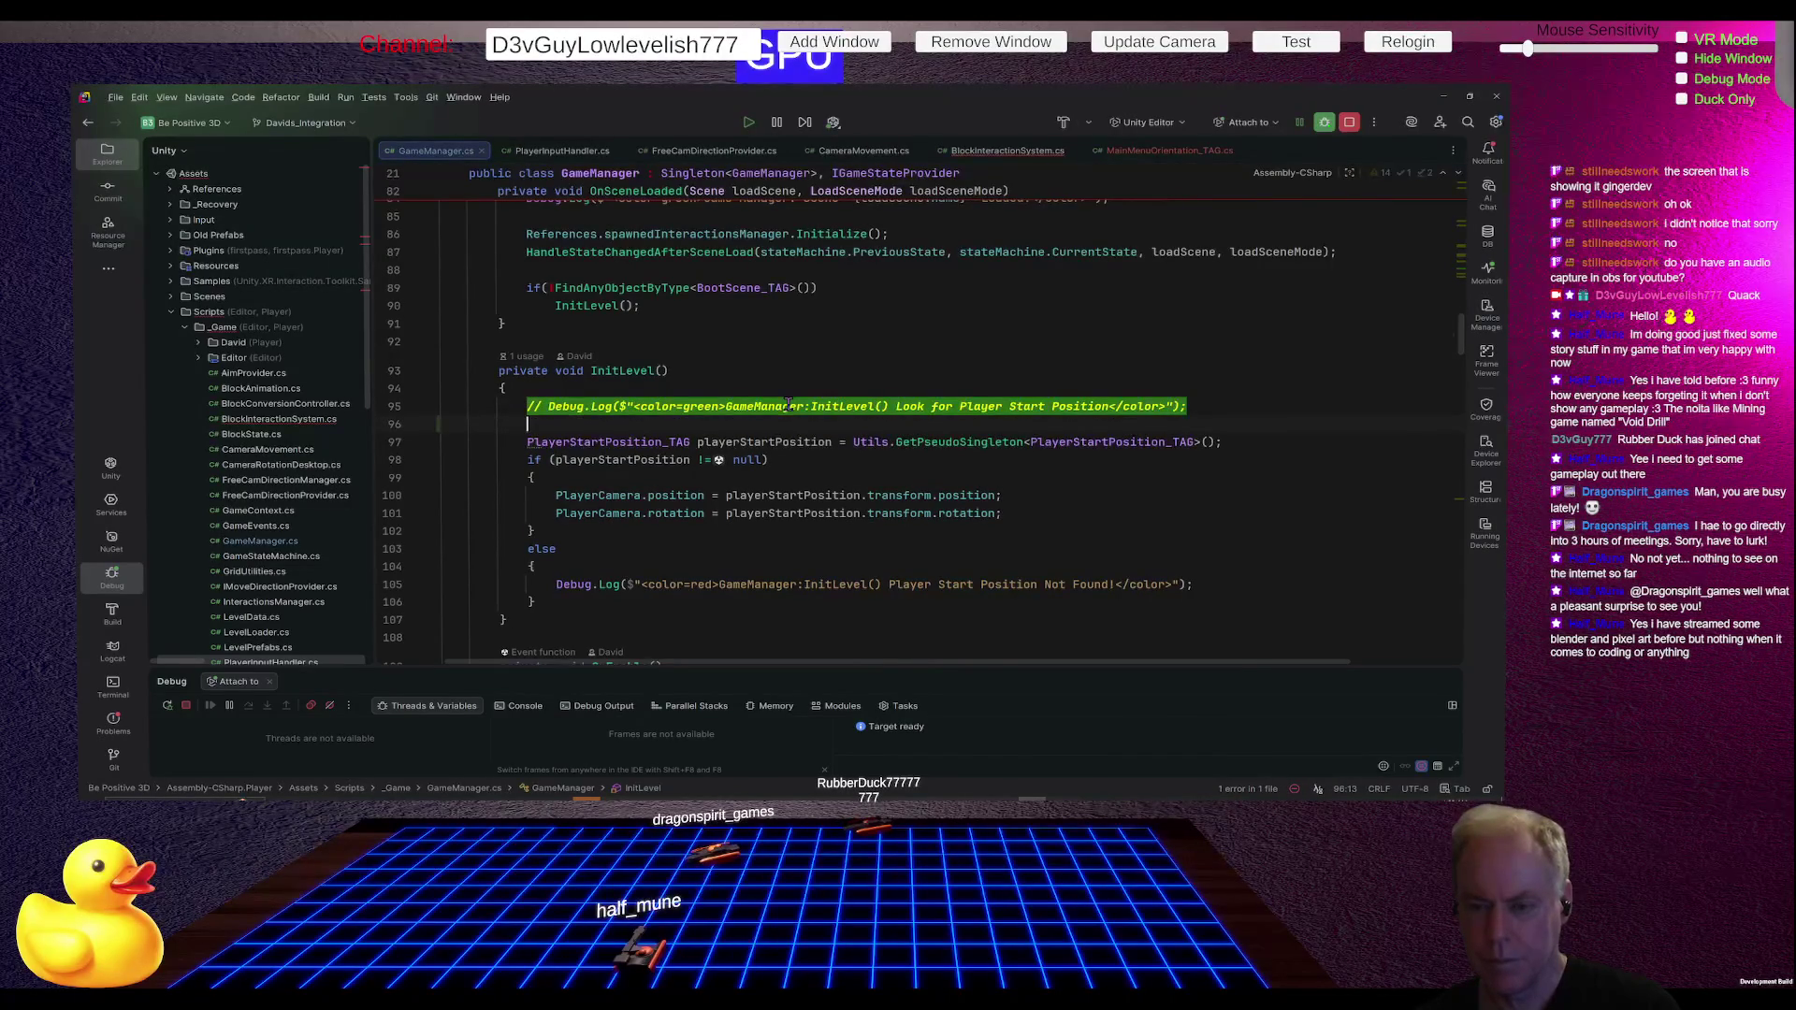
{"action": "key", "text": "Home"}
{"action": "key", "text": "Return"}
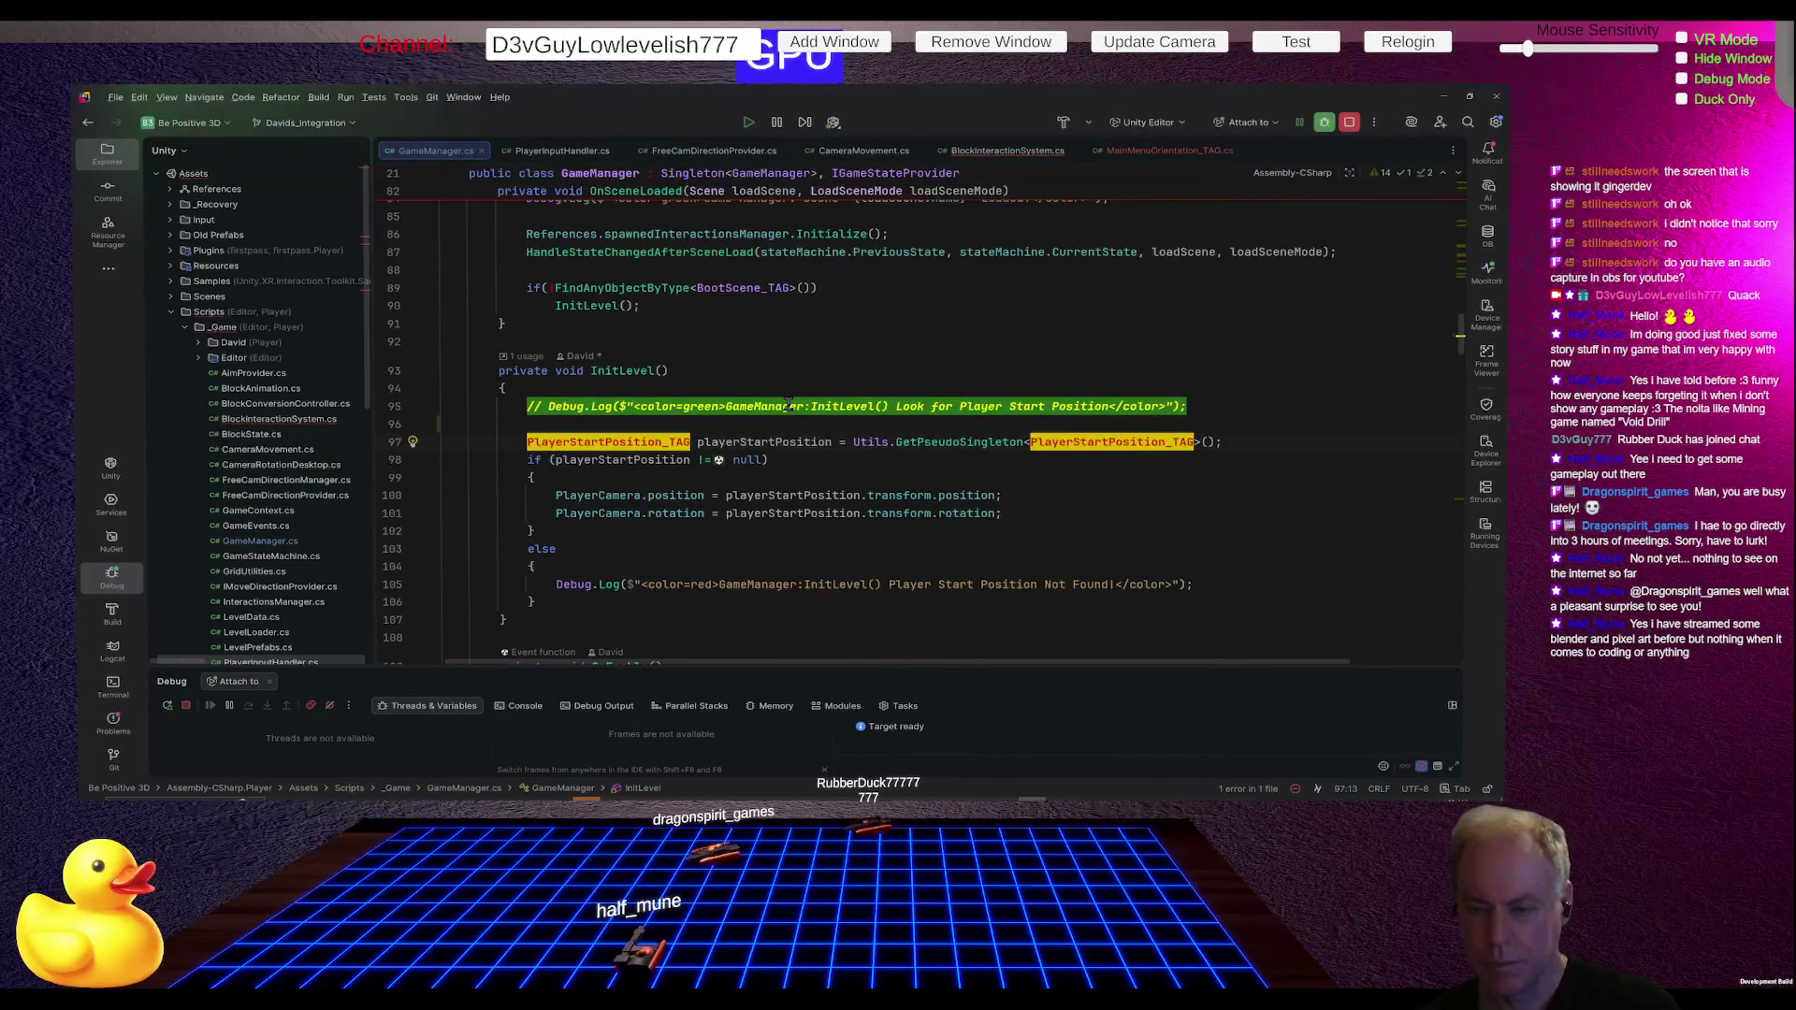
{"action": "key", "text": "Home"}
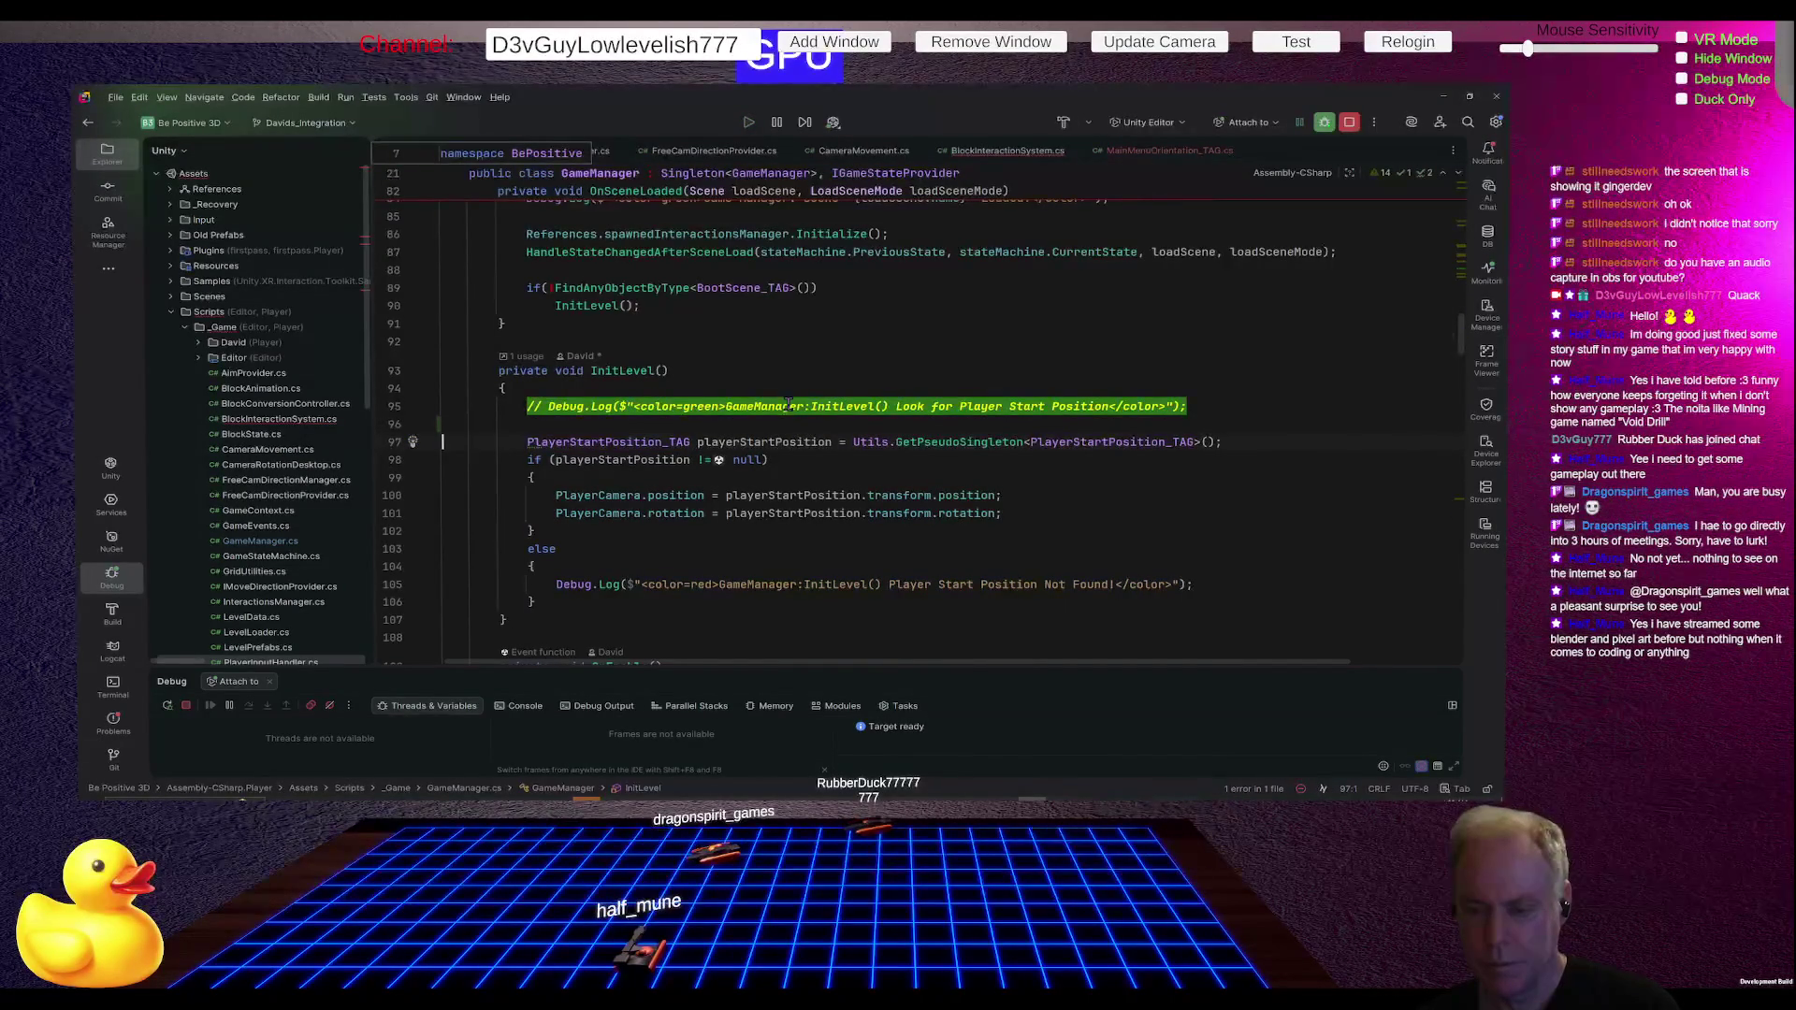
{"action": "key", "text": "shift+Down"}
{"action": "key", "text": "shift+Down"}
{"action": "key", "text": "shift+Down"}
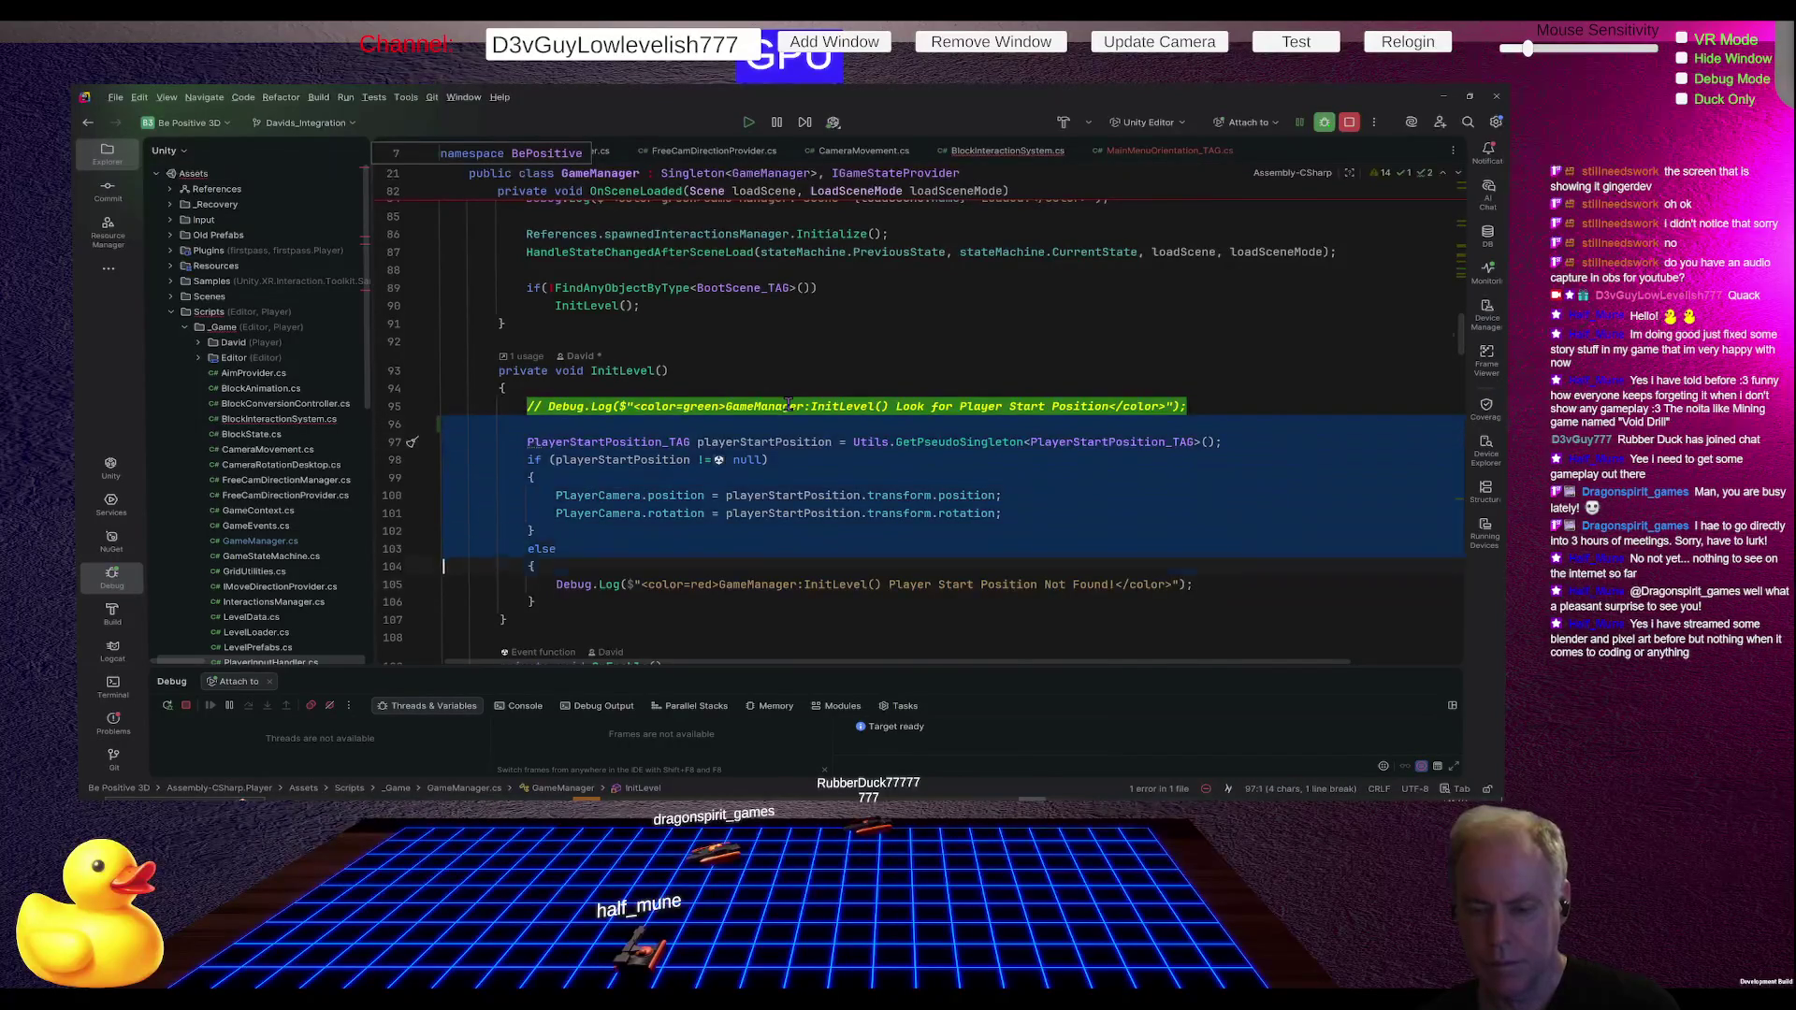
{"action": "key", "text": "Escape"}
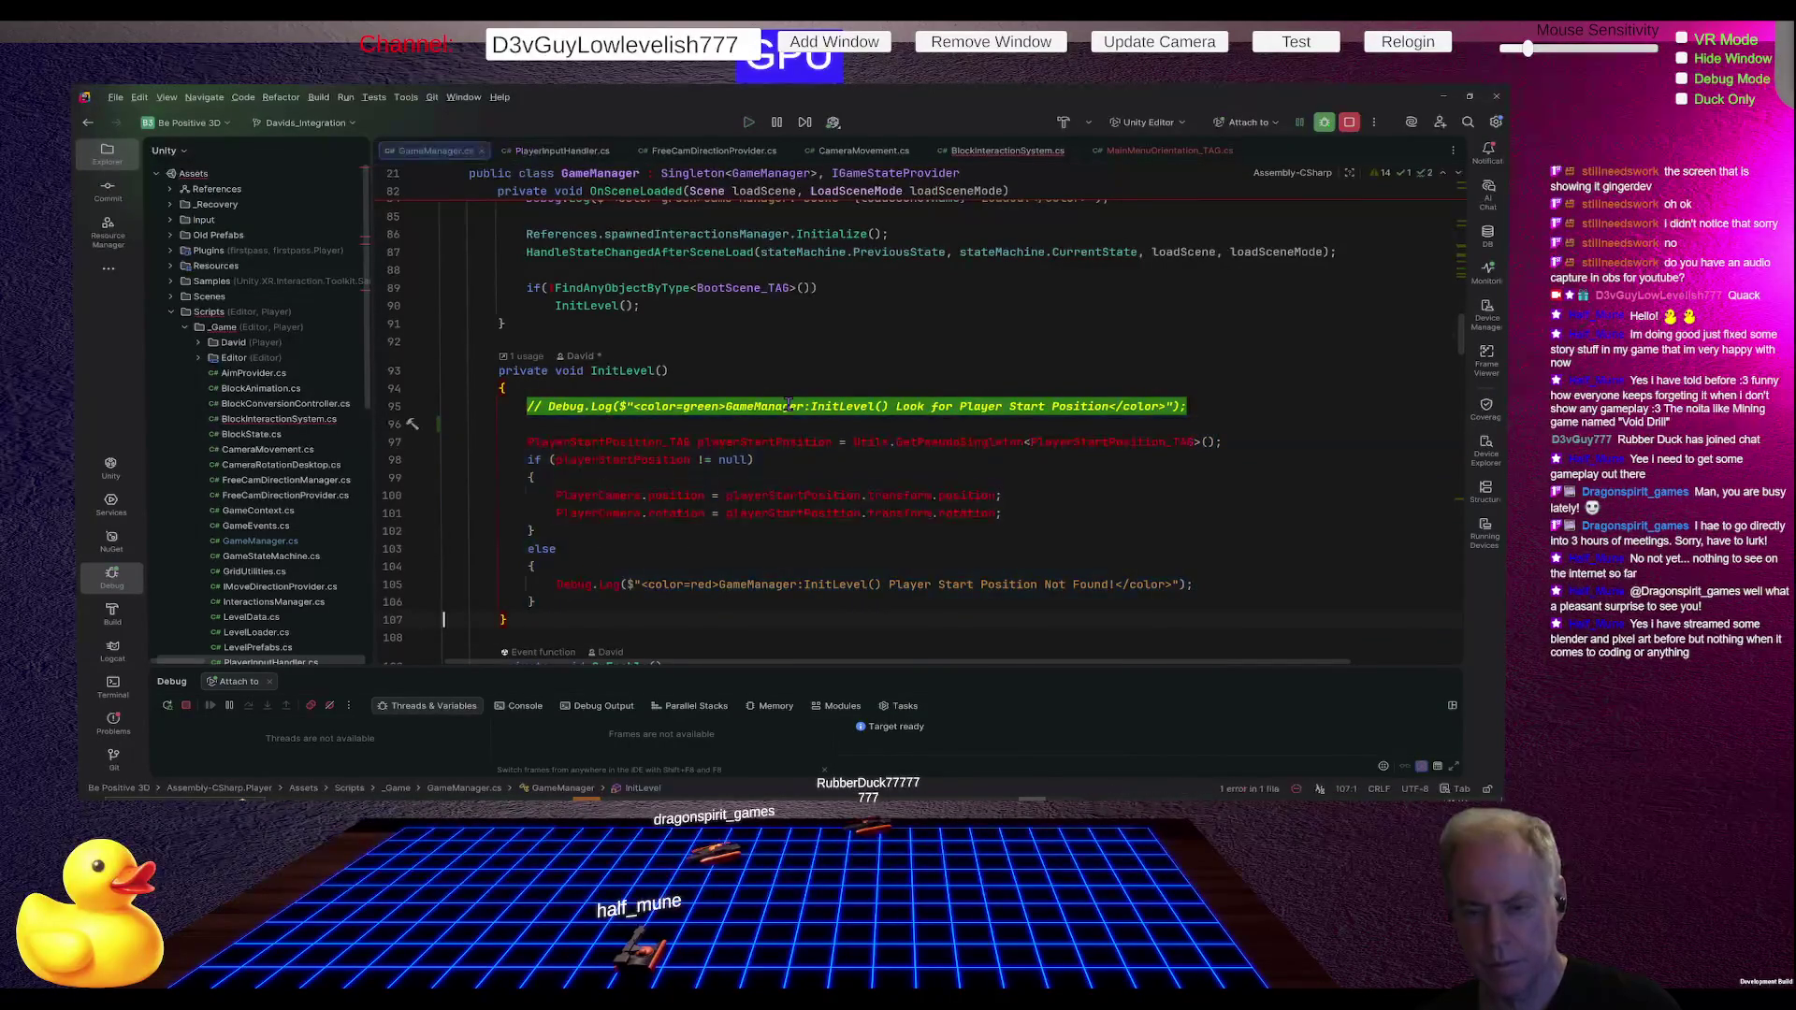